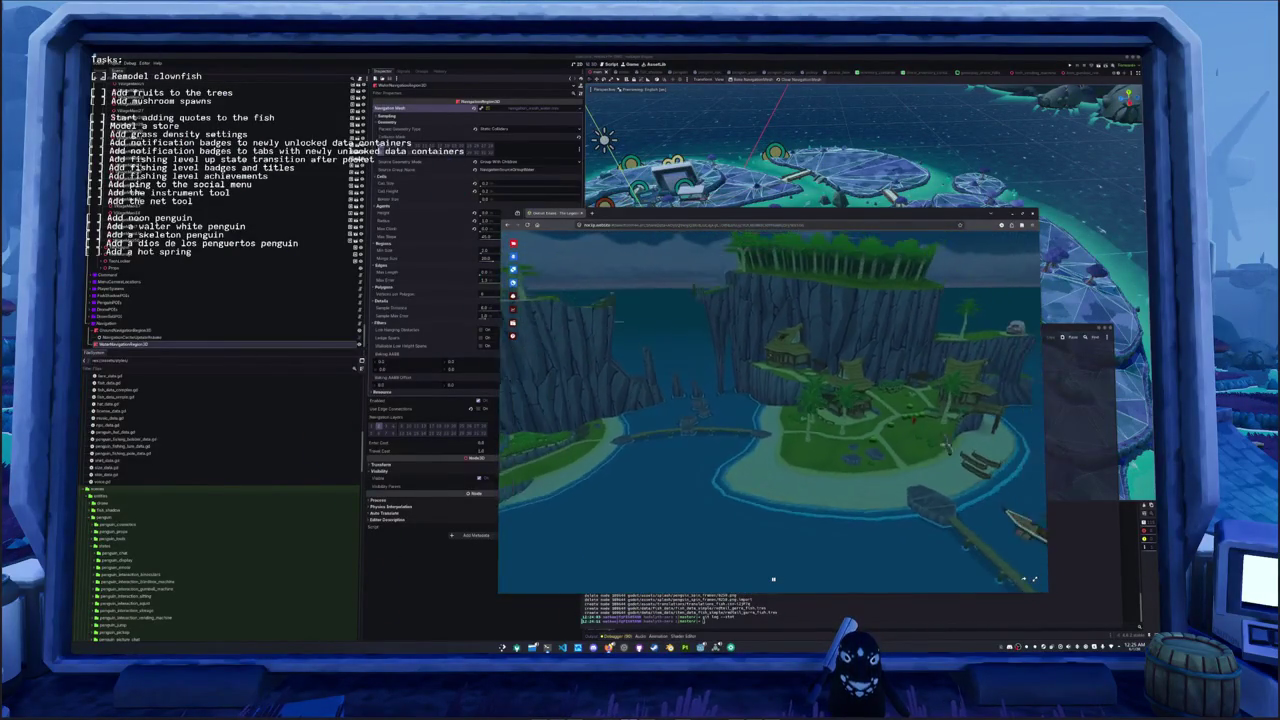
- Load The Wind Waker's Windfall Island scene from the scene picker
{"action": "left_click", "coordinate": [512, 243]}
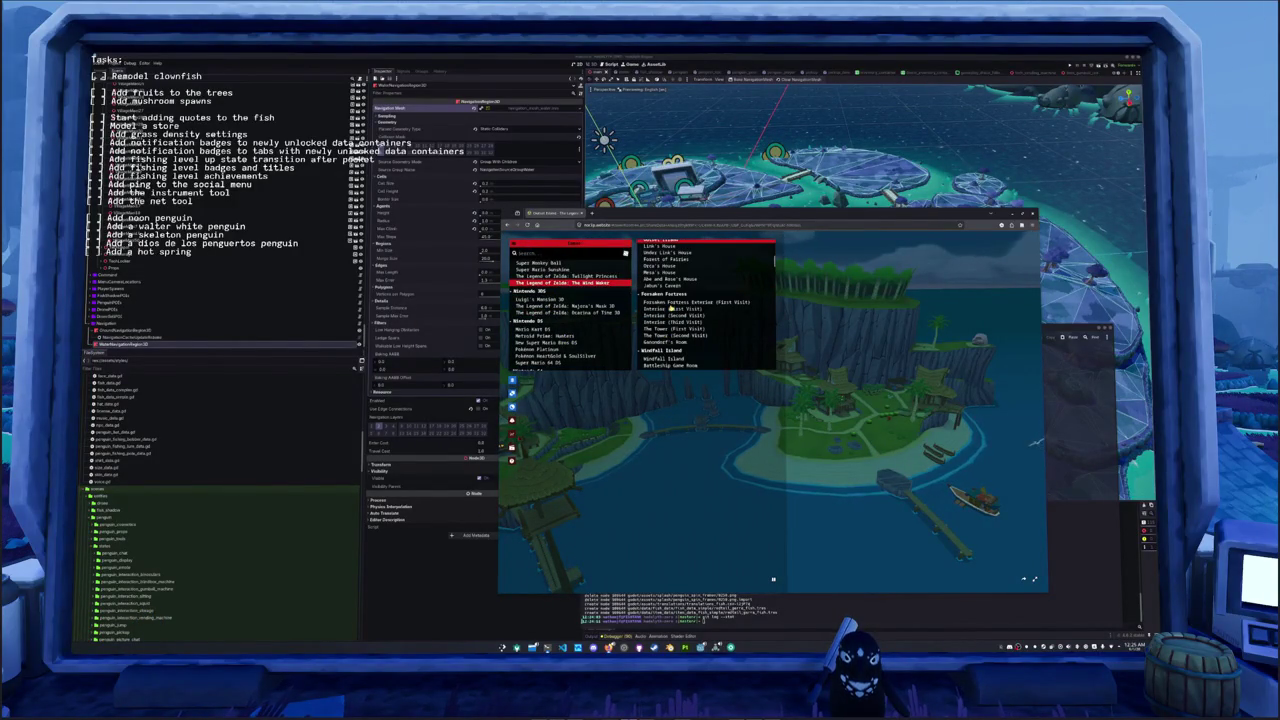
{"action": "left_click", "coordinate": [665, 323]}
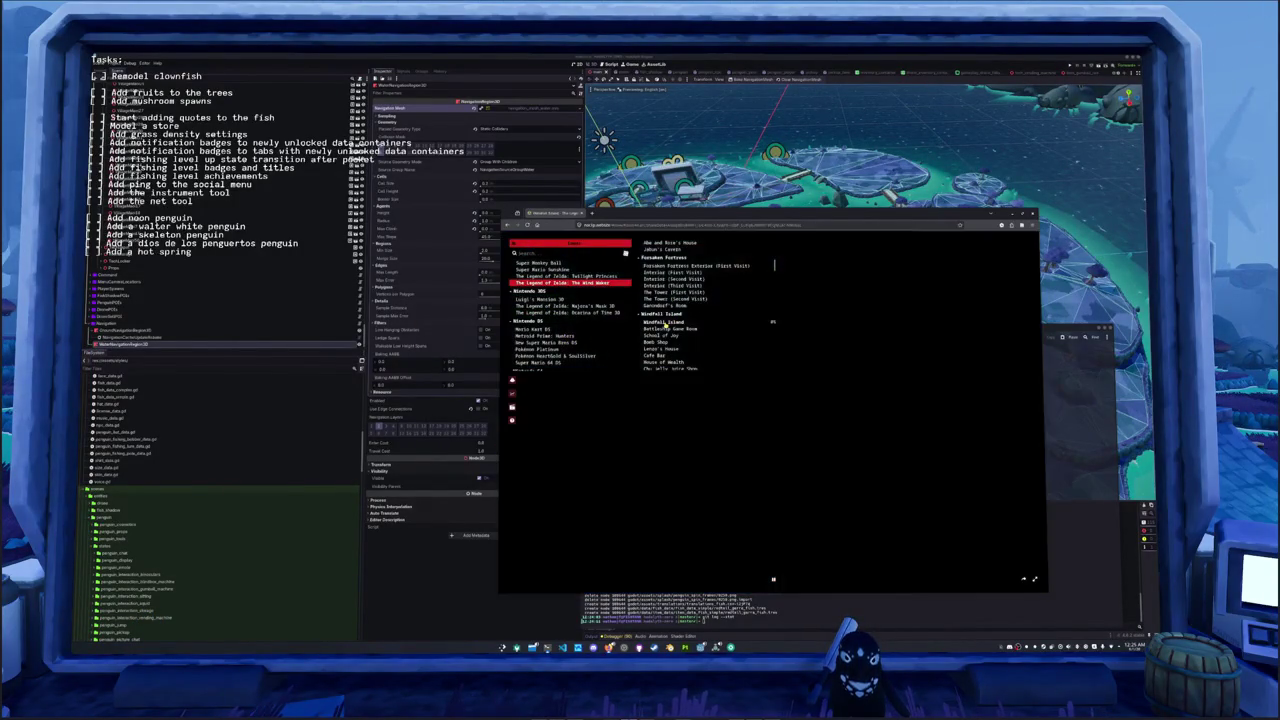
{"action": "left_click", "coordinate": [843, 432]}
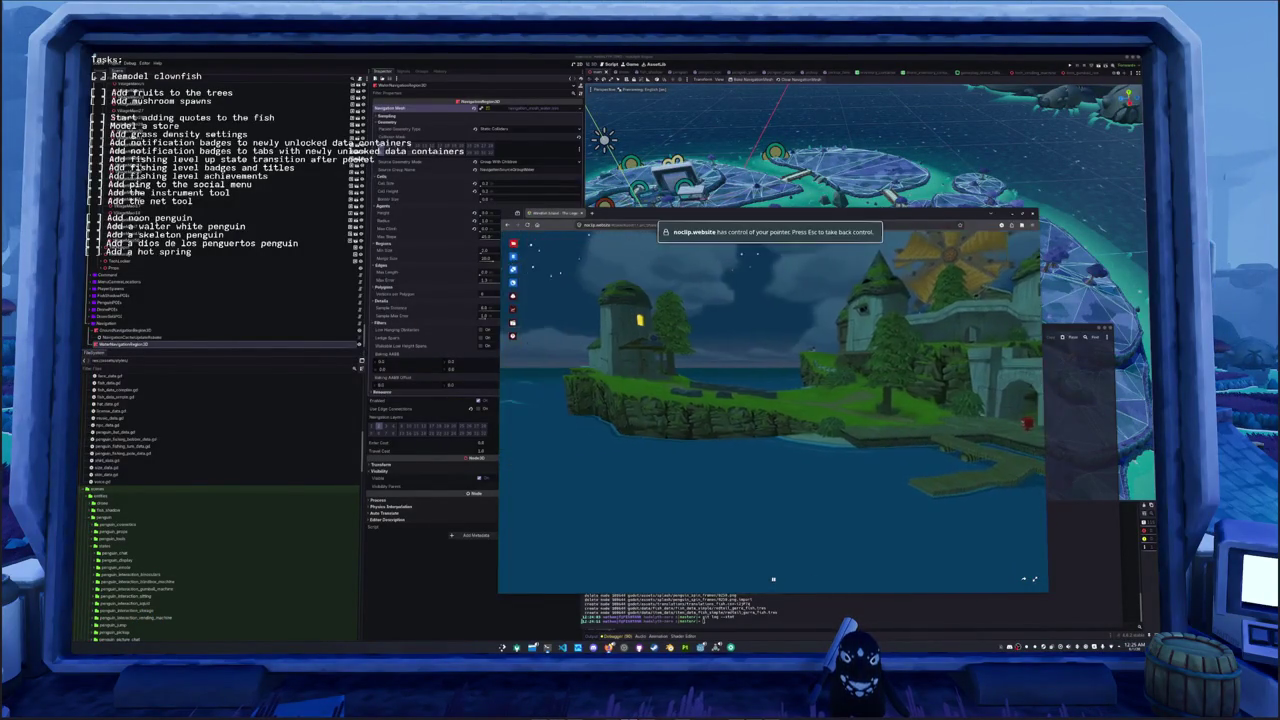
- Expand the Time of Day settings, then fly the camera toward Windfall's rocky cliffs
{"action": "left_click", "coordinate": [512, 243]}
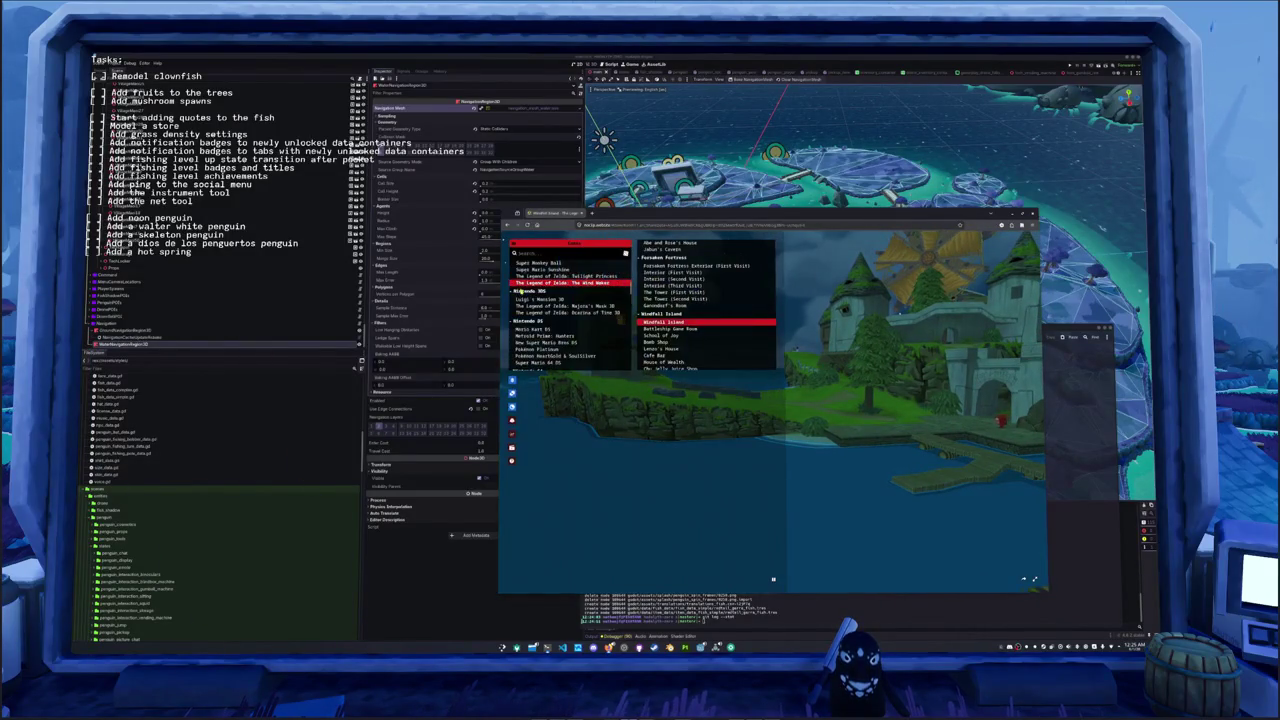
{"action": "left_click", "coordinate": [573, 407]}
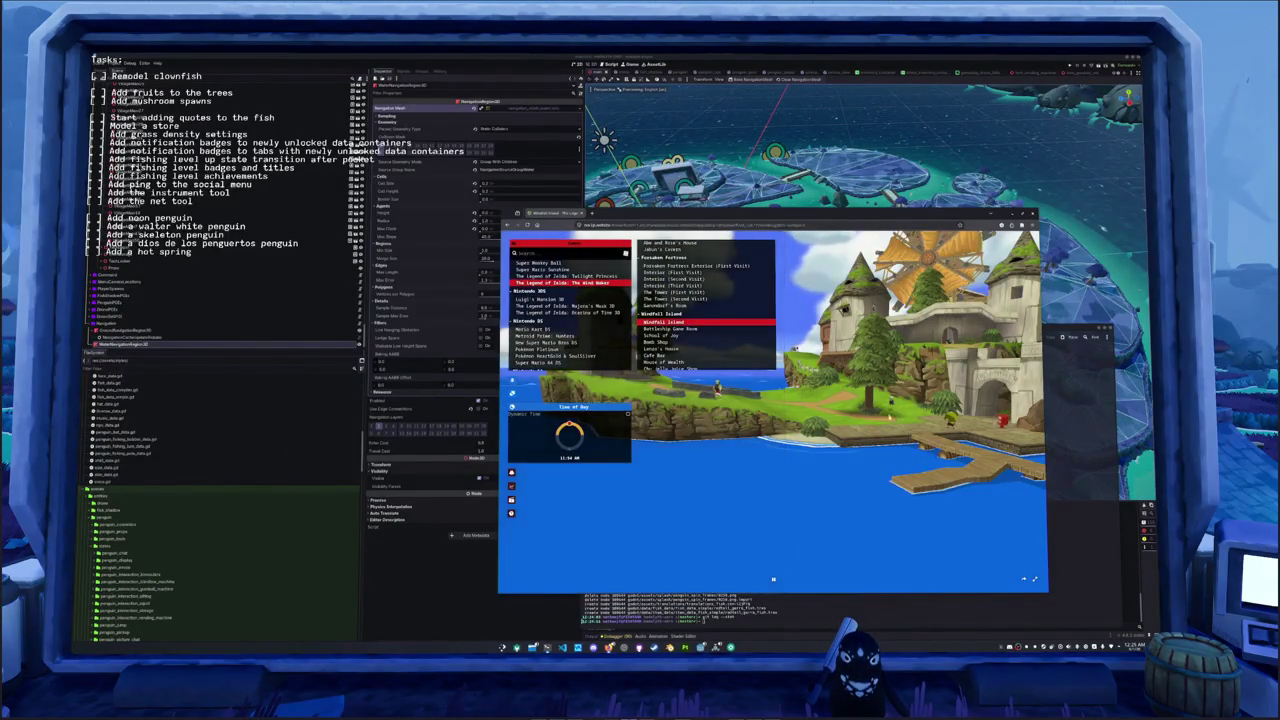
{"action": "left_click", "coordinate": [773, 578]}
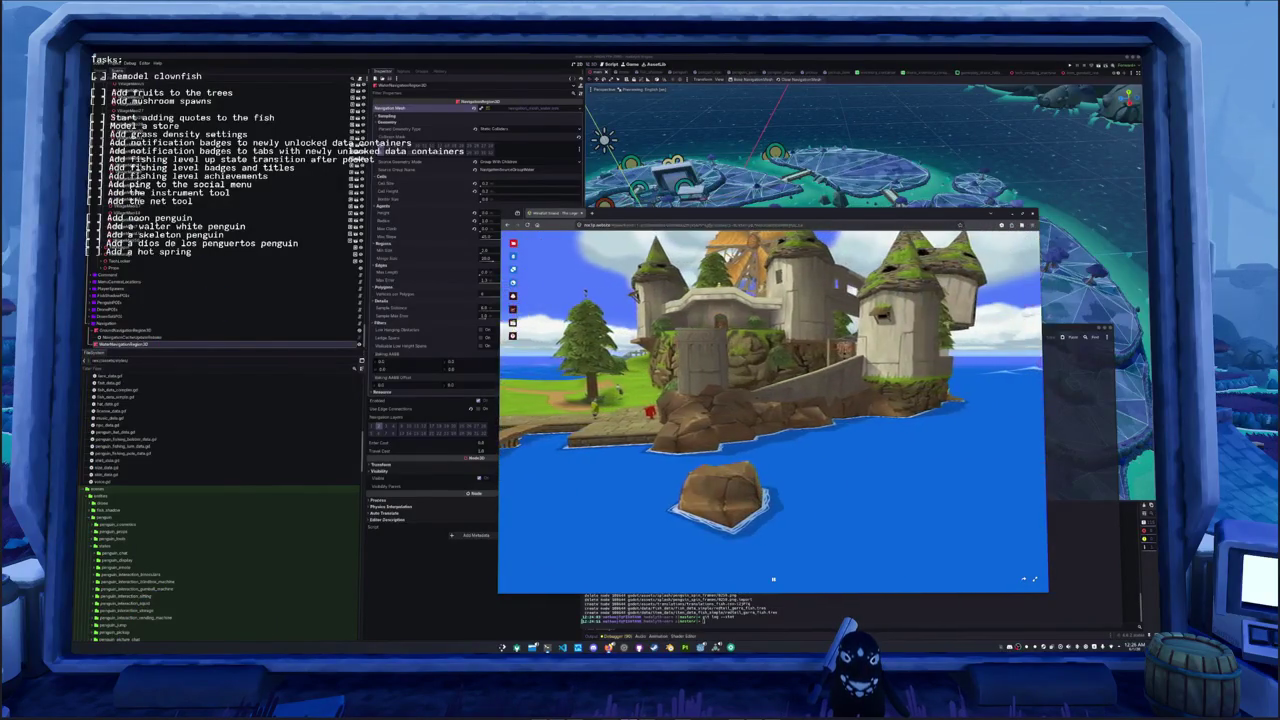
{"action": "key", "text": "w"}
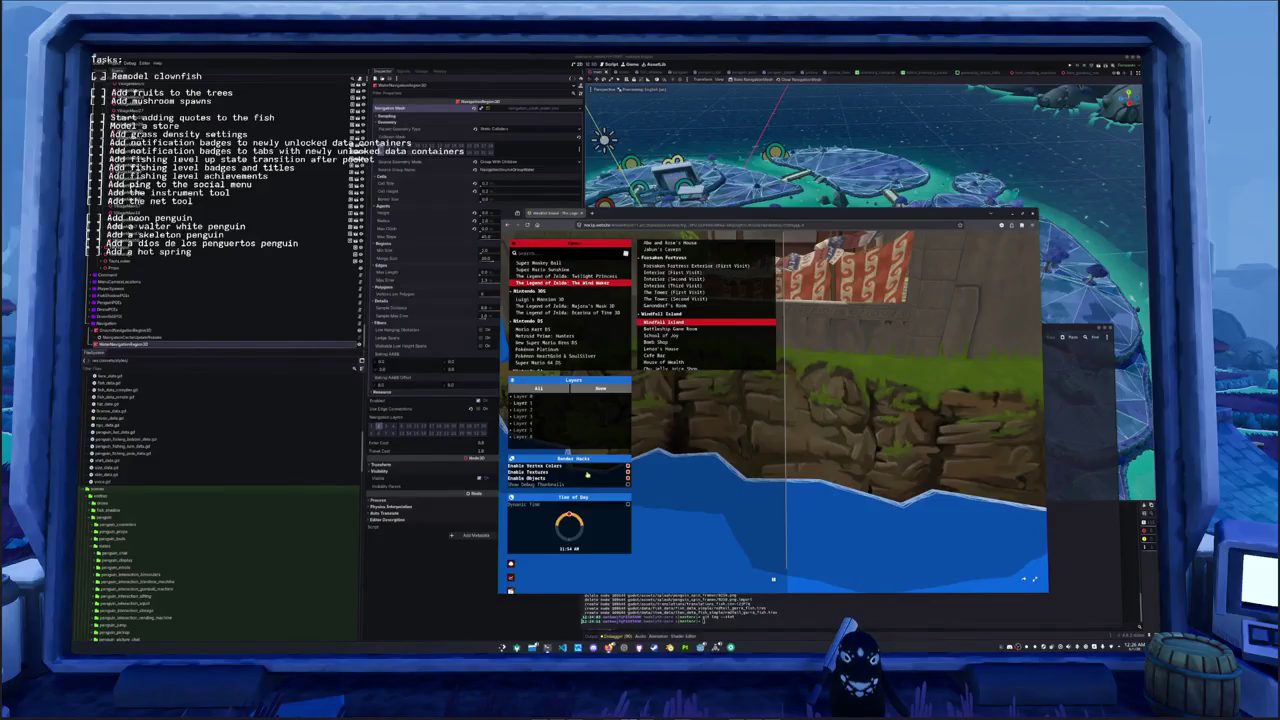
- Toggle Enable Textures and Enable Vertex Colors off and back on
{"action": "left_click", "coordinate": [627, 472]}
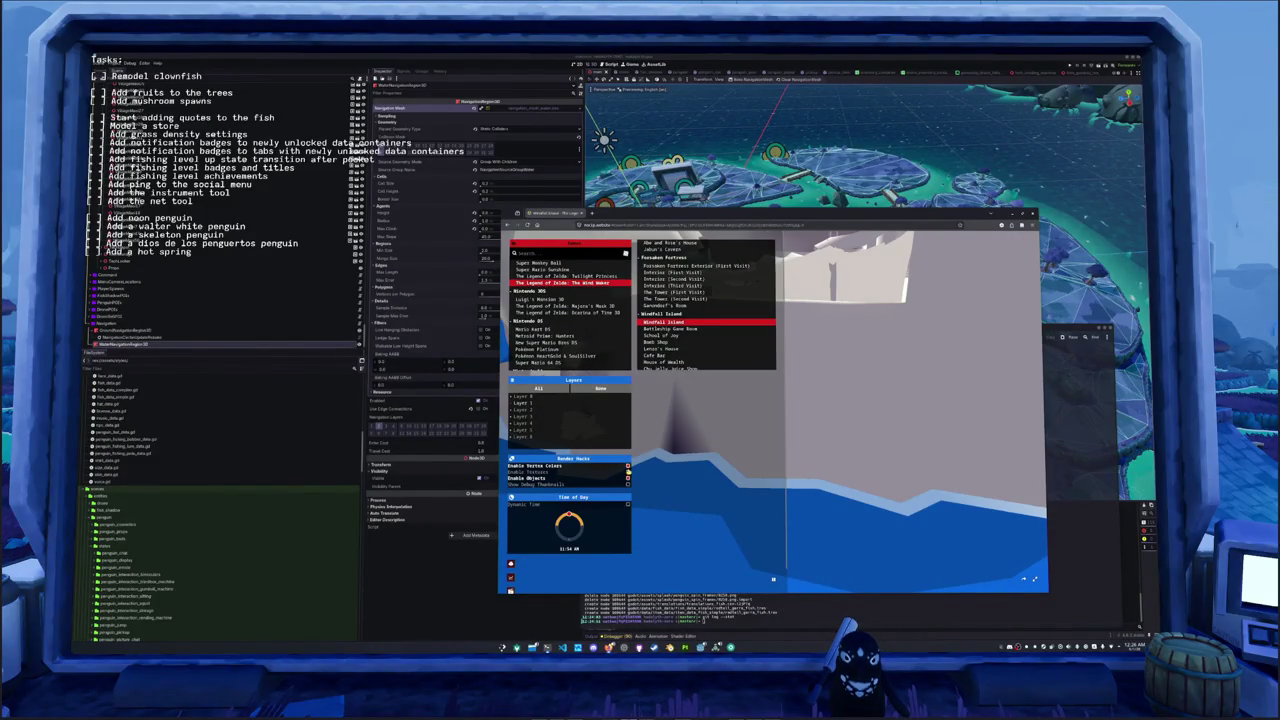
{"action": "left_click", "coordinate": [628, 466]}
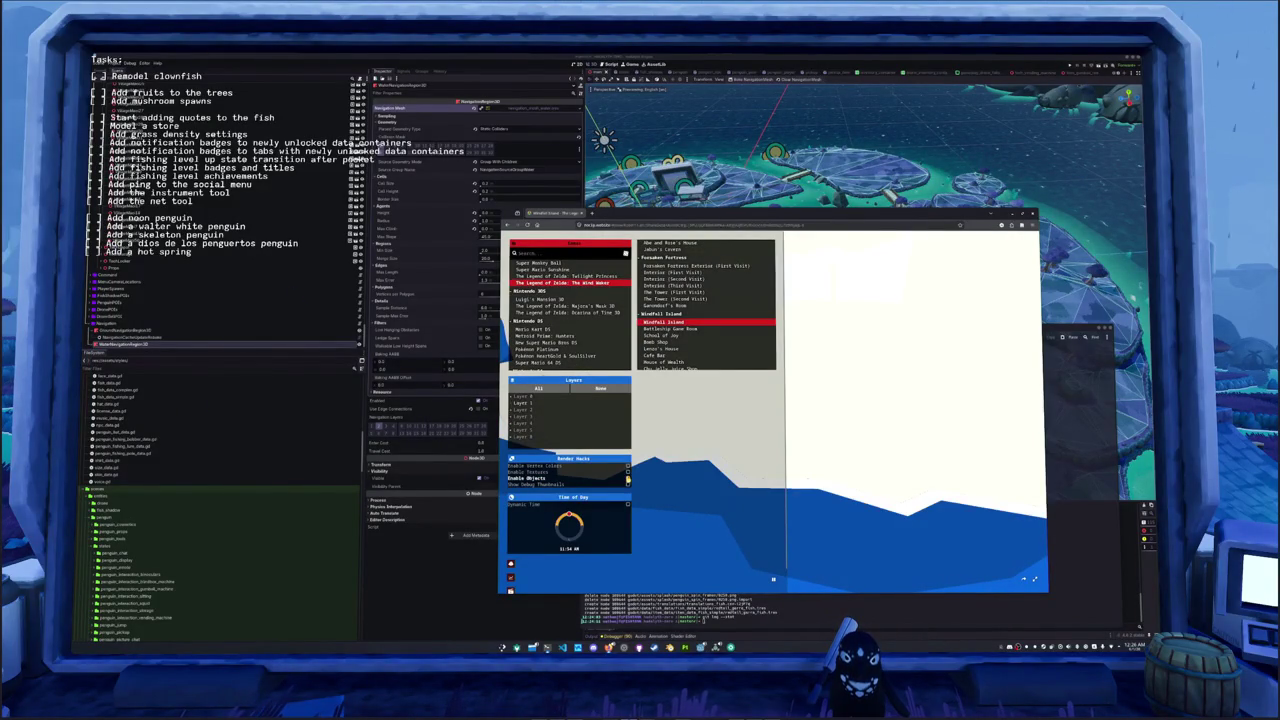
{"action": "left_click", "coordinate": [628, 466]}
{"action": "left_click", "coordinate": [628, 472]}
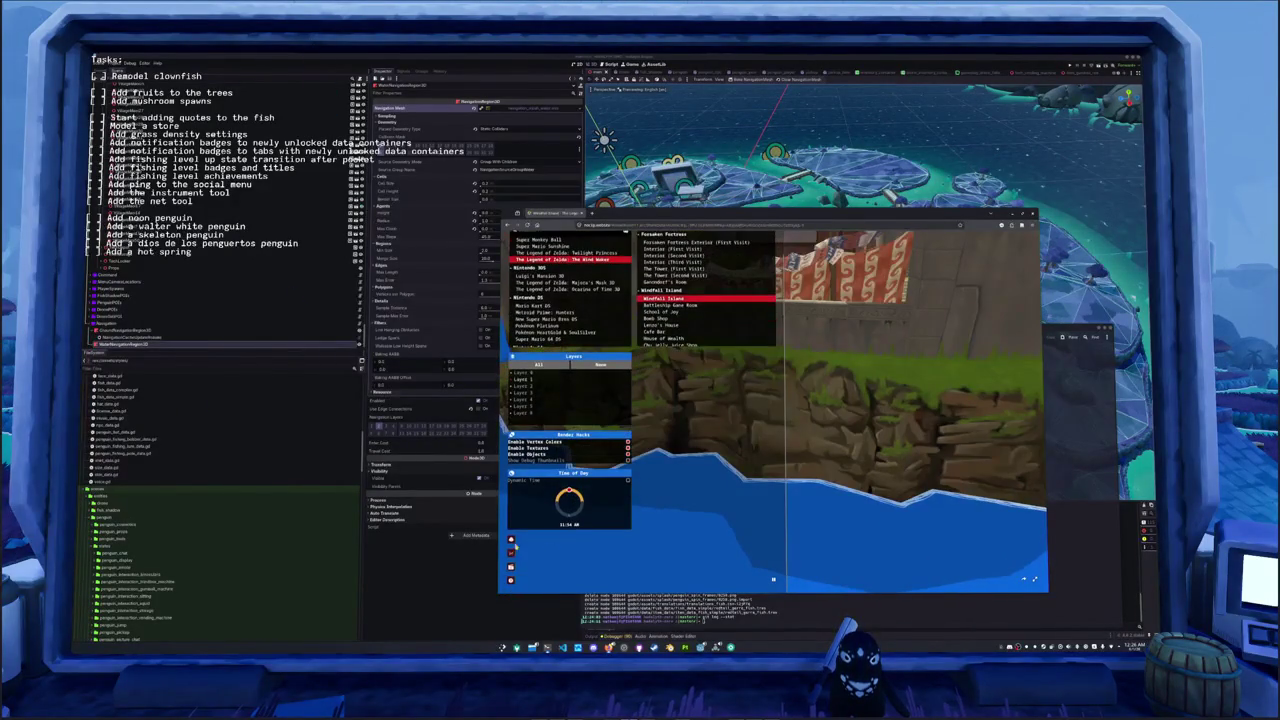
- Expand Viewer Settings and scroll the room list to Dragon Roost Island
{"action": "left_click", "coordinate": [514, 539]}
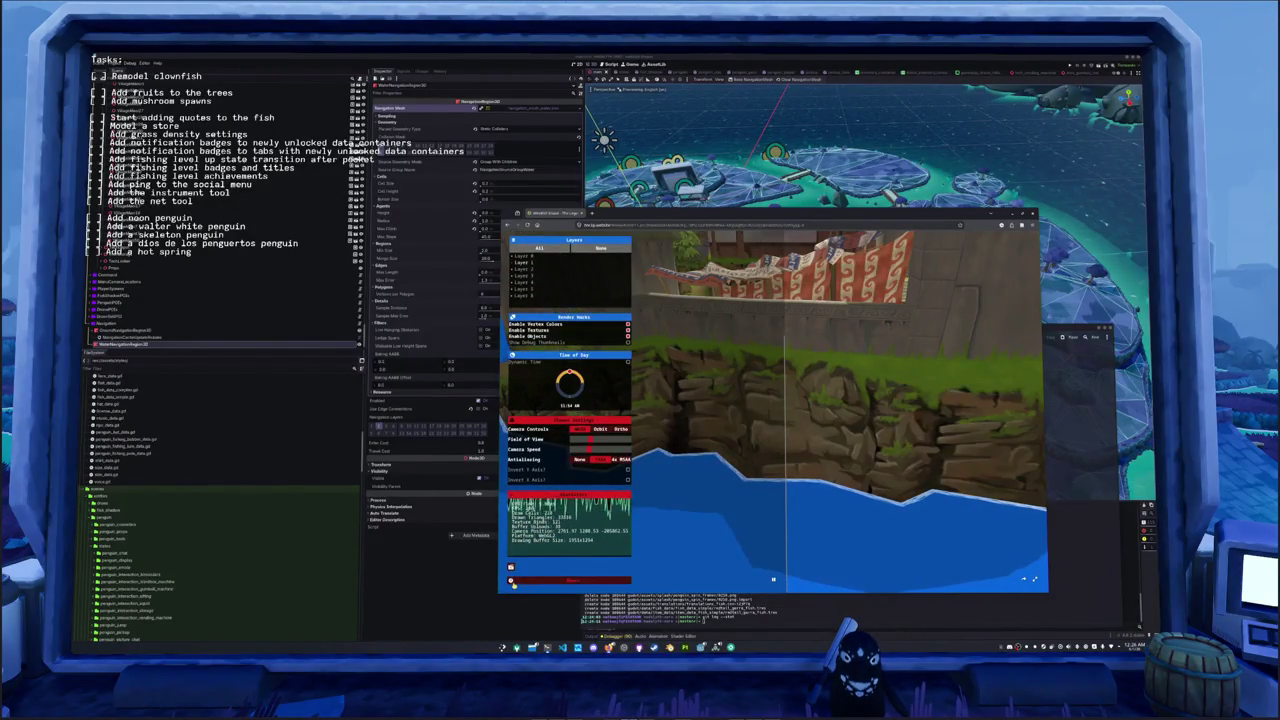
{"action": "scroll", "coordinate": [536, 556], "scroll_direction": "down", "scroll_amount": 1}
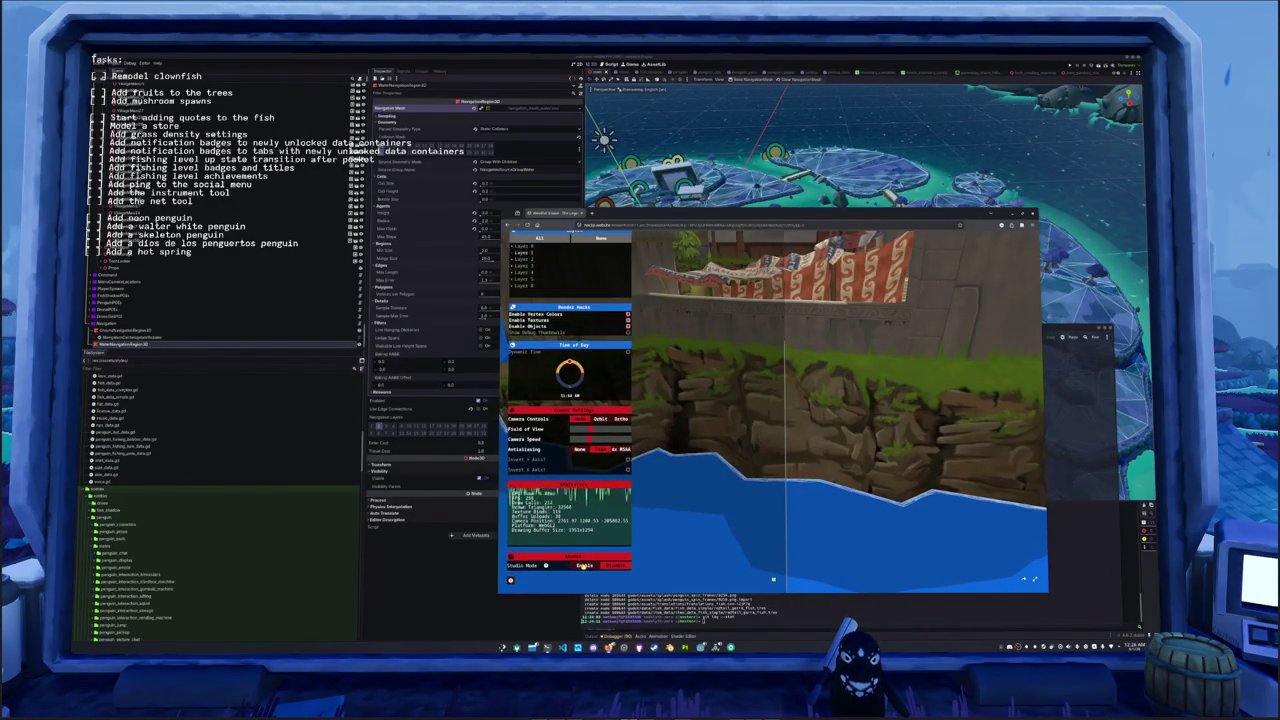
{"action": "scroll", "coordinate": [538, 508], "scroll_direction": "up", "scroll_amount": 3}
{"action": "scroll", "coordinate": [538, 508], "scroll_direction": "up", "scroll_amount": 3}
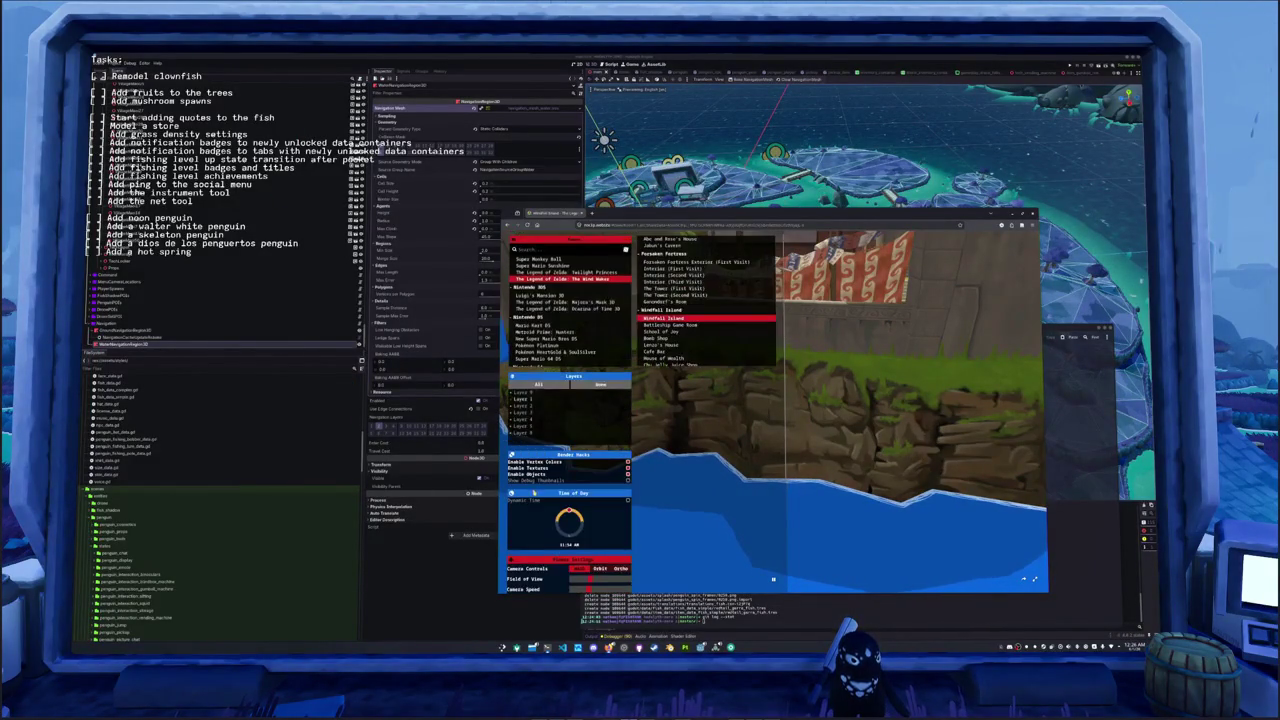
{"action": "scroll", "coordinate": [548, 500], "scroll_direction": "up", "scroll_amount": 3}
{"action": "scroll", "coordinate": [560, 493], "scroll_direction": "up", "scroll_amount": 2}
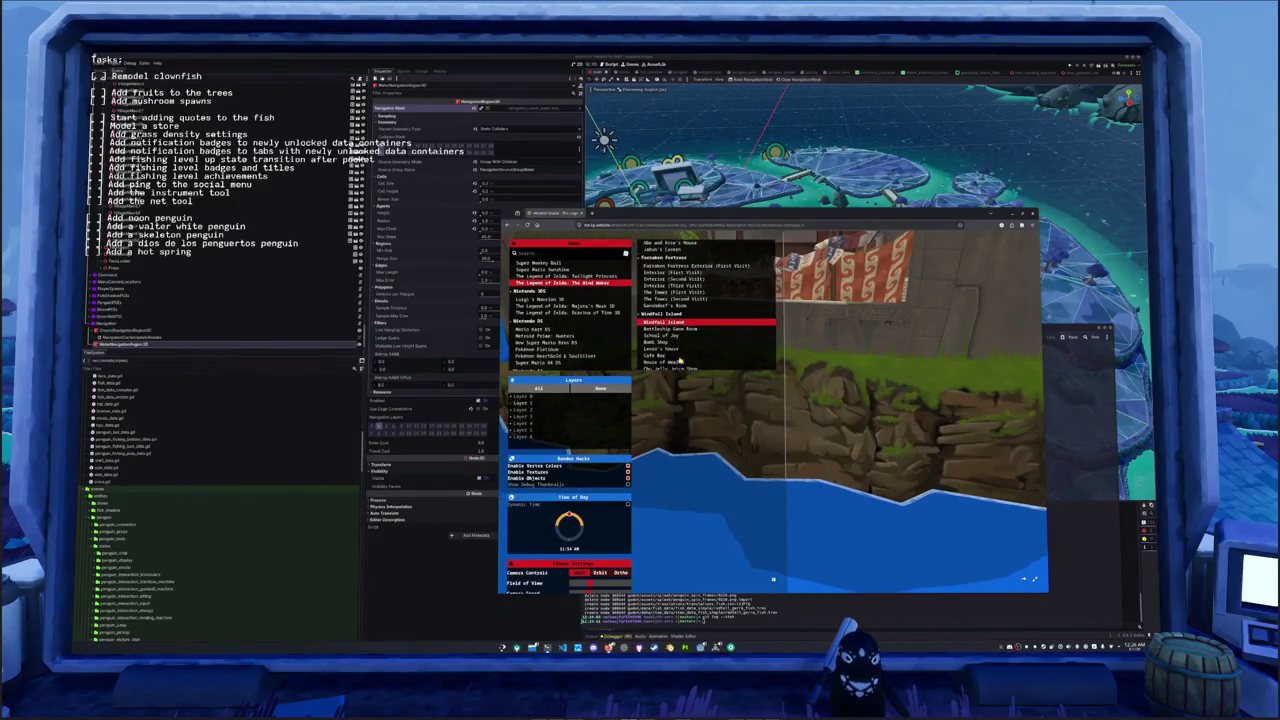
{"action": "scroll", "coordinate": [679, 361], "scroll_direction": "down", "scroll_amount": 3}
{"action": "scroll", "coordinate": [660, 297], "scroll_direction": "down", "scroll_amount": 3}
- Load Dragon Roost Island and circle the camera around its tall sea rock pillars
{"action": "left_click", "coordinate": [661, 283]}
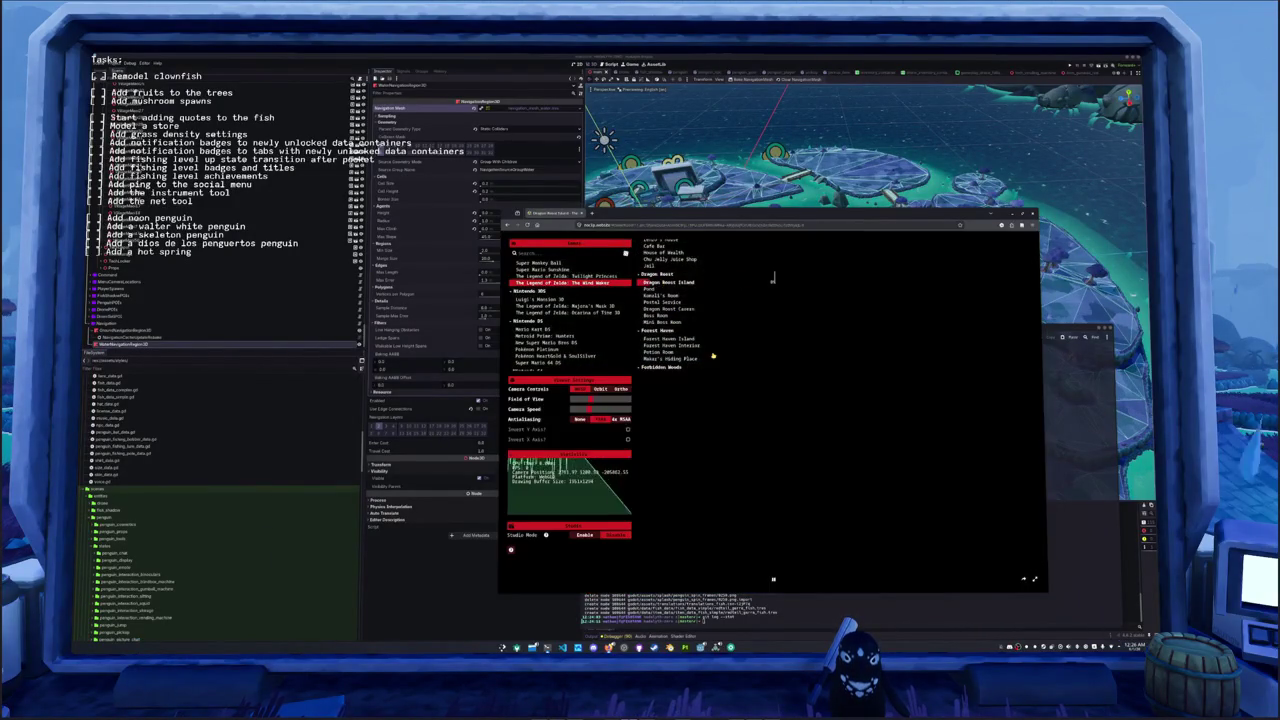
{"action": "left_click_drag", "start_coordinate": [773, 420], "coordinate": [773, 420]}
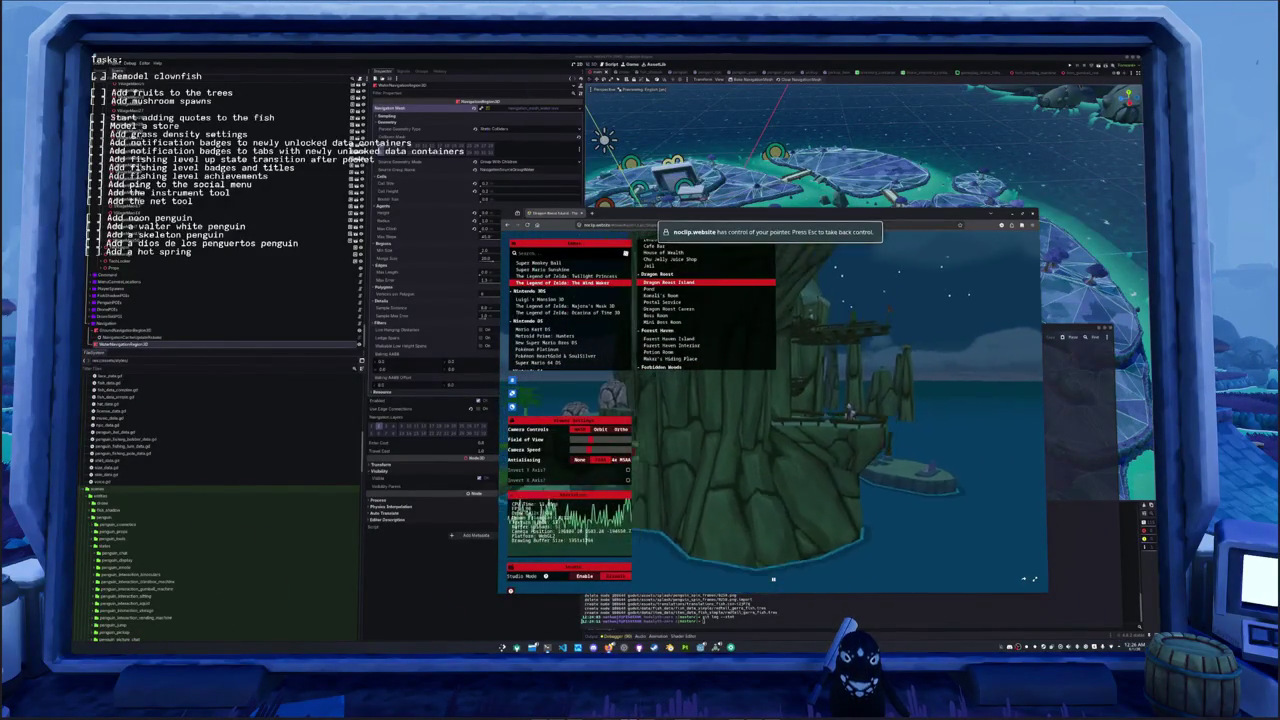
{"action": "left_click_drag", "start_coordinate": [773, 579], "coordinate": [773, 579]}
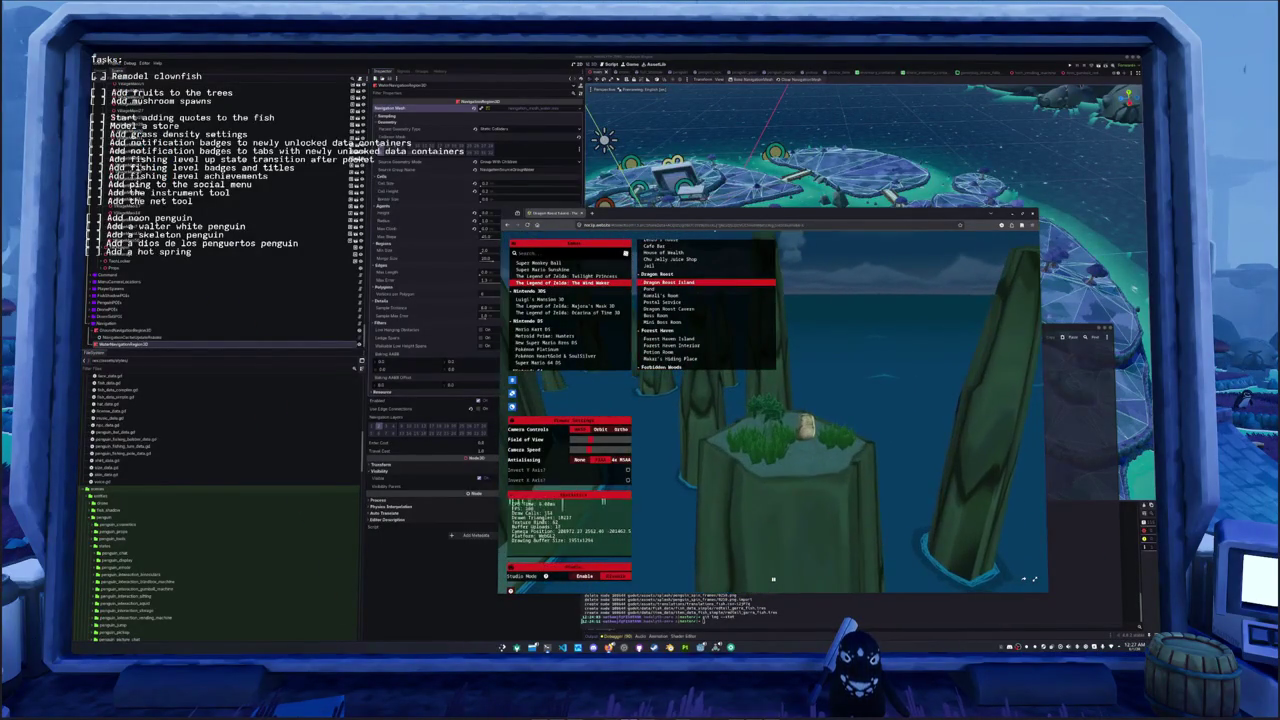
{"action": "left_click_drag", "start_coordinate": [773, 579], "coordinate": [773, 579]}
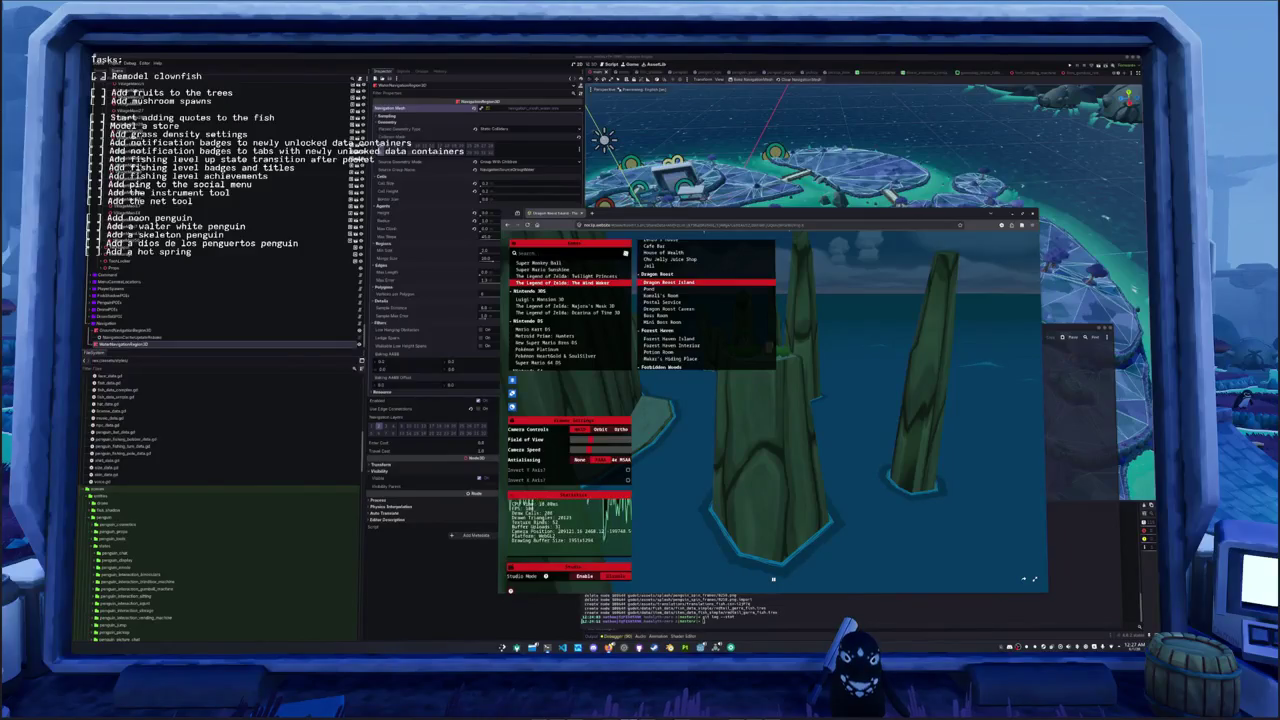
{"action": "left_click_drag", "start_coordinate": [773, 579], "coordinate": [773, 579]}
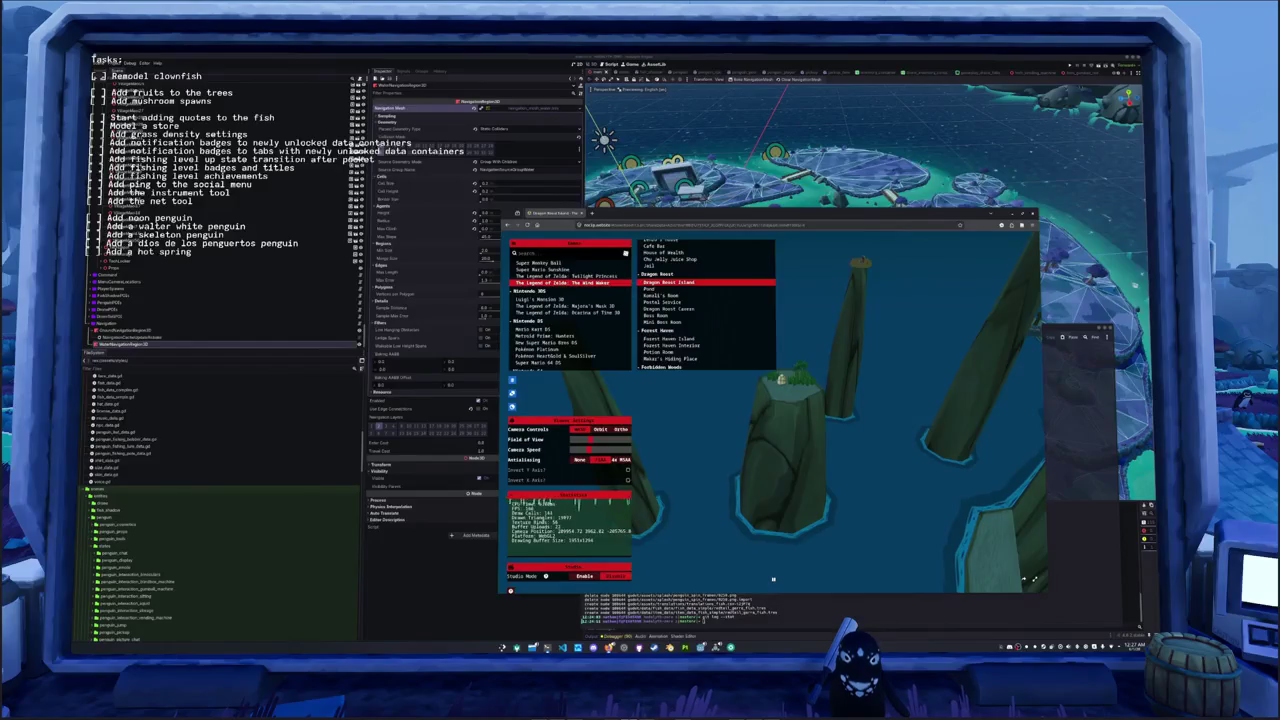
{"action": "left_click_drag", "start_coordinate": [773, 579], "coordinate": [773, 579]}
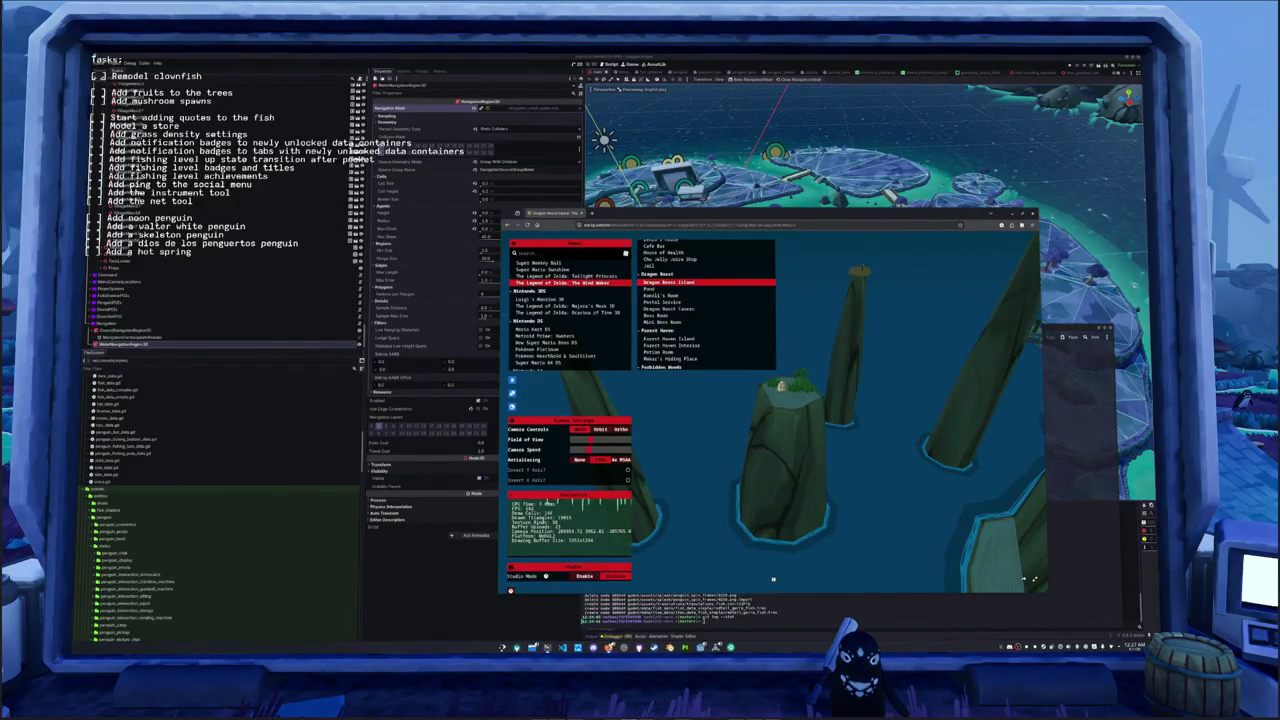
{"action": "left_click_drag", "start_coordinate": [773, 579], "coordinate": [773, 579]}
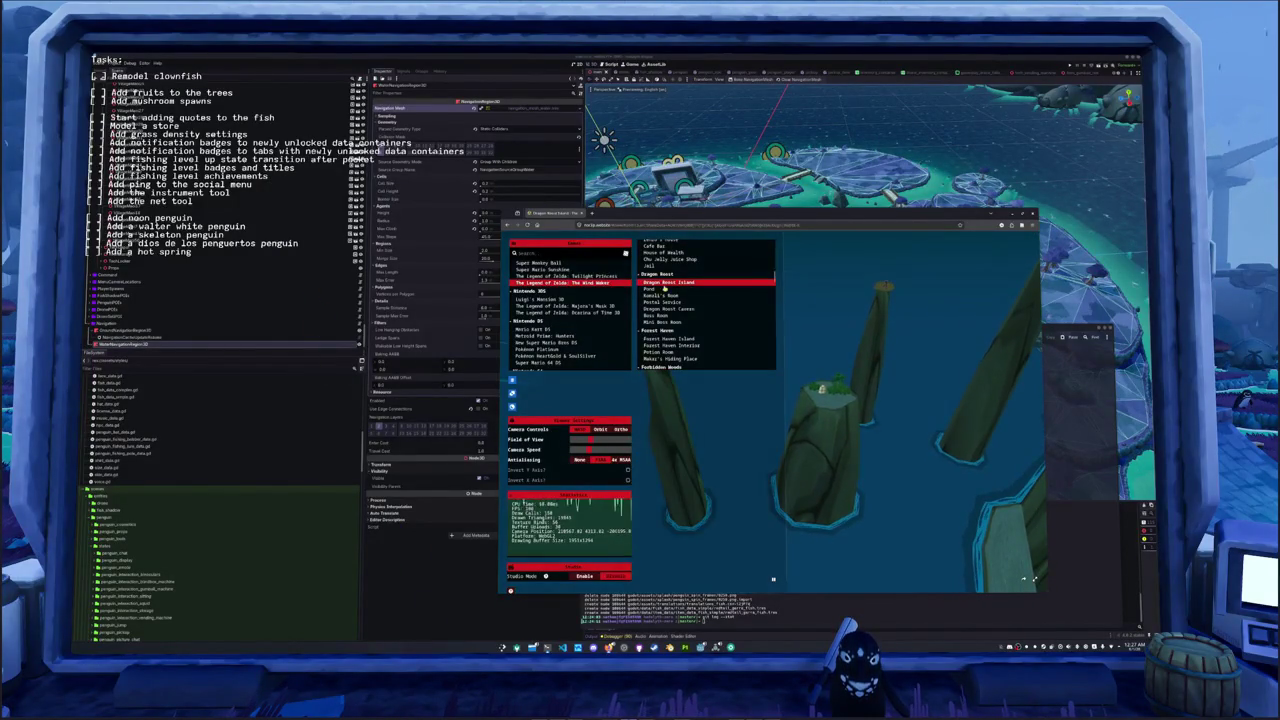
- Load Forest Haven Island, passing through the Pond scene, and head toward it
{"action": "left_click", "coordinate": [661, 288]}
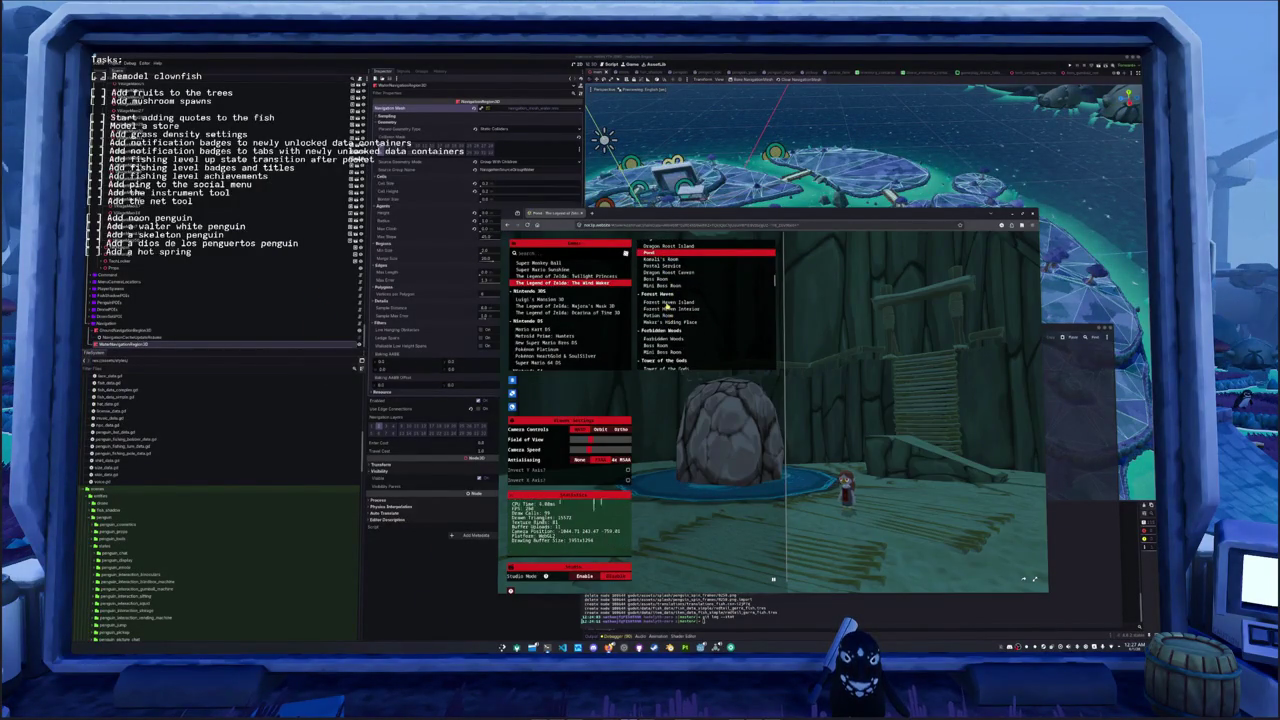
{"action": "left_click", "coordinate": [666, 303]}
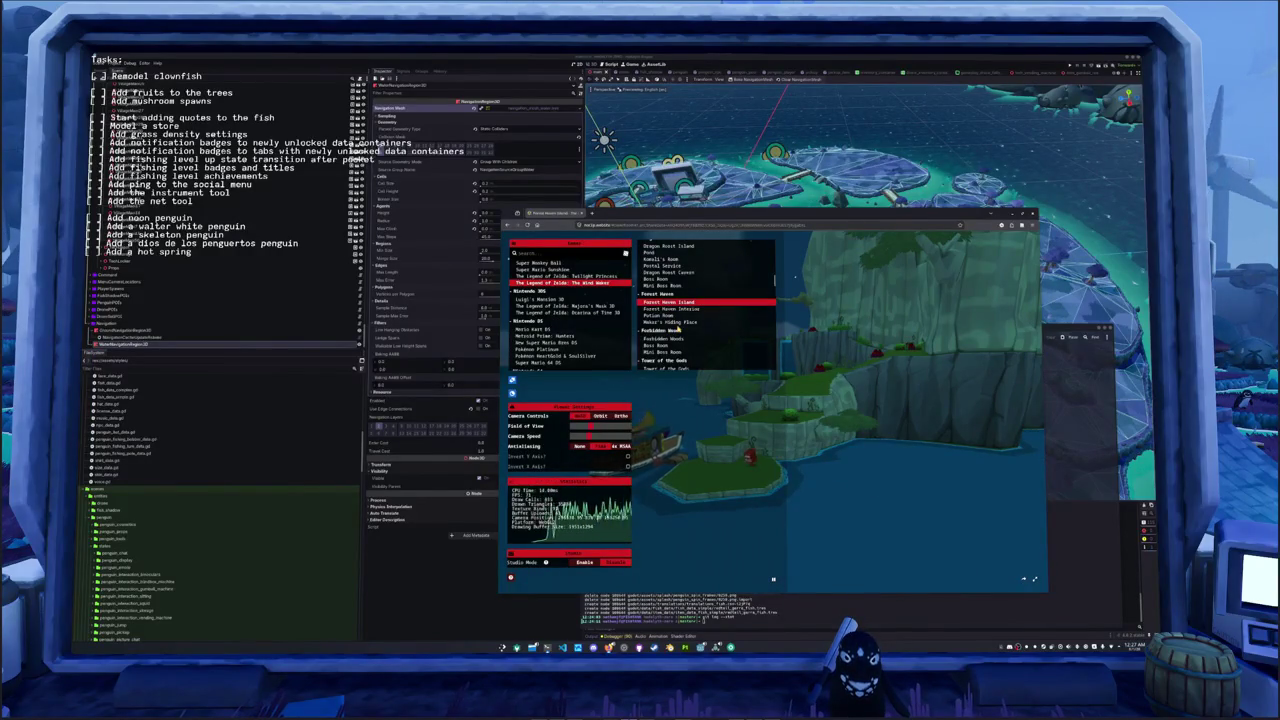
{"action": "left_click_drag", "start_coordinate": [848, 404], "coordinate": [800, 404]}
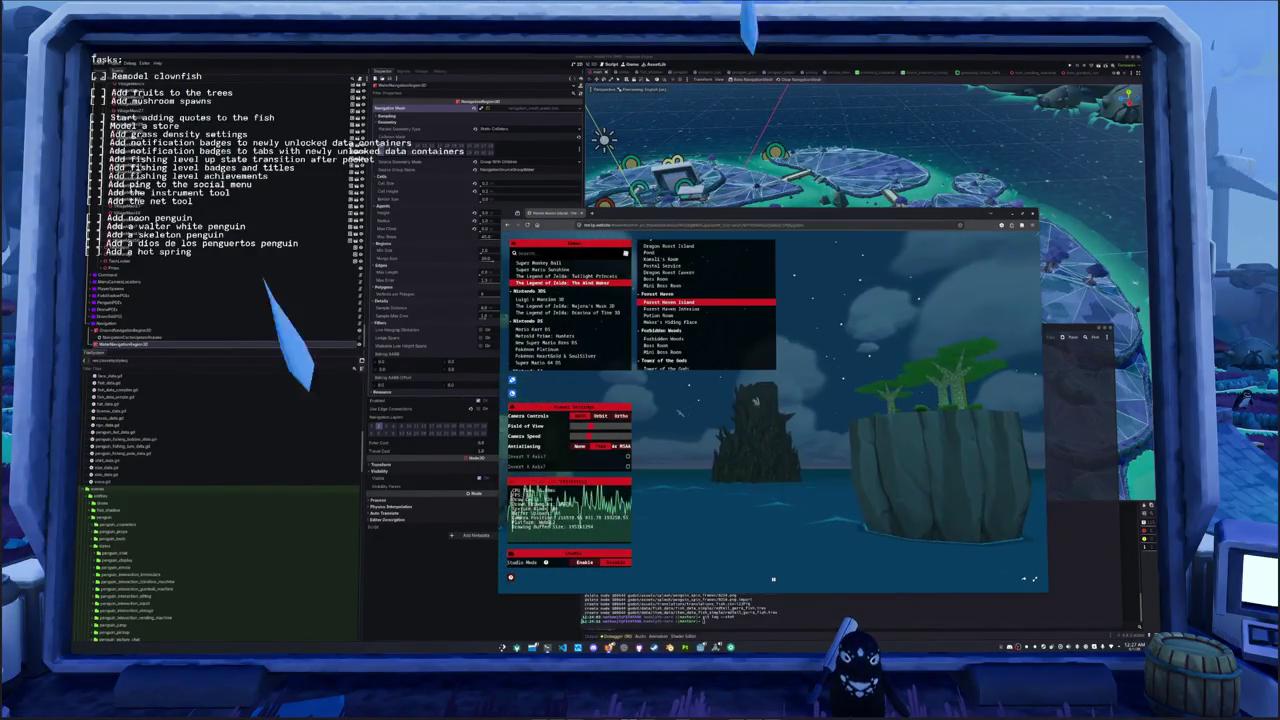
- Fly over the grassy top to the tree and ladder, then below the cliff to the rock tower
{"action": "key", "text": "w"}
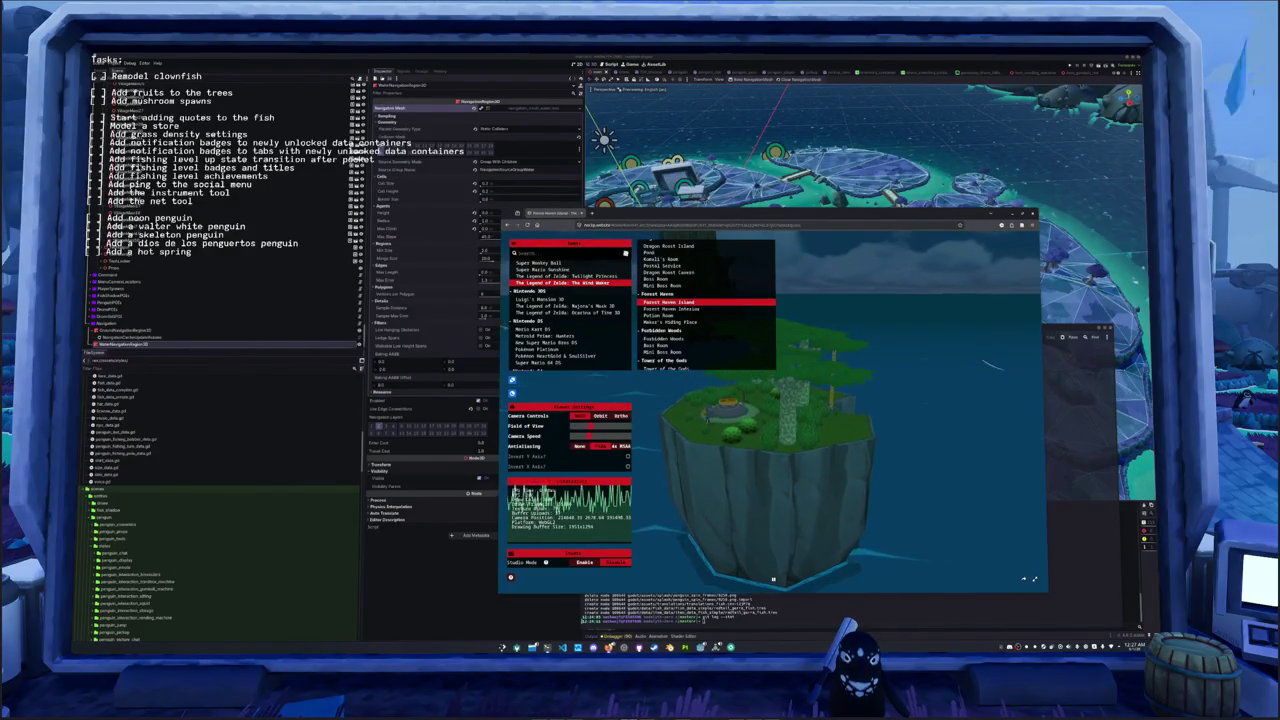
{"action": "key", "text": "w"}
{"action": "key", "text": "w"}
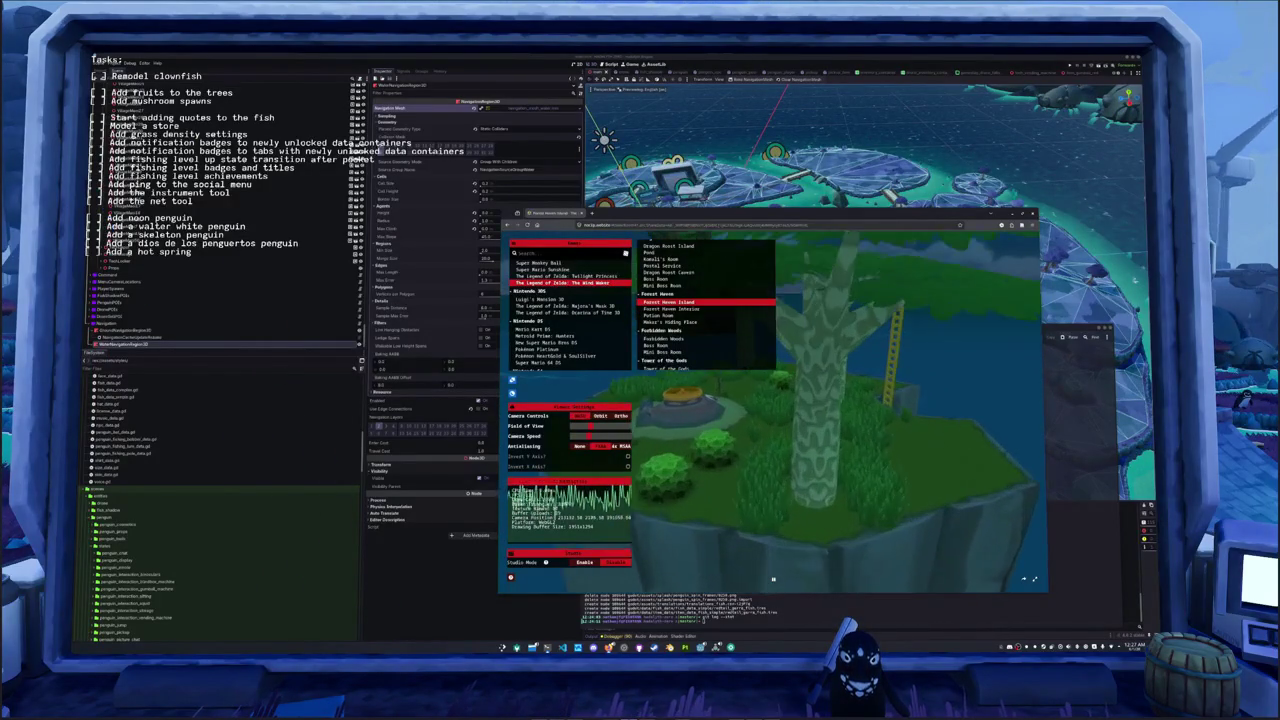
{"action": "key", "text": "s"}
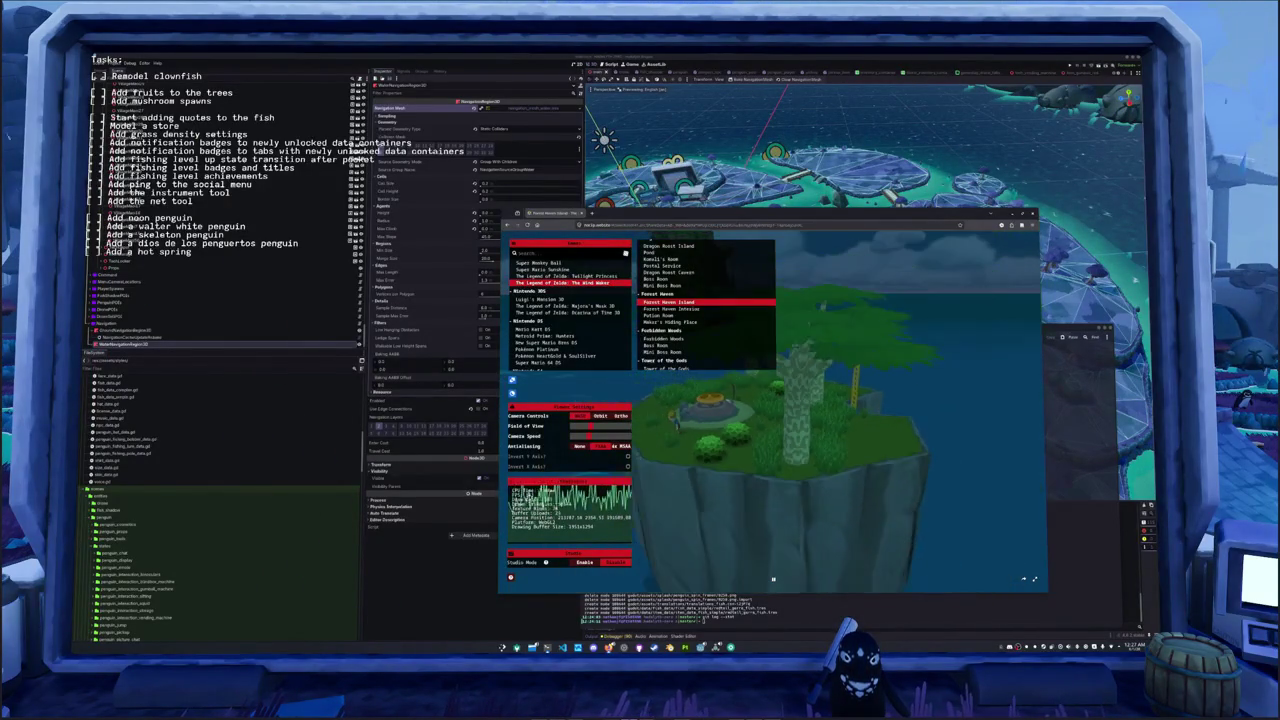
{"action": "key", "text": "w"}
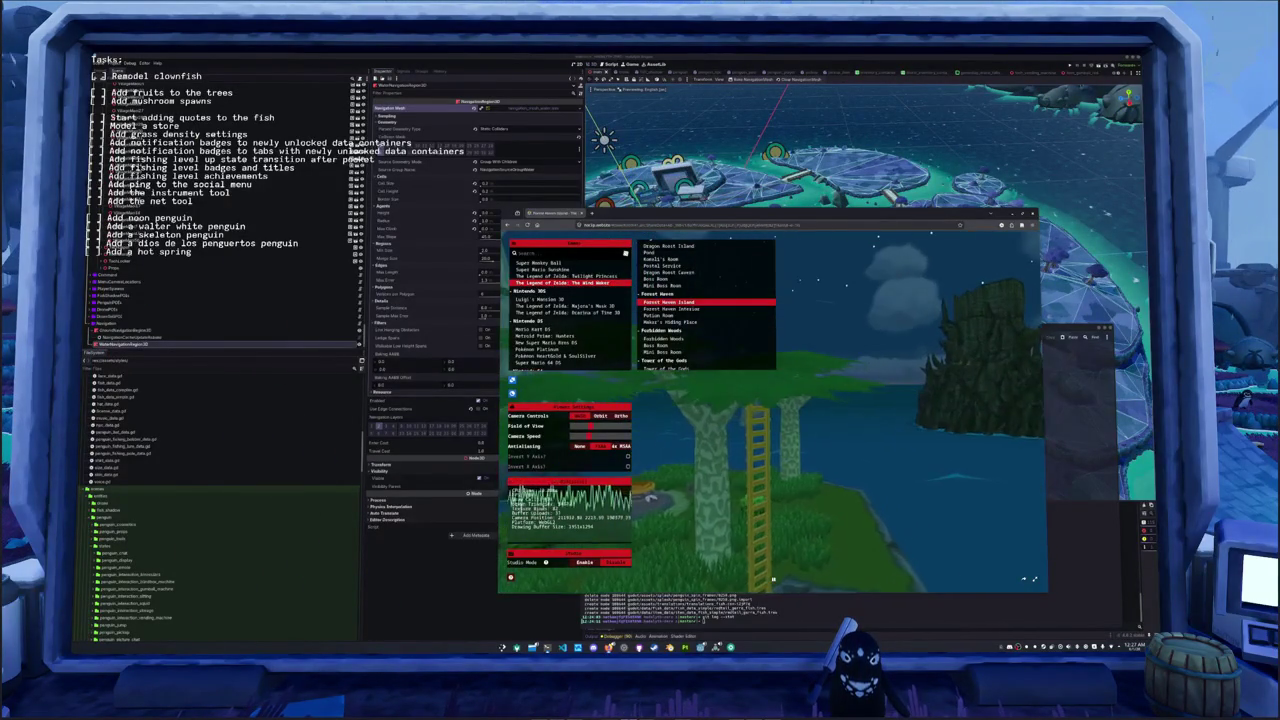
{"action": "key", "text": "w"}
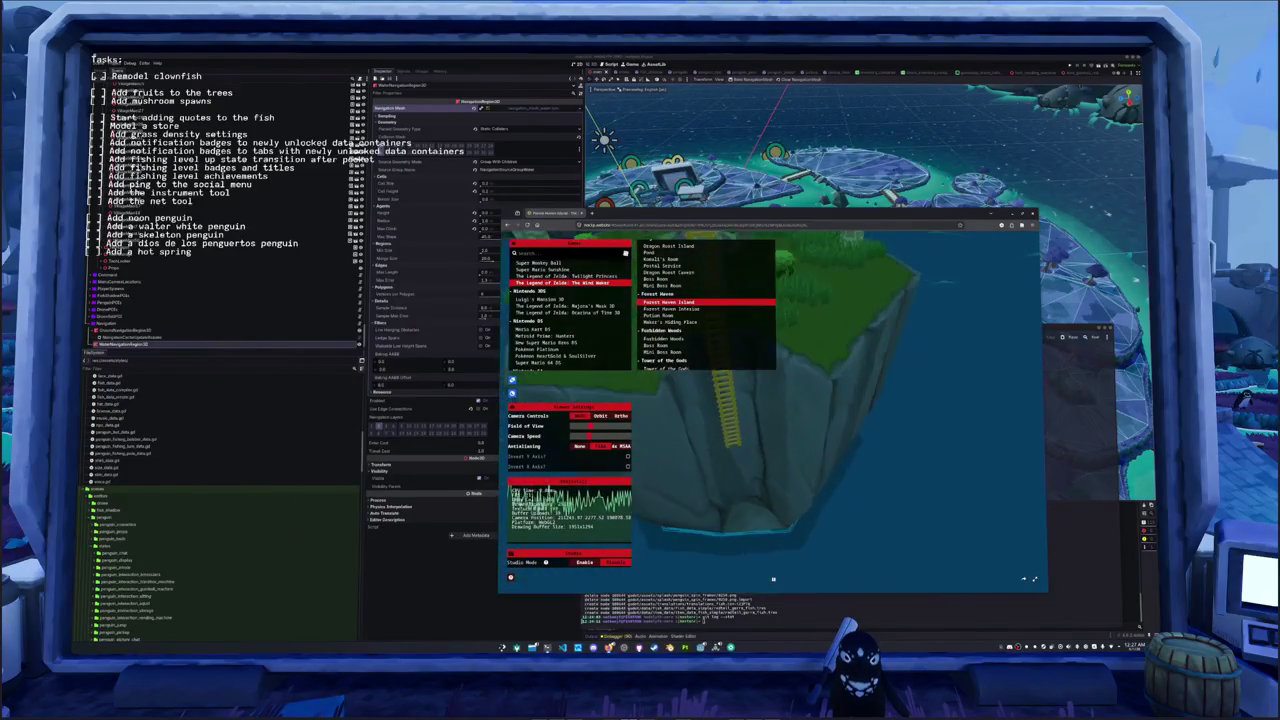
{"action": "key", "text": "s"}
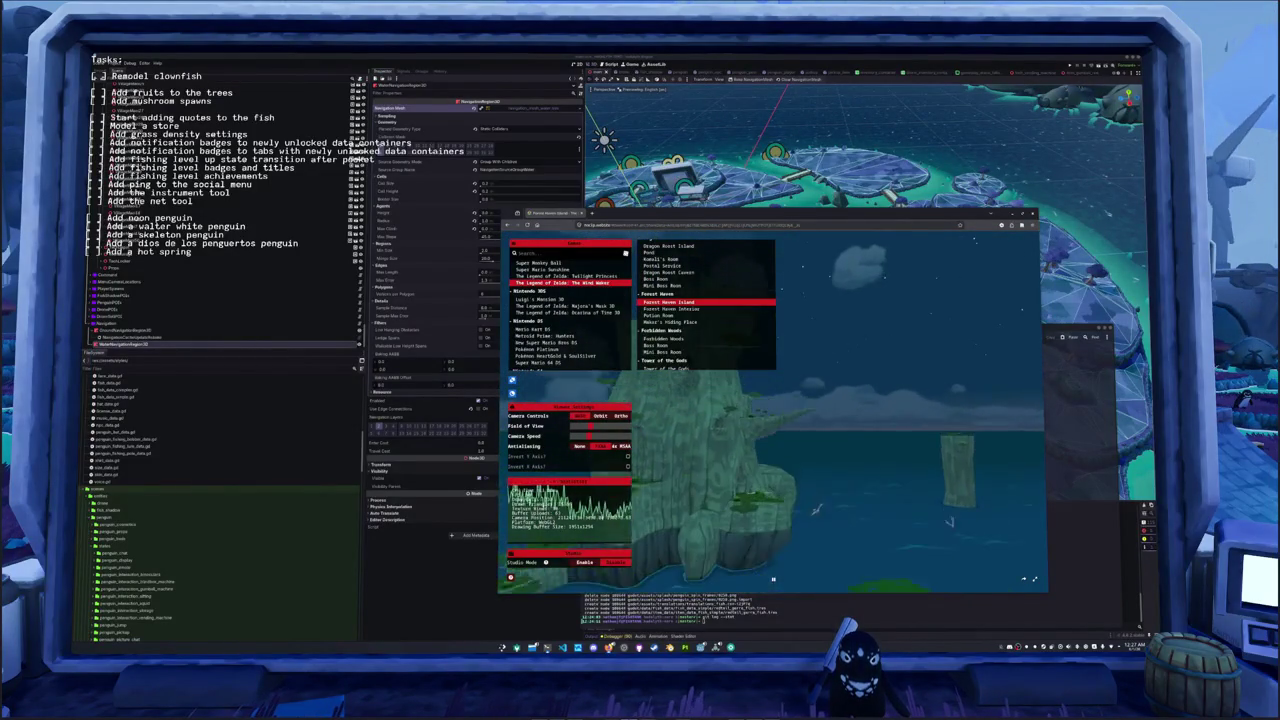
{"action": "key", "text": "s"}
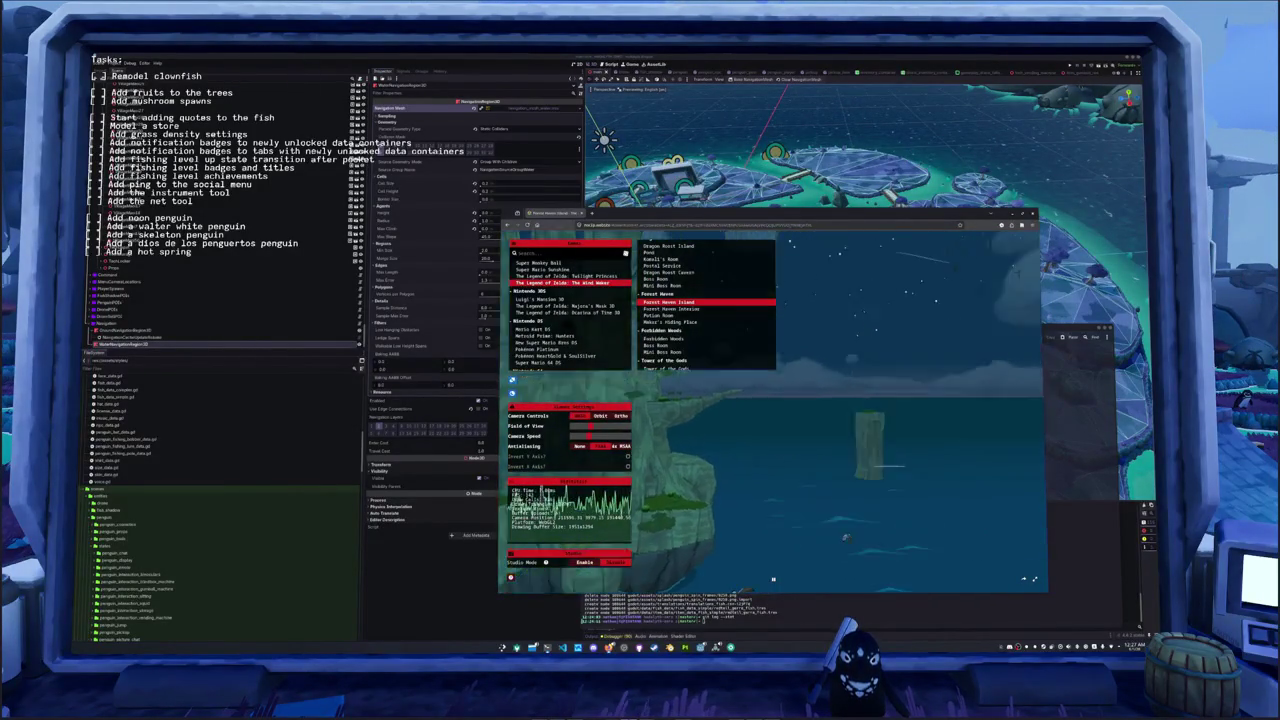
- Load Forbidden Woods, Tower of the Gods, then Hyrule Field
{"action": "scroll", "coordinate": [659, 316], "scroll_direction": "down", "scroll_amount": 3}
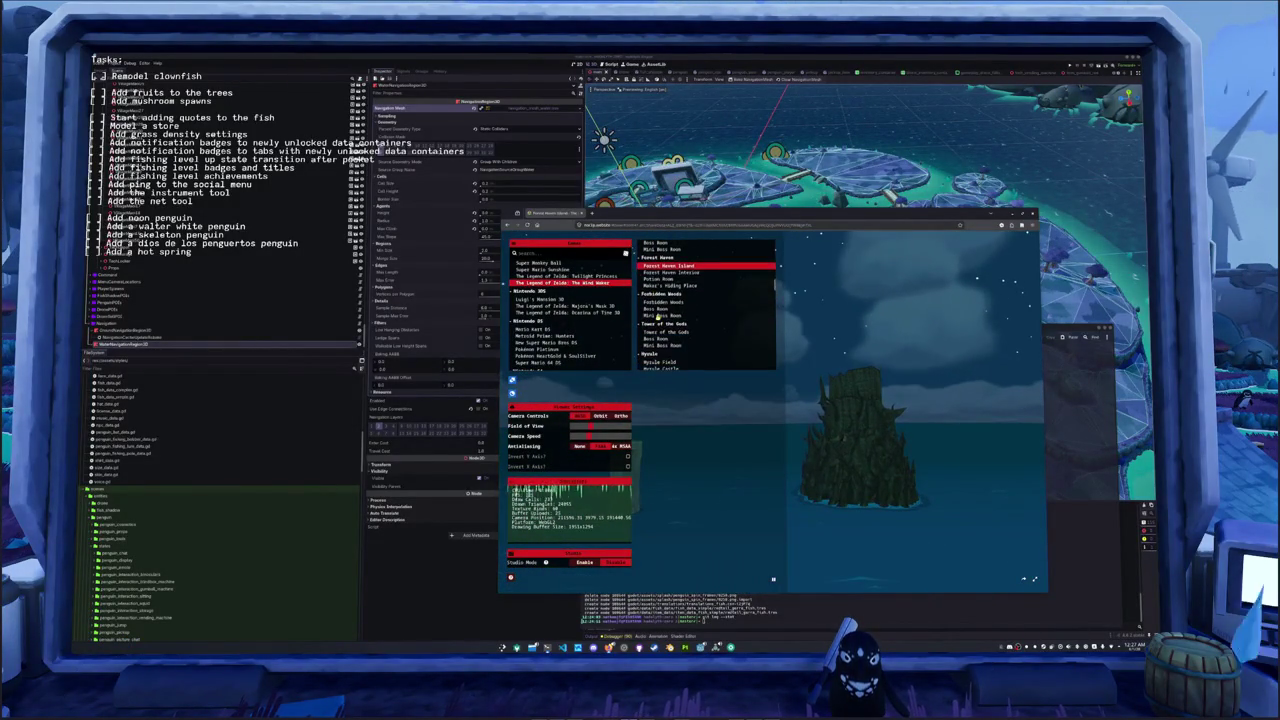
{"action": "left_click", "coordinate": [665, 302]}
{"action": "scroll", "coordinate": [660, 314], "scroll_direction": "down", "scroll_amount": 1}
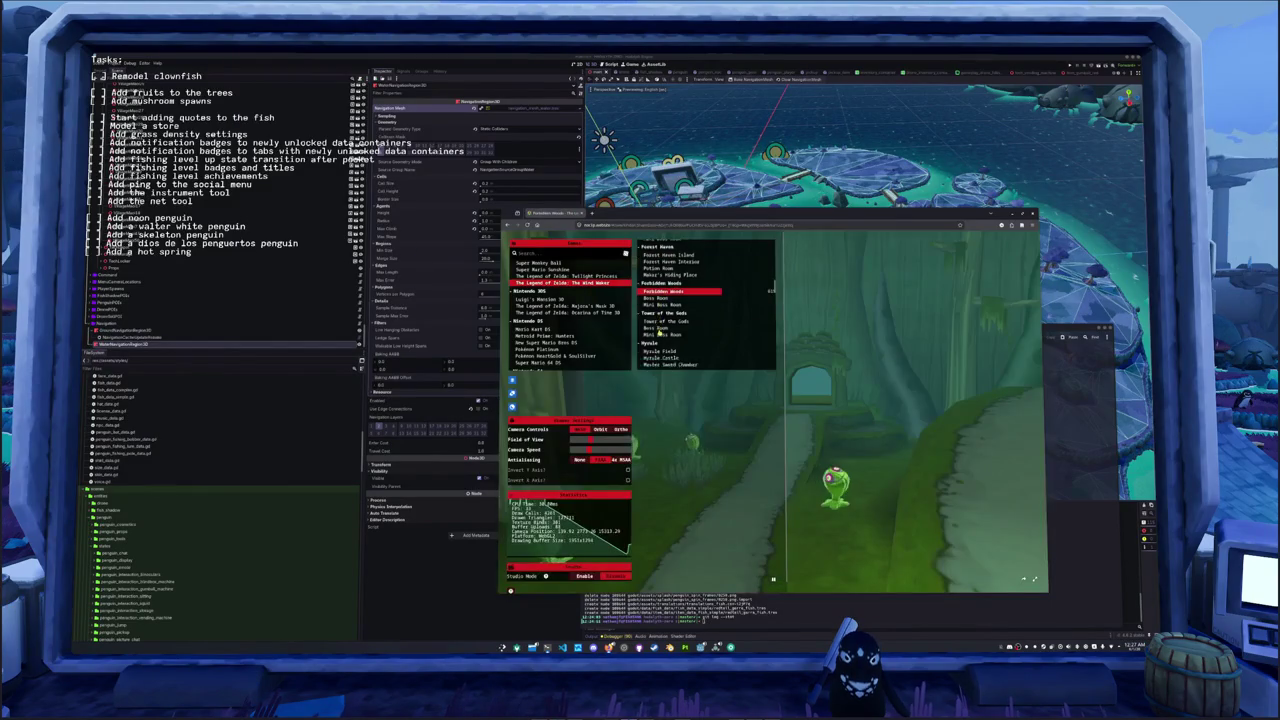
{"action": "scroll", "coordinate": [662, 308], "scroll_direction": "down", "scroll_amount": 1}
{"action": "left_click", "coordinate": [668, 297]}
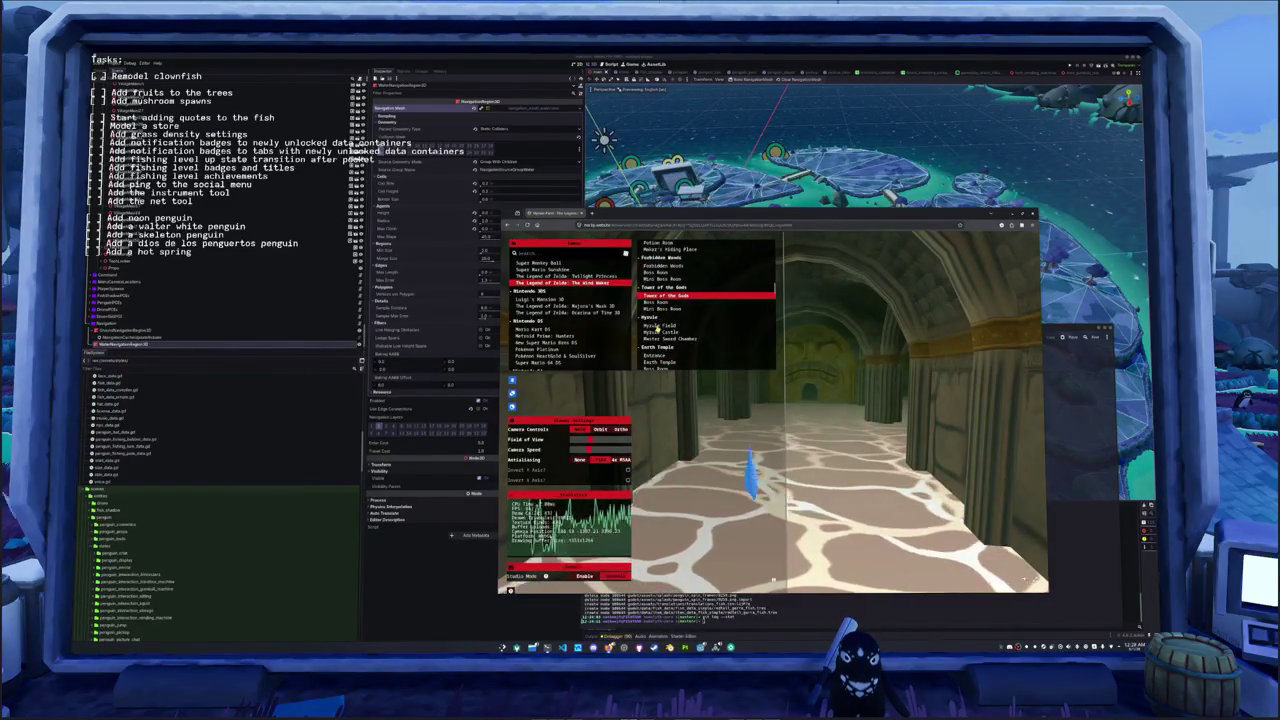
{"action": "left_click", "coordinate": [668, 325]}
- Load Bomb Island, then Cliff Plateau Isles
{"action": "scroll", "coordinate": [700, 322], "scroll_direction": "down", "scroll_amount": 2}
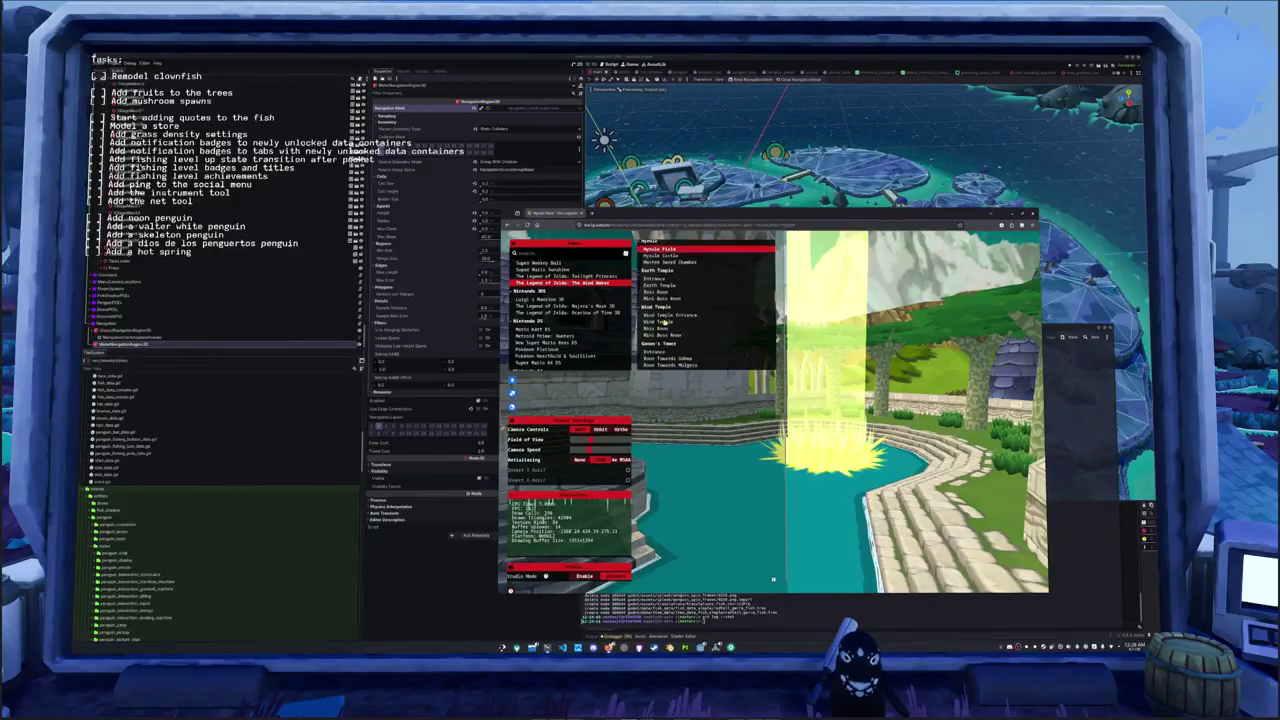
{"action": "scroll", "coordinate": [664, 322], "scroll_direction": "down", "scroll_amount": 2}
{"action": "scroll", "coordinate": [666, 326], "scroll_direction": "down", "scroll_amount": 2}
{"action": "scroll", "coordinate": [668, 330], "scroll_direction": "down", "scroll_amount": 3}
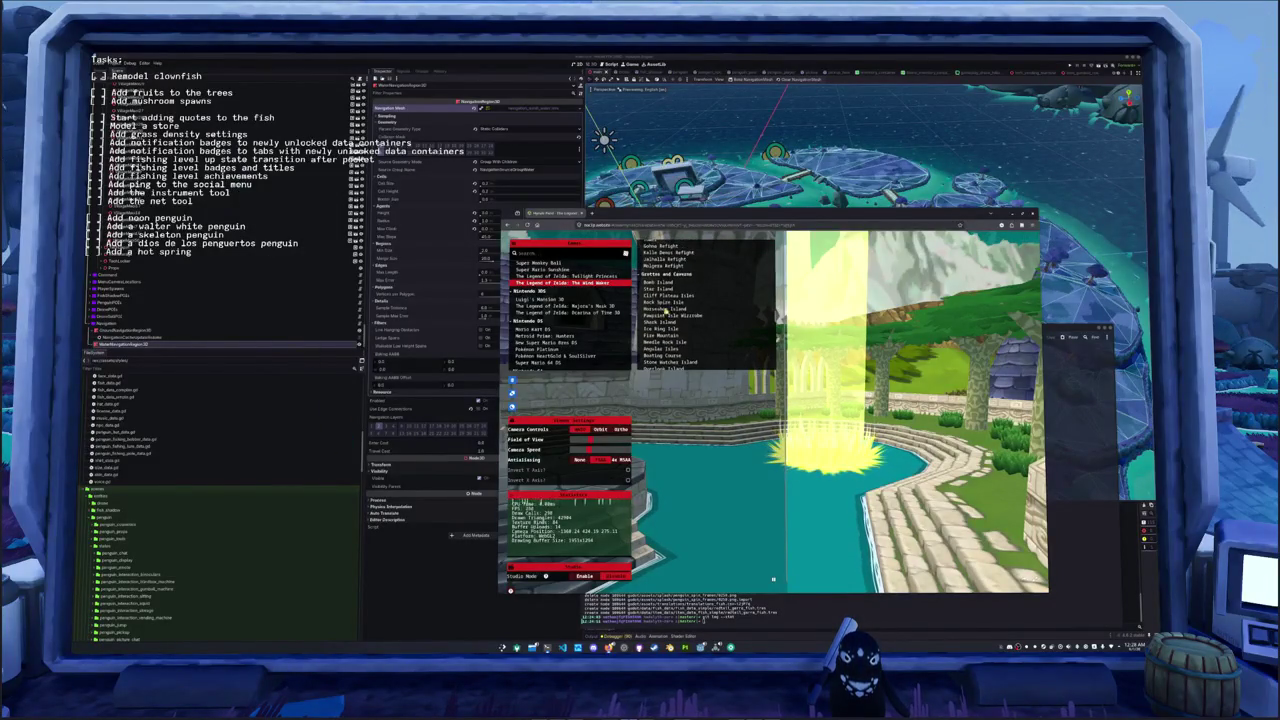
{"action": "left_click", "coordinate": [660, 284]}
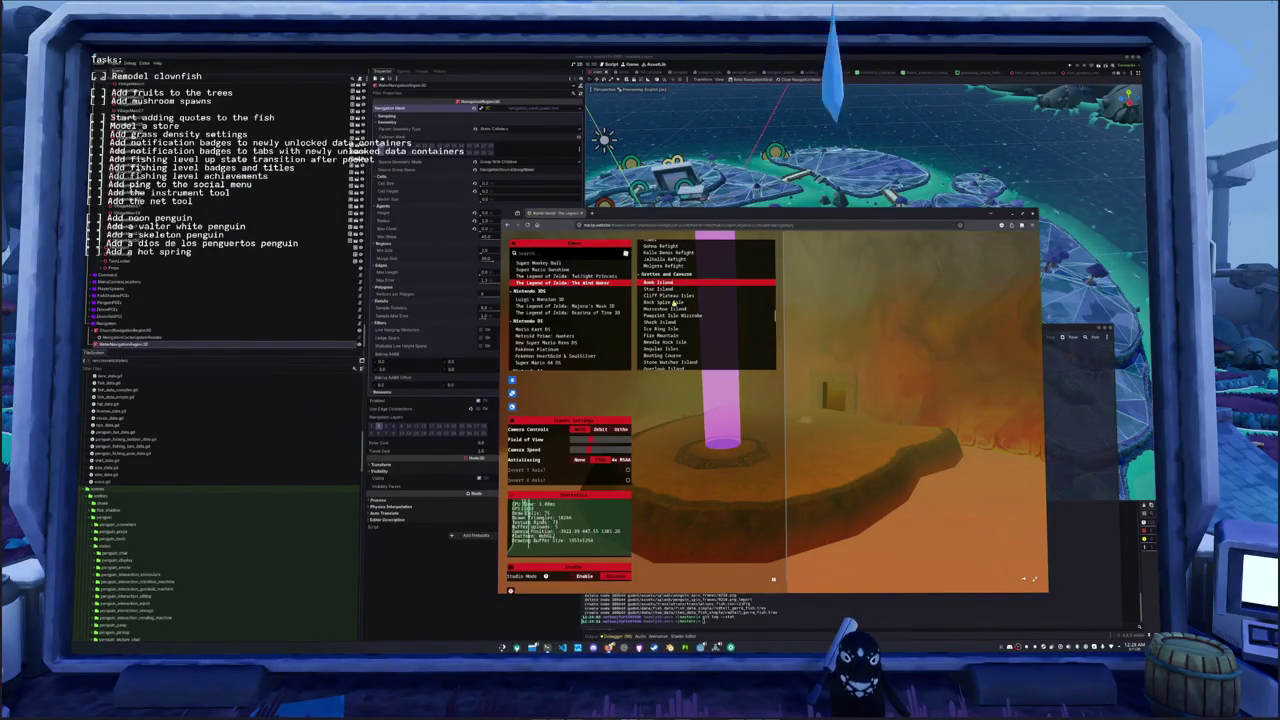
{"action": "left_click", "coordinate": [675, 302]}
{"action": "left_click", "coordinate": [665, 296]}
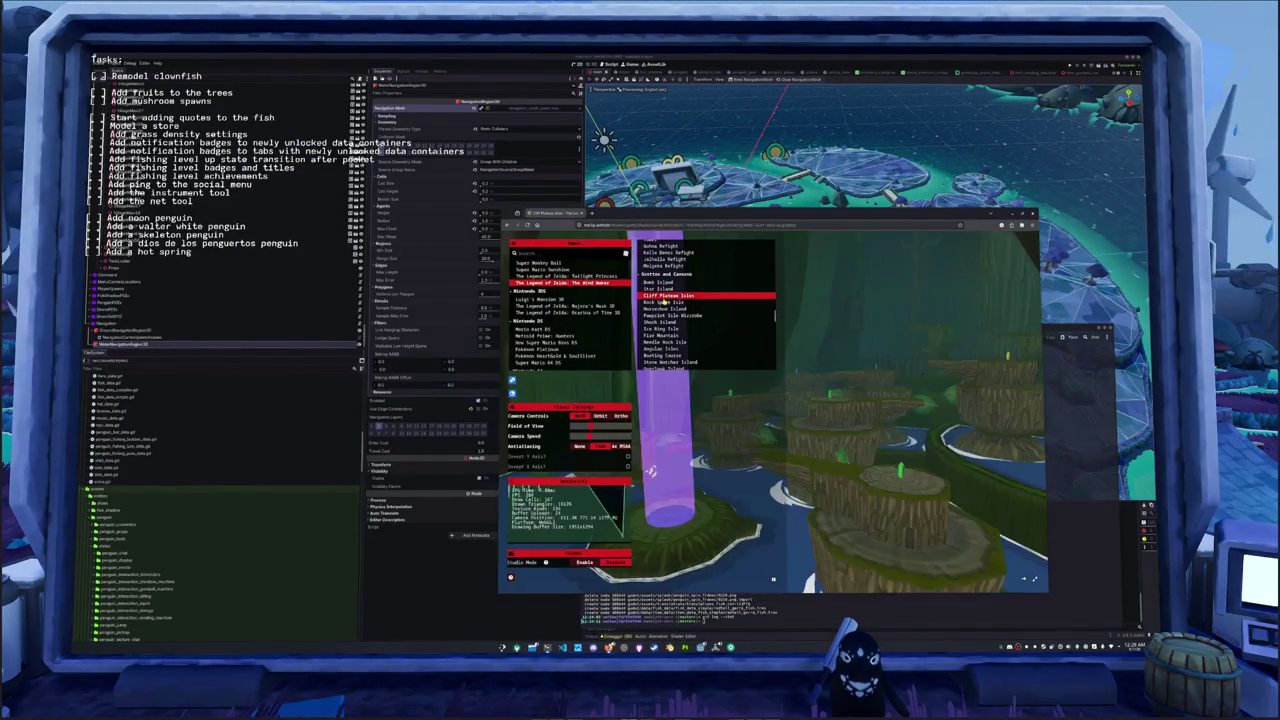
{"action": "left_click", "coordinate": [665, 302]}
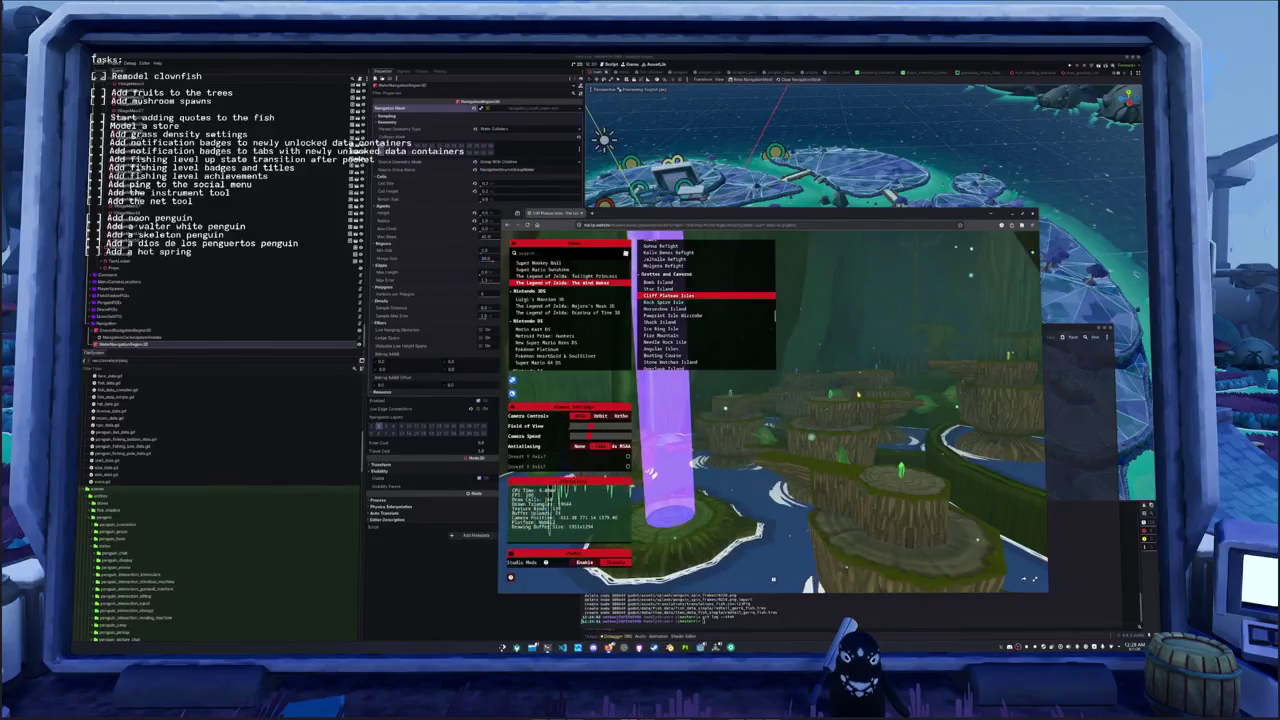
- Load North Fairy Fountain, the figurine gallery room, and the Early Orca's House test map
{"action": "scroll", "coordinate": [705, 300], "scroll_direction": "down", "scroll_amount": 2}
{"action": "scroll", "coordinate": [705, 300], "scroll_direction": "down", "scroll_amount": 2}
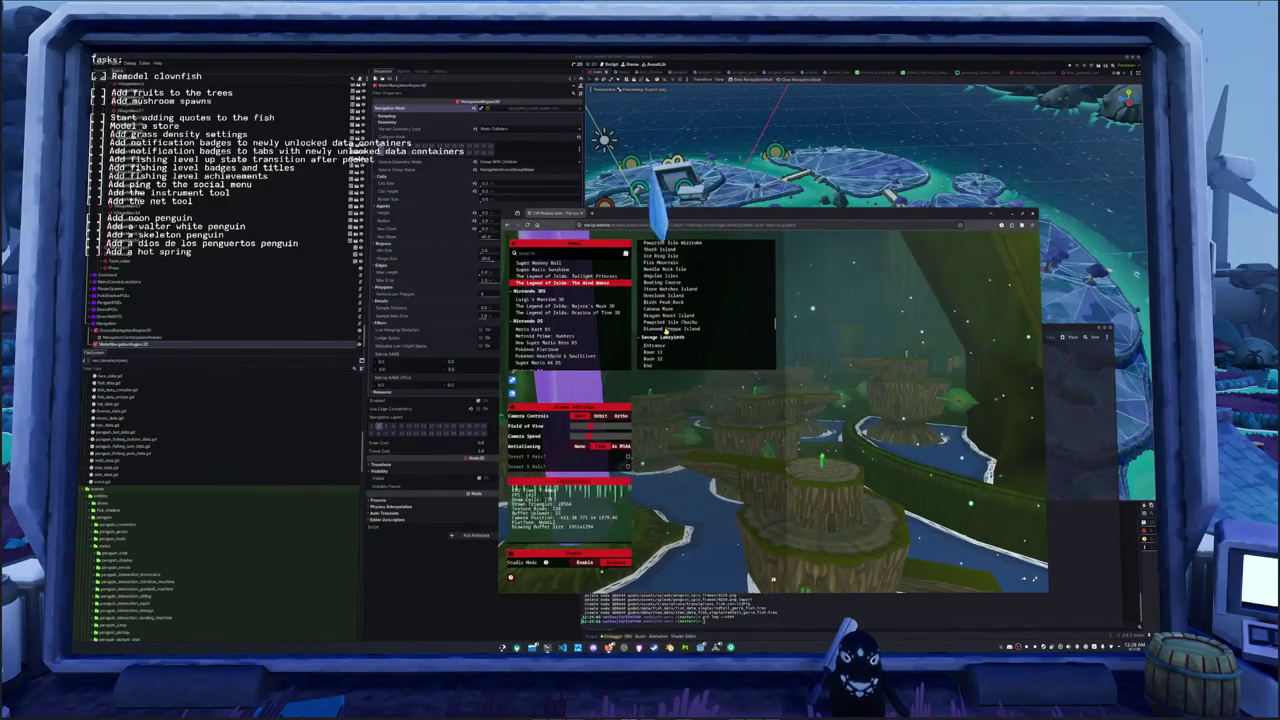
{"action": "scroll", "coordinate": [662, 330], "scroll_direction": "down", "scroll_amount": 3}
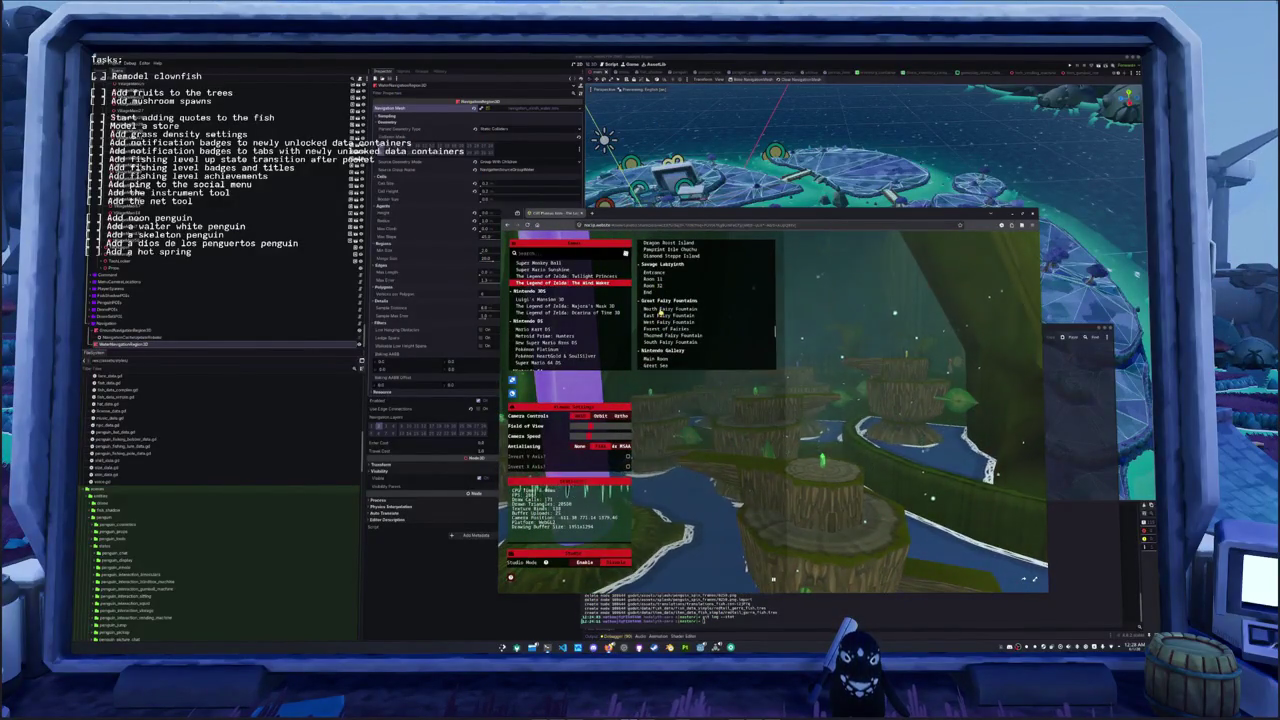
{"action": "left_click", "coordinate": [660, 313]}
{"action": "scroll", "coordinate": [662, 325], "scroll_direction": "down", "scroll_amount": 2}
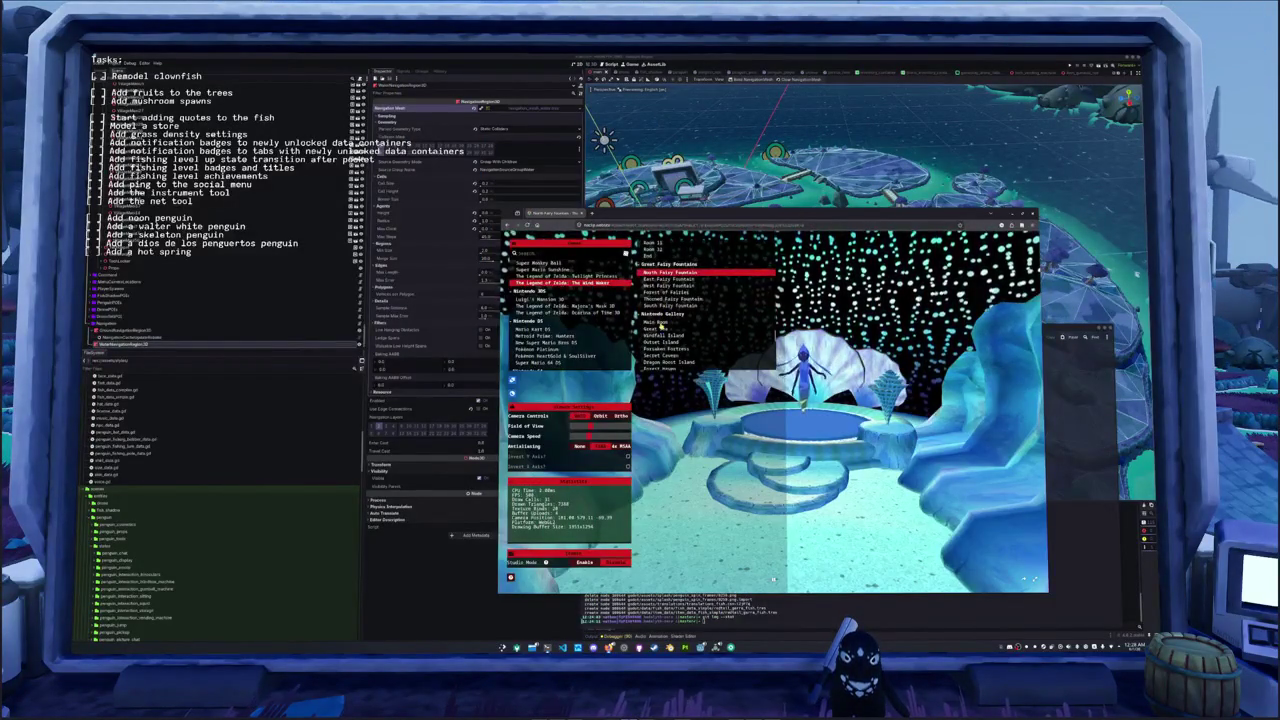
{"action": "left_click", "coordinate": [662, 329]}
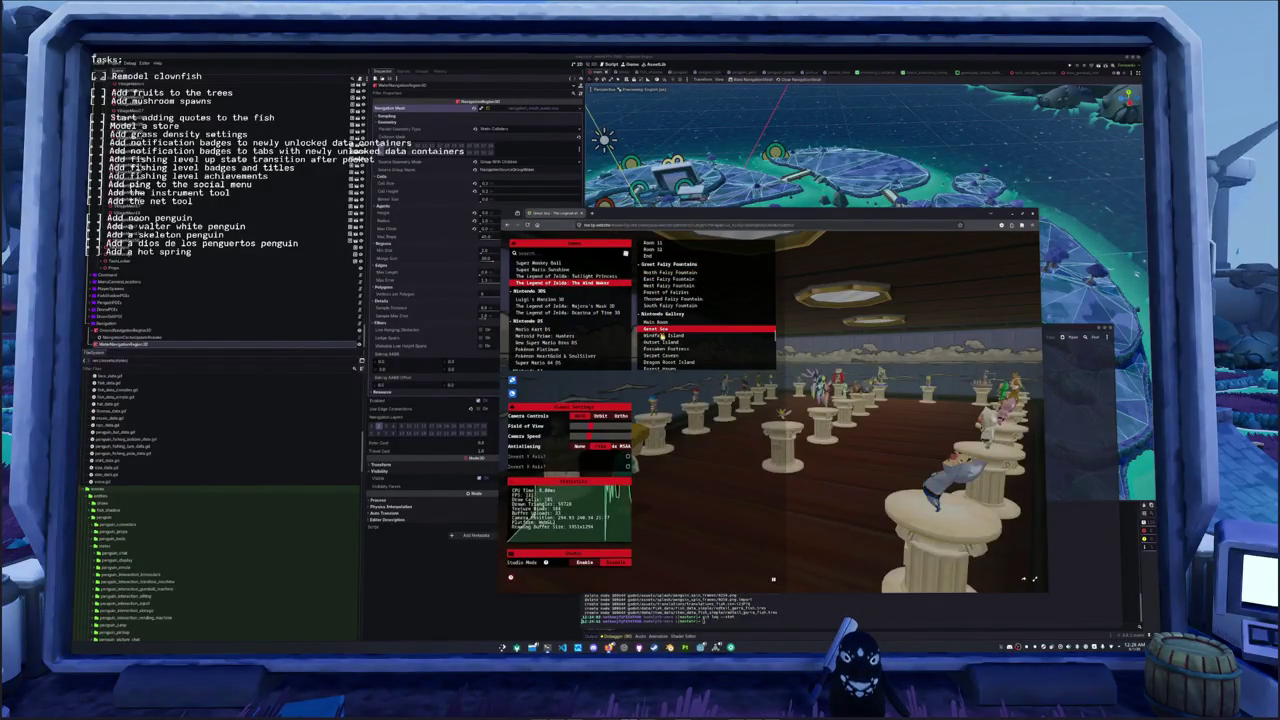
{"action": "scroll", "coordinate": [661, 336], "scroll_direction": "down", "scroll_amount": 5}
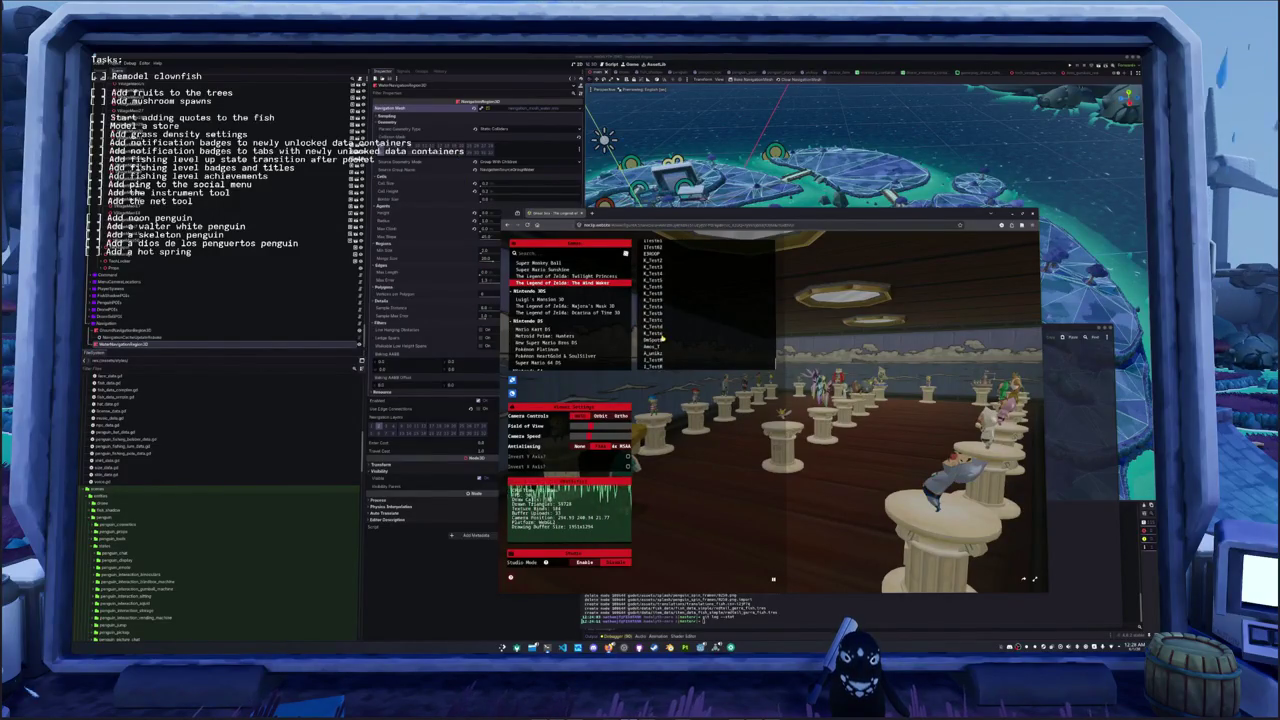
{"action": "scroll", "coordinate": [657, 342], "scroll_direction": "up", "scroll_amount": 2}
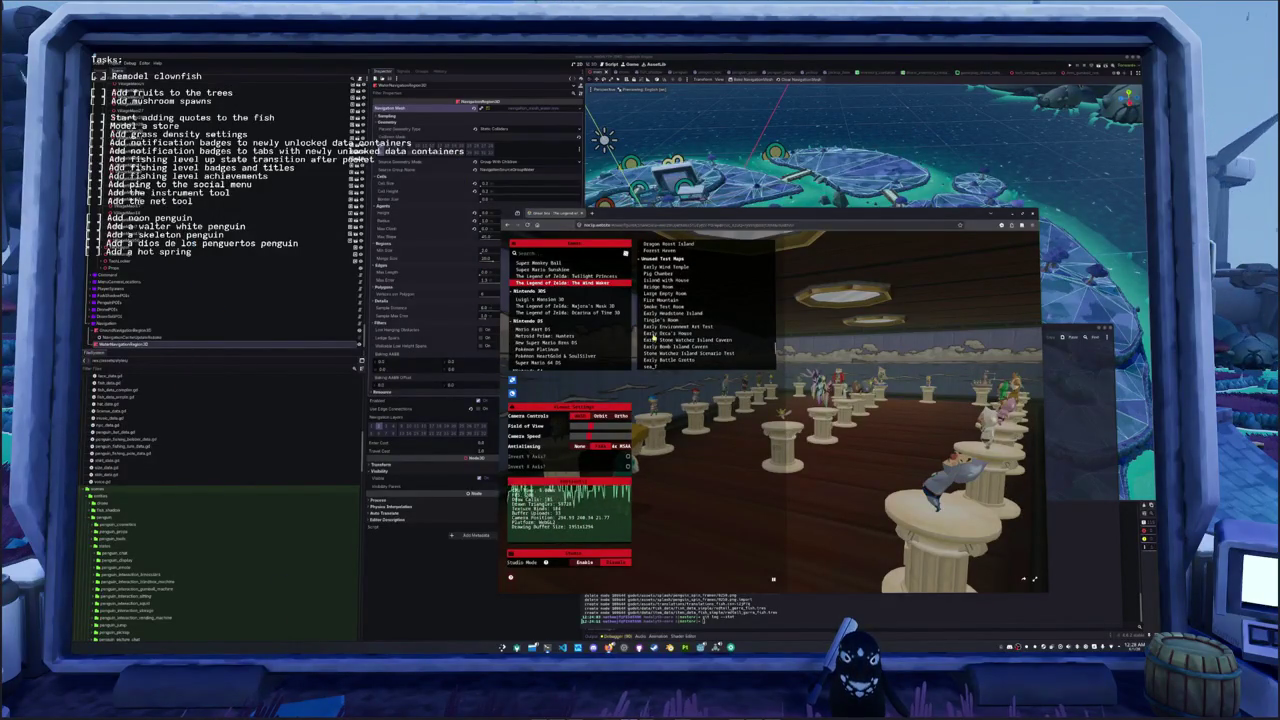
{"action": "left_click", "coordinate": [660, 334]}
- Load Islet of Steel, Boating Course, Cabana, and finally The Great Sea
{"action": "scroll", "coordinate": [660, 338], "scroll_direction": "up", "scroll_amount": 2}
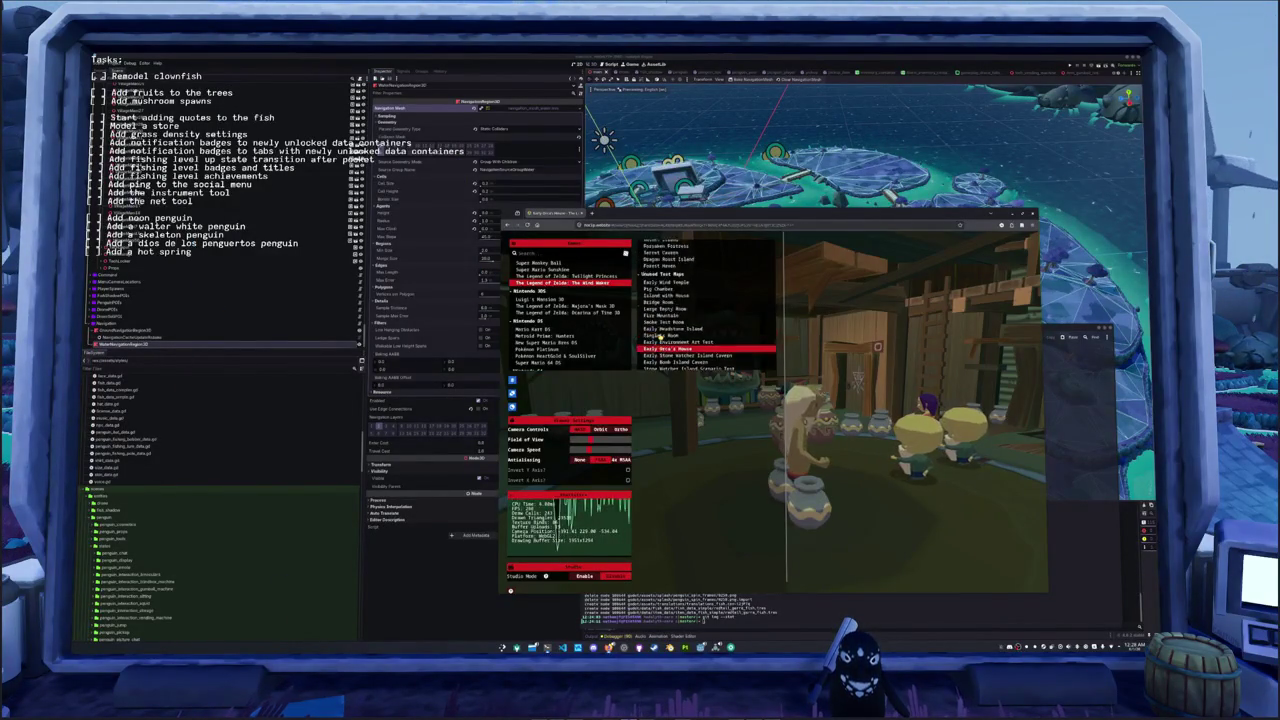
{"action": "scroll", "coordinate": [660, 338], "scroll_direction": "up", "scroll_amount": 2}
{"action": "scroll", "coordinate": [660, 338], "scroll_direction": "up", "scroll_amount": 2}
{"action": "scroll", "coordinate": [660, 337], "scroll_direction": "up", "scroll_amount": 3}
{"action": "scroll", "coordinate": [658, 338], "scroll_direction": "up", "scroll_amount": 2}
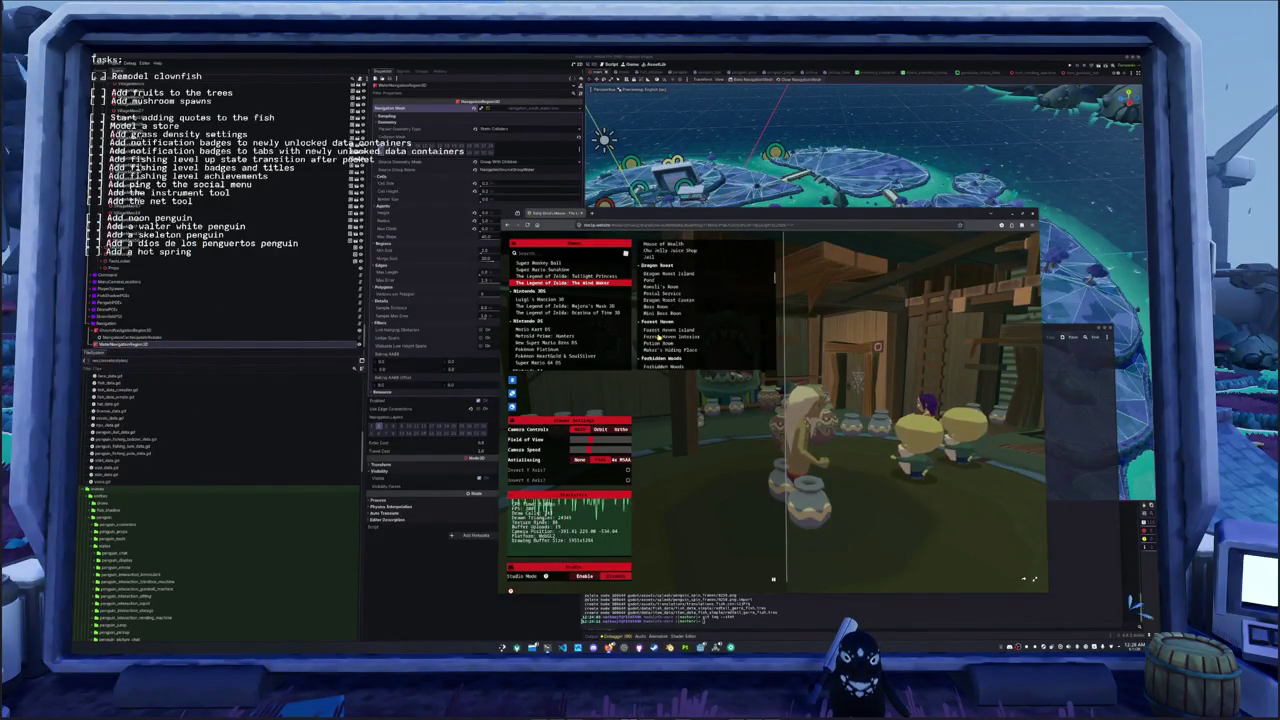
{"action": "scroll", "coordinate": [660, 337], "scroll_direction": "up", "scroll_amount": 5}
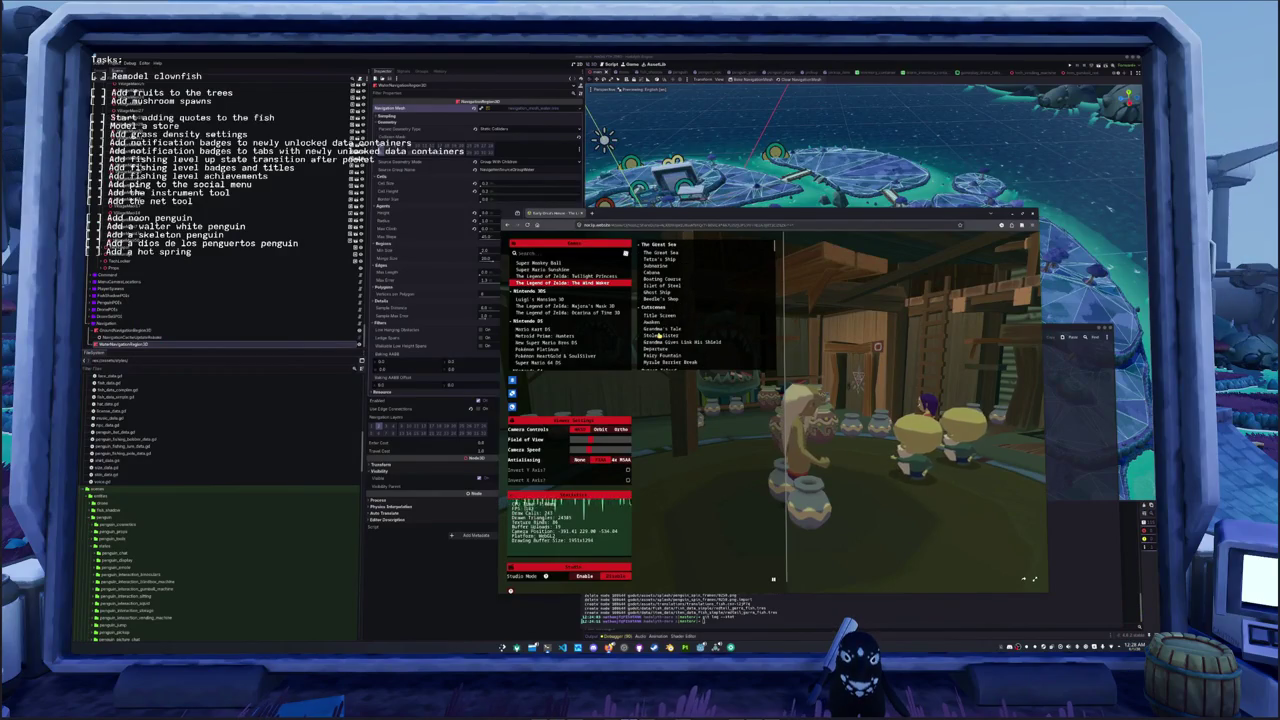
{"action": "left_click", "coordinate": [658, 287]}
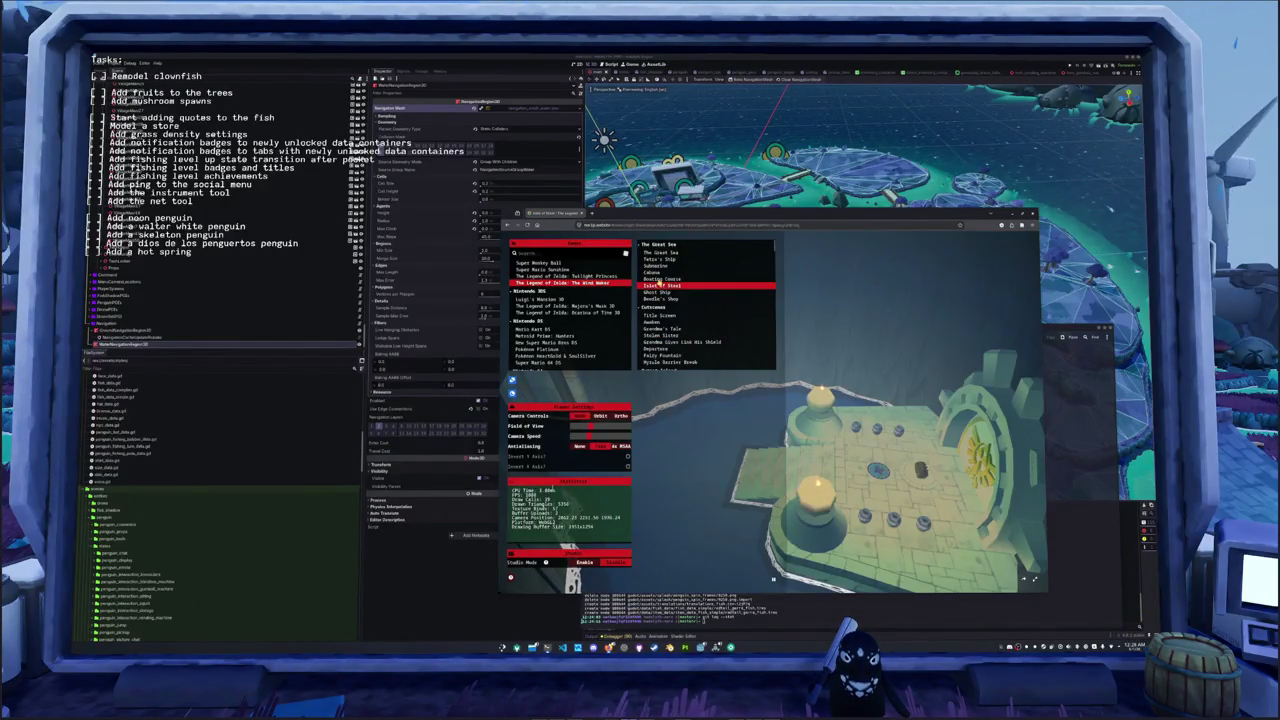
{"action": "left_click", "coordinate": [655, 278]}
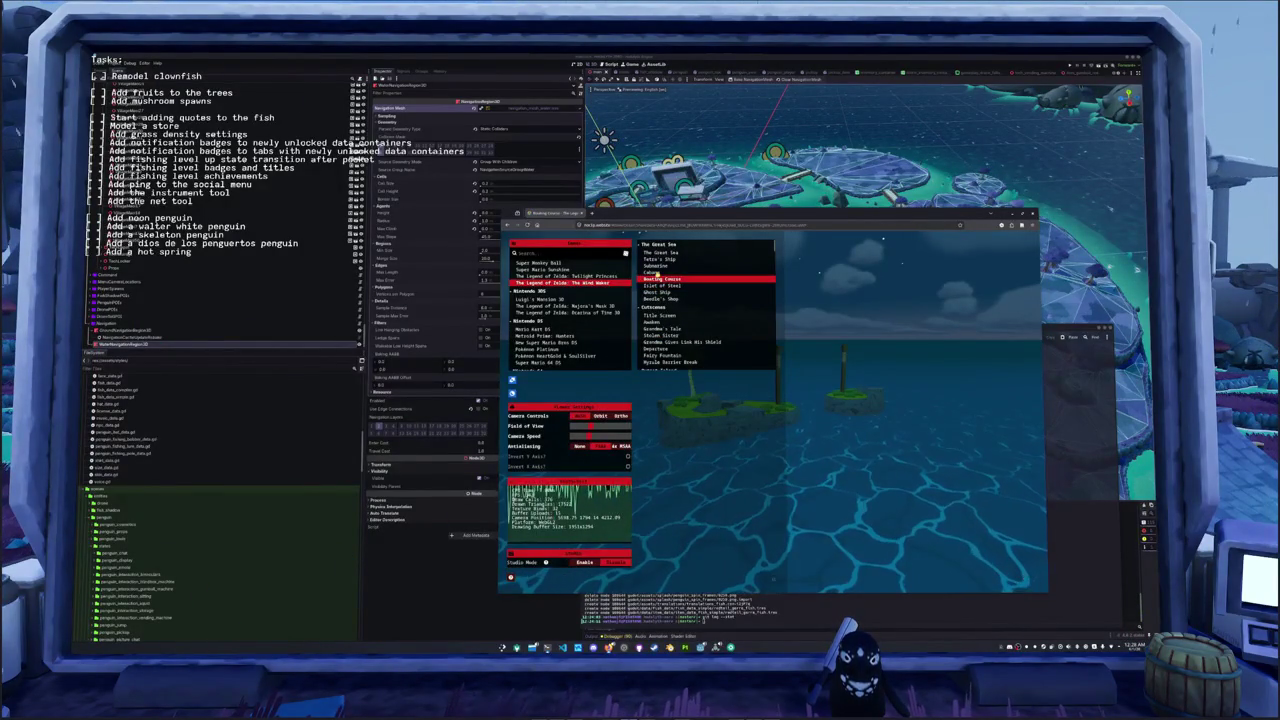
{"action": "left_click", "coordinate": [656, 272]}
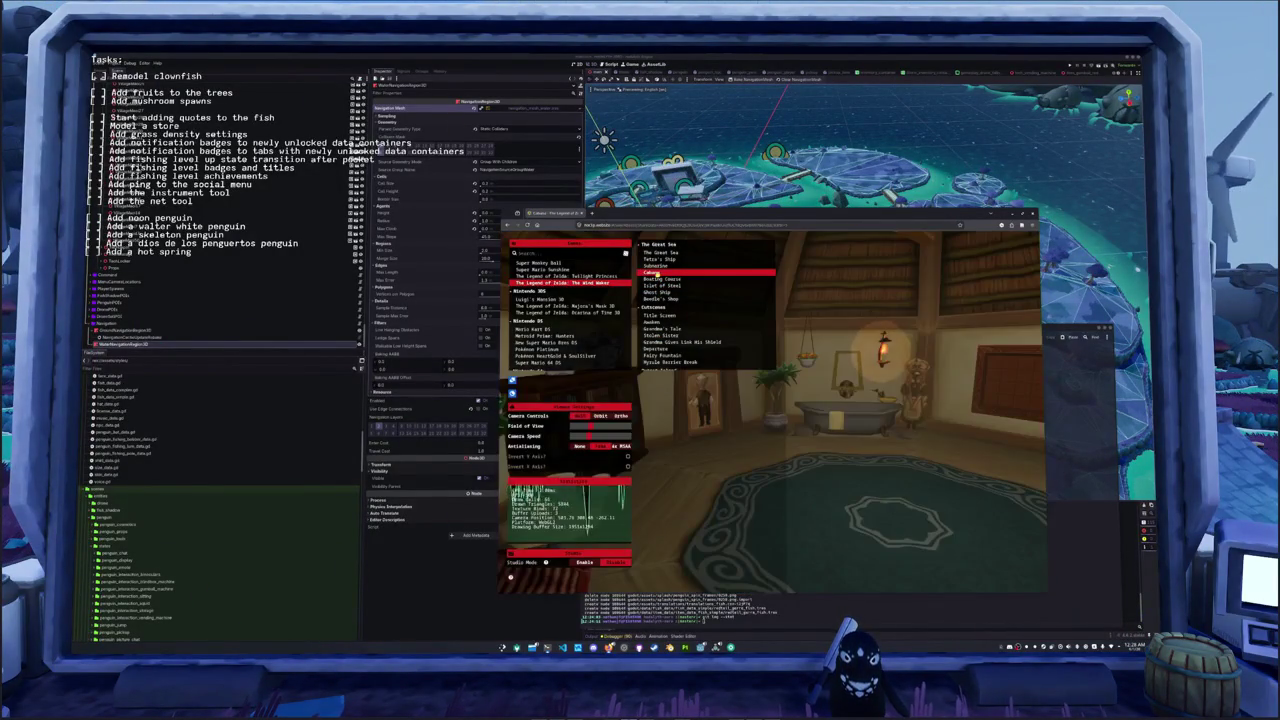
{"action": "left_click", "coordinate": [658, 252]}
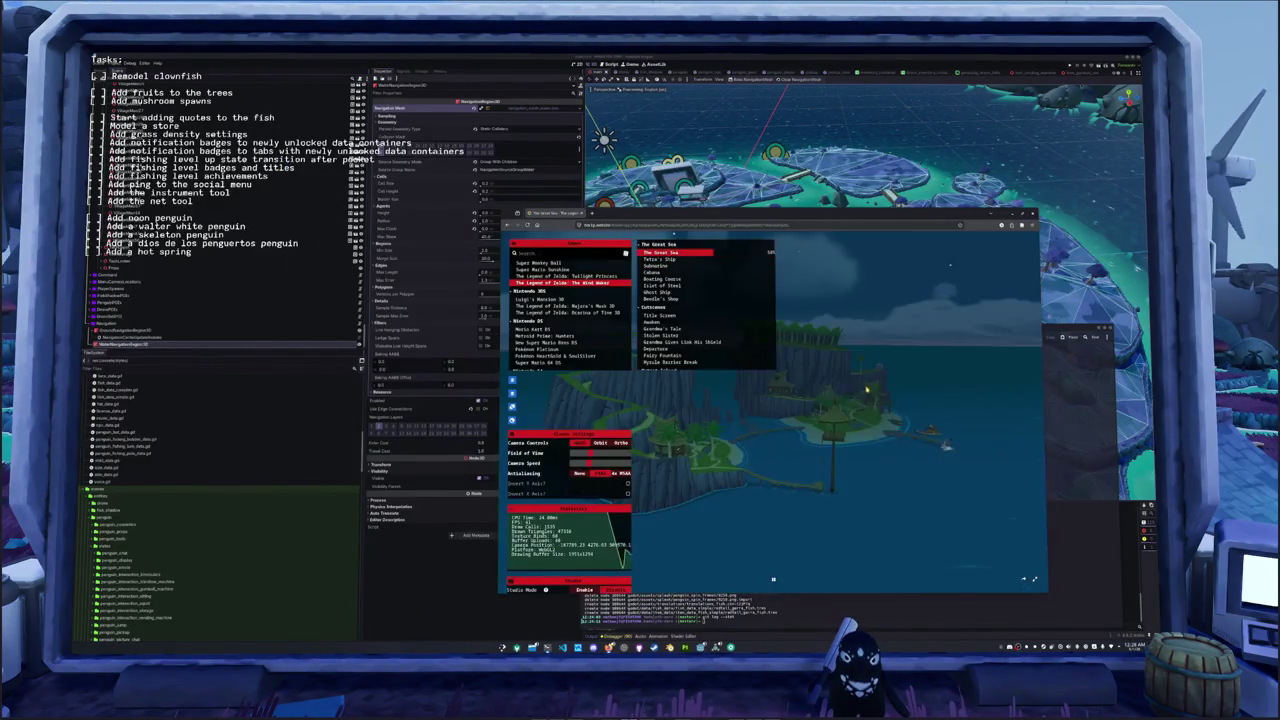
- Raise camera speed and fly toward the island's cliffs and hut, then back over open sea
{"action": "left_click", "coordinate": [872, 394]}
{"action": "key", "text": "w"}
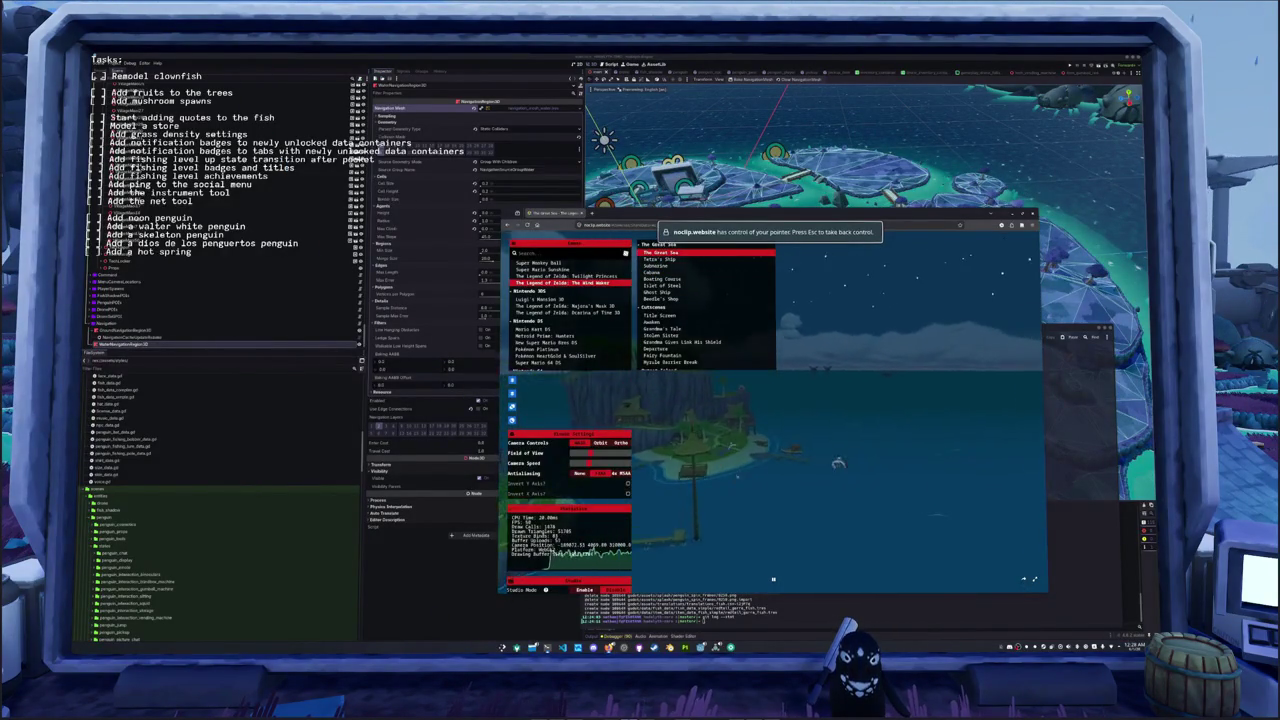
{"action": "scroll", "coordinate": [770, 420], "scroll_direction": "up", "scroll_amount": 2}
{"action": "key", "text": "w"}
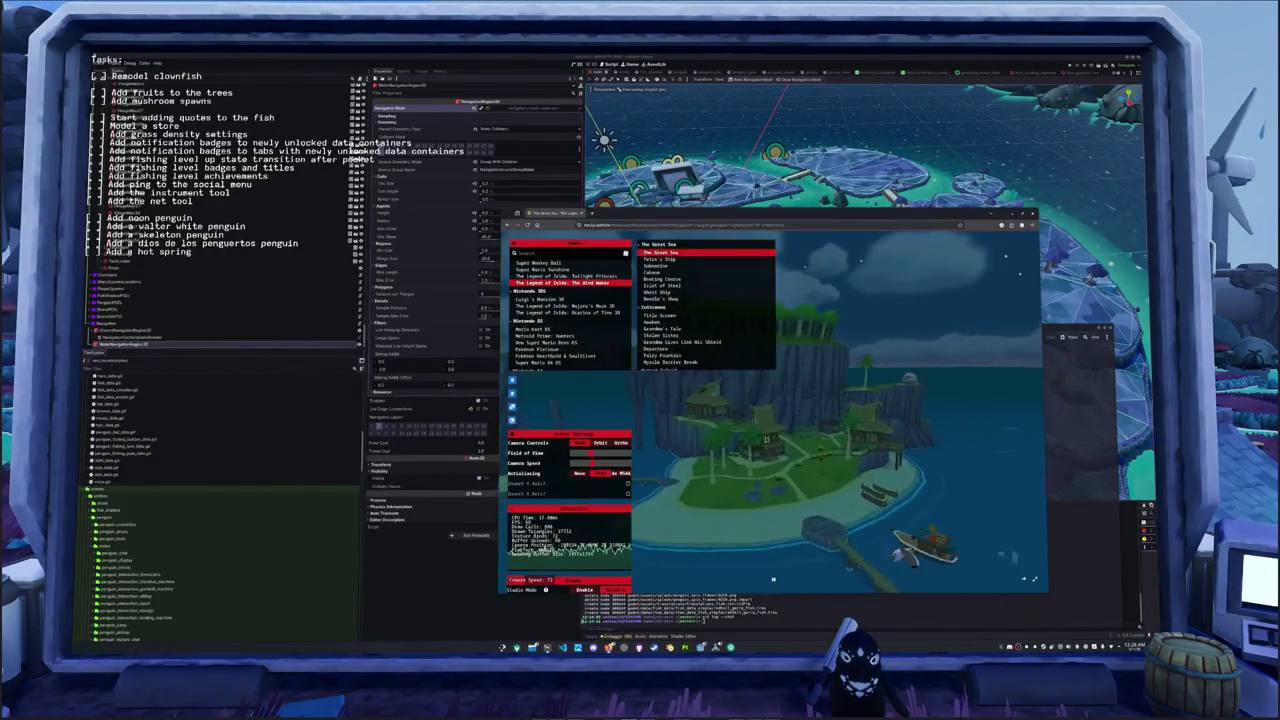
{"action": "key", "text": "w"}
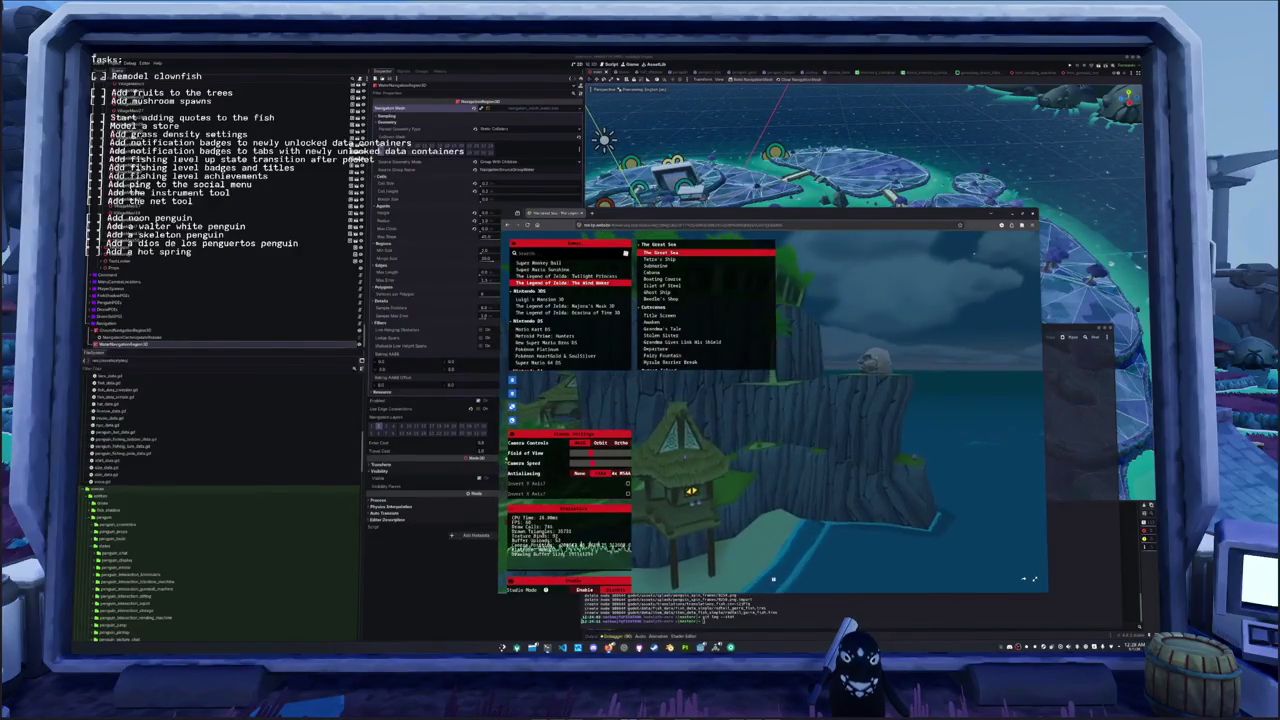
{"action": "key", "text": "s"}
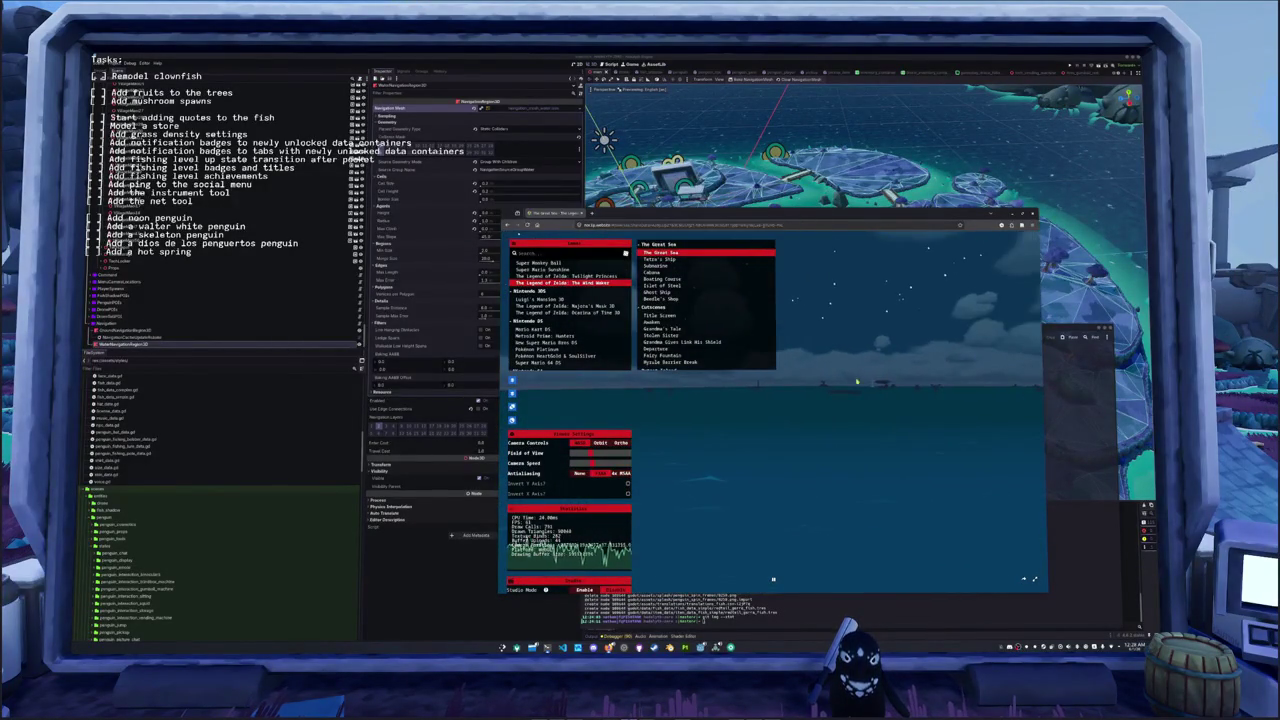
- Tilt up to the lighthouse, fly until it looms large, and drop lower beside it
{"action": "left_click", "coordinate": [781, 490]}
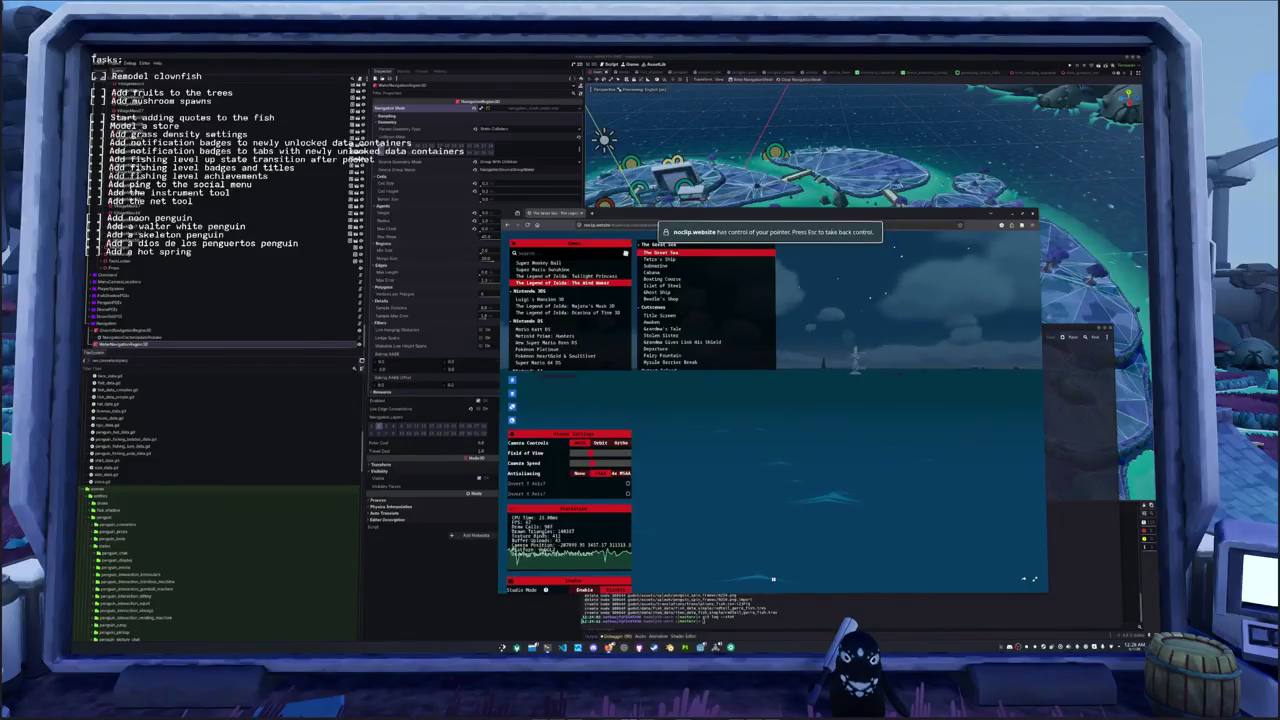
{"action": "left_click_drag", "start_coordinate": [773, 578], "coordinate": [773, 578]}
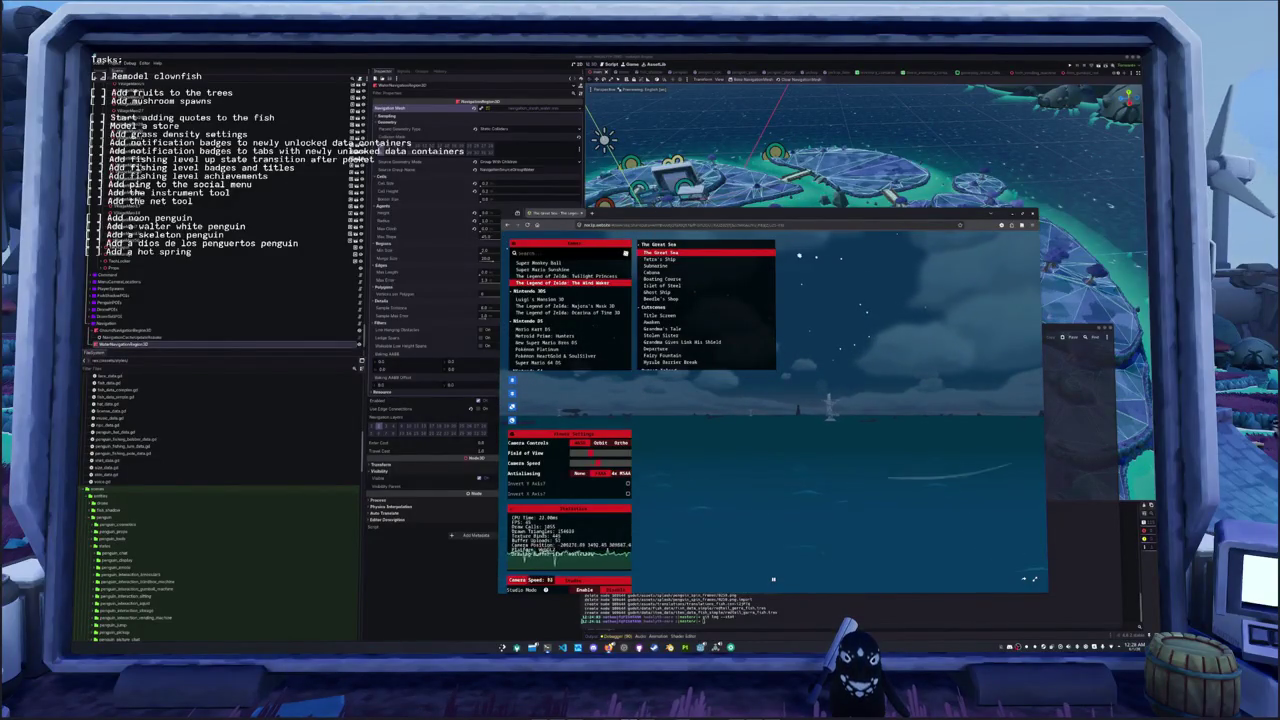
{"action": "scroll", "coordinate": [773, 578], "scroll_direction": "up", "scroll_amount": 3}
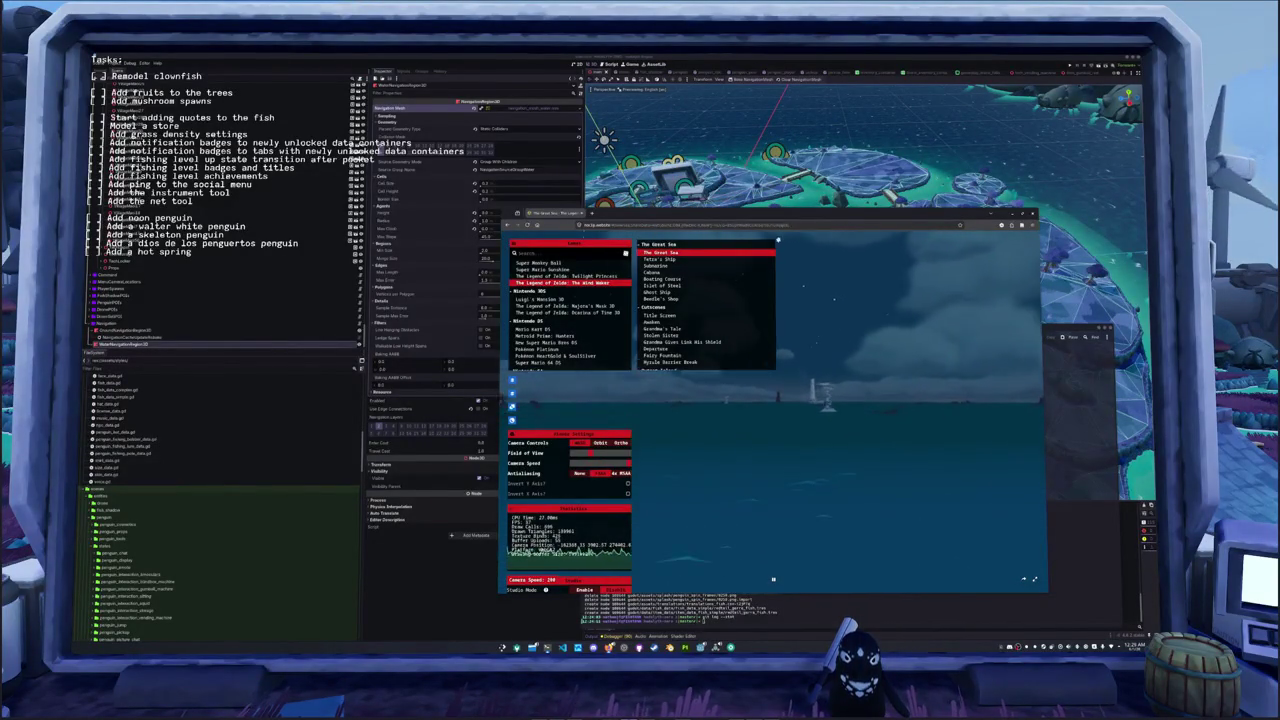
{"action": "key", "text": "w"}
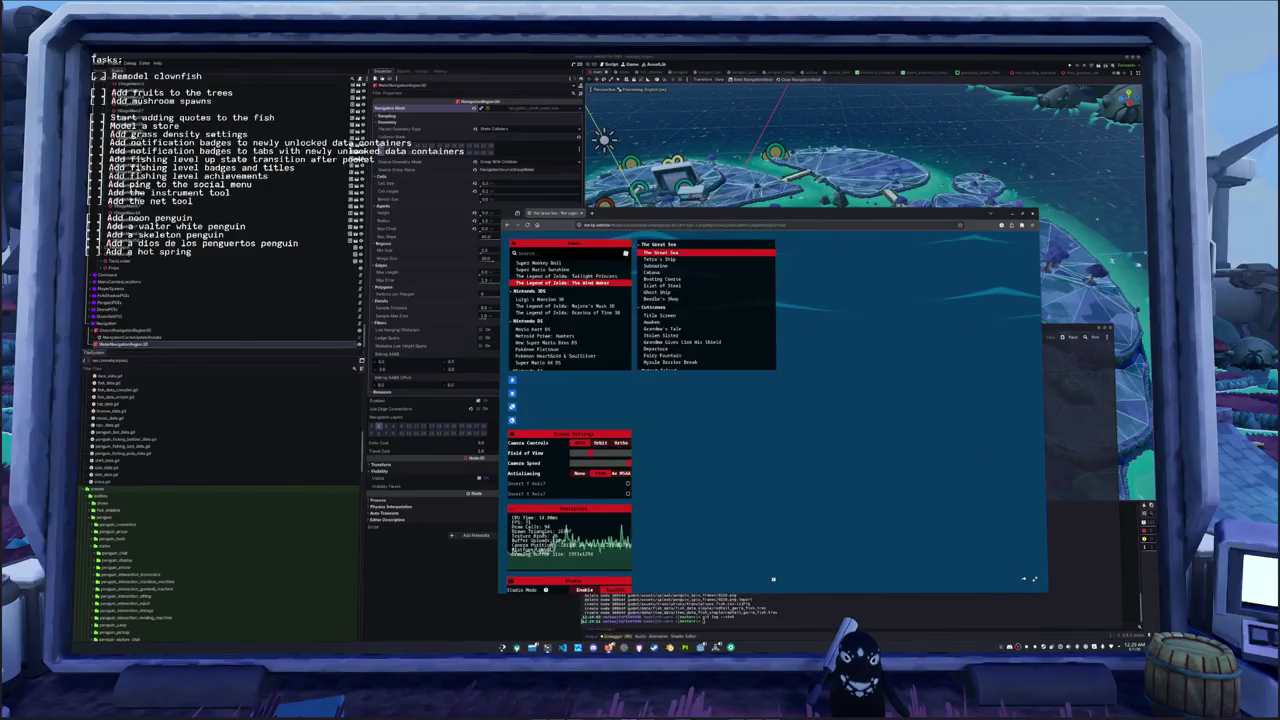
{"action": "left_click_drag", "start_coordinate": [773, 578], "coordinate": [773, 578]}
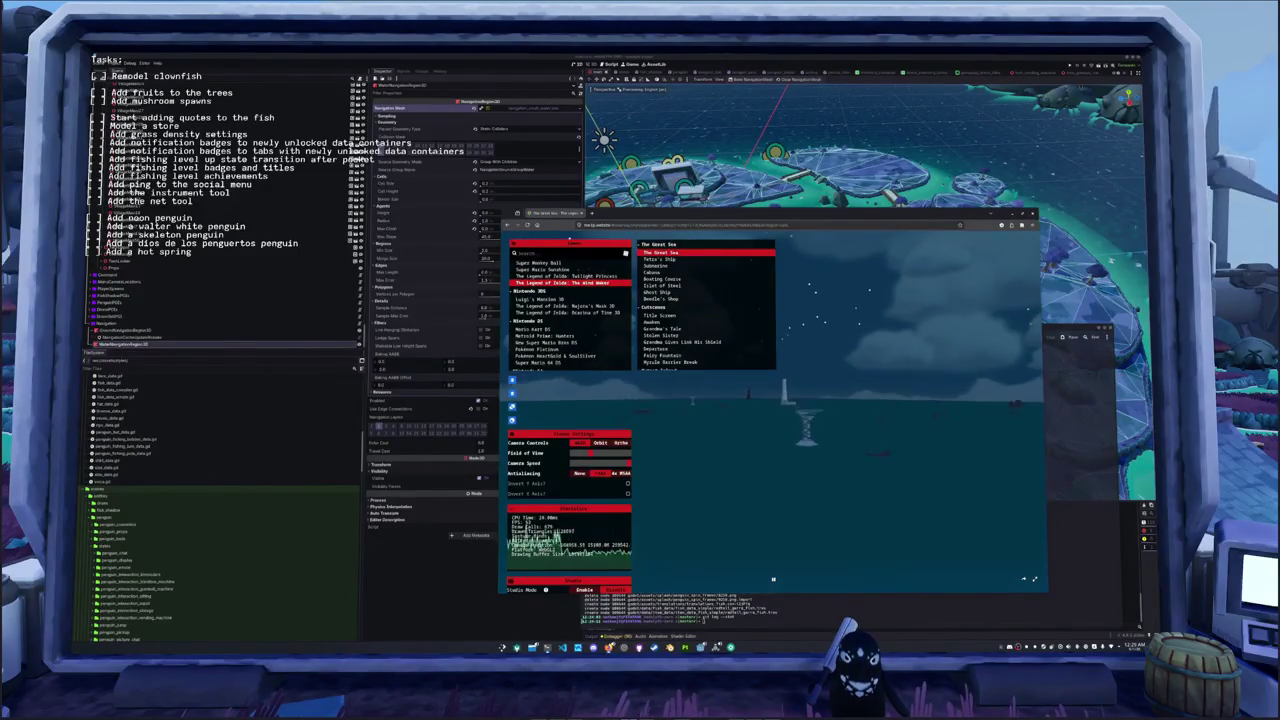
{"action": "key", "text": "w"}
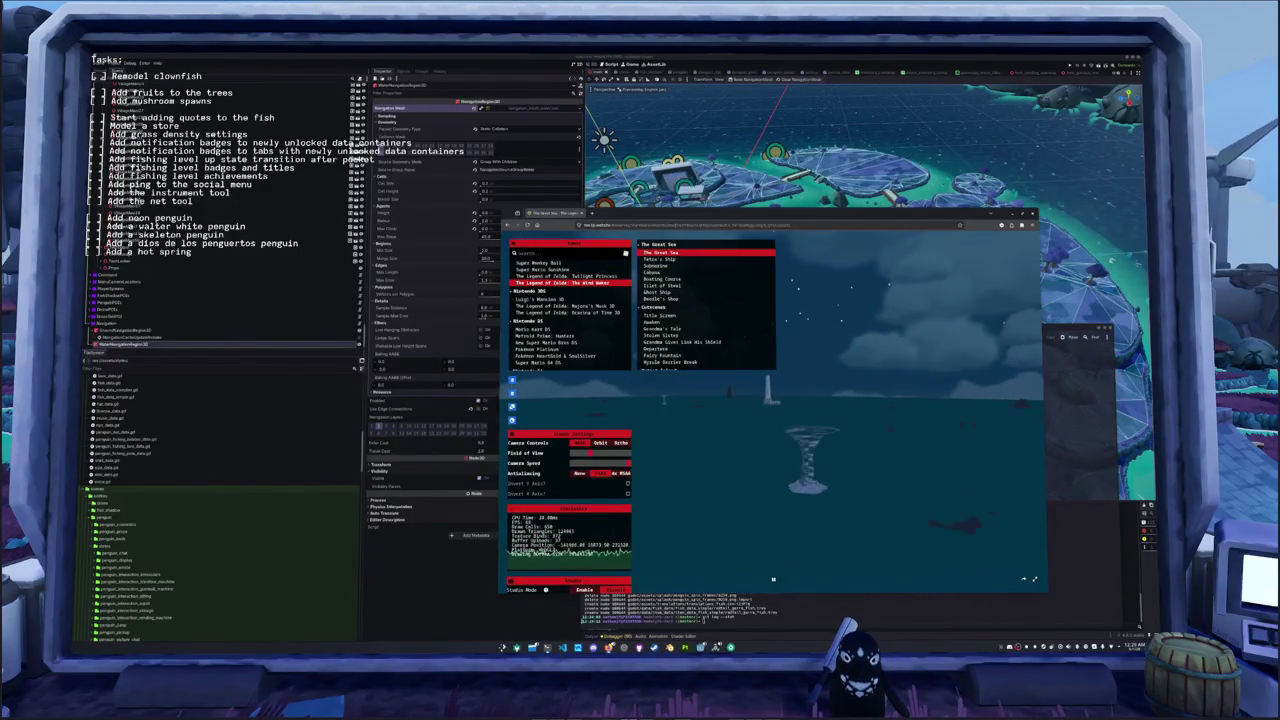
{"action": "key", "text": "w"}
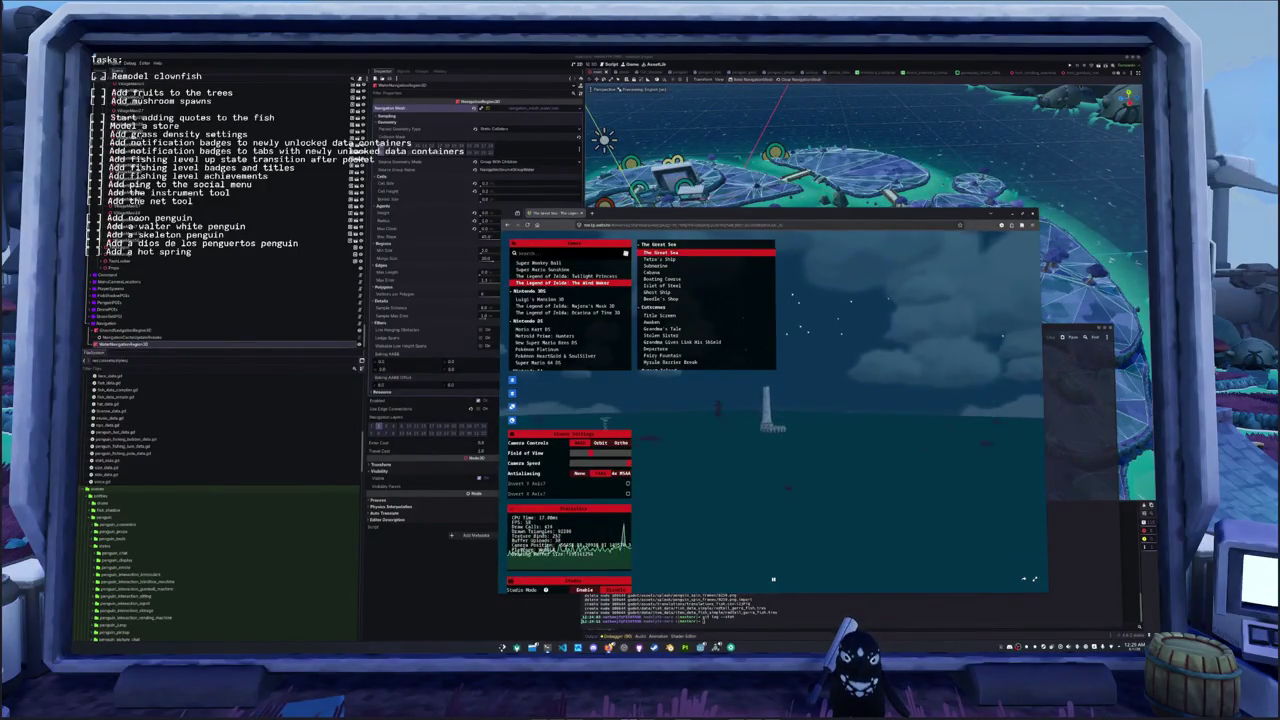
{"action": "key", "text": "w"}
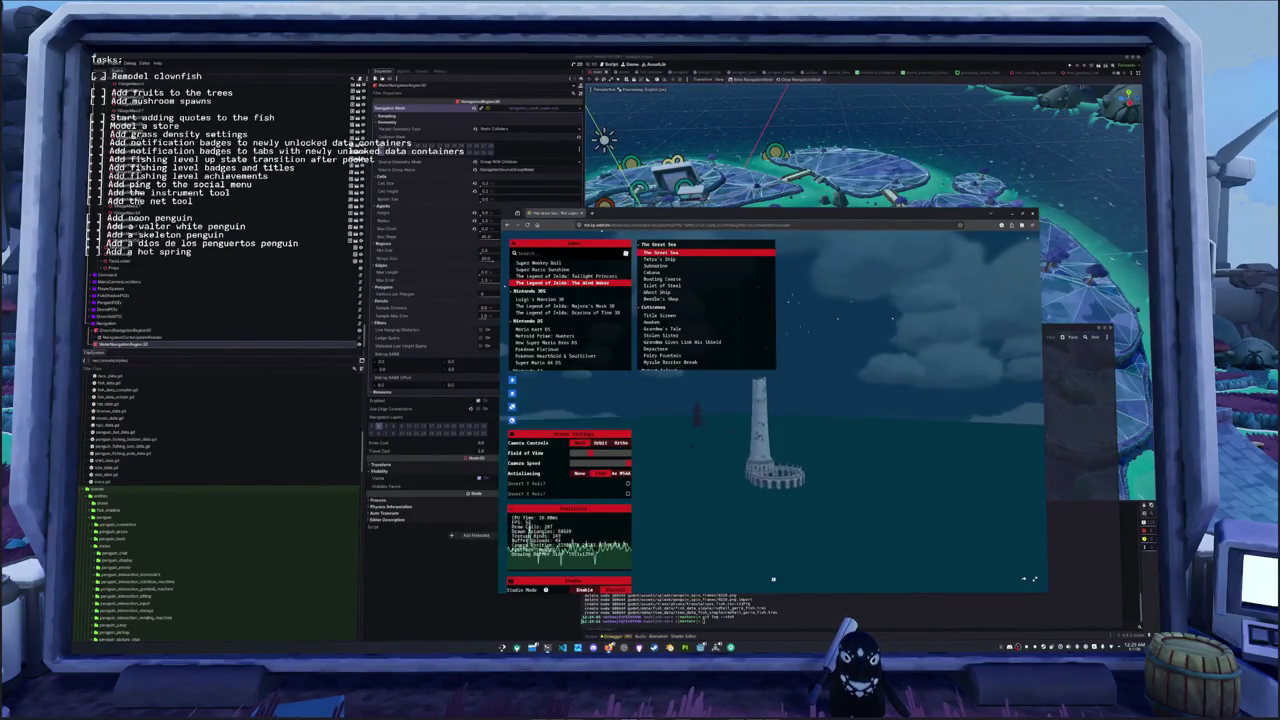
{"action": "key", "text": "q"}
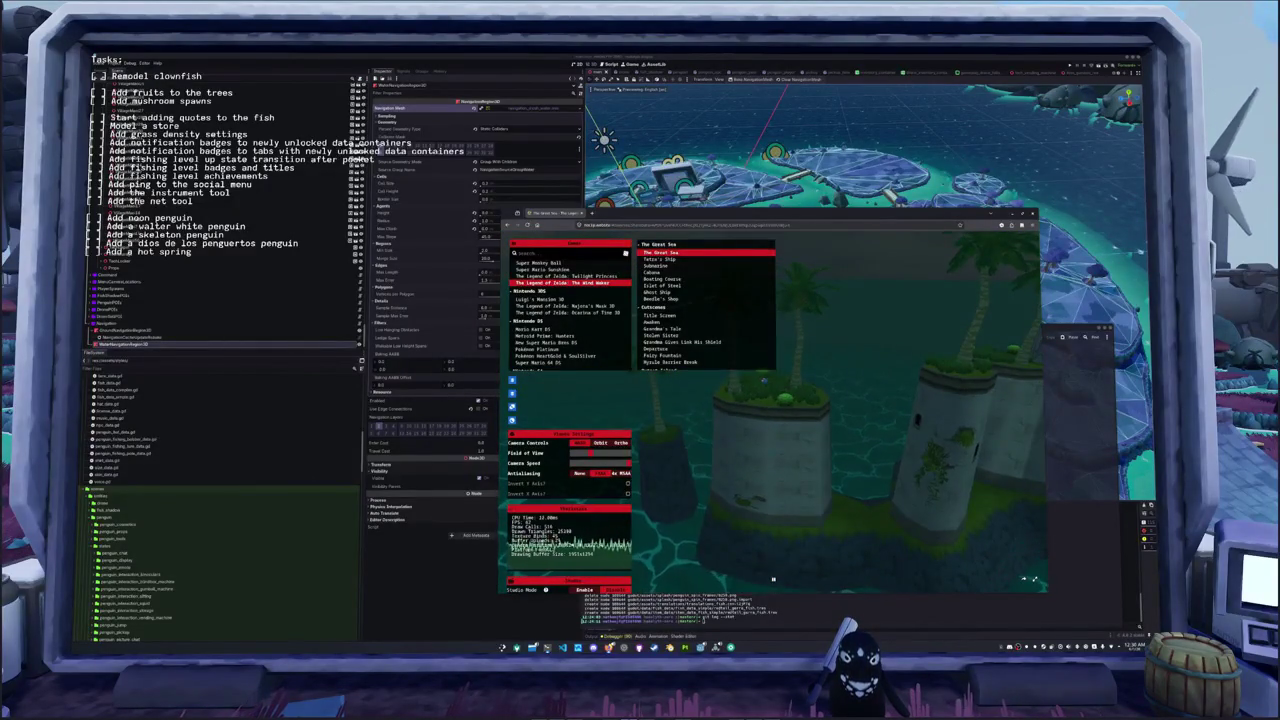
- Open PC > Dark Souls, load Undead Asylum, then switch to Undead Burg / Undead Parish
{"action": "scroll", "coordinate": [540, 305], "scroll_direction": "down", "scroll_amount": 3}
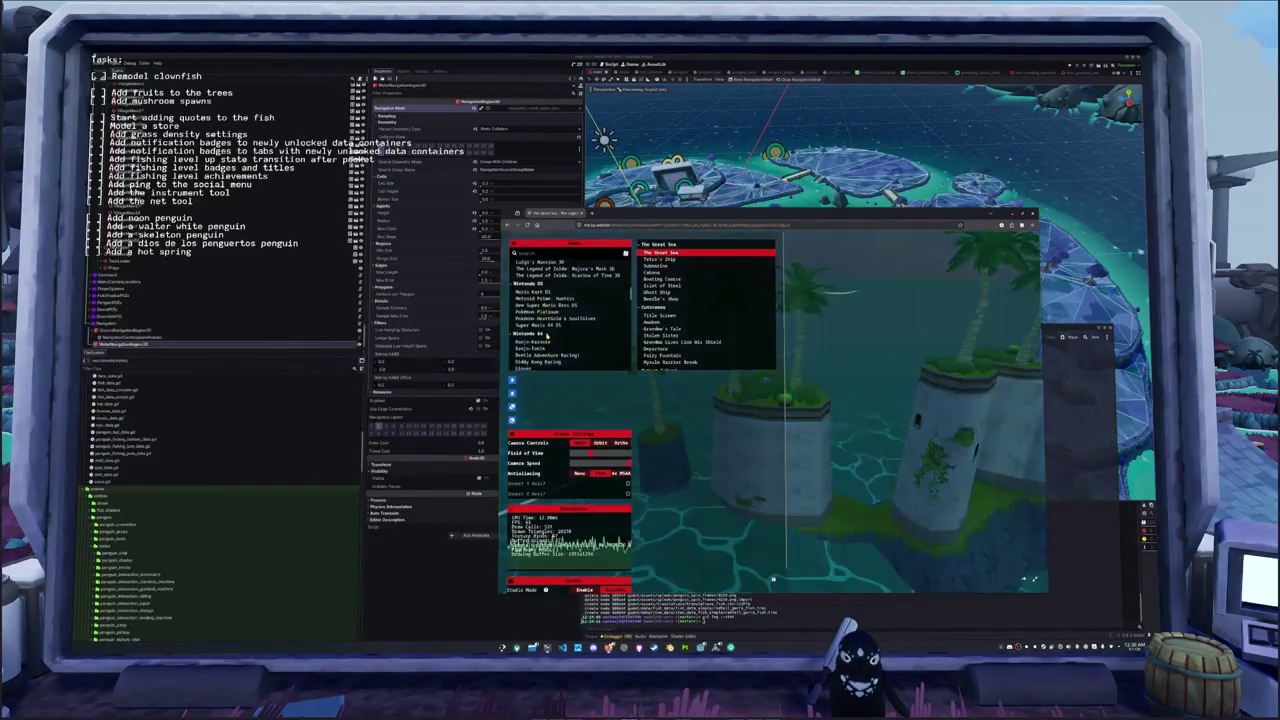
{"action": "scroll", "coordinate": [545, 320], "scroll_direction": "down", "scroll_amount": 2}
{"action": "scroll", "coordinate": [549, 332], "scroll_direction": "down", "scroll_amount": 2}
{"action": "scroll", "coordinate": [547, 332], "scroll_direction": "down", "scroll_amount": 3}
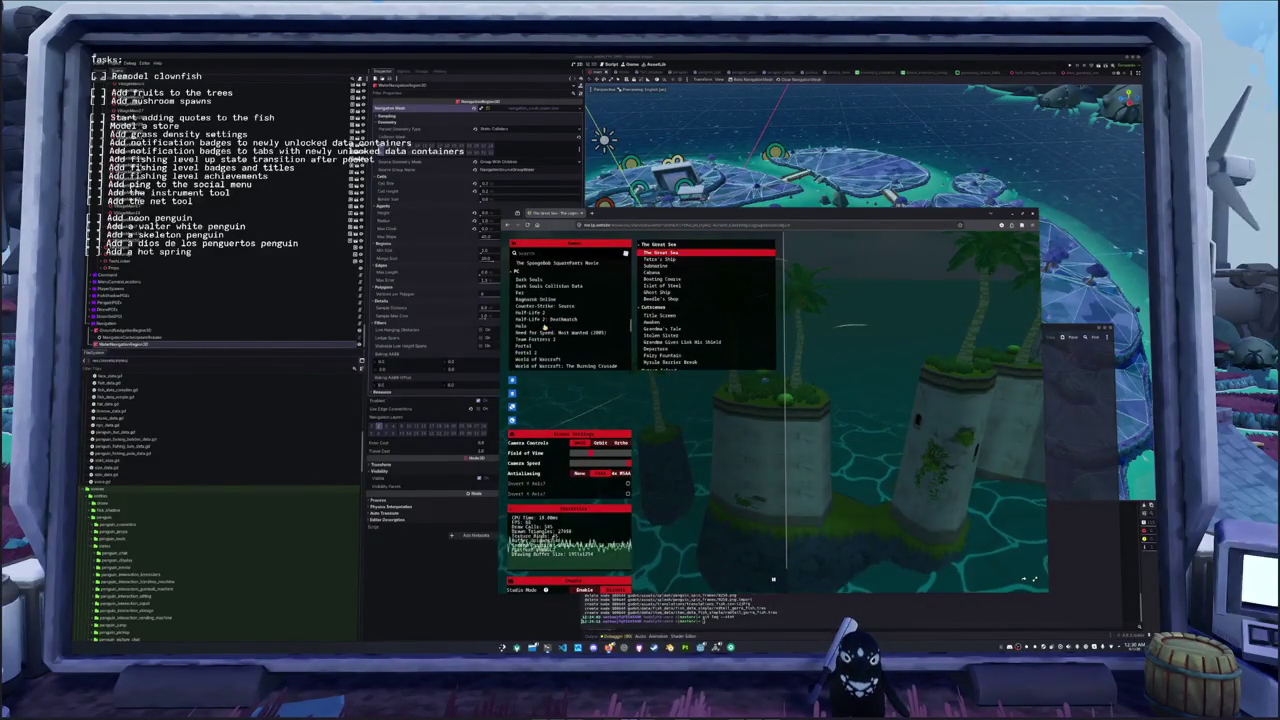
{"action": "left_click", "coordinate": [545, 280]}
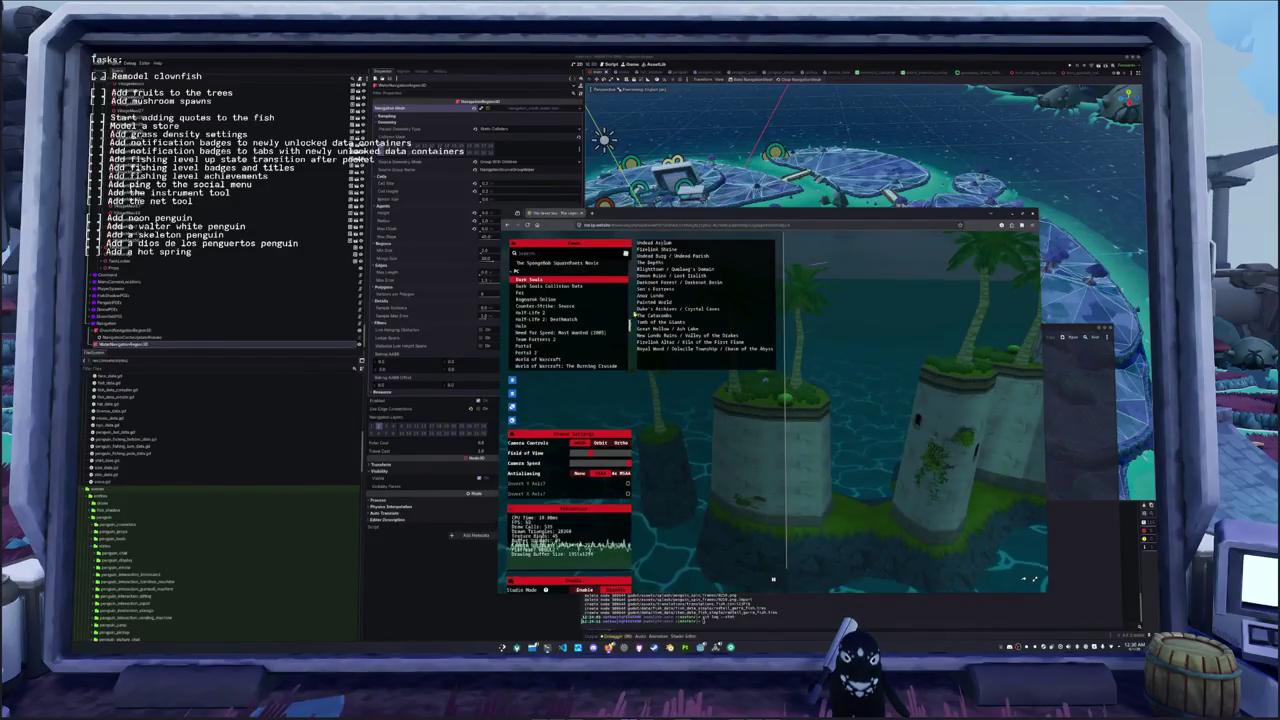
{"action": "left_click", "coordinate": [652, 244]}
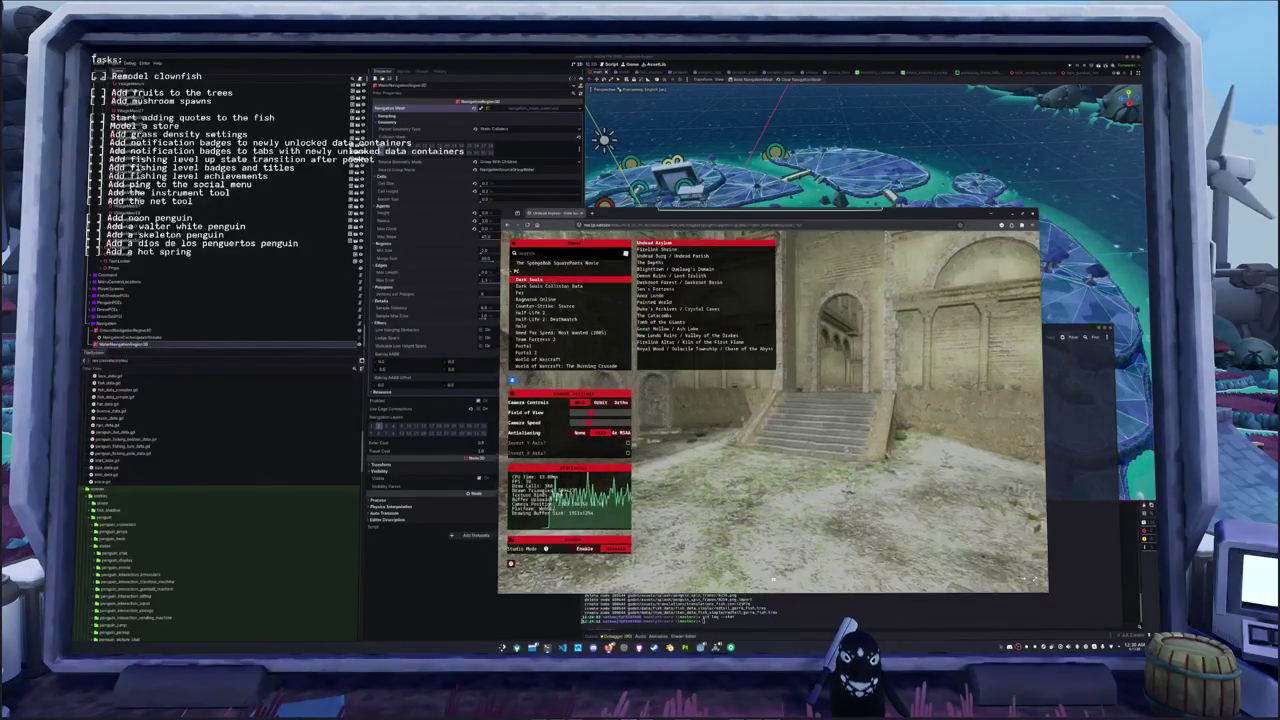
{"action": "left_click", "coordinate": [793, 462]}
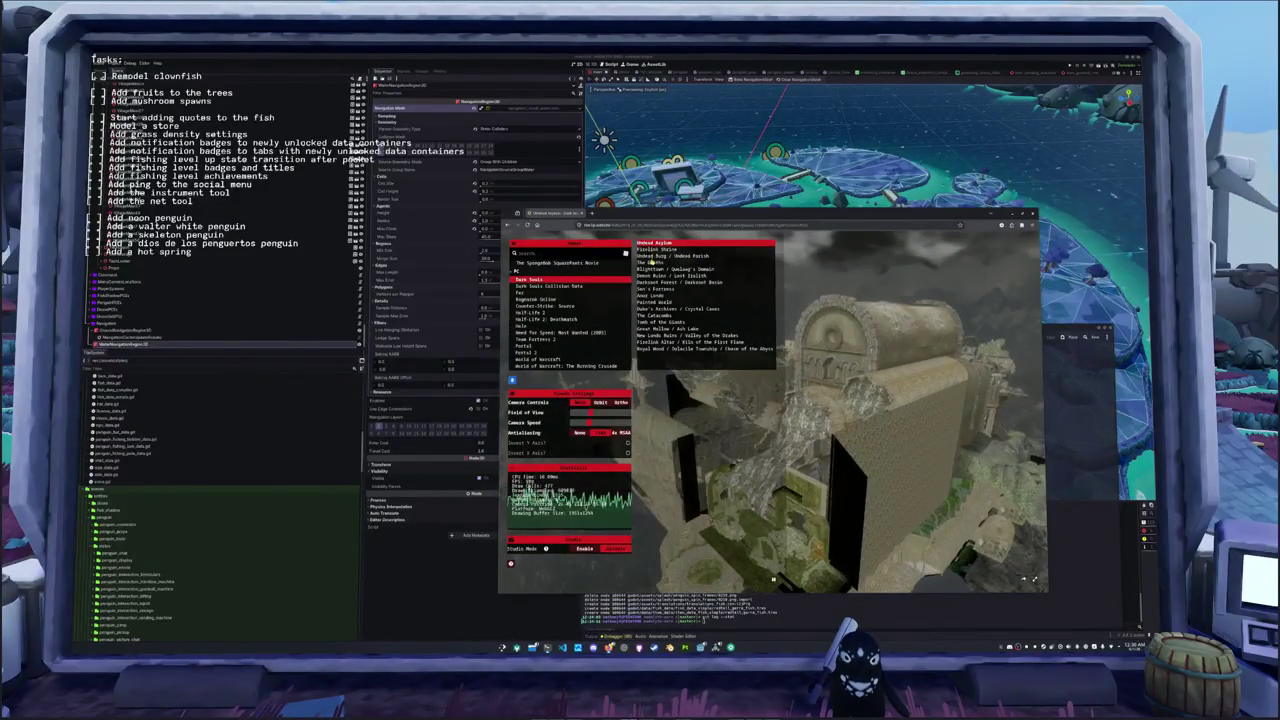
{"action": "left_click", "coordinate": [646, 256]}
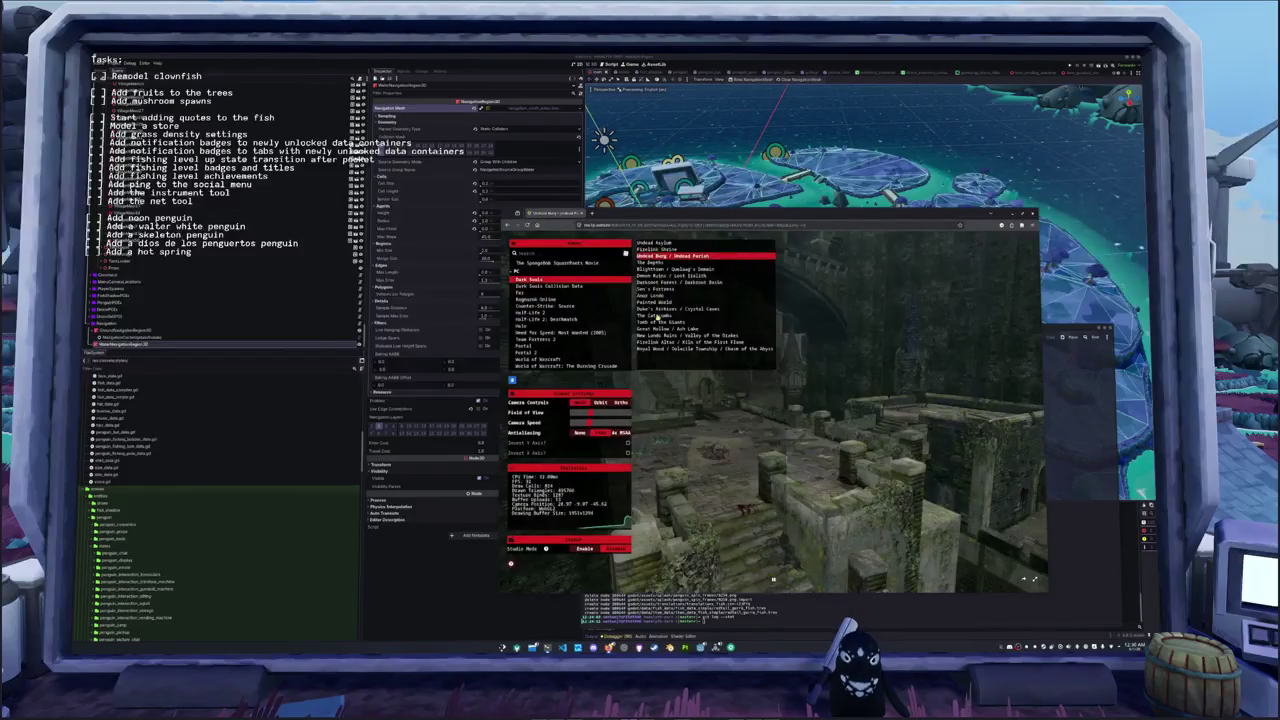
- Fly past the Undead Burg cliff face, under the stone bridge and along the rocks
{"action": "mouse_move", "coordinate": [700, 430]}
{"action": "left_mouse_down"}
{"action": "mouse_move", "coordinate": [760, 420]}
{"action": "mouse_move", "coordinate": [700, 400]}
{"action": "left_mouse_up"}
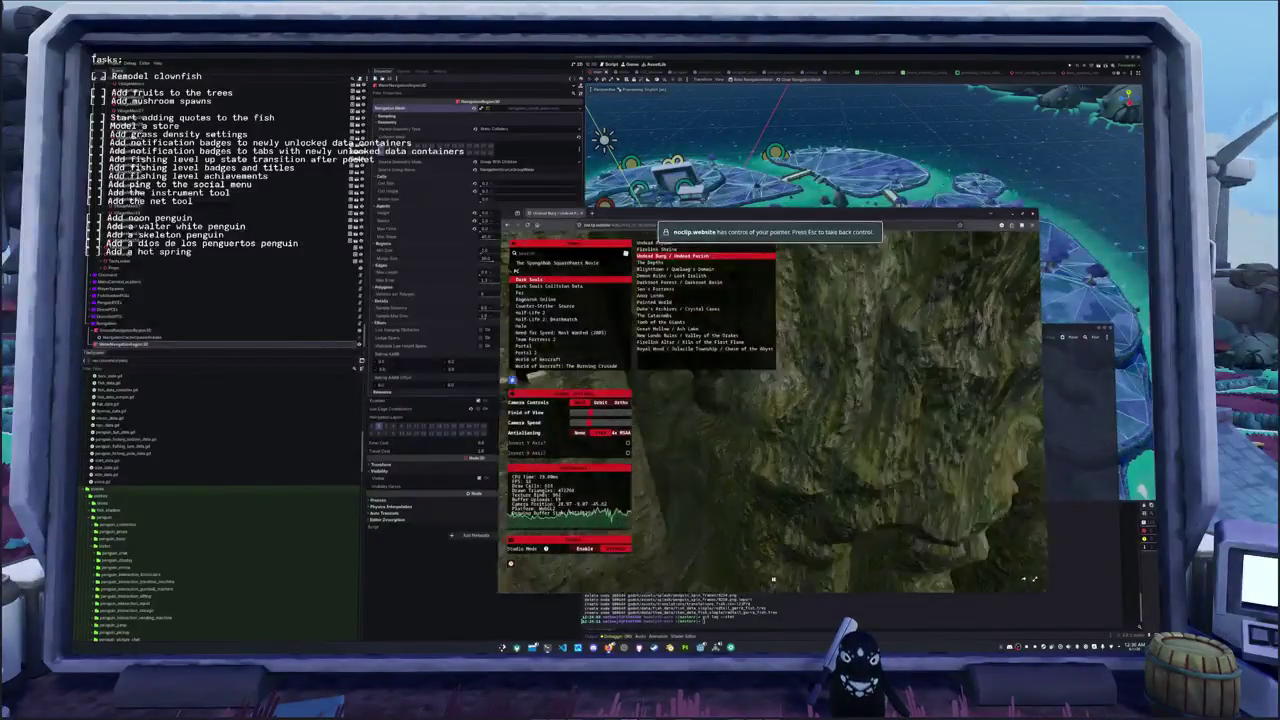
{"action": "key", "text": "s"}
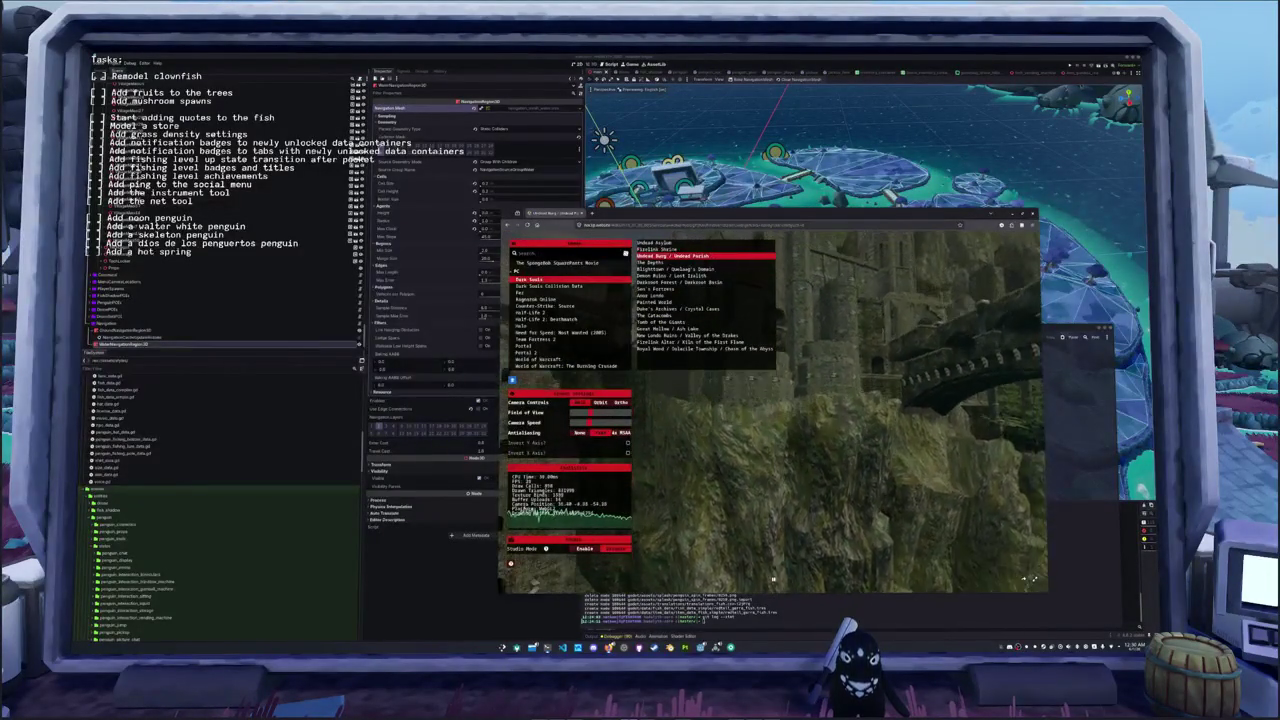
{"action": "key", "text": "w"}
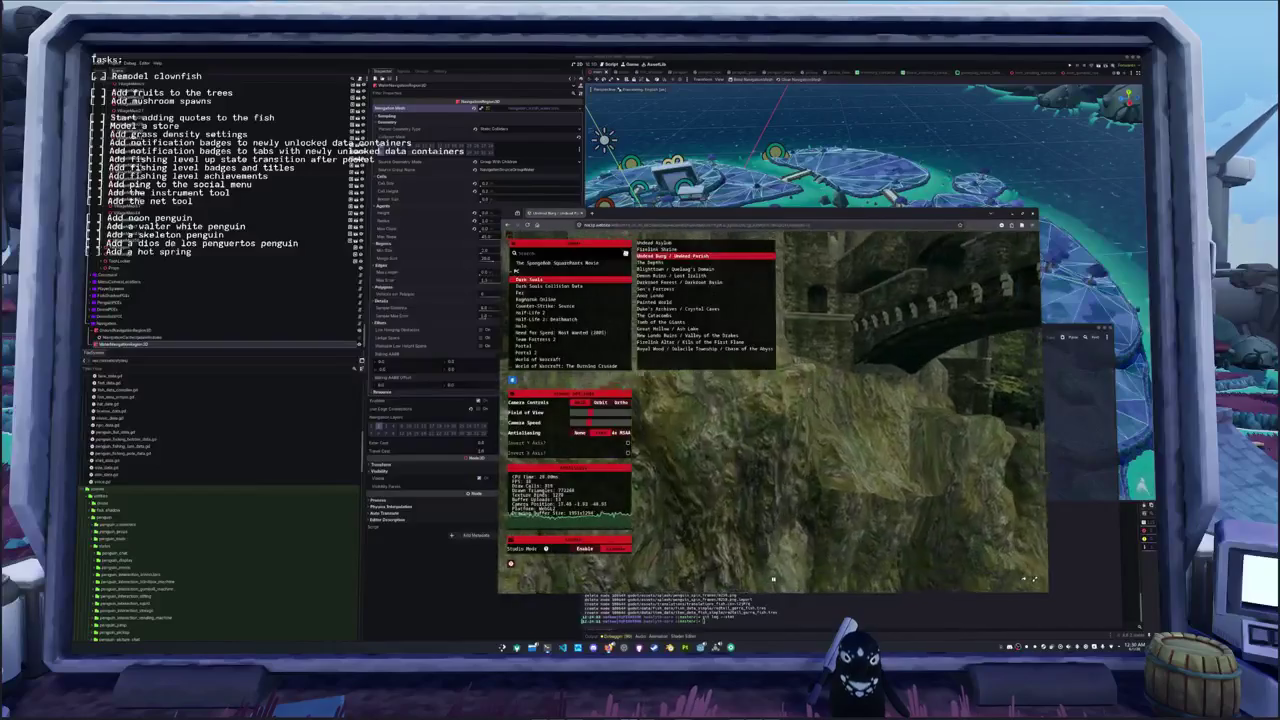
{"action": "key", "text": "a"}
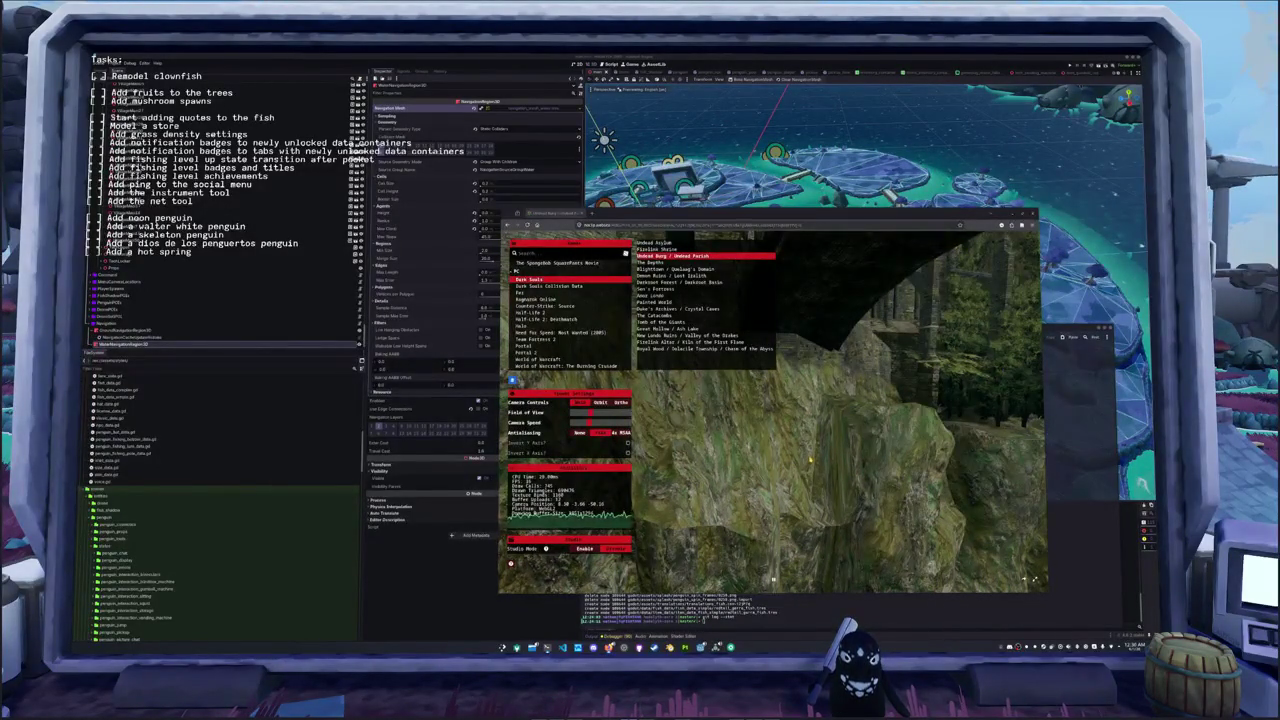
{"action": "key", "text": "a"}
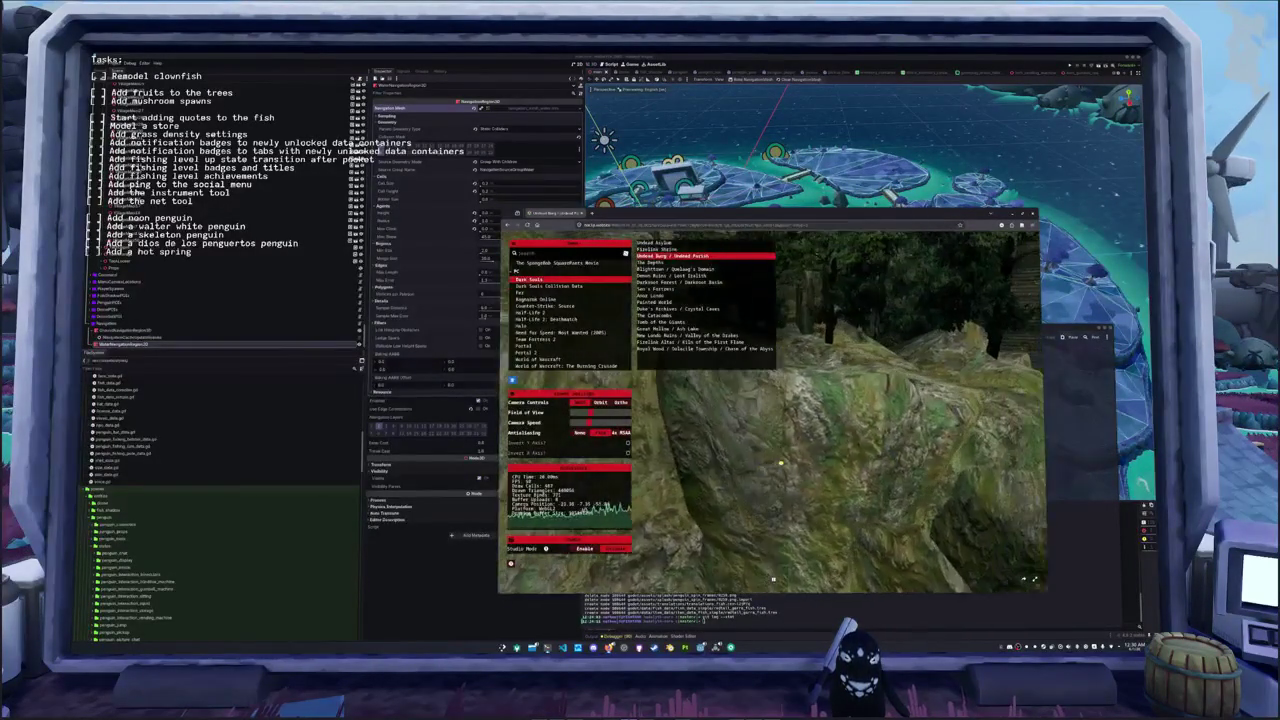
- Look down over the green canyon, then load Anor Londo and Darkroot Forest / Darkroot Basin
{"action": "left_click", "coordinate": [773, 578]}
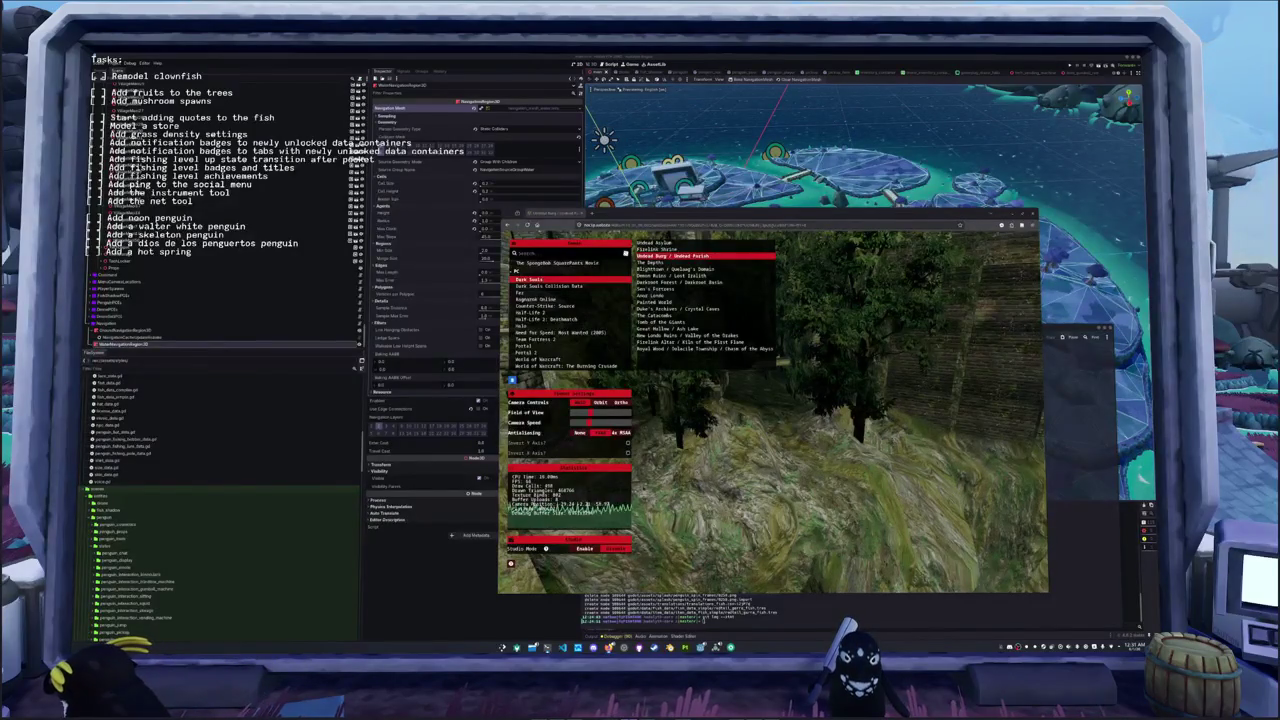
{"action": "left_click_drag", "start_coordinate": [824, 424], "coordinate": [1004, 545]}
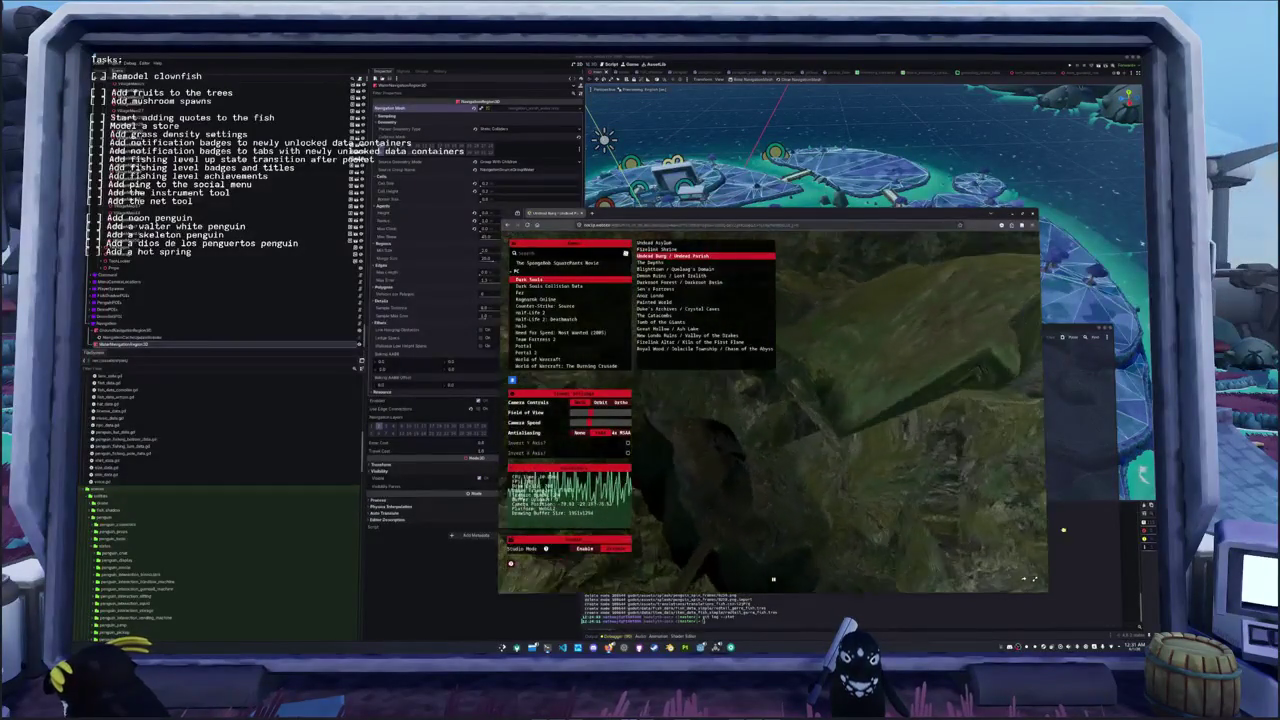
{"action": "mouse_move", "coordinate": [773, 480]}
{"action": "left_mouse_down"}
{"action": "mouse_move", "coordinate": [807, 421]}
{"action": "mouse_move", "coordinate": [671, 391]}
{"action": "mouse_move", "coordinate": [673, 413]}
{"action": "mouse_move", "coordinate": [770, 431]}
{"action": "mouse_move", "coordinate": [561, 402]}
{"action": "left_mouse_up"}
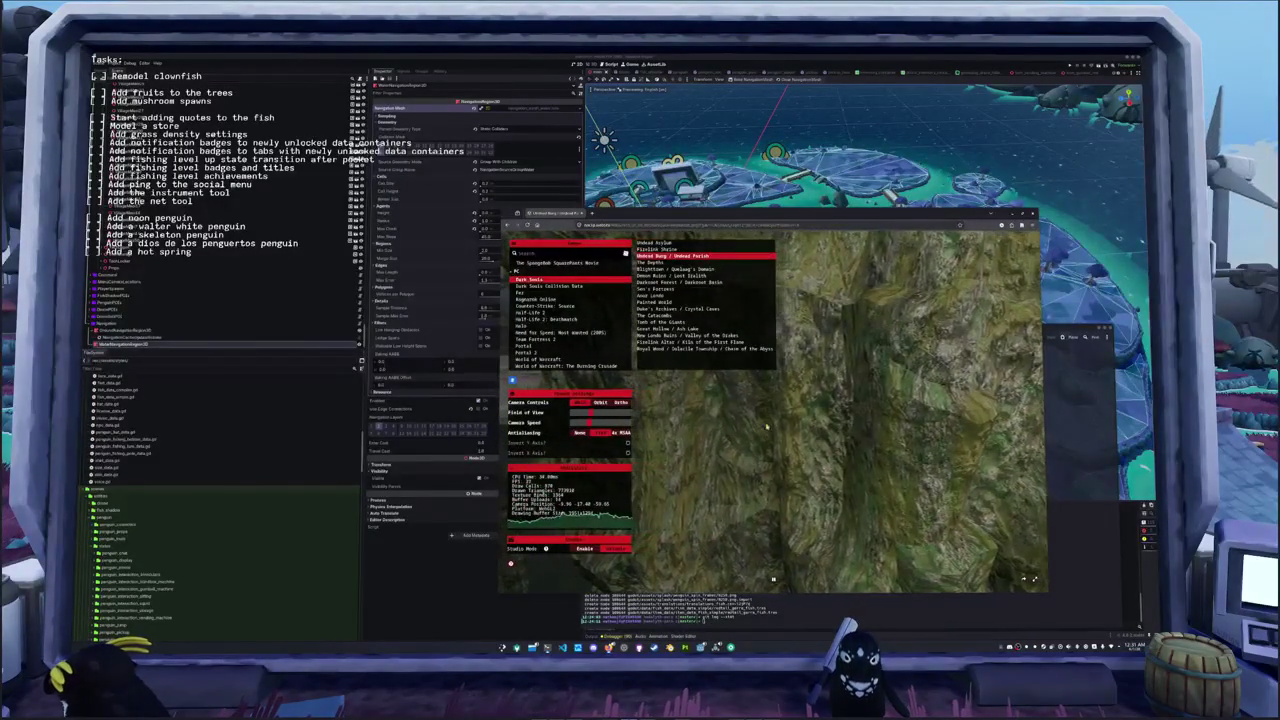
{"action": "left_click", "coordinate": [652, 295]}
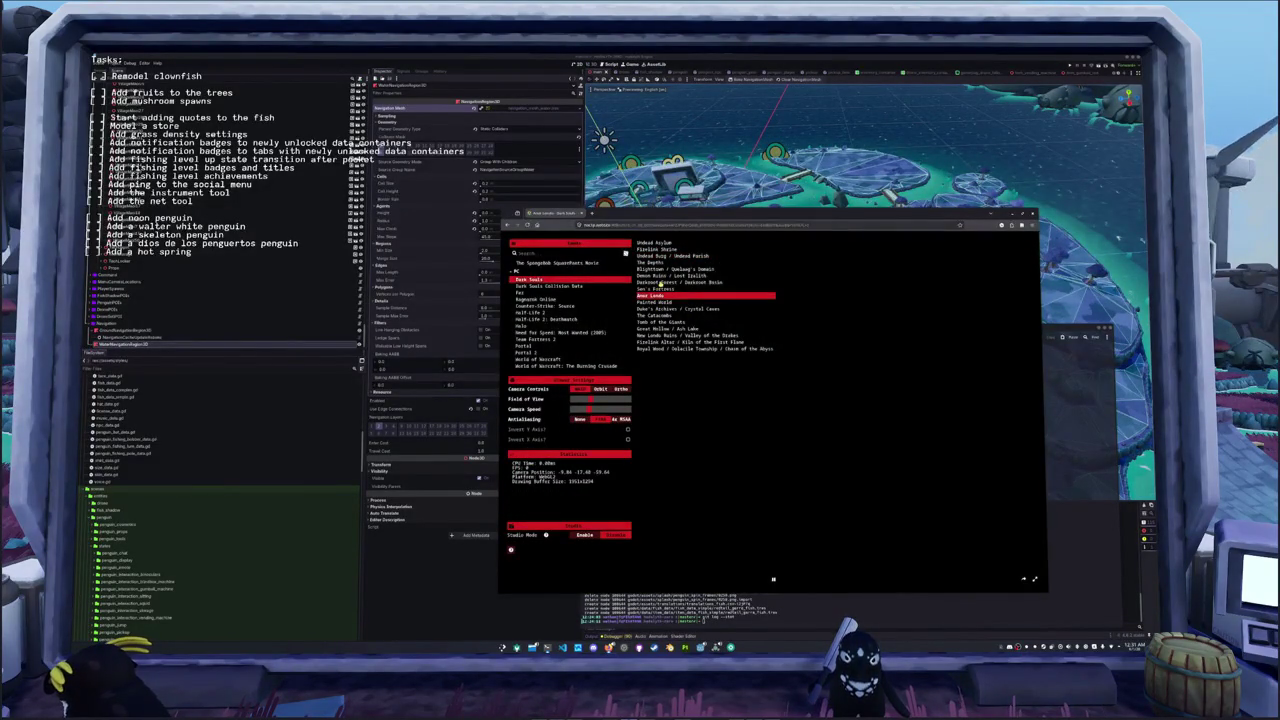
{"action": "left_click", "coordinate": [660, 283]}
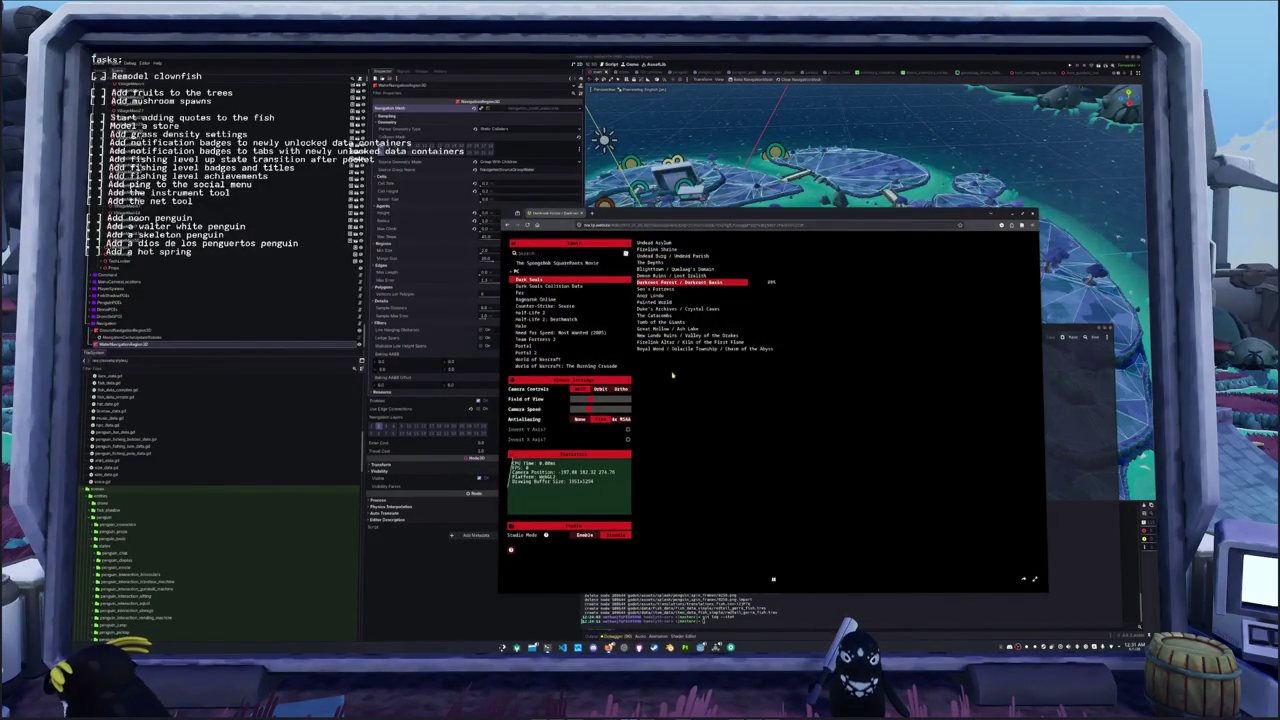
- Switch to the VS Code notebook's training log, then to the terminal's git deletion output
{"action": "key", "text": "alt+Tab"}
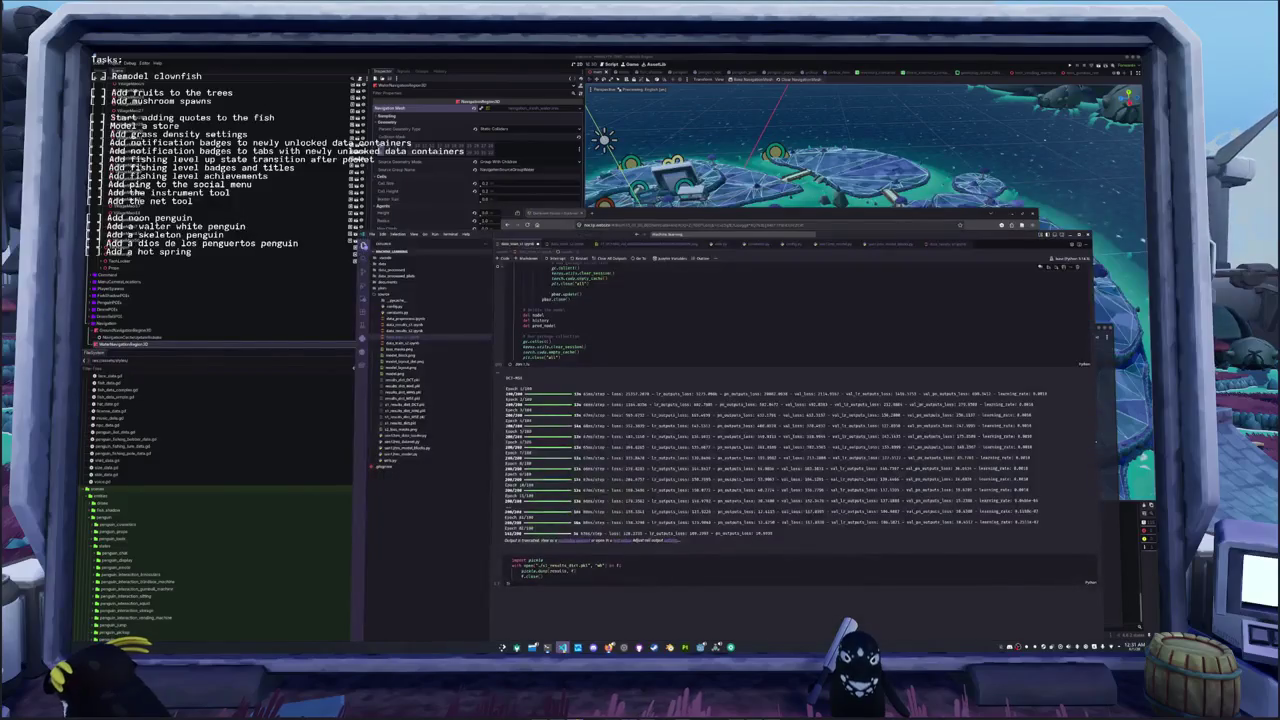
{"action": "key", "text": "alt+Tab"}
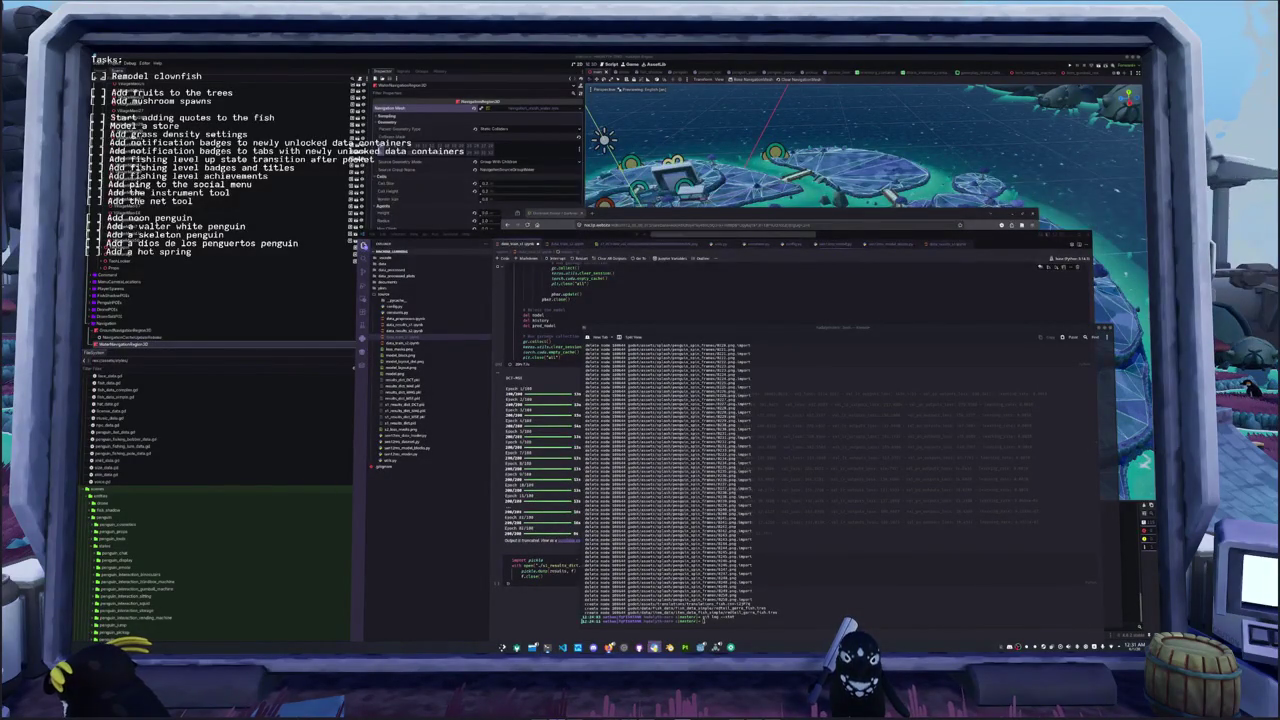
{"action": "mouse_move", "coordinate": [623, 647]}
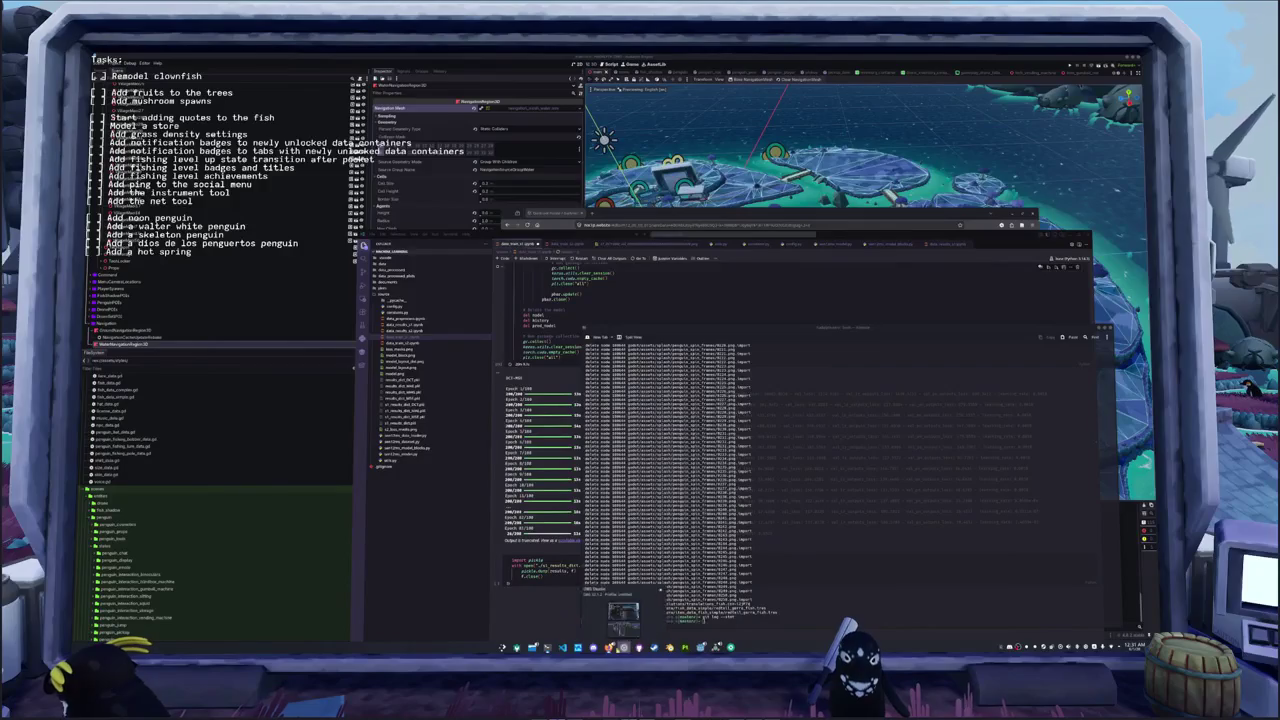
- Return to the browser and fly down through Darkroot Forest's trees to the mossy slope
{"action": "left_click", "coordinate": [522, 612]}
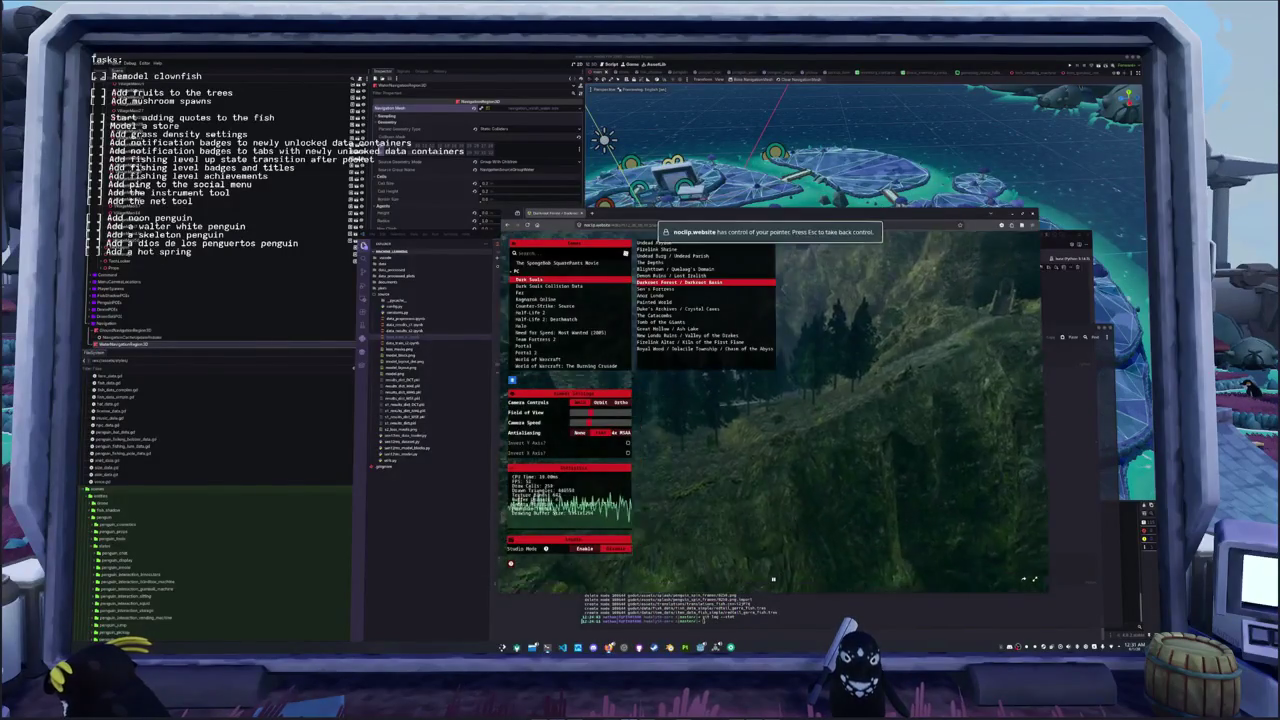
{"action": "left_click", "coordinate": [700, 547]}
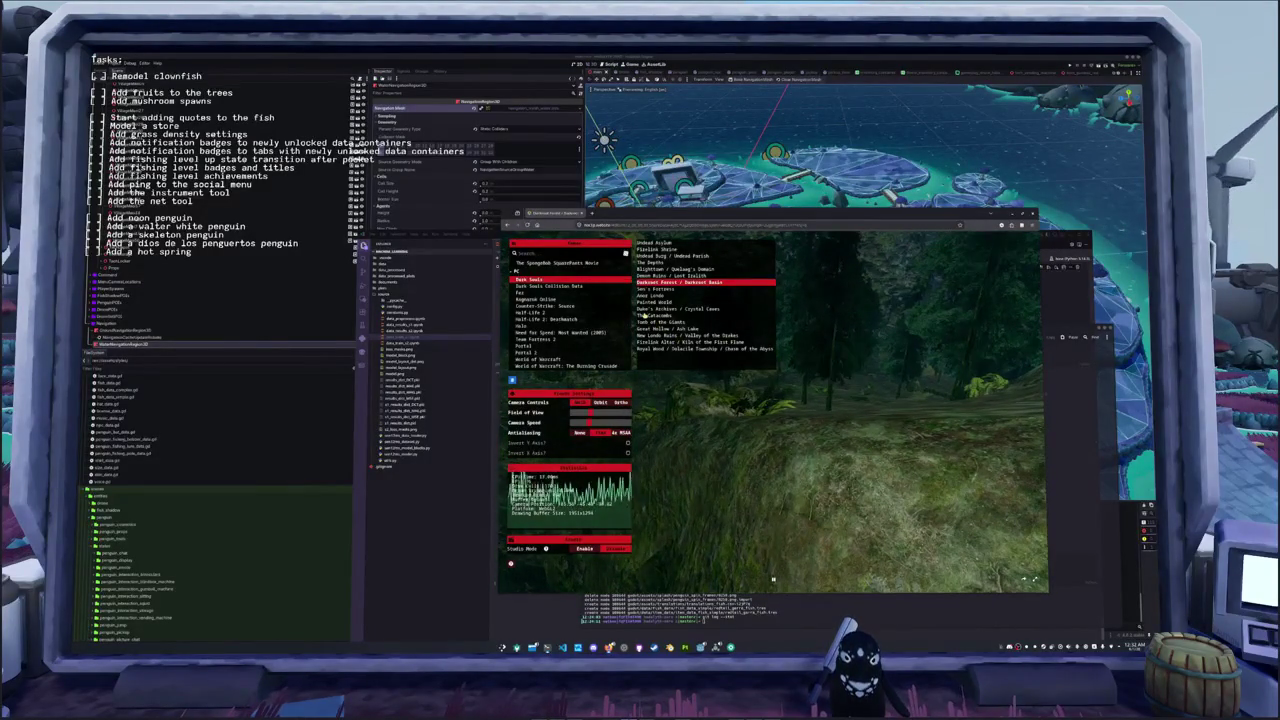
{"action": "scroll", "coordinate": [560, 320], "scroll_direction": "down", "scroll_amount": 3}
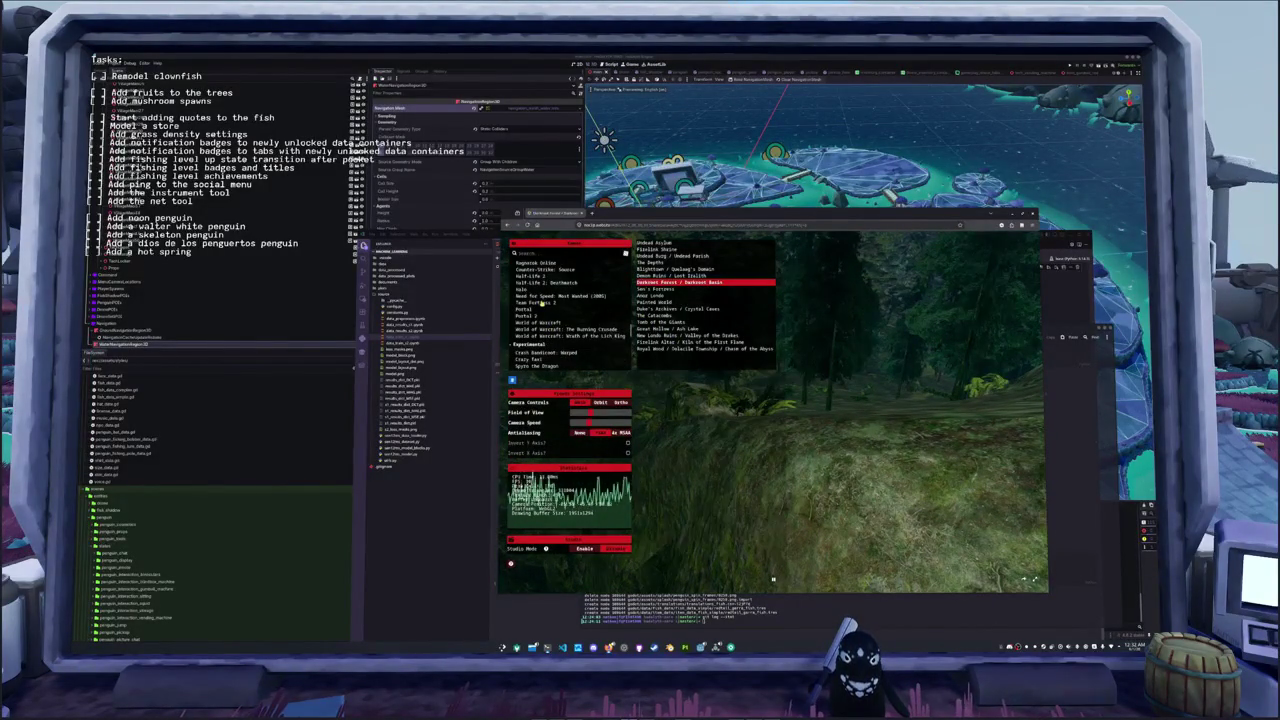
- Load Team Fortress 2's arena_badlands map and take control of the camera
{"action": "left_click", "coordinate": [541, 302]}
{"action": "left_click", "coordinate": [665, 253]}
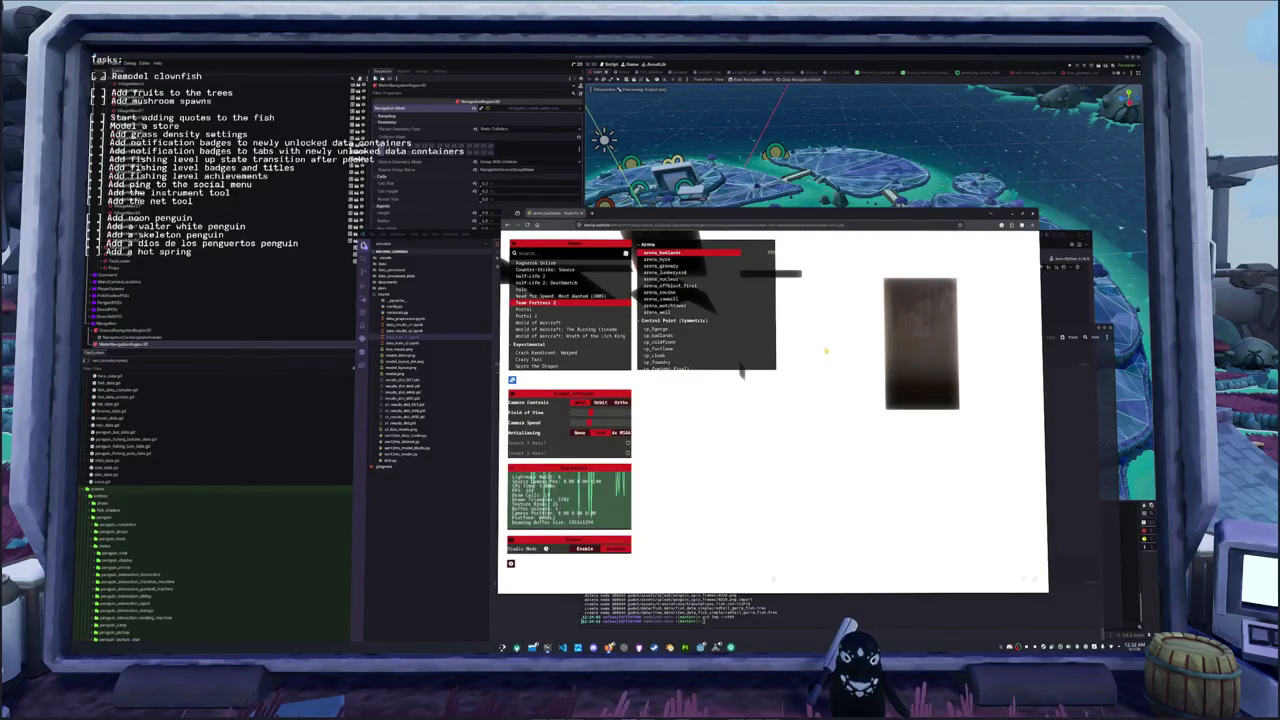
{"action": "left_click", "coordinate": [836, 378]}
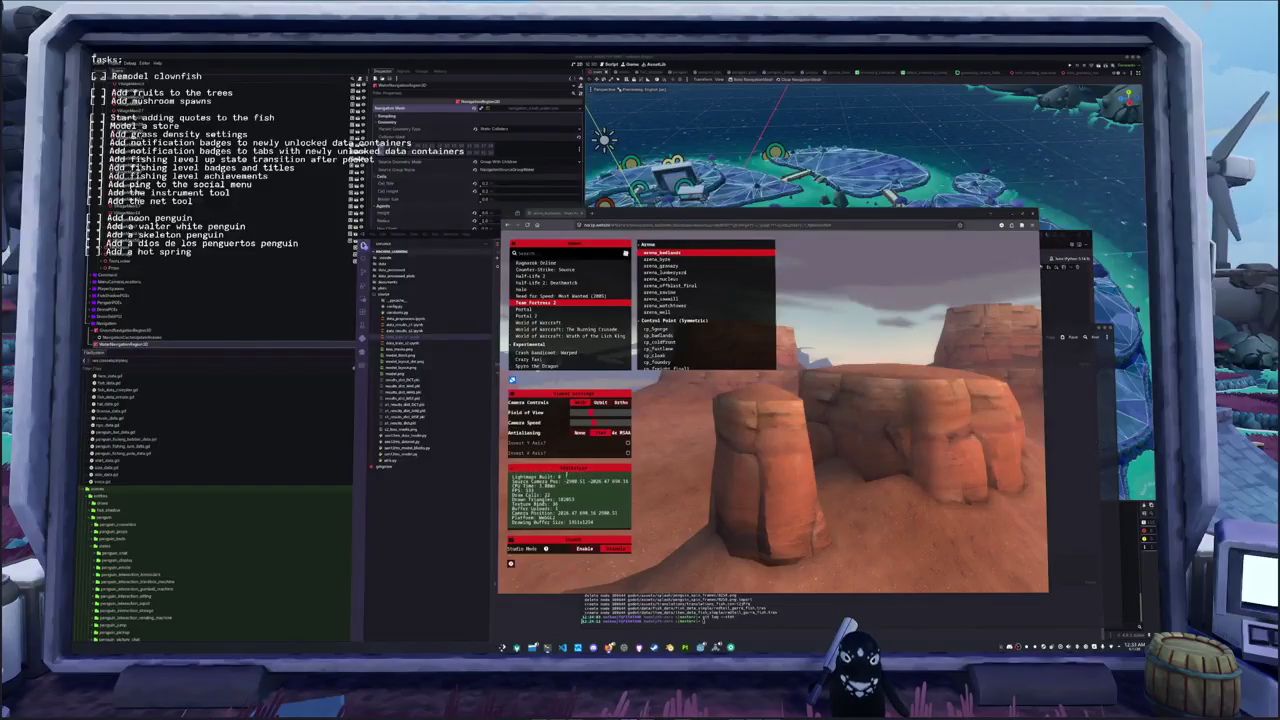
{"action": "left_click", "coordinate": [772, 578]}
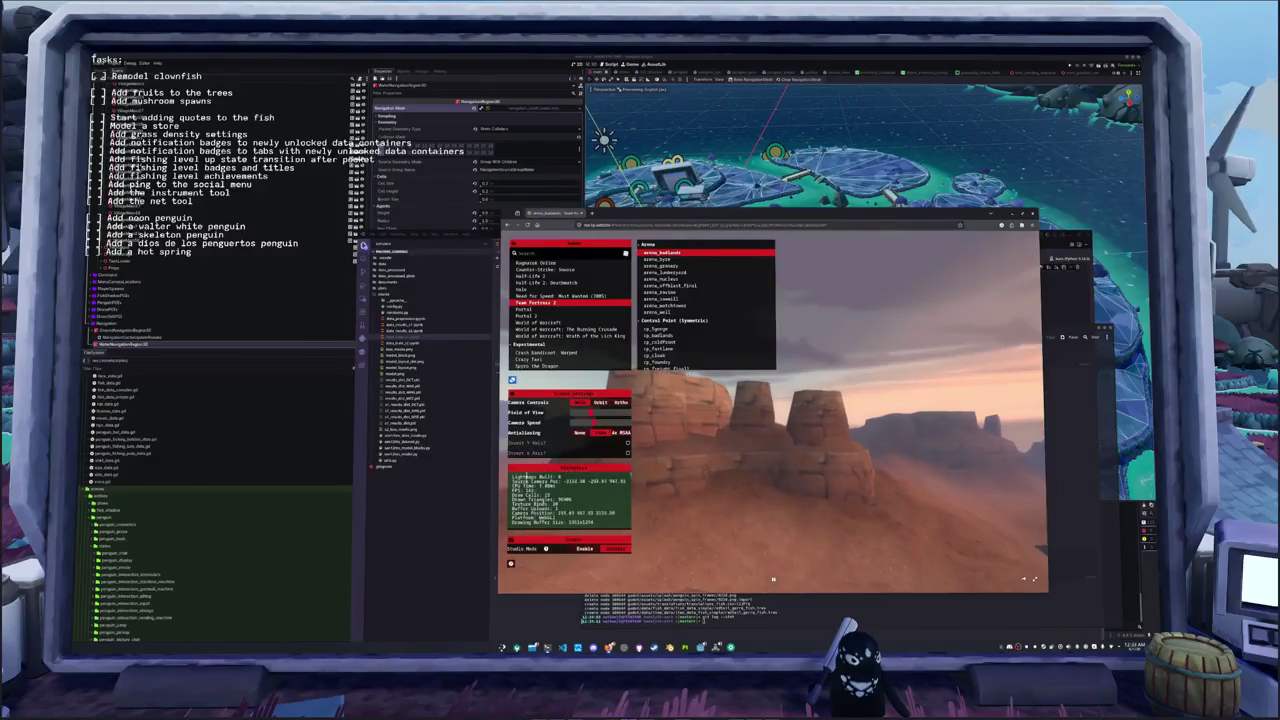
- Fly across the canyon past the mesas up to the stacked-rock tower
{"action": "key", "text": "w"}
{"action": "key", "text": "w"}
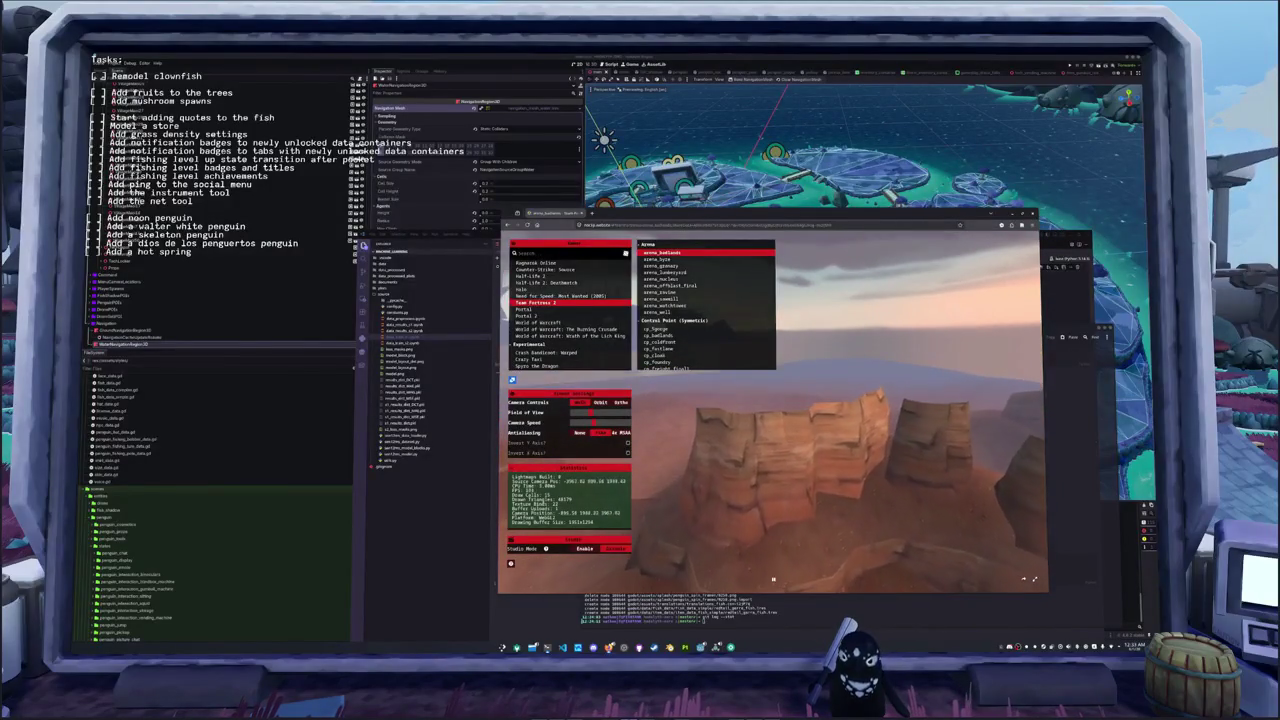
{"action": "key", "text": "w"}
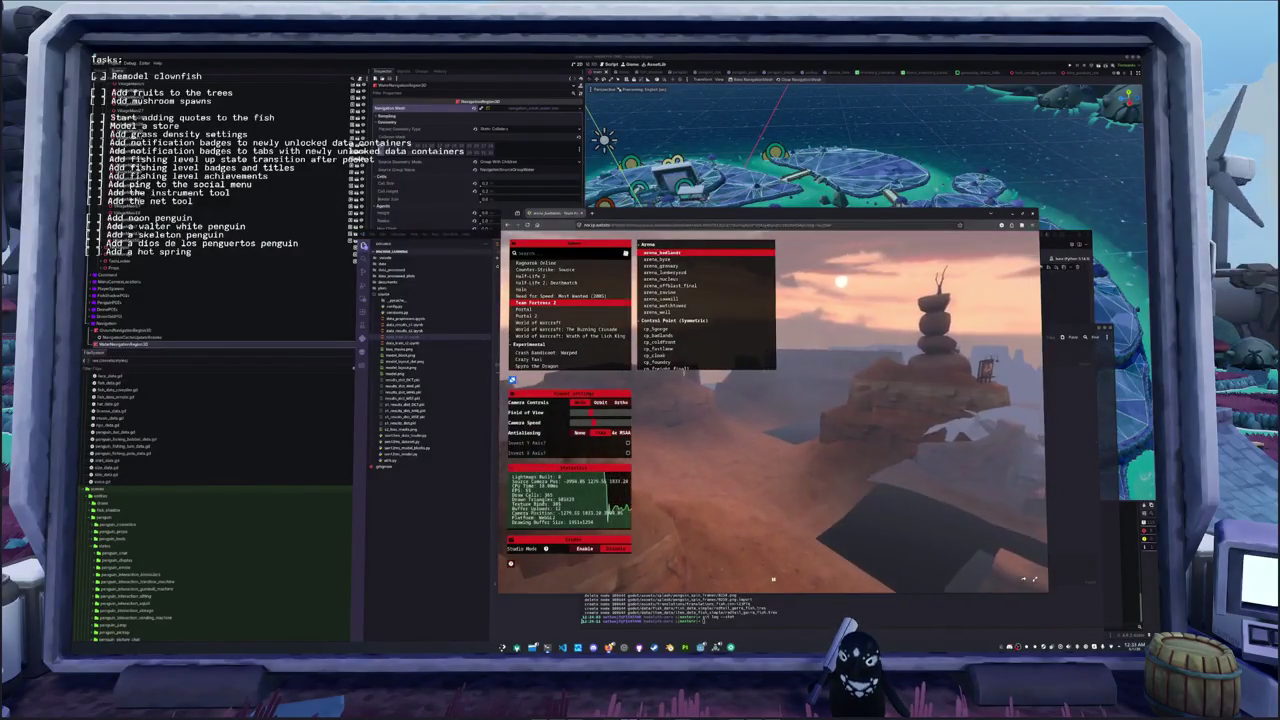
{"action": "key", "text": "w"}
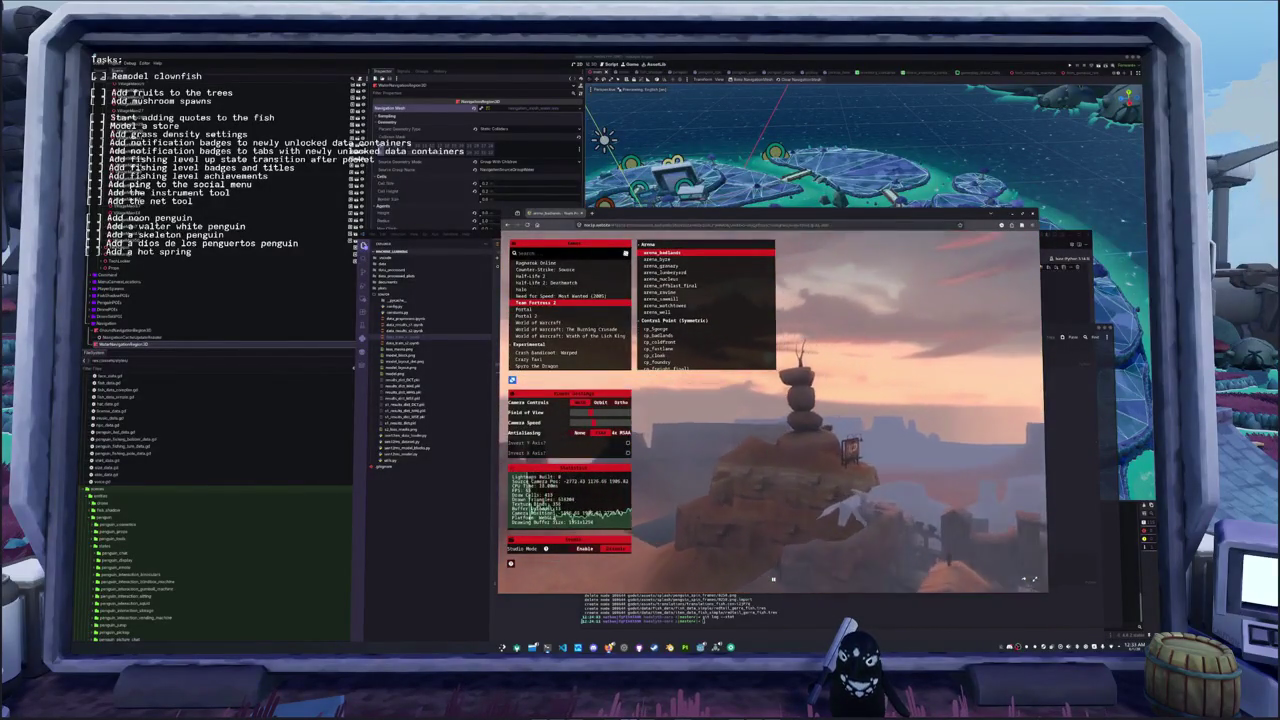
{"action": "left_click", "coordinate": [770, 410]}
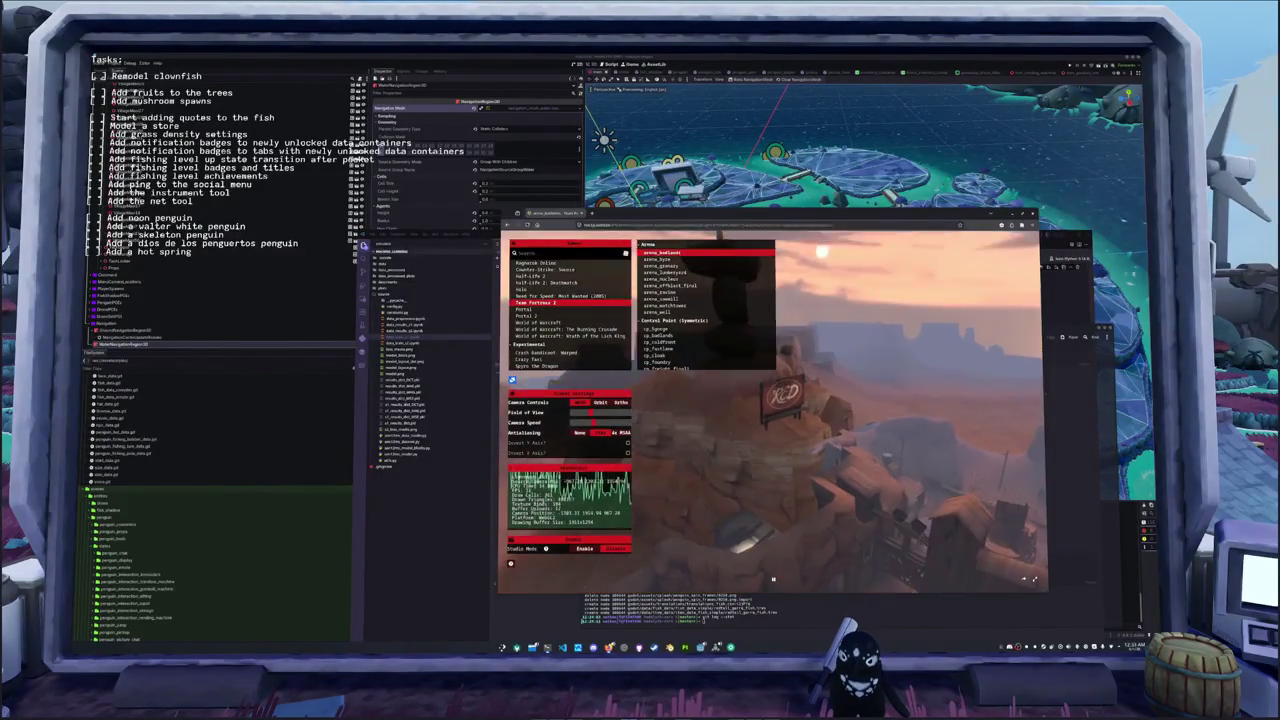
{"action": "left_click_drag", "start_coordinate": [770, 410], "coordinate": [770, 410]}
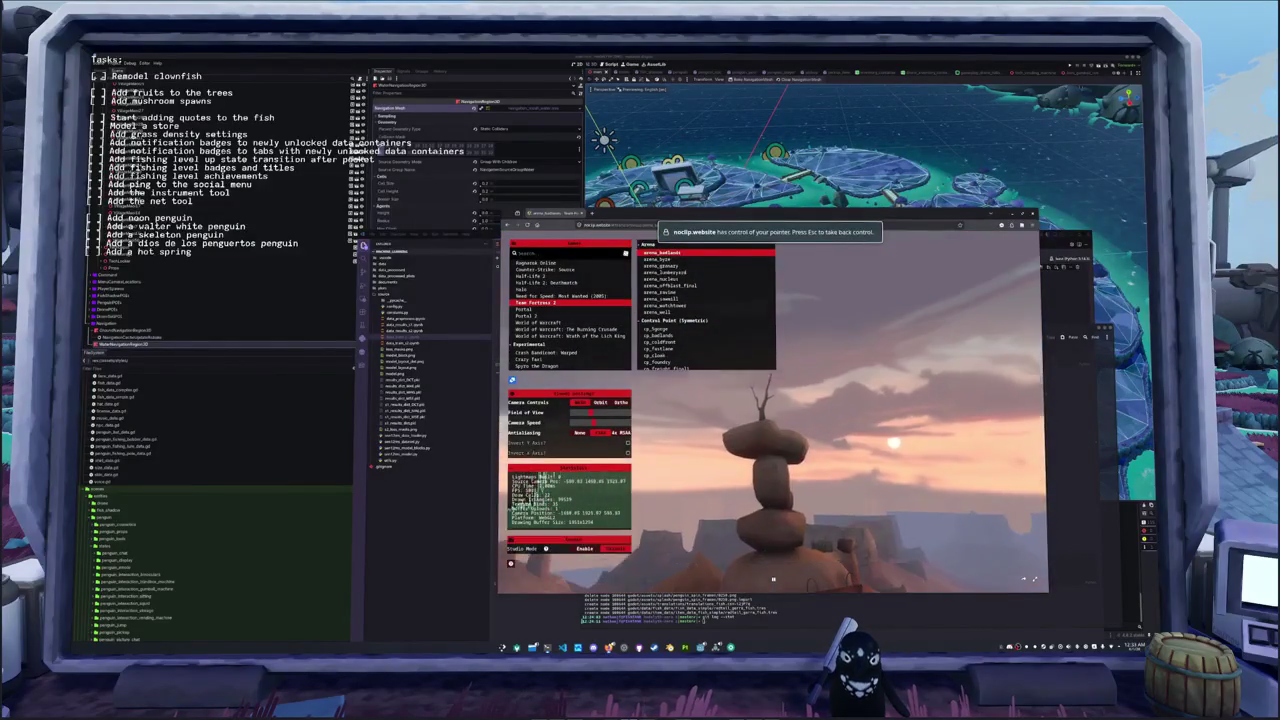
{"action": "key", "text": "w"}
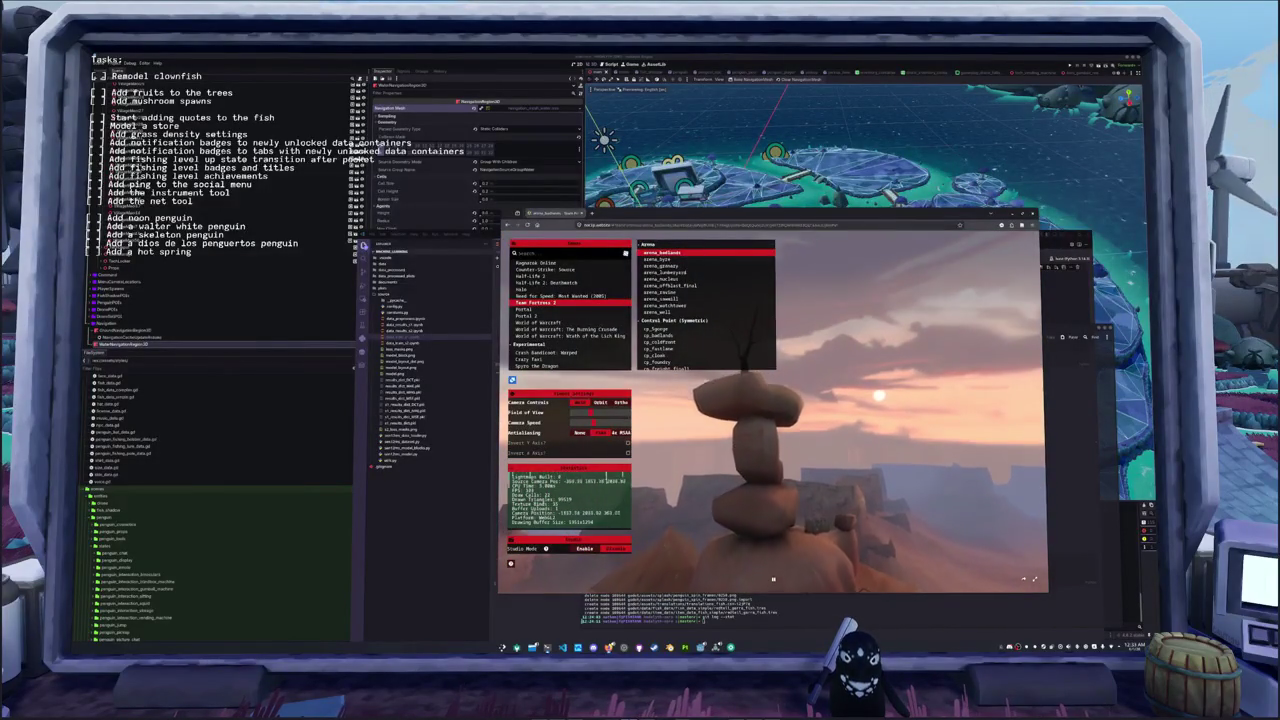
{"action": "key", "text": "w"}
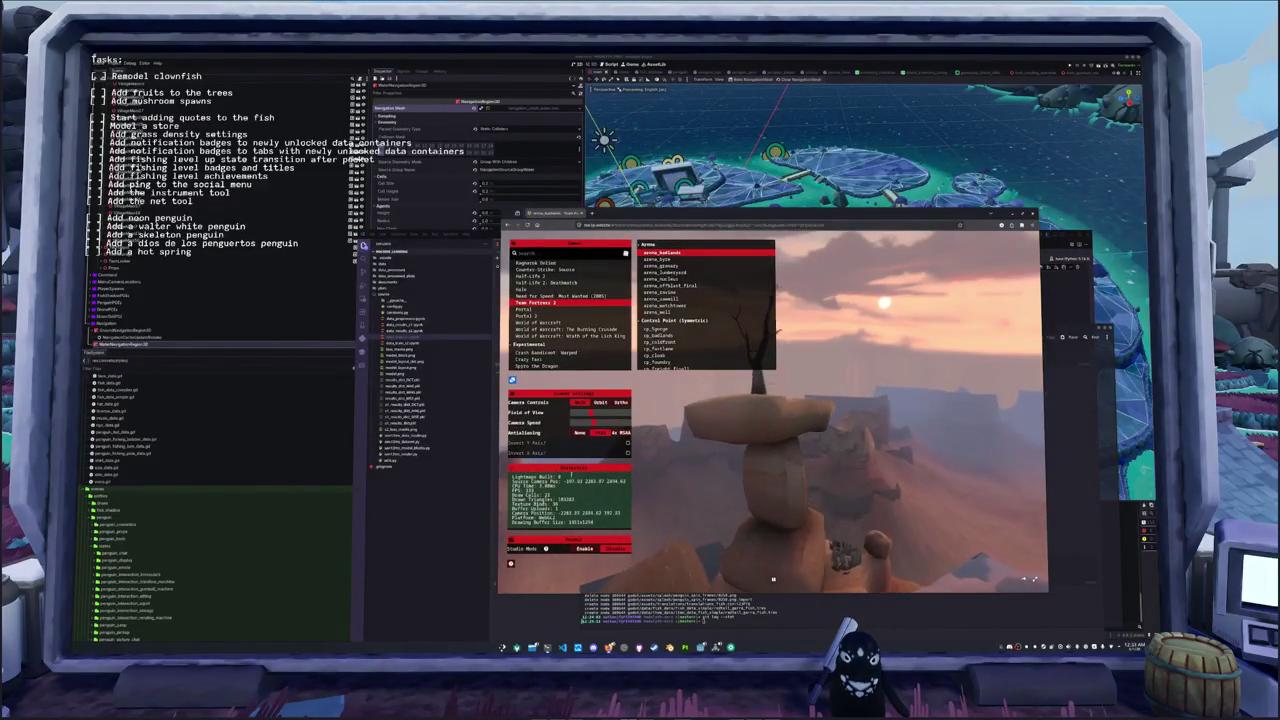
{"action": "key", "text": "w"}
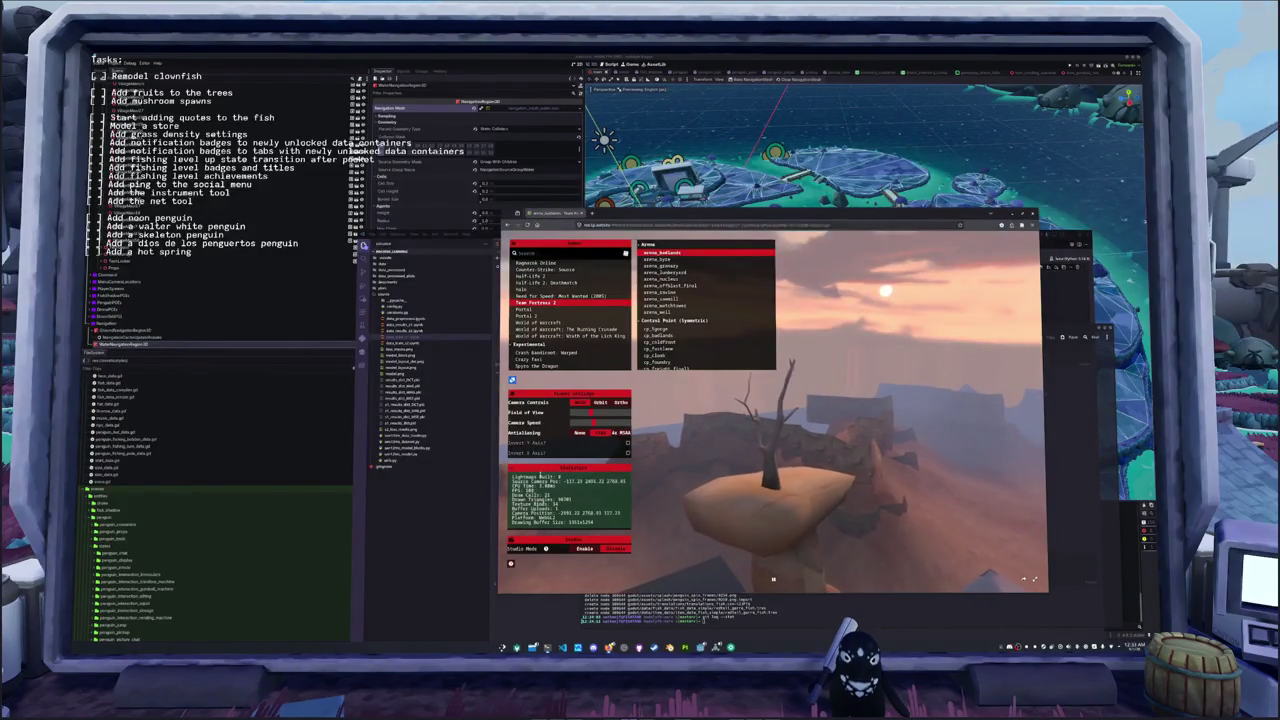
- Fly over the cliff edge and along the cliff wall to the wooden buildings
{"action": "key", "text": "w"}
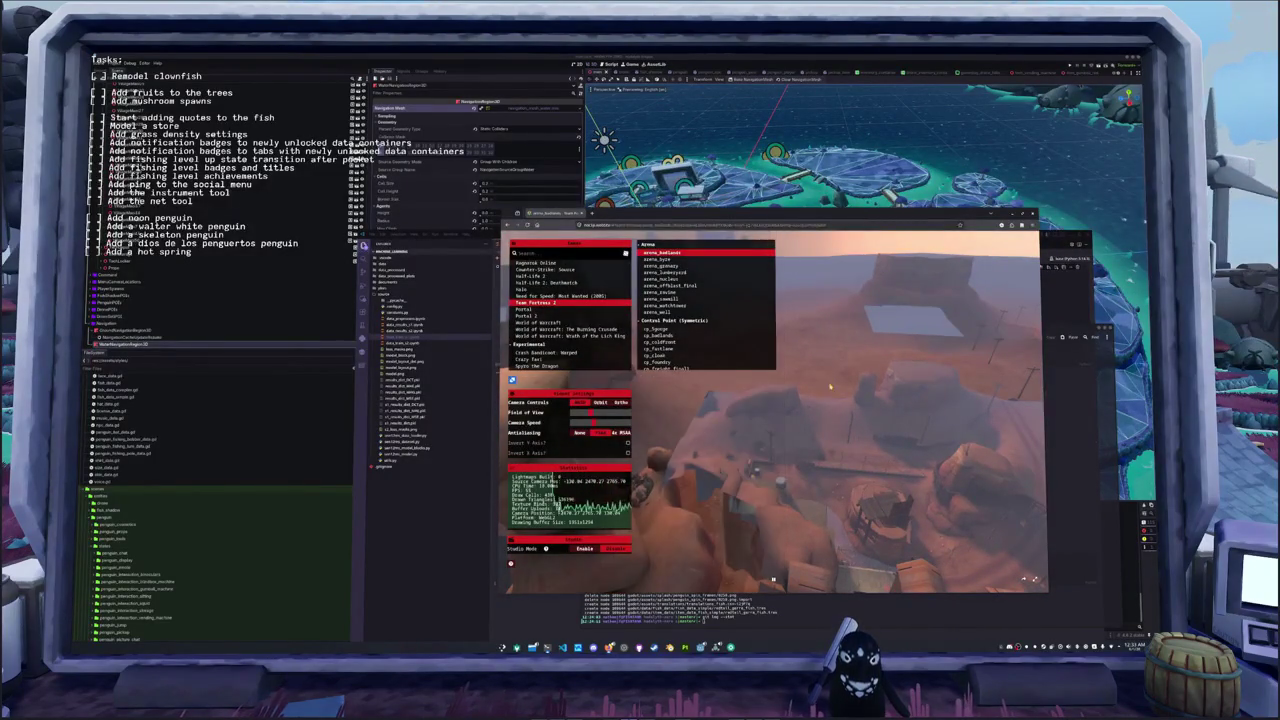
{"action": "left_click", "coordinate": [829, 387]}
{"action": "key", "text": "w"}
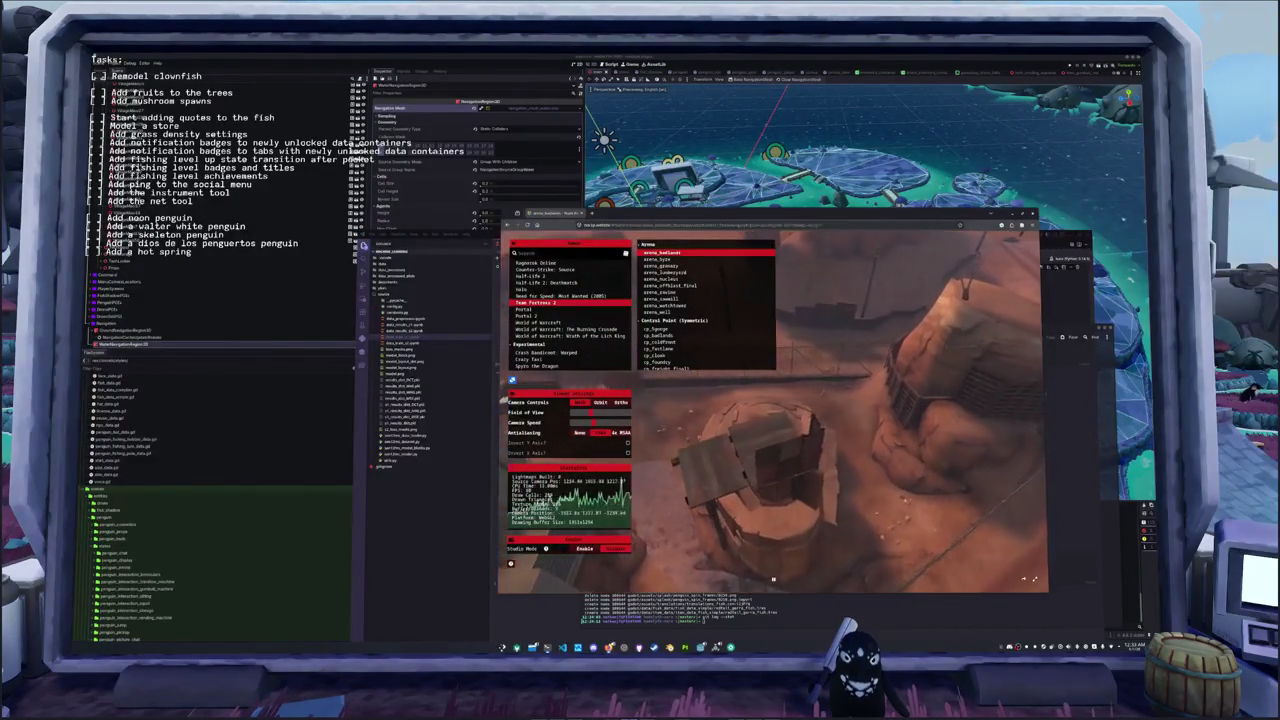
{"action": "key", "text": "w"}
{"action": "key", "text": "w"}
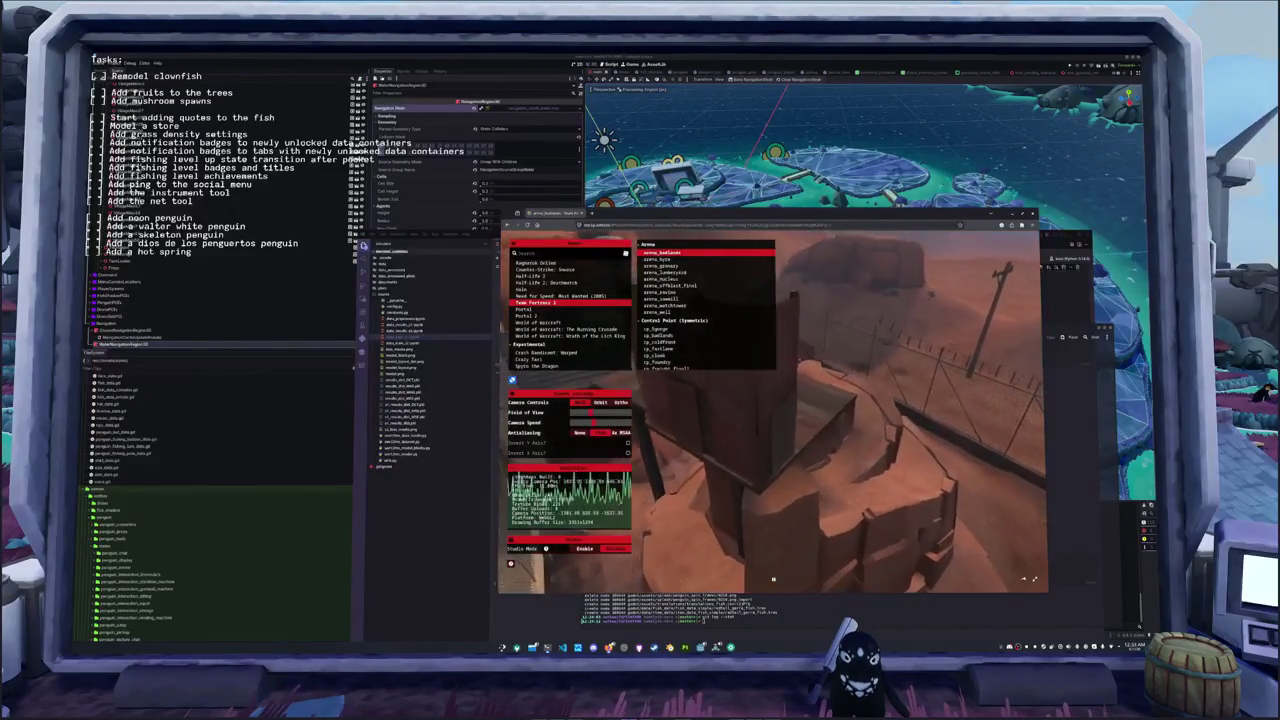
{"action": "key", "text": "w"}
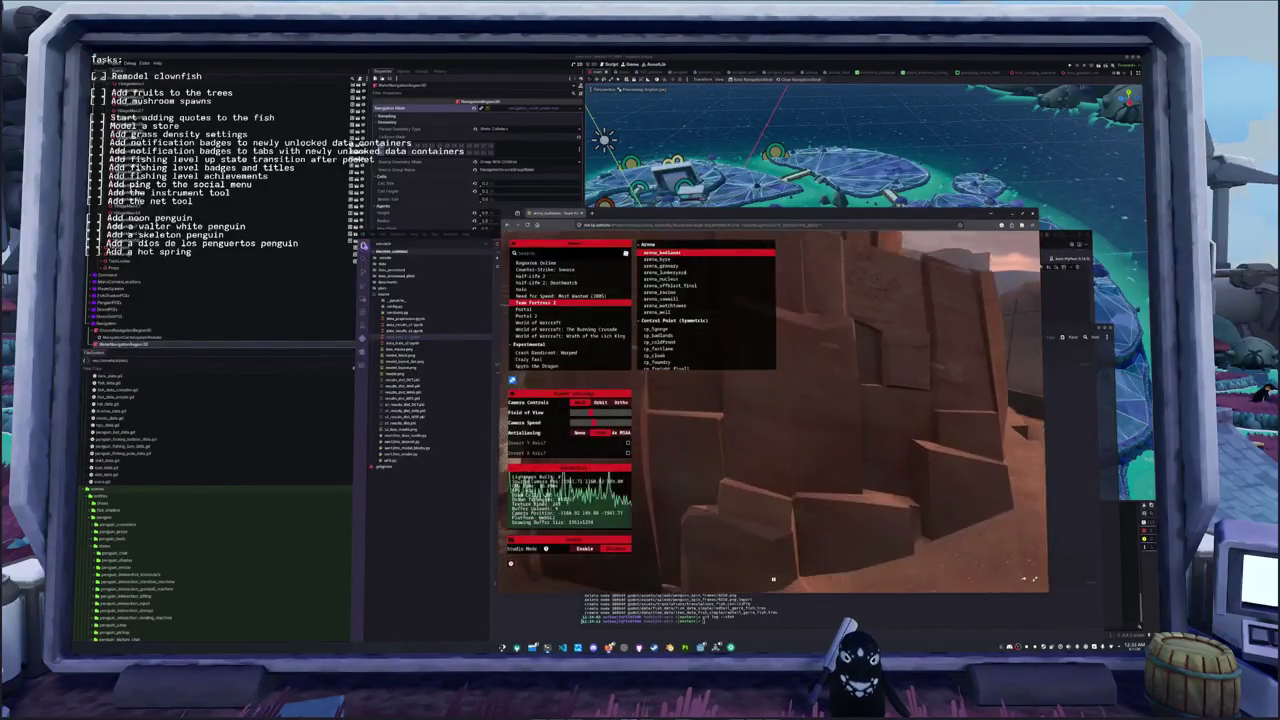
{"action": "key", "text": "w"}
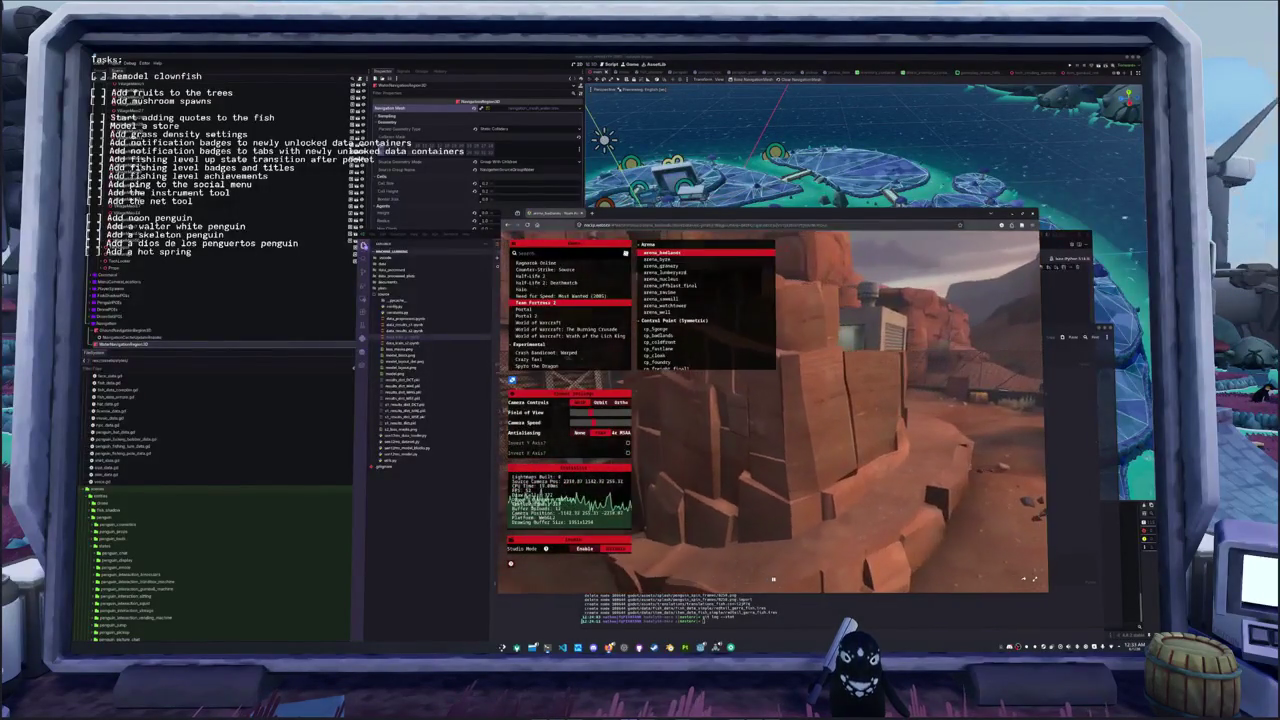
{"action": "key", "text": "w"}
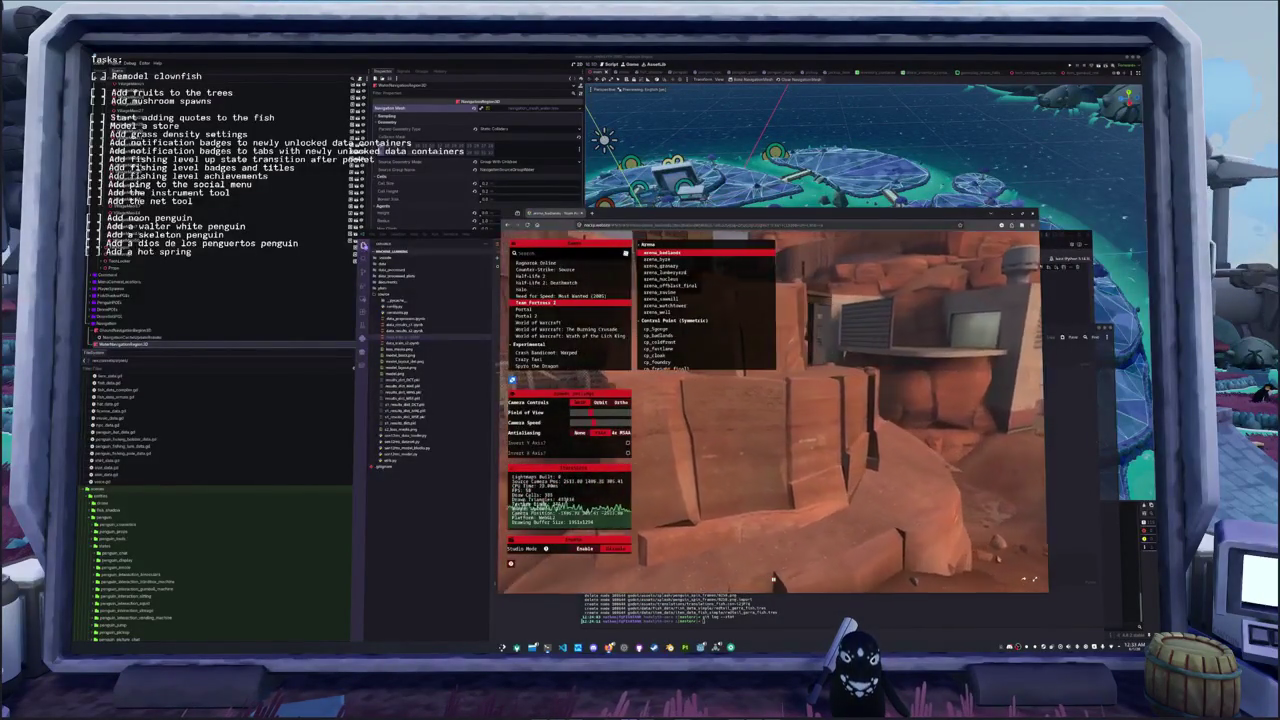
{"action": "key", "text": "w"}
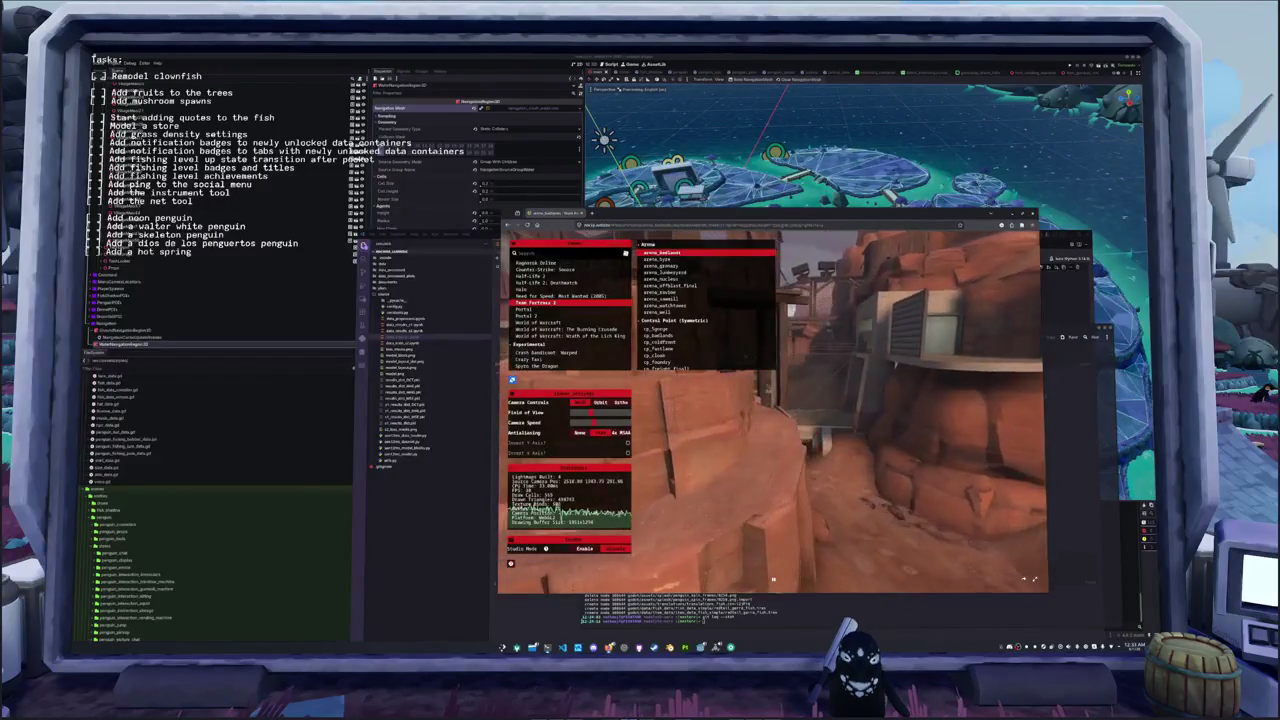
{"action": "key", "text": "w"}
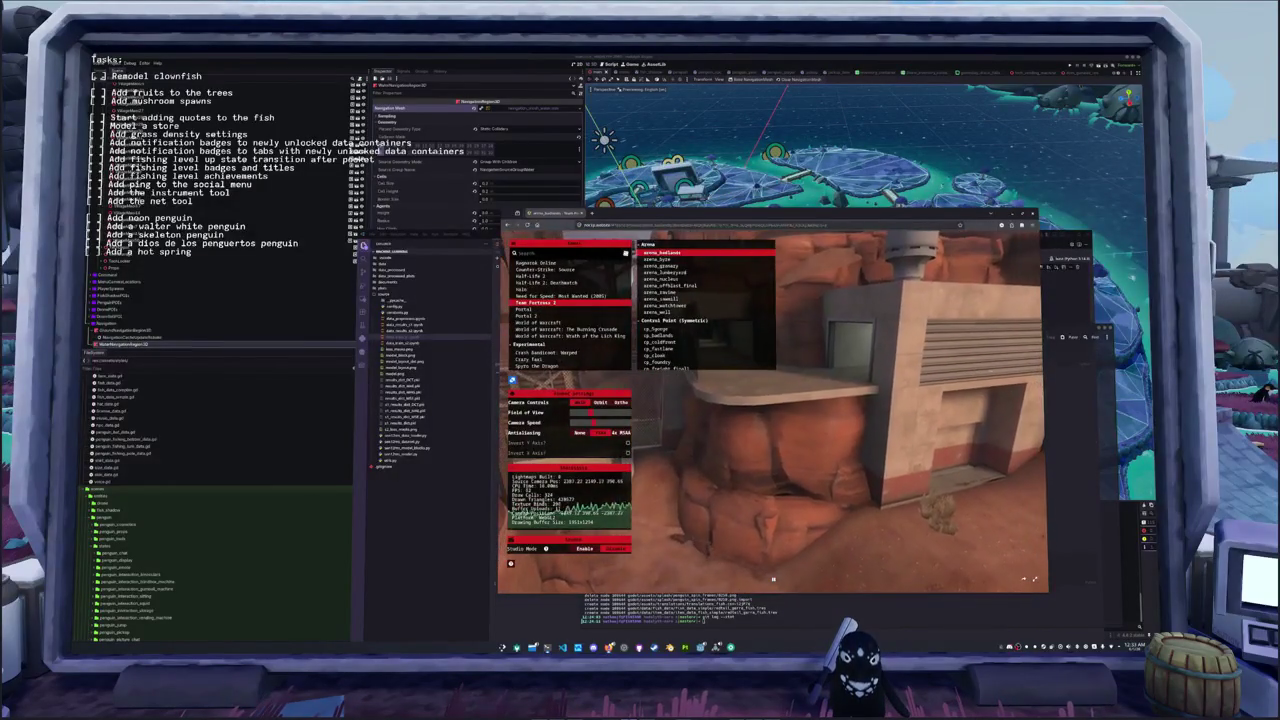
{"action": "scroll", "coordinate": [657, 312], "scroll_direction": "down", "scroll_amount": 2}
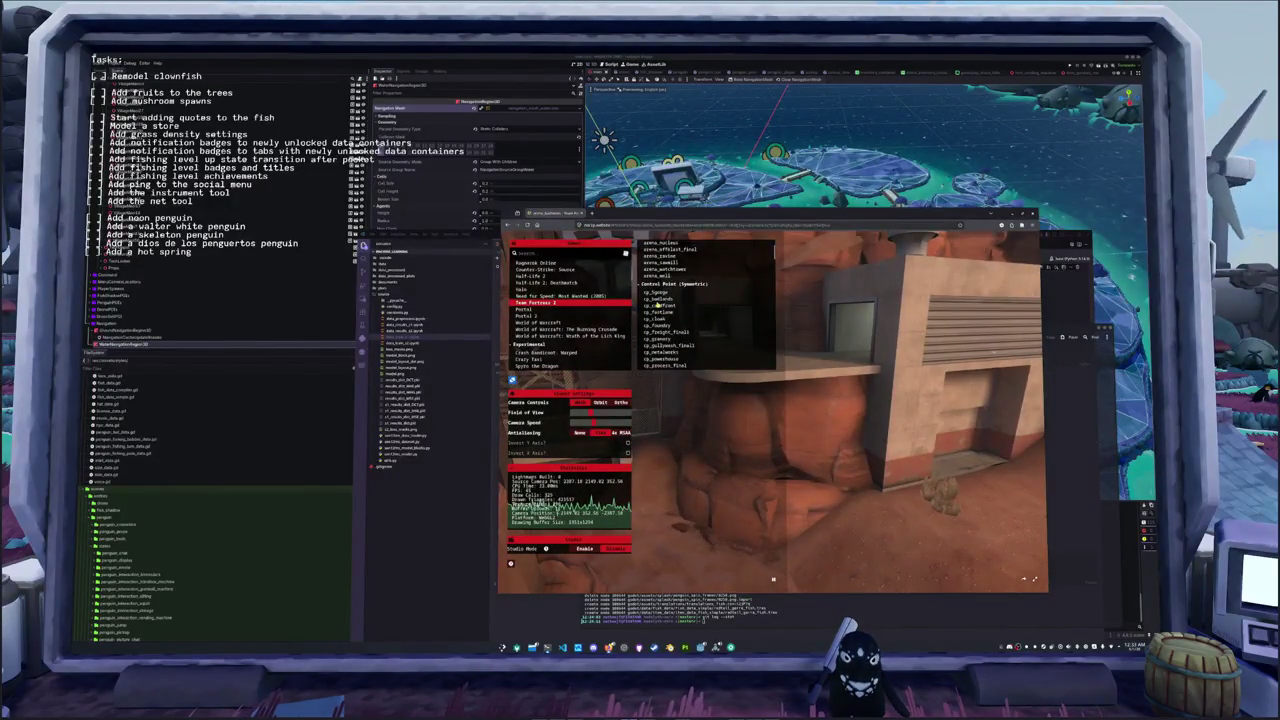
- Load the cp_badlands map, then scroll down through the game list
{"action": "left_click", "coordinate": [662, 299]}
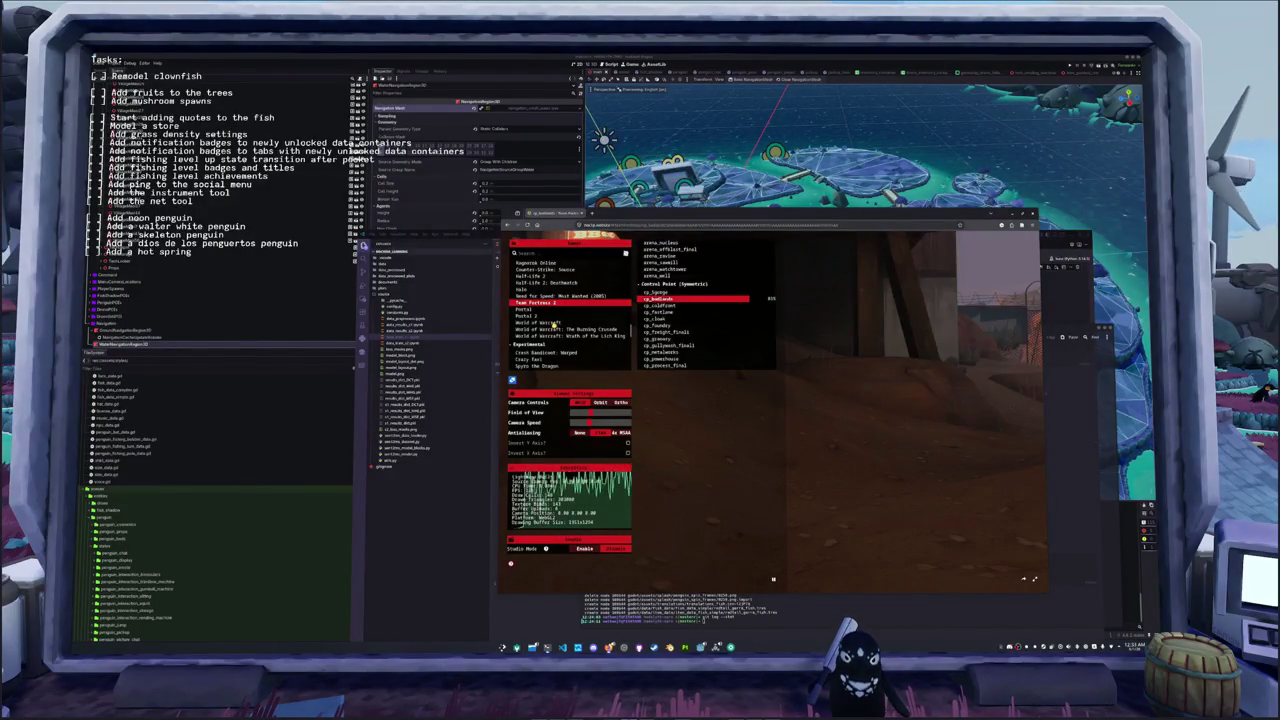
{"action": "scroll", "coordinate": [553, 325], "scroll_direction": "down", "scroll_amount": 2}
{"action": "scroll", "coordinate": [552, 340], "scroll_direction": "down", "scroll_amount": 1}
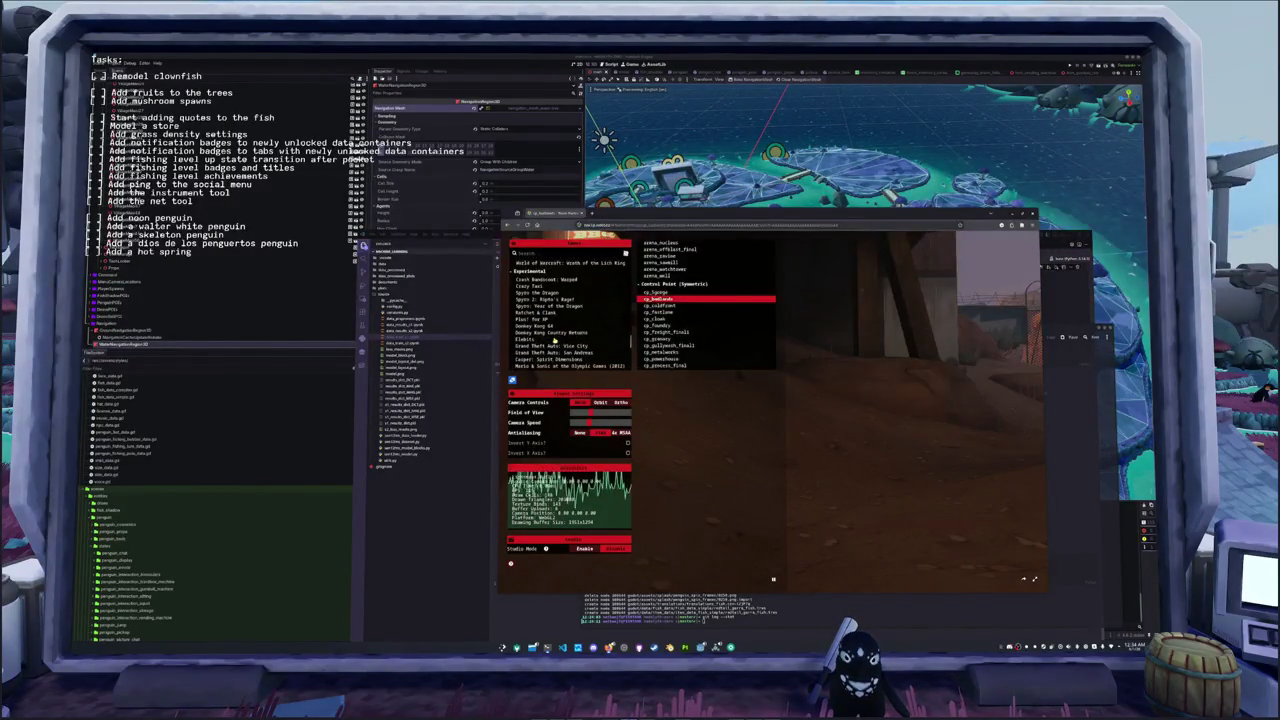
{"action": "scroll", "coordinate": [552, 339], "scroll_direction": "down", "scroll_amount": 1}
{"action": "scroll", "coordinate": [553, 337], "scroll_direction": "down", "scroll_amount": 1}
{"action": "scroll", "coordinate": [554, 334], "scroll_direction": "down", "scroll_amount": 1}
- Open The Burning Crusade's Outland maps and load Zoobar, Azuremist Isles
{"action": "scroll", "coordinate": [551, 300], "scroll_direction": "up", "scroll_amount": 2}
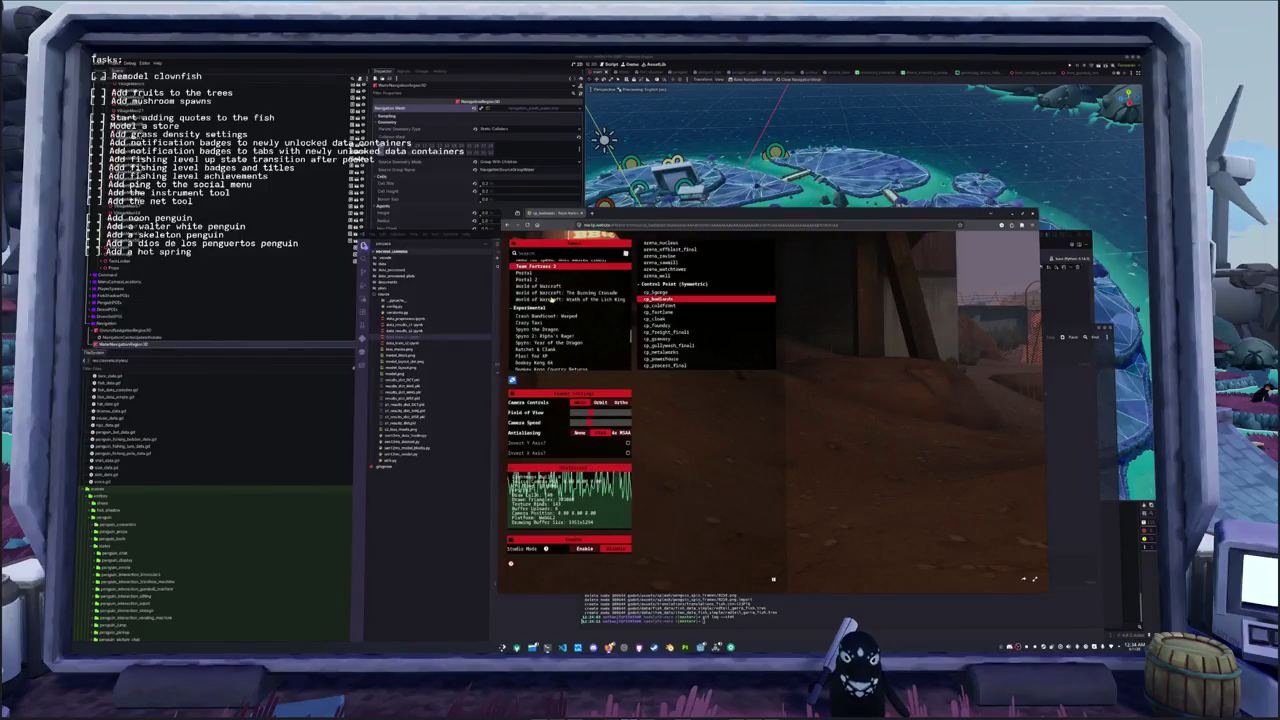
{"action": "left_click", "coordinate": [568, 298]}
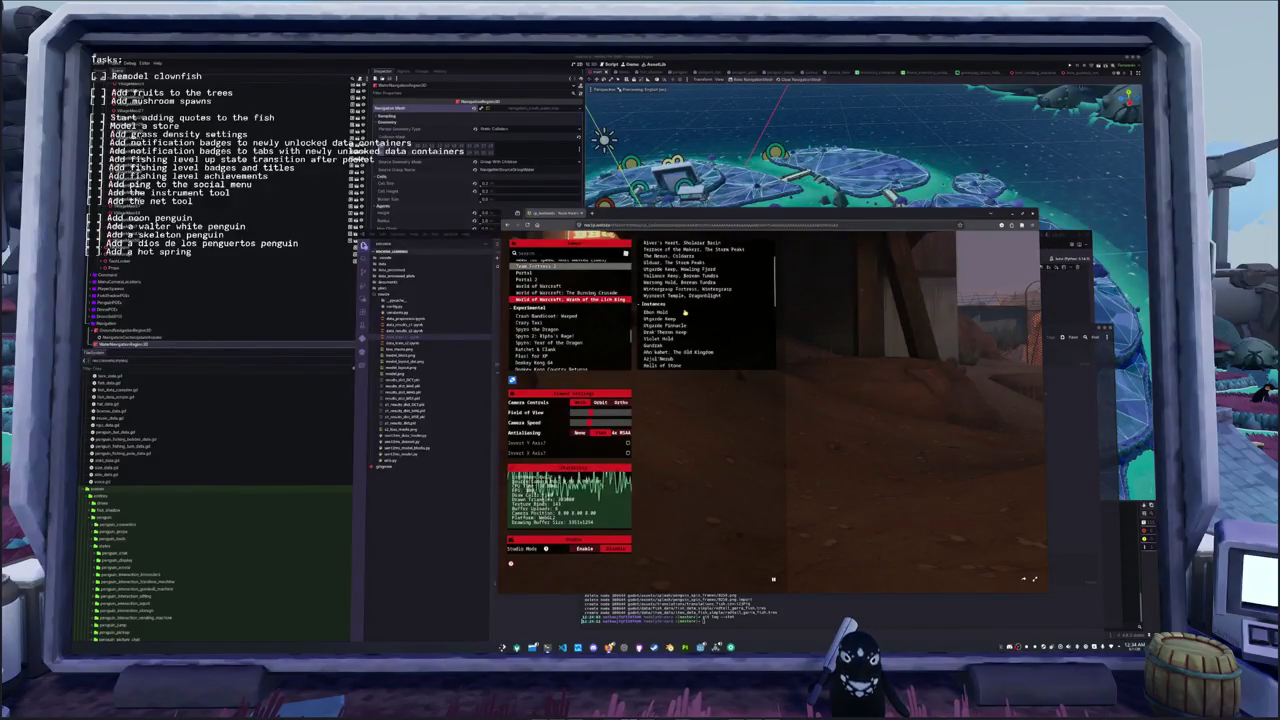
{"action": "scroll", "coordinate": [693, 306], "scroll_direction": "up", "scroll_amount": 2}
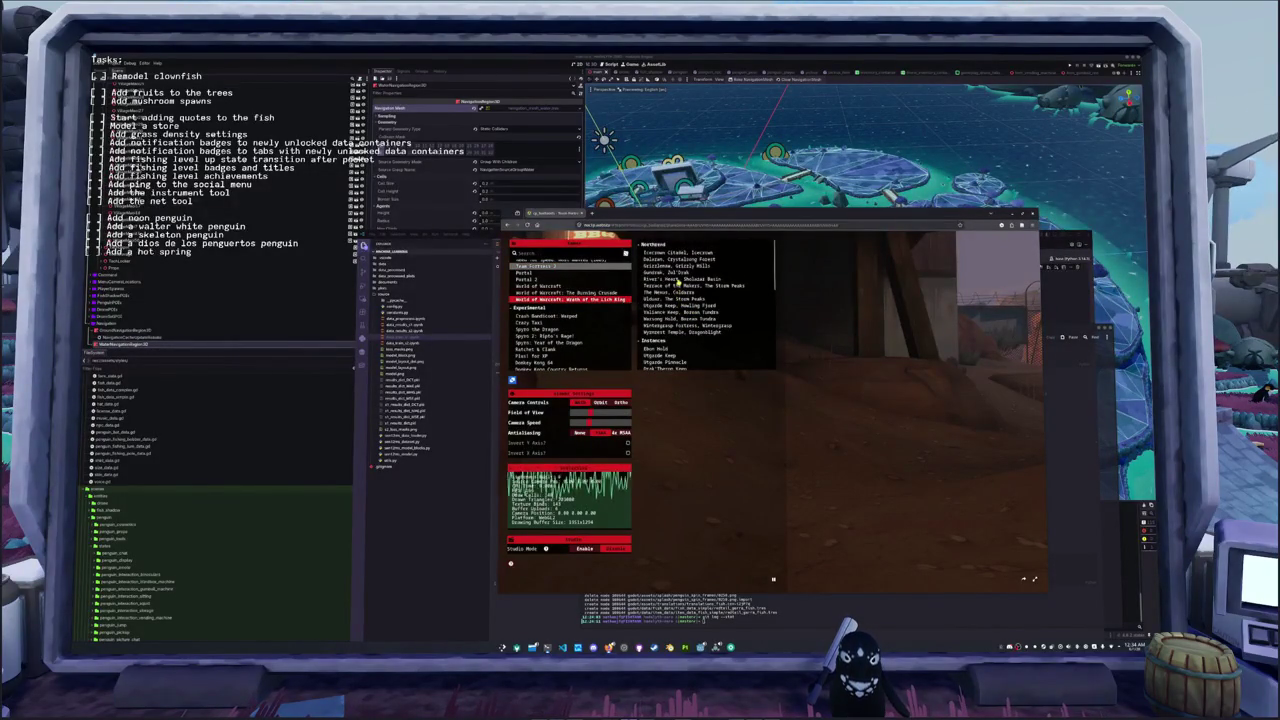
{"action": "left_click", "coordinate": [610, 293]}
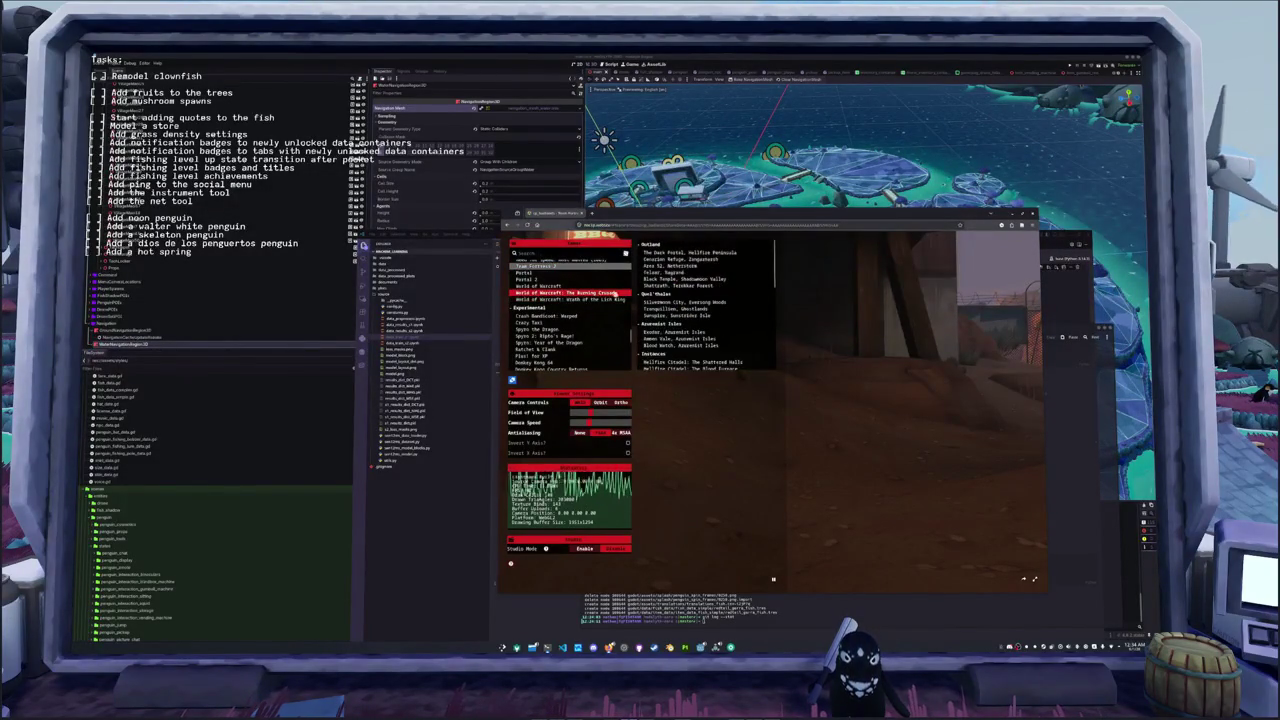
{"action": "scroll", "coordinate": [674, 274], "scroll_direction": "down", "scroll_amount": 2}
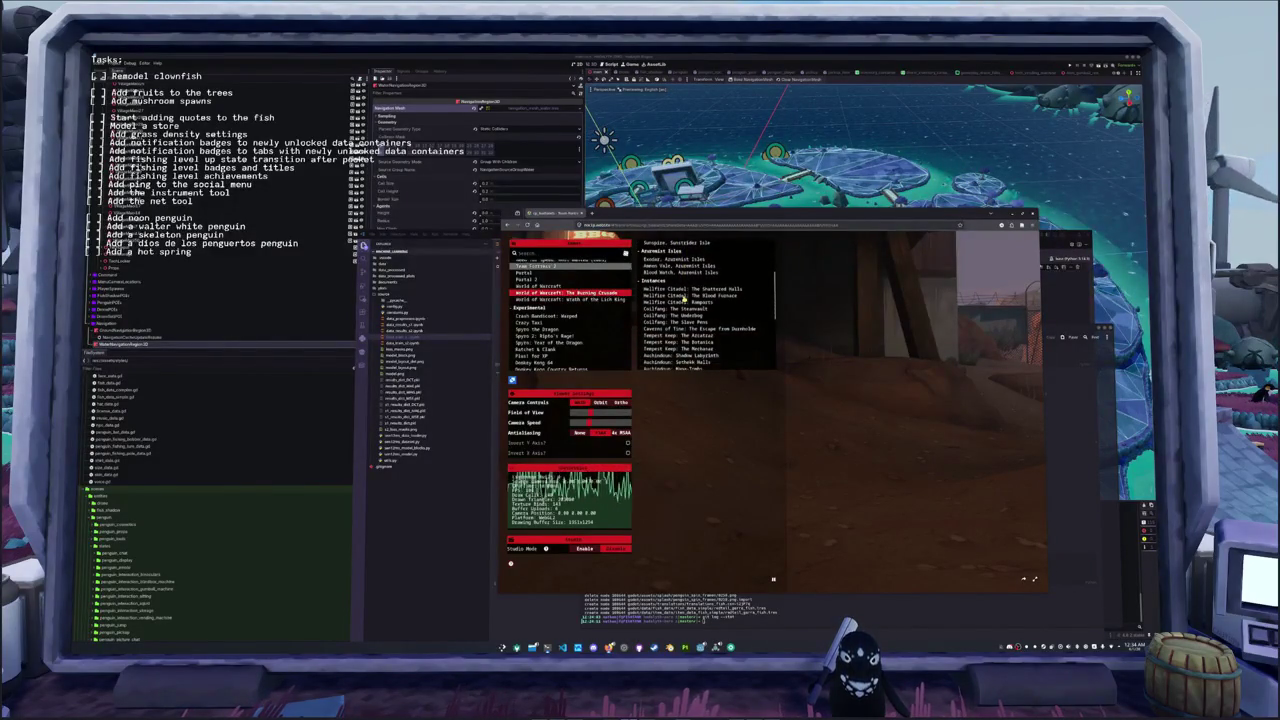
{"action": "left_click", "coordinate": [684, 296]}
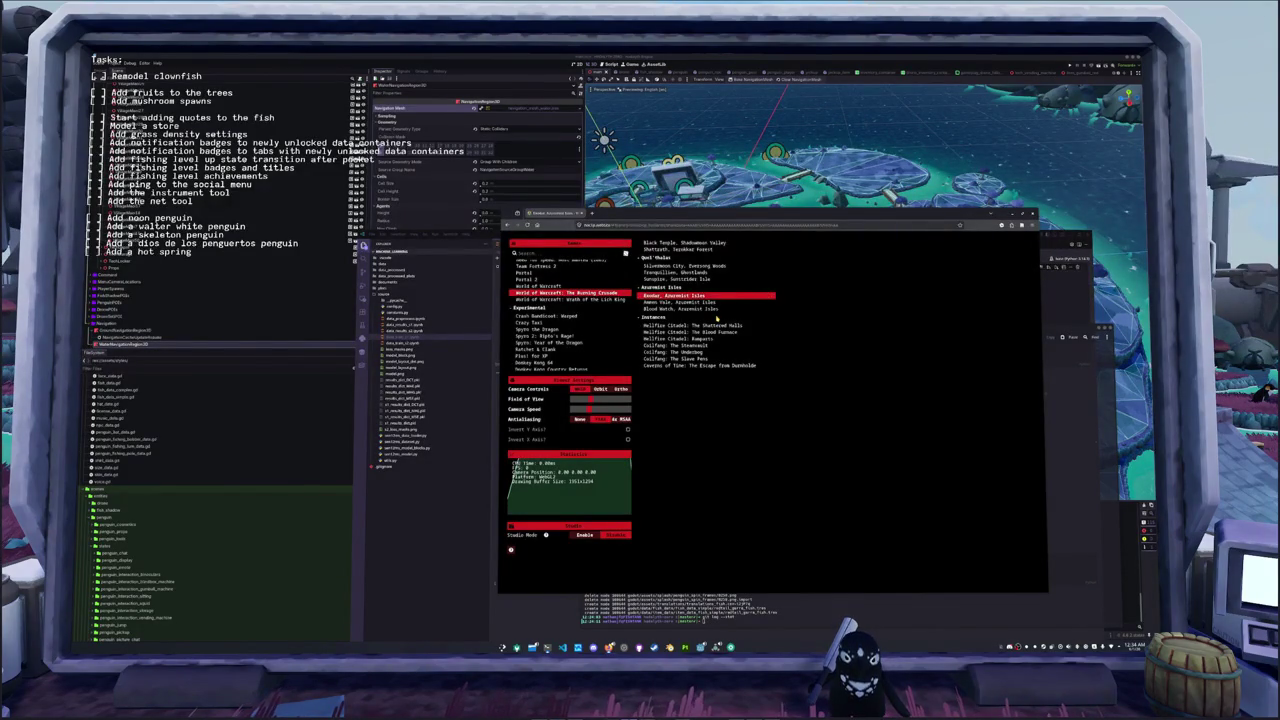
- Fly past the purple crystal over the forest and down across the grassy clearing
{"action": "left_click", "coordinate": [716, 317]}
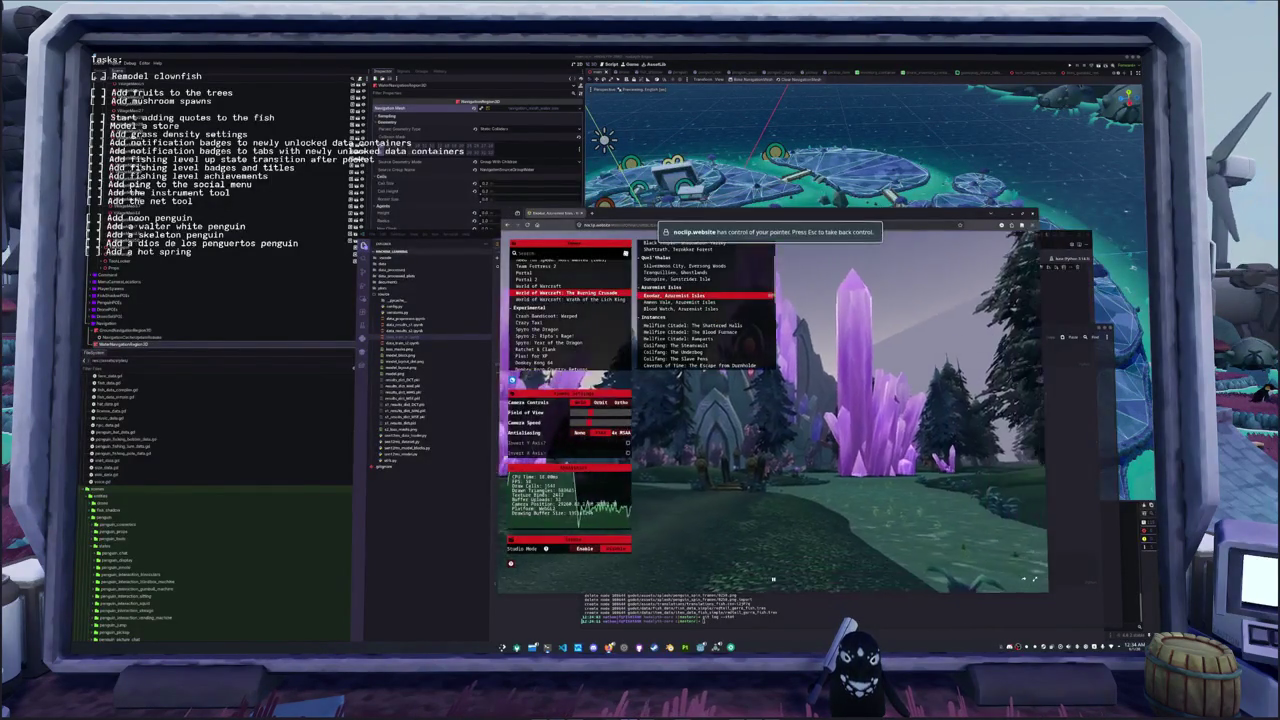
{"action": "left_click_drag", "start_coordinate": [716, 317], "coordinate": [780, 317]}
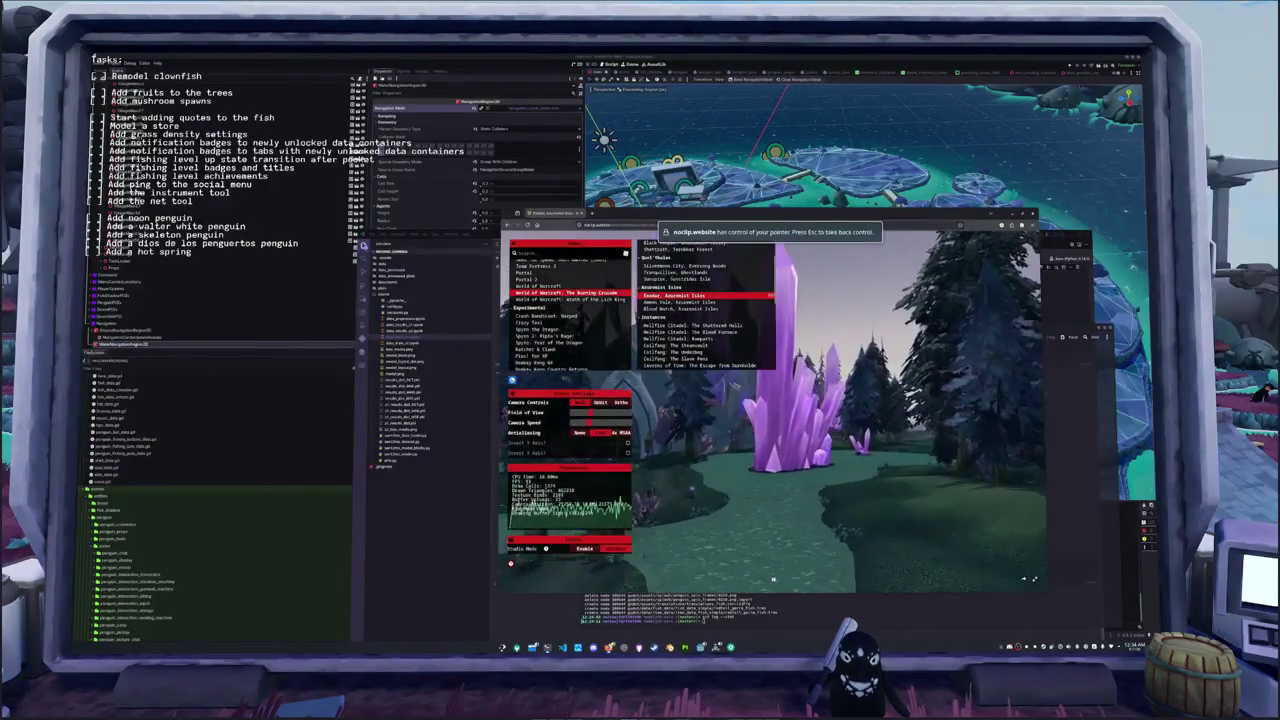
{"action": "key", "text": "w"}
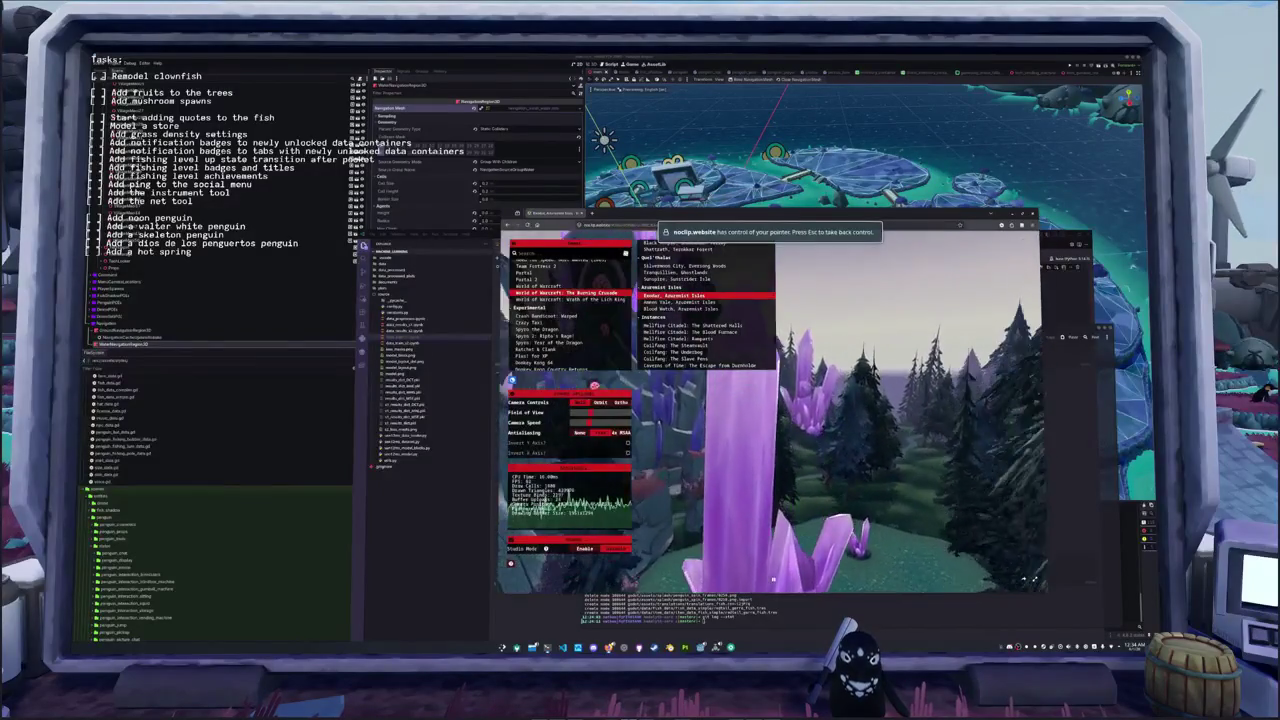
{"action": "key", "text": "w"}
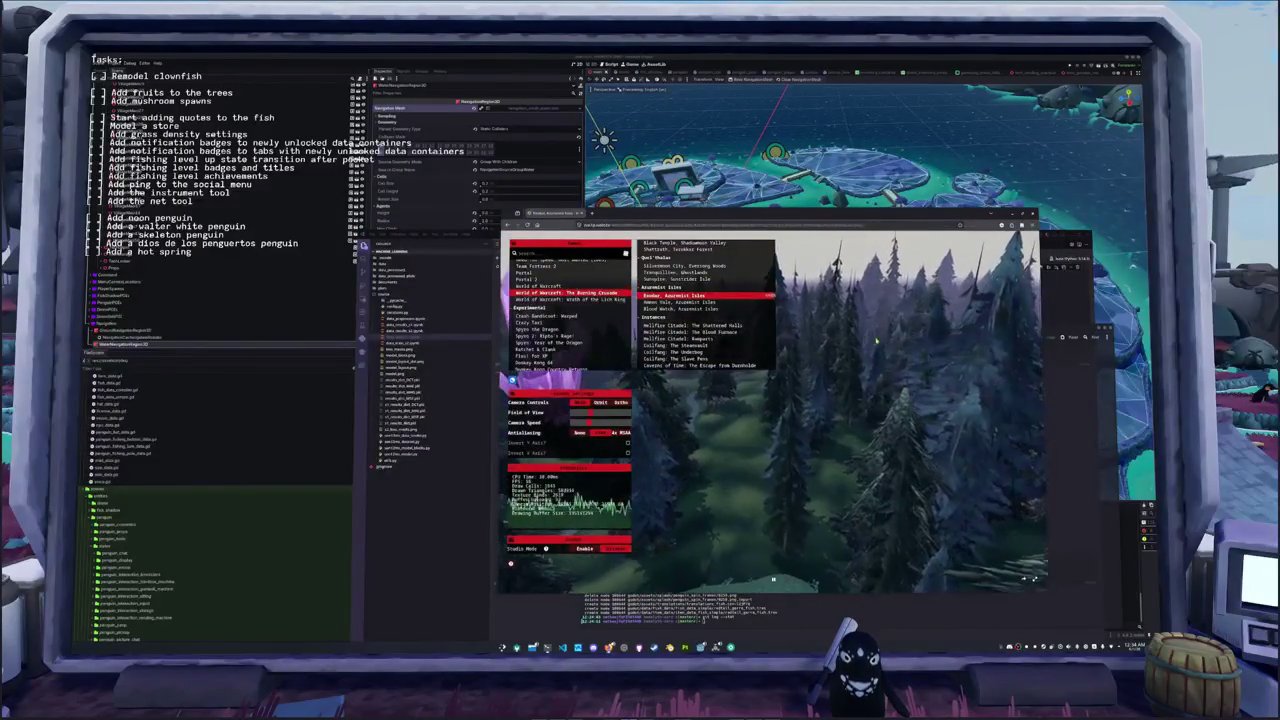
{"action": "left_click_drag", "start_coordinate": [770, 400], "coordinate": [770, 440]}
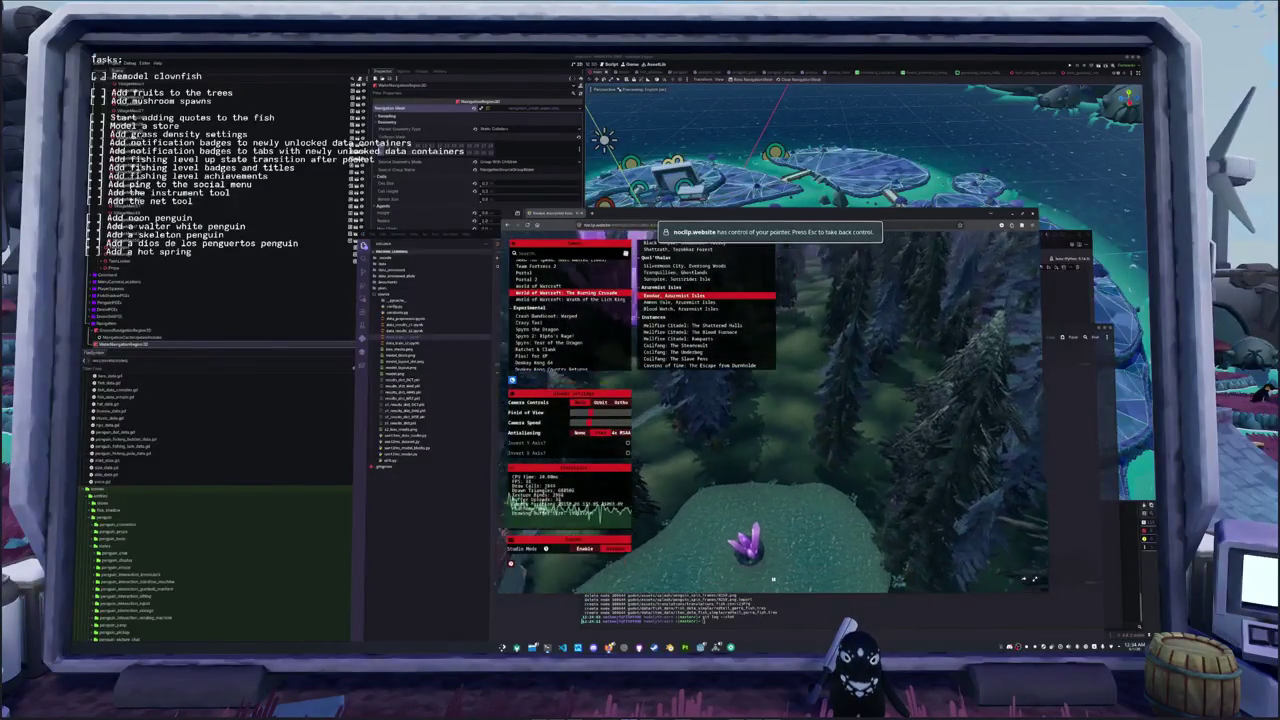
{"action": "key", "text": "w"}
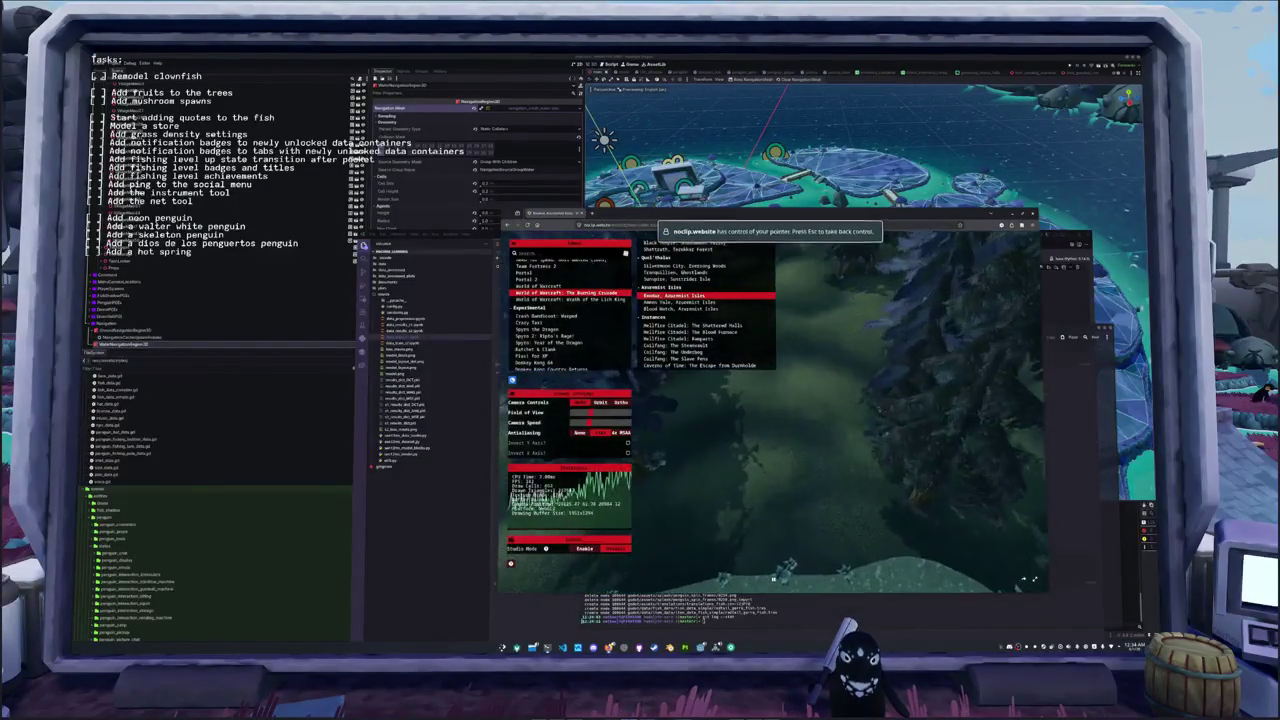
{"action": "key", "text": "w"}
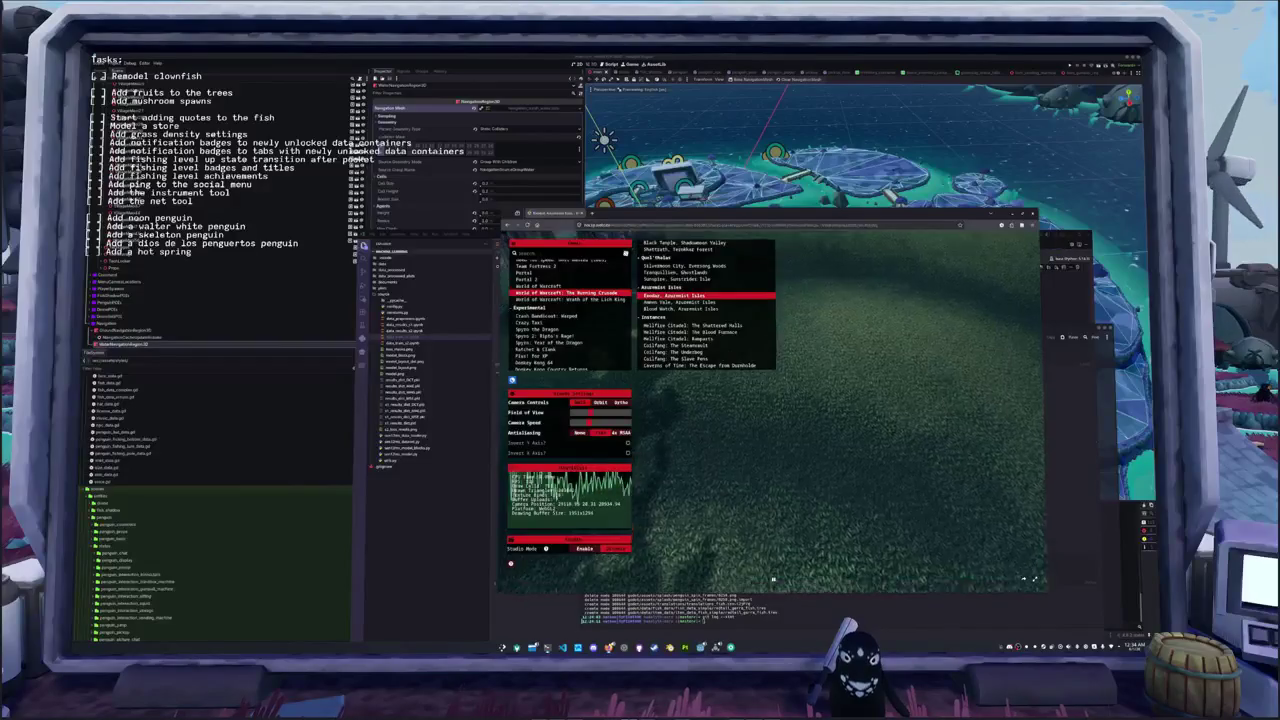
- Move through the trees, back off, and descend to ground level facing the grassy hill
{"action": "left_click_drag", "start_coordinate": [770, 450], "coordinate": [770, 400]}
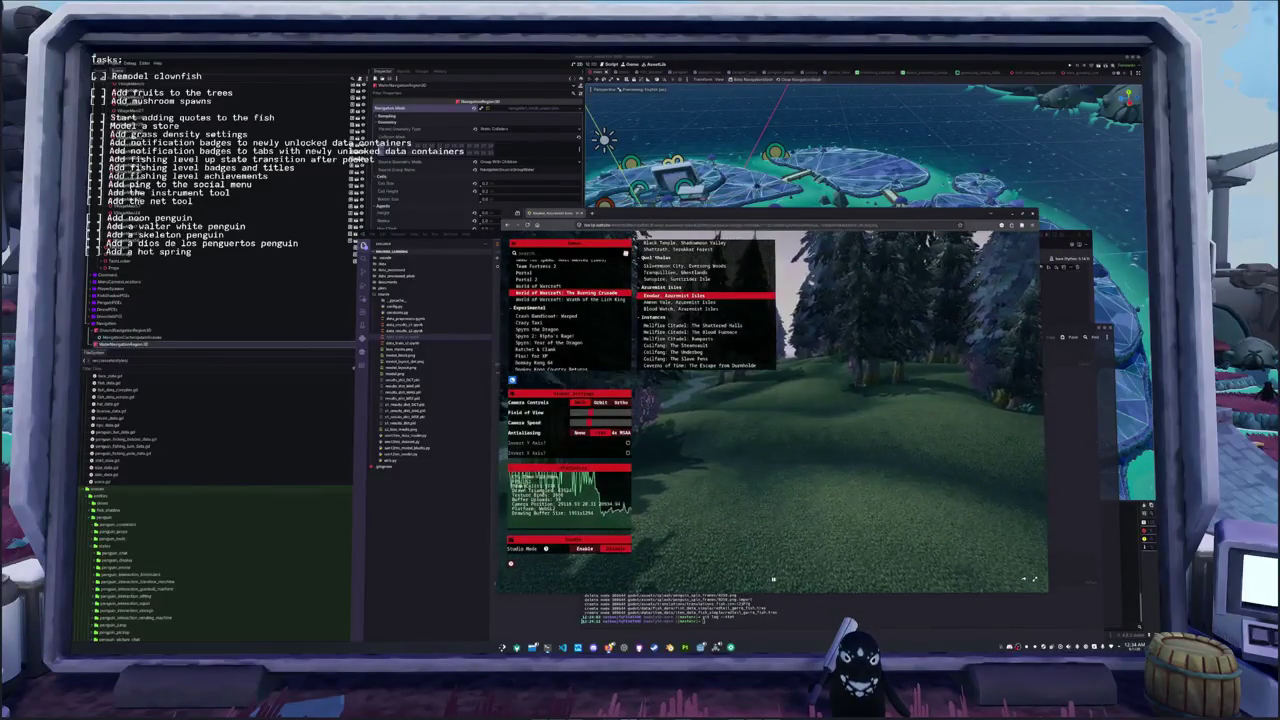
{"action": "key", "text": "w"}
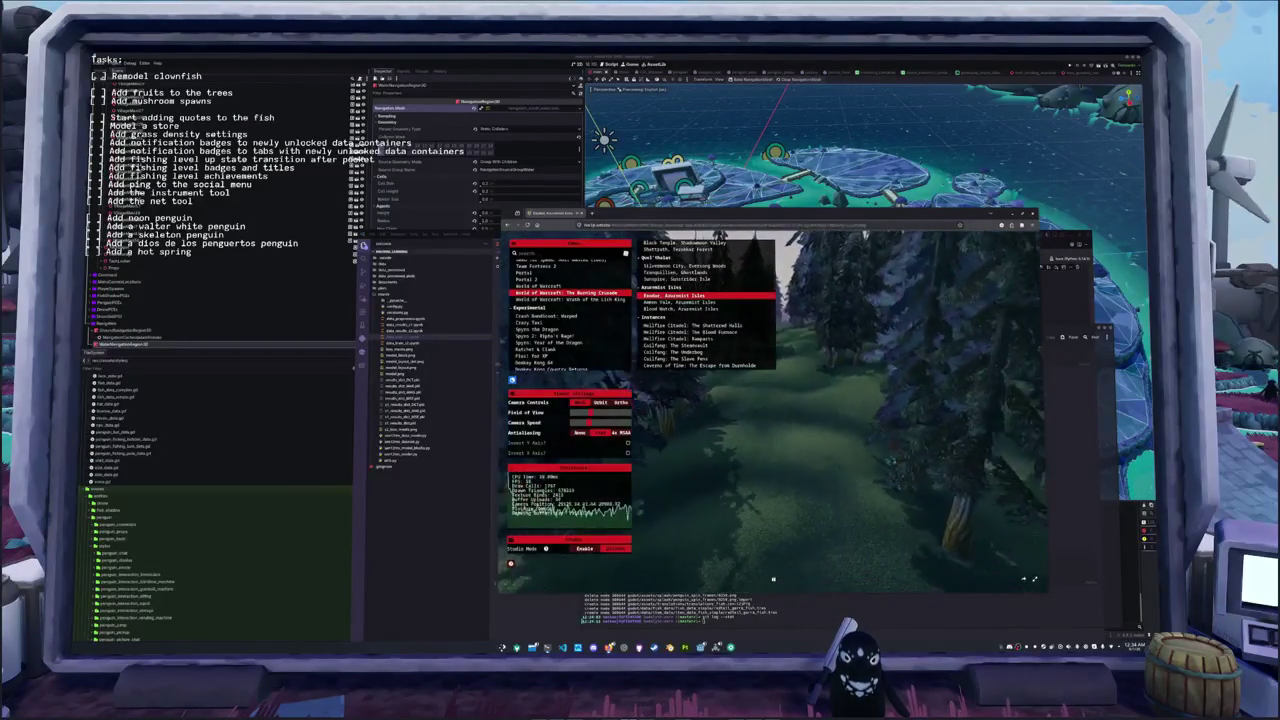
{"action": "key", "text": "s"}
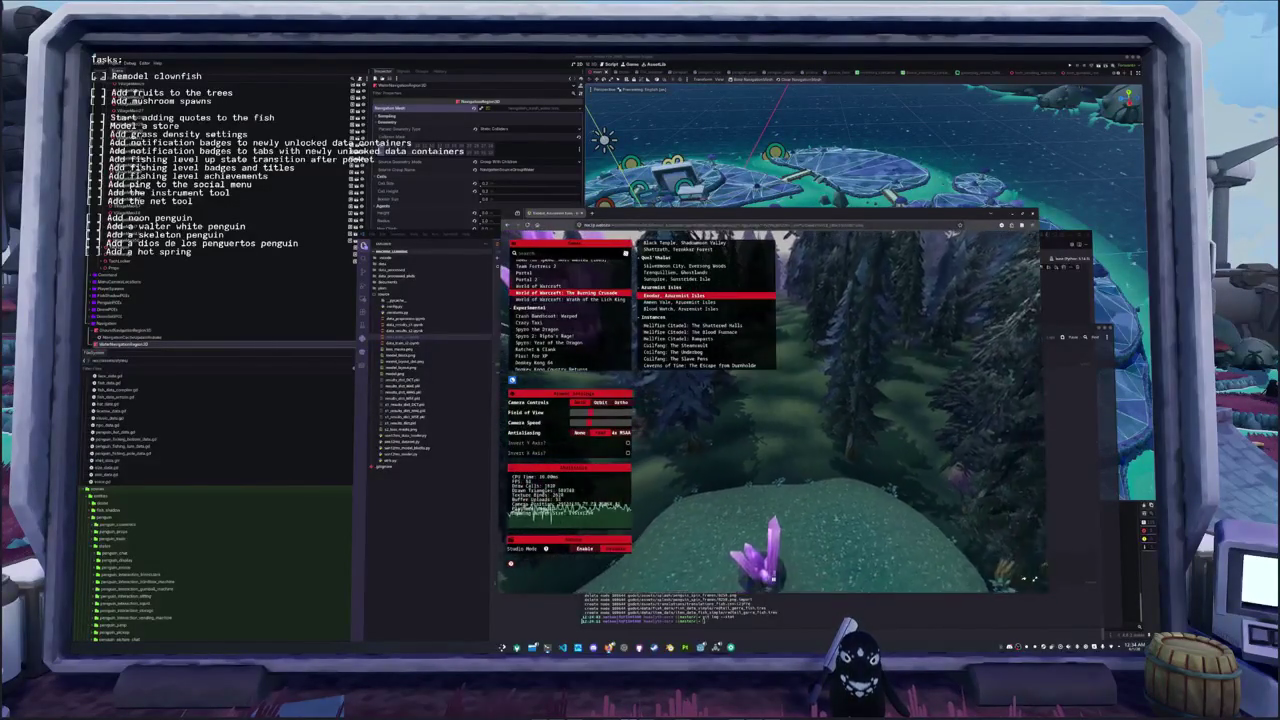
{"action": "key", "text": "w"}
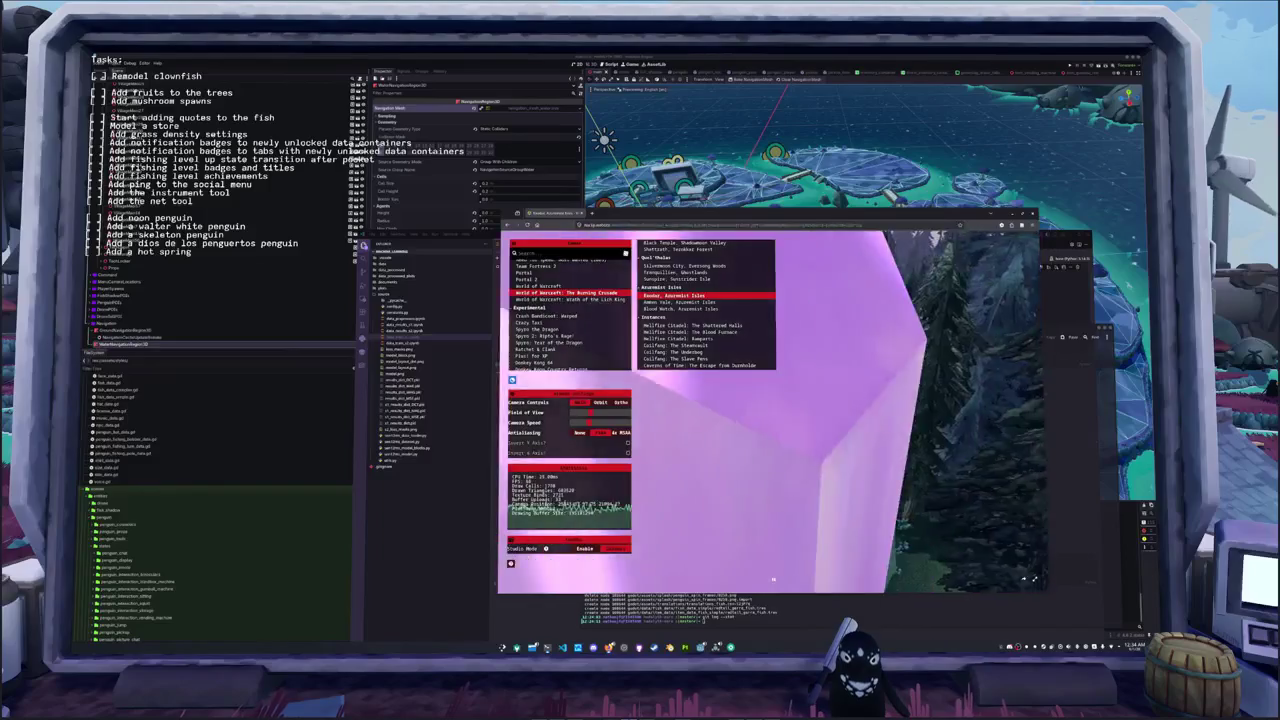
{"action": "key", "text": "s"}
{"action": "key", "text": "s"}
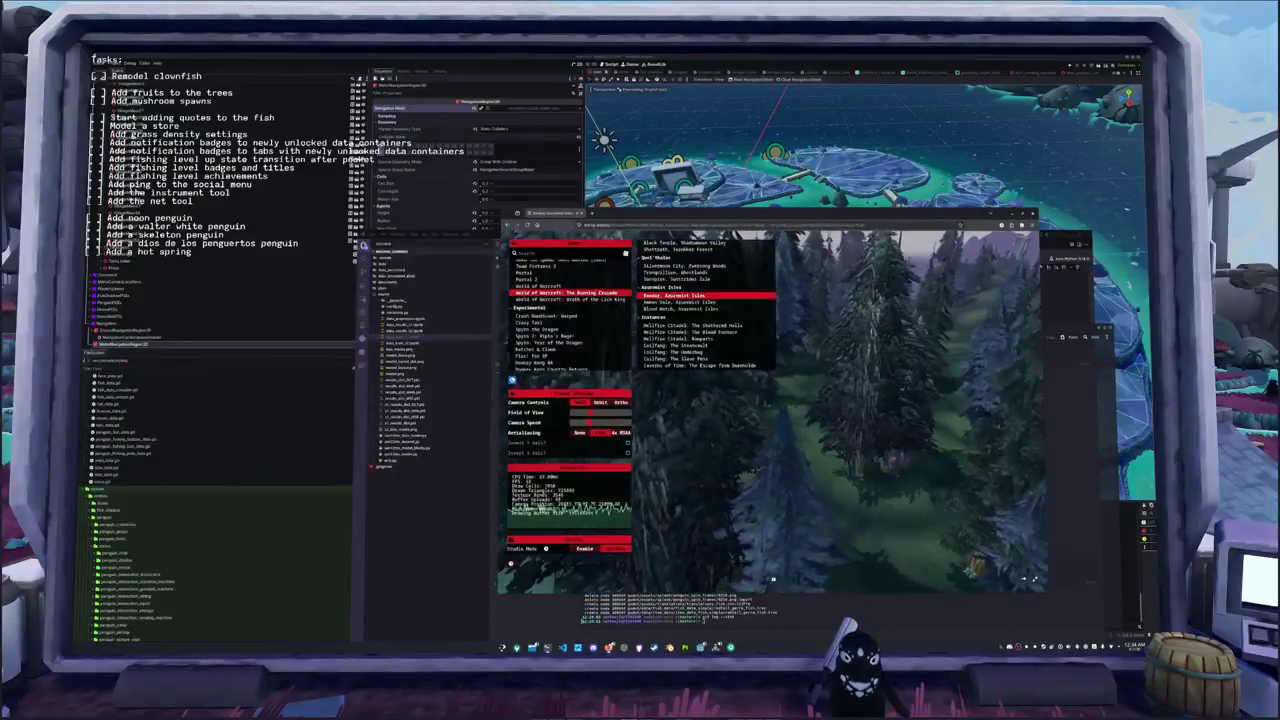
{"action": "key", "text": "w"}
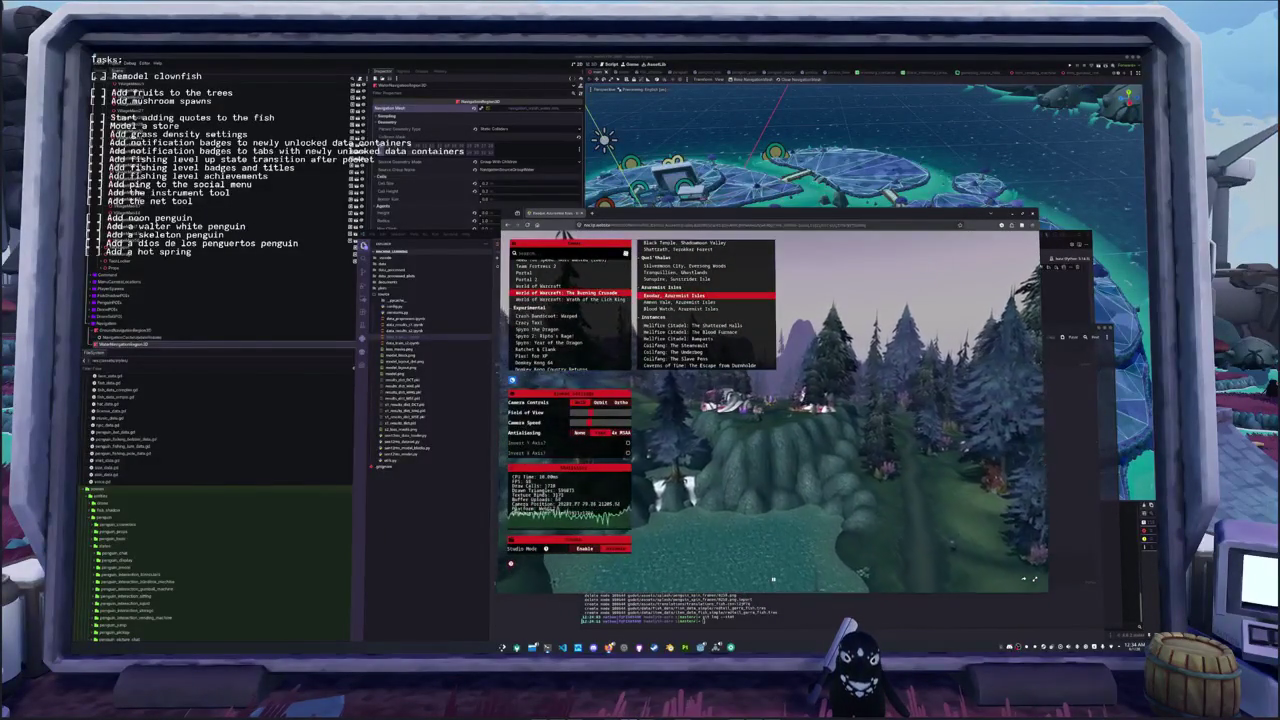
{"action": "key", "text": "w"}
{"action": "scroll", "coordinate": [659, 288], "scroll_direction": "down", "scroll_amount": 1}
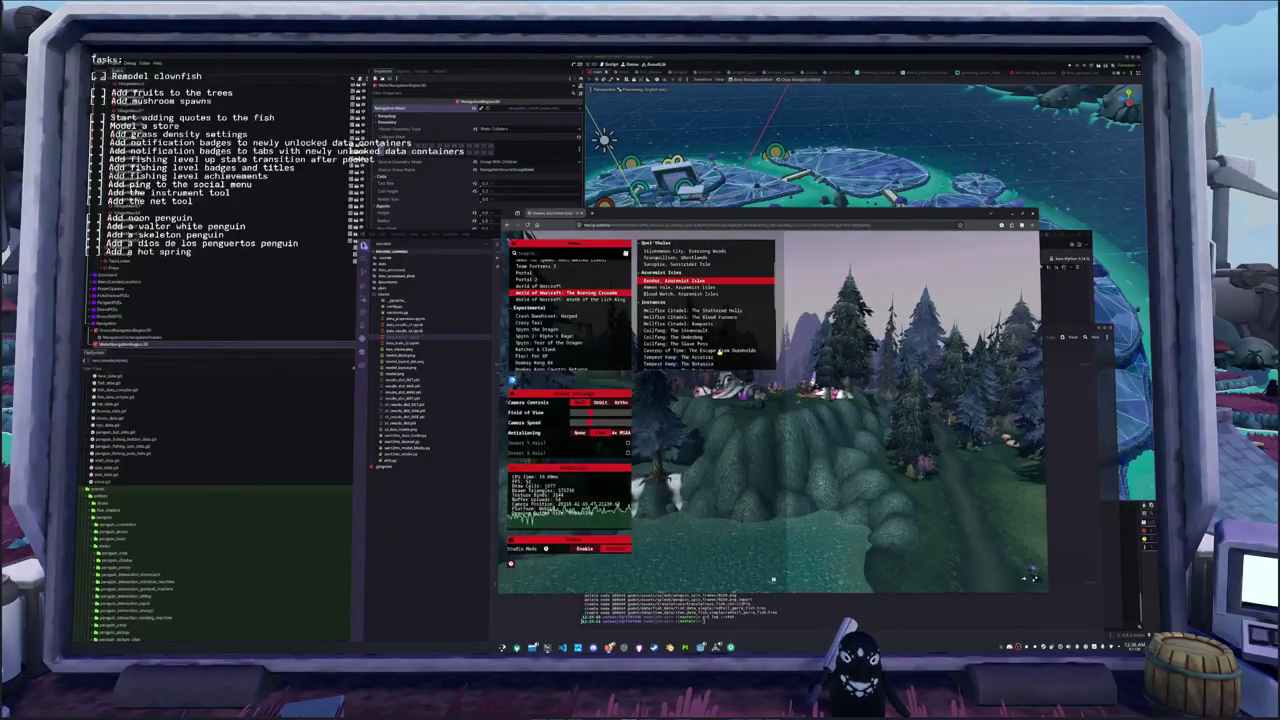
{"action": "scroll", "coordinate": [659, 288], "scroll_direction": "down", "scroll_amount": 1}
{"action": "scroll", "coordinate": [661, 295], "scroll_direction": "up", "scroll_amount": 4}
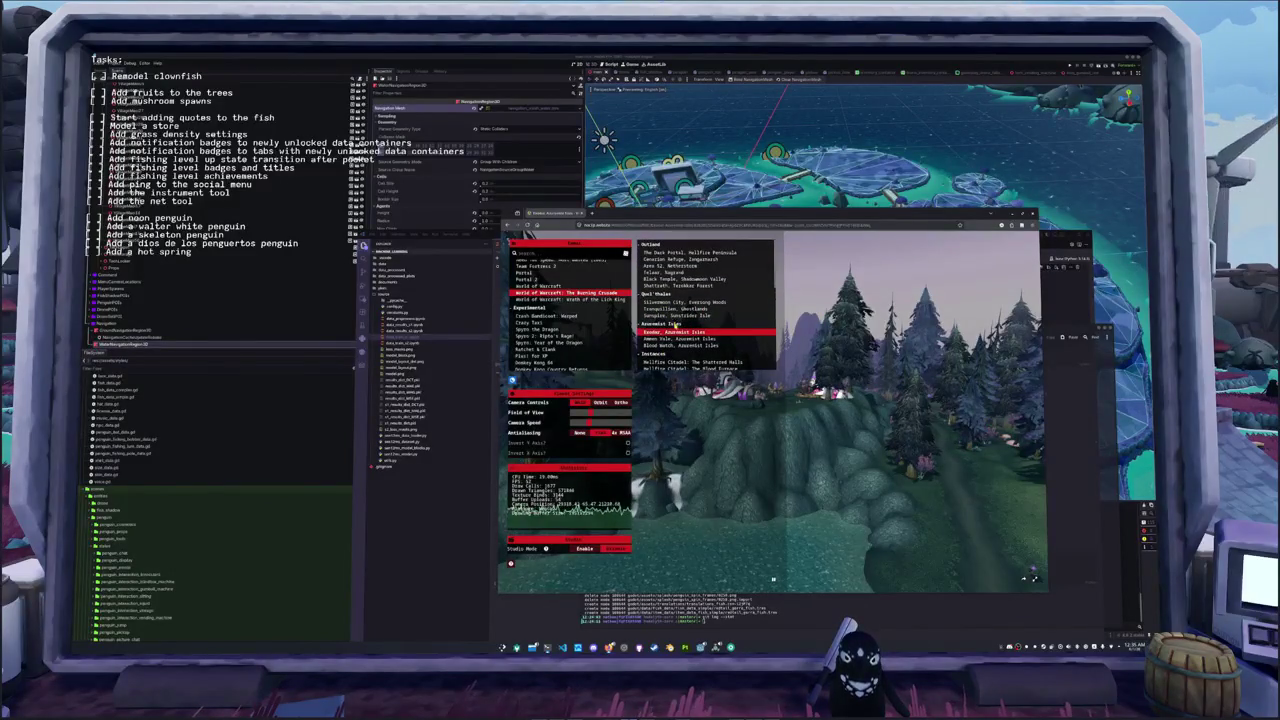
- Load Silvermoon City, then Shattrath, Terokkar Forest, then Area 52, Netherstorm
{"action": "left_click", "coordinate": [689, 302]}
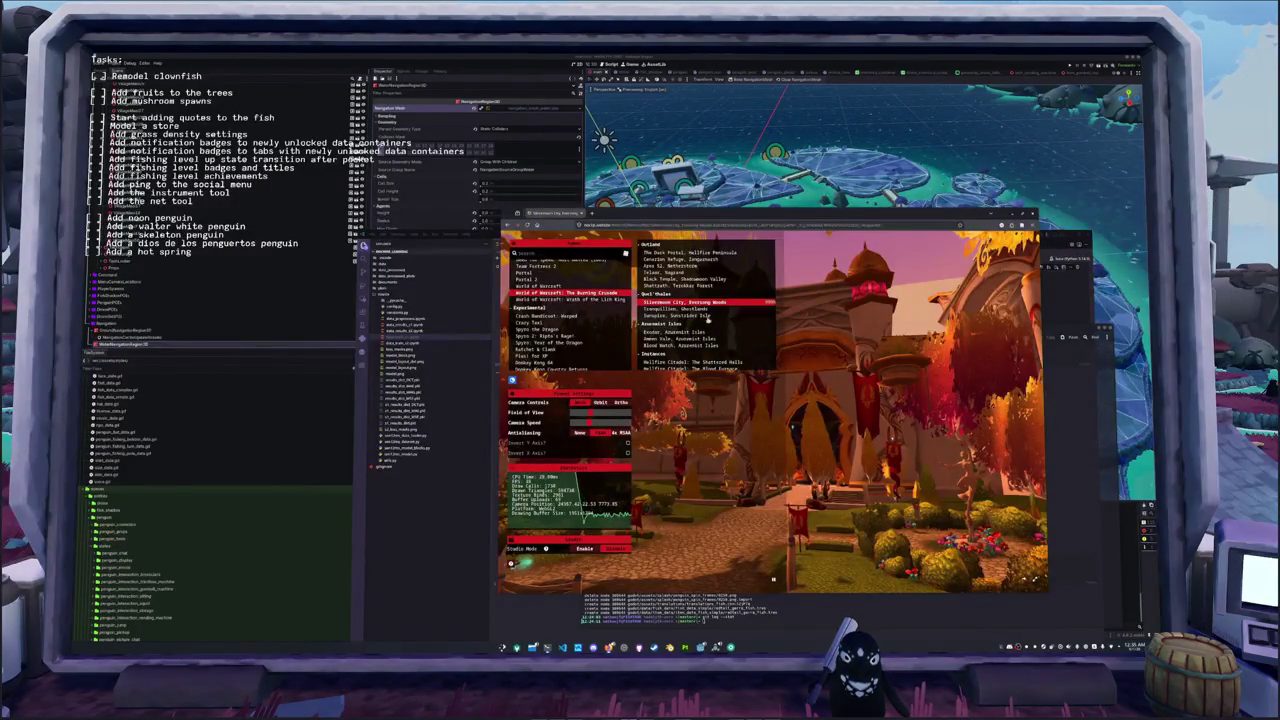
{"action": "left_click", "coordinate": [690, 286]}
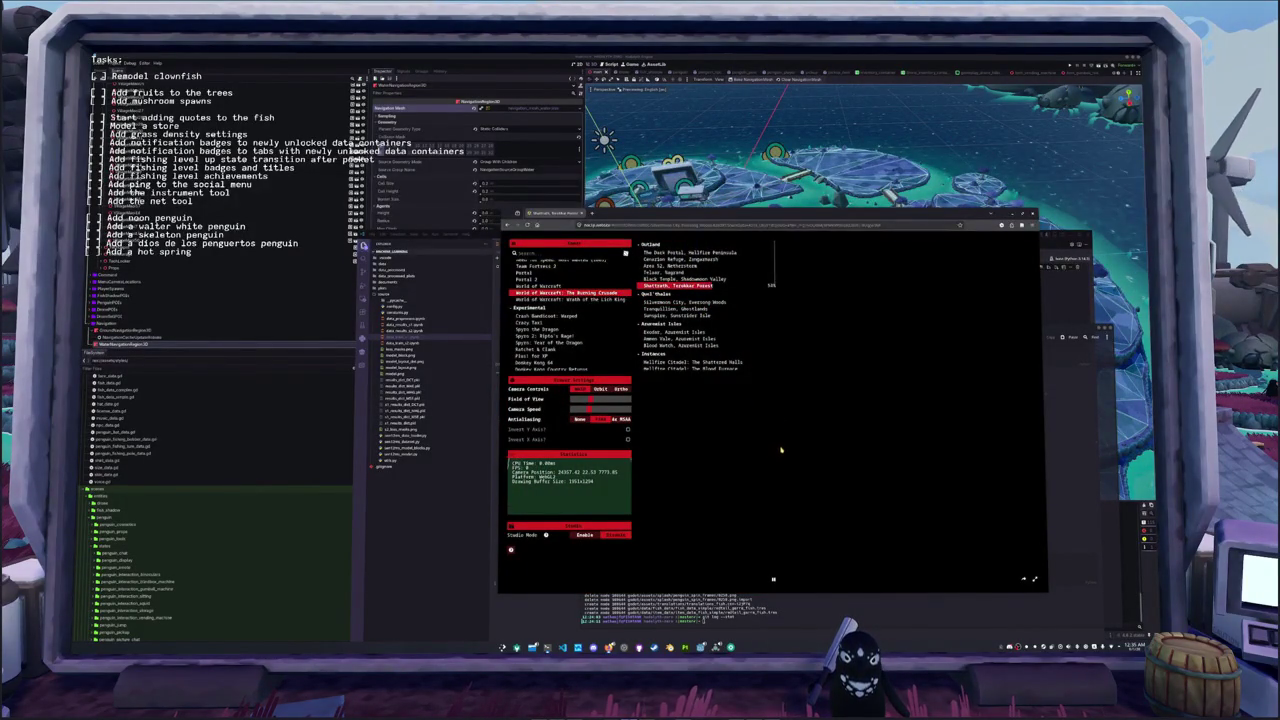
{"action": "left_click", "coordinate": [677, 266]}
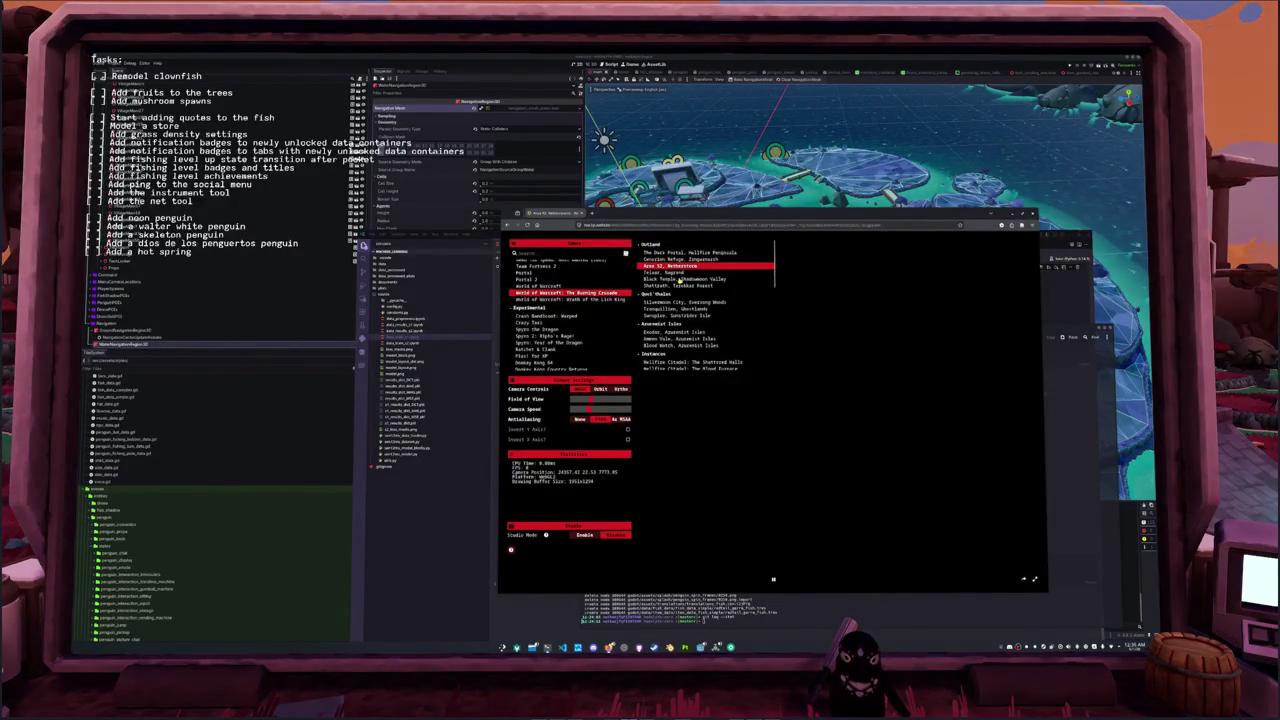
- Return to Shattrath, set antialiasing to None, and reload the page with F5
{"action": "left_click", "coordinate": [680, 285]}
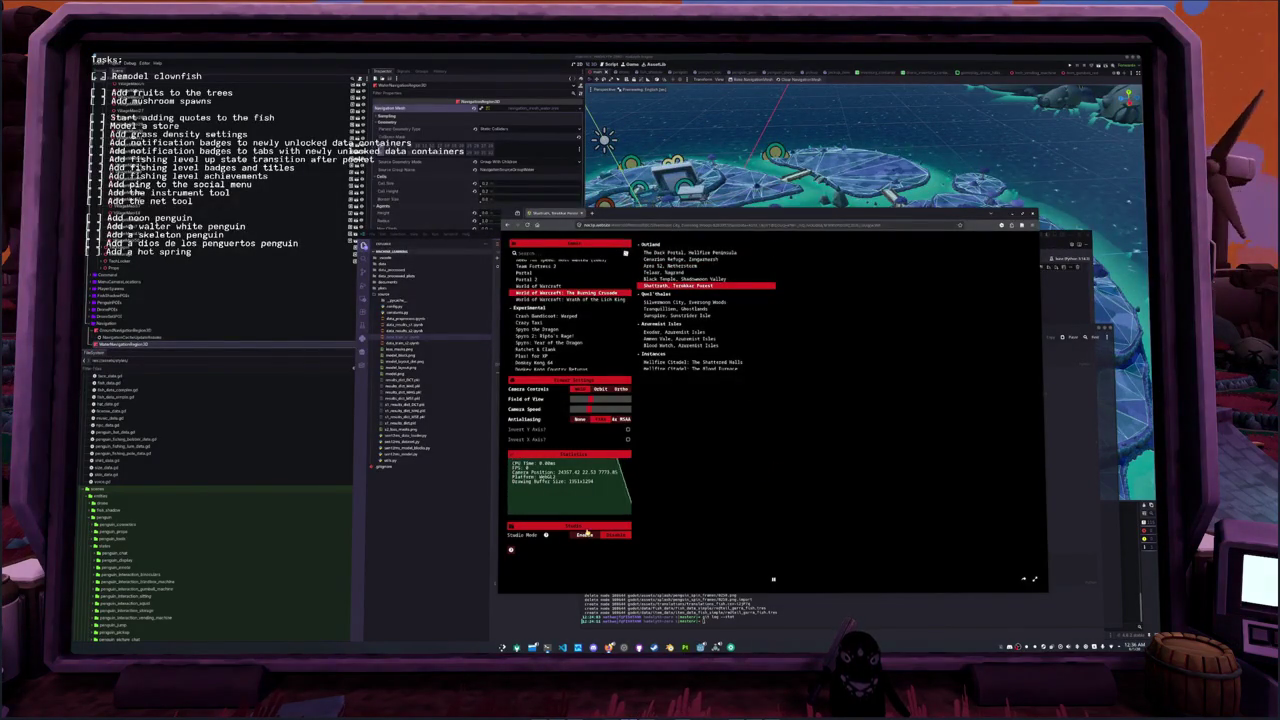
{"action": "left_click", "coordinate": [578, 420]}
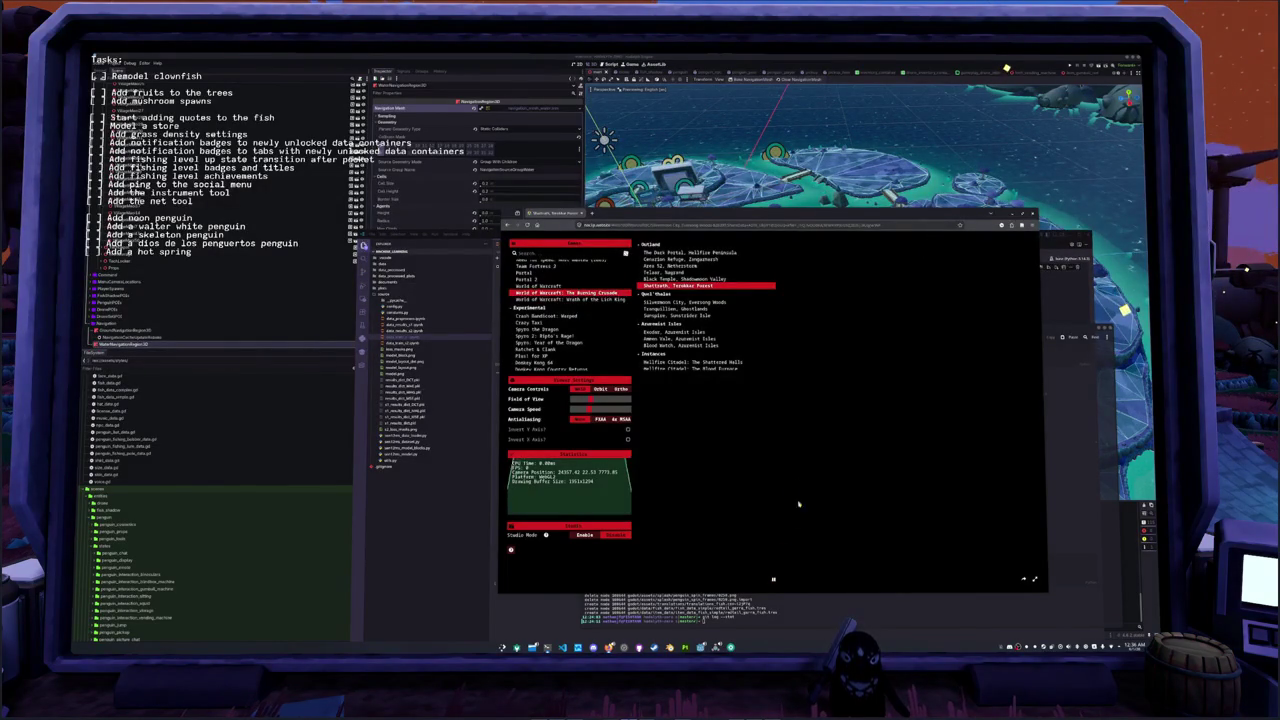
{"action": "key", "text": "F5"}
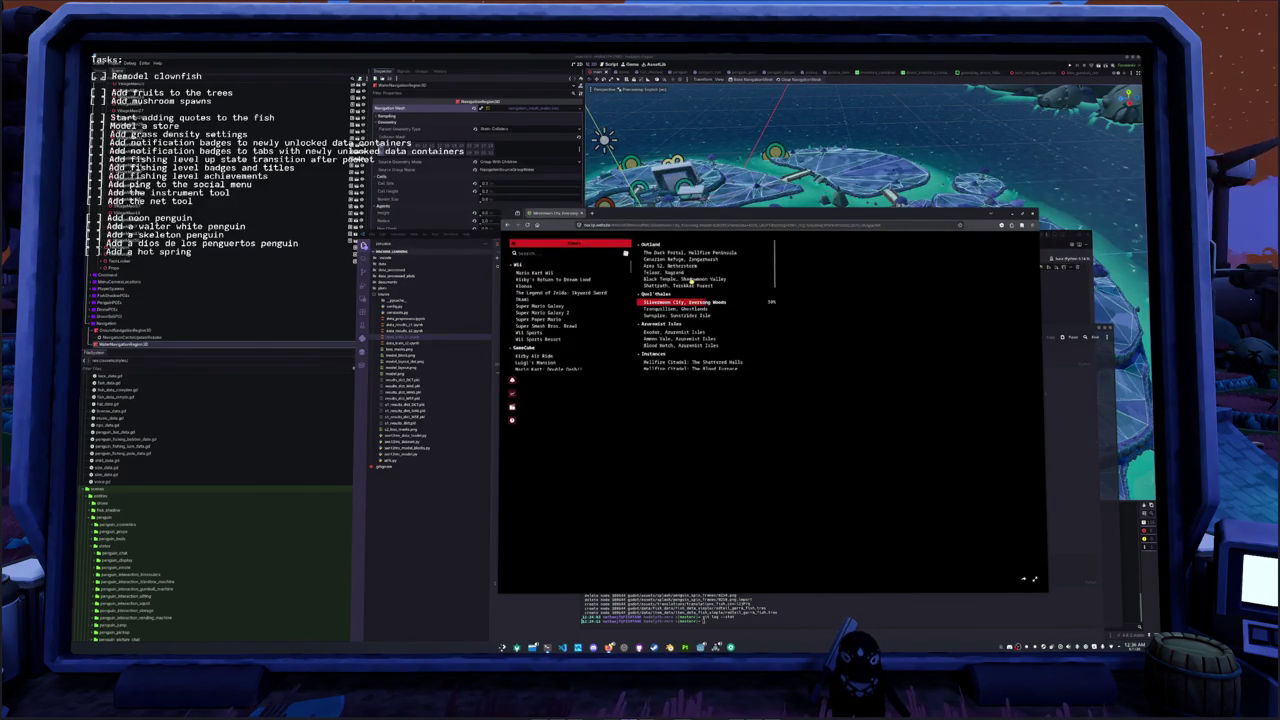
- Retry the Black Temple and Shattrath maps, then move the browser up and switch to Blender
{"action": "left_click", "coordinate": [688, 280]}
{"action": "left_click", "coordinate": [690, 286]}
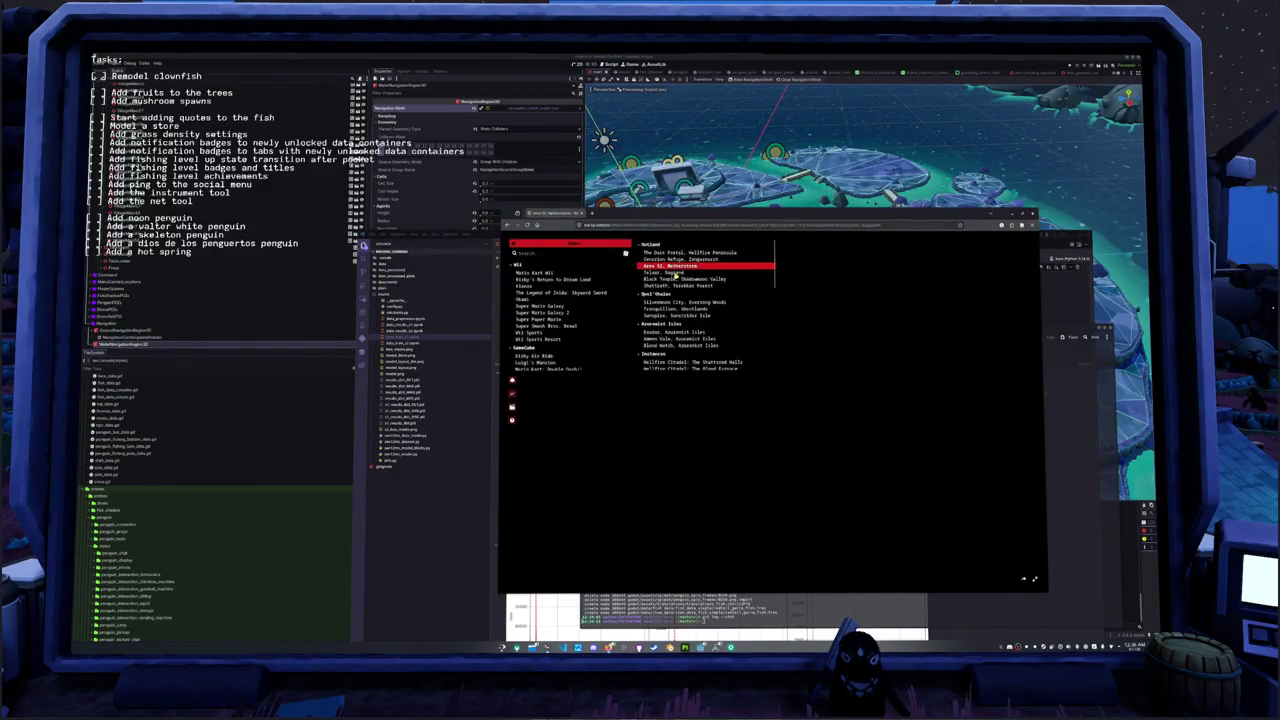
{"action": "scroll", "coordinate": [678, 268], "scroll_direction": "down", "scroll_amount": 2}
{"action": "scroll", "coordinate": [676, 268], "scroll_direction": "up", "scroll_amount": 3}
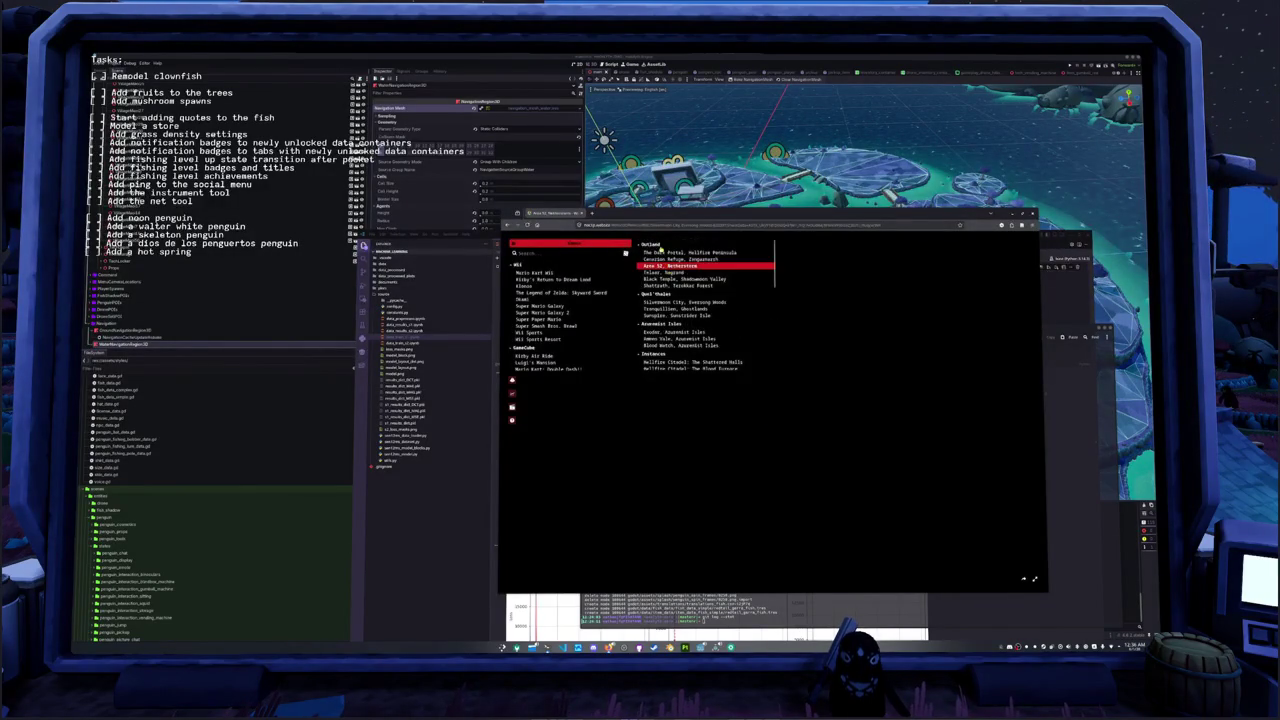
{"action": "mouse_move", "coordinate": [631, 226]}
{"action": "left_mouse_down"}
{"action": "mouse_move", "coordinate": [637, 160]}
{"action": "mouse_move", "coordinate": [627, 173]}
{"action": "left_mouse_up"}
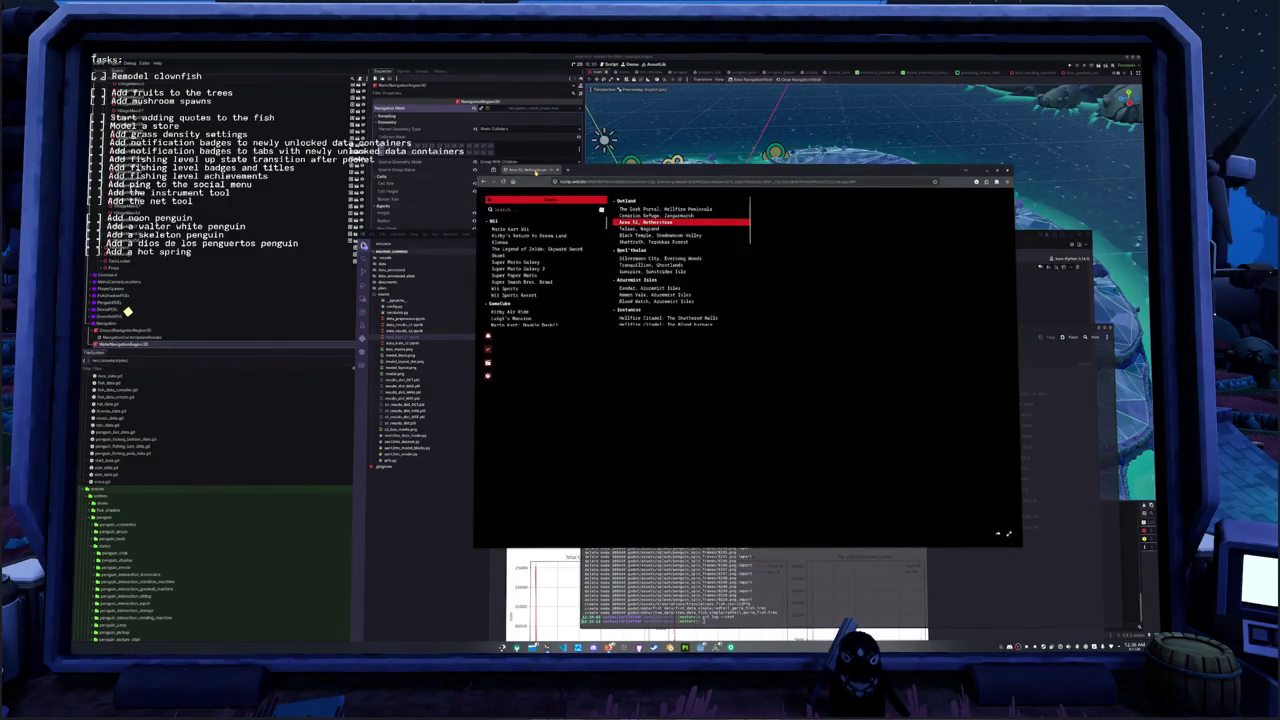
{"action": "left_click", "coordinate": [128, 313]}
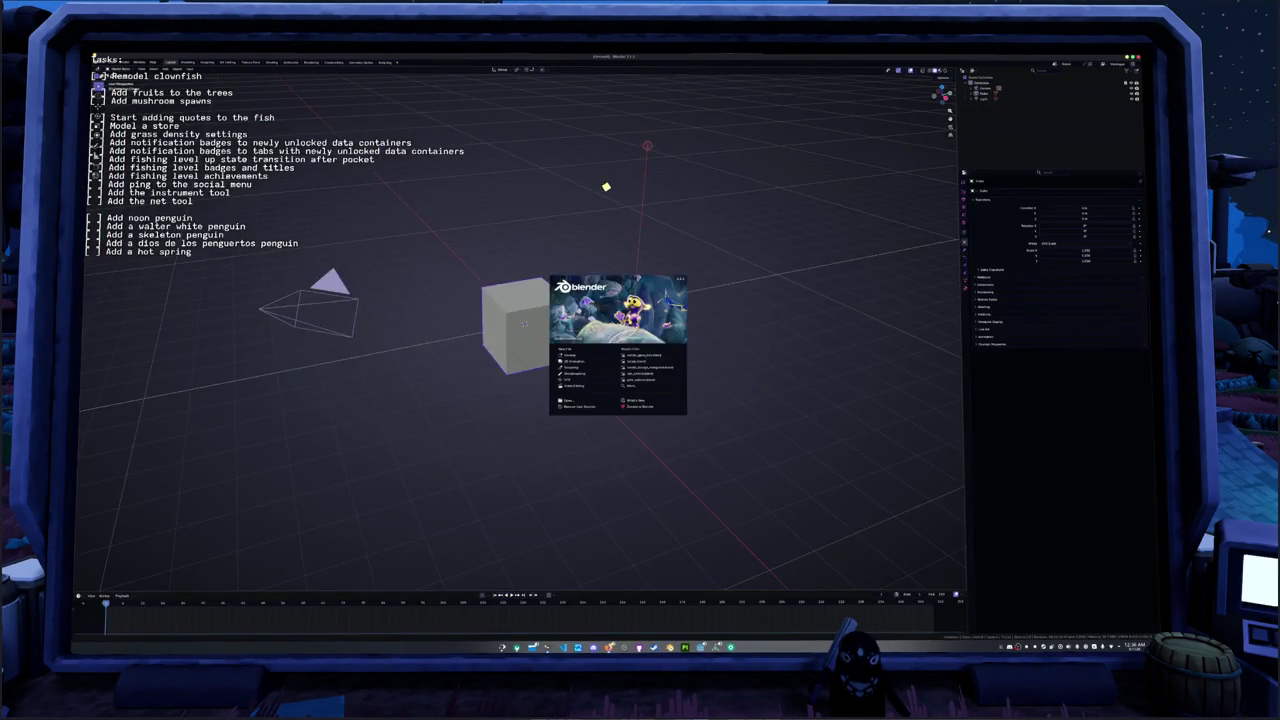
- Open the recent island project from the splash screen and select a collection in the Outliner
{"action": "left_click", "coordinate": [639, 361]}
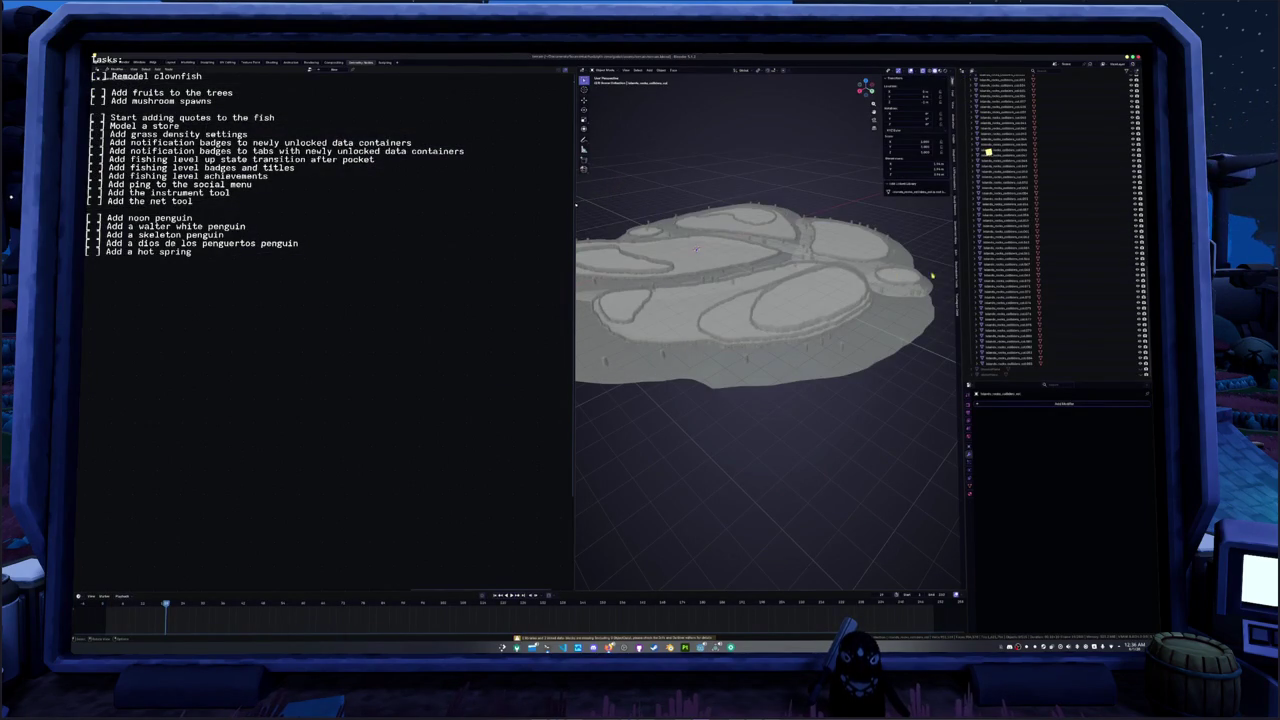
{"action": "scroll", "coordinate": [1011, 117], "scroll_direction": "up", "scroll_amount": 10}
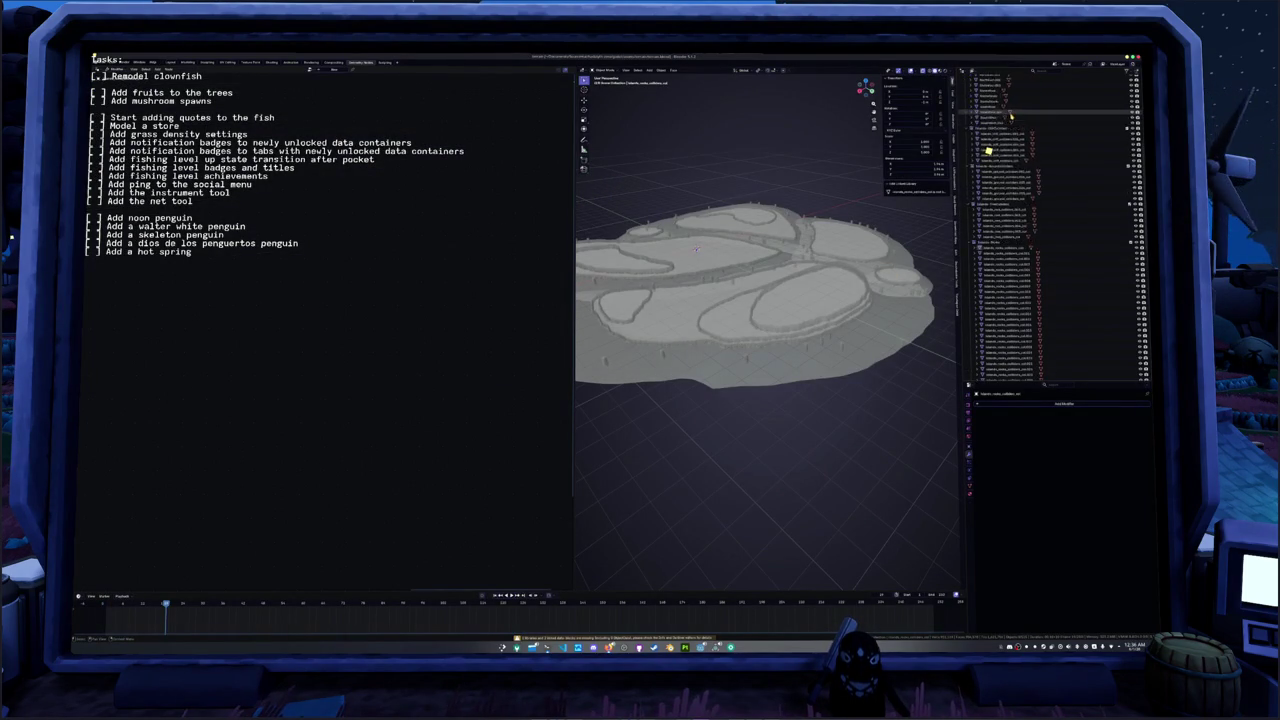
{"action": "scroll", "coordinate": [1011, 117], "scroll_direction": "up", "scroll_amount": 10}
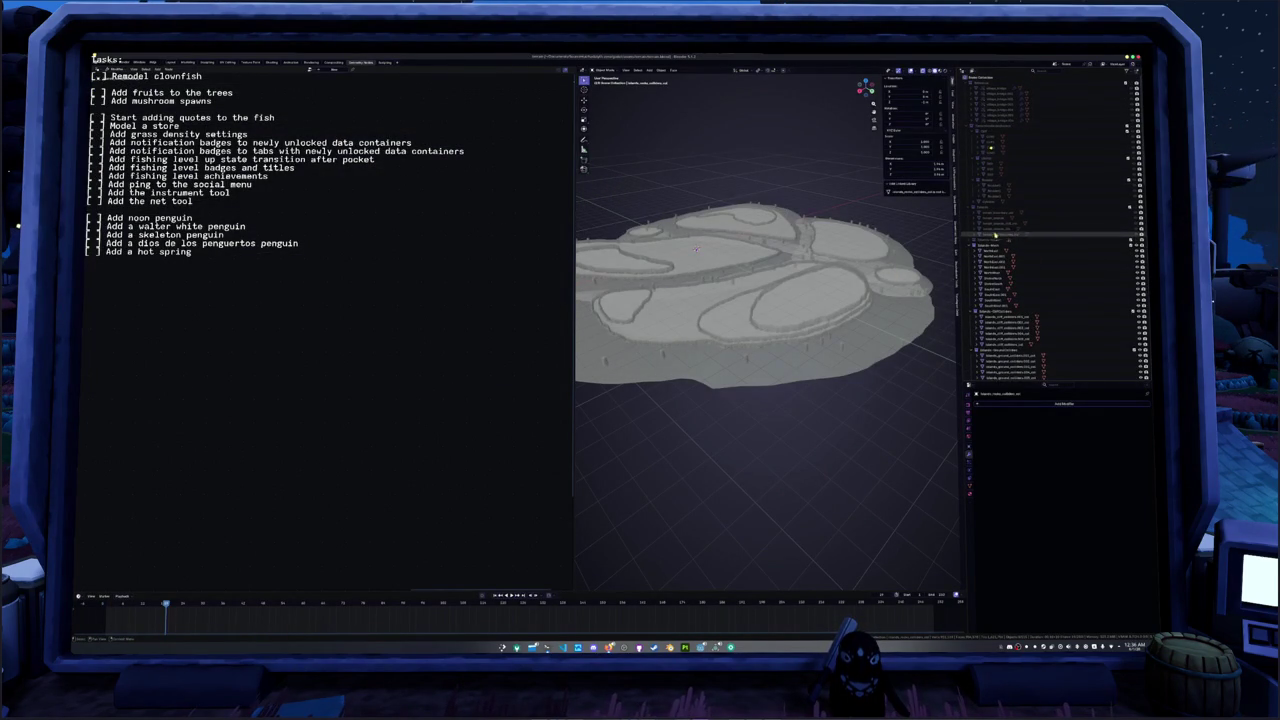
{"action": "left_click", "coordinate": [995, 241]}
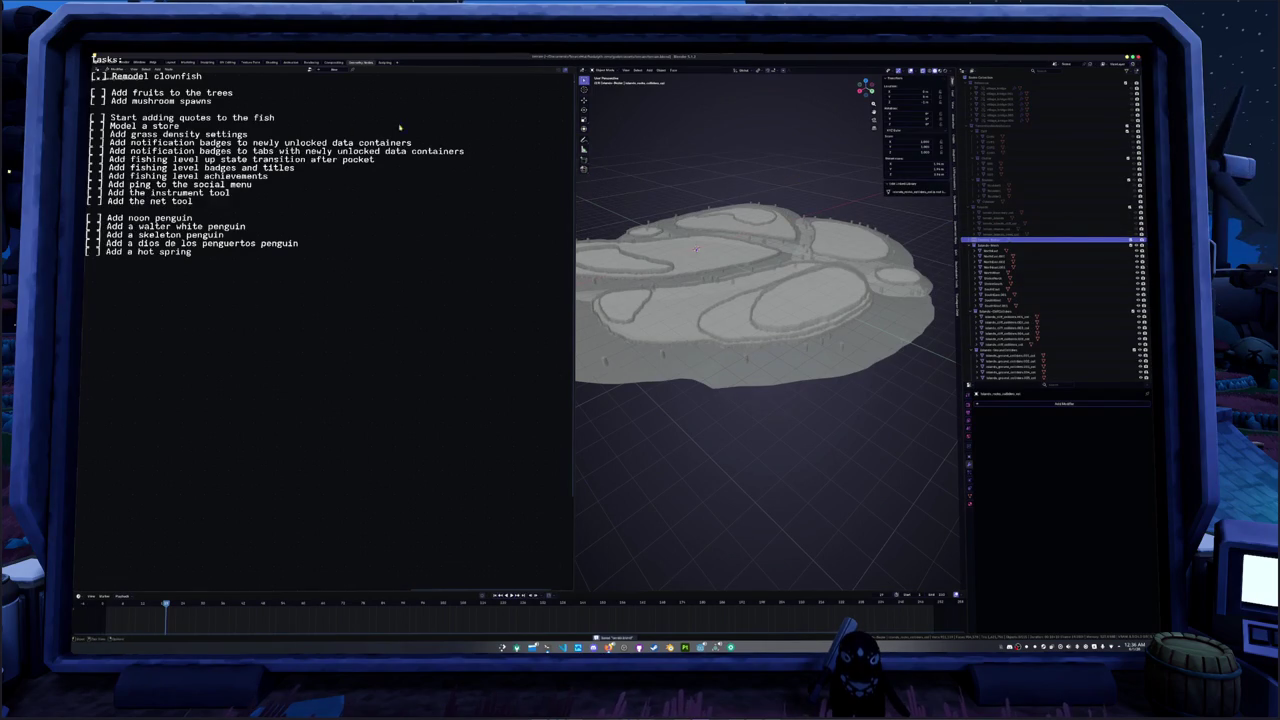
- Fill the window with the 3D view and orbit to a closer, flatter look at the terrain
{"action": "key", "text": "KP_Decimal"}
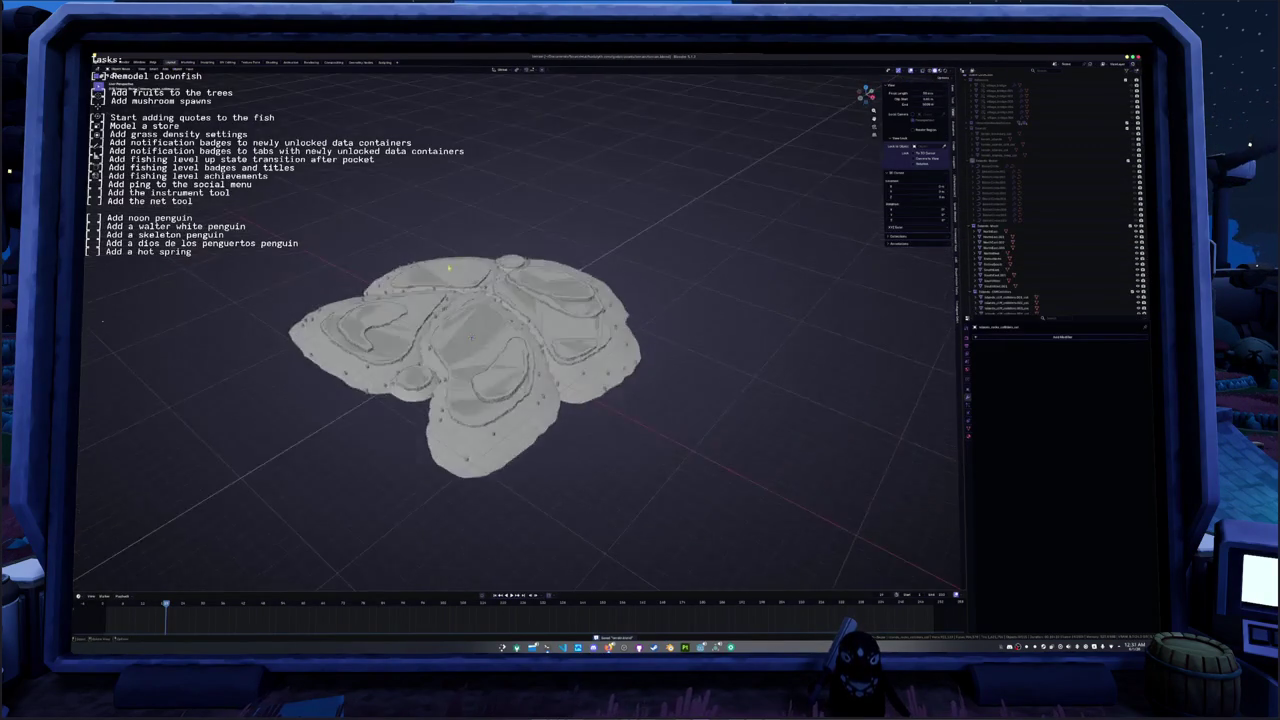
{"action": "middle_click_drag", "start_coordinate": [460, 282], "coordinate": [537, 263]}
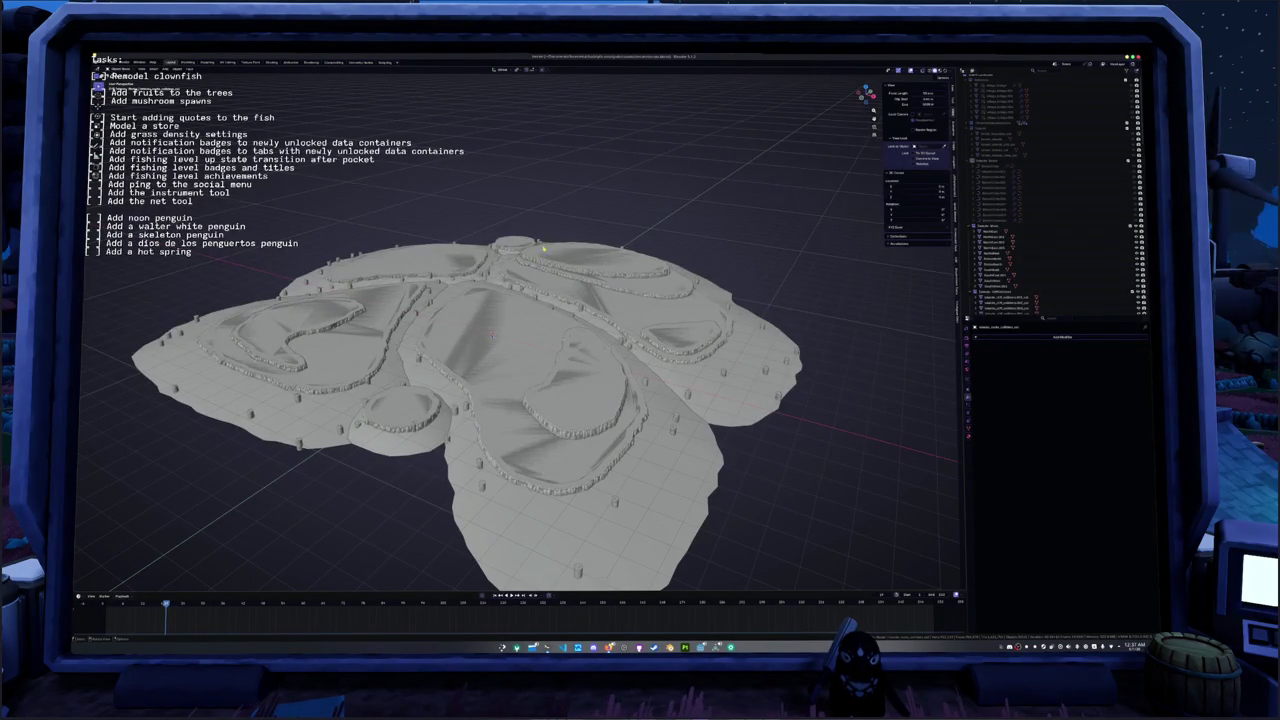
{"action": "scroll", "coordinate": [556, 195], "scroll_direction": "up", "scroll_amount": 5}
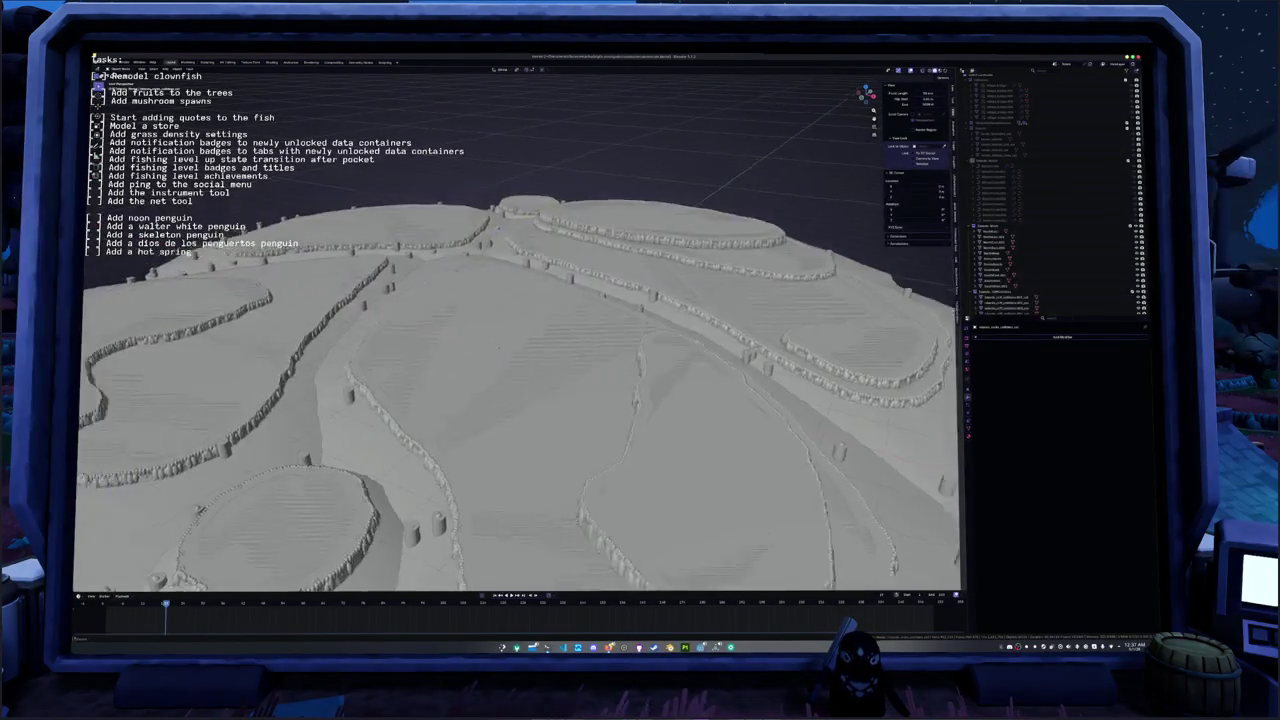
{"action": "mouse_move", "coordinate": [556, 195]}
{"action": "middle_mouse_down"}
{"action": "mouse_move", "coordinate": [659, 314]}
{"action": "mouse_move", "coordinate": [565, 210]}
{"action": "mouse_move", "coordinate": [566, 280]}
{"action": "middle_mouse_up"}
{"action": "scroll", "coordinate": [566, 218], "scroll_direction": "down", "scroll_amount": 5}
{"action": "scroll", "coordinate": [566, 218], "scroll_direction": "up", "scroll_amount": 3}
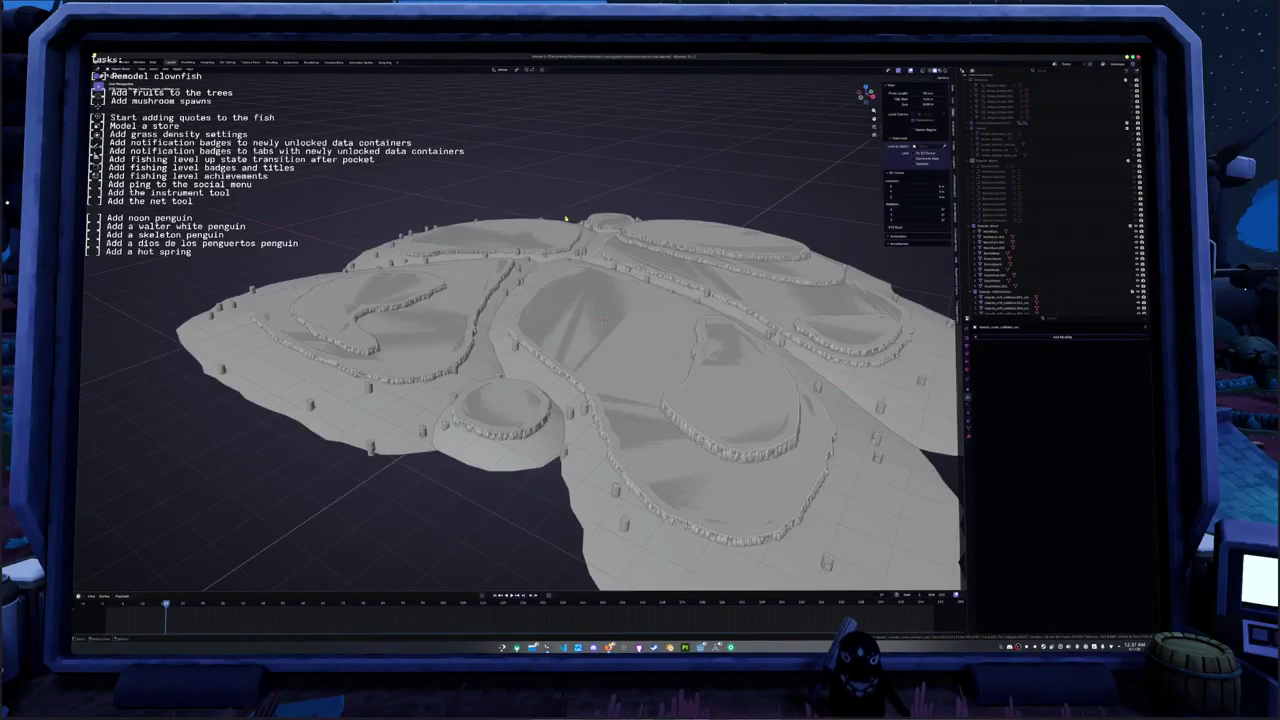
- Open the Shift+A Add menu twice, dismissing it each time without adding anything
{"action": "key", "text": "shift+a"}
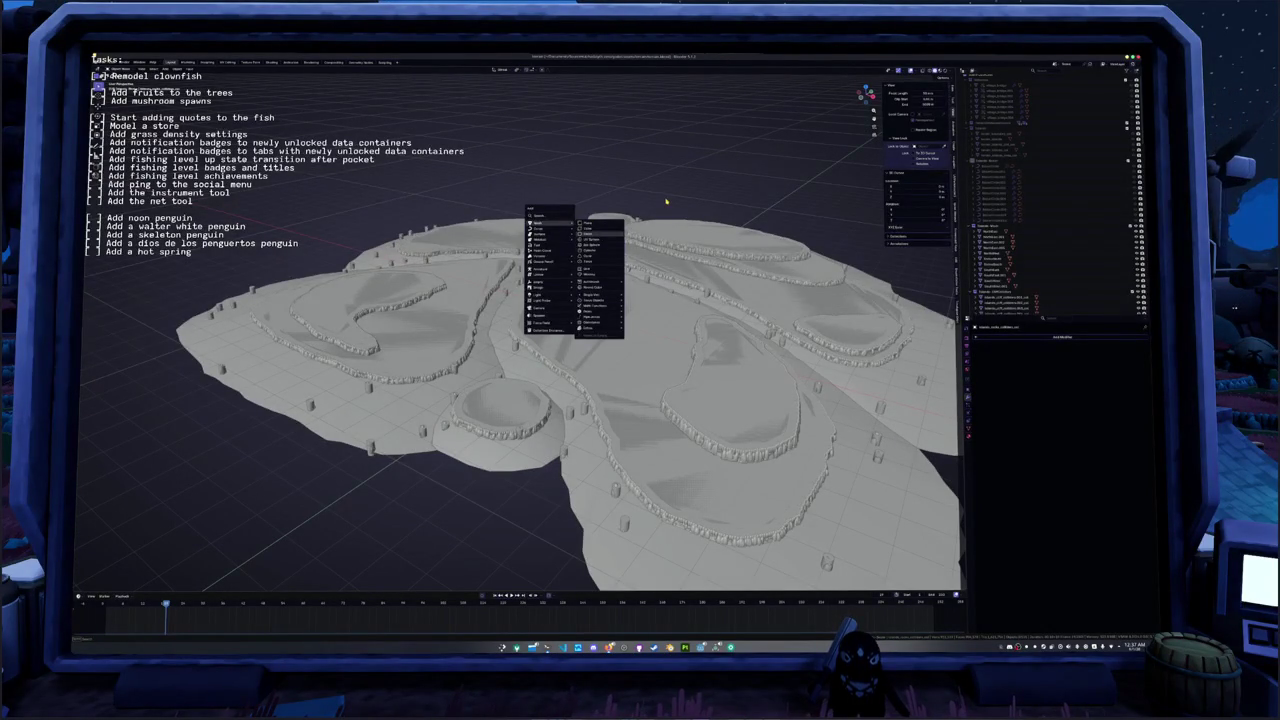
{"action": "key", "text": "Escape"}
{"action": "key", "text": "shift+a"}
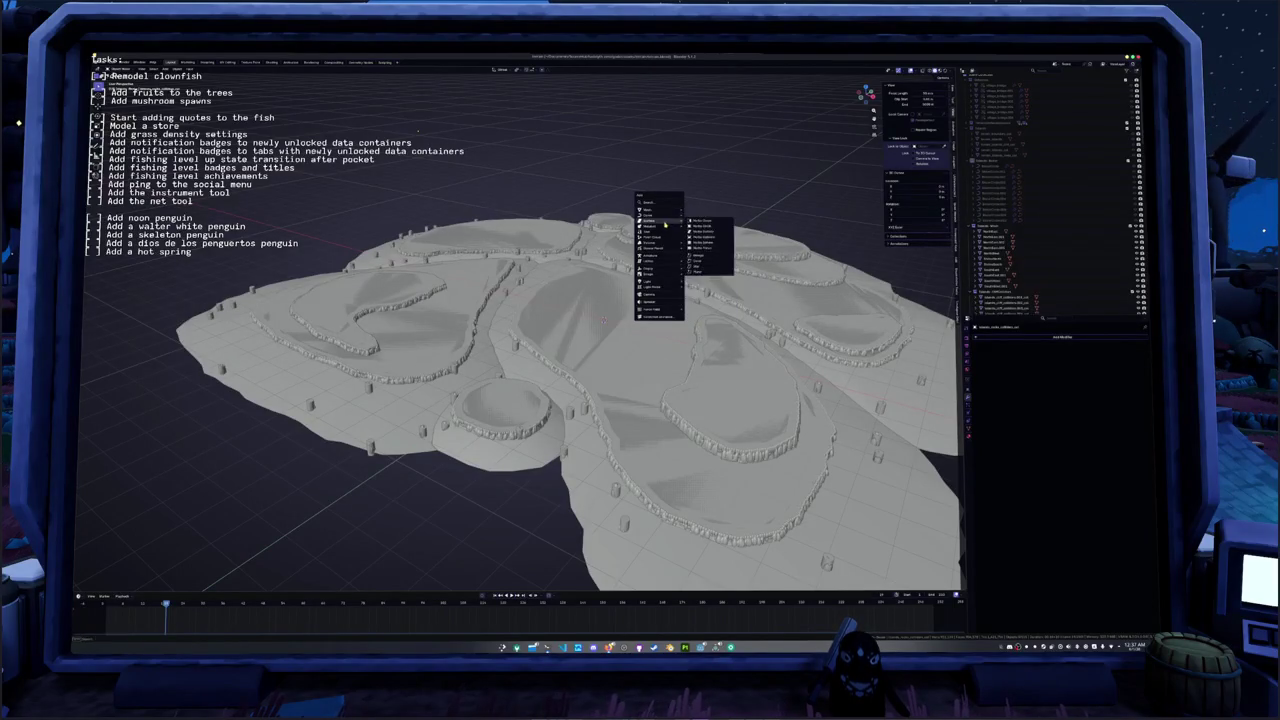
{"action": "mouse_move", "coordinate": [650, 220]}
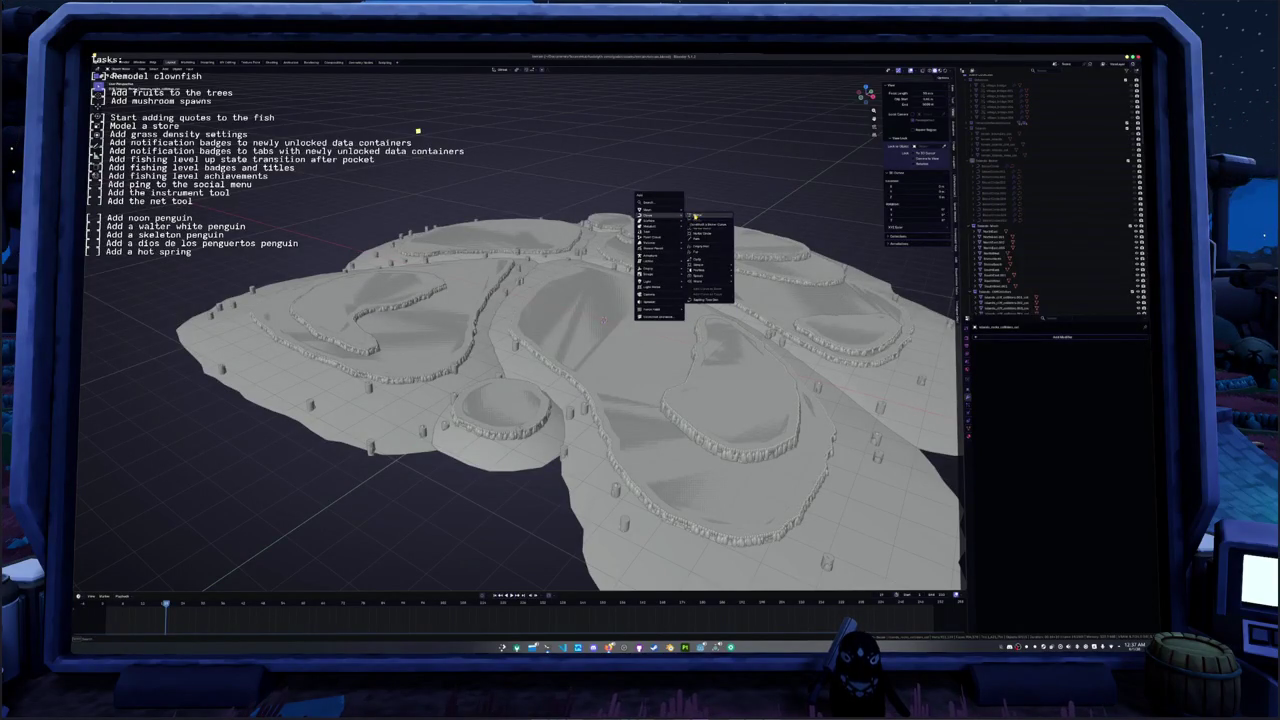
{"action": "key", "text": "Escape"}
- Orbit down to a low view of the cliffs, then back to a high island overview
{"action": "mouse_move", "coordinate": [697, 215]}
{"action": "middle_mouse_down"}
{"action": "mouse_move", "coordinate": [607, 219]}
{"action": "mouse_move", "coordinate": [634, 250]}
{"action": "mouse_move", "coordinate": [557, 256]}
{"action": "middle_mouse_up"}
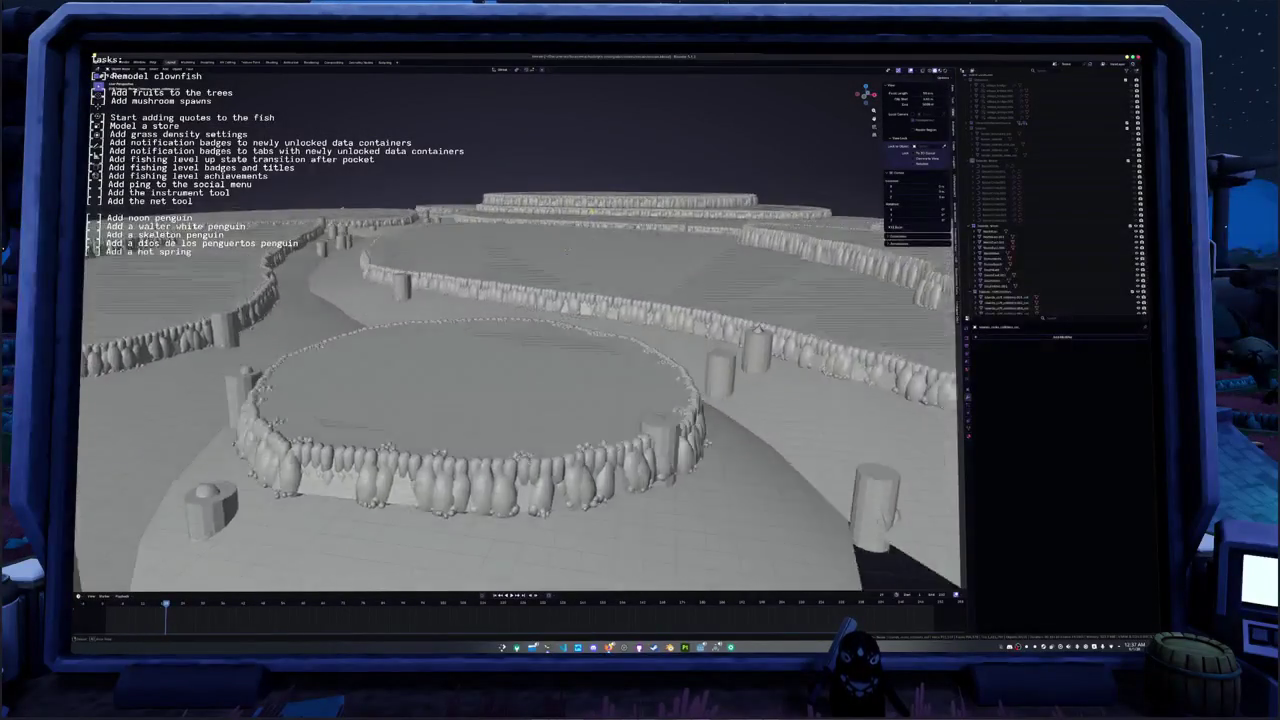
{"action": "scroll", "coordinate": [376, 203], "scroll_direction": "down", "scroll_amount": 5}
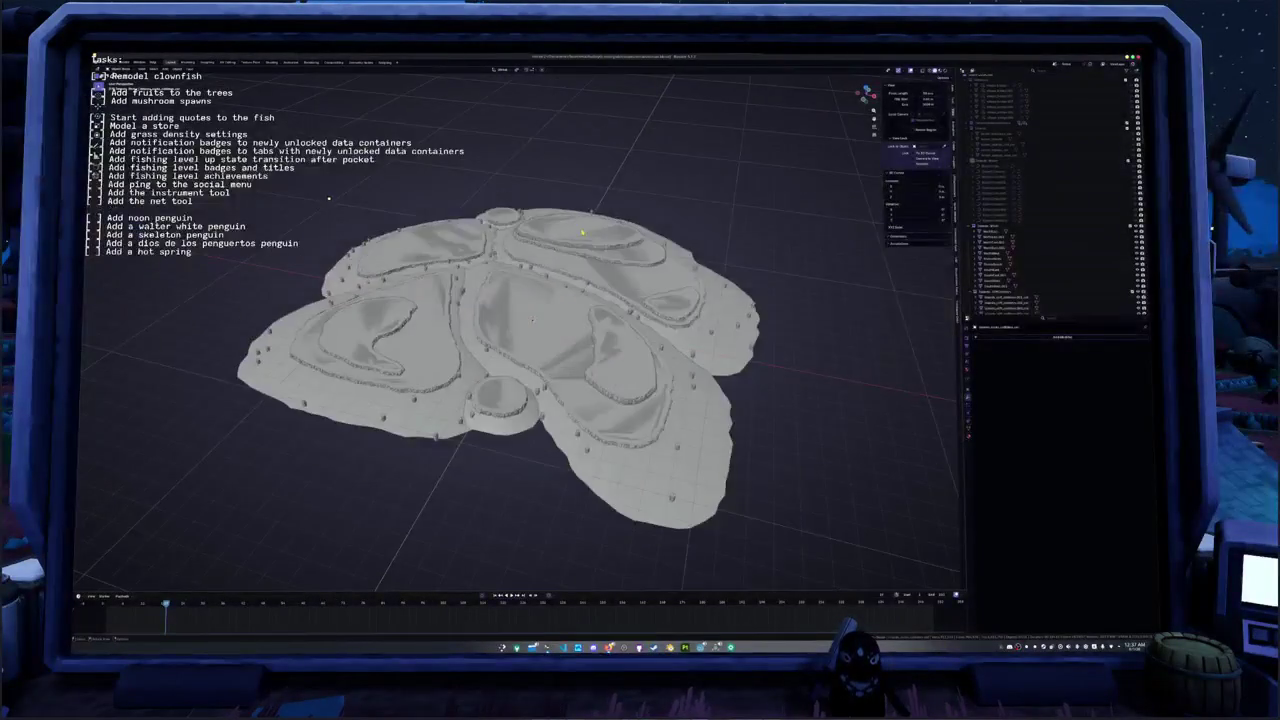
{"action": "mouse_move", "coordinate": [376, 203]}
{"action": "middle_mouse_down"}
{"action": "mouse_move", "coordinate": [611, 236]}
{"action": "mouse_move", "coordinate": [603, 243]}
{"action": "middle_mouse_up"}
{"action": "scroll", "coordinate": [603, 240], "scroll_direction": "down", "scroll_amount": 3}
- Capture a region screenshot framing the island
{"action": "key", "text": "Print"}
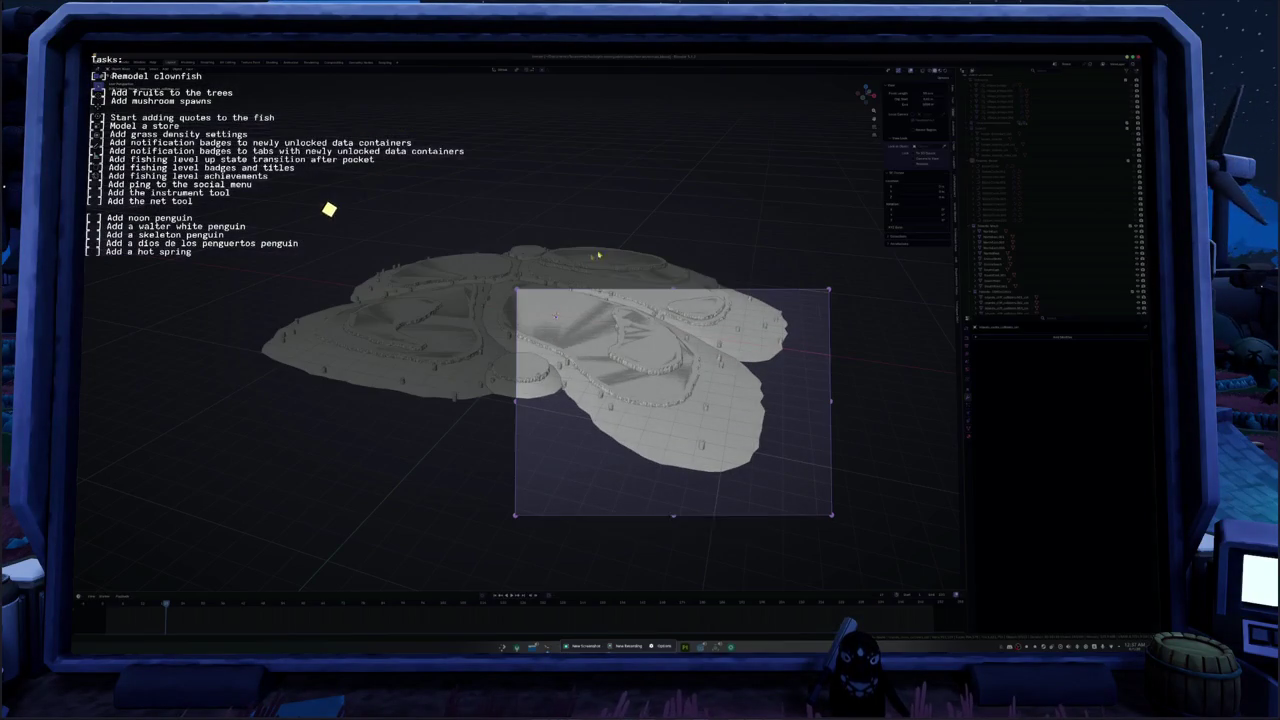
{"action": "mouse_move", "coordinate": [292, 176]}
{"action": "left_mouse_down"}
{"action": "mouse_move", "coordinate": [672, 318]}
{"action": "mouse_move", "coordinate": [823, 515]}
{"action": "left_mouse_up"}
{"action": "key", "text": "Return"}
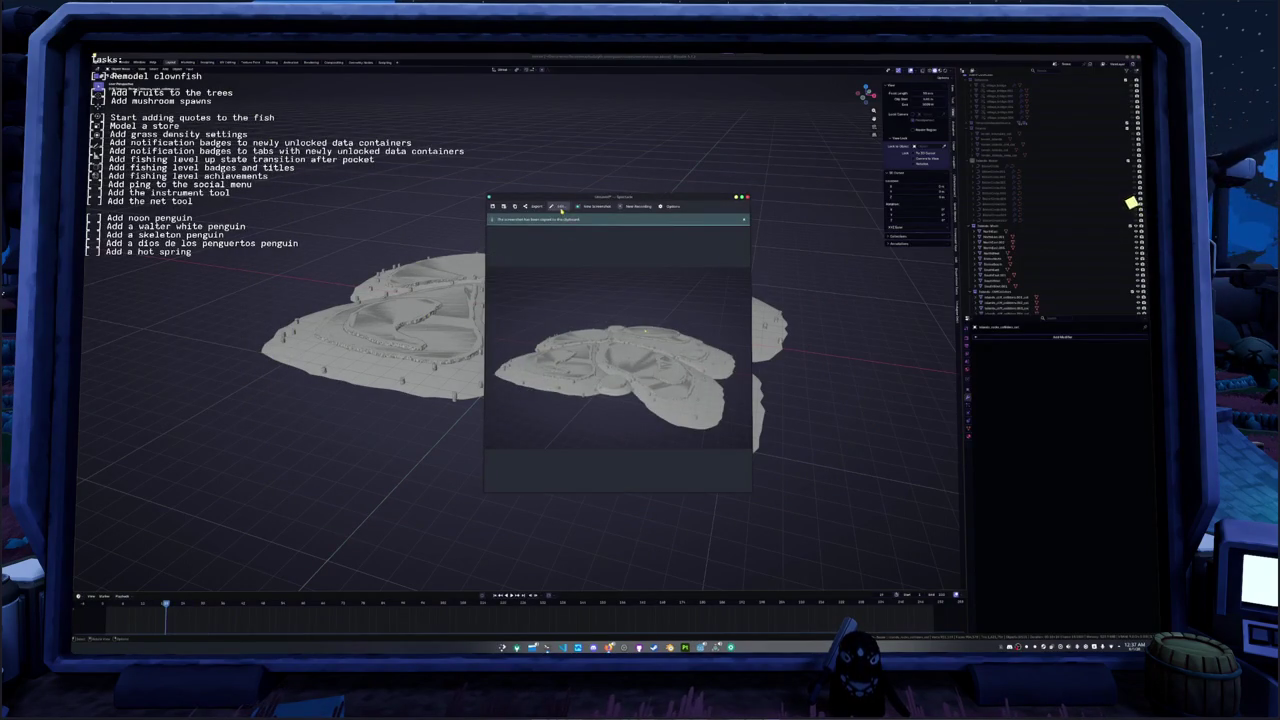
- Draw red height marks on the capture with the pen, then close Spectacle
{"action": "left_click", "coordinate": [561, 208]}
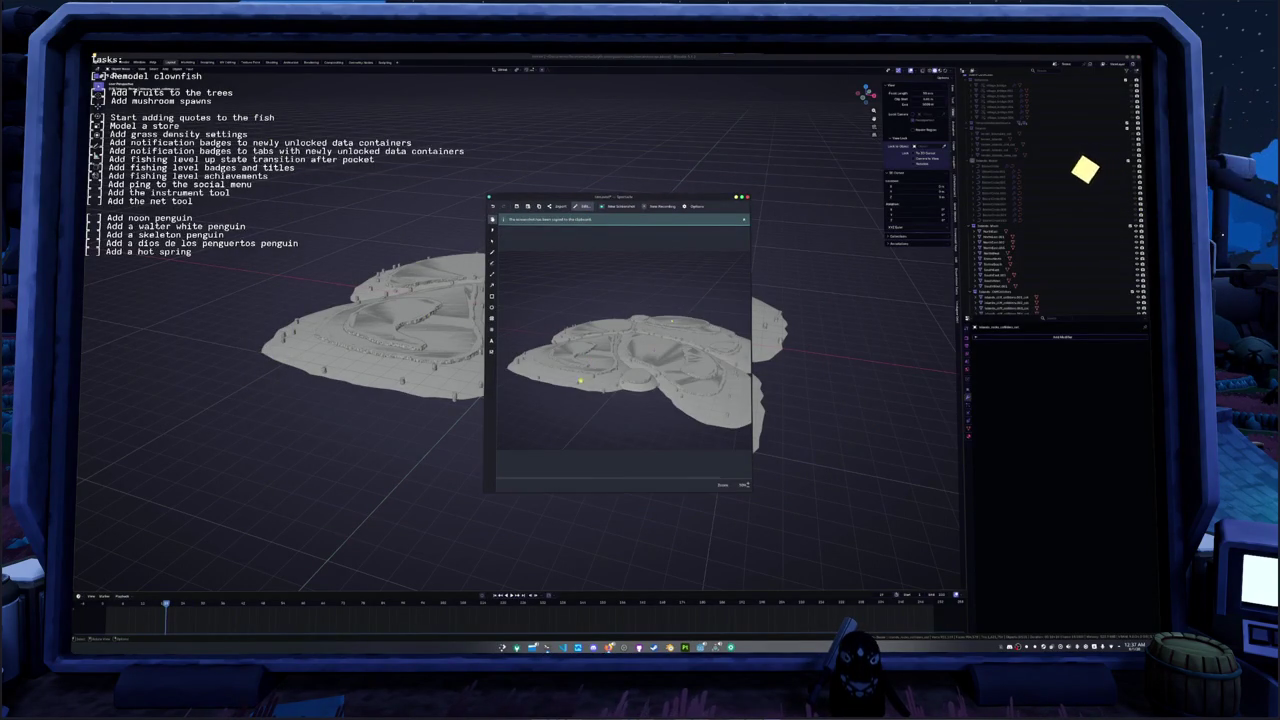
{"action": "left_click", "coordinate": [612, 480]}
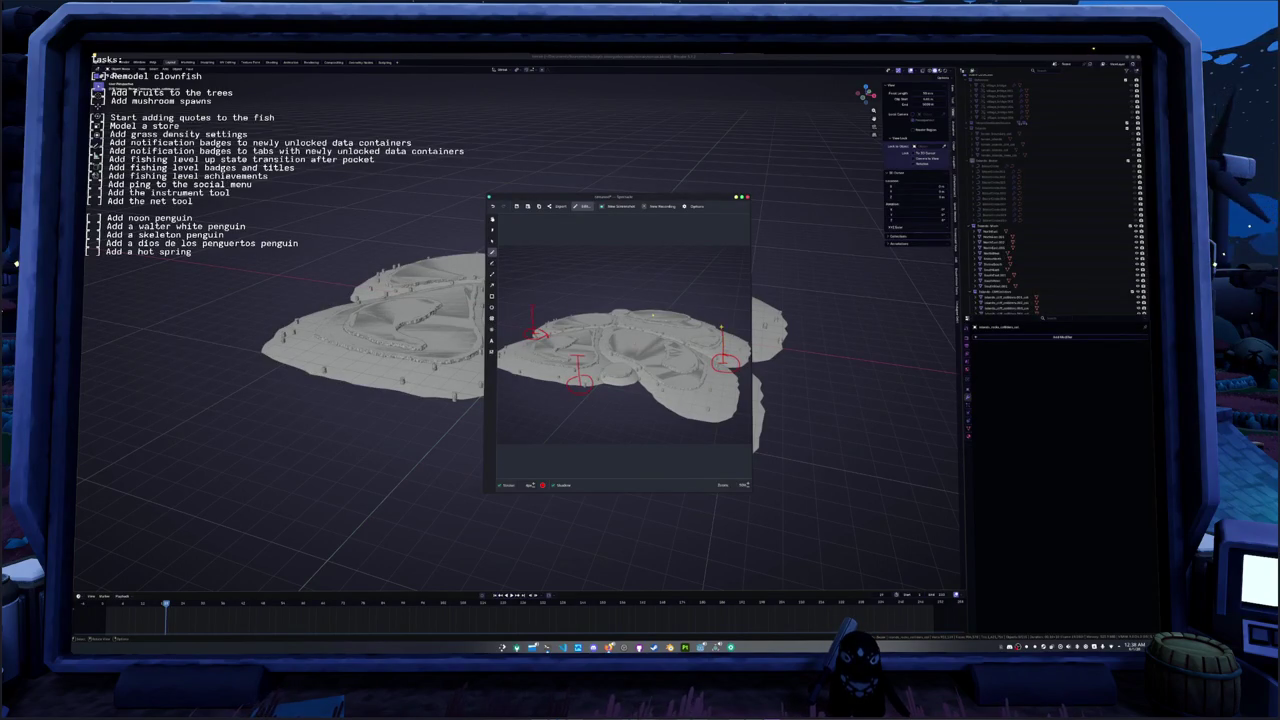
{"action": "middle_click_drag", "start_coordinate": [653, 315], "coordinate": [606, 413]}
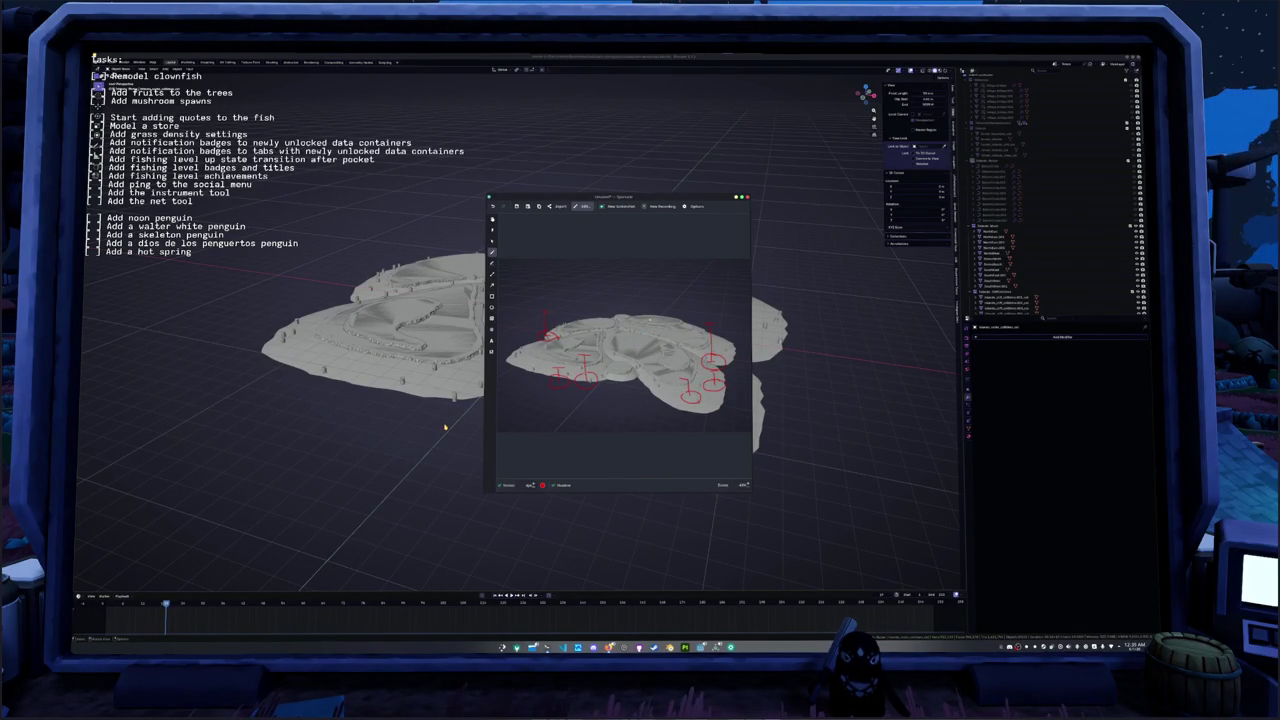
{"action": "key", "text": "Escape"}
{"action": "middle_click_drag", "start_coordinate": [497, 420], "coordinate": [497, 403]}
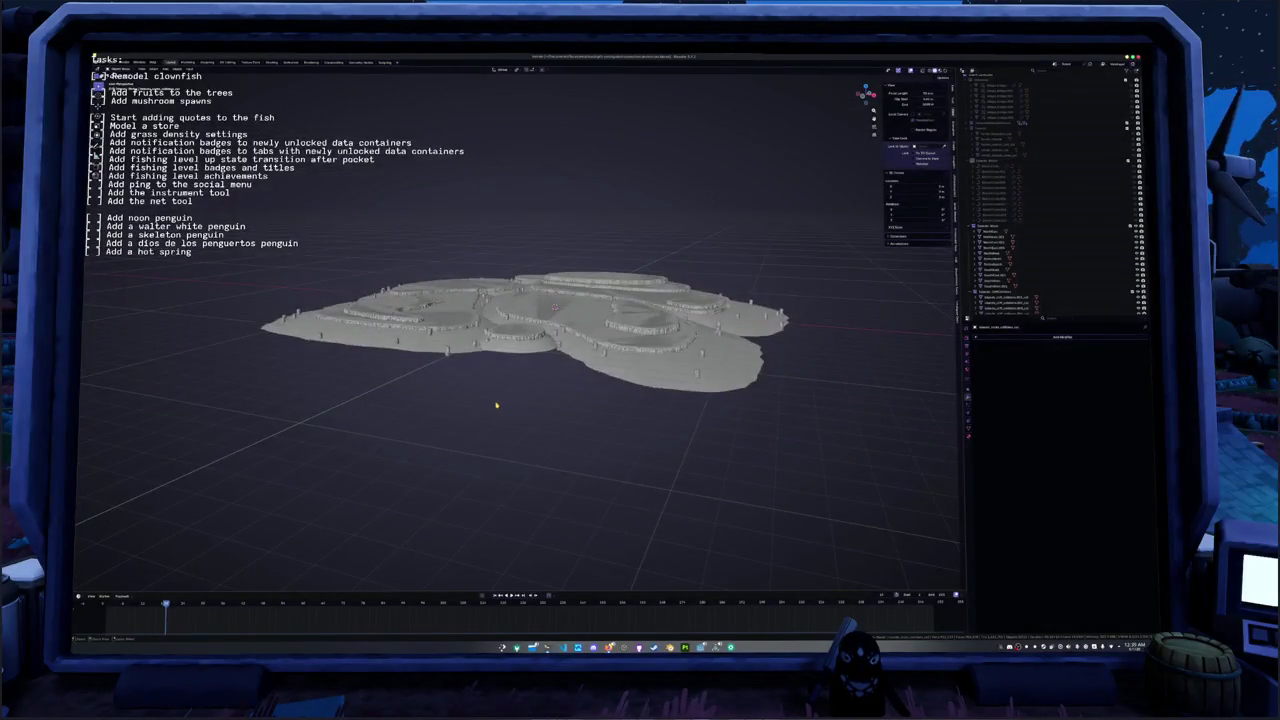
- Zoom in and select several terrain pieces, including the modifier-carrying object, to compare them
{"action": "scroll", "coordinate": [497, 403], "scroll_direction": "up", "scroll_amount": 3}
{"action": "scroll", "coordinate": [517, 358], "scroll_direction": "up", "scroll_amount": 2}
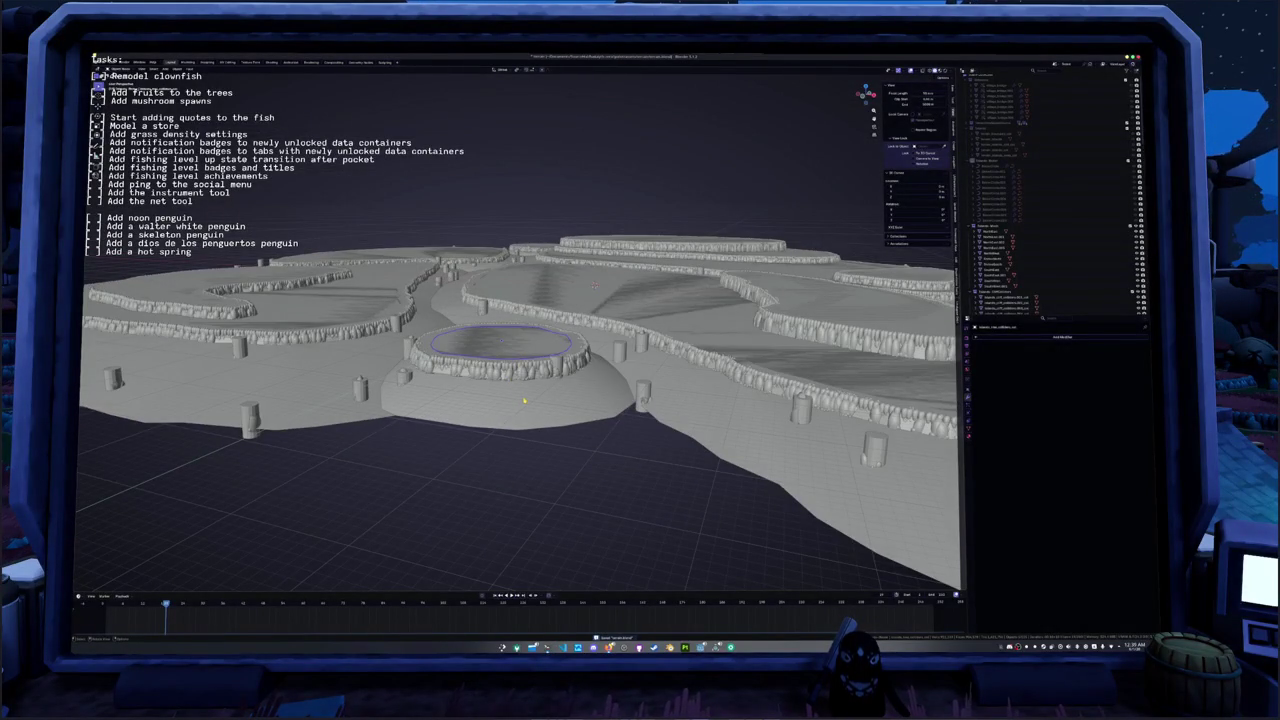
{"action": "scroll", "coordinate": [523, 400], "scroll_direction": "down", "scroll_amount": 3}
{"action": "left_click", "coordinate": [996, 264]}
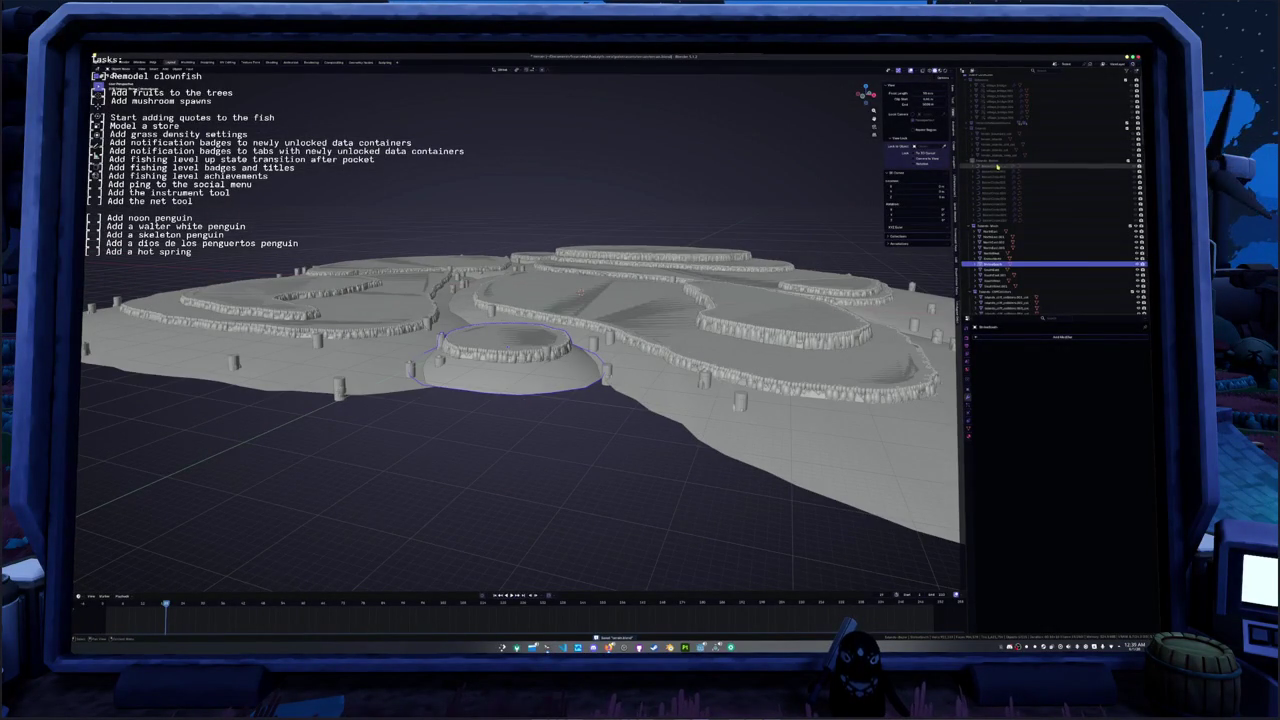
{"action": "left_click", "coordinate": [997, 166]}
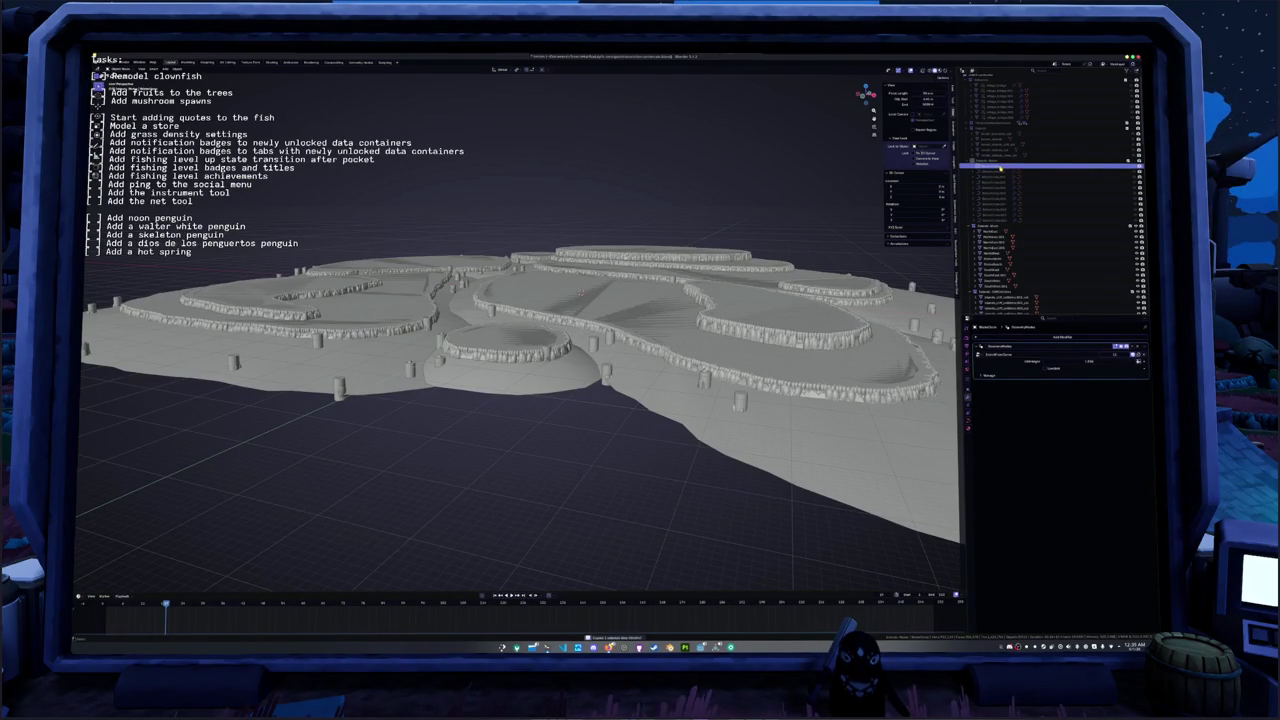
{"action": "left_click", "coordinate": [762, 316]}
{"action": "left_click", "coordinate": [771, 312]}
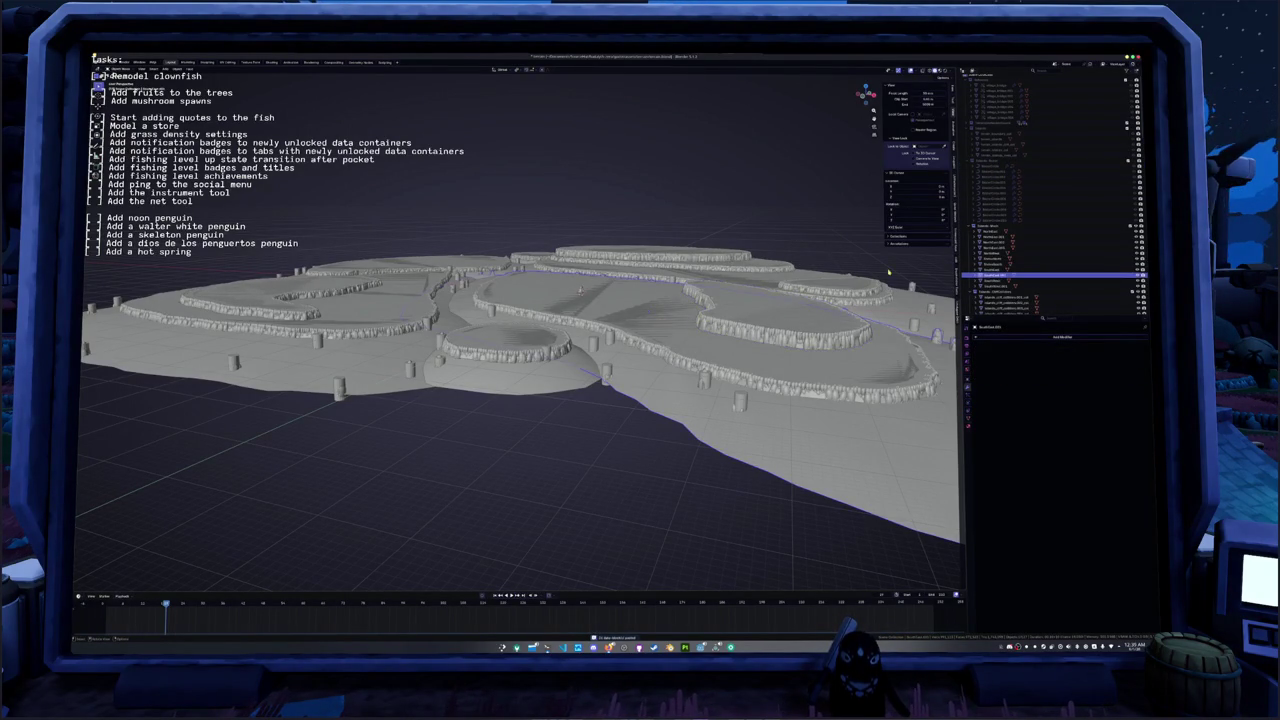
{"action": "left_click", "coordinate": [992, 167]}
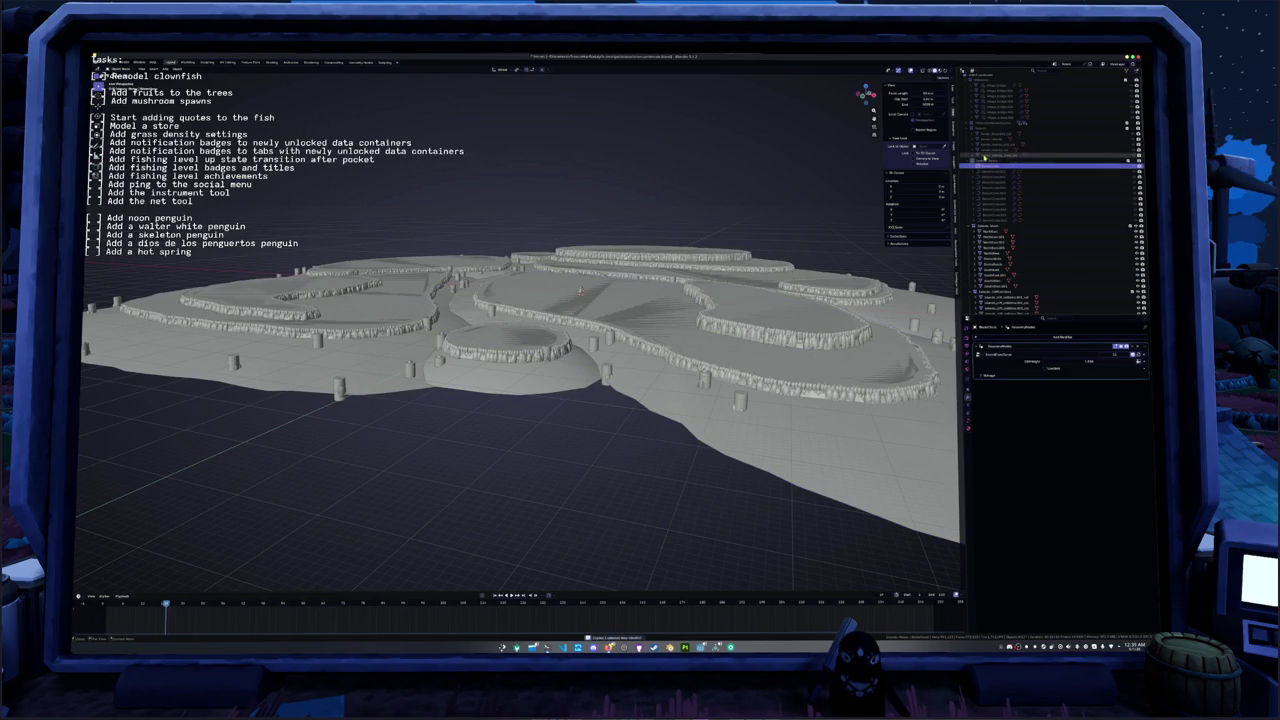
{"action": "left_click", "coordinate": [988, 80]}
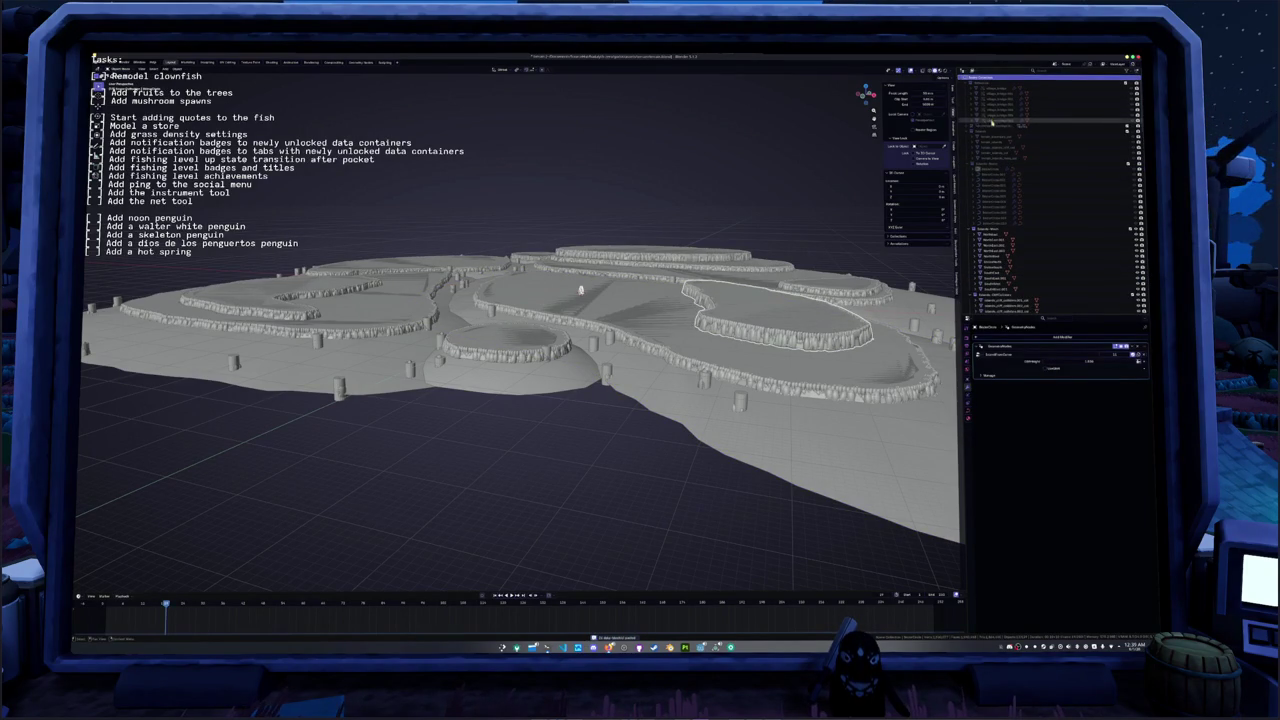
- Scroll the Outliner and make the centre-right plateau the active object
{"action": "scroll", "coordinate": [994, 170], "scroll_direction": "down", "scroll_amount": 3}
{"action": "scroll", "coordinate": [998, 277], "scroll_direction": "down", "scroll_amount": 5}
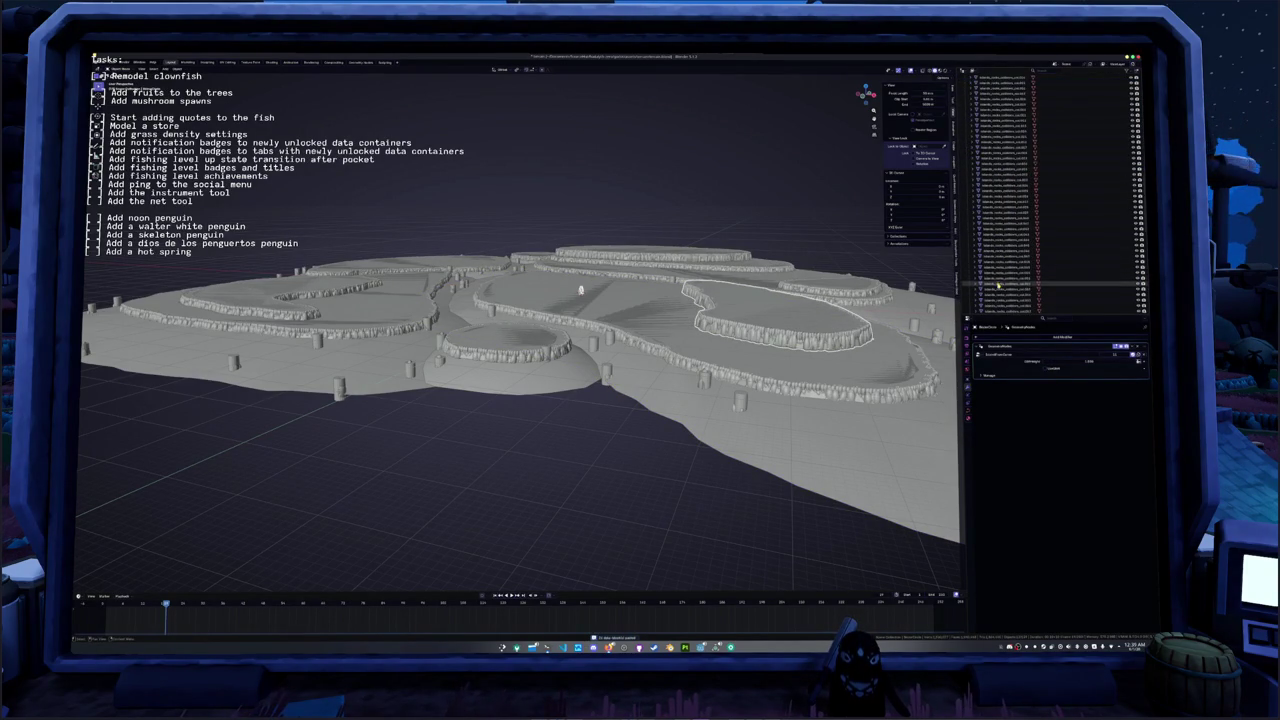
{"action": "scroll", "coordinate": [994, 295], "scroll_direction": "down", "scroll_amount": 5}
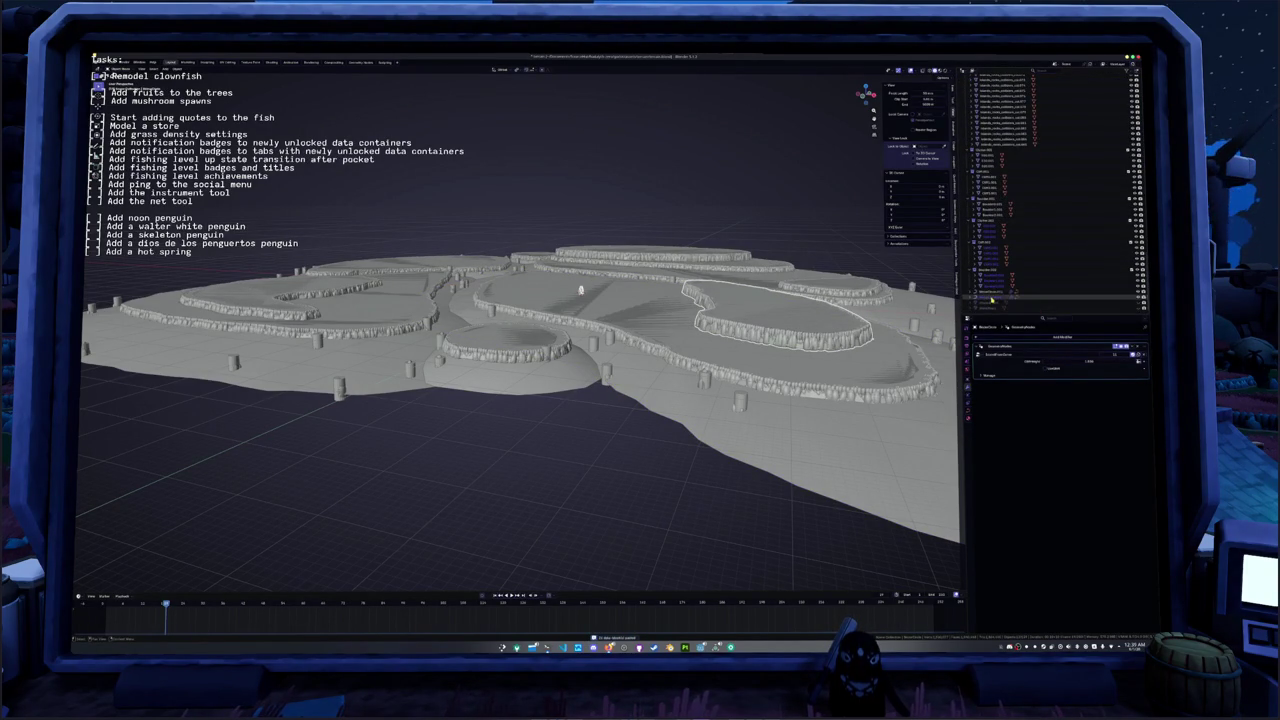
{"action": "left_click", "coordinate": [991, 298]}
{"action": "middle_click_drag", "start_coordinate": [580, 290], "coordinate": [435, 296]}
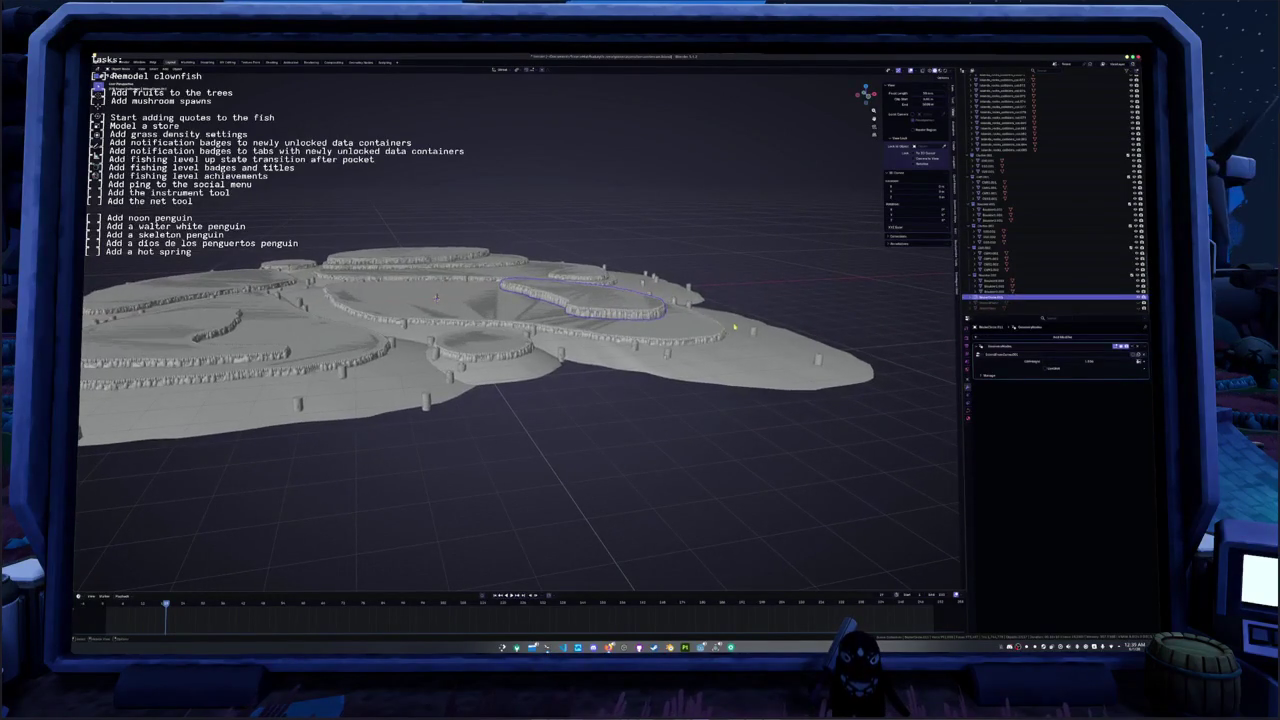
- Try raising the plateau piece's cliff height, then undo the change
{"action": "scroll", "coordinate": [436, 297], "scroll_direction": "up", "scroll_amount": 4}
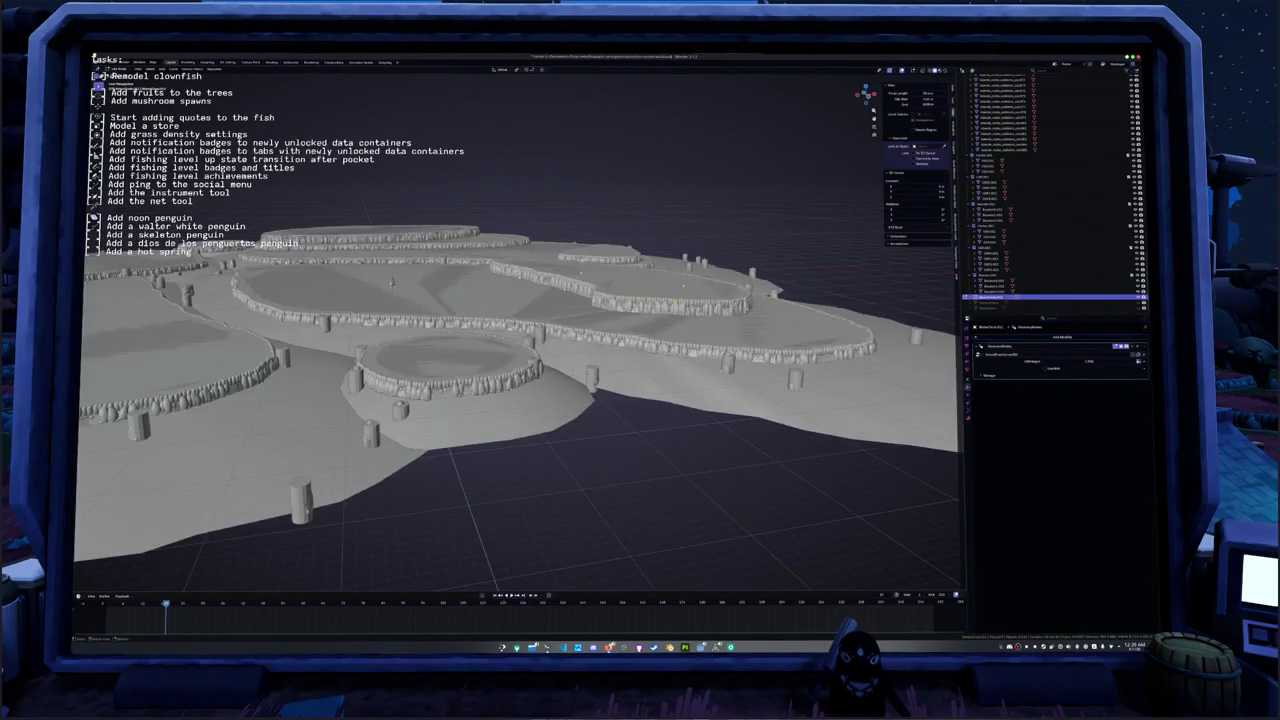
{"action": "middle_click_drag", "start_coordinate": [436, 297], "coordinate": [420, 300]}
{"action": "left_click_drag", "start_coordinate": [1075, 360], "coordinate": [1120, 361]}
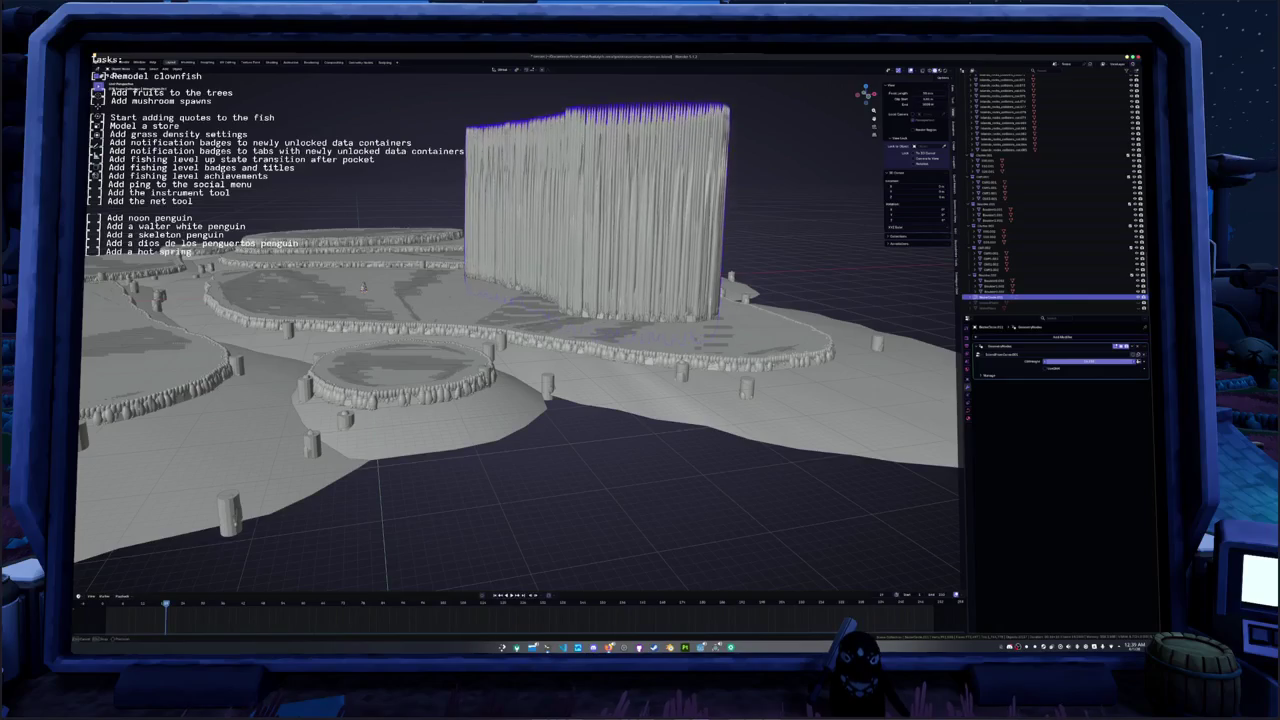
{"action": "left_click_drag", "start_coordinate": [1120, 361], "coordinate": [1136, 361]}
{"action": "key", "text": "ctrl+z"}
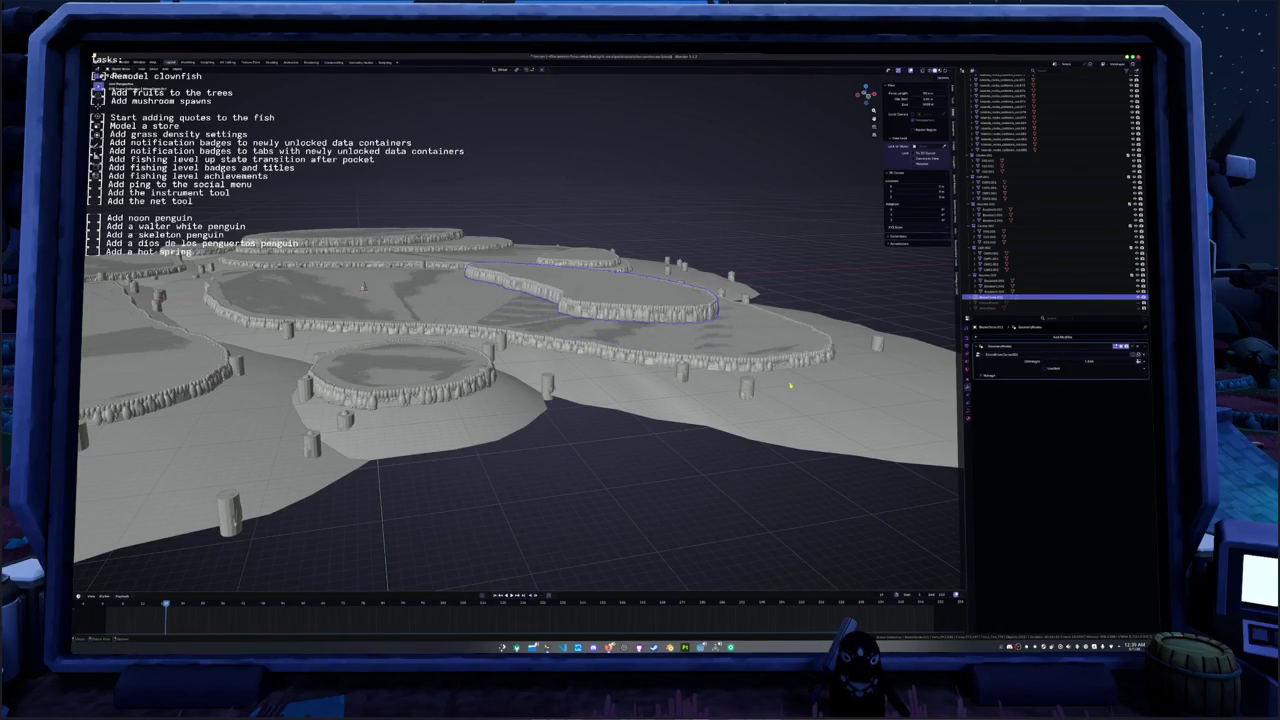
- Reposition the plateau piece, finishing with a move constrained to the X axis
{"action": "mouse_move", "coordinate": [670, 324]}
{"action": "middle_mouse_down"}
{"action": "mouse_move", "coordinate": [680, 340]}
{"action": "mouse_move", "coordinate": [701, 328]}
{"action": "middle_mouse_up"}
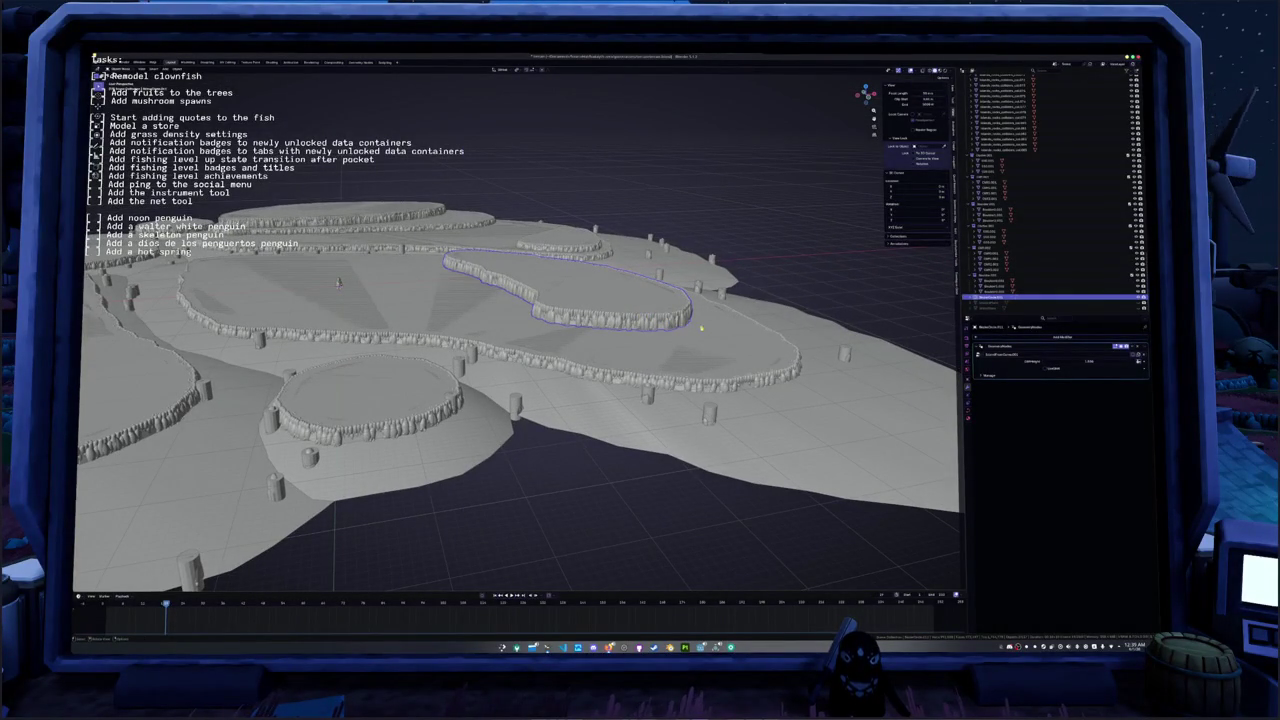
{"action": "key", "text": "g"}
{"action": "left_click", "coordinate": [945, 283]}
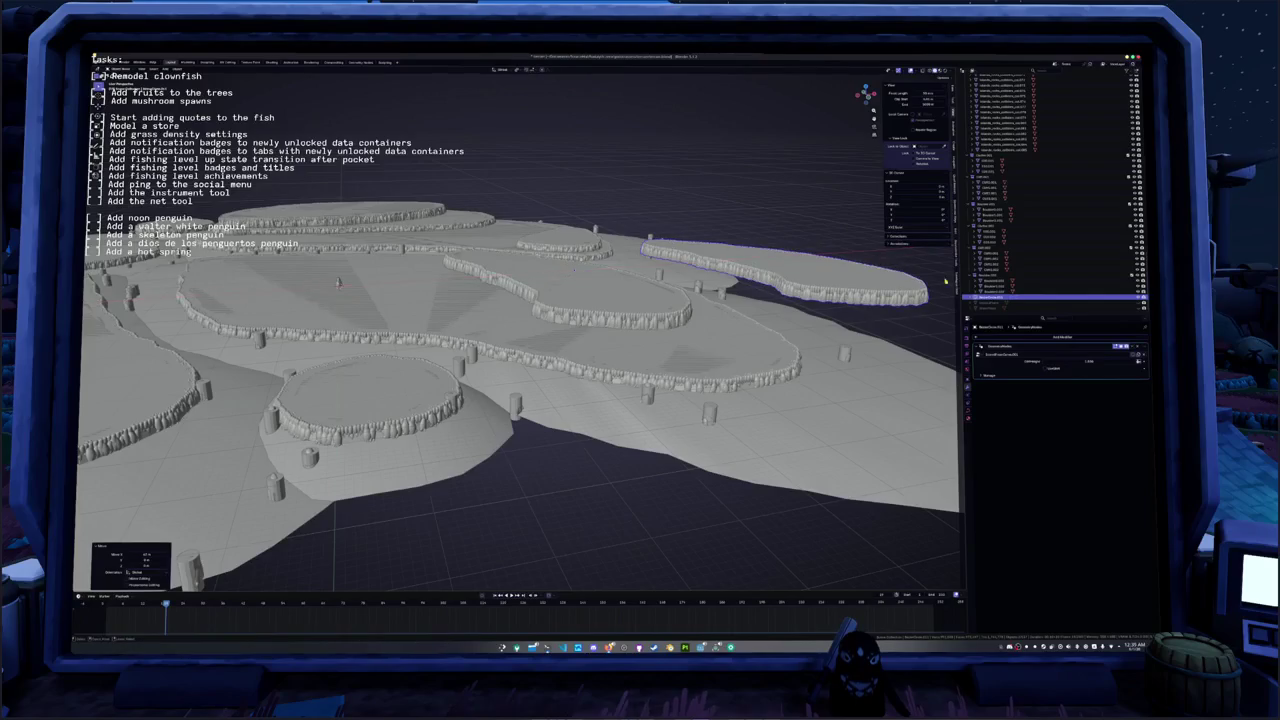
{"action": "middle_click_drag", "start_coordinate": [945, 283], "coordinate": [760, 330]}
{"action": "key", "text": "g"}
{"action": "key", "text": "x"}
{"action": "left_click", "coordinate": [805, 313]}
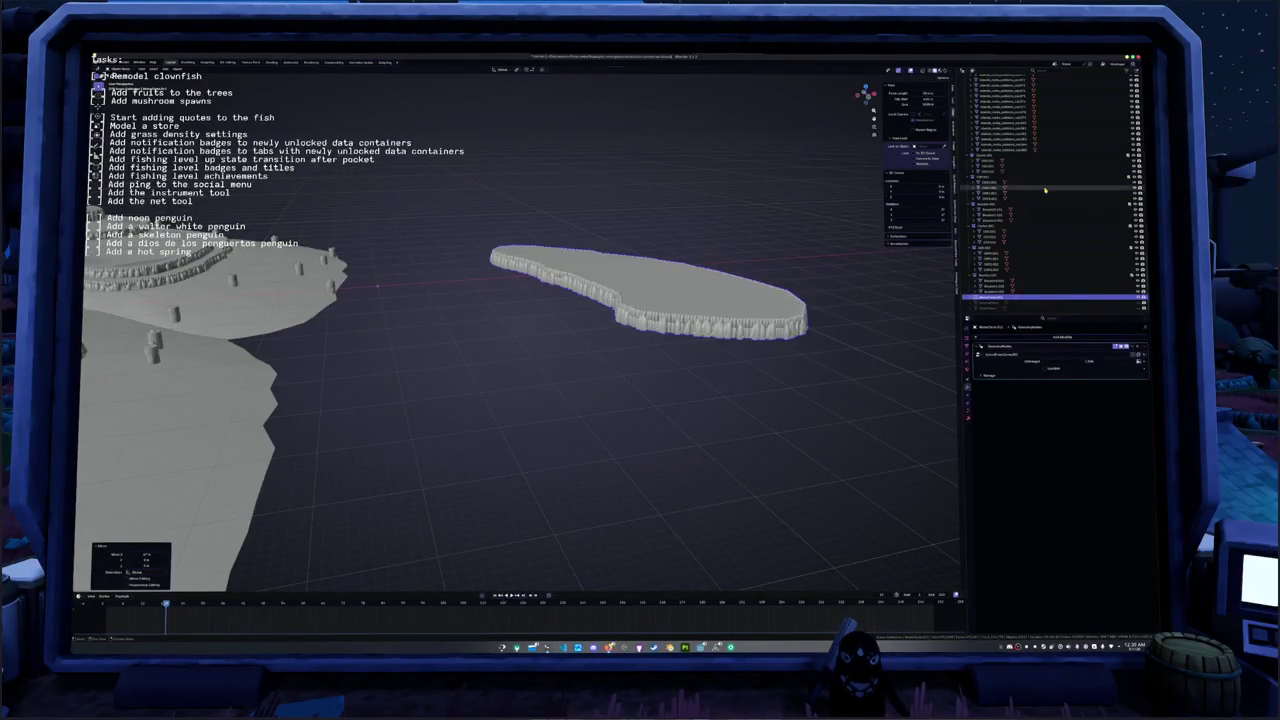
- Expand the collection in the Outliner, rename the chosen item, and bring up the Add menu
{"action": "scroll", "coordinate": [1045, 189], "scroll_direction": "up", "scroll_amount": 5}
{"action": "scroll", "coordinate": [1029, 170], "scroll_direction": "up", "scroll_amount": 5}
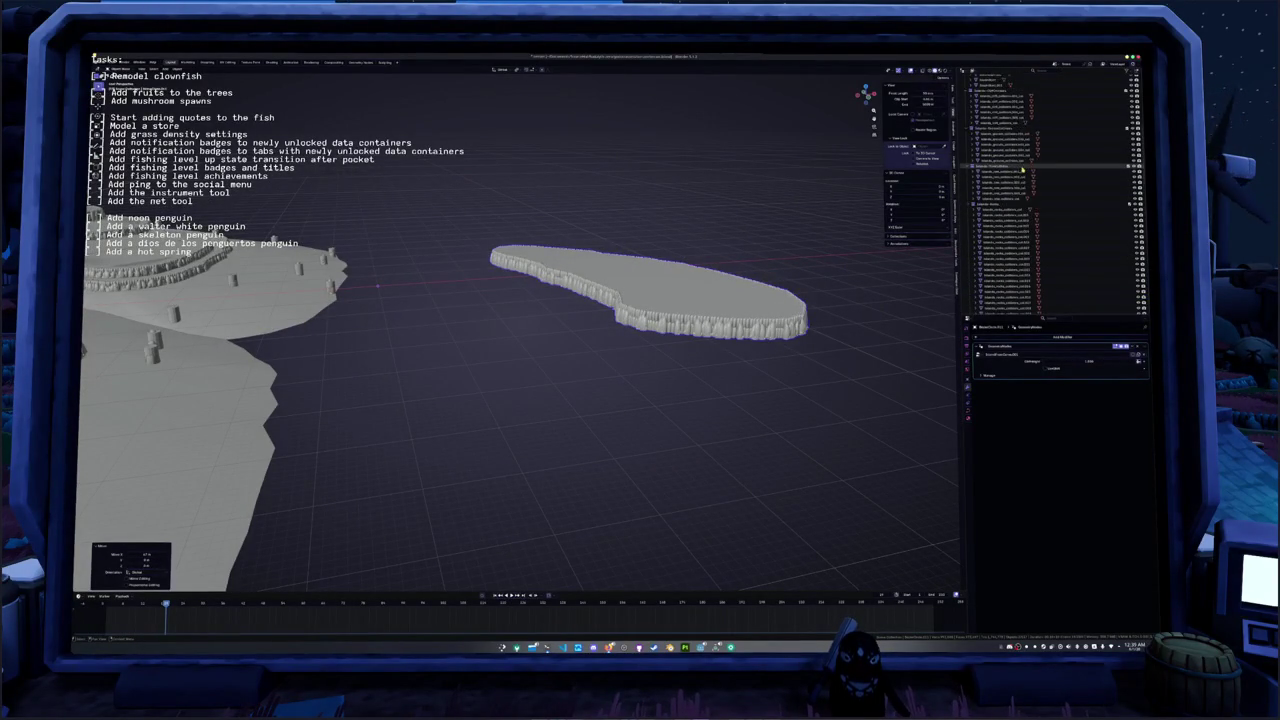
{"action": "scroll", "coordinate": [1025, 170], "scroll_direction": "up", "scroll_amount": 5}
{"action": "scroll", "coordinate": [1010, 140], "scroll_direction": "up", "scroll_amount": 5}
{"action": "scroll", "coordinate": [990, 107], "scroll_direction": "up", "scroll_amount": 10}
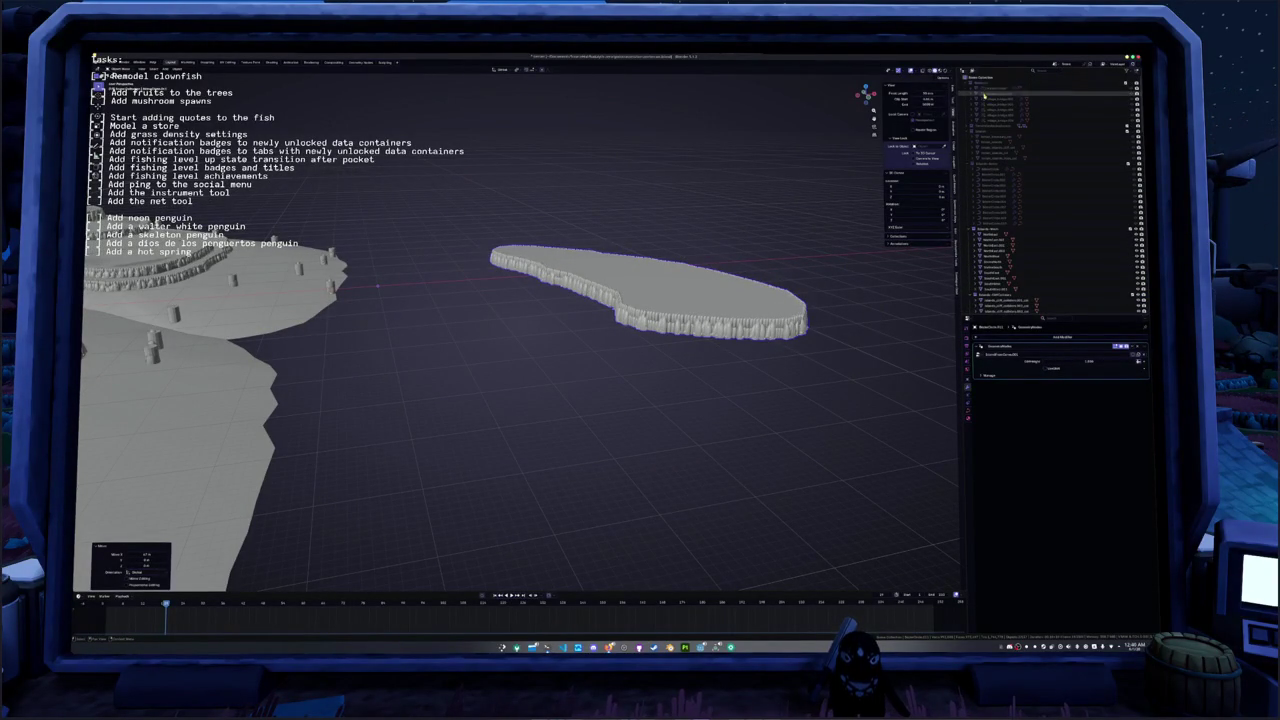
{"action": "left_click", "coordinate": [988, 131]}
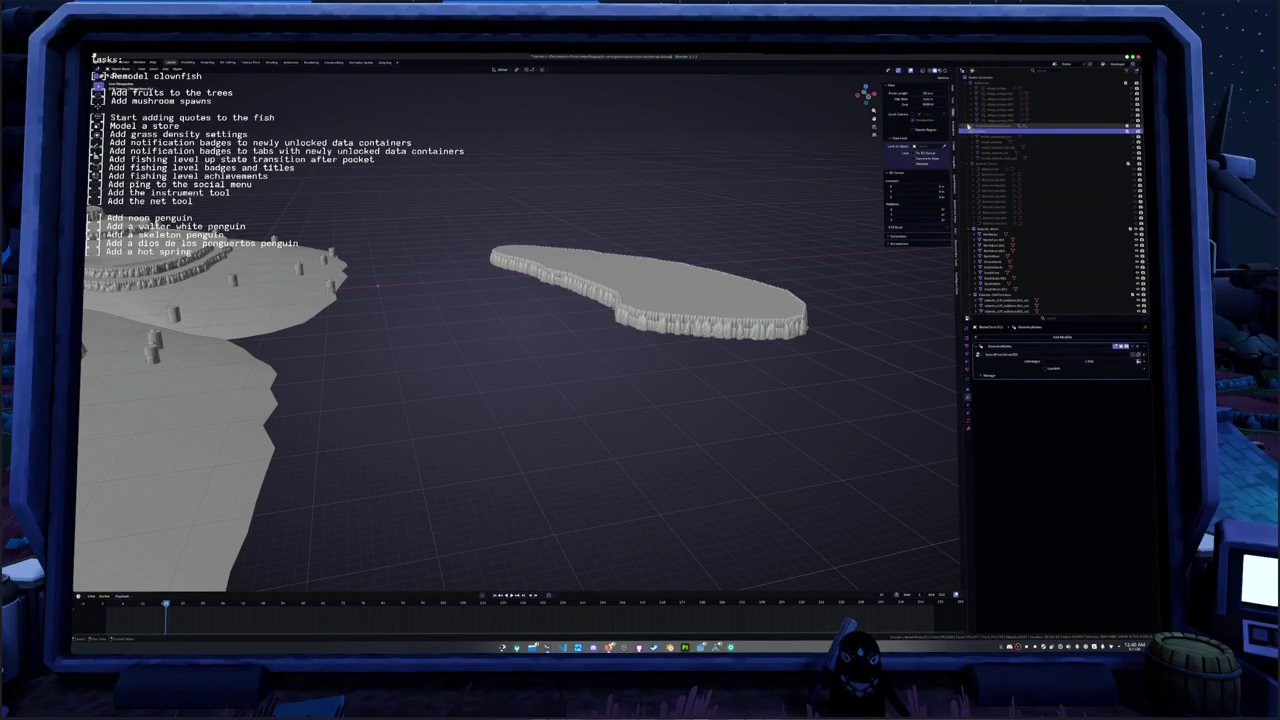
{"action": "left_click", "coordinate": [990, 128]}
{"action": "left_click", "coordinate": [1000, 127]}
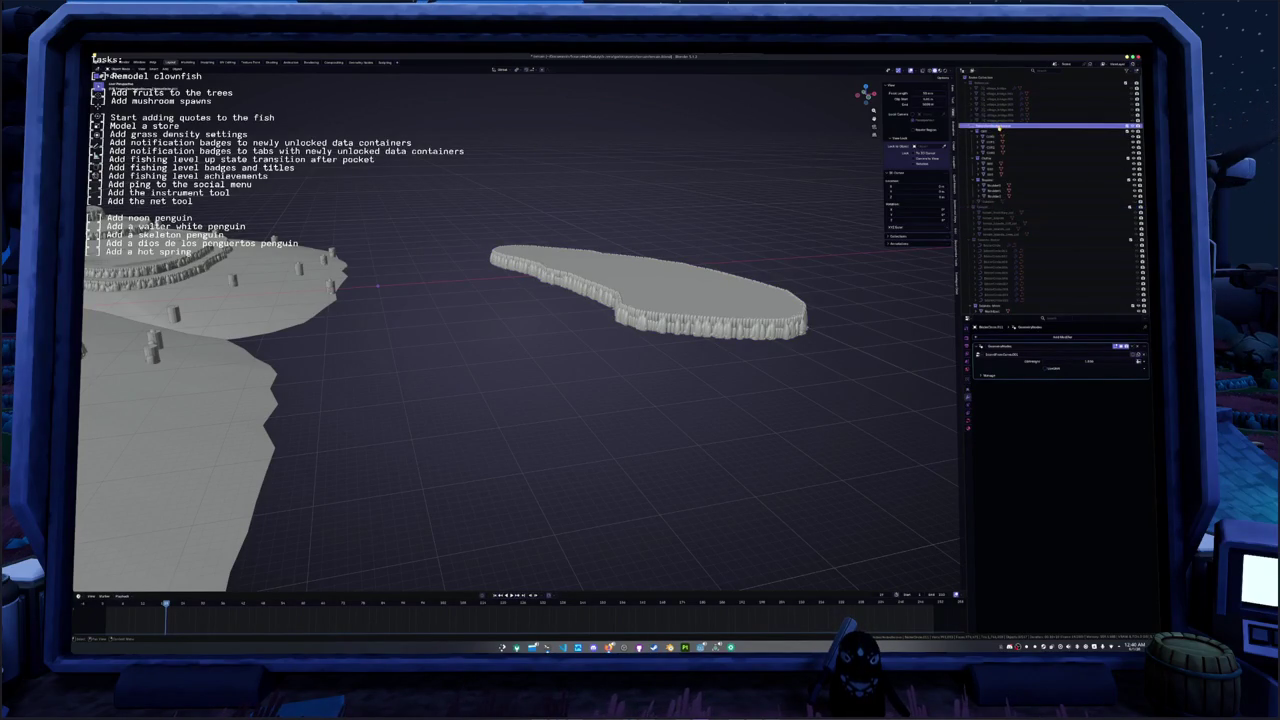
{"action": "left_click", "coordinate": [995, 202]}
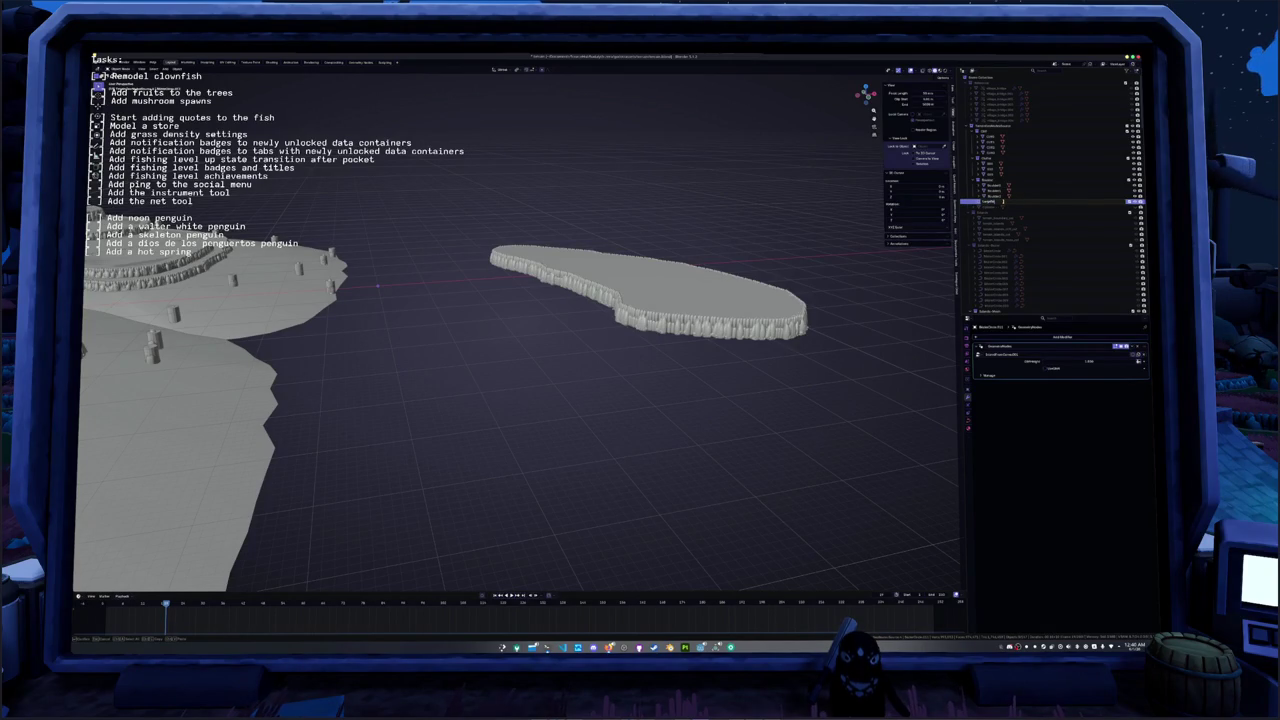
{"action": "key", "text": "Return"}
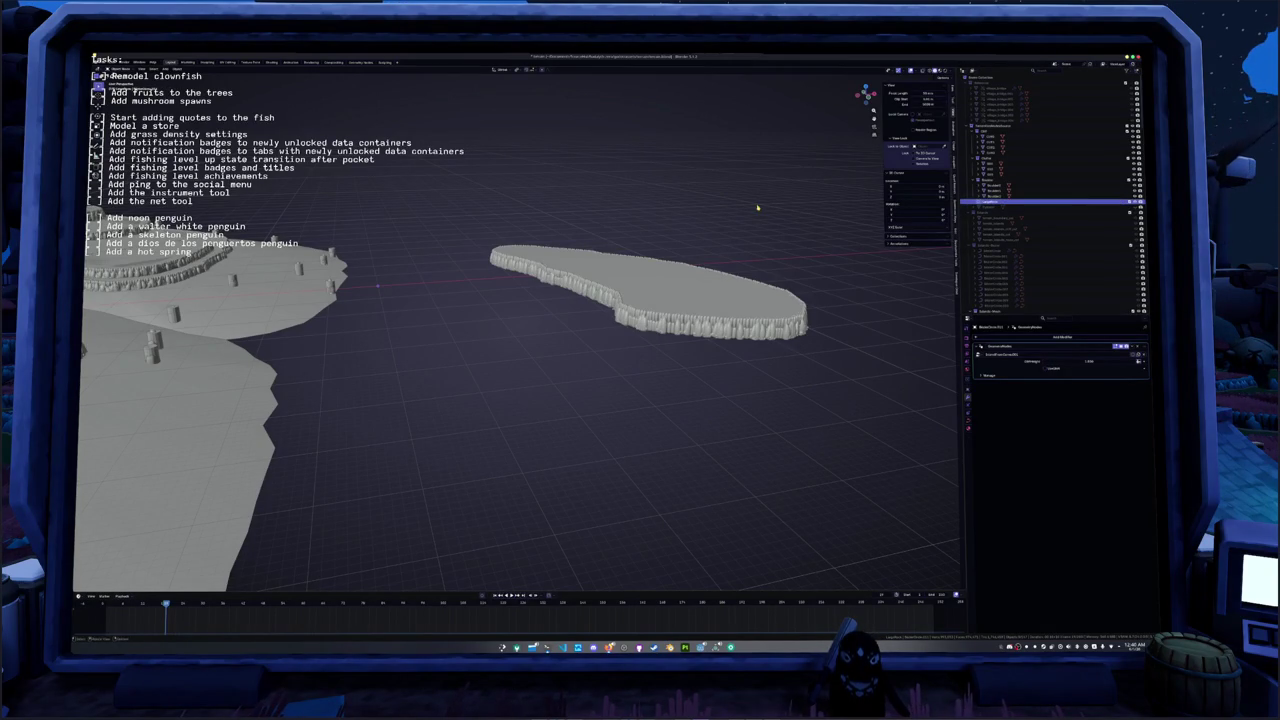
{"action": "key", "text": "shift+a"}
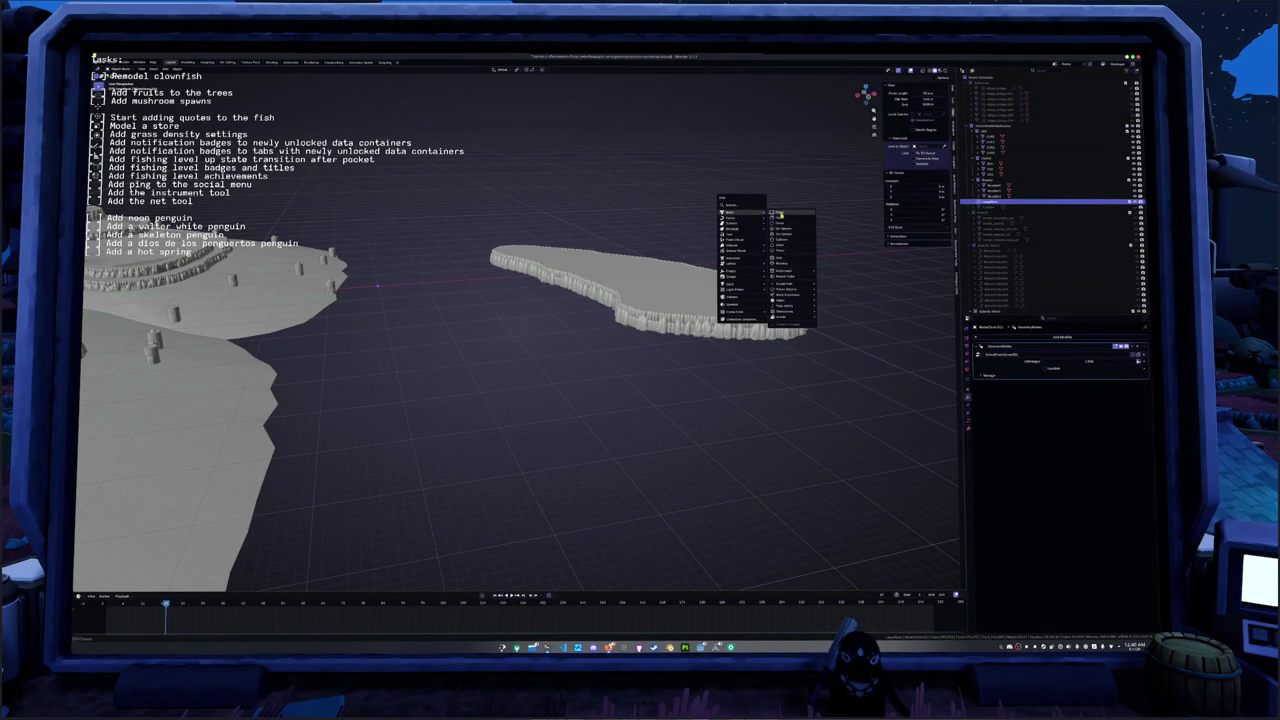
- Add a small object beside the island and place it along the X axis
{"action": "left_click", "coordinate": [790, 215]}
{"action": "mouse_move", "coordinate": [600, 300]}
{"action": "middle_mouse_down"}
{"action": "mouse_move", "coordinate": [535, 283]}
{"action": "mouse_move", "coordinate": [674, 285]}
{"action": "middle_mouse_up"}
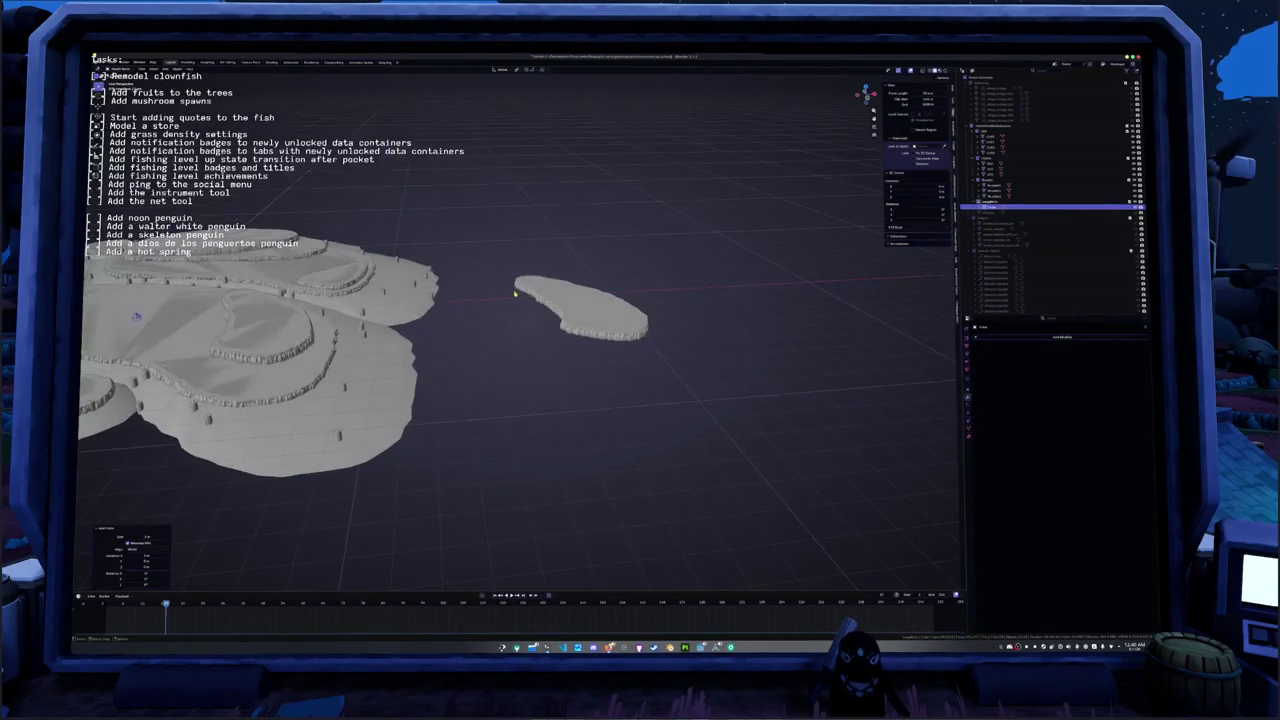
{"action": "left_click", "coordinate": [658, 290]}
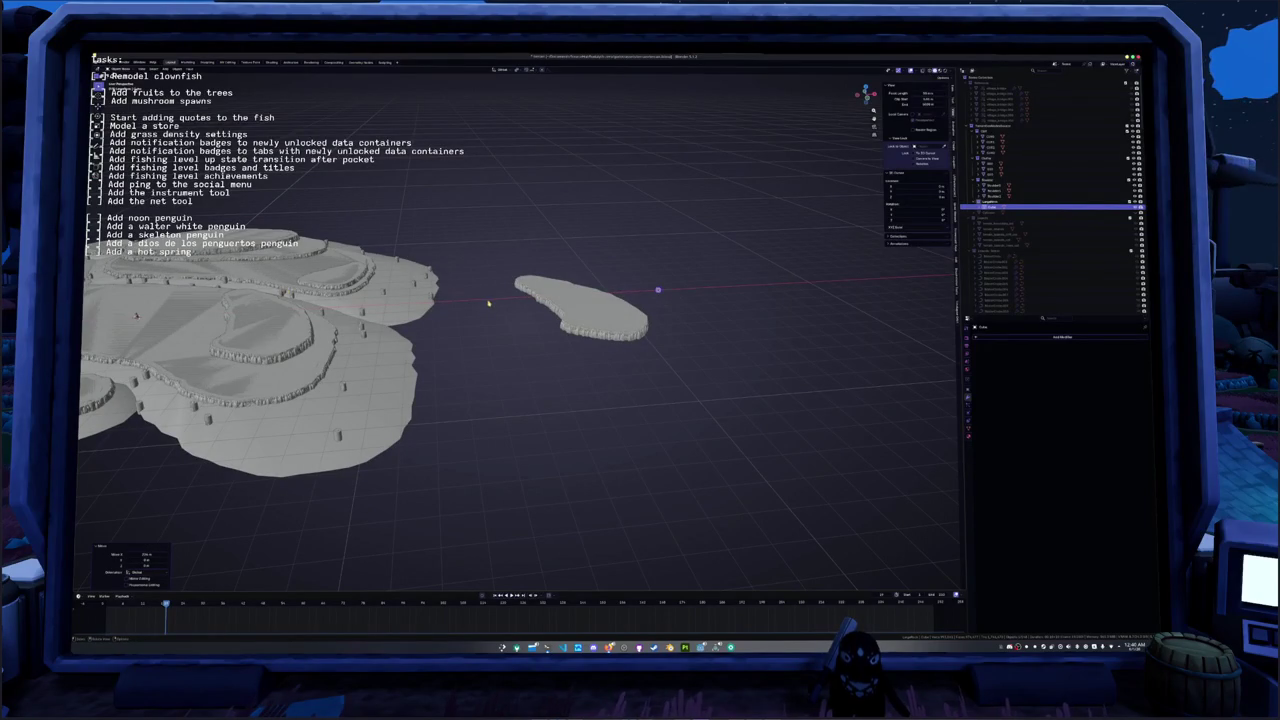
- Assign a different node group to the small island's Geometry Nodes modifier
{"action": "left_click", "coordinate": [565, 303]}
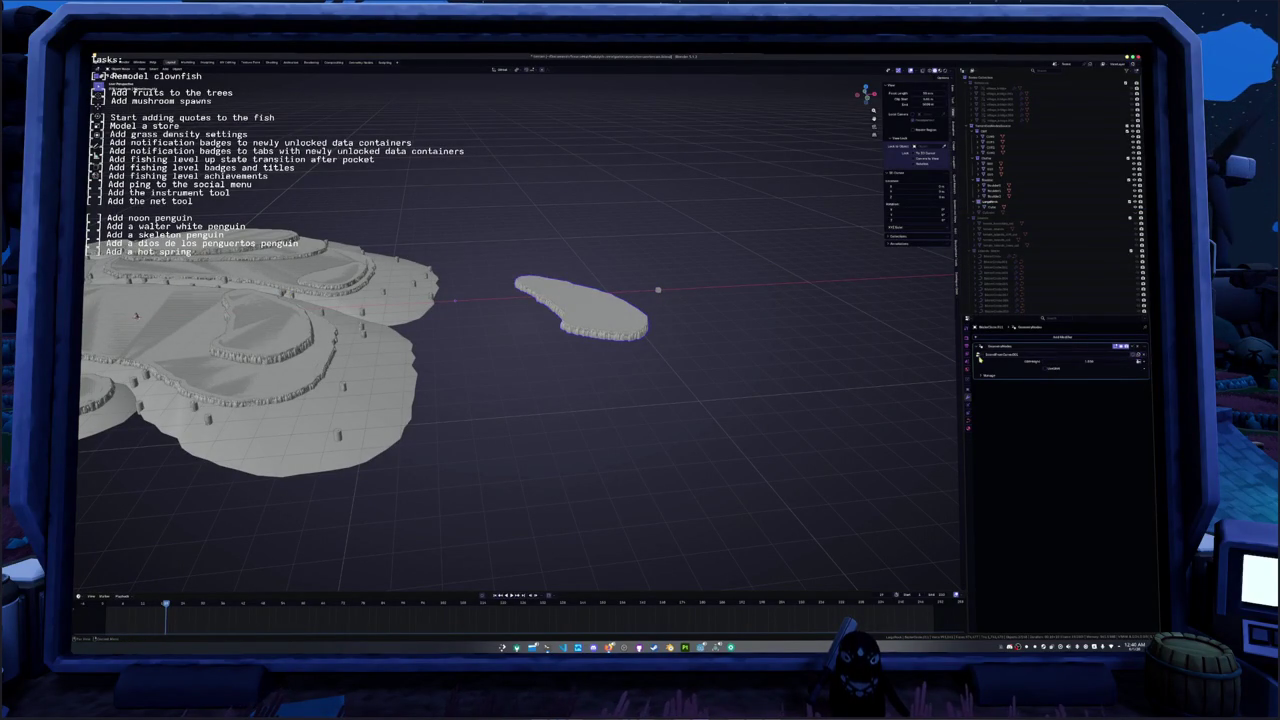
{"action": "left_click", "coordinate": [1000, 355]}
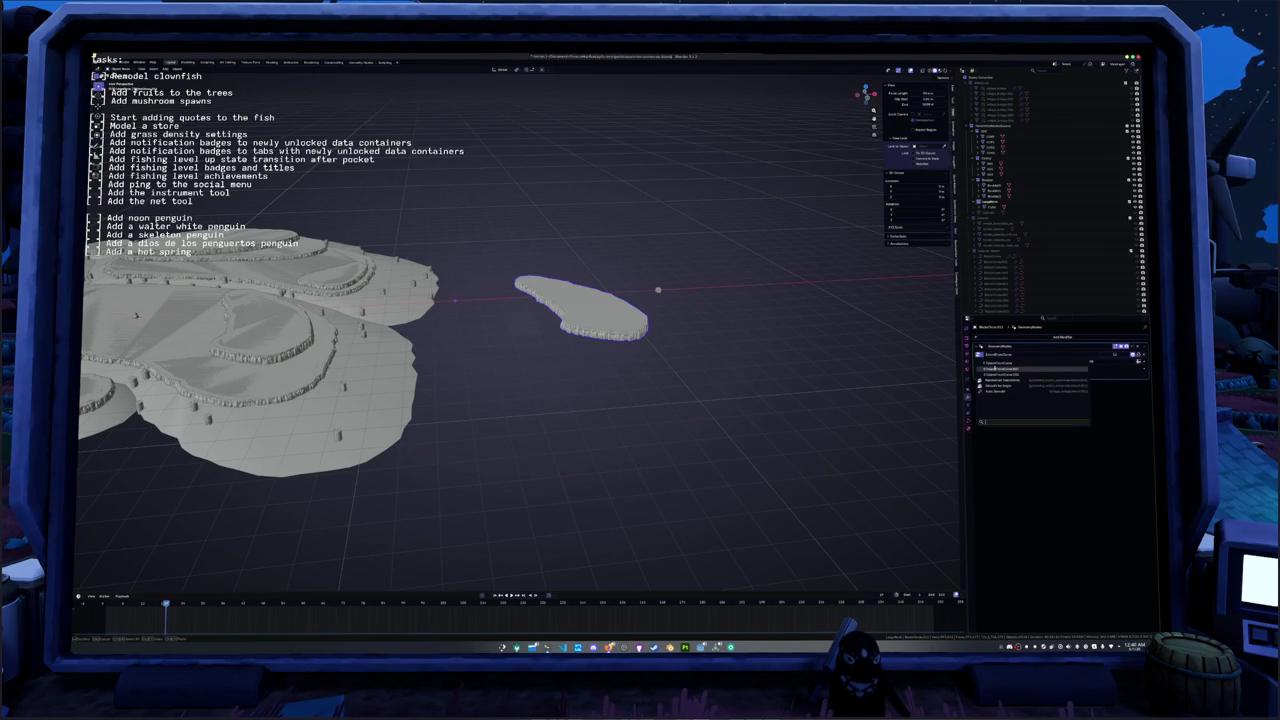
{"action": "left_click", "coordinate": [995, 368]}
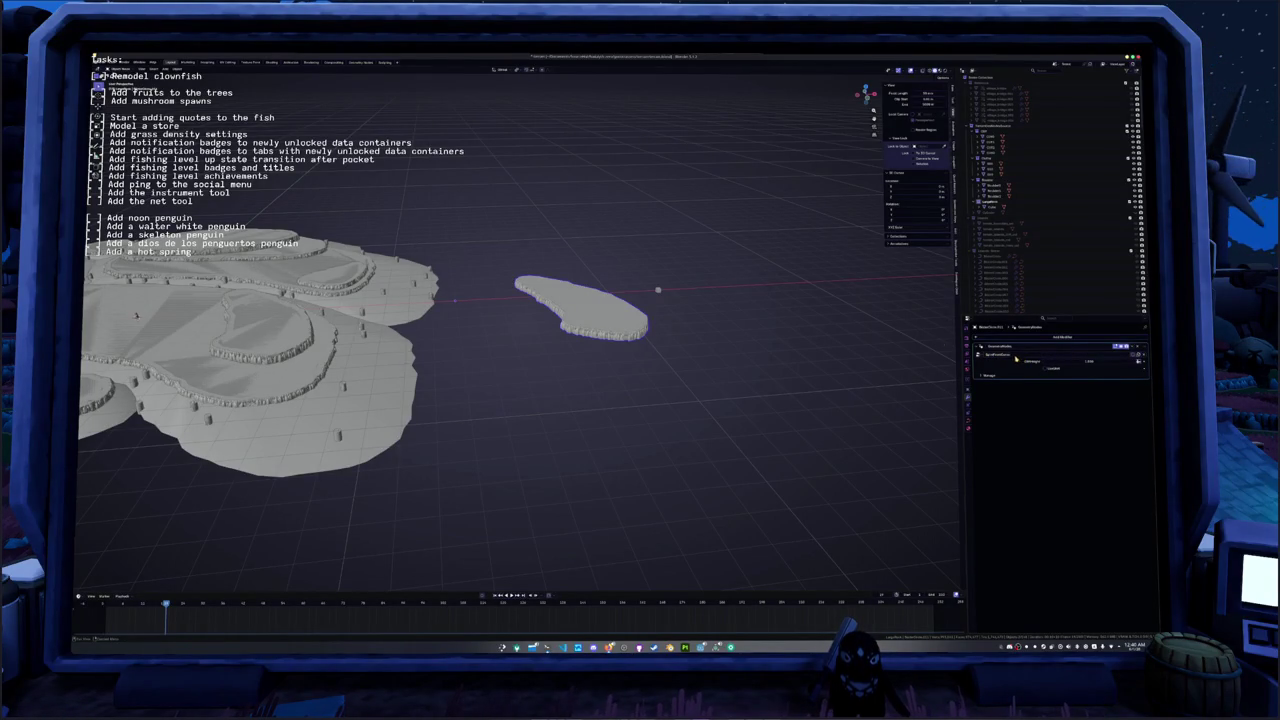
- Frame the island in the Geometry Nodes workspace and bring up its outline curve's editing commands
{"action": "key", "text": "KP_Decimal"}
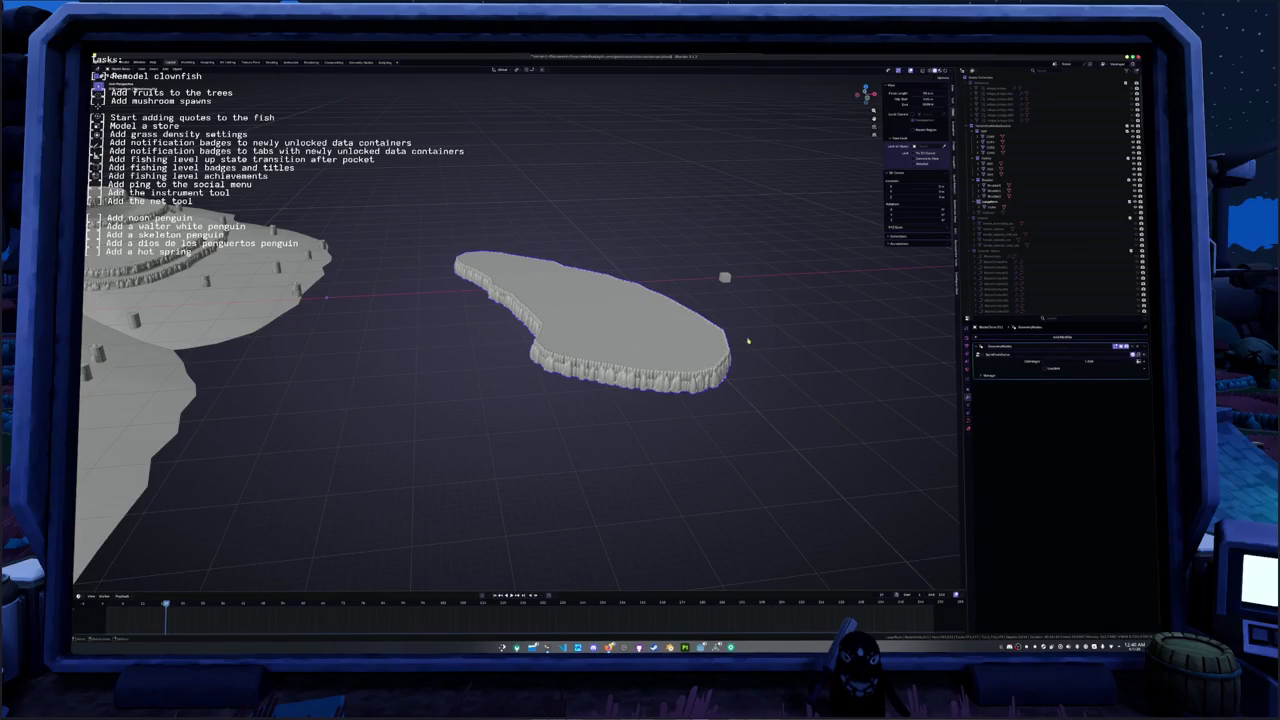
{"action": "left_click", "coordinate": [596, 305]}
{"action": "left_click", "coordinate": [359, 62]}
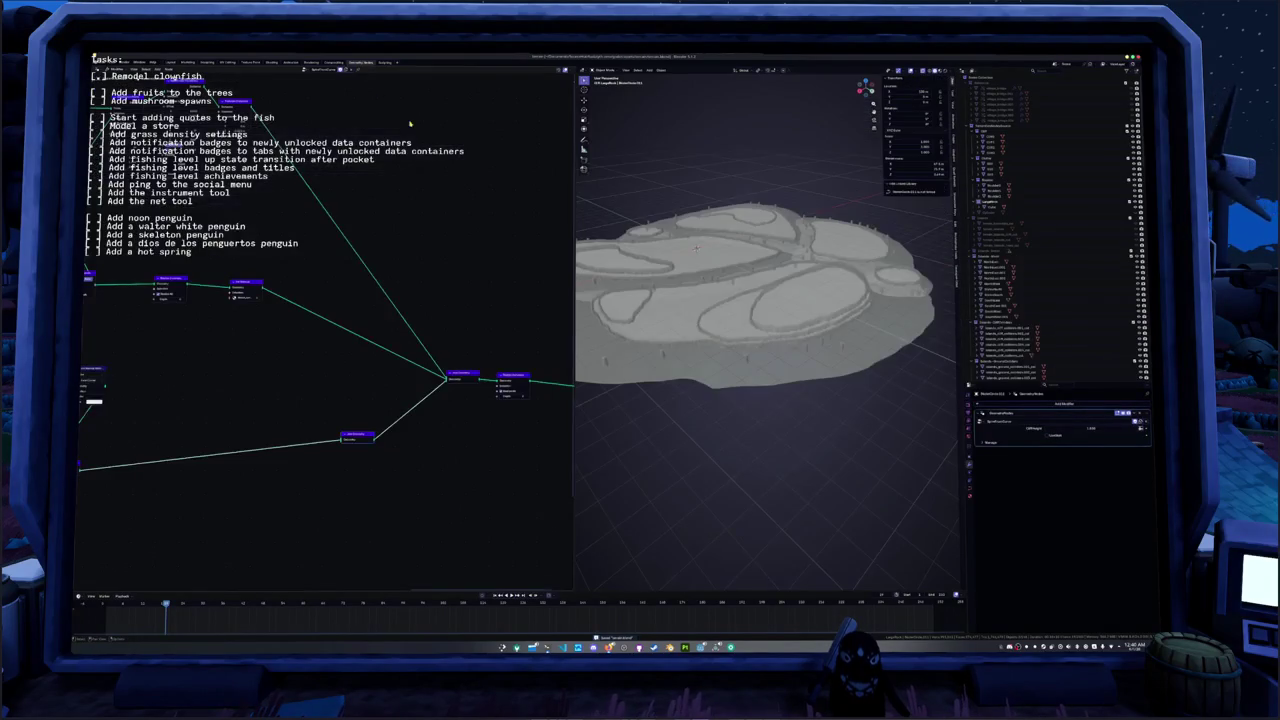
{"action": "scroll", "coordinate": [643, 321], "scroll_direction": "down", "scroll_amount": 3}
{"action": "scroll", "coordinate": [660, 322], "scroll_direction": "down", "scroll_amount": 3}
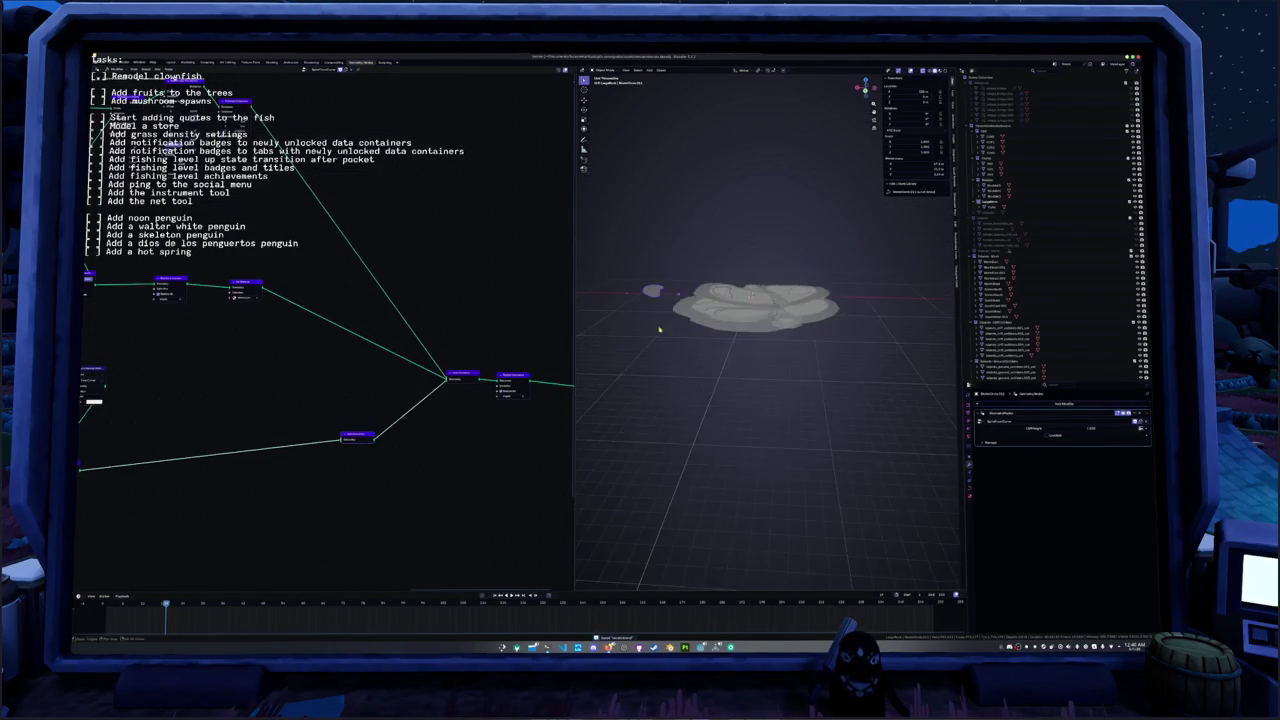
{"action": "middle_click_drag", "start_coordinate": [690, 324], "coordinate": [741, 326], "text": "shift"}
{"action": "scroll", "coordinate": [741, 326], "scroll_direction": "up", "scroll_amount": 2}
{"action": "scroll", "coordinate": [743, 323], "scroll_direction": "up", "scroll_amount": 2}
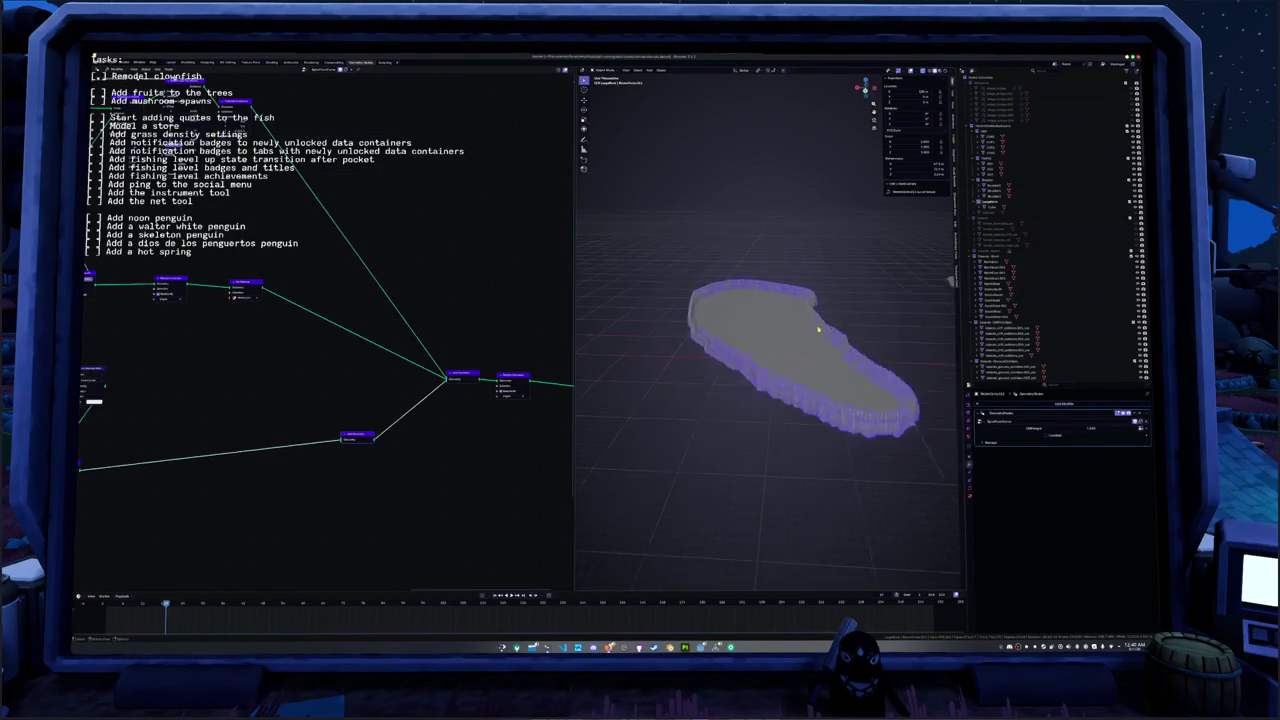
{"action": "scroll", "coordinate": [743, 323], "scroll_direction": "up", "scroll_amount": 3}
{"action": "scroll", "coordinate": [669, 327], "scroll_direction": "up", "scroll_amount": 2}
{"action": "scroll", "coordinate": [669, 327], "scroll_direction": "down", "scroll_amount": 4}
{"action": "middle_click_drag", "start_coordinate": [669, 327], "coordinate": [750, 350]}
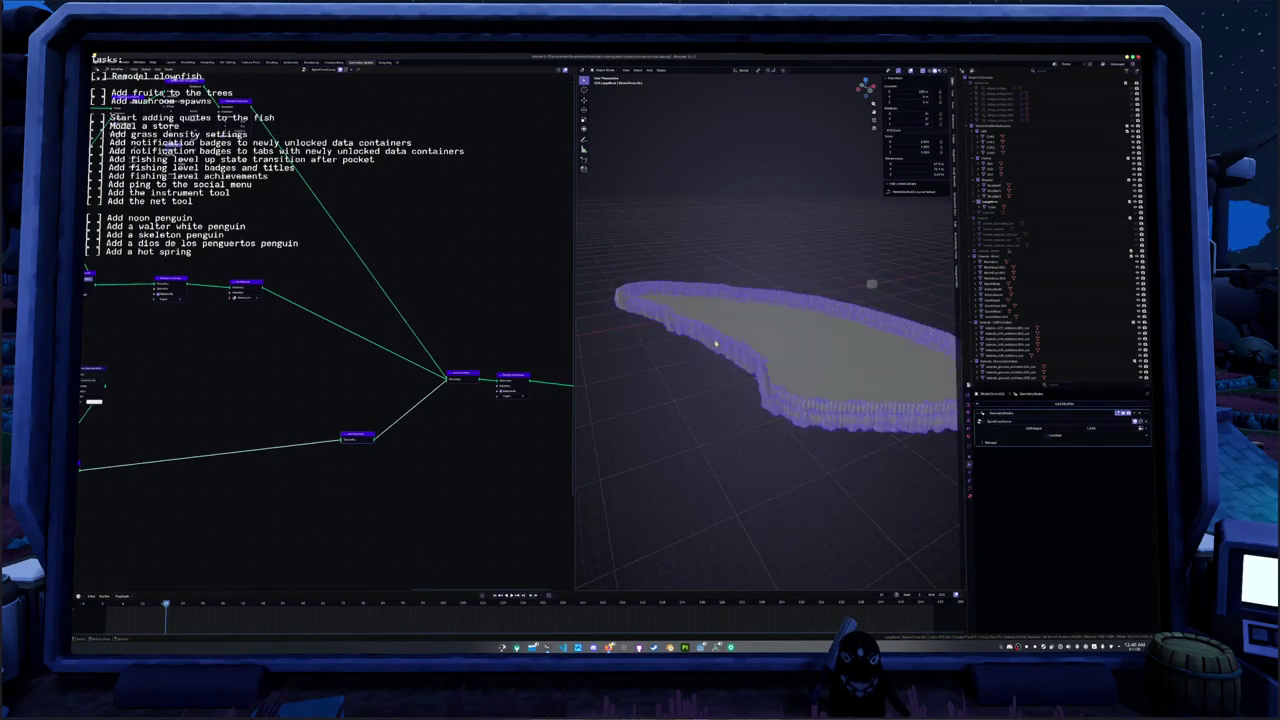
{"action": "key", "text": "alt+a"}
{"action": "right_click", "coordinate": [752, 350]}
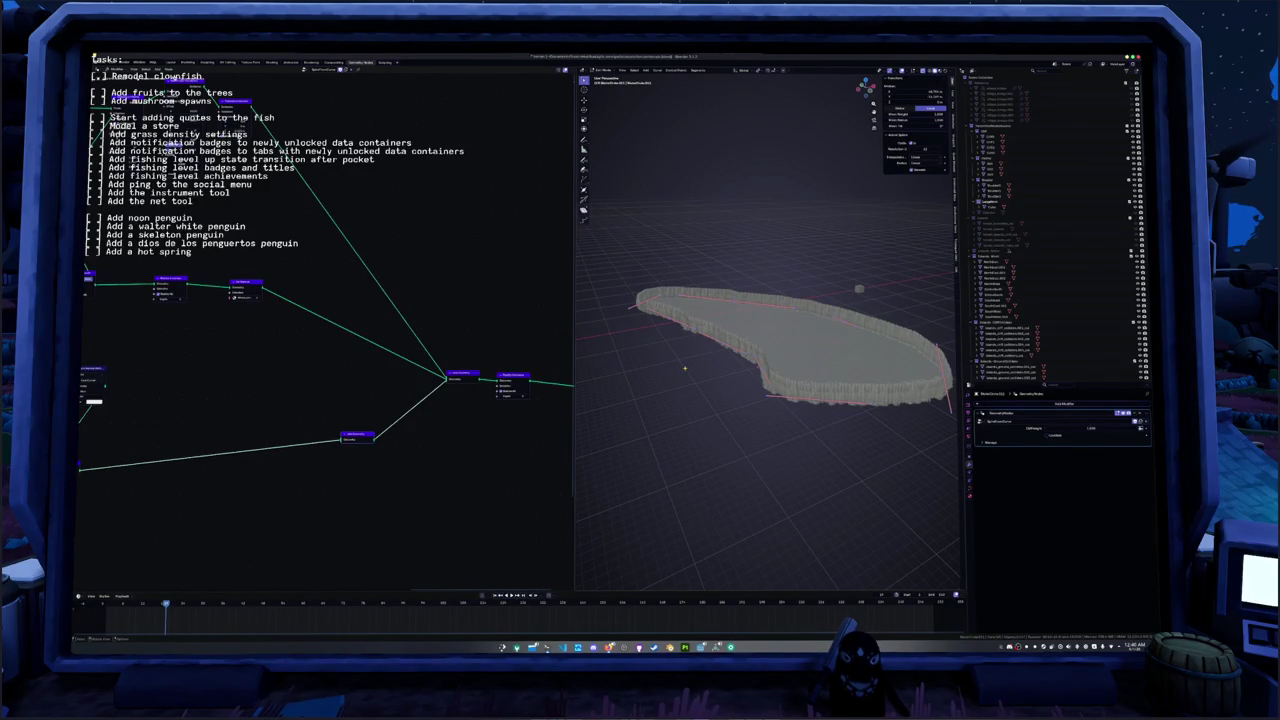
- Set the outline curve's handles to Automatic, then try deleting a point and undo it
{"action": "key", "text": "v"}
{"action": "left_click", "coordinate": [686, 369]}
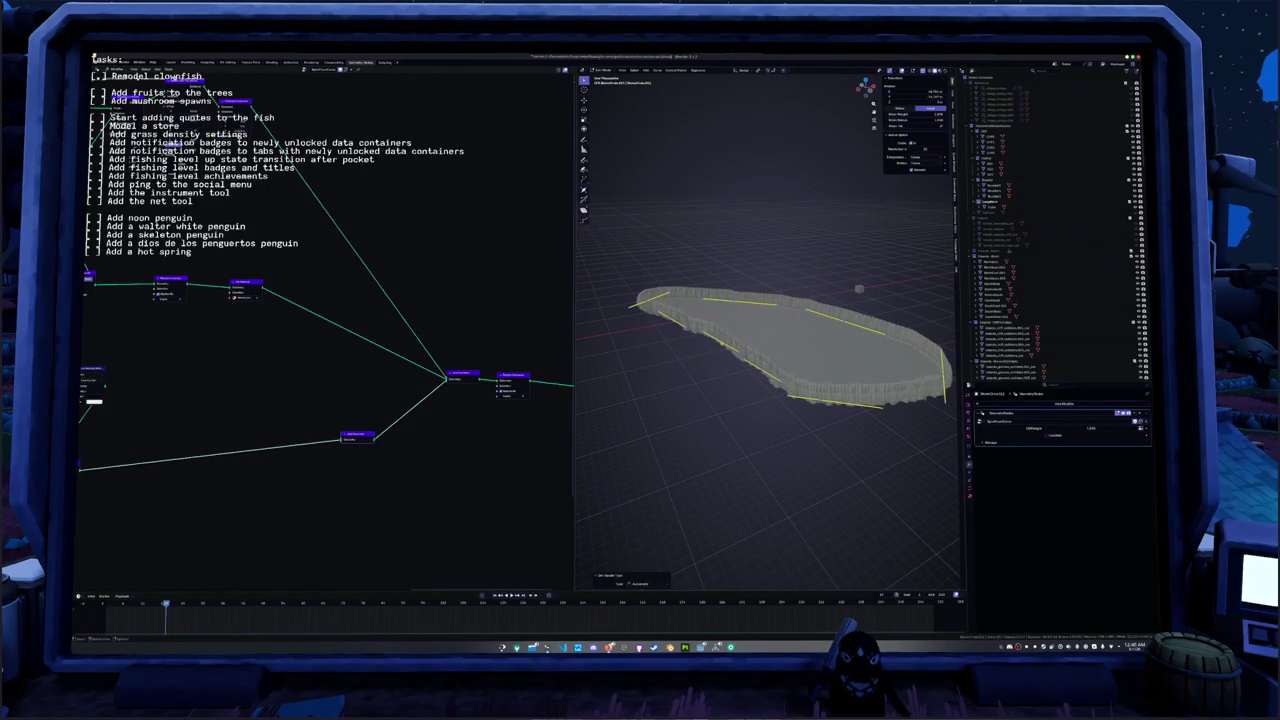
{"action": "left_click", "coordinate": [735, 302]}
{"action": "key", "text": "x"}
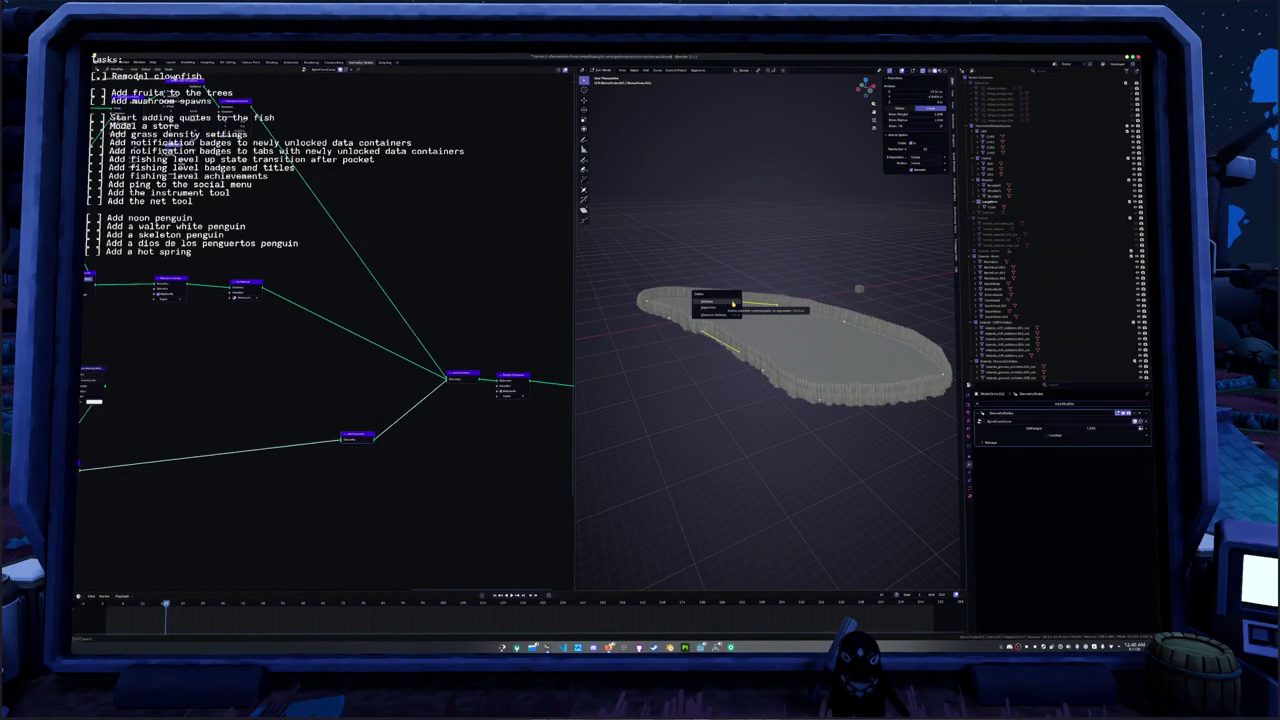
{"action": "left_click", "coordinate": [733, 302]}
{"action": "key", "text": "ctrl+z"}
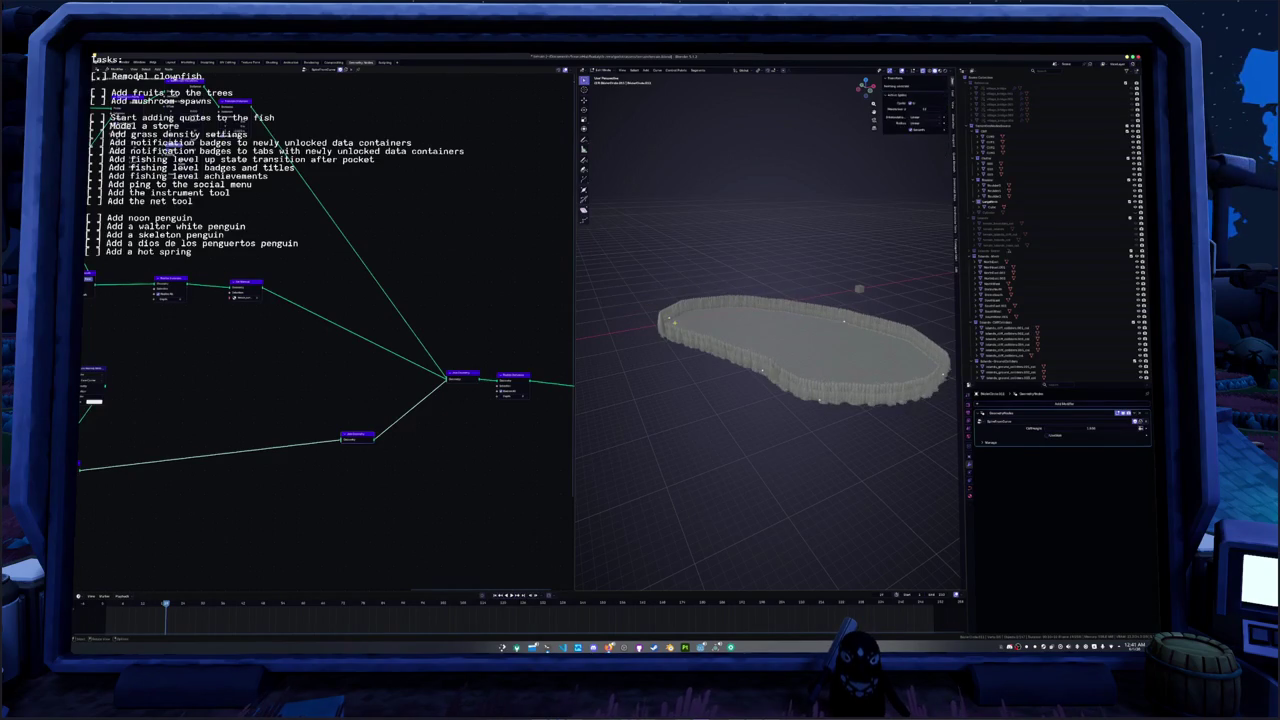
- Select all outline points and apply Smooth six times
{"action": "key", "text": "a"}
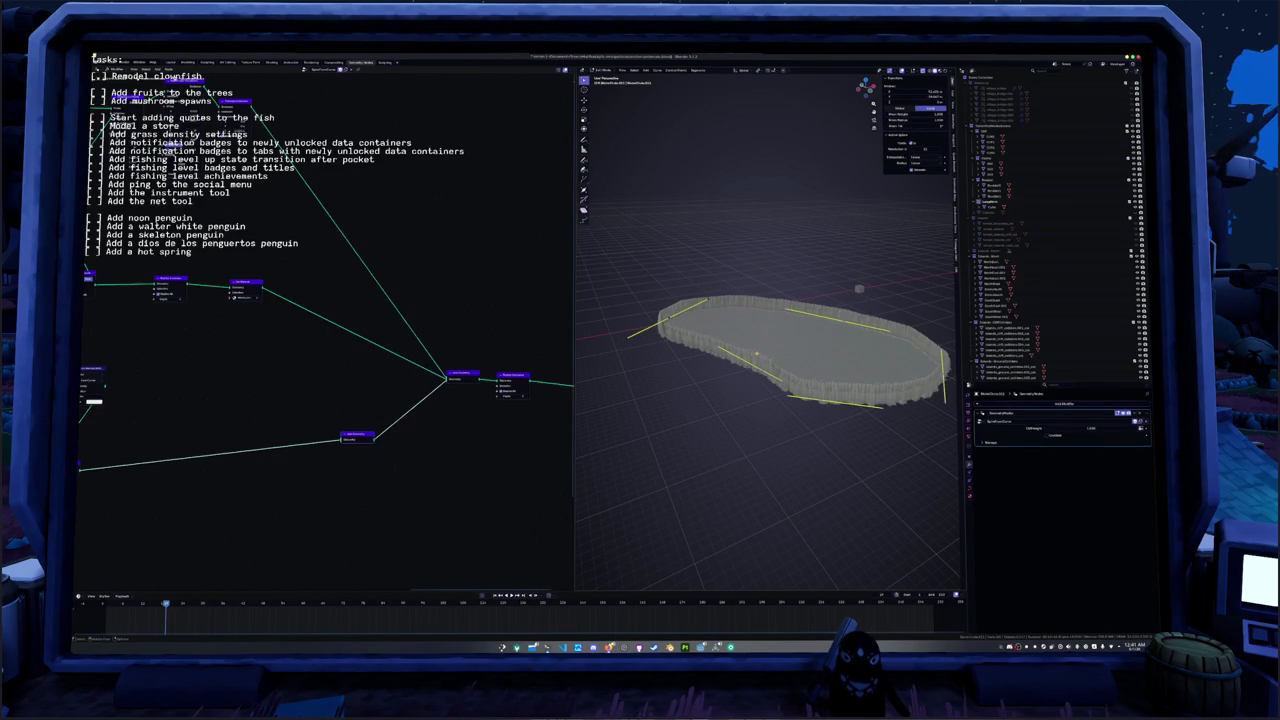
{"action": "right_click", "coordinate": [780, 345]}
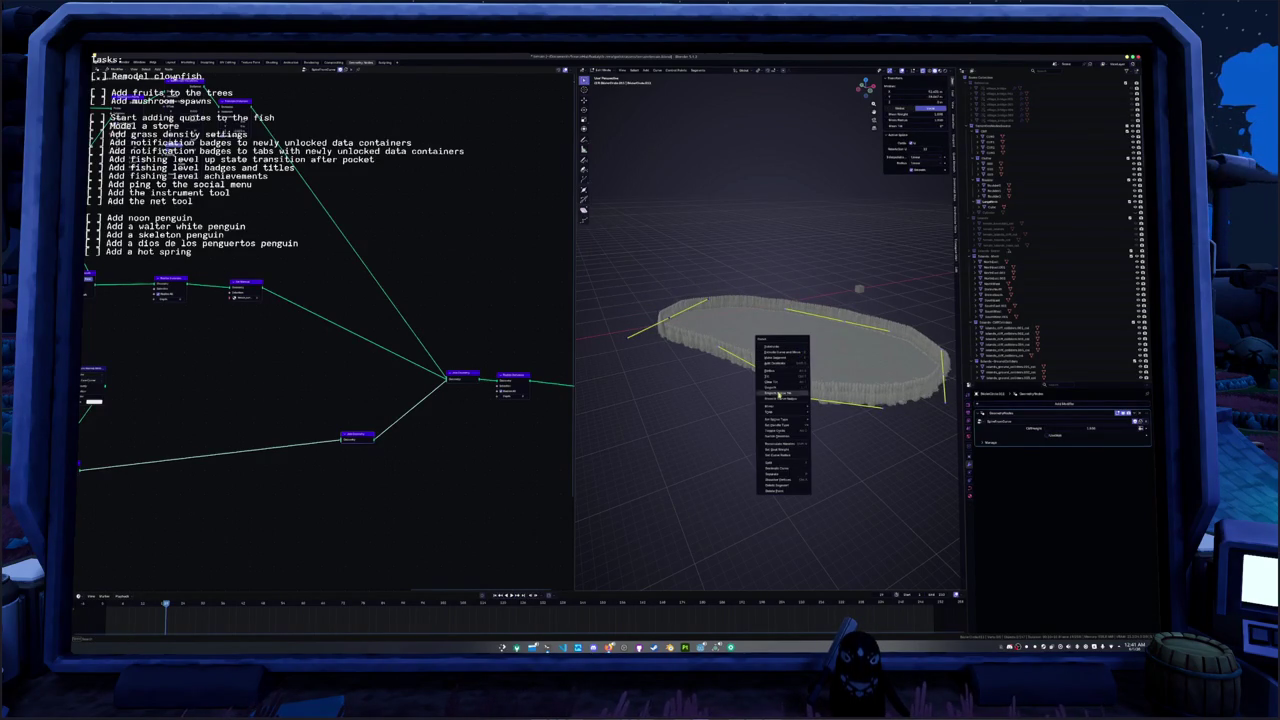
{"action": "left_click", "coordinate": [781, 401]}
{"action": "right_click", "coordinate": [780, 398]}
{"action": "left_click", "coordinate": [780, 398]}
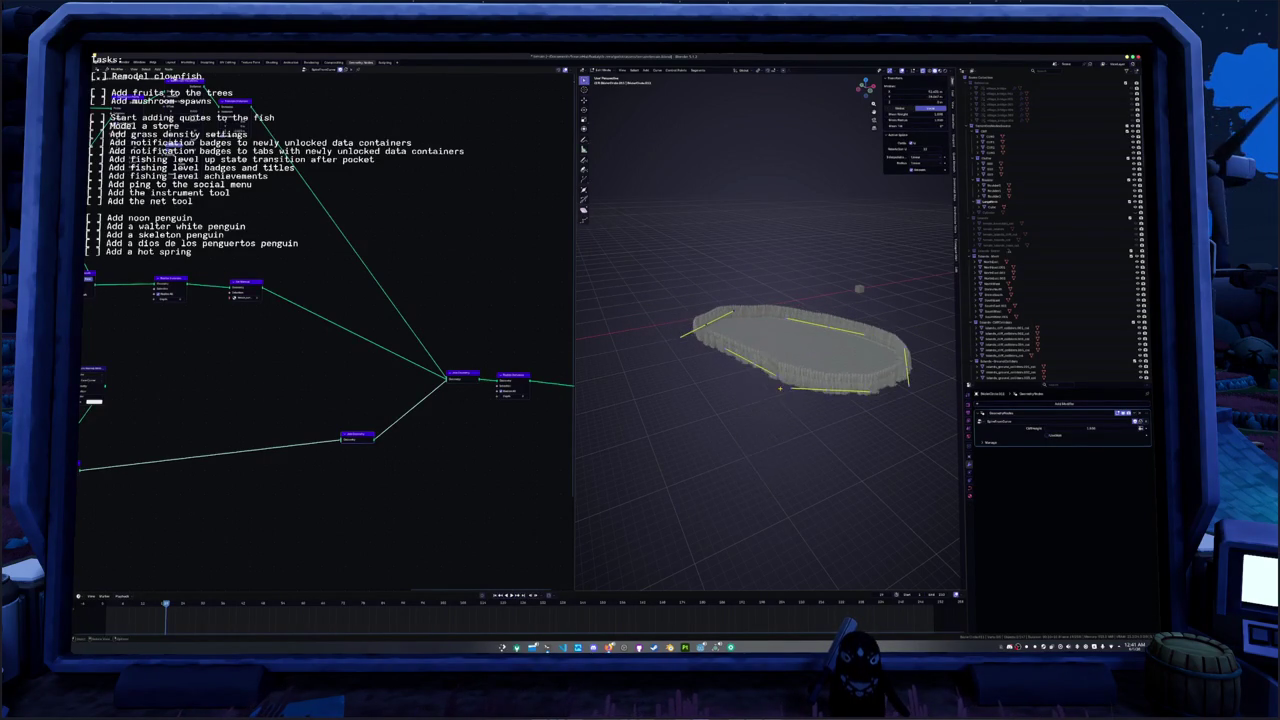
{"action": "right_click", "coordinate": [780, 392]}
{"action": "left_click", "coordinate": [780, 388]}
{"action": "right_click", "coordinate": [780, 388]}
{"action": "left_click", "coordinate": [780, 388]}
{"action": "right_click", "coordinate": [780, 388]}
{"action": "left_click", "coordinate": [780, 388]}
{"action": "right_click", "coordinate": [780, 388]}
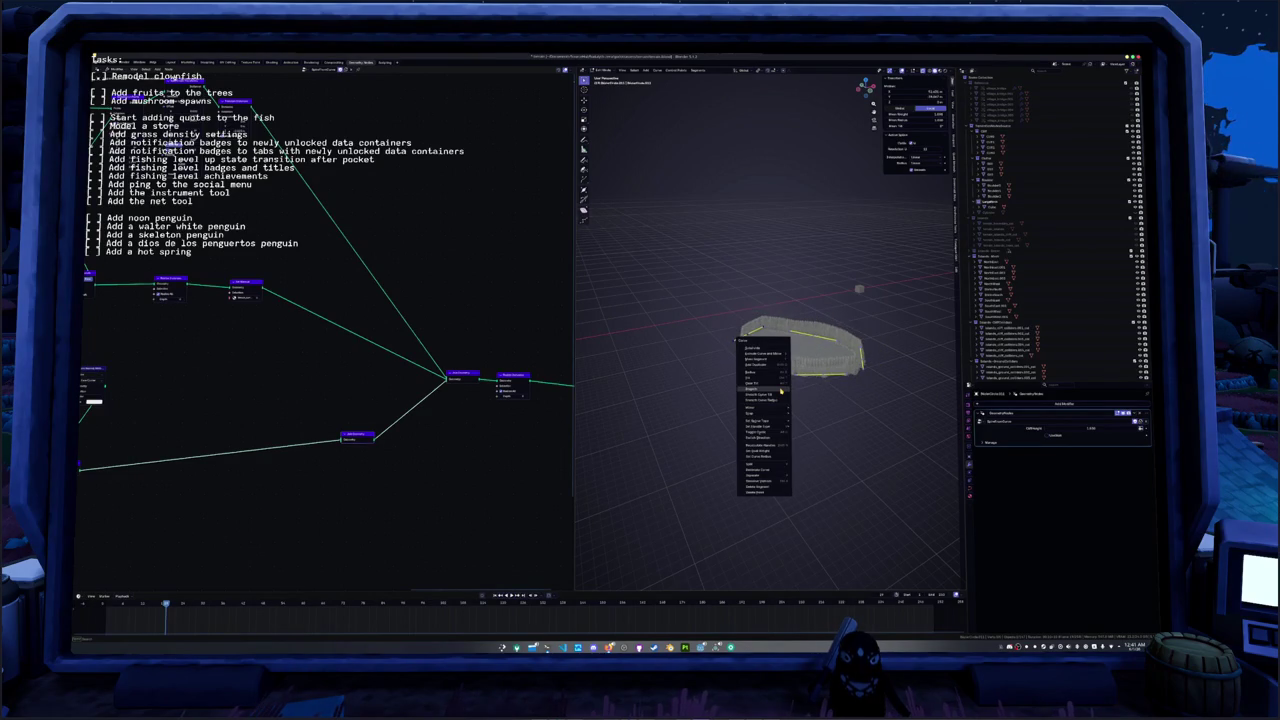
{"action": "left_click", "coordinate": [780, 388]}
- Check the island outside Edit Mode, then smooth the outline three more times
{"action": "key", "text": "Tab"}
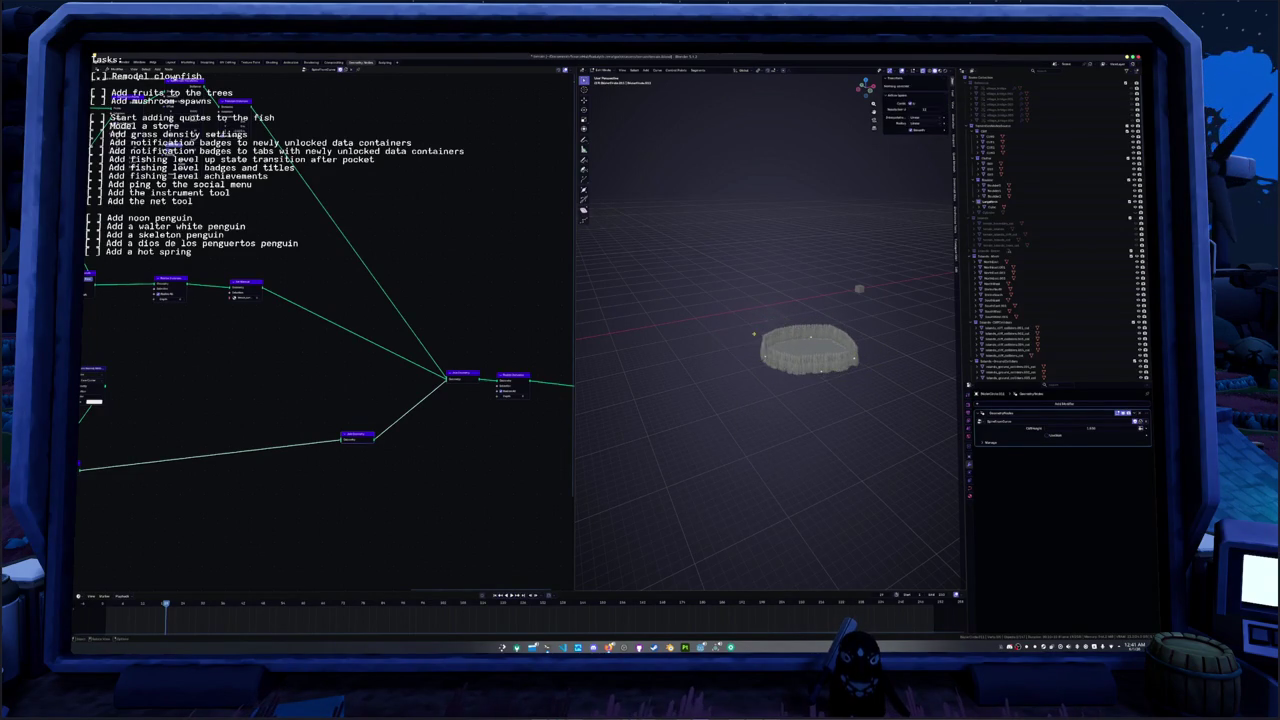
{"action": "middle_click_drag", "start_coordinate": [780, 340], "coordinate": [782, 380]}
{"action": "key", "text": "Tab"}
{"action": "right_click", "coordinate": [762, 362]}
{"action": "left_click", "coordinate": [762, 362]}
{"action": "right_click", "coordinate": [762, 362]}
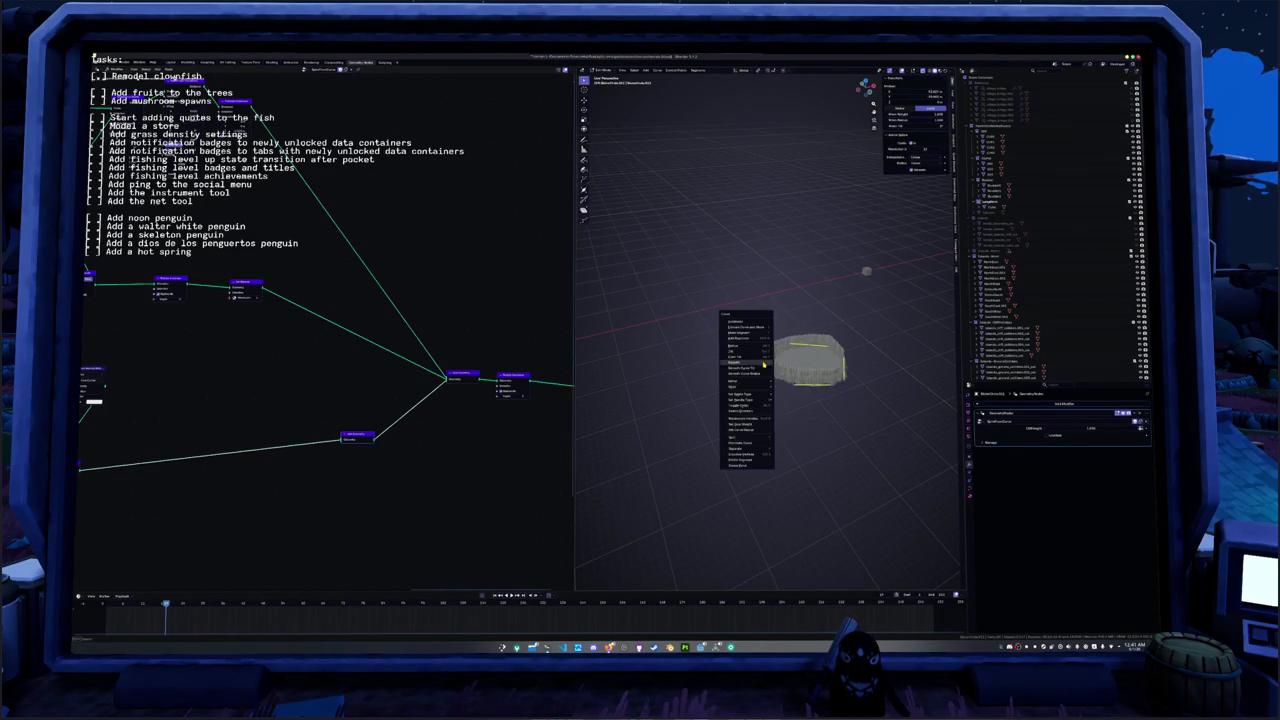
{"action": "left_click", "coordinate": [762, 362]}
{"action": "right_click", "coordinate": [762, 362]}
{"action": "left_click", "coordinate": [762, 362]}
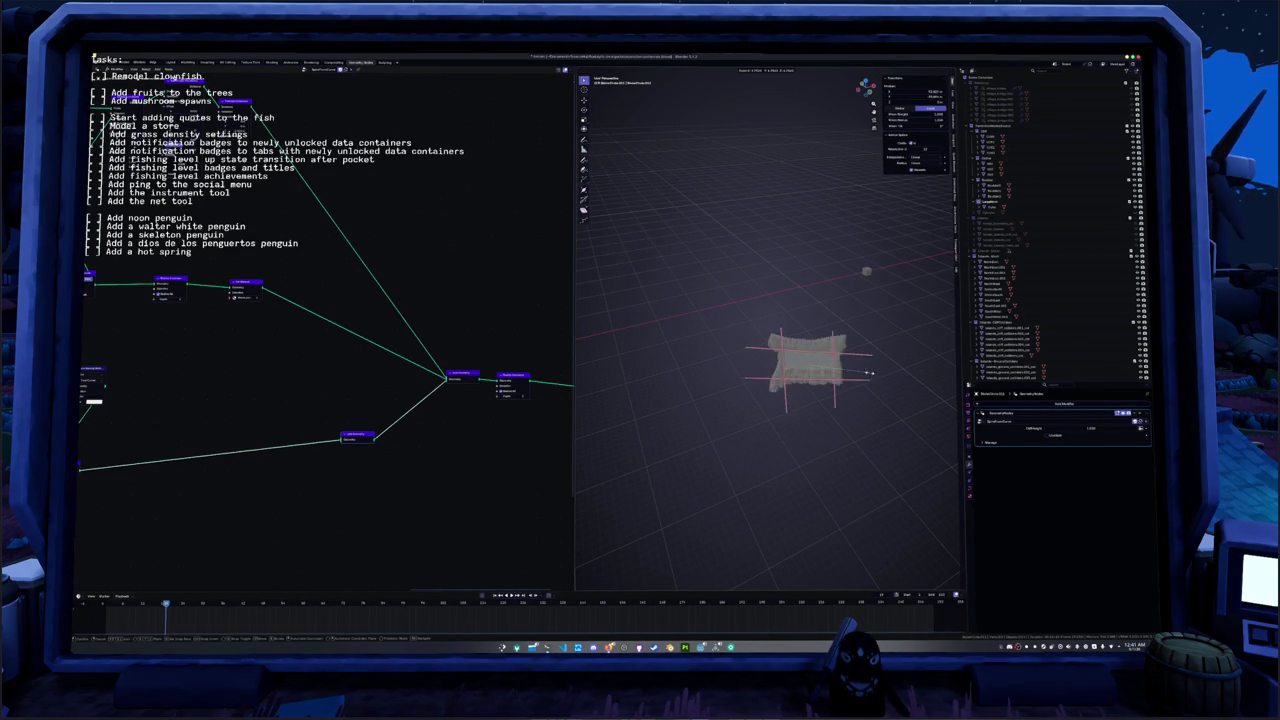
- Shrink the whole outline curve, view it in Top Orthographic, and exit Edit Mode
{"action": "key", "text": "a"}
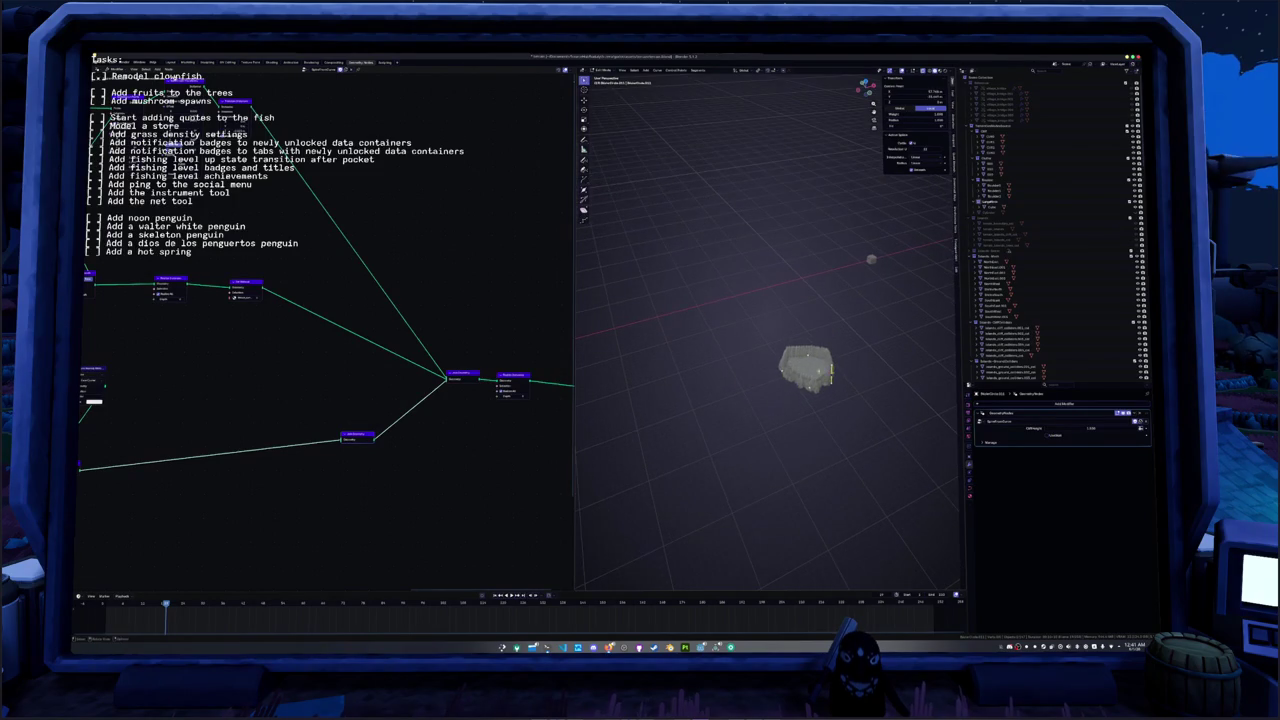
{"action": "key", "text": "s"}
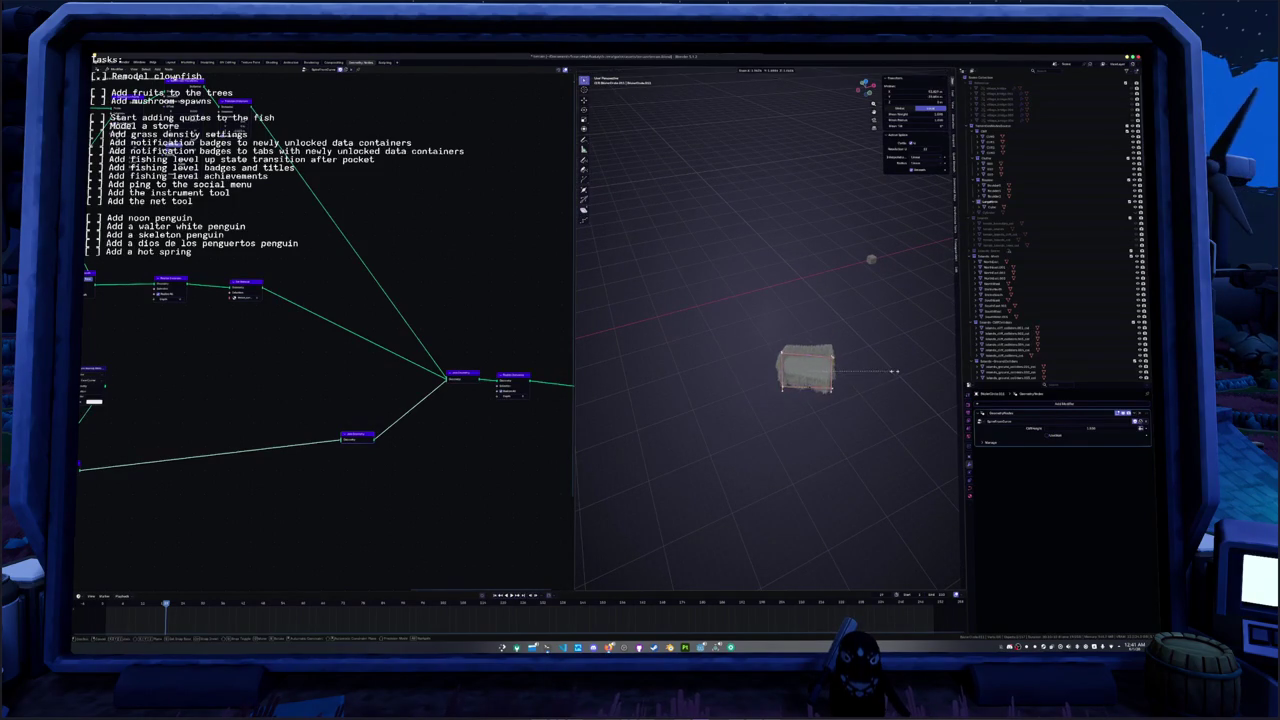
{"action": "left_click", "coordinate": [866, 374]}
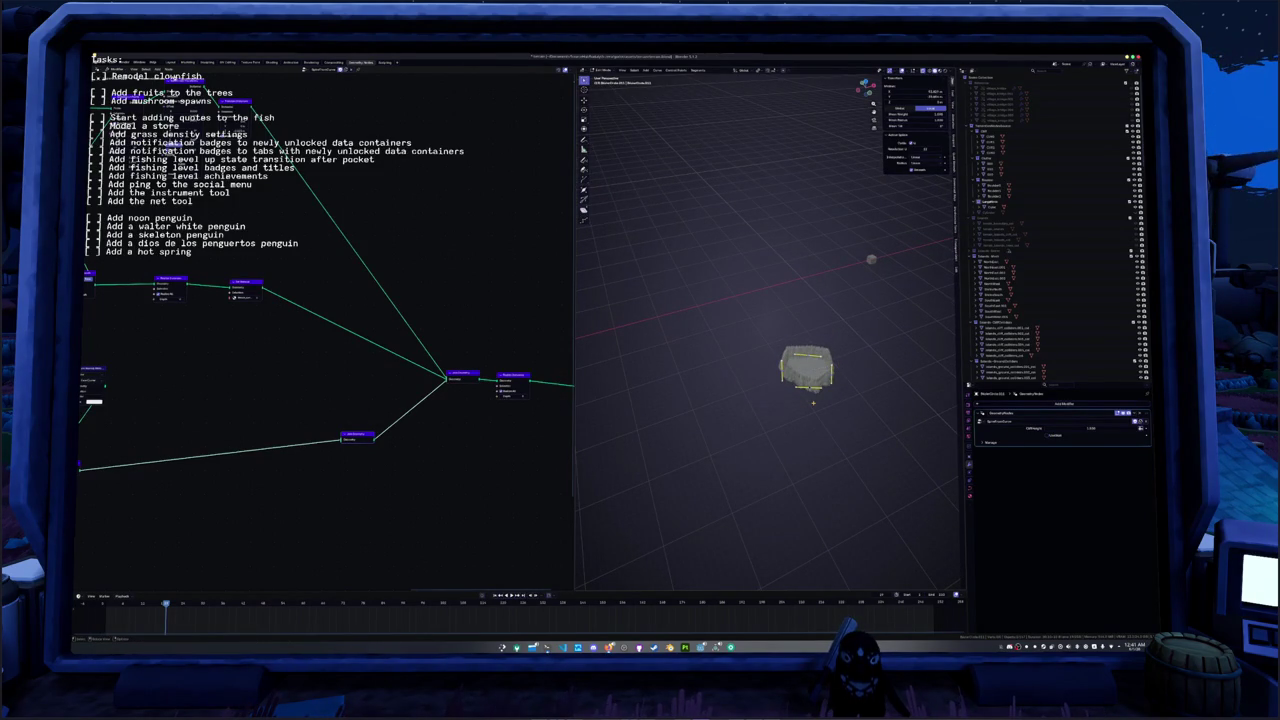
{"action": "key", "text": "KP_7"}
{"action": "key", "text": "Tab"}
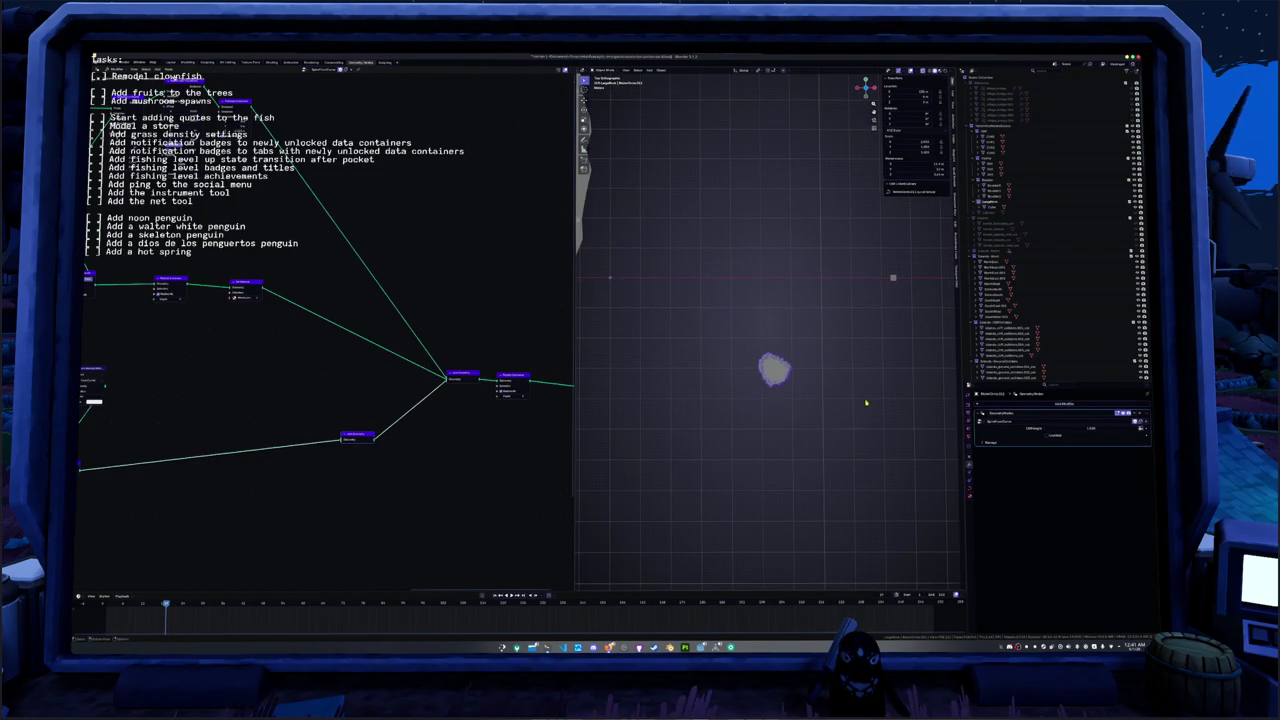
- Extrude four new points around the outline, cancel the extra one, and exit Edit Mode
{"action": "key", "text": "Tab"}
{"action": "key", "text": "e"}
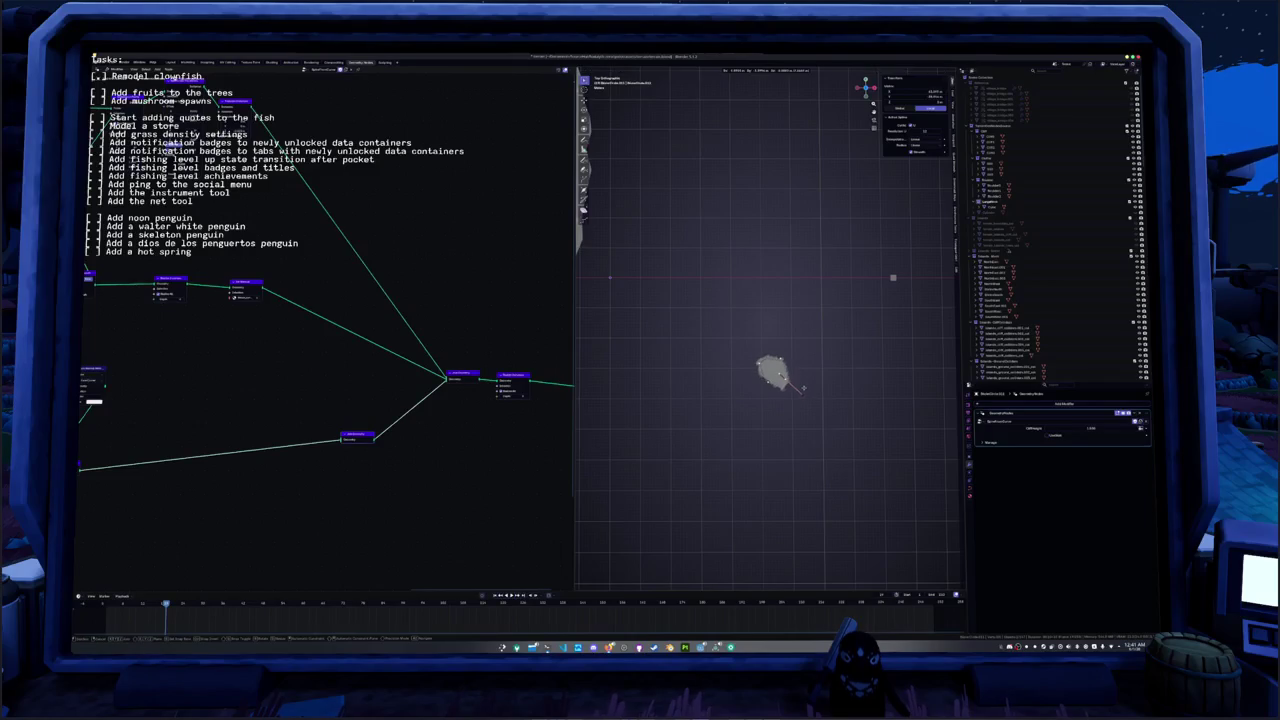
{"action": "left_click", "coordinate": [808, 388]}
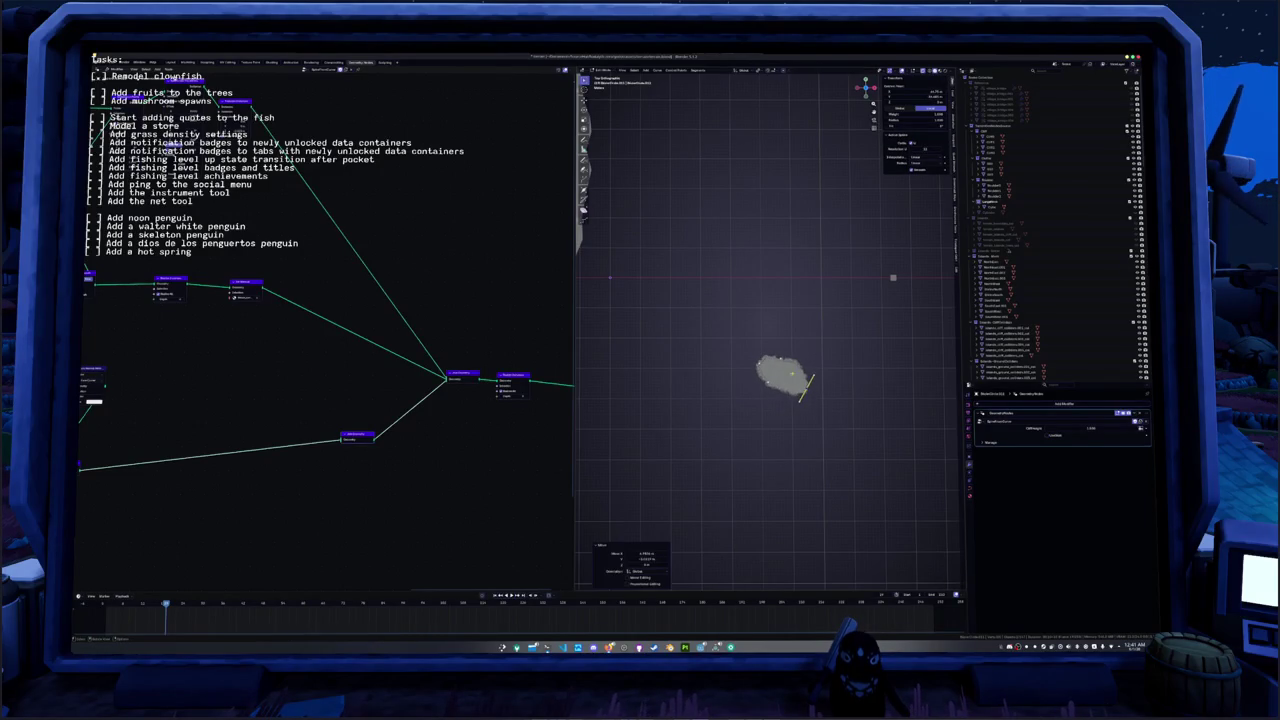
{"action": "key", "text": "e"}
{"action": "left_click", "coordinate": [782, 326]}
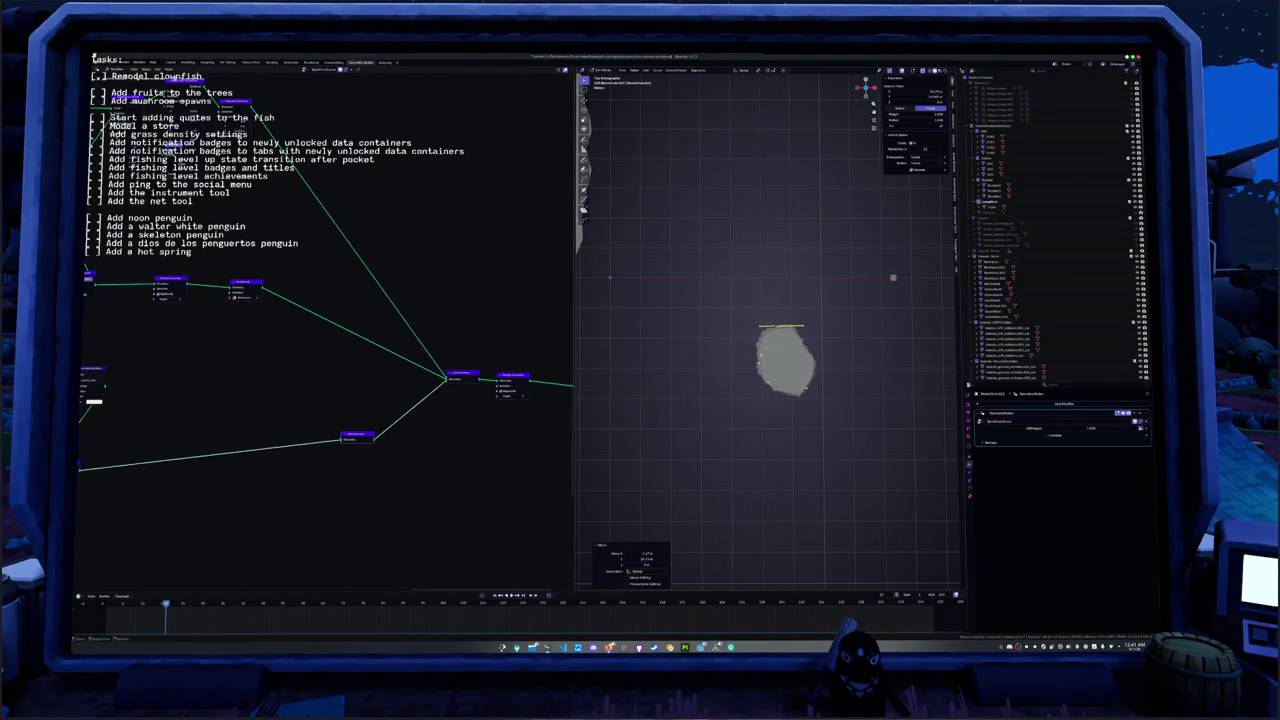
{"action": "key", "text": "e"}
{"action": "left_click", "coordinate": [775, 384]}
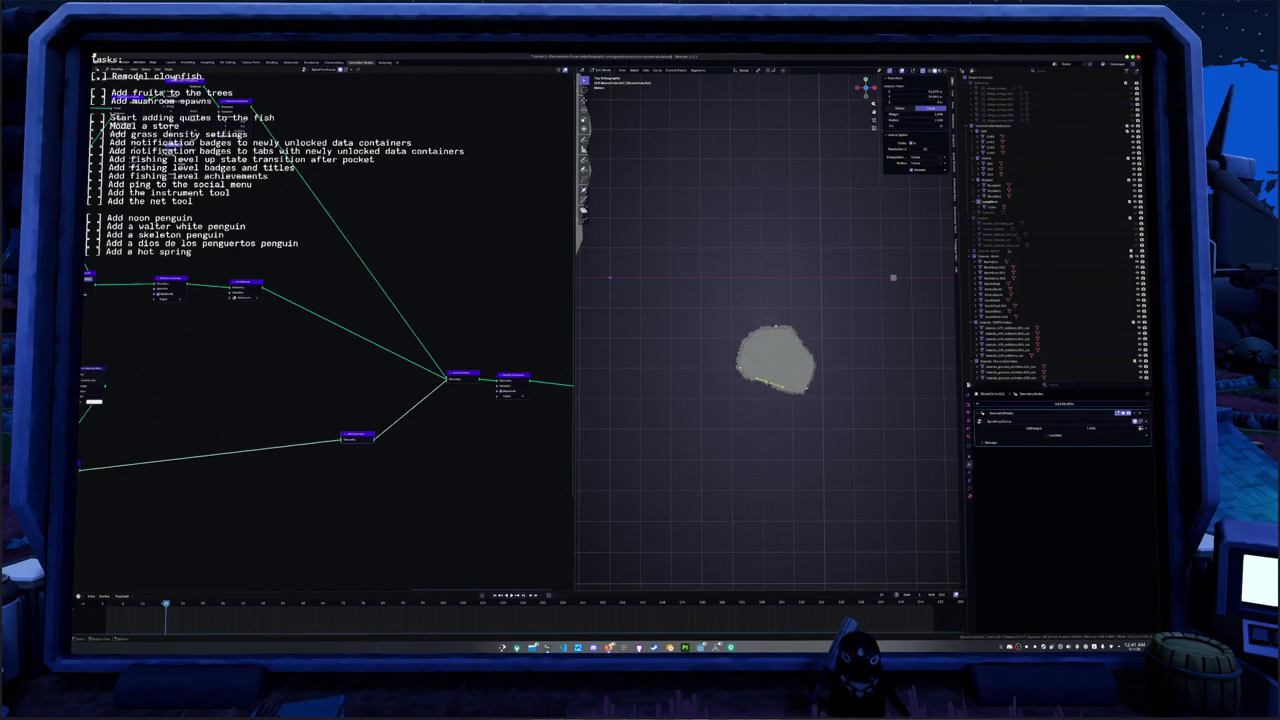
{"action": "key", "text": "e"}
{"action": "left_click", "coordinate": [812, 379]}
{"action": "key", "text": "e"}
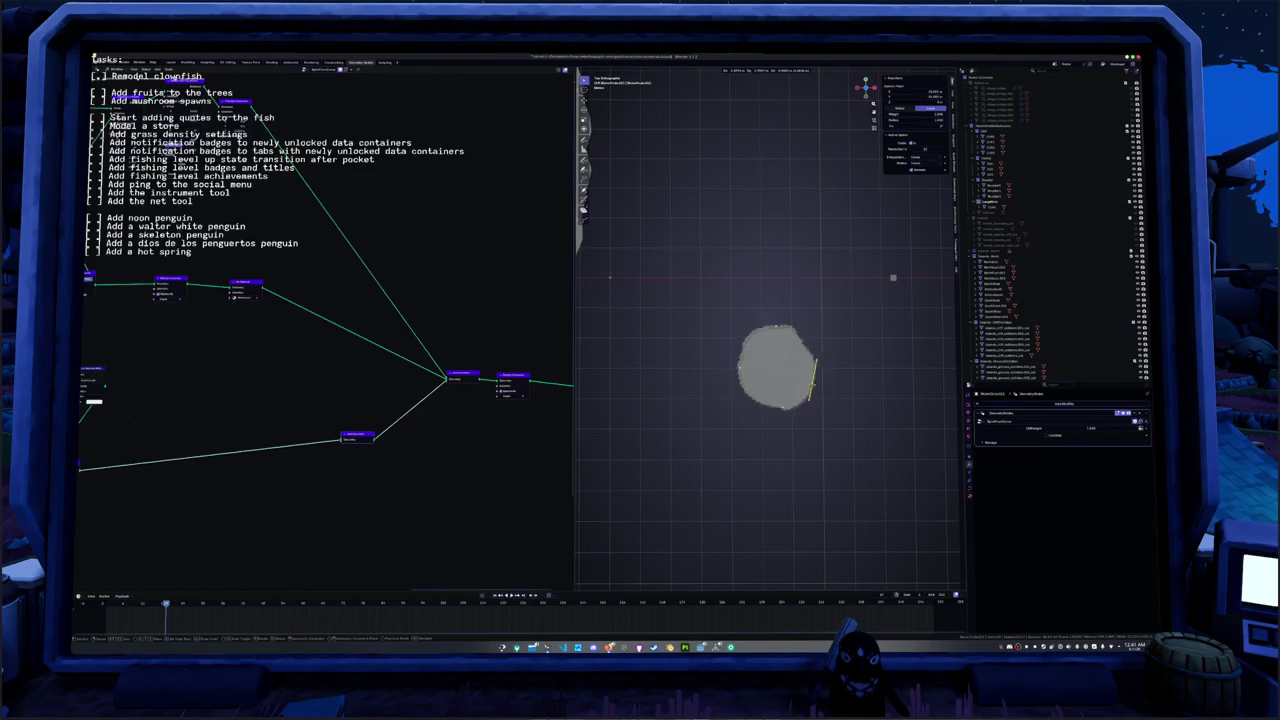
{"action": "right_click", "coordinate": [812, 380]}
{"action": "key", "text": "Tab"}
{"action": "middle_click_drag", "start_coordinate": [812, 380], "coordinate": [779, 358]}
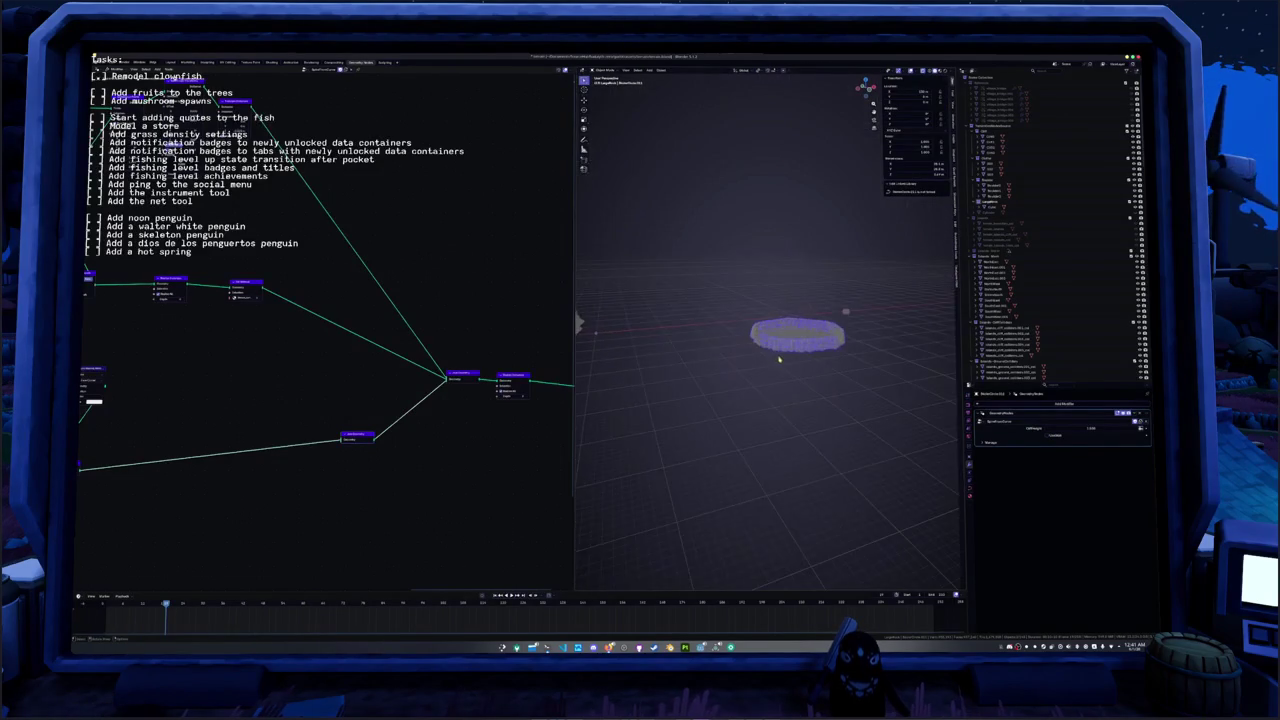
- Enter the island's inner node group and move its Group Input node further left
{"action": "middle_click_drag", "start_coordinate": [221, 362], "coordinate": [367, 362]}
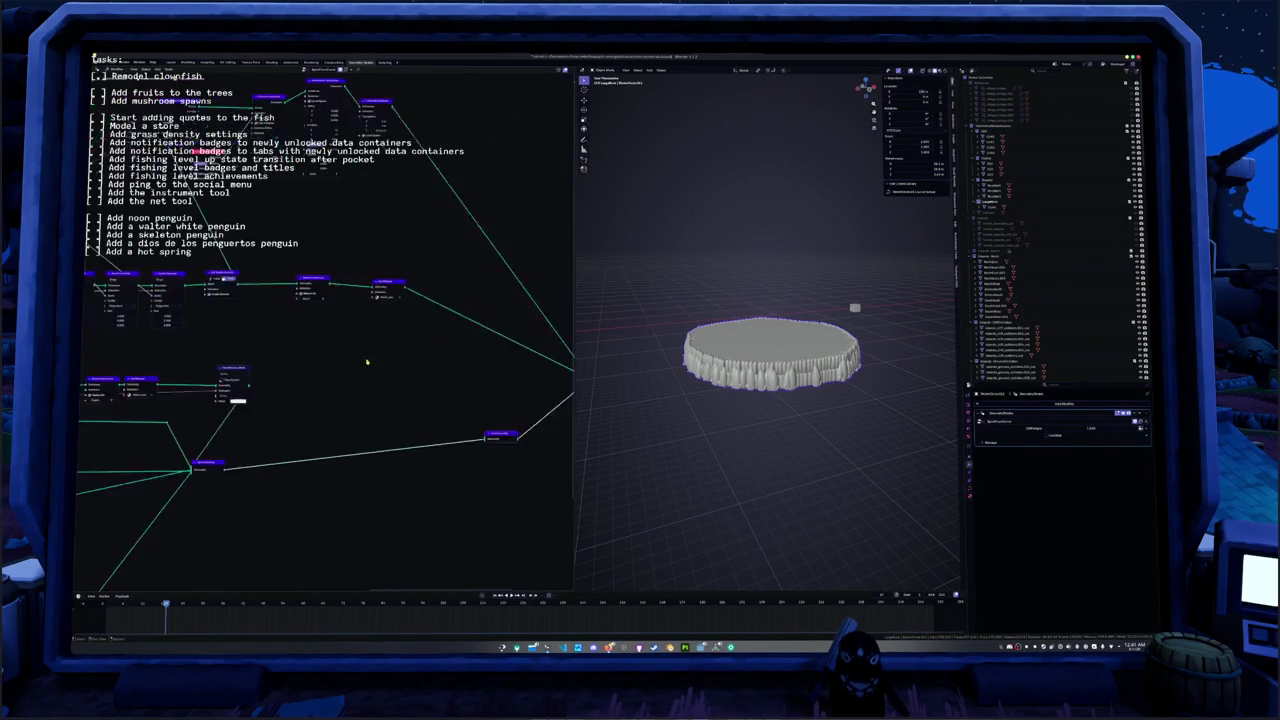
{"action": "scroll", "coordinate": [367, 362], "scroll_direction": "down", "scroll_amount": 2}
{"action": "scroll", "coordinate": [181, 259], "scroll_direction": "up", "scroll_amount": 3}
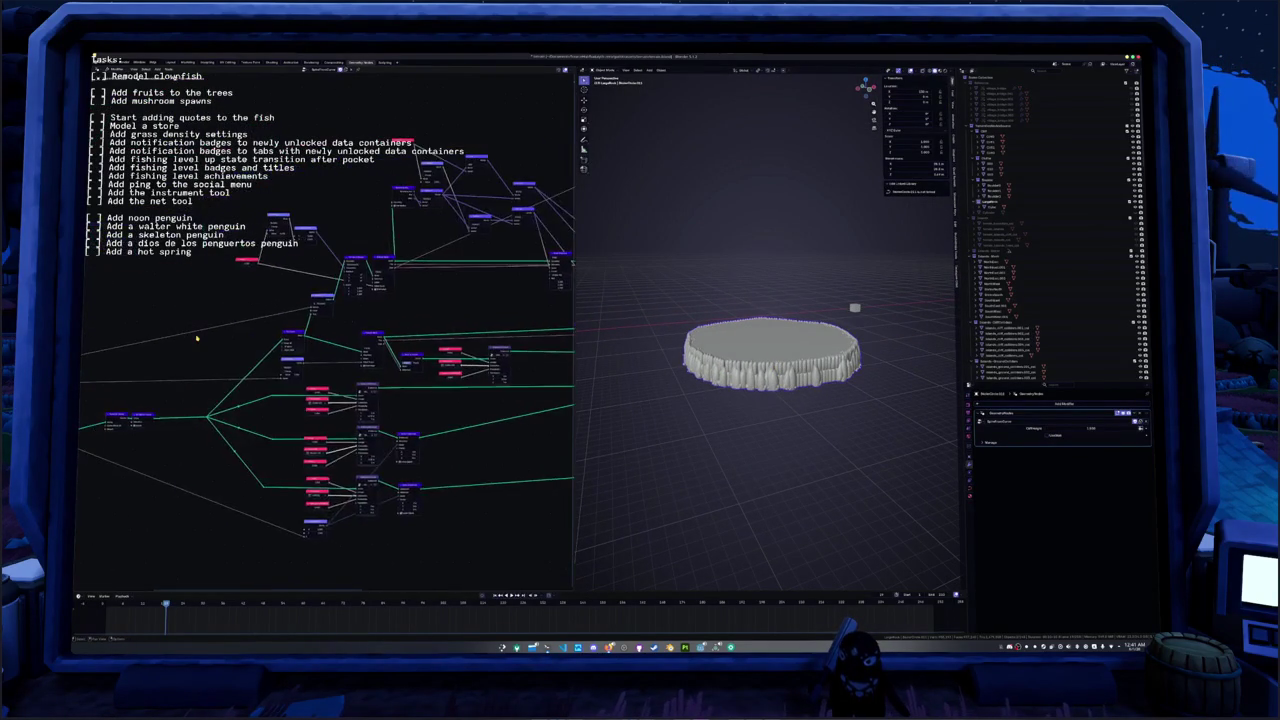
{"action": "middle_click_drag", "start_coordinate": [213, 266], "coordinate": [254, 258]}
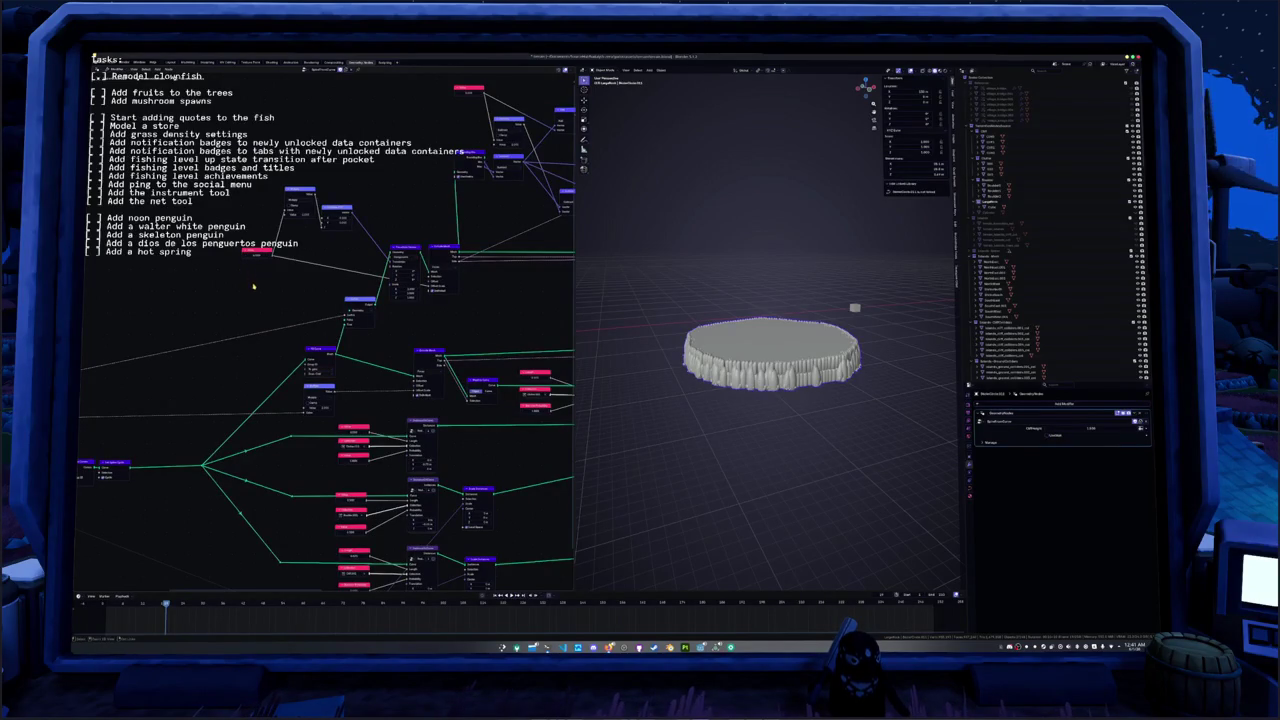
{"action": "middle_click_drag", "start_coordinate": [242, 321], "coordinate": [370, 240]}
{"action": "key", "text": "Tab"}
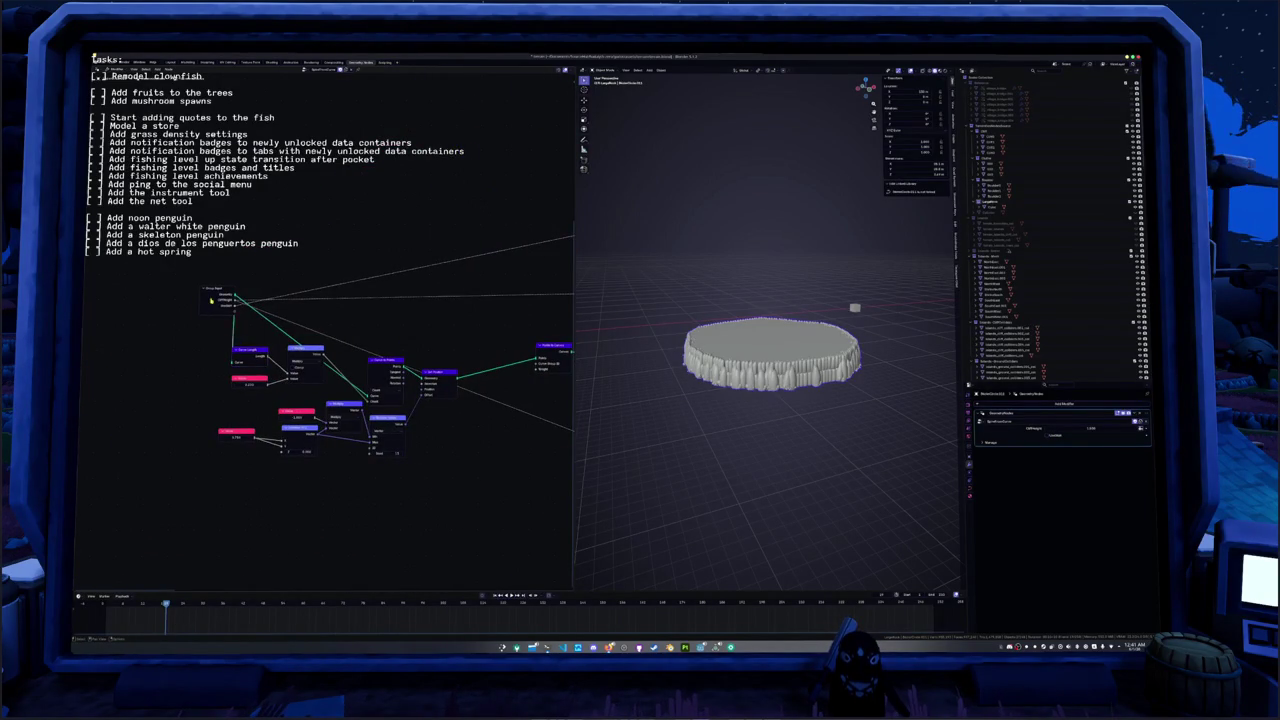
{"action": "left_click_drag", "start_coordinate": [211, 299], "coordinate": [155, 311]}
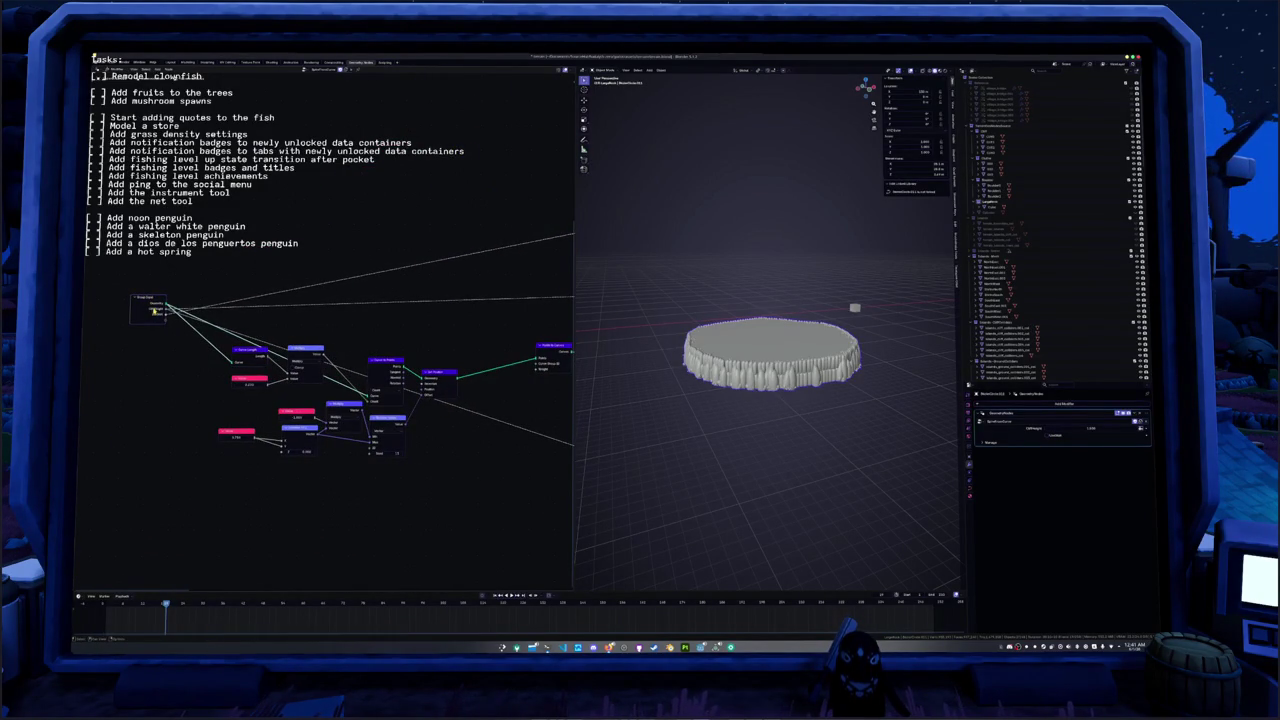
{"action": "key", "text": "Tab"}
{"action": "middle_click_drag", "start_coordinate": [660, 318], "coordinate": [770, 323]}
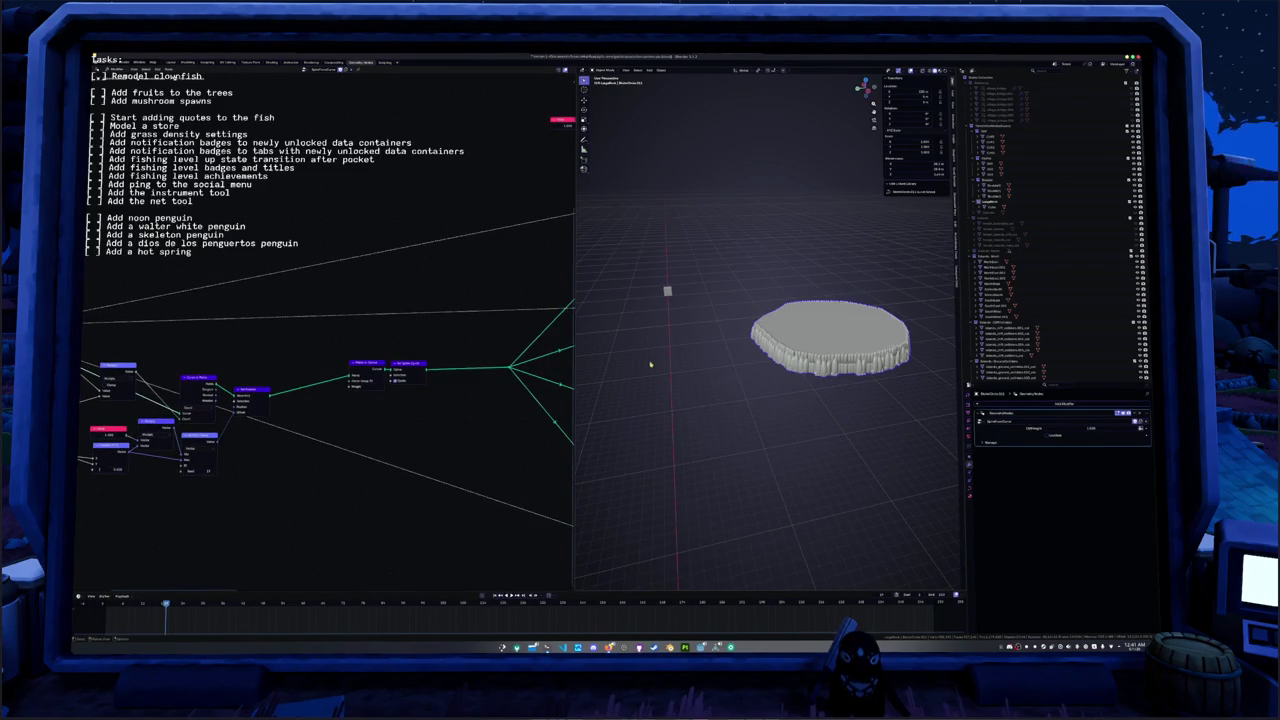
{"action": "middle_click_drag", "start_coordinate": [520, 323], "coordinate": [375, 318]}
{"action": "scroll", "coordinate": [453, 307], "scroll_direction": "up", "scroll_amount": 2}
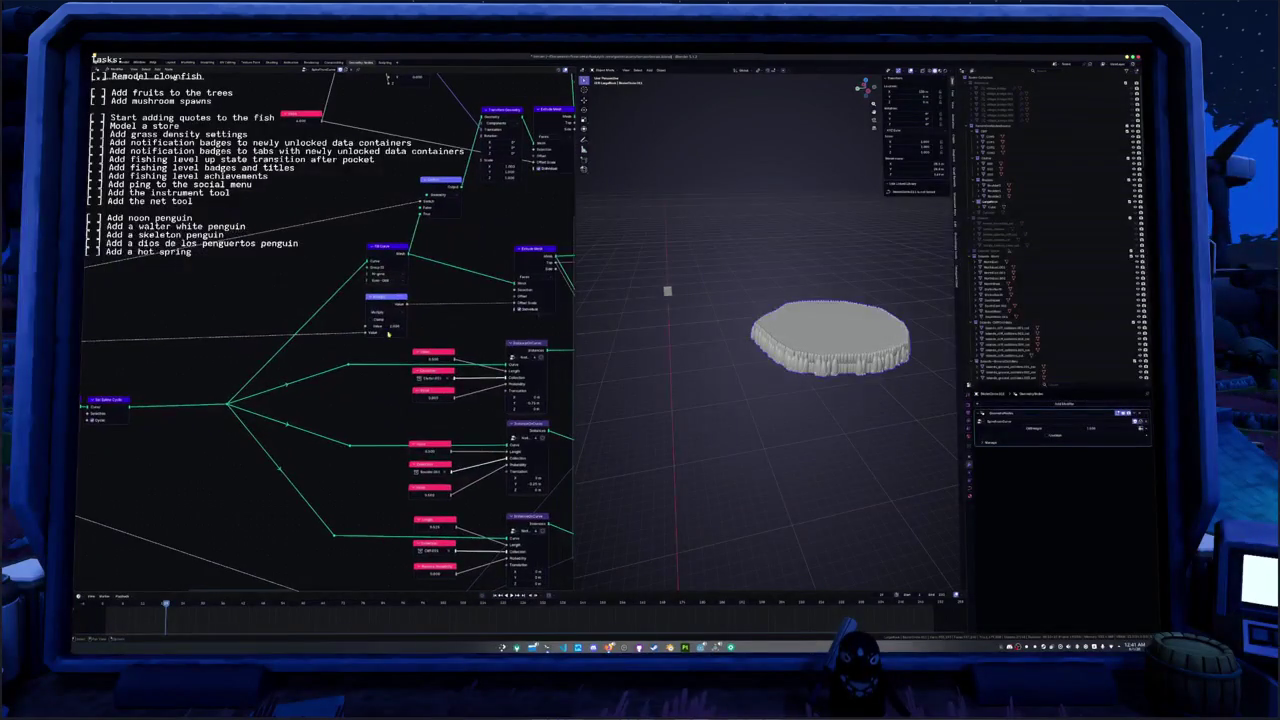
- Set the Extrude Mesh offset height to 10 so the disc rises into a tall column
{"action": "left_click_drag", "start_coordinate": [385, 328], "coordinate": [430, 328]}
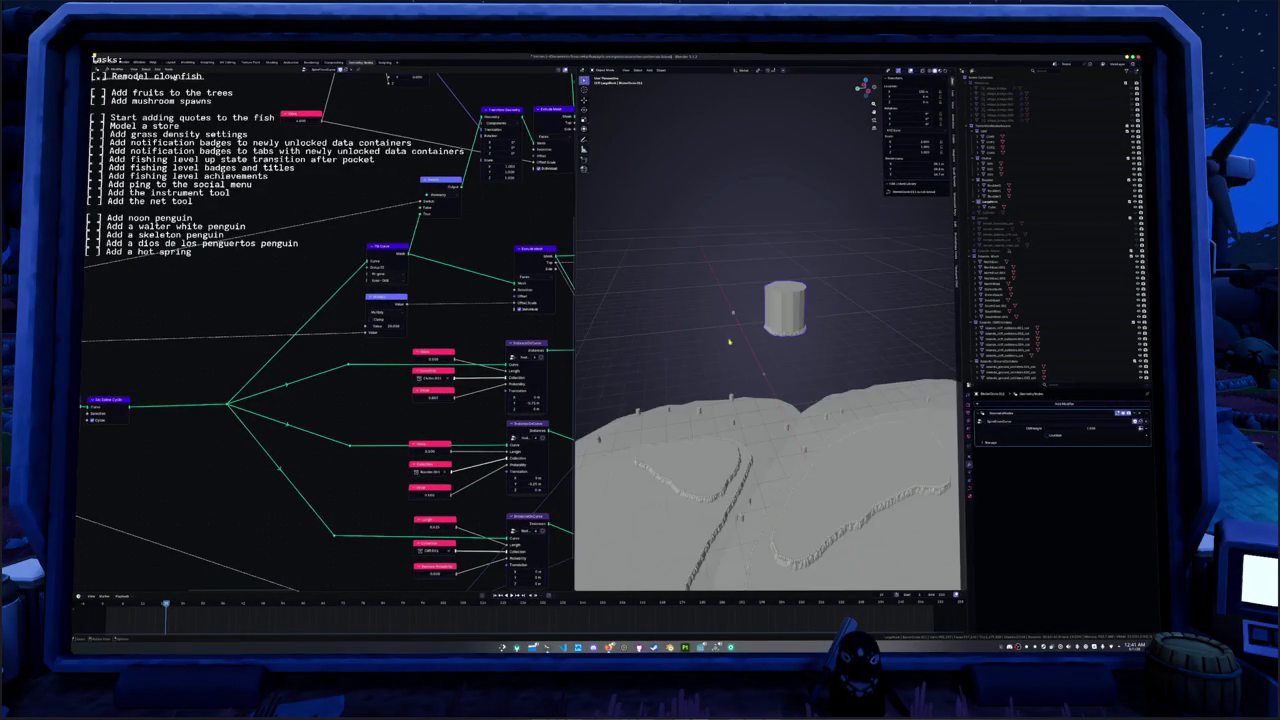
{"action": "middle_click_drag", "start_coordinate": [640, 330], "coordinate": [551, 331]}
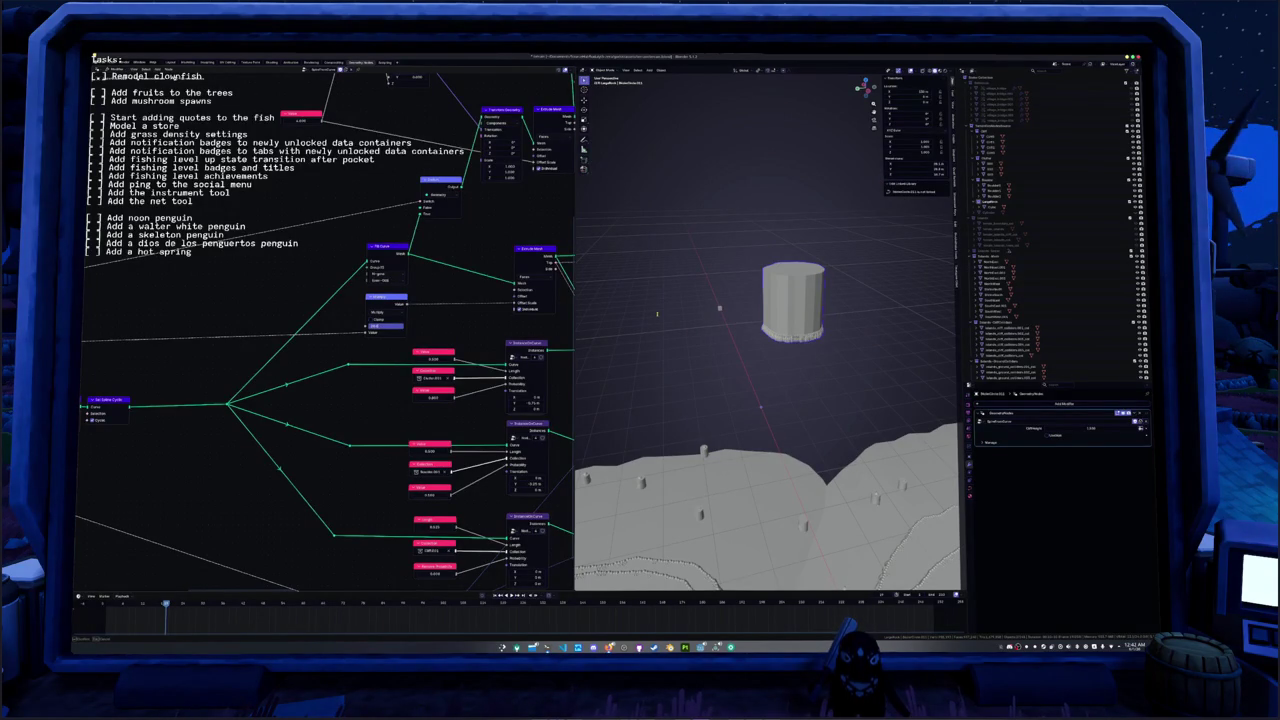
{"action": "left_click_drag", "start_coordinate": [657, 314], "coordinate": [658, 317]}
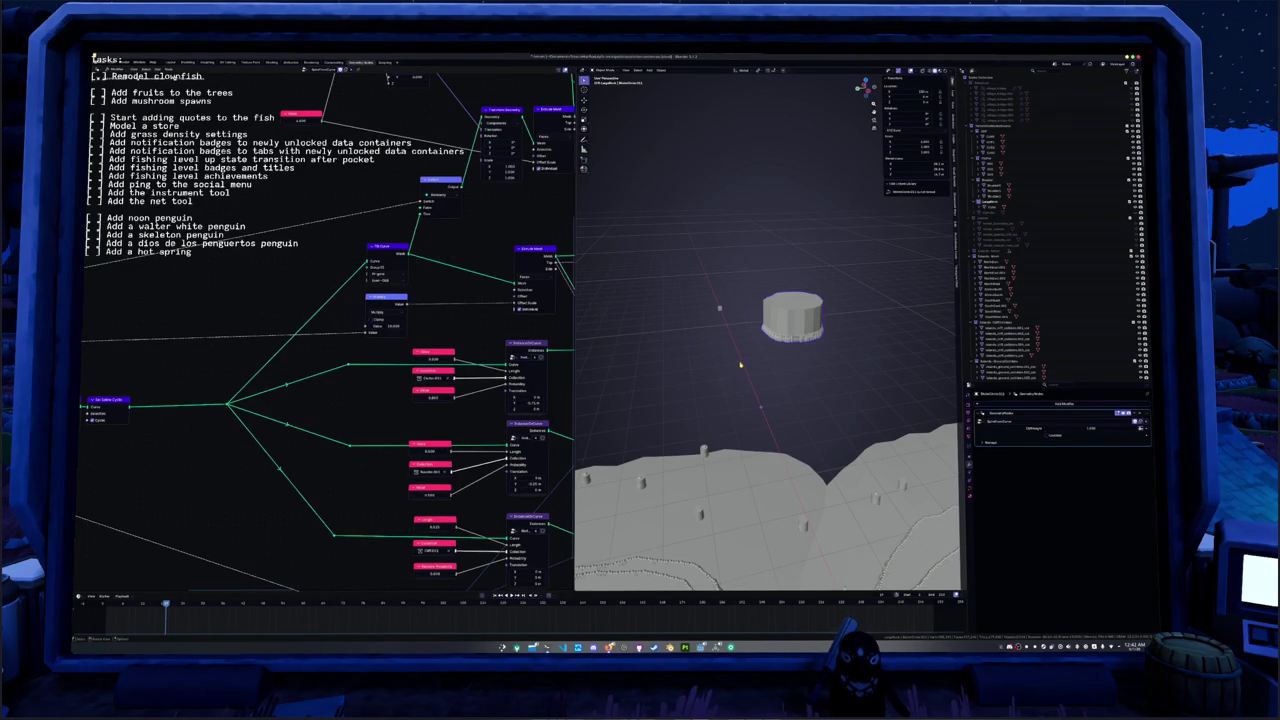
{"action": "middle_click_drag", "start_coordinate": [740, 365], "coordinate": [687, 361]}
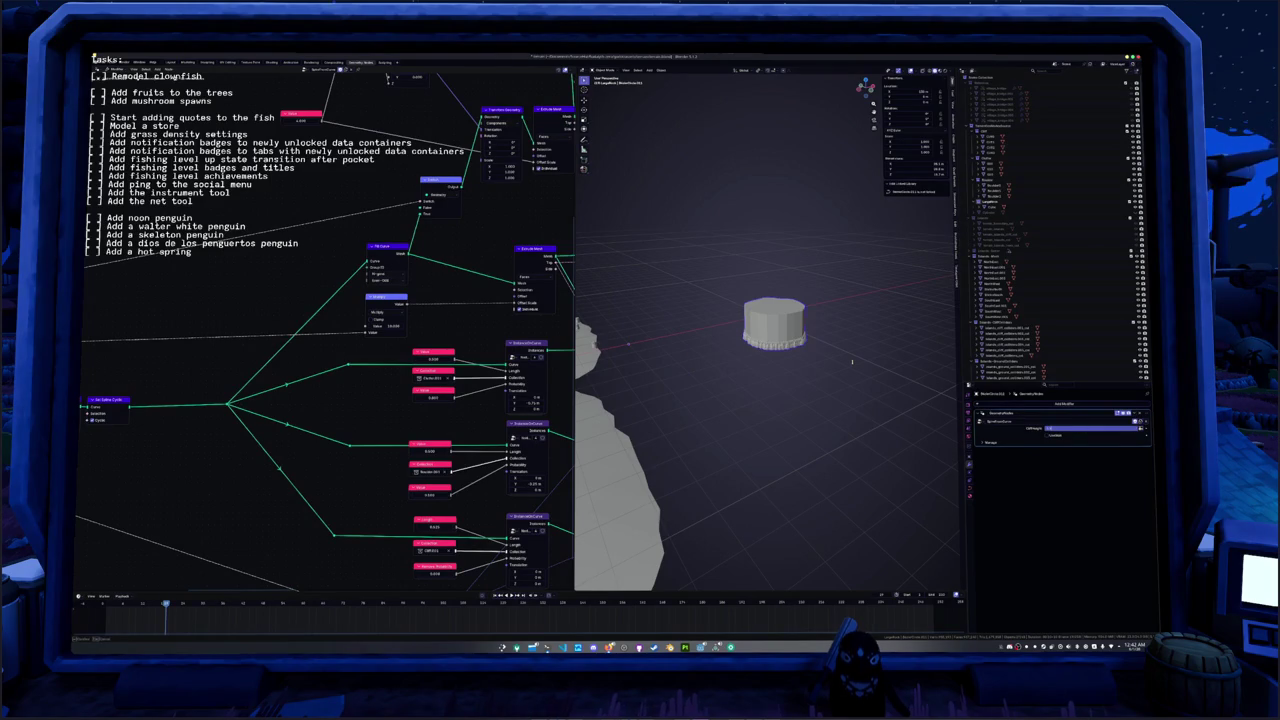
{"action": "scroll", "coordinate": [850, 362], "scroll_direction": "up", "scroll_amount": 1}
{"action": "scroll", "coordinate": [830, 363], "scroll_direction": "up", "scroll_amount": 3}
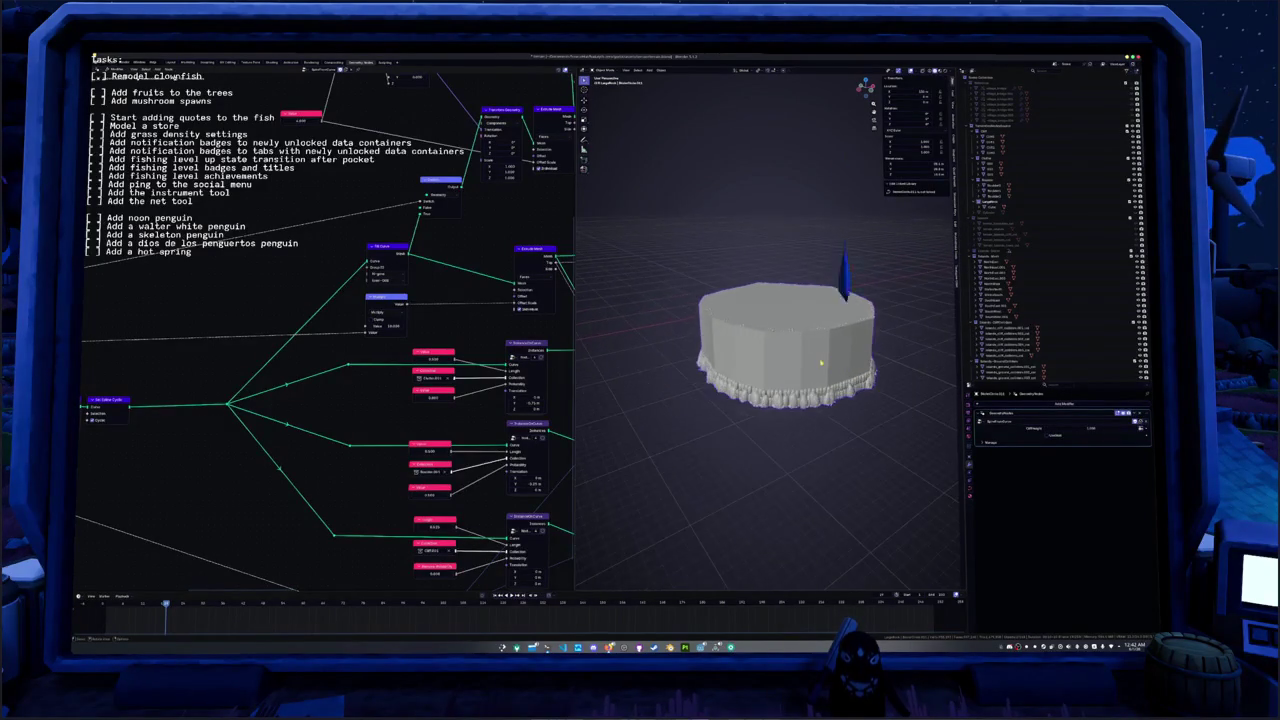
{"action": "scroll", "coordinate": [805, 364], "scroll_direction": "up", "scroll_amount": 2}
{"action": "middle_click_drag", "start_coordinate": [799, 364], "coordinate": [799, 364]}
{"action": "scroll", "coordinate": [788, 409], "scroll_direction": "down", "scroll_amount": 2}
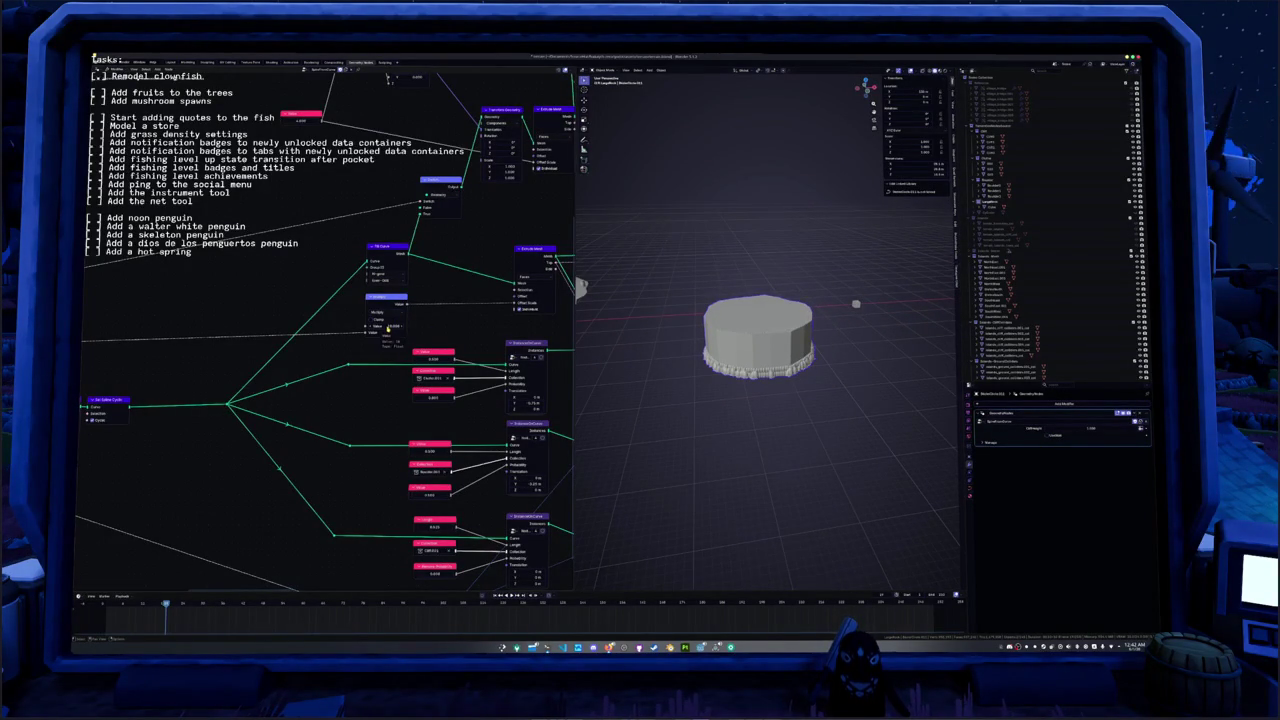
{"action": "scroll", "coordinate": [340, 343], "scroll_direction": "up", "scroll_amount": 1}
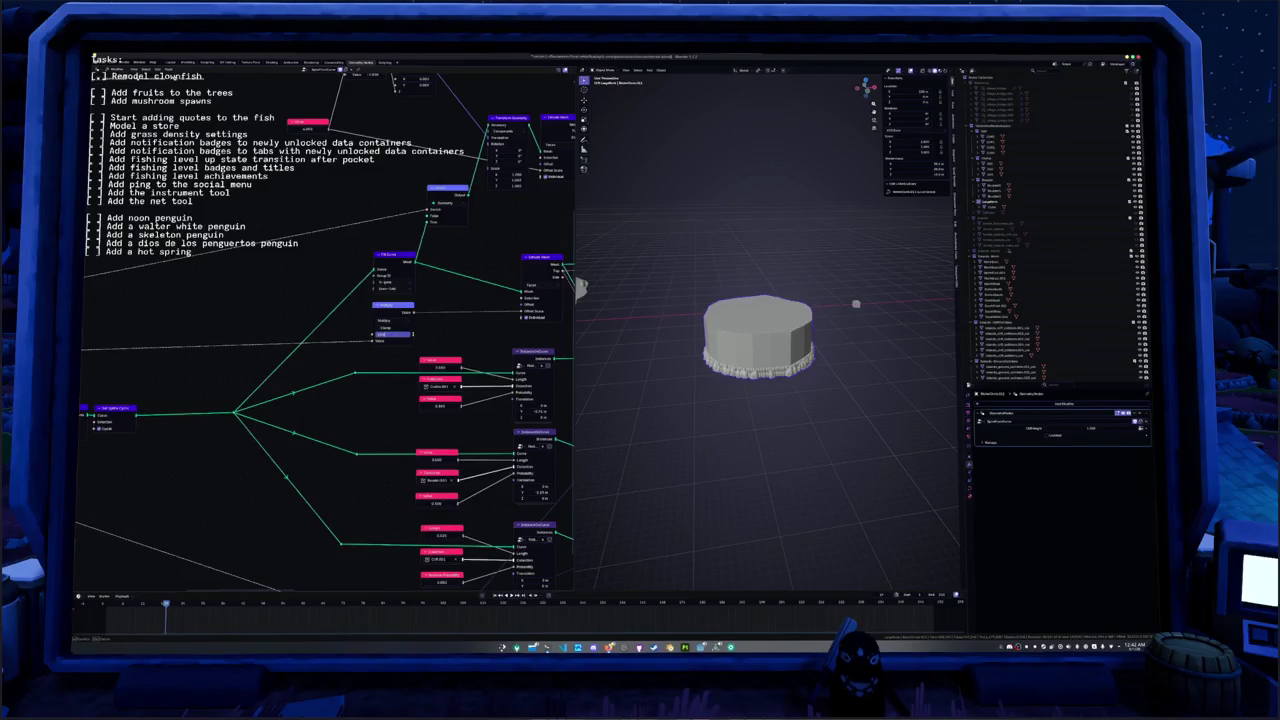
{"action": "key", "text": "Return"}
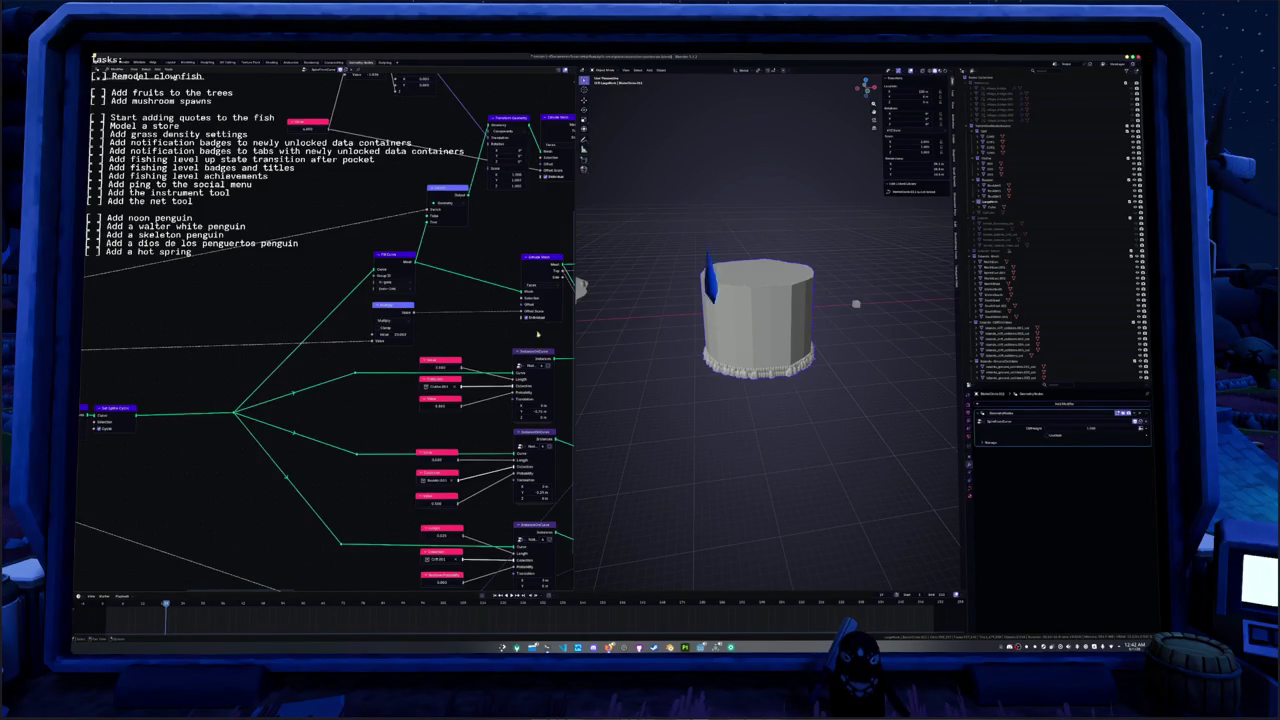
- Move the Extrude Mesh node left, frame the cylinder, and open the bottom instance node's Collection list
{"action": "middle_click_drag", "start_coordinate": [464, 337], "coordinate": [449, 357]}
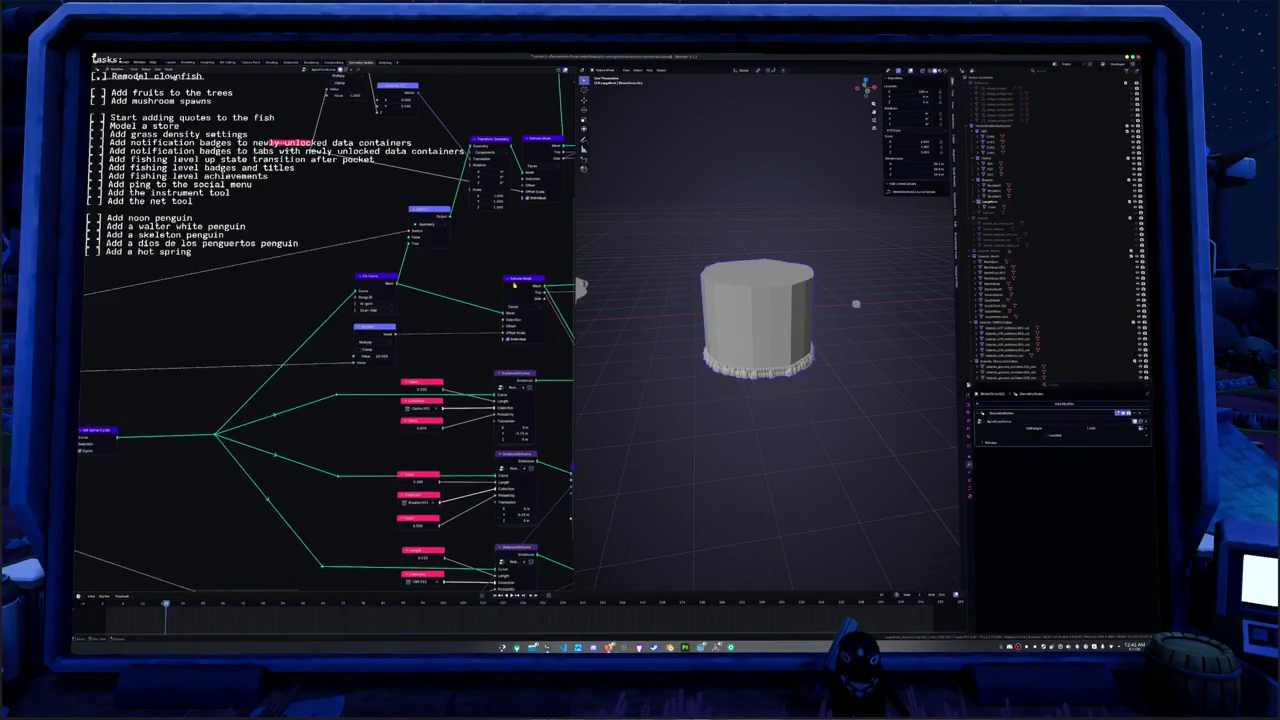
{"action": "left_click_drag", "start_coordinate": [526, 277], "coordinate": [437, 275]}
{"action": "mouse_move", "coordinate": [437, 275]}
{"action": "middle_mouse_down"}
{"action": "mouse_move", "coordinate": [529, 297]}
{"action": "mouse_move", "coordinate": [411, 360]}
{"action": "middle_mouse_up"}
{"action": "key", "text": "slash"}
{"action": "scroll", "coordinate": [437, 366], "scroll_direction": "up", "scroll_amount": 2}
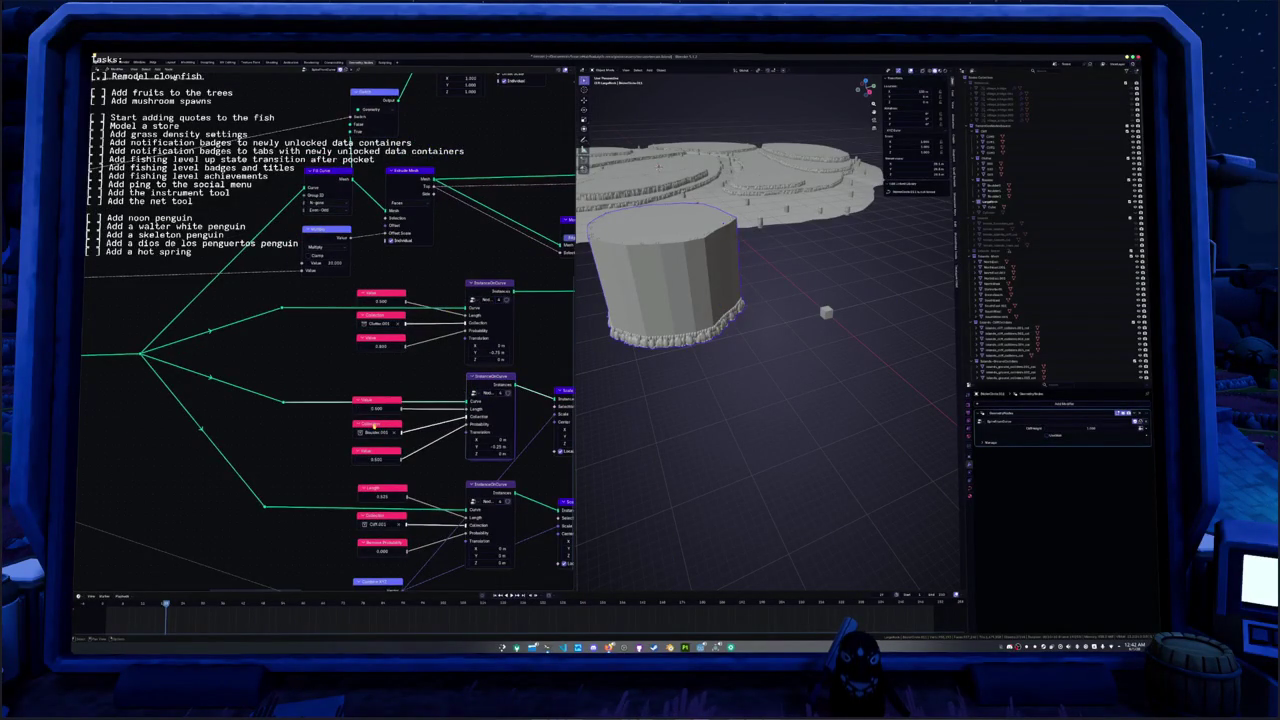
{"action": "middle_click_drag", "start_coordinate": [417, 460], "coordinate": [422, 412]}
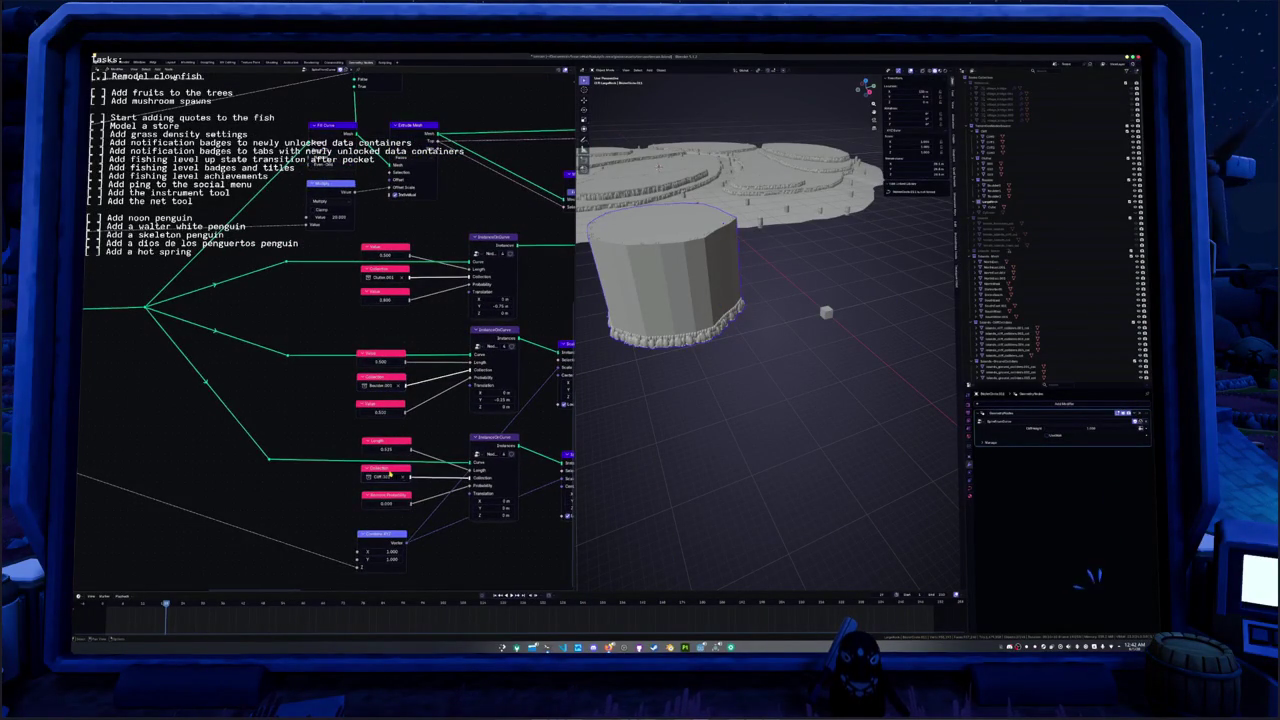
{"action": "left_click", "coordinate": [382, 477]}
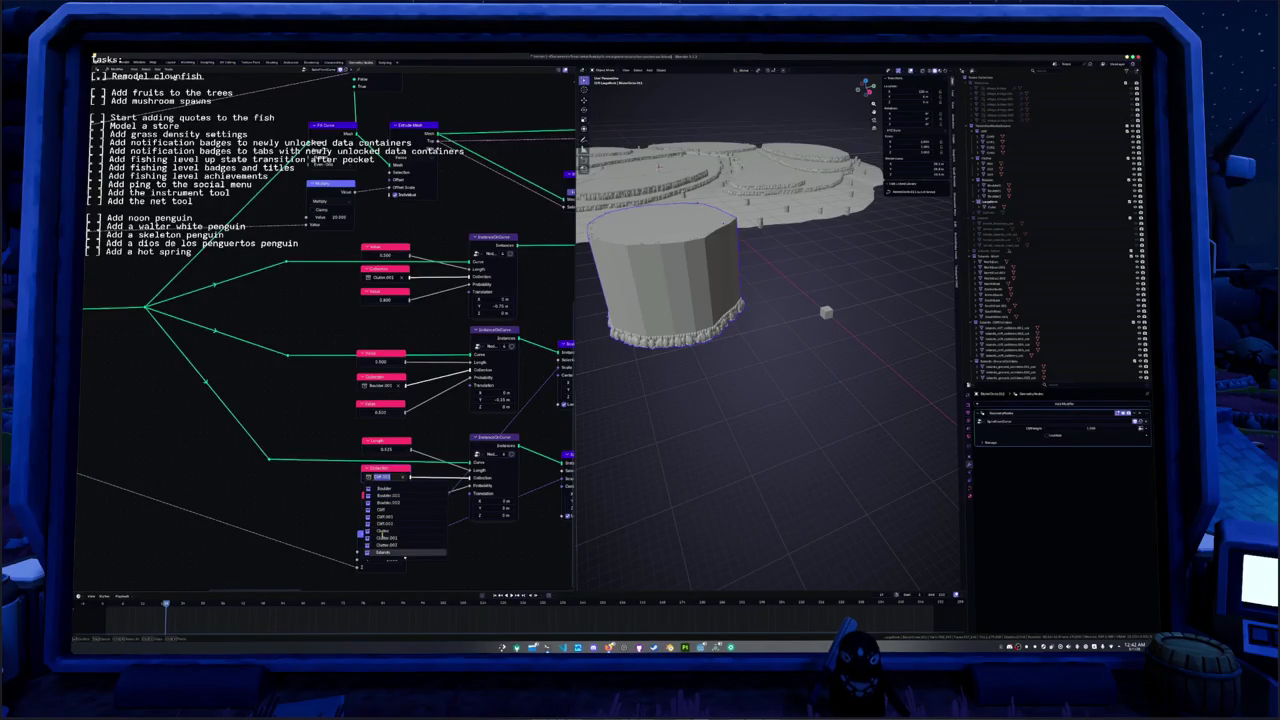
{"action": "scroll", "coordinate": [386, 532], "scroll_direction": "up", "scroll_amount": 5}
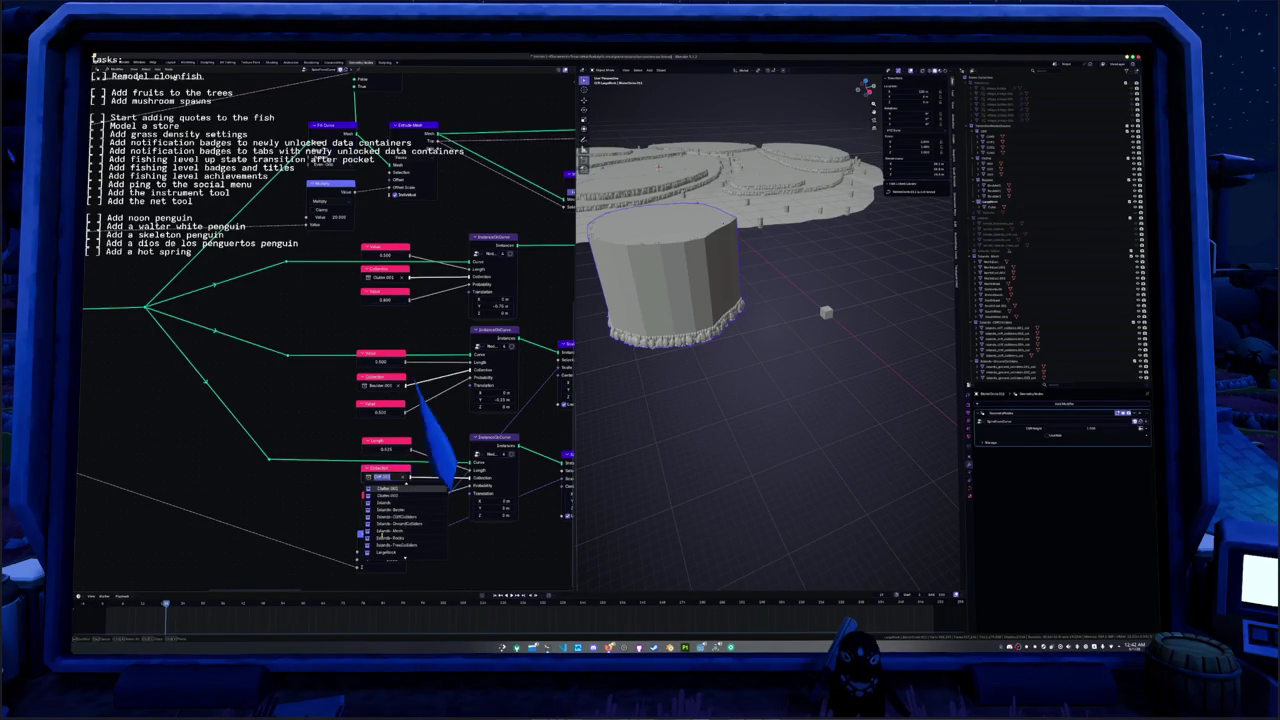
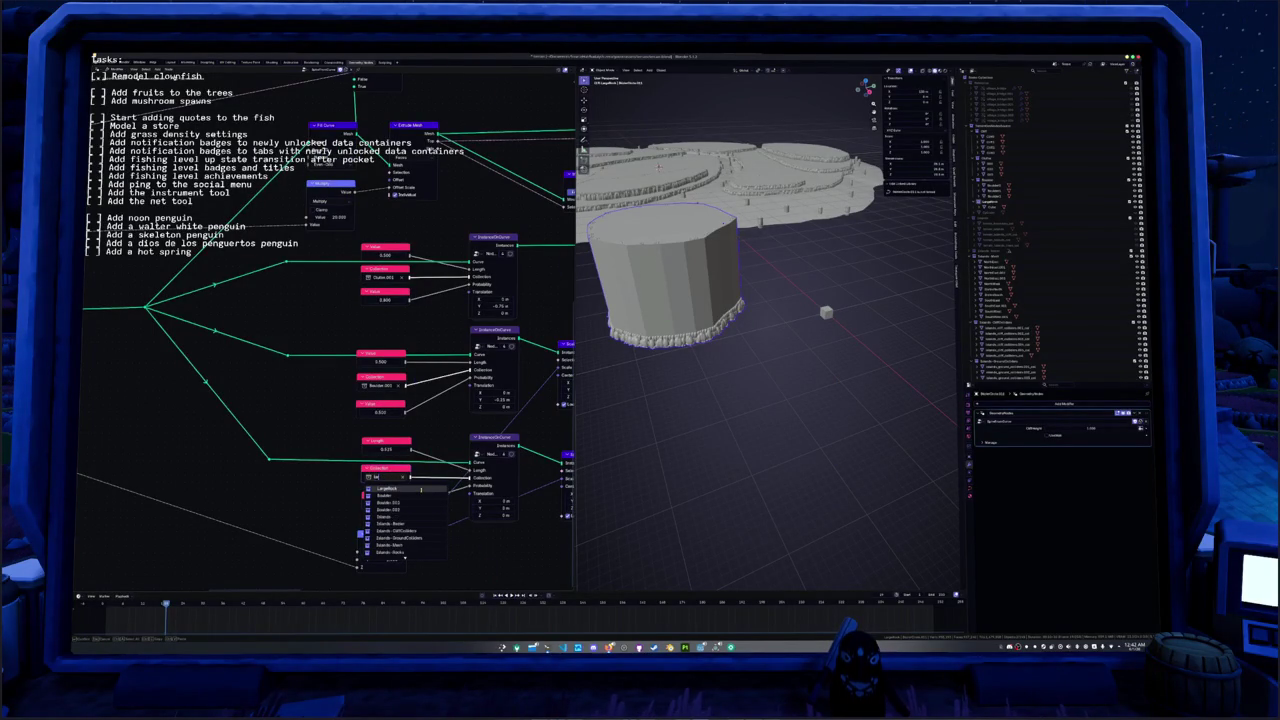
- Set the first scatter node's instanced collection to LargeRock
{"action": "left_click", "coordinate": [400, 488]}
{"action": "mouse_move", "coordinate": [720, 400]}
{"action": "middle_mouse_down"}
{"action": "mouse_move", "coordinate": [767, 386]}
{"action": "mouse_move", "coordinate": [800, 395]}
{"action": "middle_mouse_up"}
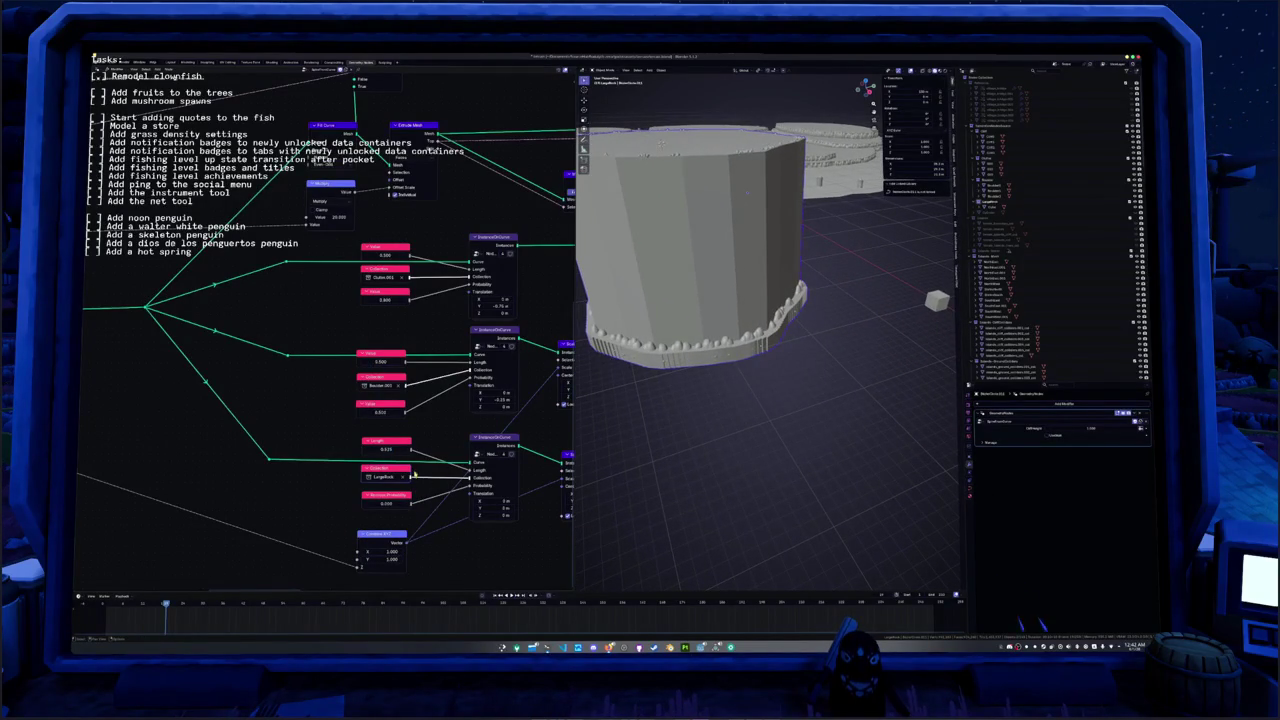
{"action": "left_click", "coordinate": [385, 387]}
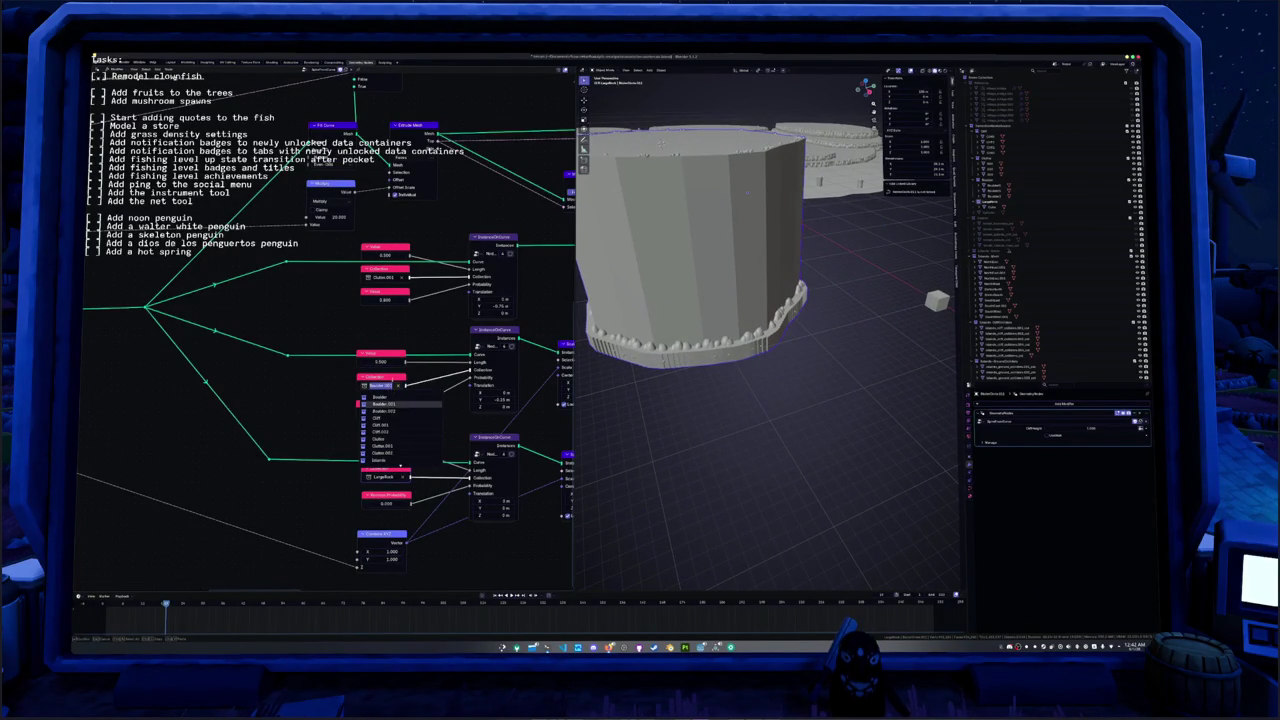
{"action": "type", "text": "LargeBoulder"}
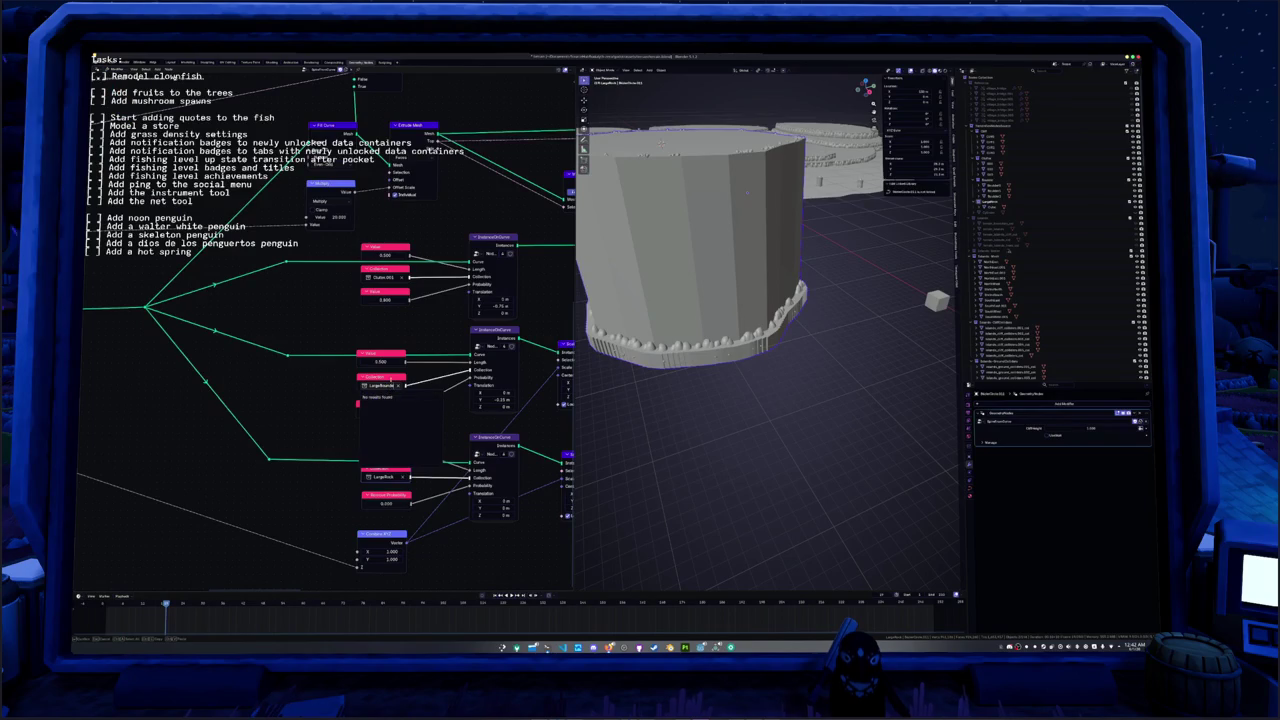
{"action": "key", "text": "Escape"}
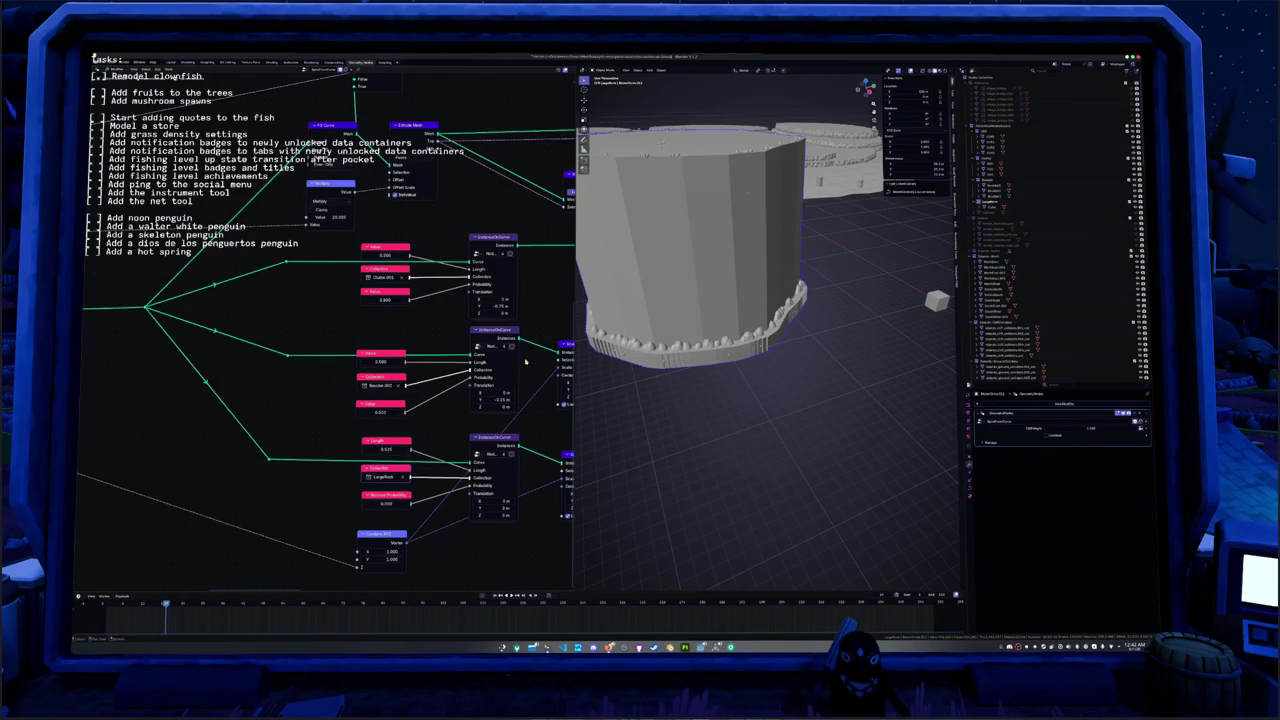
- Move an object into another collection in the Outliner
{"action": "left_click", "coordinate": [996, 202]}
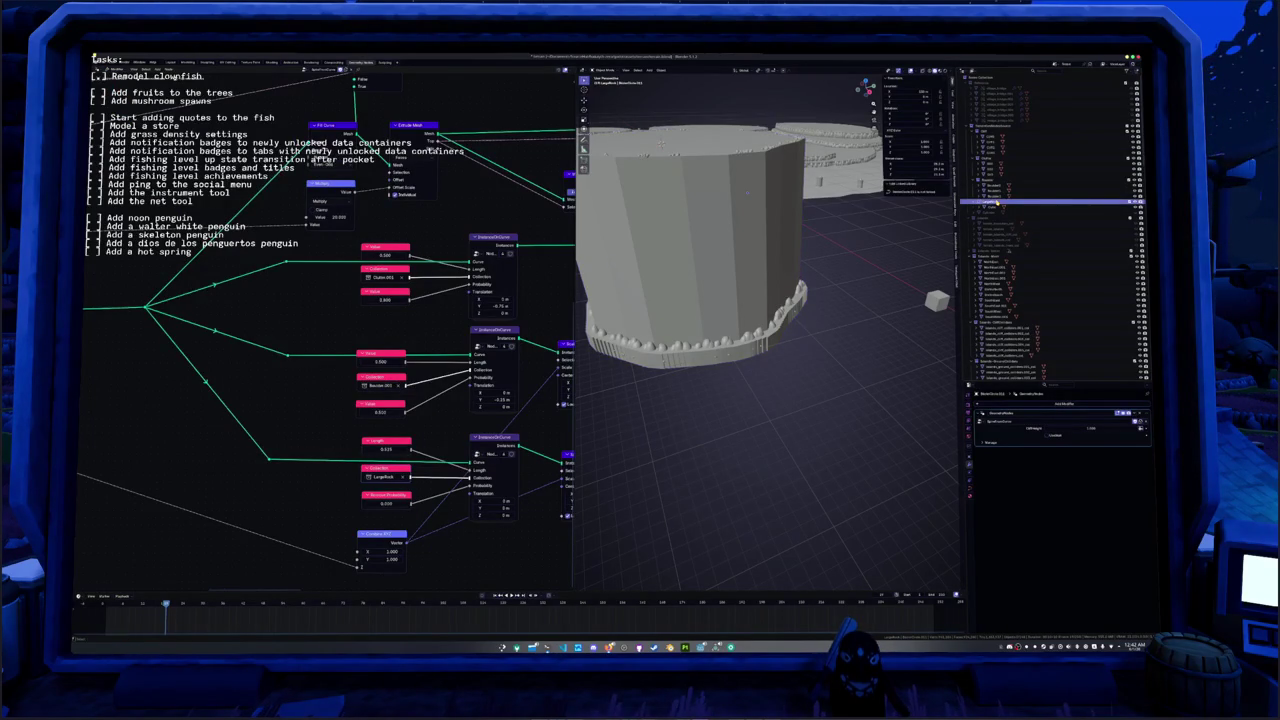
{"action": "mouse_move", "coordinate": [996, 203]}
{"action": "left_mouse_down"}
{"action": "mouse_move", "coordinate": [985, 112]}
{"action": "mouse_move", "coordinate": [988, 214]}
{"action": "left_mouse_up"}
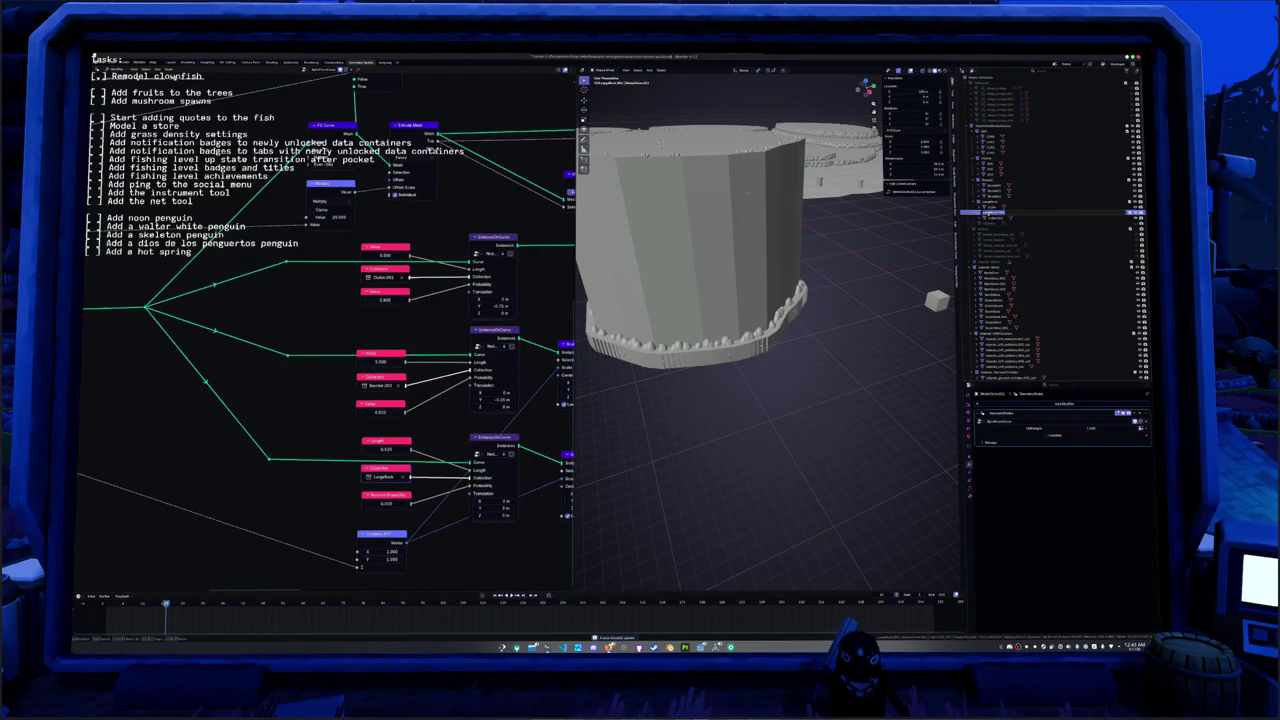
{"action": "left_click", "coordinate": [985, 214]}
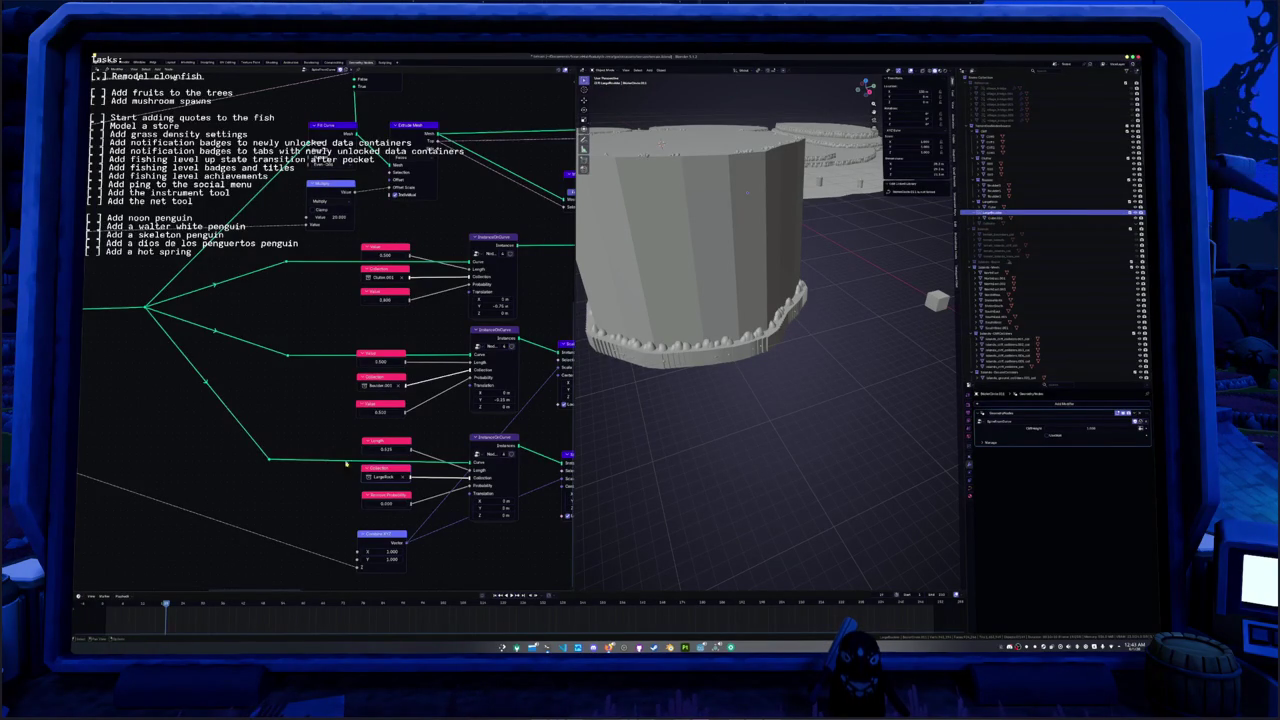
- Set the middle scatter node's collection to LargeBoulder
{"action": "left_click", "coordinate": [381, 386]}
{"action": "type", "text": "lar"}
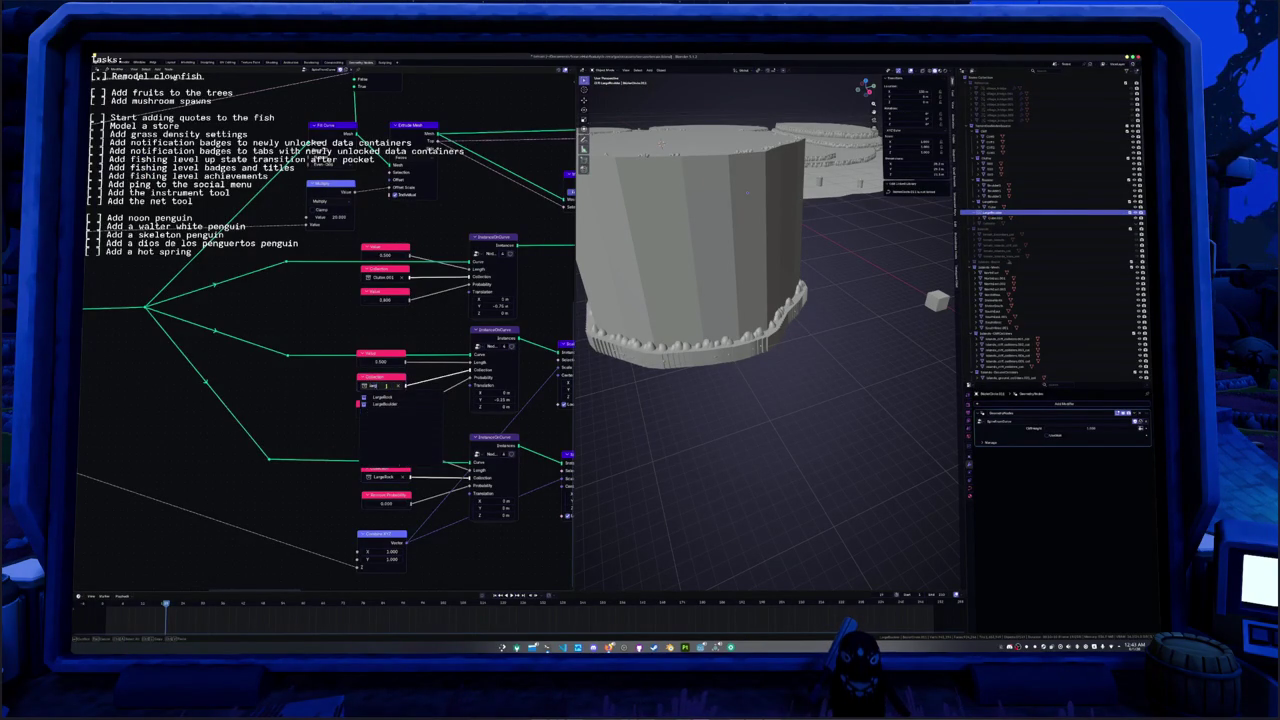
{"action": "left_click", "coordinate": [380, 404]}
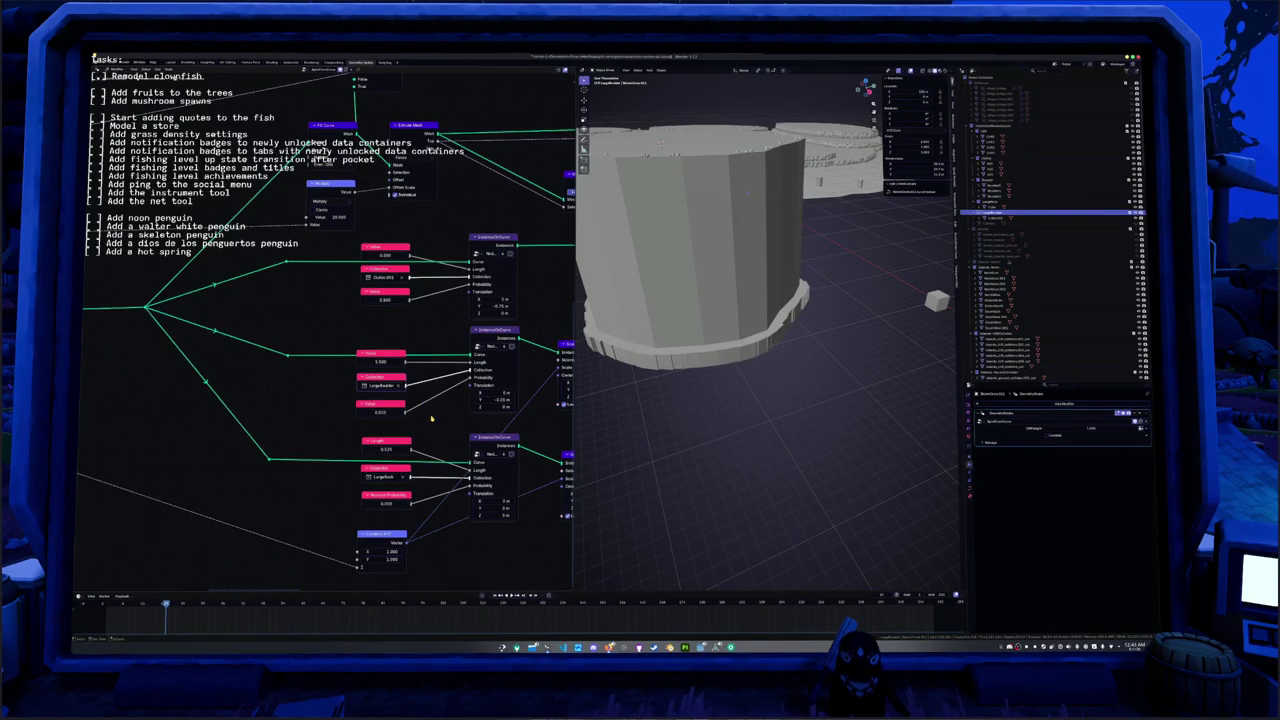
{"action": "middle_click_drag", "start_coordinate": [760, 420], "coordinate": [740, 440]}
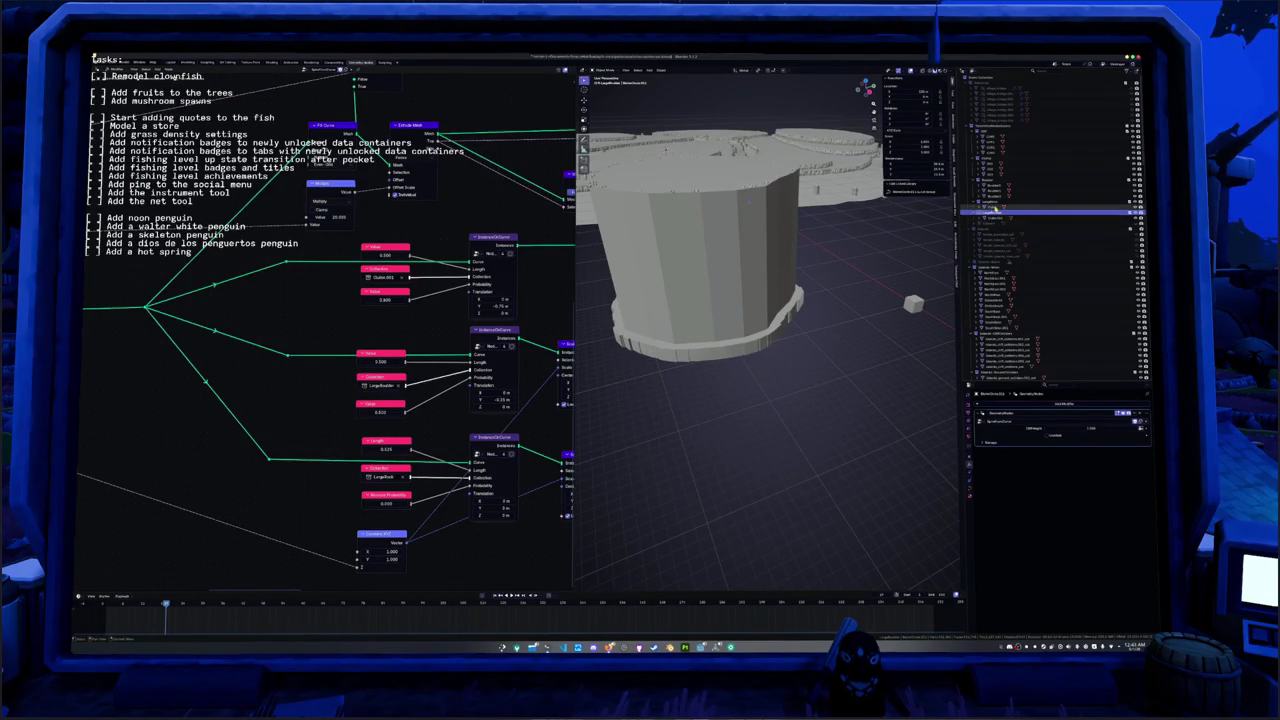
- Select the small cube and enter Edit Mode on its mesh
{"action": "left_click", "coordinate": [720, 160]}
{"action": "key", "text": "Tab"}
{"action": "middle_click_drag", "start_coordinate": [790, 360], "coordinate": [829, 331]}
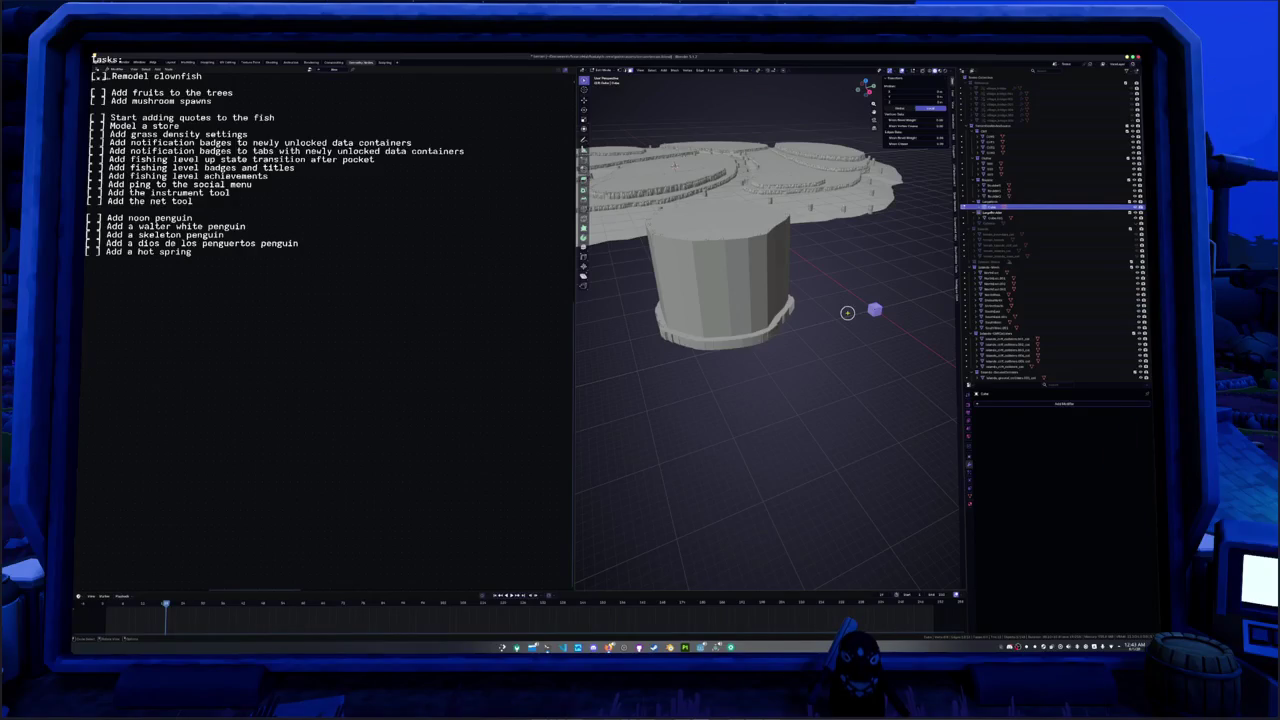
- Stretch the cube along Z into a tall column
{"action": "right_click", "coordinate": [839, 300], "text": "shift"}
{"action": "scroll", "coordinate": [765, 330], "scroll_direction": "up", "scroll_amount": 1}
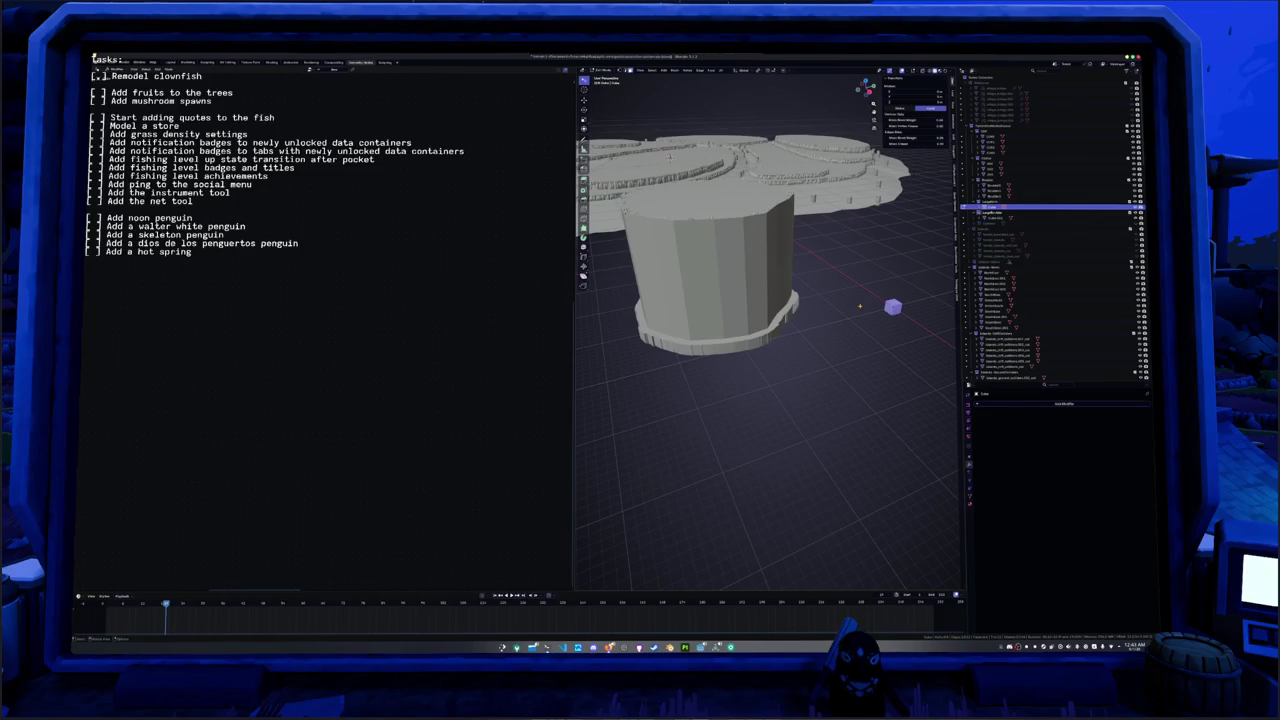
{"action": "key", "text": "s"}
{"action": "key", "text": "z"}
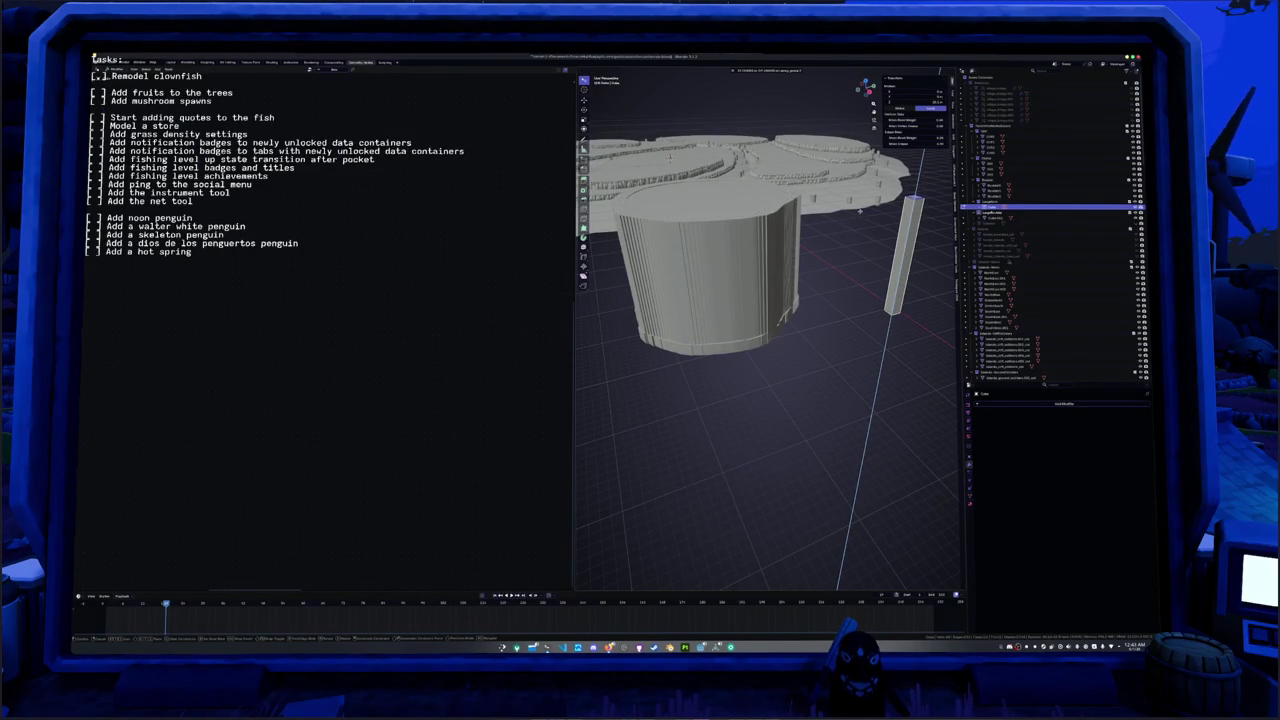
{"action": "key", "text": "Return"}
- Rotate the tall column about the X axis
{"action": "middle_click_drag", "start_coordinate": [859, 256], "coordinate": [825, 307]}
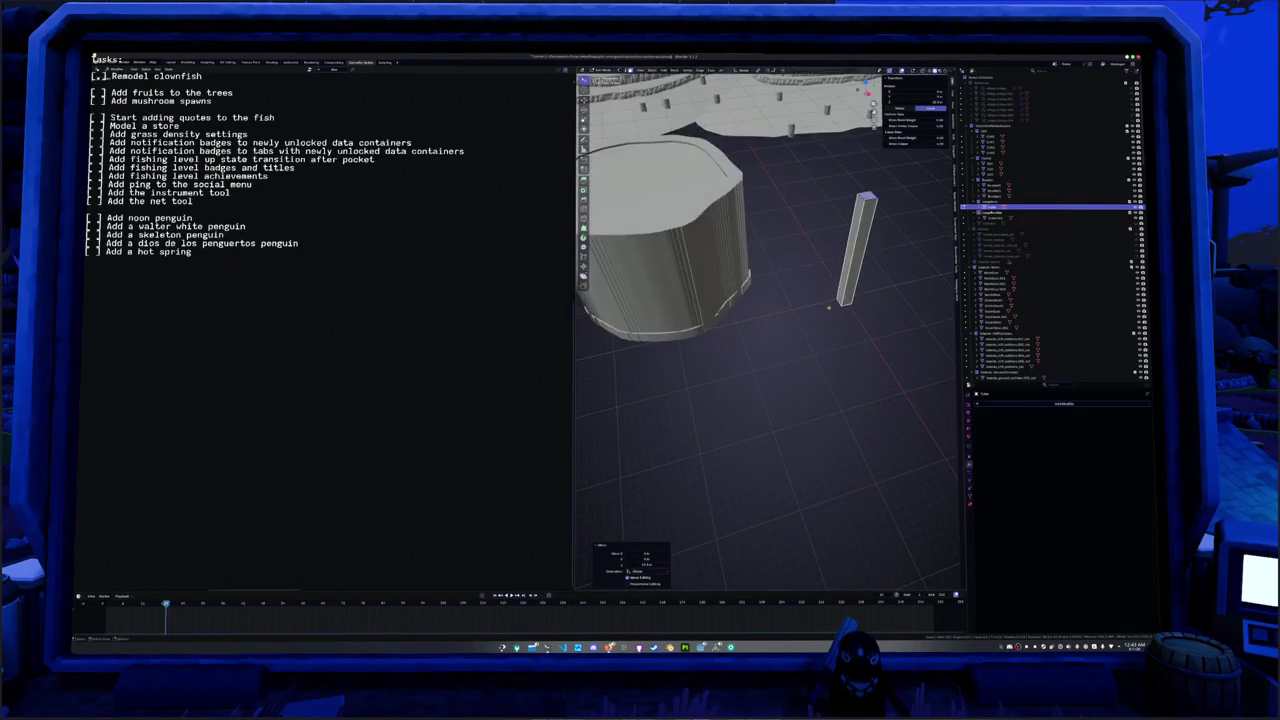
{"action": "left_click", "coordinate": [825, 305]}
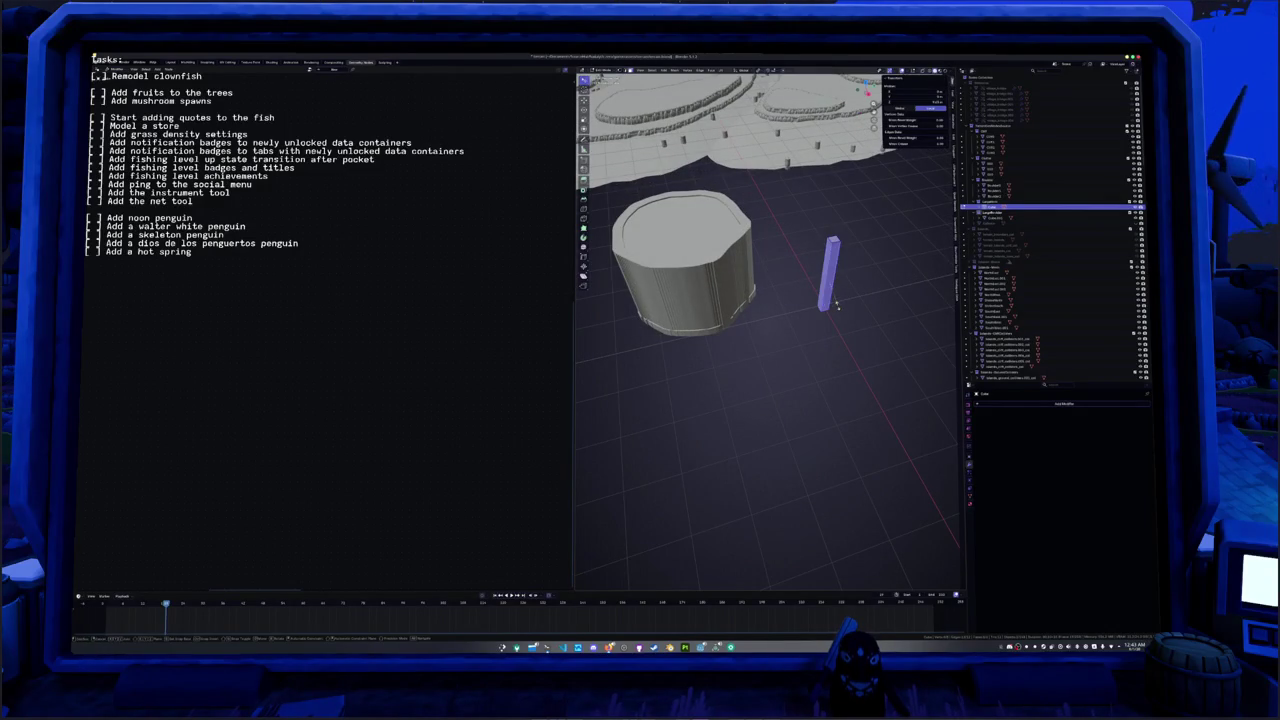
{"action": "key", "text": "r"}
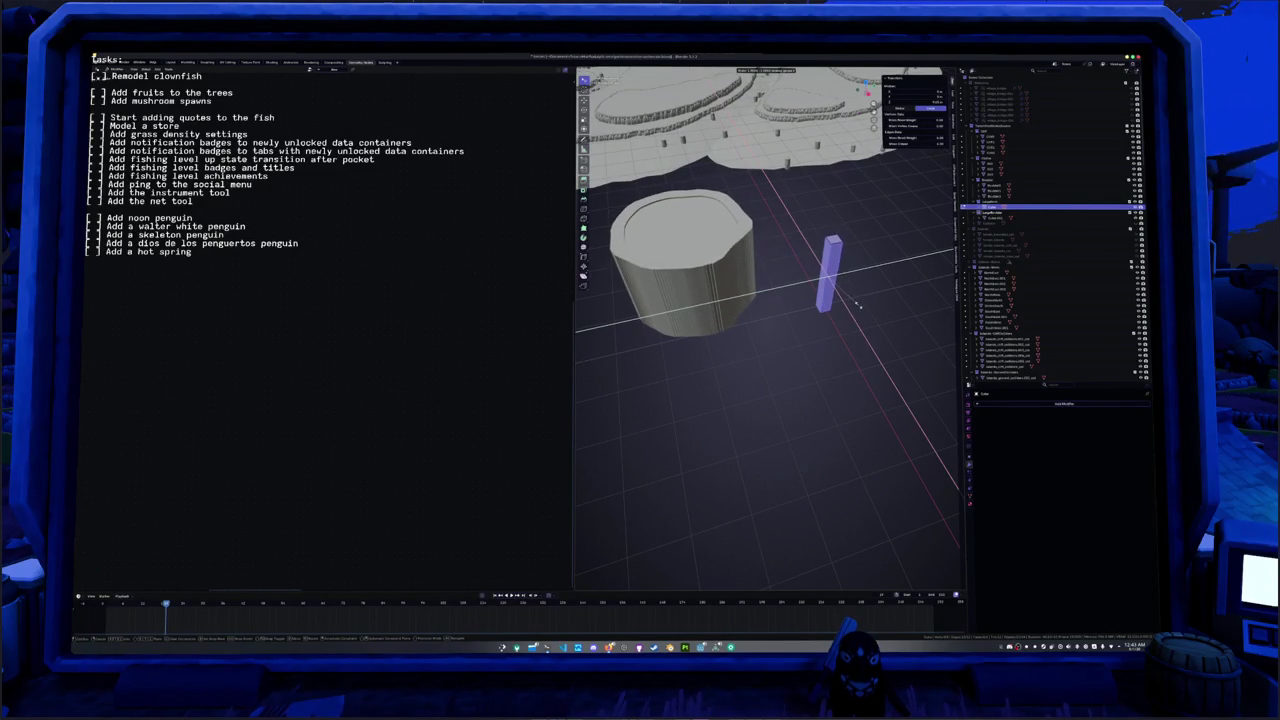
{"action": "key", "text": "x"}
{"action": "left_click", "coordinate": [849, 305]}
- Duplicate the column in place
{"action": "mouse_move", "coordinate": [849, 305]}
{"action": "middle_mouse_down"}
{"action": "mouse_move", "coordinate": [849, 318]}
{"action": "mouse_move", "coordinate": [803, 328]}
{"action": "mouse_move", "coordinate": [831, 315]}
{"action": "middle_mouse_up"}
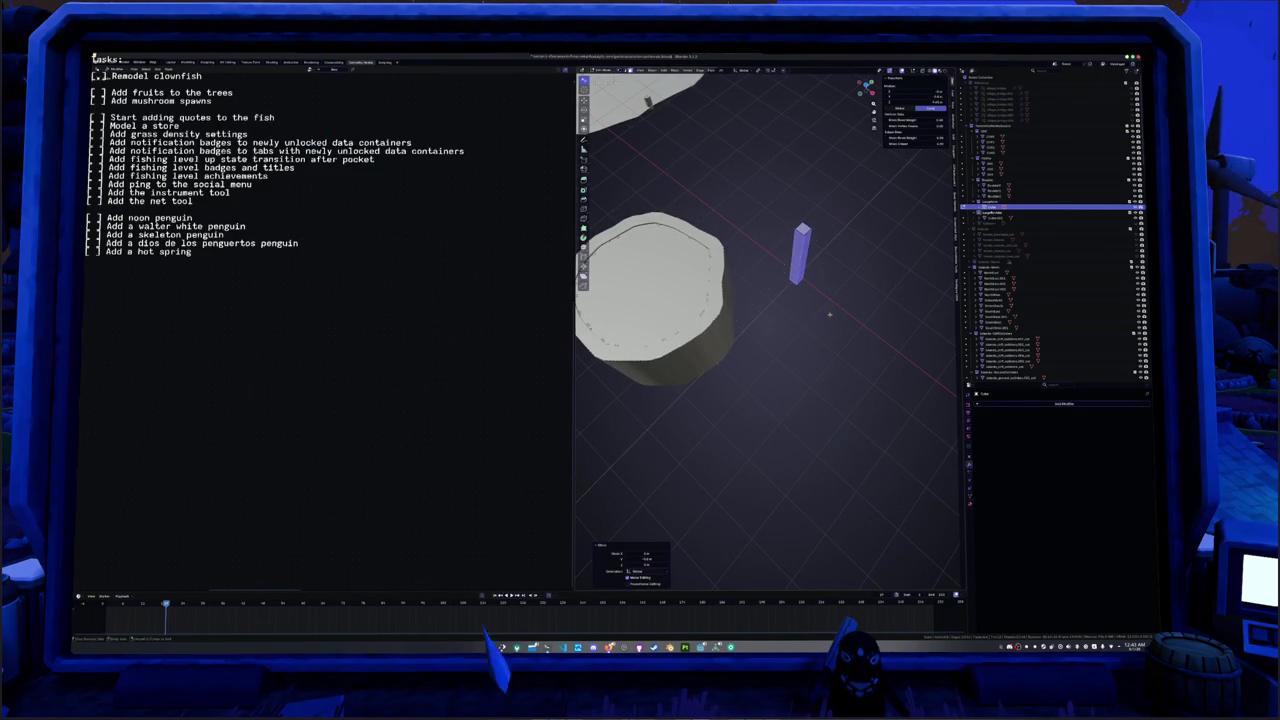
{"action": "middle_click_drag", "start_coordinate": [831, 315], "coordinate": [826, 329]}
{"action": "key", "text": "shift+d"}
{"action": "key", "text": "Escape"}
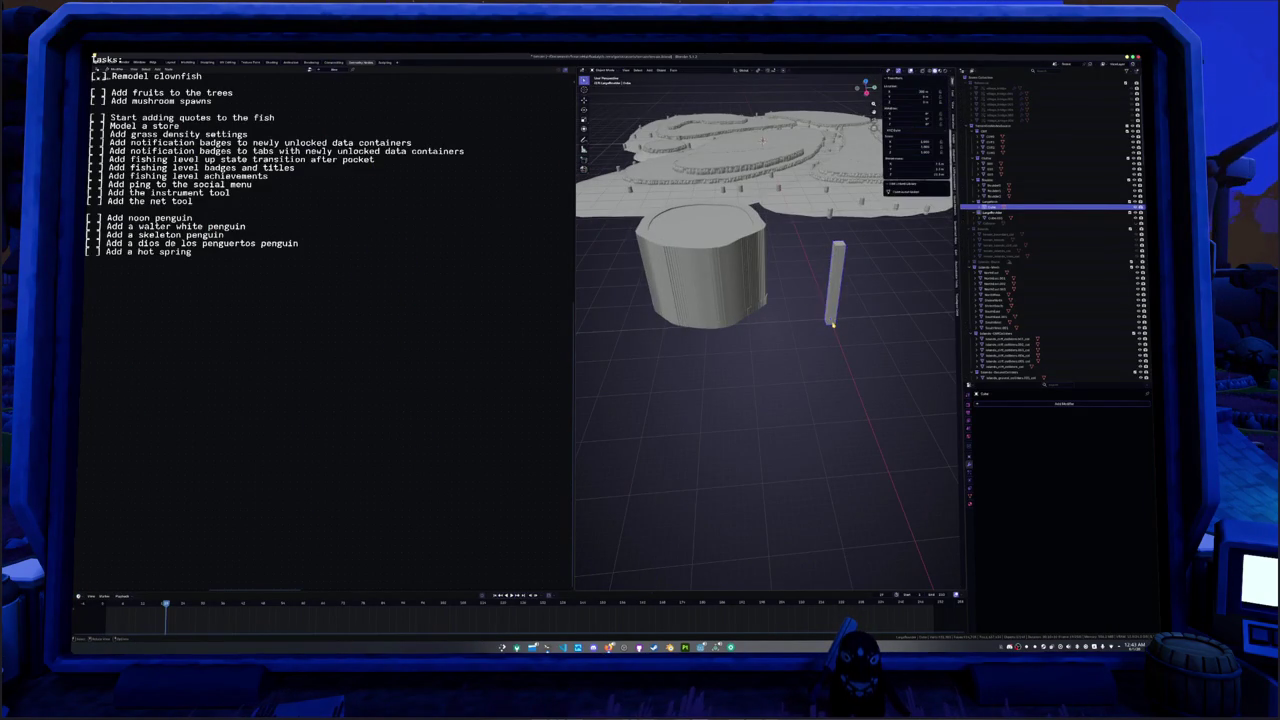
- Shrink the column's base, extrude the base face and widen the extruded part
{"action": "middle_click_drag", "start_coordinate": [847, 324], "coordinate": [860, 322]}
{"action": "key", "text": "Tab"}
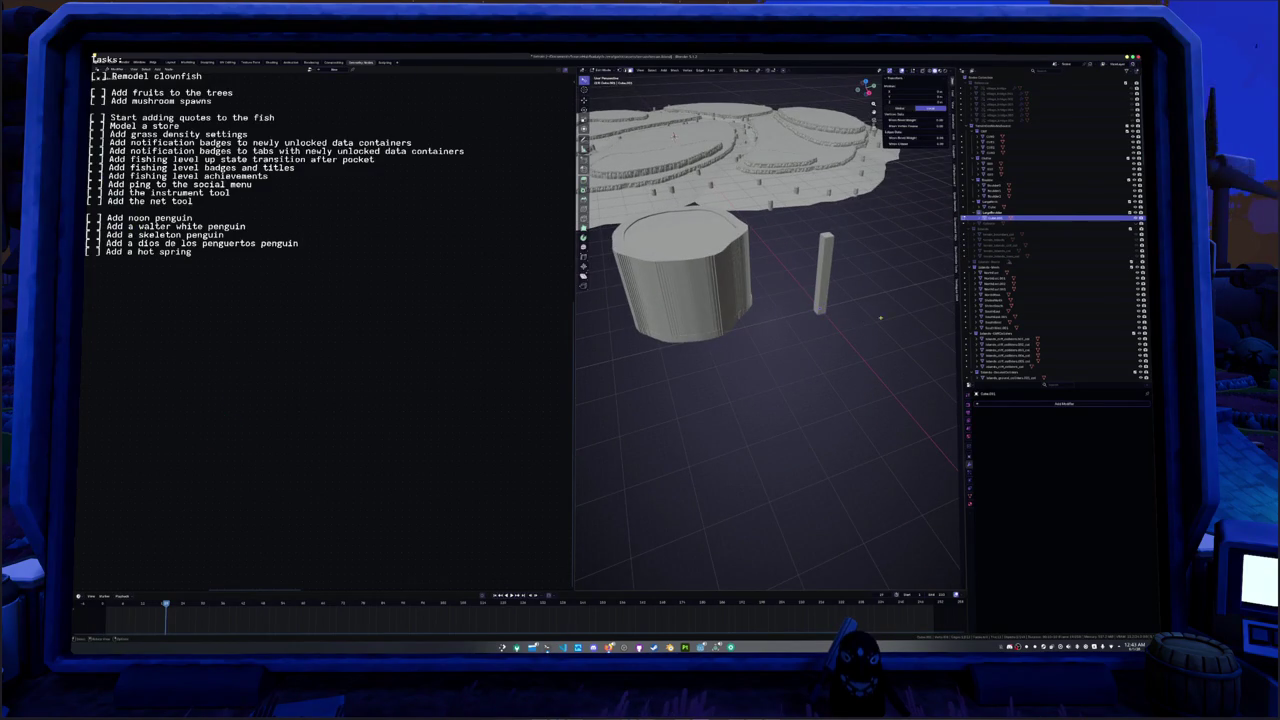
{"action": "key", "text": "s"}
{"action": "left_click", "coordinate": [869, 326]}
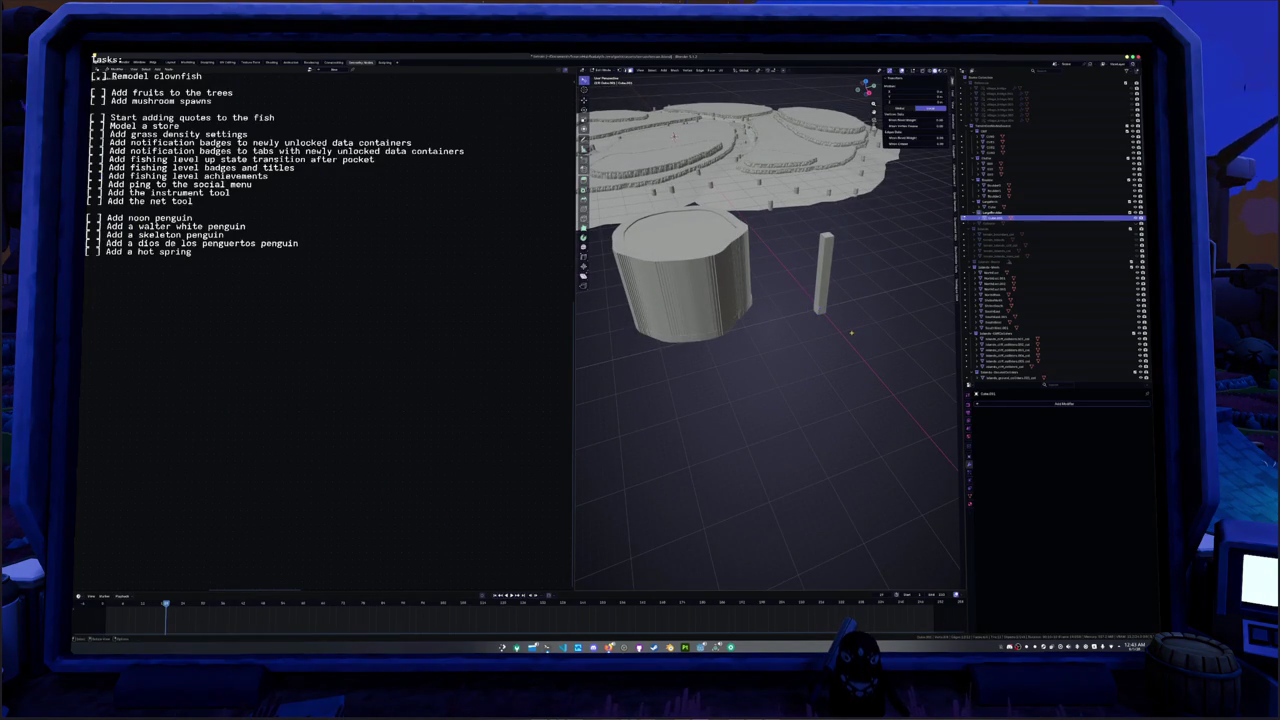
{"action": "key", "text": "alt+z"}
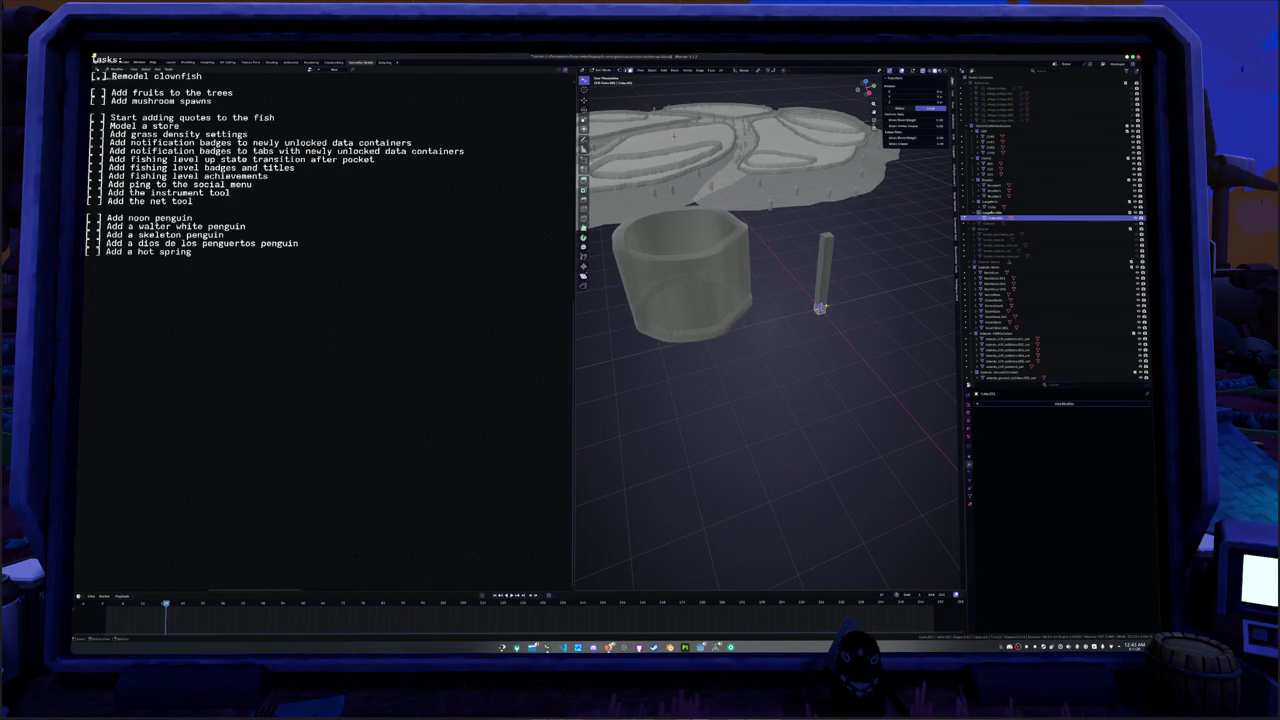
{"action": "key", "text": "e"}
{"action": "left_click", "coordinate": [835, 273]}
{"action": "key", "text": "s"}
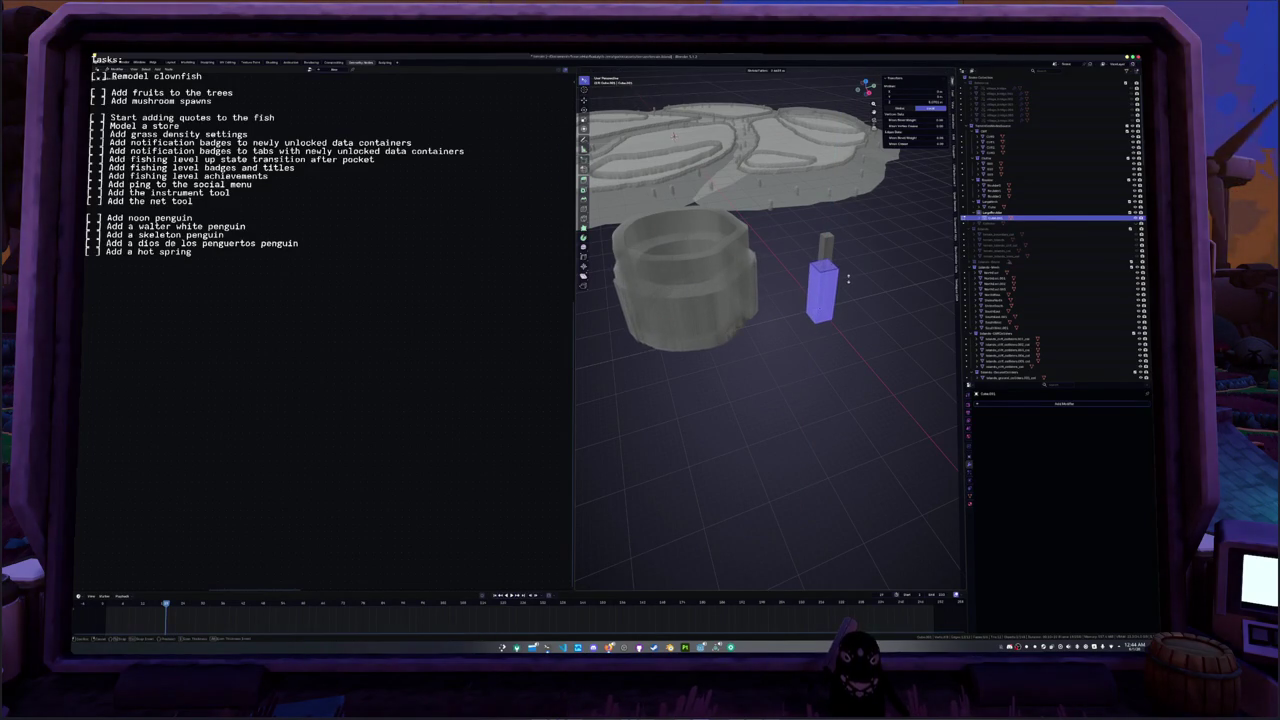
{"action": "key", "text": "Tab"}
- Move the column sideways along X
{"action": "middle_click_drag", "start_coordinate": [847, 279], "coordinate": [834, 293]}
{"action": "key", "text": "g"}
{"action": "key", "text": "x"}
{"action": "left_click", "coordinate": [845, 300]}
- Shift the whole column mesh along X in Edit Mode and turn off X-ray
{"action": "key", "text": "Tab"}
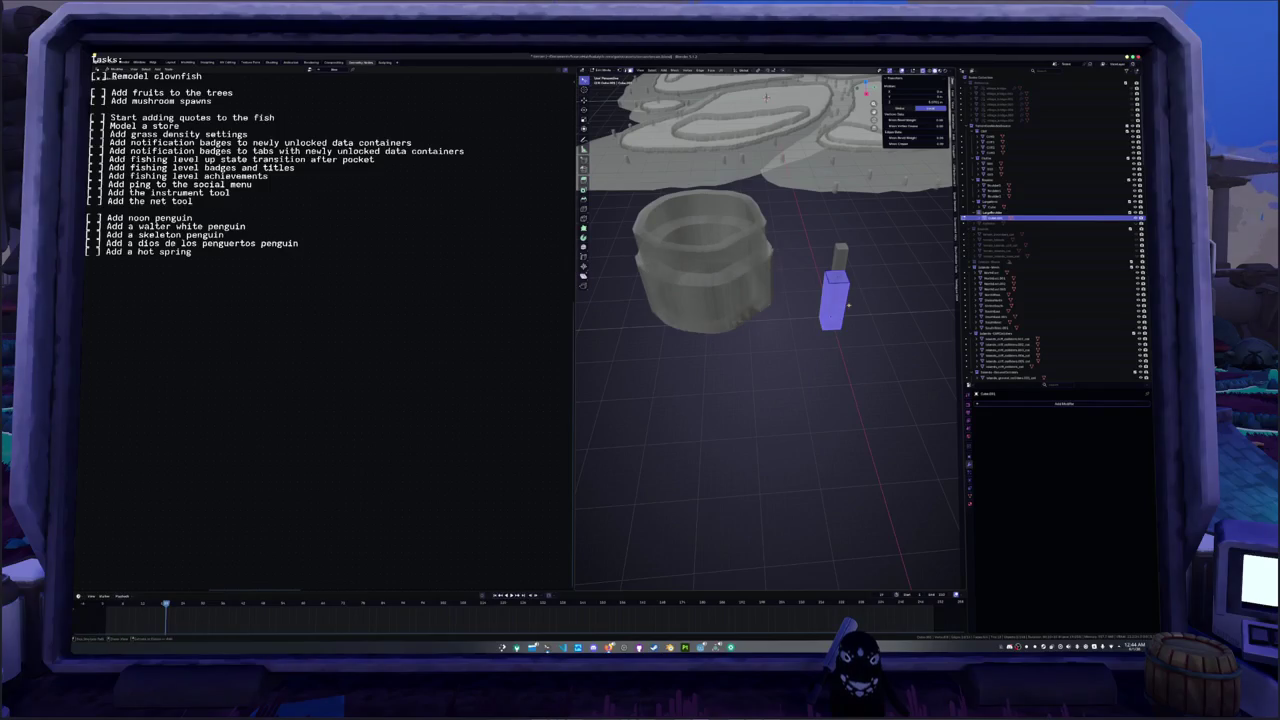
{"action": "middle_click_drag", "start_coordinate": [845, 300], "coordinate": [858, 312]}
{"action": "key", "text": "g"}
{"action": "key", "text": "x"}
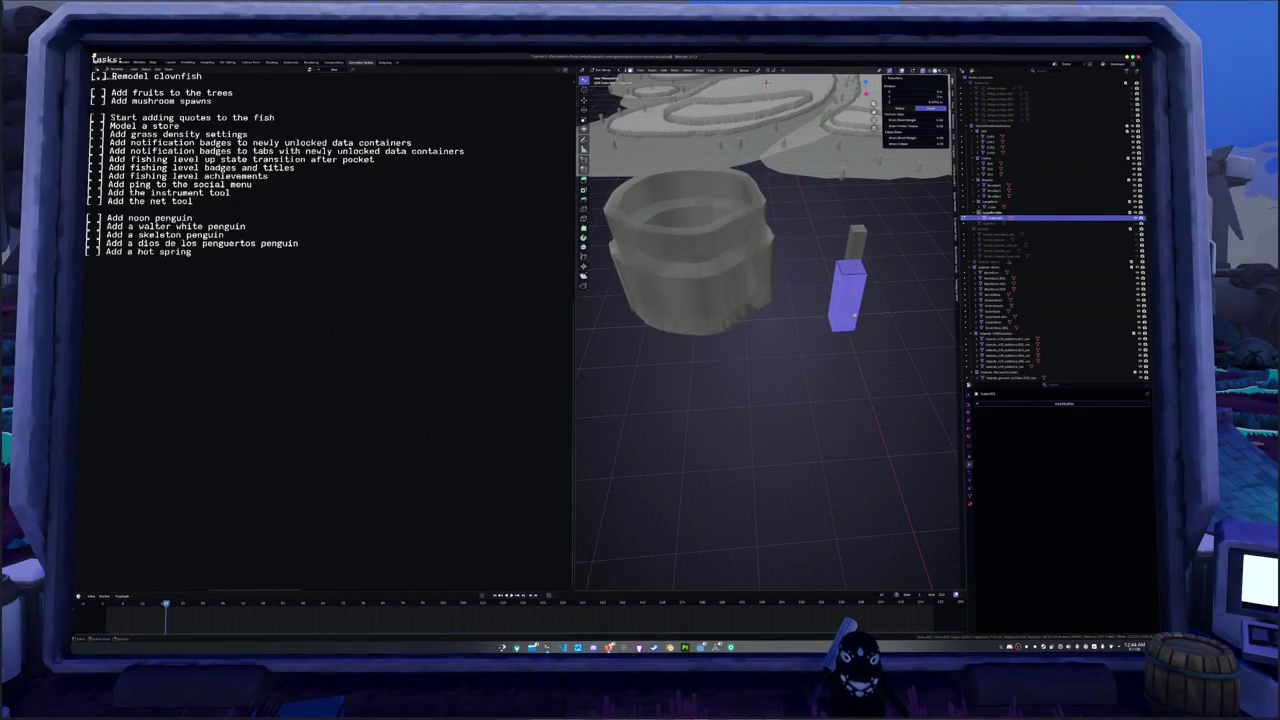
{"action": "key", "text": "alt+z"}
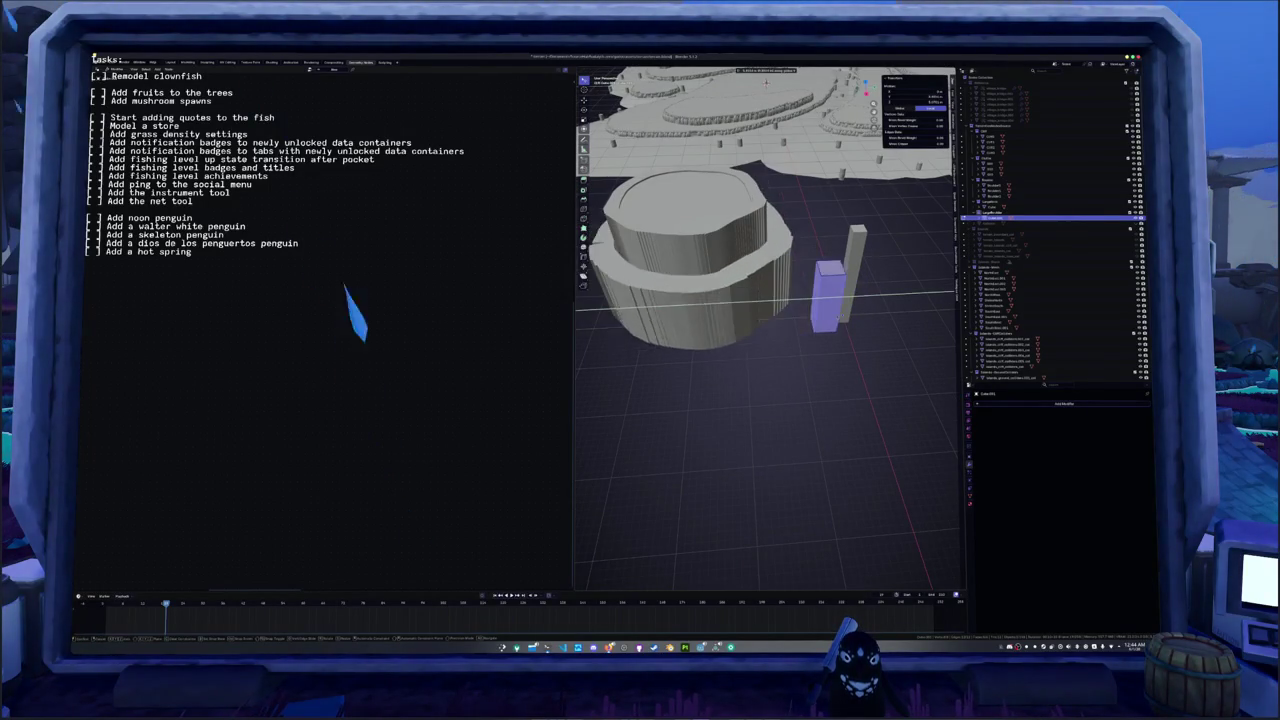
{"action": "left_click", "coordinate": [846, 316]}
- Nudge the column mesh further along X and slightly up along Z
{"action": "middle_click_drag", "start_coordinate": [846, 316], "coordinate": [812, 283]}
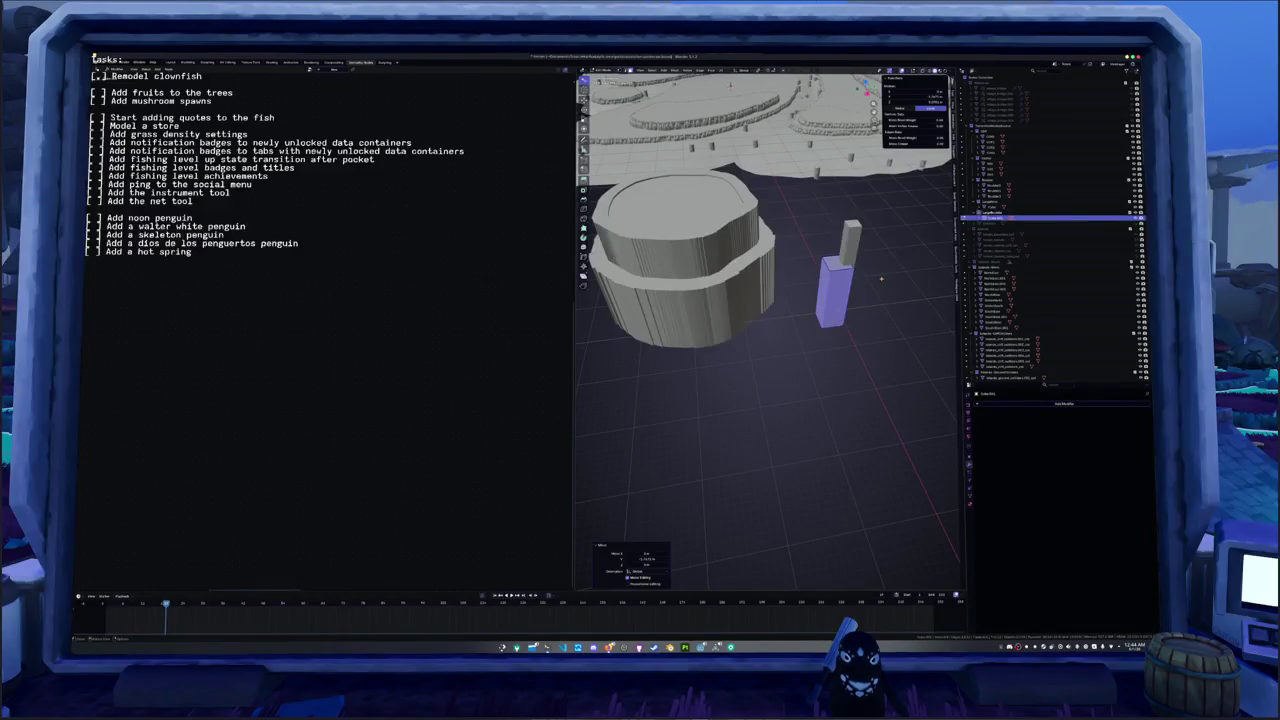
{"action": "key", "text": "g"}
{"action": "key", "text": "x"}
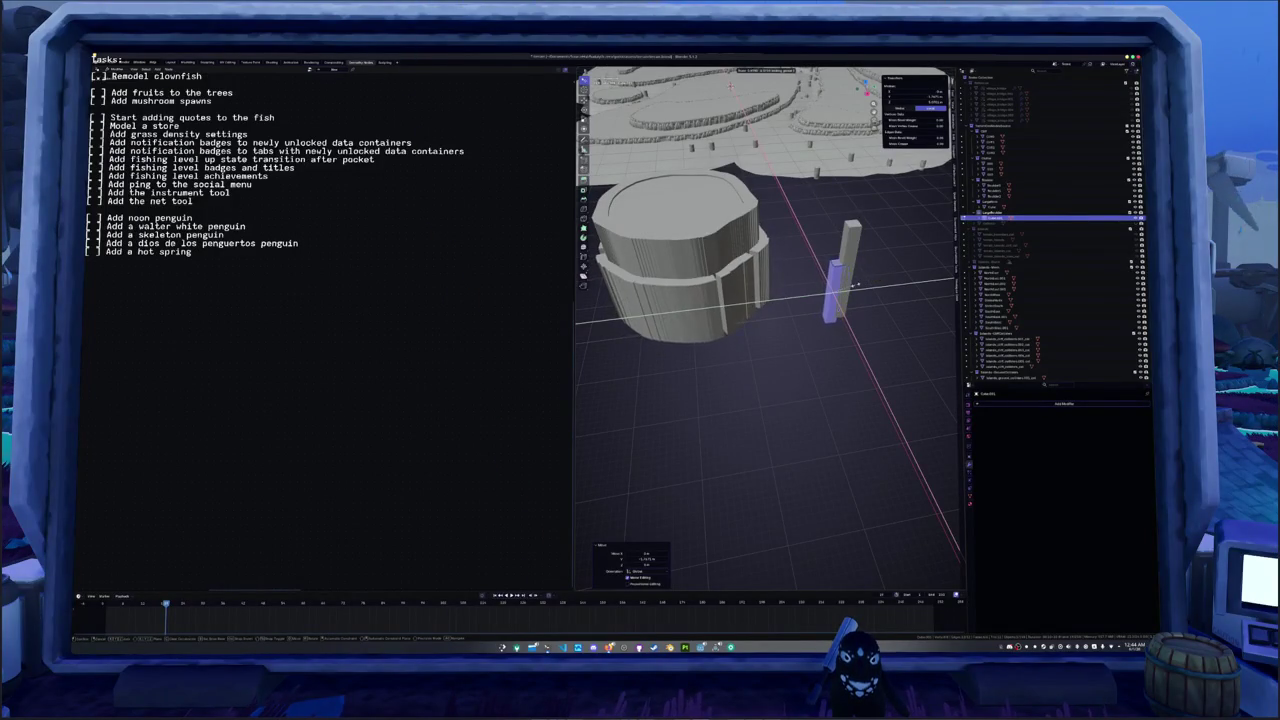
{"action": "left_click", "coordinate": [857, 288]}
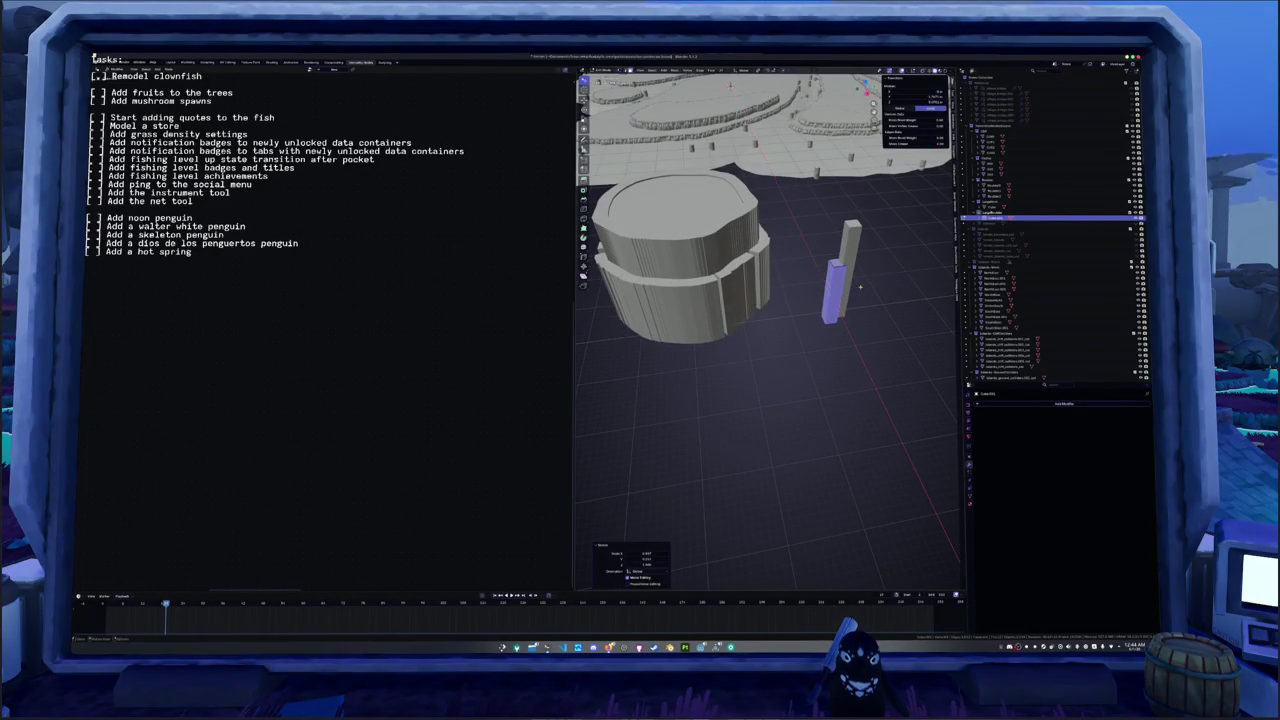
{"action": "middle_click_drag", "start_coordinate": [857, 288], "coordinate": [880, 240]}
{"action": "key", "text": "g"}
{"action": "key", "text": "z"}
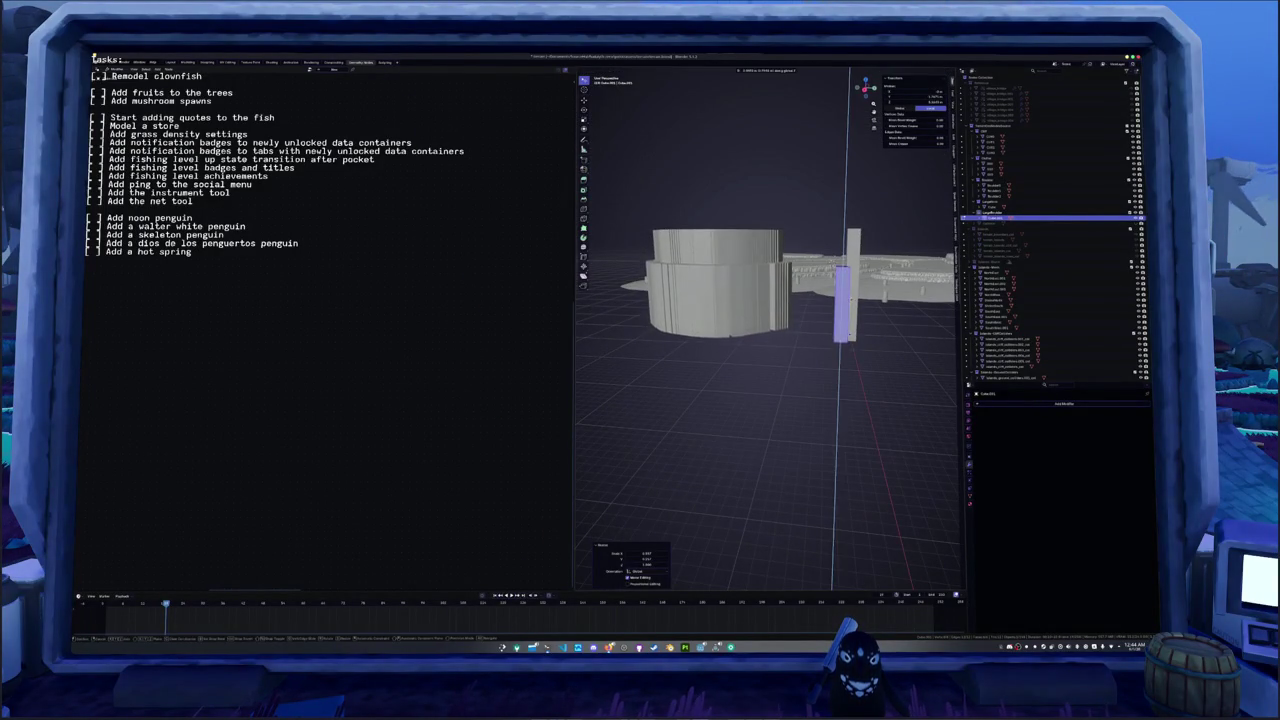
{"action": "key", "text": "Return"}
- Return to Object Mode and select each of the two column pieces
{"action": "middle_click_drag", "start_coordinate": [860, 300], "coordinate": [835, 362]}
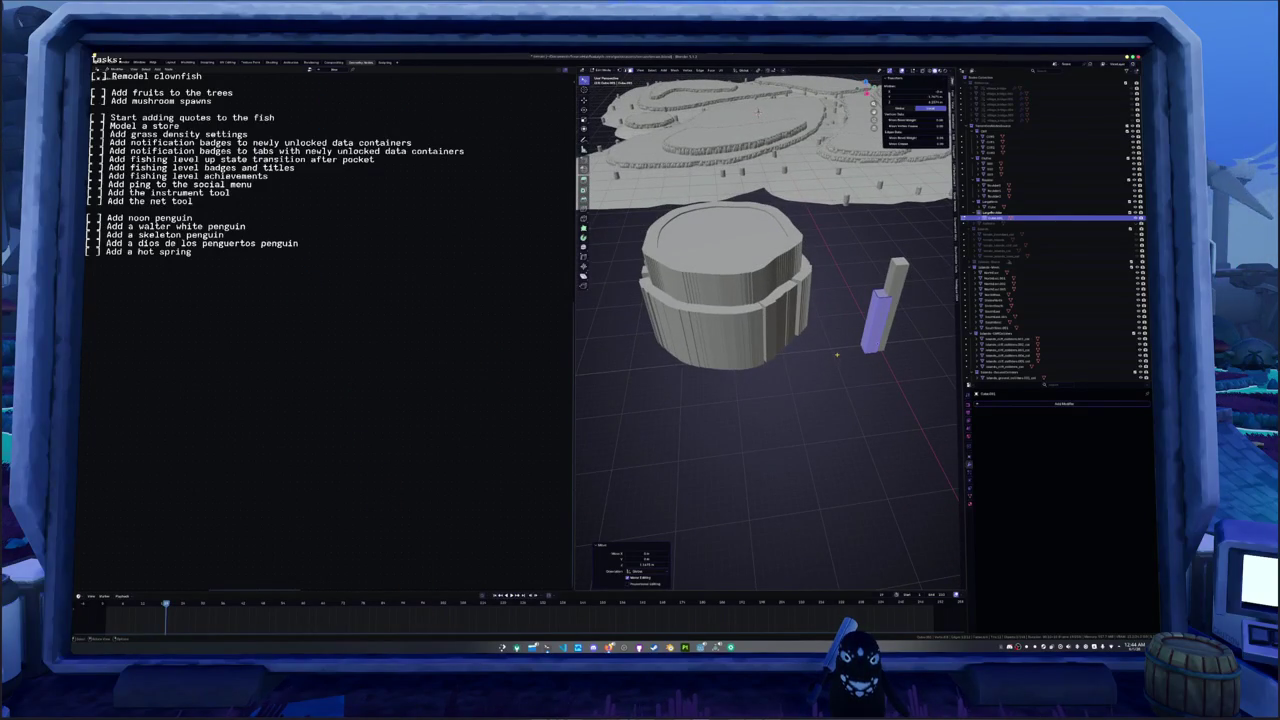
{"action": "mouse_move", "coordinate": [822, 340]}
{"action": "middle_mouse_down", "text": "shift"}
{"action": "mouse_move", "coordinate": [849, 340]}
{"action": "mouse_move", "coordinate": [809, 362]}
{"action": "mouse_move", "coordinate": [781, 354]}
{"action": "mouse_move", "coordinate": [848, 364]}
{"action": "middle_mouse_up", "text": "shift"}
{"action": "key", "text": "Tab"}
{"action": "left_click", "coordinate": [848, 364]}
{"action": "left_click", "coordinate": [847, 366]}
{"action": "left_click", "coordinate": [845, 368]}
{"action": "left_click", "coordinate": [845, 368]}
{"action": "middle_click_drag", "start_coordinate": [845, 368], "coordinate": [782, 368]}
- Select the pillar and frame the Scale Instances nodes in its node tree
{"action": "left_click", "coordinate": [782, 368]}
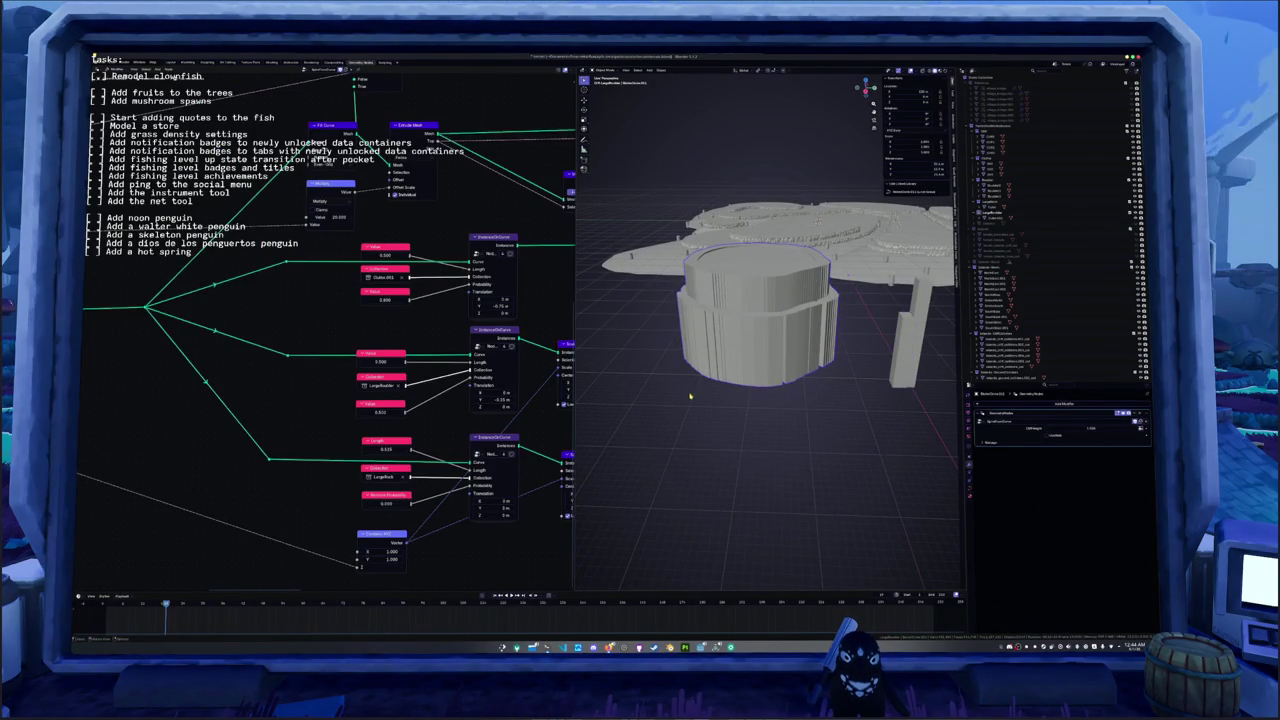
{"action": "middle_click_drag", "start_coordinate": [385, 347], "coordinate": [401, 307]}
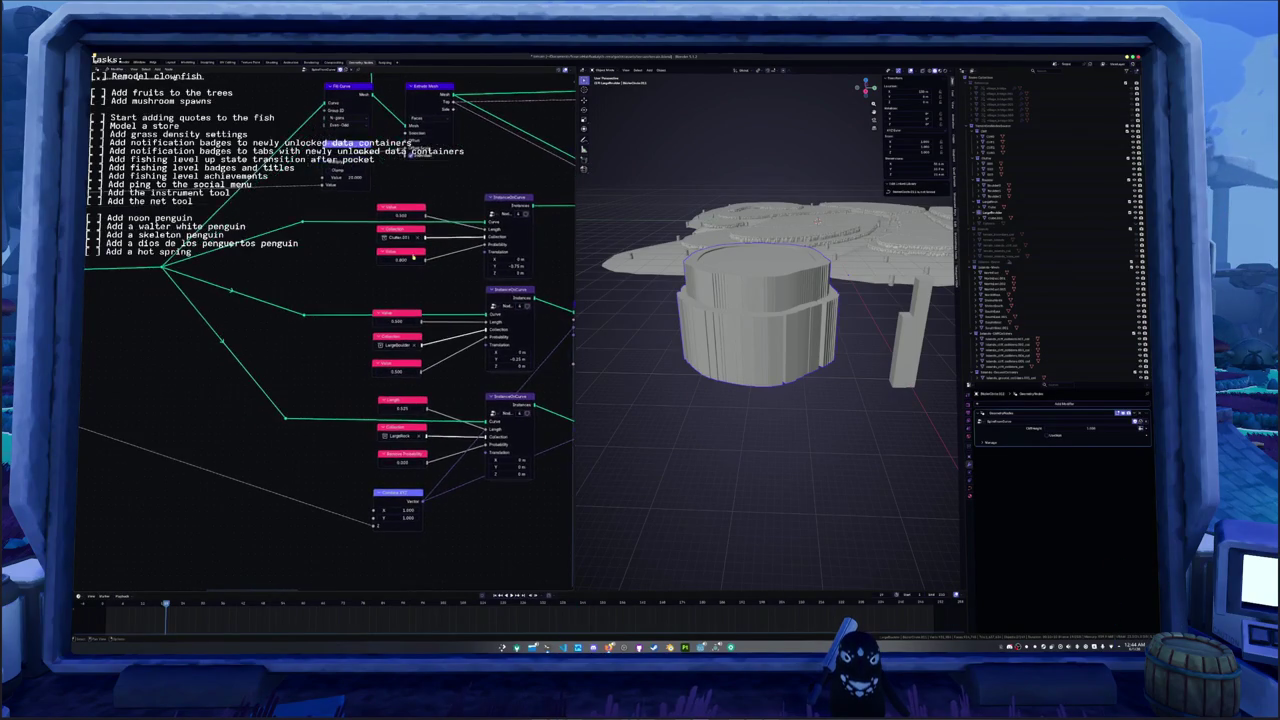
{"action": "key", "text": "KP_Decimal"}
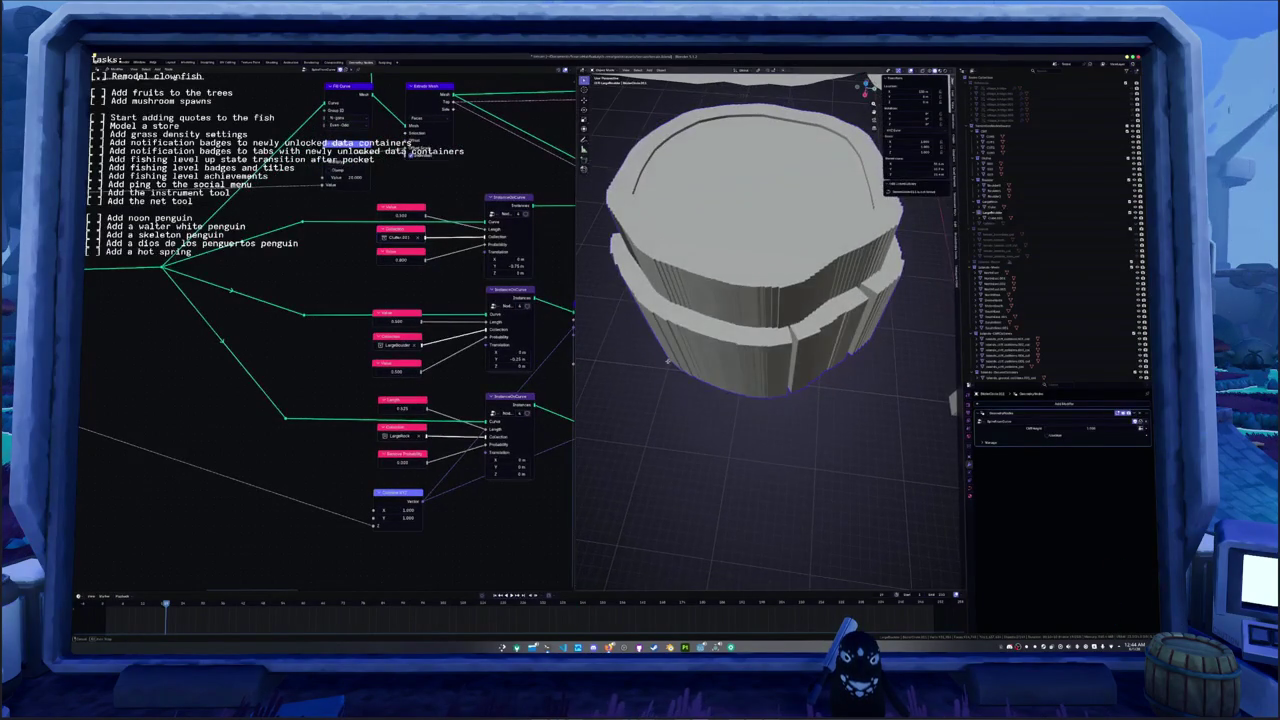
{"action": "middle_click_drag", "start_coordinate": [438, 276], "coordinate": [390, 296]}
{"action": "scroll", "coordinate": [736, 370], "scroll_direction": "down", "scroll_amount": 4}
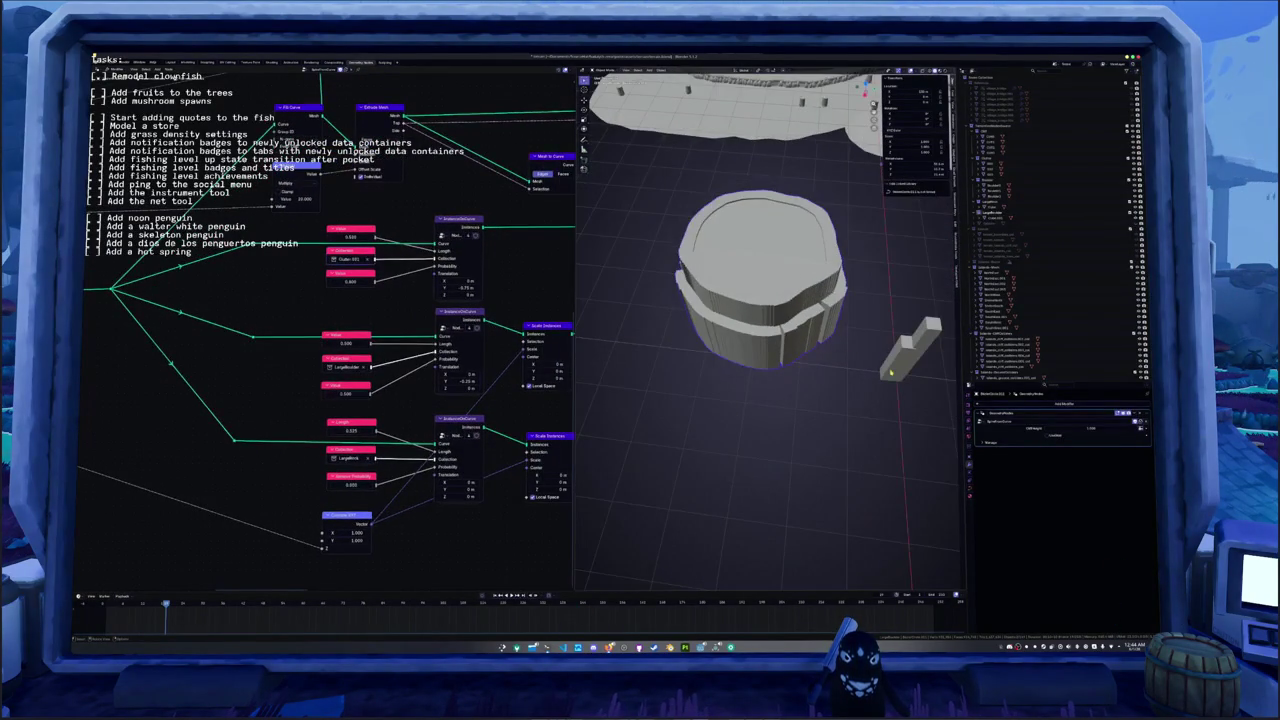
- Move part of the bracket piece's mesh in Edit Mode
{"action": "left_click", "coordinate": [903, 352]}
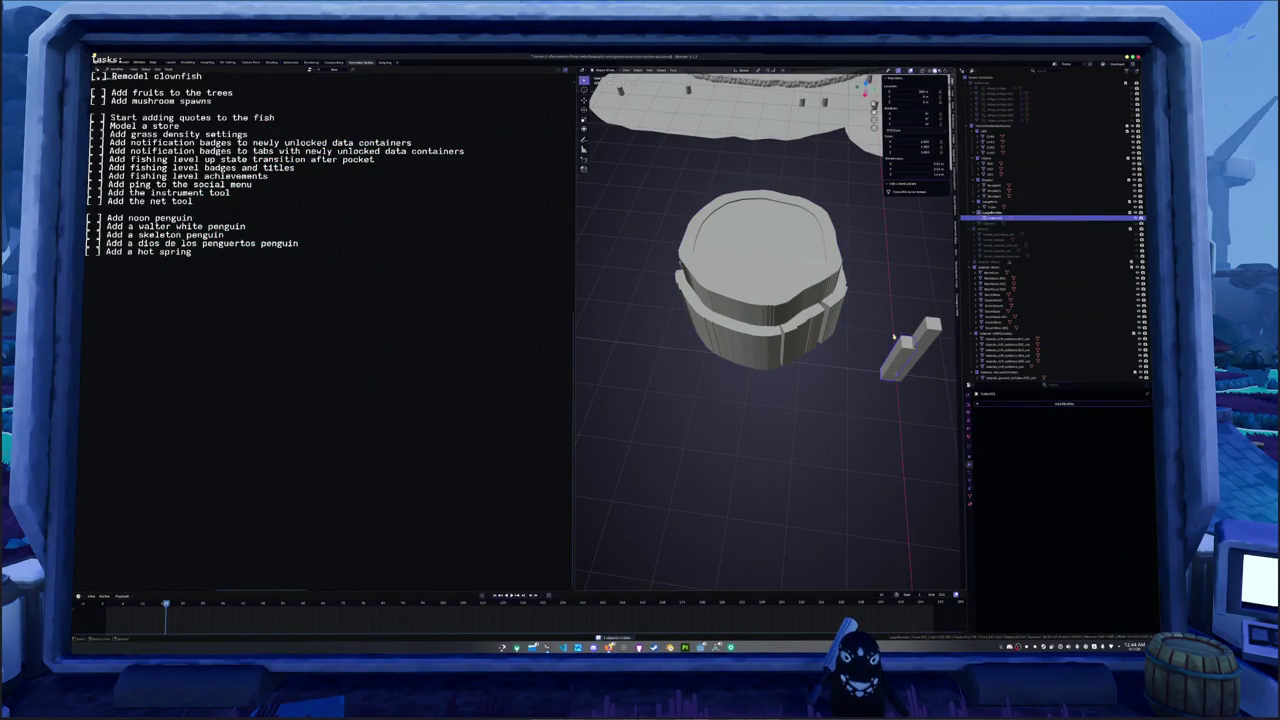
{"action": "left_click", "coordinate": [783, 320]}
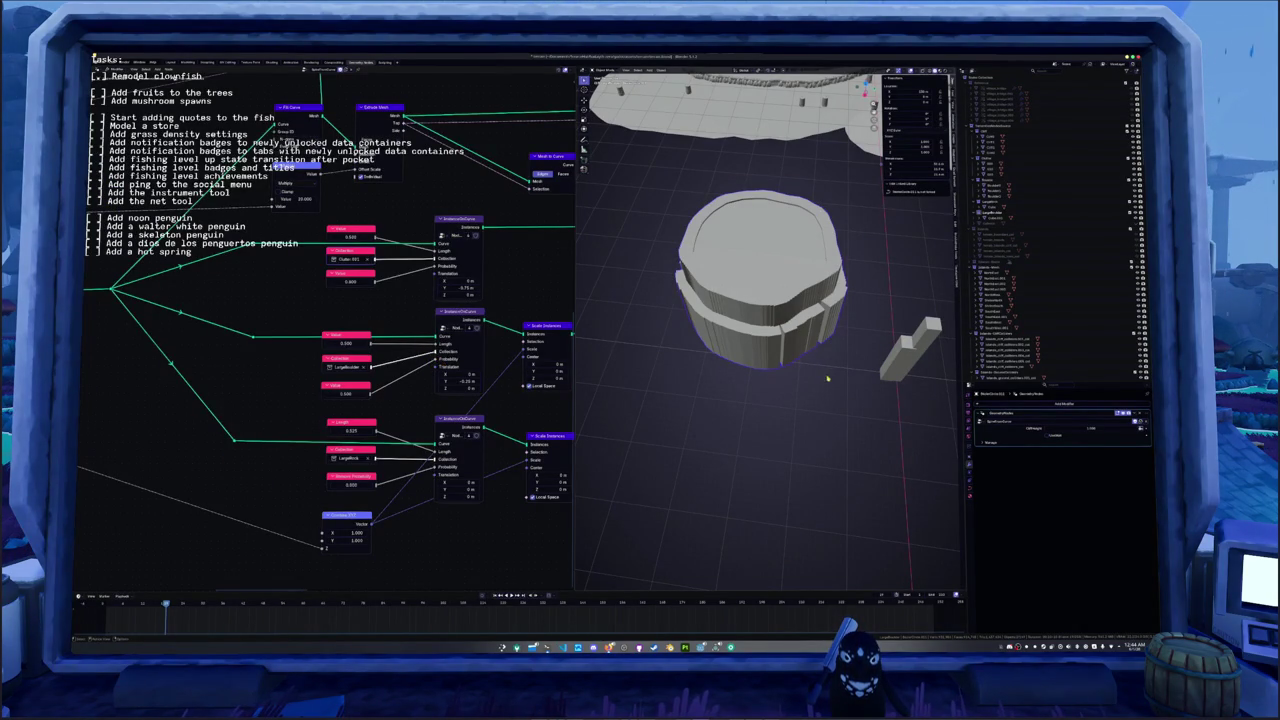
{"action": "left_click", "coordinate": [895, 367]}
{"action": "middle_click_drag", "start_coordinate": [895, 367], "coordinate": [780, 366]}
{"action": "key", "text": "Tab"}
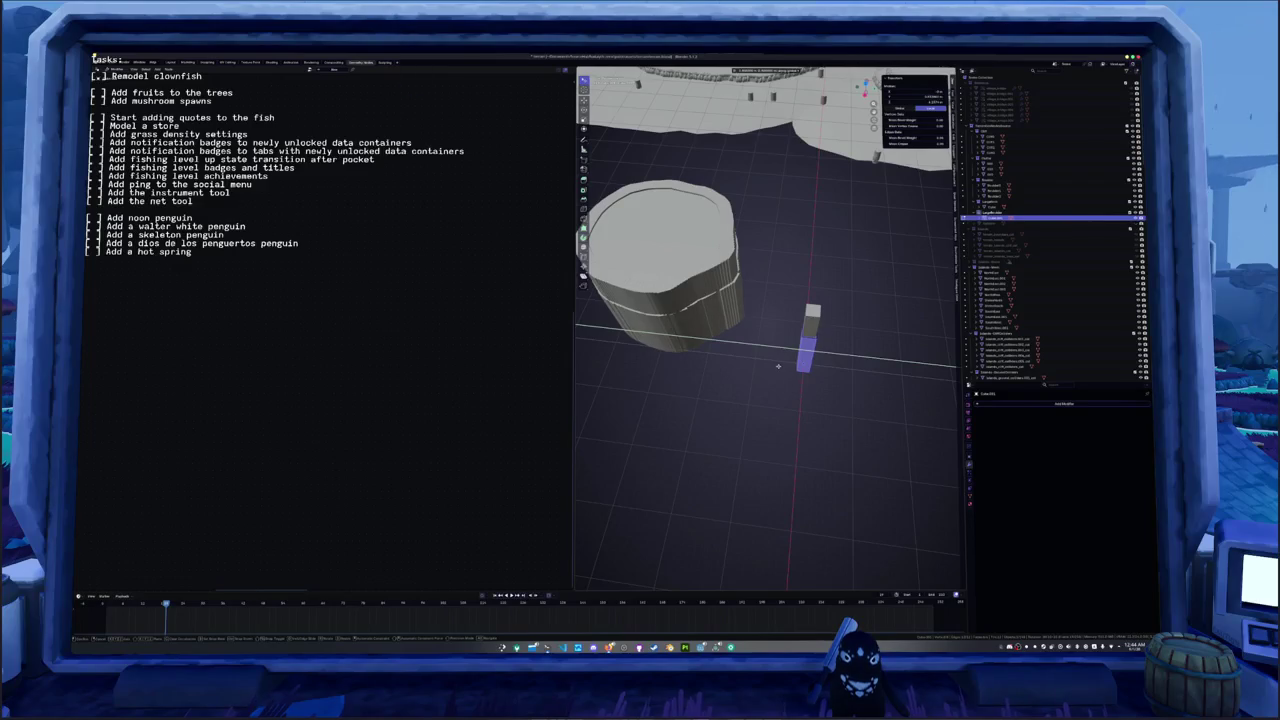
{"action": "left_click", "coordinate": [778, 366]}
{"action": "key", "text": "Tab"}
- Apply scale and rotation on the small box piece with Ctrl+A
{"action": "left_click", "coordinate": [810, 335]}
{"action": "middle_click_drag", "start_coordinate": [805, 350], "coordinate": [814, 357]}
{"action": "left_click", "coordinate": [850, 362]}
{"action": "key", "text": "ctrl+a"}
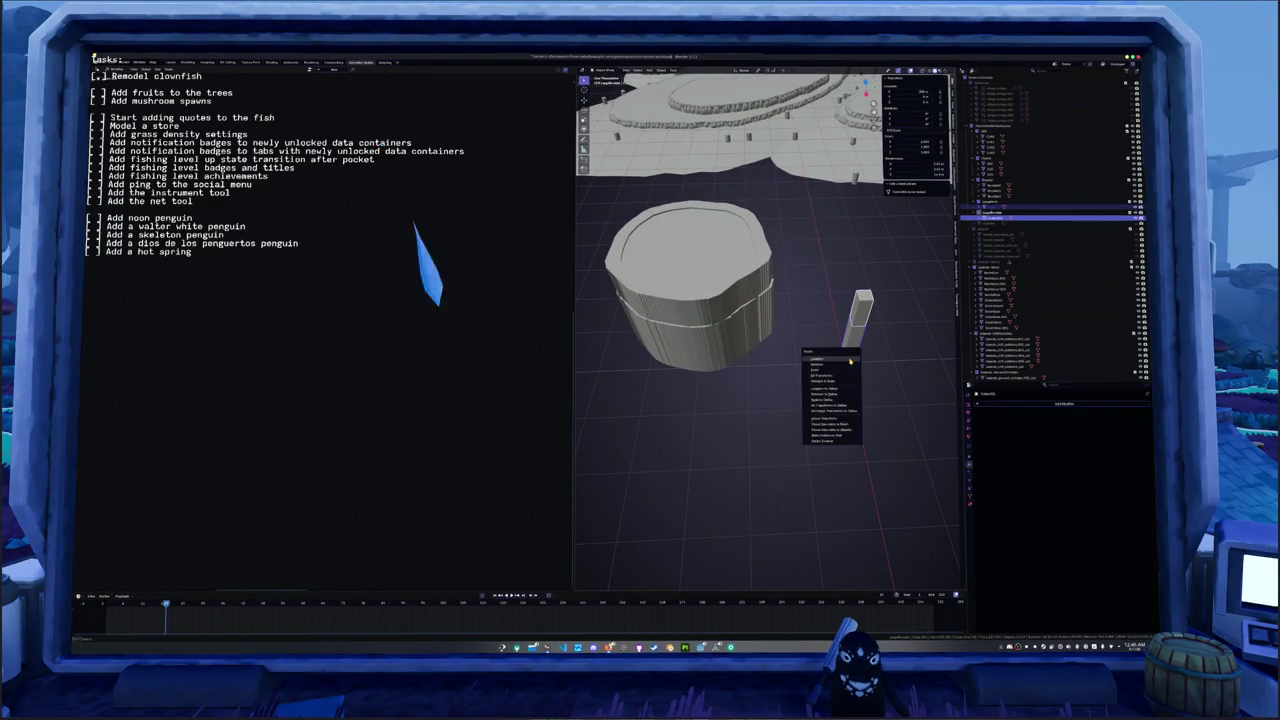
{"action": "left_click", "coordinate": [843, 366]}
{"action": "key", "text": "ctrl+a"}
{"action": "left_click", "coordinate": [829, 352]}
- Lower and thicken the pillar's ring band by editing Translation Y in the nodes
{"action": "left_click", "coordinate": [718, 348]}
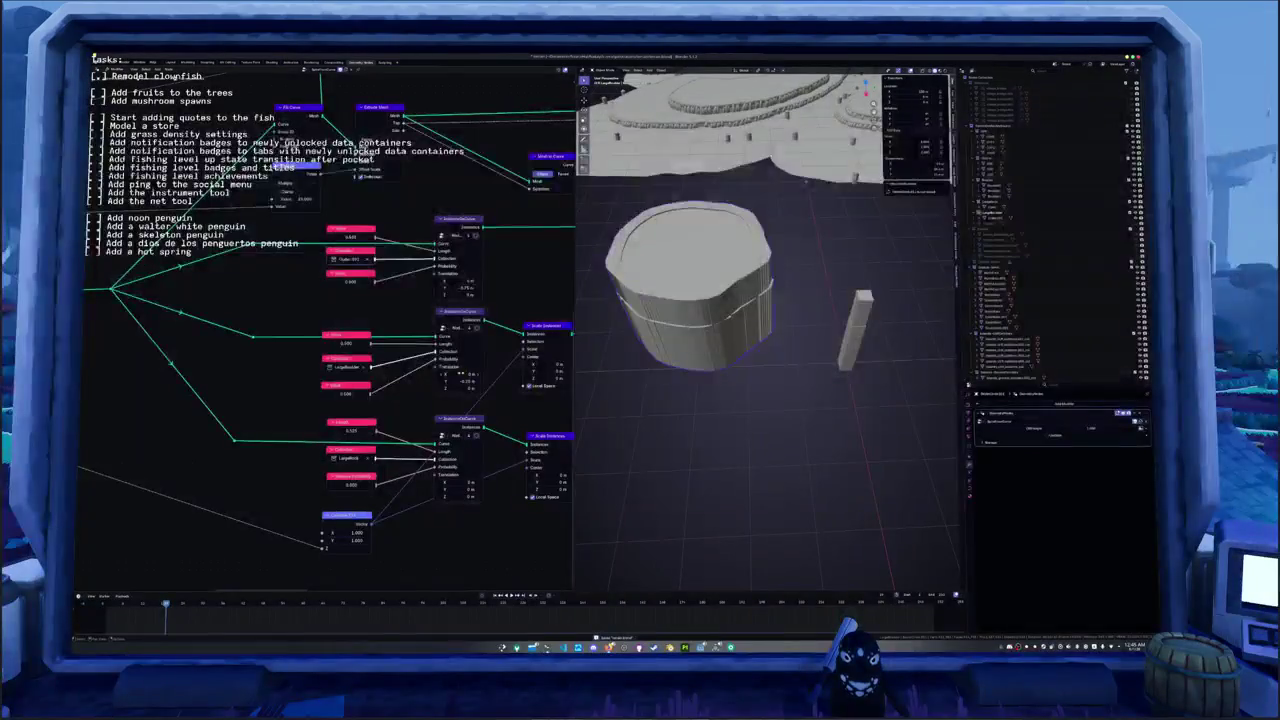
{"action": "mouse_move", "coordinate": [459, 380]}
{"action": "left_mouse_down"}
{"action": "mouse_move", "coordinate": [440, 381]}
{"action": "mouse_move", "coordinate": [461, 381]}
{"action": "left_mouse_up"}
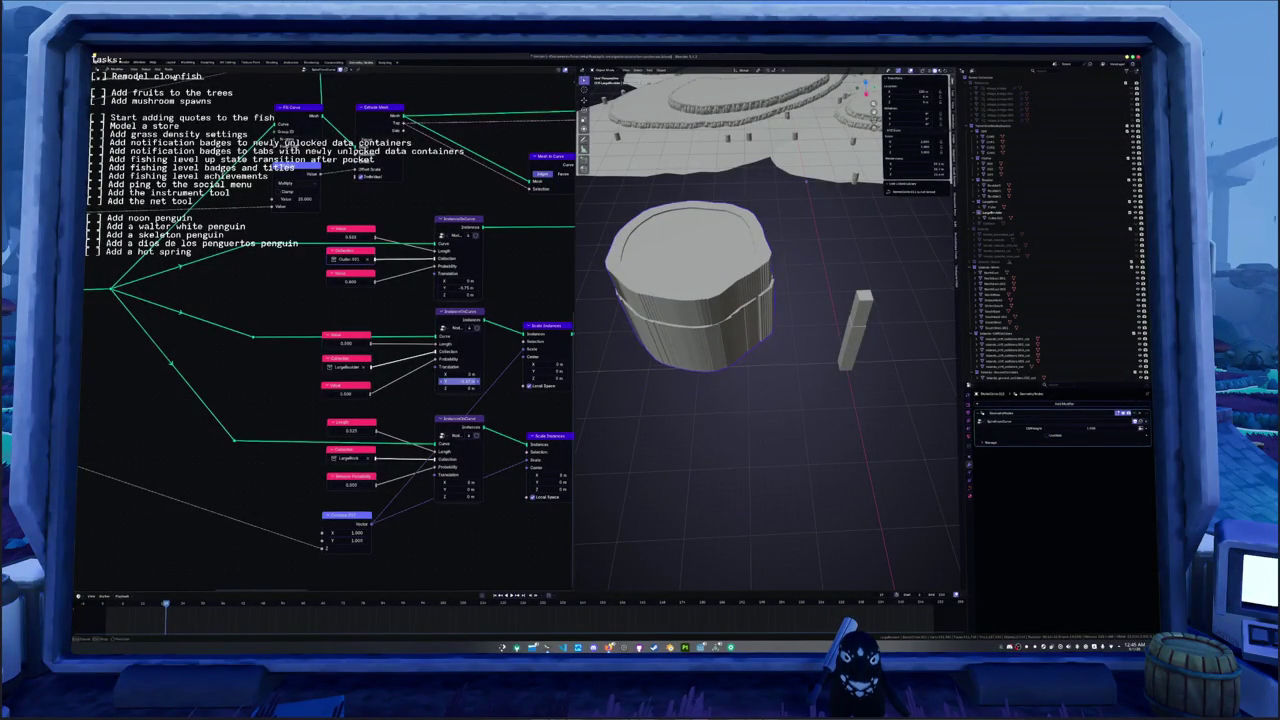
{"action": "left_click", "coordinate": [461, 381]}
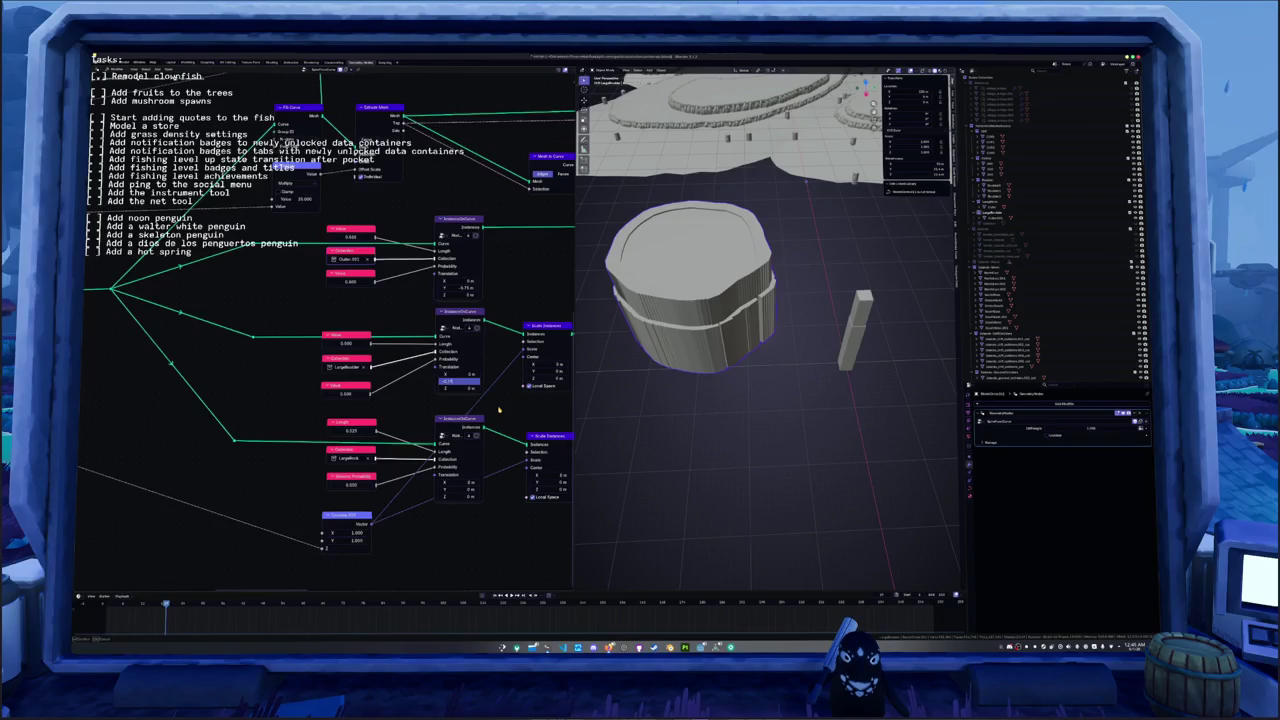
{"action": "middle_click_drag", "start_coordinate": [700, 420], "coordinate": [754, 396]}
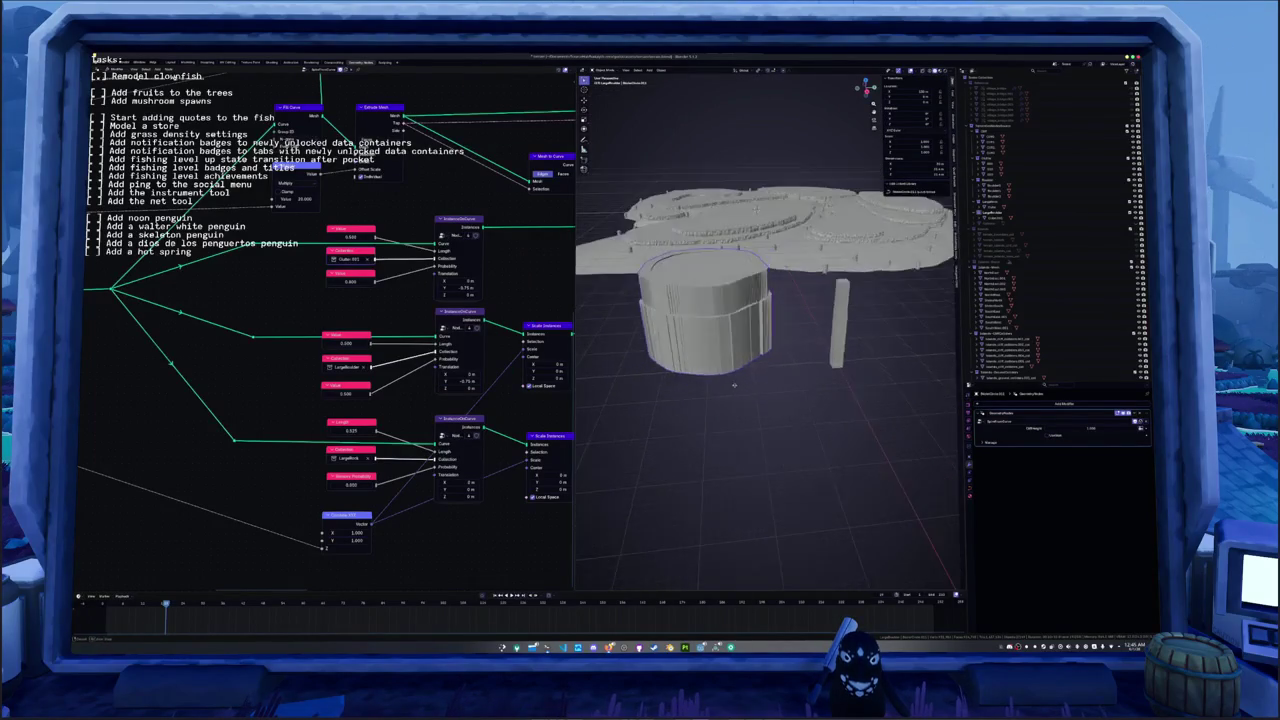
{"action": "scroll", "coordinate": [754, 396], "scroll_direction": "up", "scroll_amount": 3}
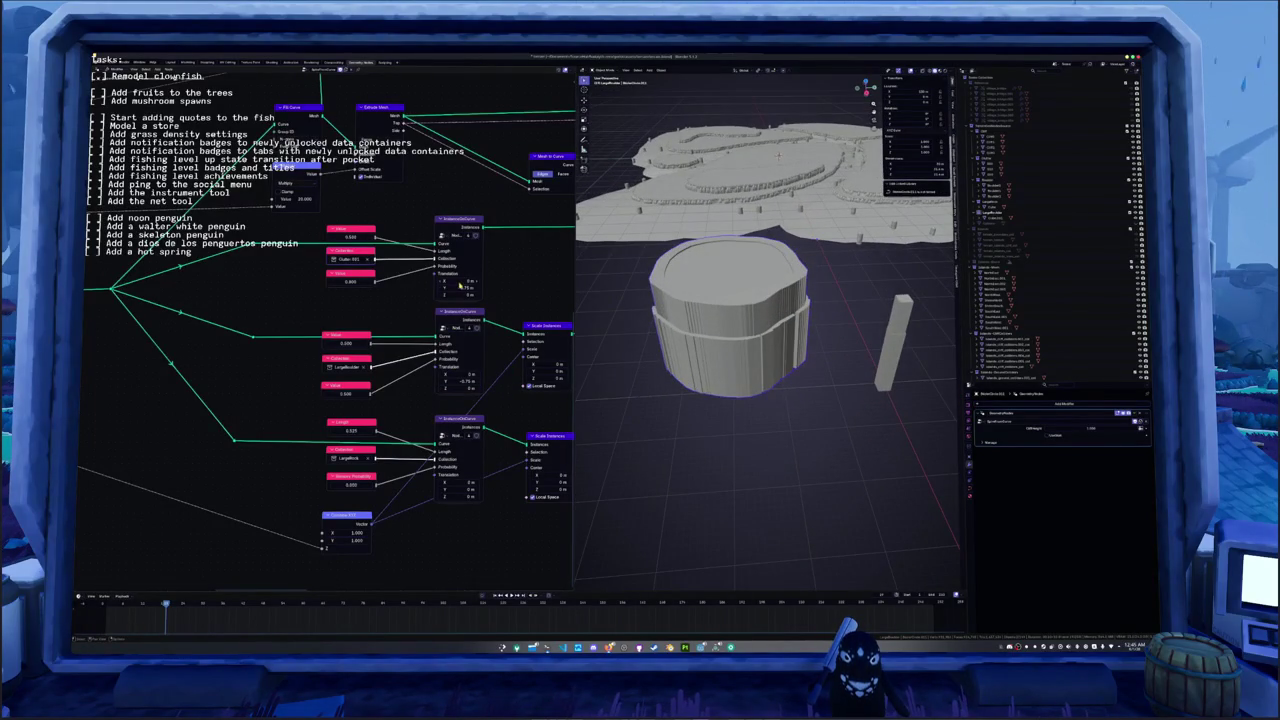
{"action": "key", "text": "Return"}
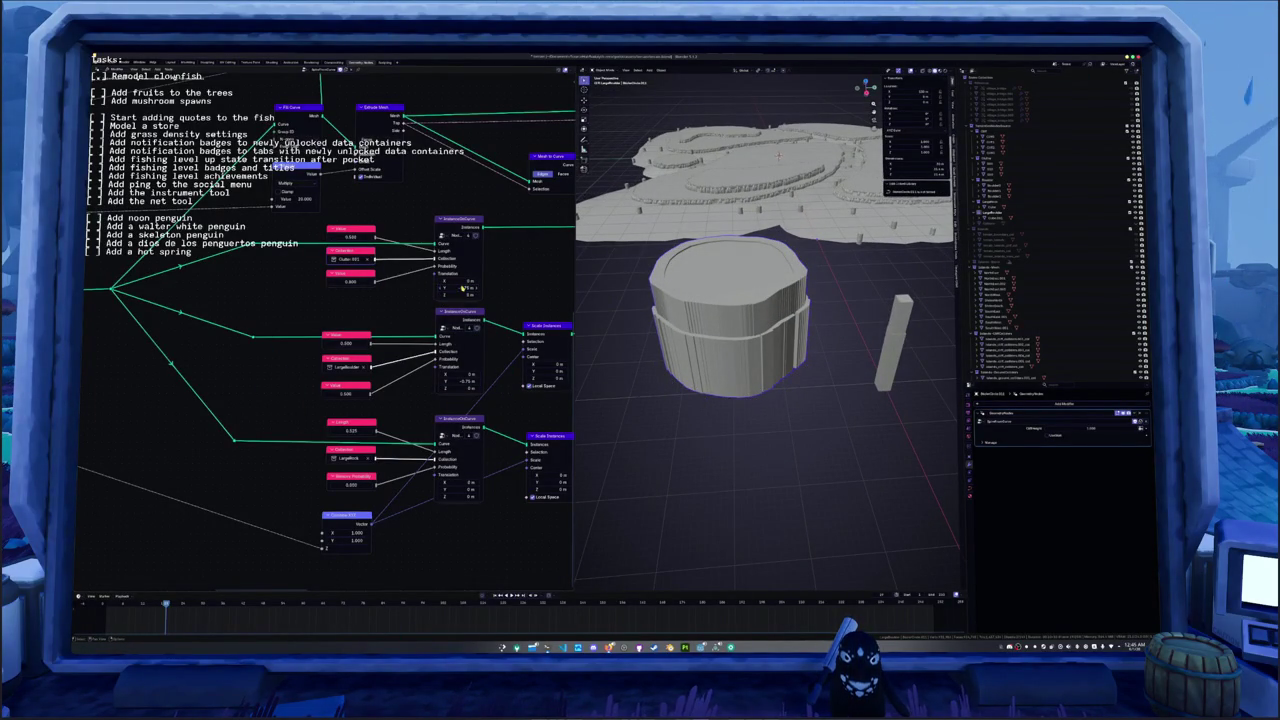
- Enable the modifier's flared base option, muting and unmuting it to compare
{"action": "middle_click_drag", "start_coordinate": [465, 288], "coordinate": [467, 345]}
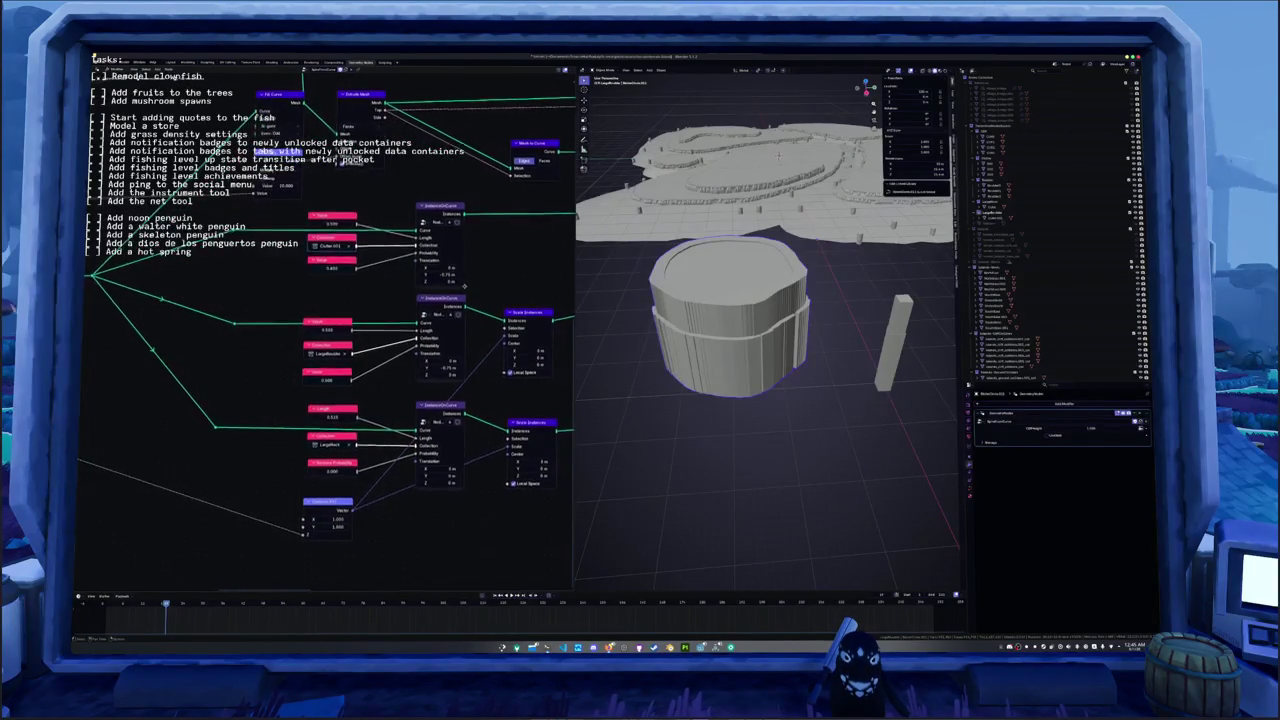
{"action": "scroll", "coordinate": [467, 344], "scroll_direction": "down", "scroll_amount": 2}
{"action": "middle_click_drag", "start_coordinate": [467, 344], "coordinate": [430, 234]}
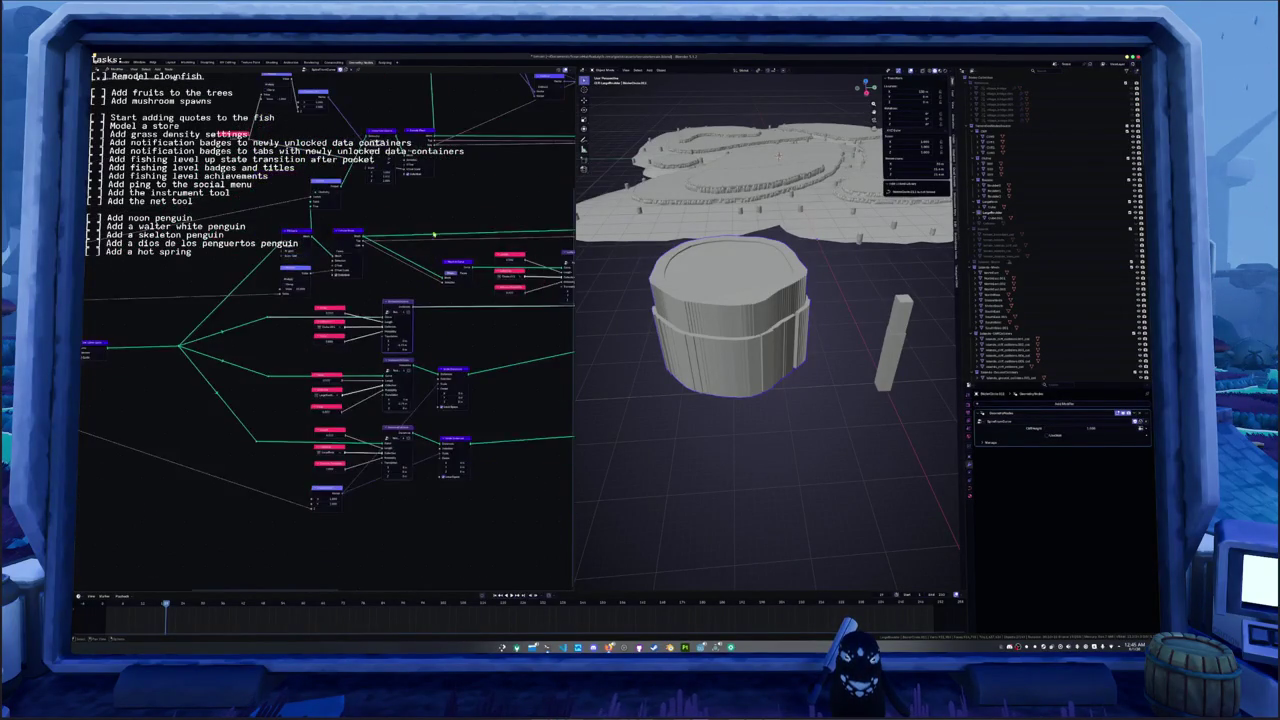
{"action": "scroll", "coordinate": [430, 234], "scroll_direction": "up", "scroll_amount": 2}
{"action": "scroll", "coordinate": [430, 234], "scroll_direction": "up", "scroll_amount": 2}
{"action": "scroll", "coordinate": [430, 234], "scroll_direction": "up", "scroll_amount": 2}
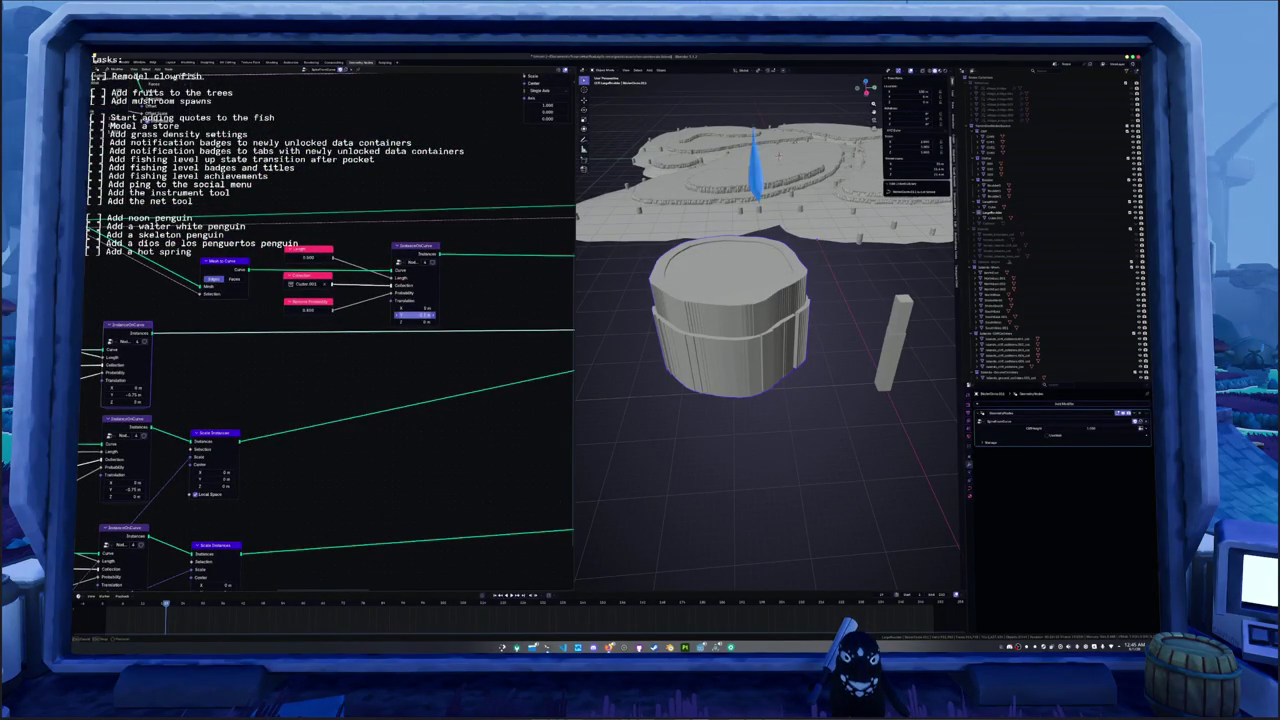
{"action": "scroll", "coordinate": [375, 293], "scroll_direction": "down", "scroll_amount": 2}
{"action": "scroll", "coordinate": [375, 293], "scroll_direction": "down", "scroll_amount": 2}
{"action": "mouse_move", "coordinate": [226, 265]}
{"action": "middle_mouse_down"}
{"action": "mouse_move", "coordinate": [293, 291]}
{"action": "mouse_move", "coordinate": [322, 336]}
{"action": "middle_mouse_up"}
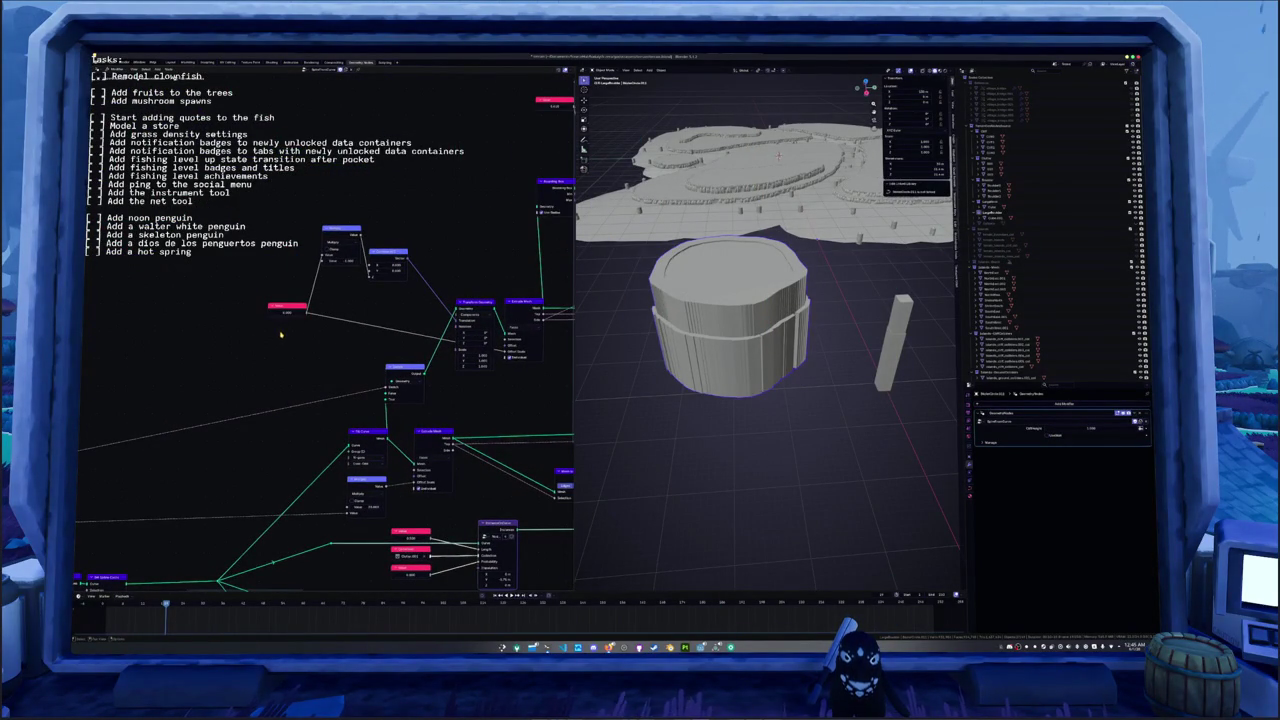
{"action": "middle_click_drag", "start_coordinate": [280, 335], "coordinate": [256, 335]}
{"action": "left_click", "coordinate": [1047, 437]}
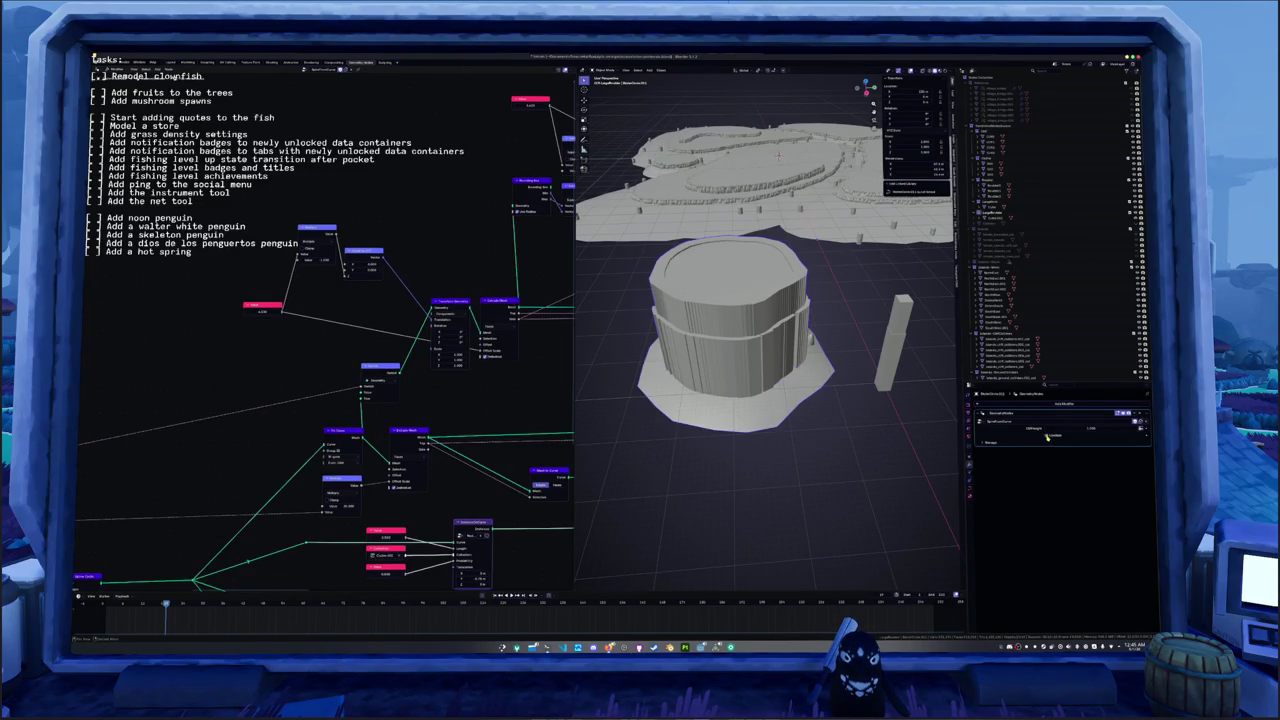
{"action": "key", "text": "m"}
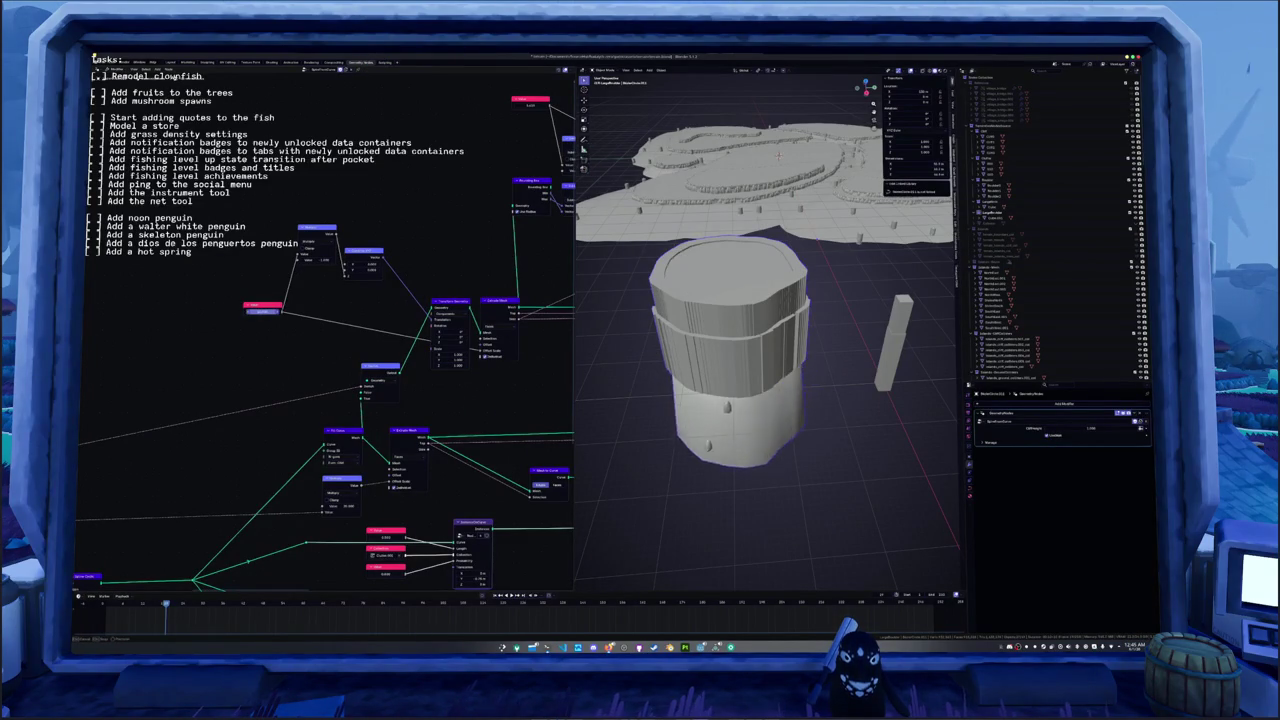
{"action": "key", "text": "m"}
- Try a jagged base-outline value in the base-shape nodes, then restore the rounded outline
{"action": "middle_click_drag", "start_coordinate": [417, 362], "coordinate": [318, 361]}
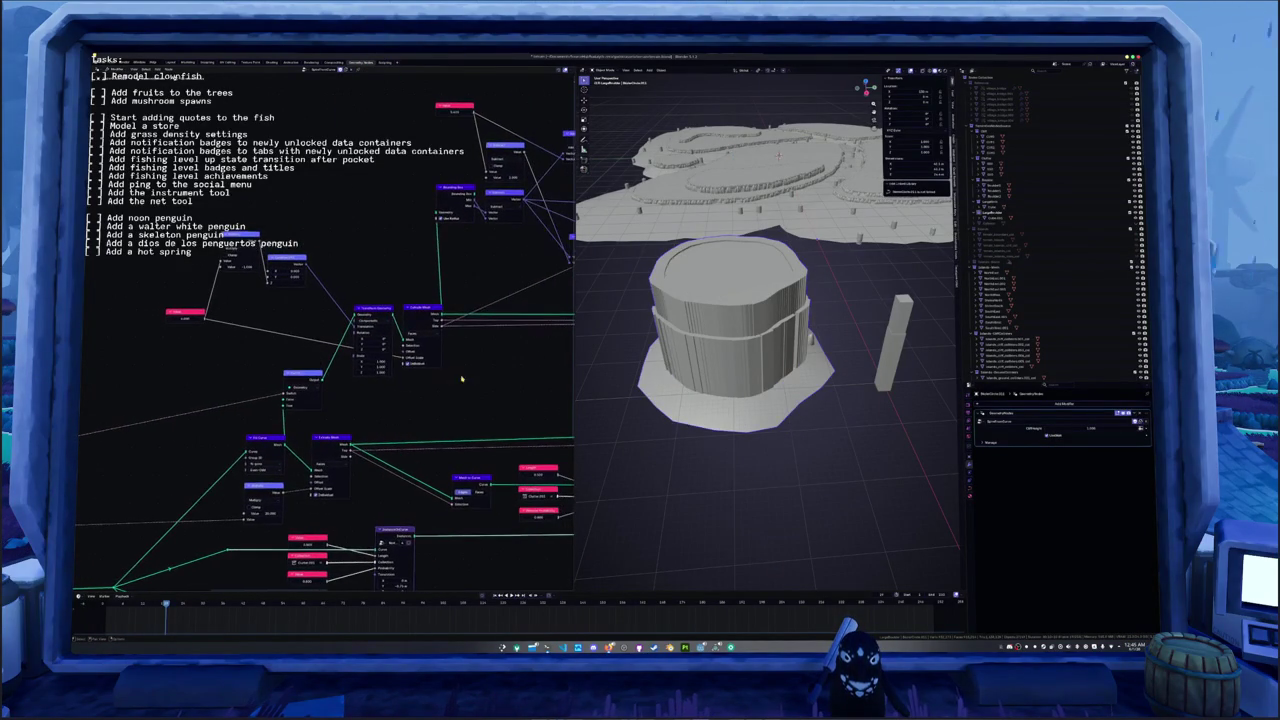
{"action": "scroll", "coordinate": [403, 362], "scroll_direction": "down", "scroll_amount": 3}
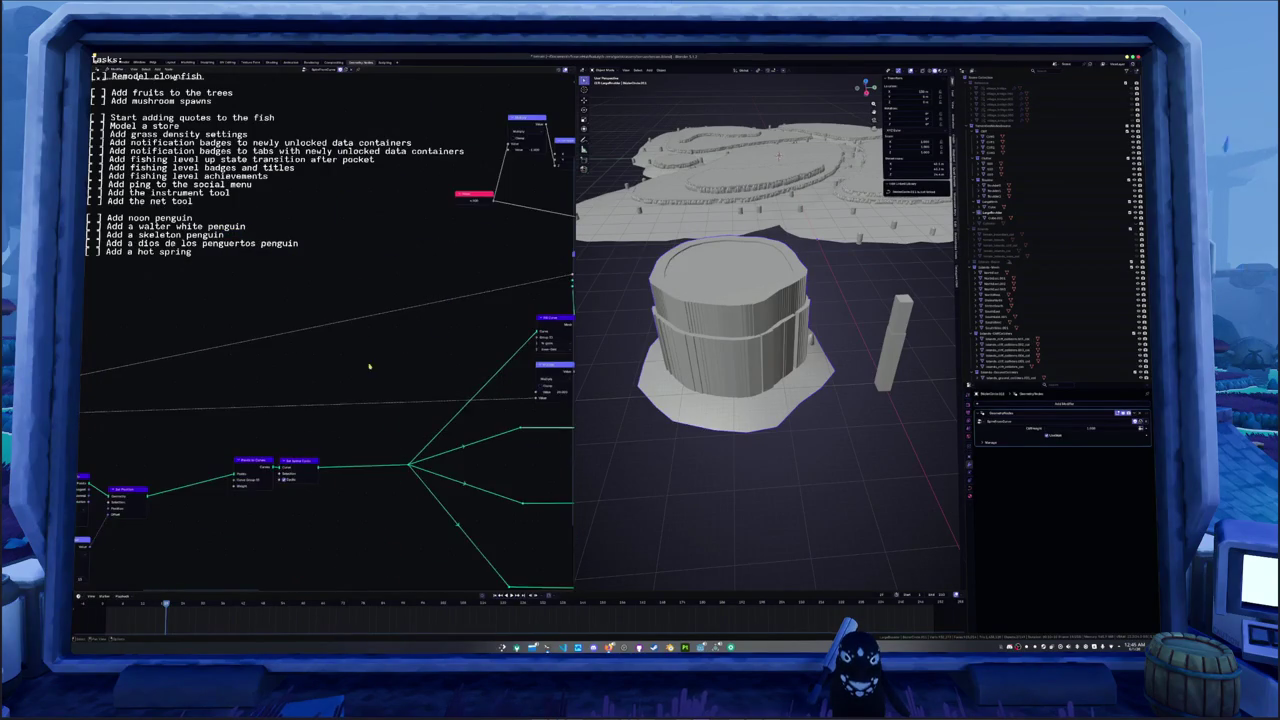
{"action": "mouse_move", "coordinate": [400, 355]}
{"action": "middle_mouse_down"}
{"action": "mouse_move", "coordinate": [330, 418]}
{"action": "mouse_move", "coordinate": [404, 397]}
{"action": "middle_mouse_up"}
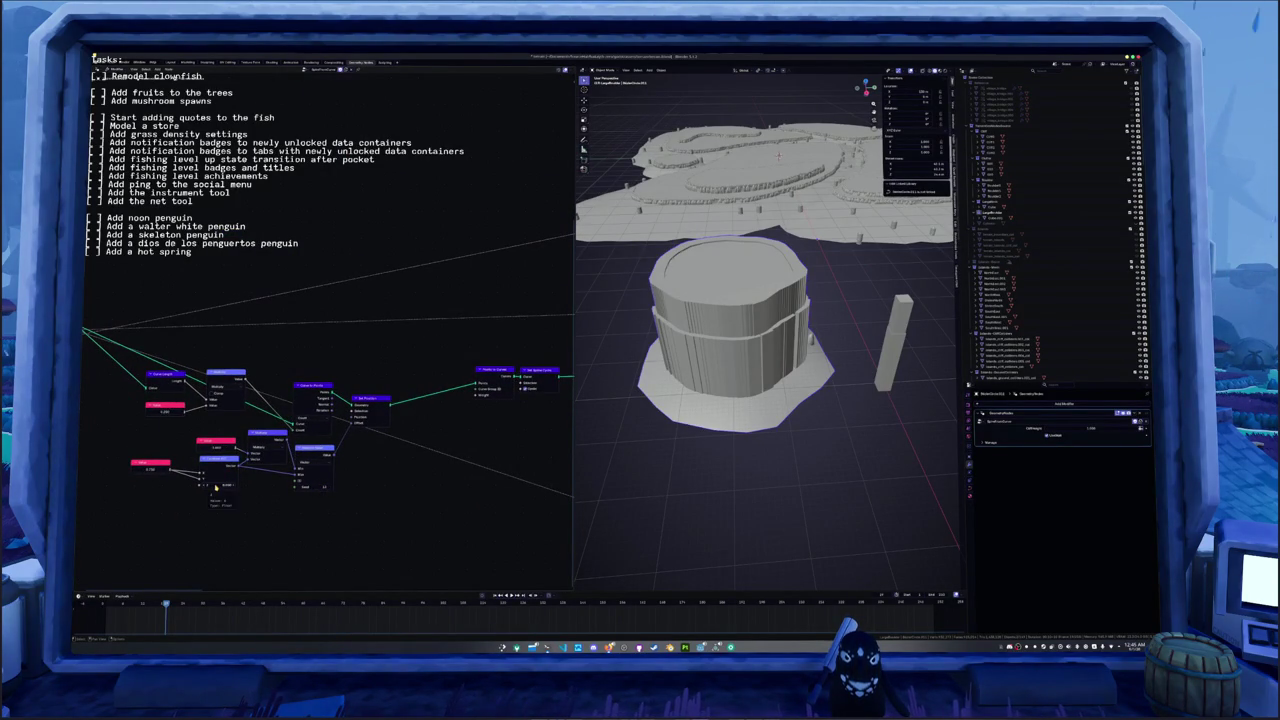
{"action": "mouse_move", "coordinate": [163, 468]}
{"action": "left_mouse_down"}
{"action": "mouse_move", "coordinate": [202, 467]}
{"action": "mouse_move", "coordinate": [239, 494]}
{"action": "mouse_move", "coordinate": [313, 622]}
{"action": "left_mouse_up"}
{"action": "left_click_drag", "start_coordinate": [158, 411], "coordinate": [165, 413]}
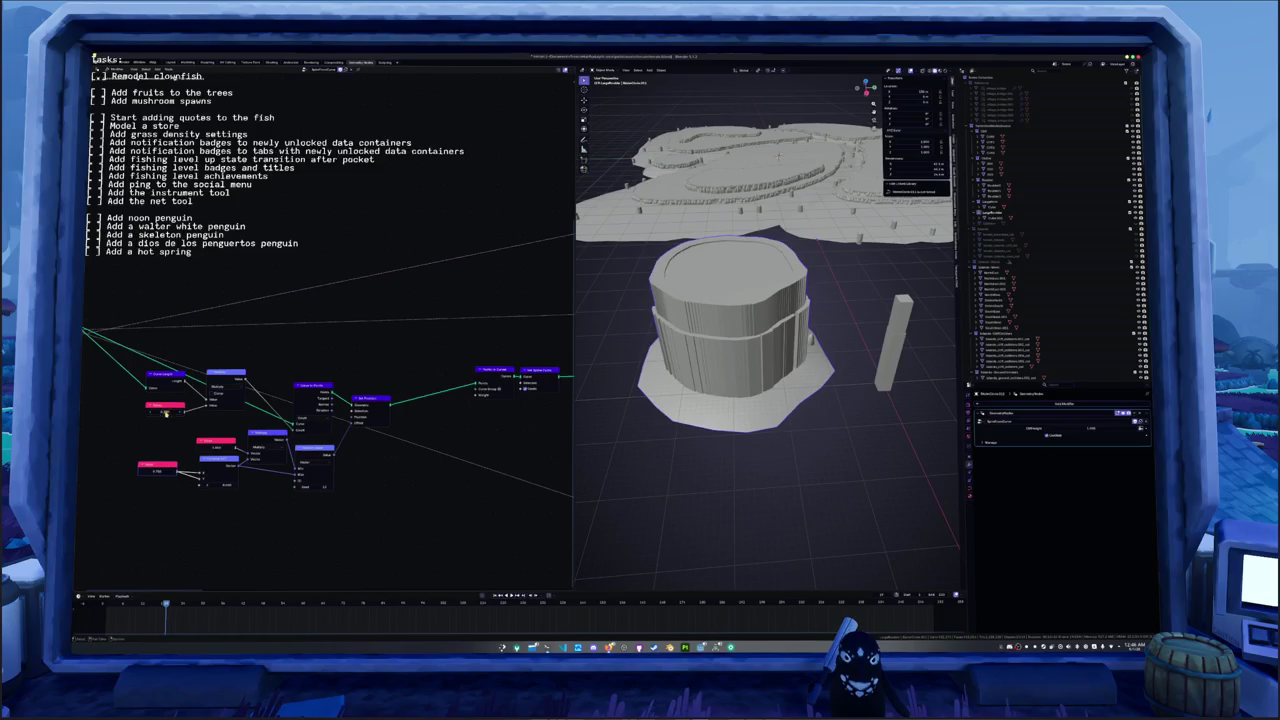
{"action": "scroll", "coordinate": [209, 427], "scroll_direction": "right", "scroll_amount": 1, "text": "ctrl"}
{"action": "scroll", "coordinate": [220, 426], "scroll_direction": "right", "scroll_amount": 1, "text": "ctrl"}
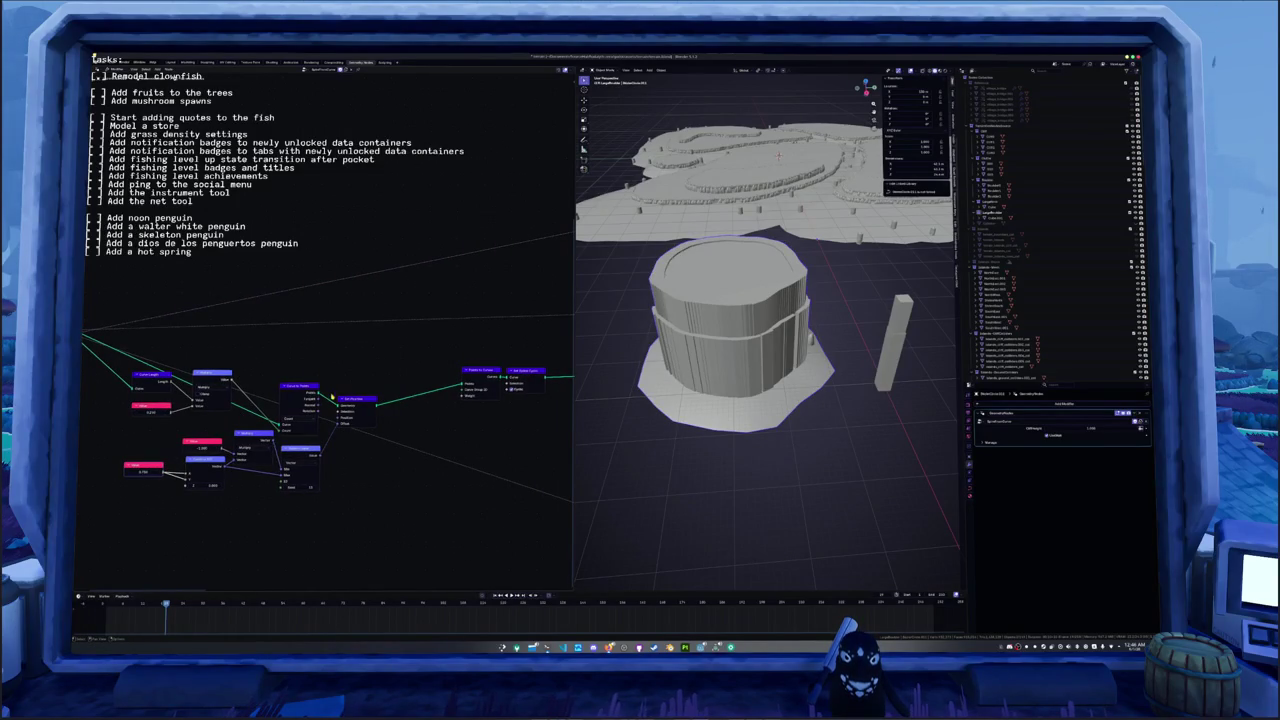
{"action": "scroll", "coordinate": [350, 395], "scroll_direction": "left", "scroll_amount": 1, "text": "ctrl"}
{"action": "scroll", "coordinate": [375, 390], "scroll_direction": "left", "scroll_amount": 1, "text": "ctrl"}
{"action": "scroll", "coordinate": [403, 386], "scroll_direction": "left", "scroll_amount": 1, "text": "ctrl"}
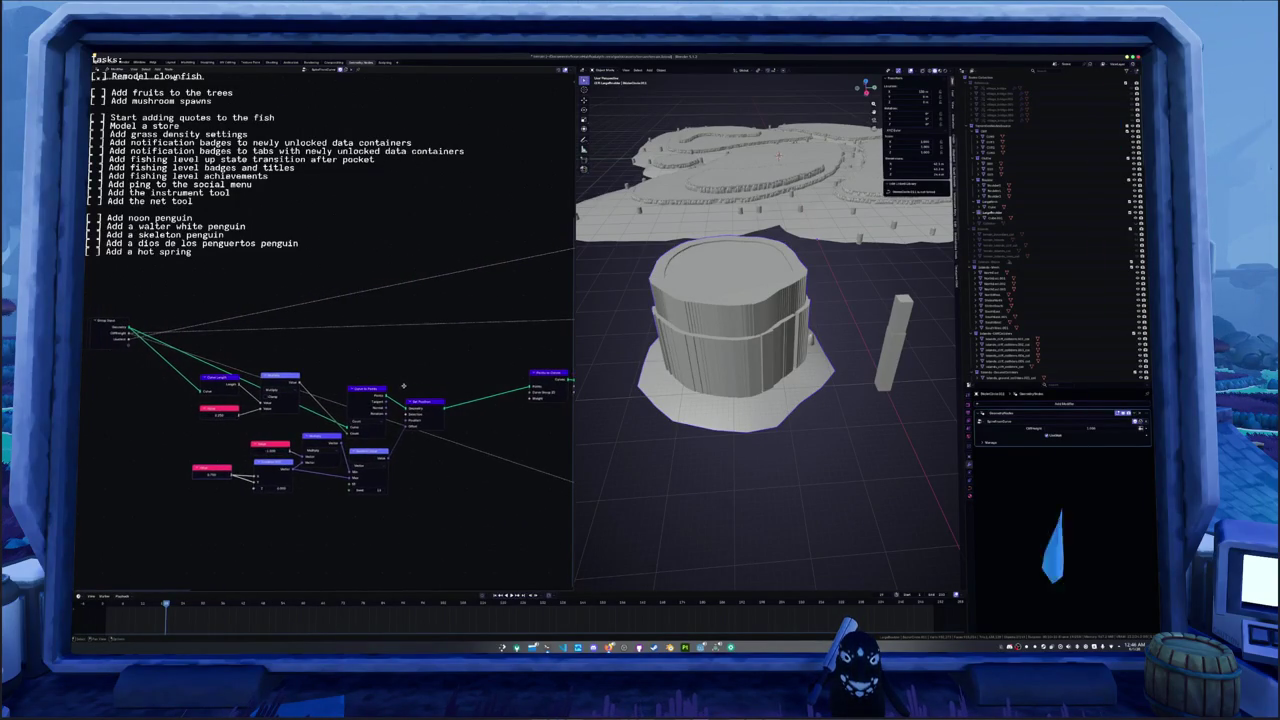
{"action": "scroll", "coordinate": [390, 386], "scroll_direction": "right", "scroll_amount": 2, "text": "ctrl"}
{"action": "scroll", "coordinate": [360, 385], "scroll_direction": "right", "scroll_amount": 2, "text": "ctrl"}
{"action": "scroll", "coordinate": [330, 383], "scroll_direction": "right", "scroll_amount": 3, "text": "ctrl"}
{"action": "scroll", "coordinate": [300, 381], "scroll_direction": "right", "scroll_amount": 2, "text": "ctrl"}
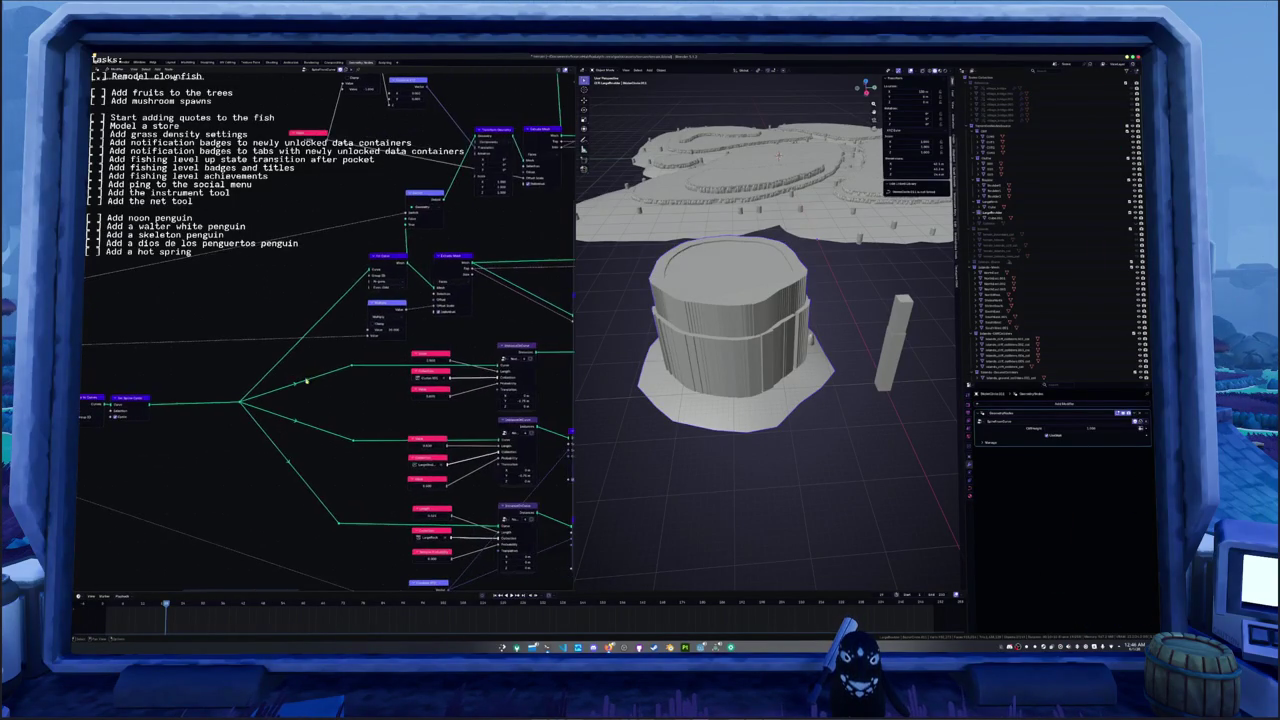
- Rotate the pillar's mesh about 90 degrees in top view
{"action": "mouse_move", "coordinate": [888, 373]}
{"action": "middle_mouse_down"}
{"action": "mouse_move", "coordinate": [725, 347]}
{"action": "mouse_move", "coordinate": [752, 357]}
{"action": "middle_mouse_up"}
{"action": "key", "text": "Tab"}
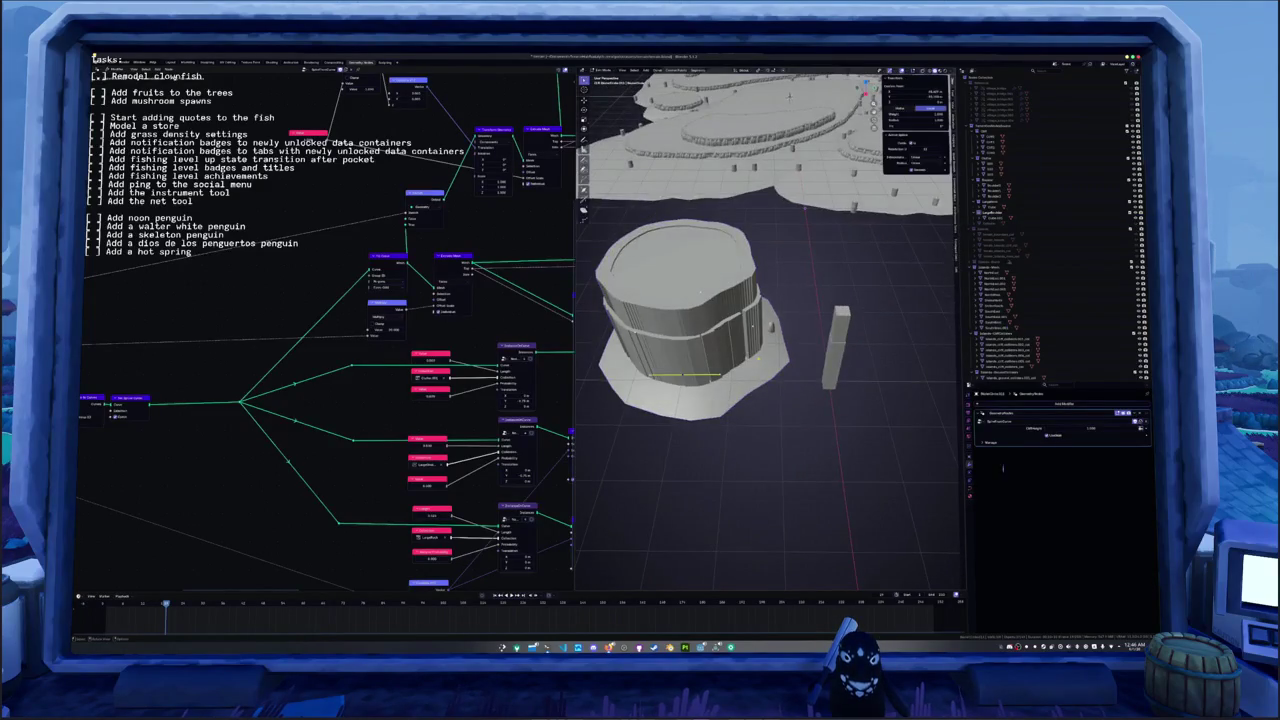
{"action": "key", "text": "KP_7"}
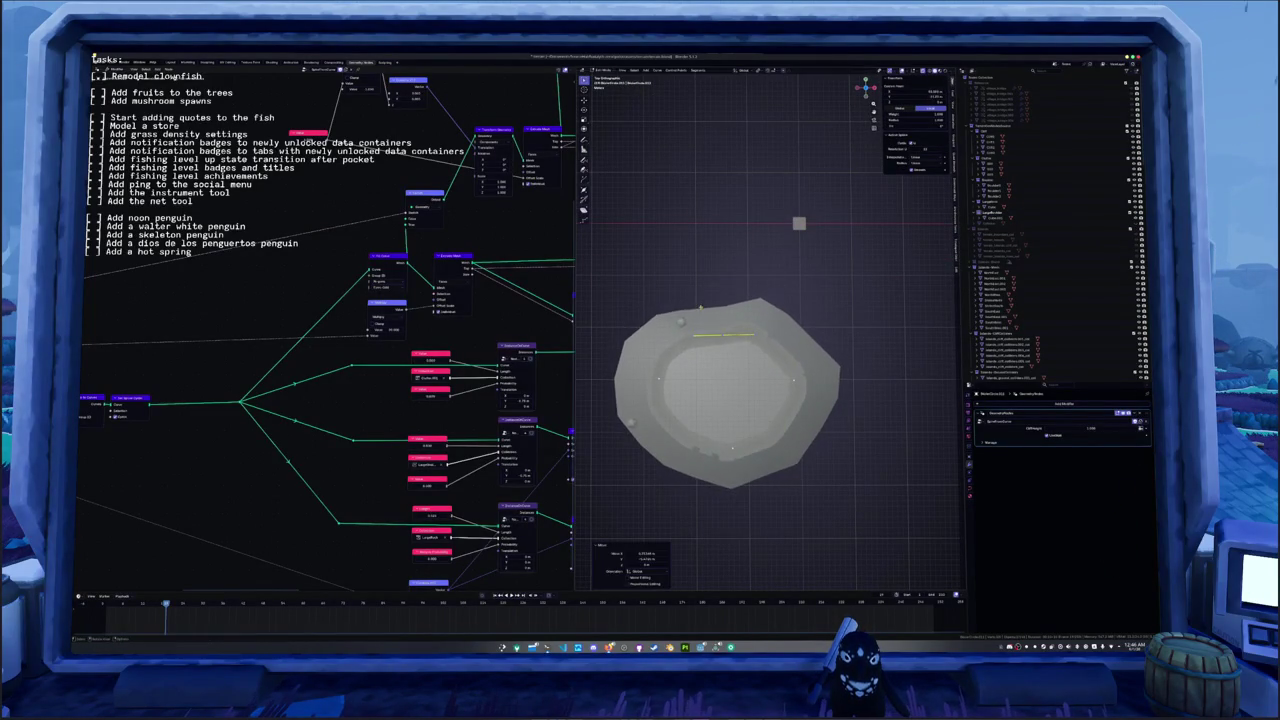
{"action": "key", "text": "r"}
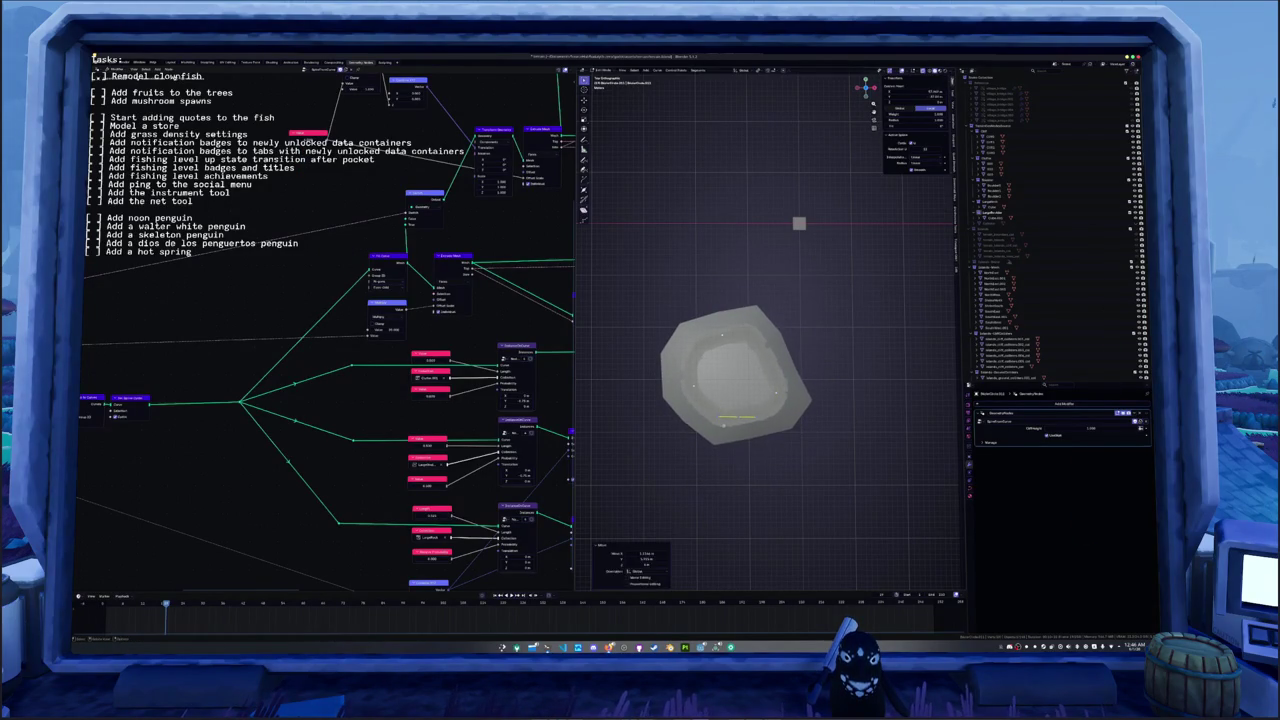
{"action": "key", "text": "Tab"}
- Duplicate the pillar along X beside the original and select the shorter copy
{"action": "mouse_move", "coordinate": [720, 380]}
{"action": "middle_mouse_down"}
{"action": "mouse_move", "coordinate": [697, 397]}
{"action": "mouse_move", "coordinate": [811, 300]}
{"action": "mouse_move", "coordinate": [771, 309]}
{"action": "mouse_move", "coordinate": [779, 333]}
{"action": "mouse_move", "coordinate": [762, 347]}
{"action": "mouse_move", "coordinate": [773, 344]}
{"action": "middle_mouse_up"}
{"action": "left_click", "coordinate": [779, 322]}
{"action": "key", "text": "shift+d"}
{"action": "key", "text": "x"}
{"action": "left_click", "coordinate": [842, 316]}
{"action": "left_click", "coordinate": [773, 350]}
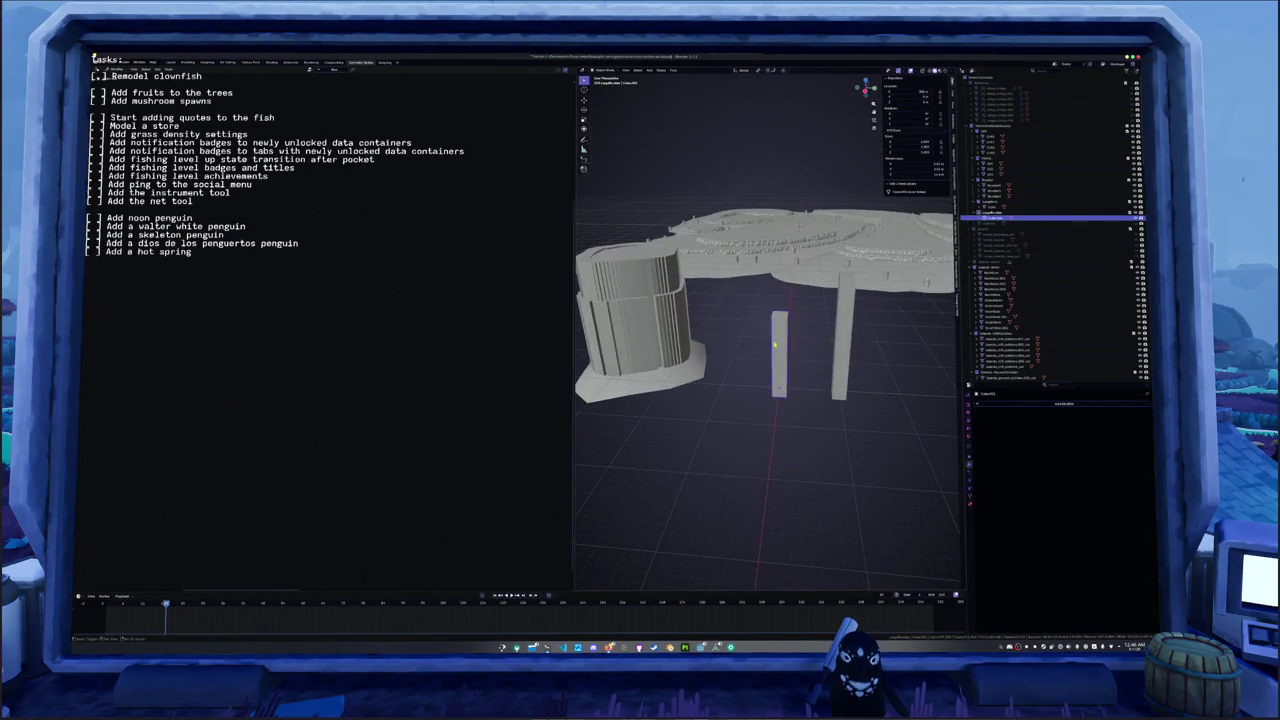
- Duplicate the short pillar and lower its top in Edit Mode to make it shorter
{"action": "key", "text": "shift+d"}
{"action": "key", "text": "y"}
{"action": "left_click", "coordinate": [773, 344]}
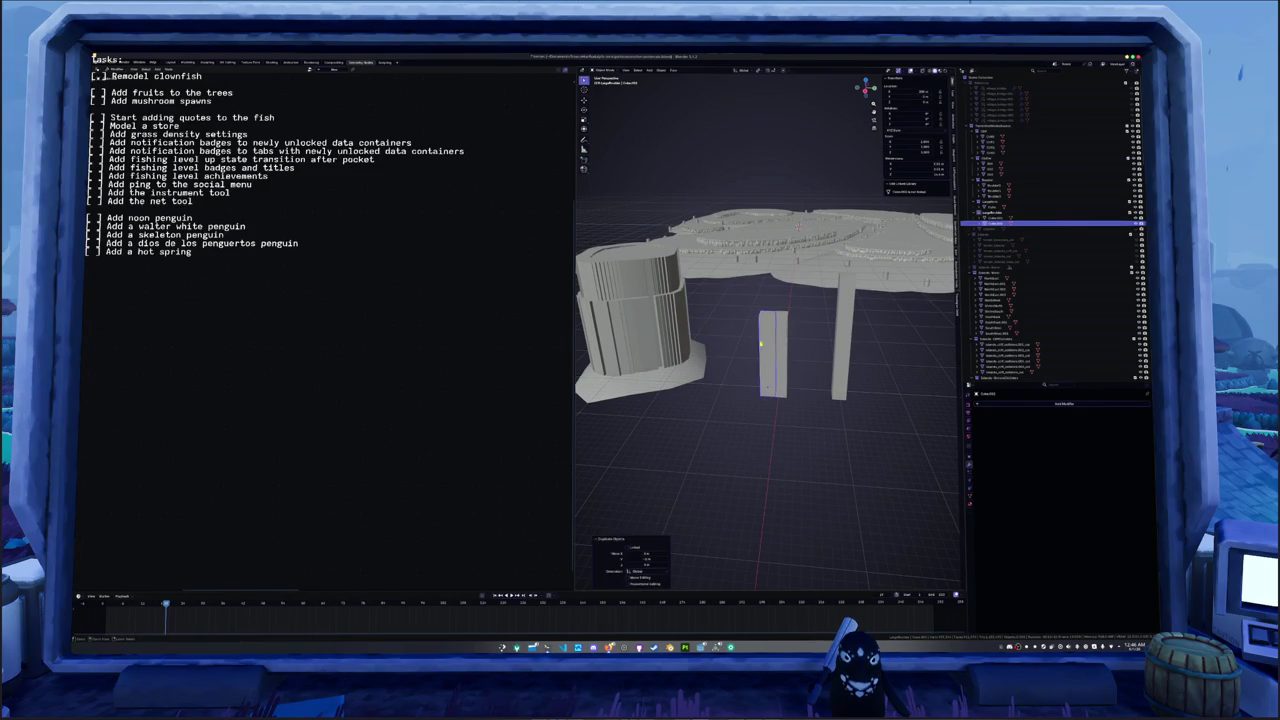
{"action": "key", "text": "Tab"}
{"action": "middle_click_drag", "start_coordinate": [767, 345], "coordinate": [768, 347]}
{"action": "key", "text": "g"}
{"action": "key", "text": "z"}
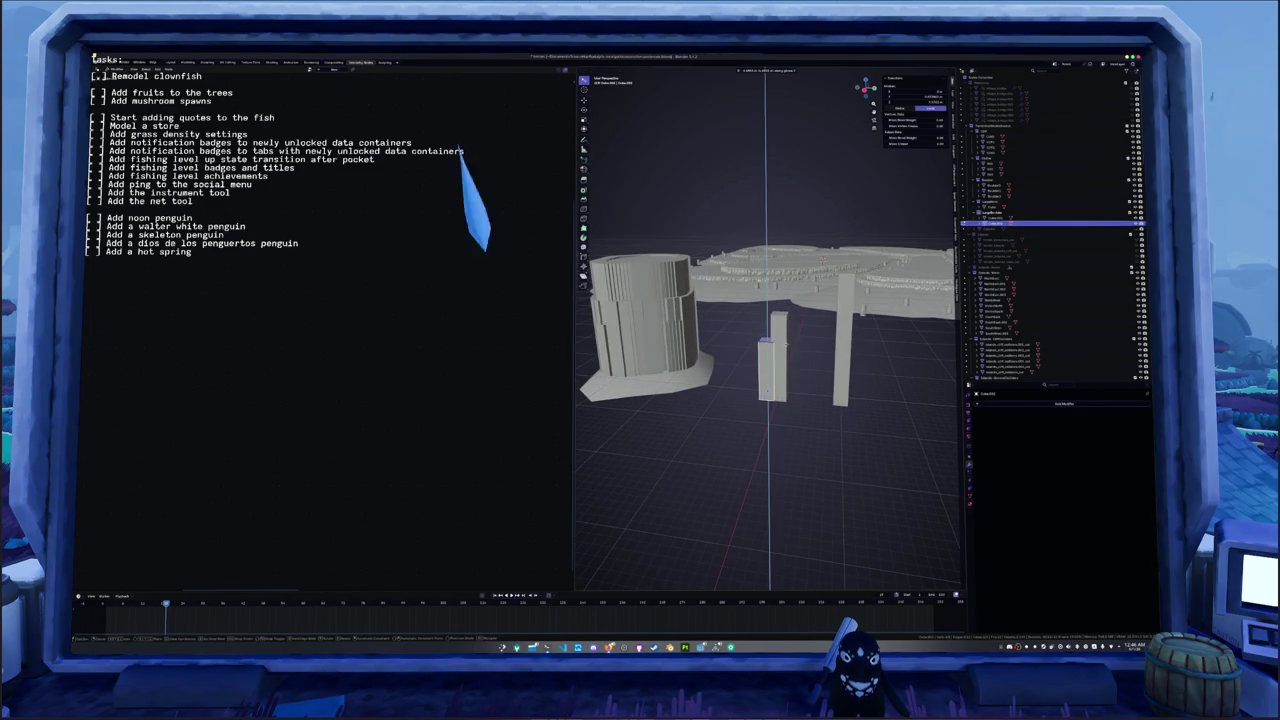
{"action": "key", "text": "Return"}
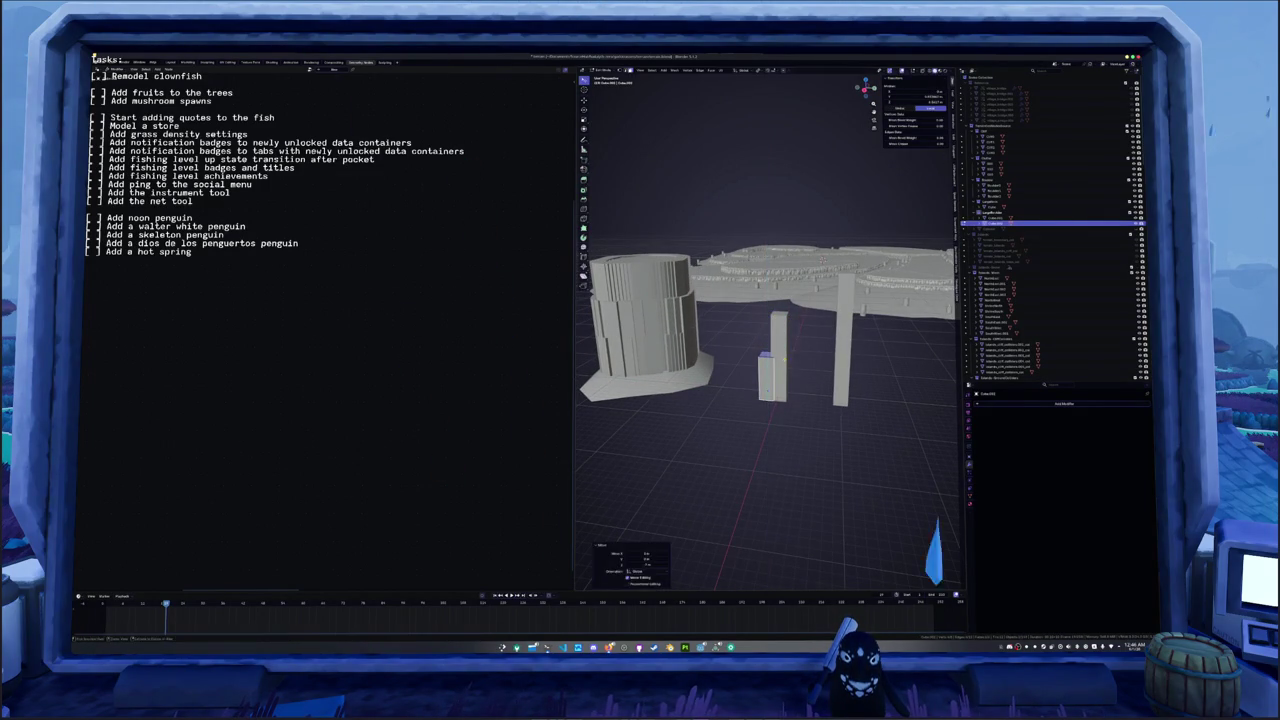
- Slide the new shorter pillar to the left of the other two
{"action": "key", "text": "Tab"}
{"action": "middle_click_drag", "start_coordinate": [770, 345], "coordinate": [790, 330]}
{"action": "key", "text": "g"}
{"action": "key", "text": "x"}
{"action": "key", "text": "y"}
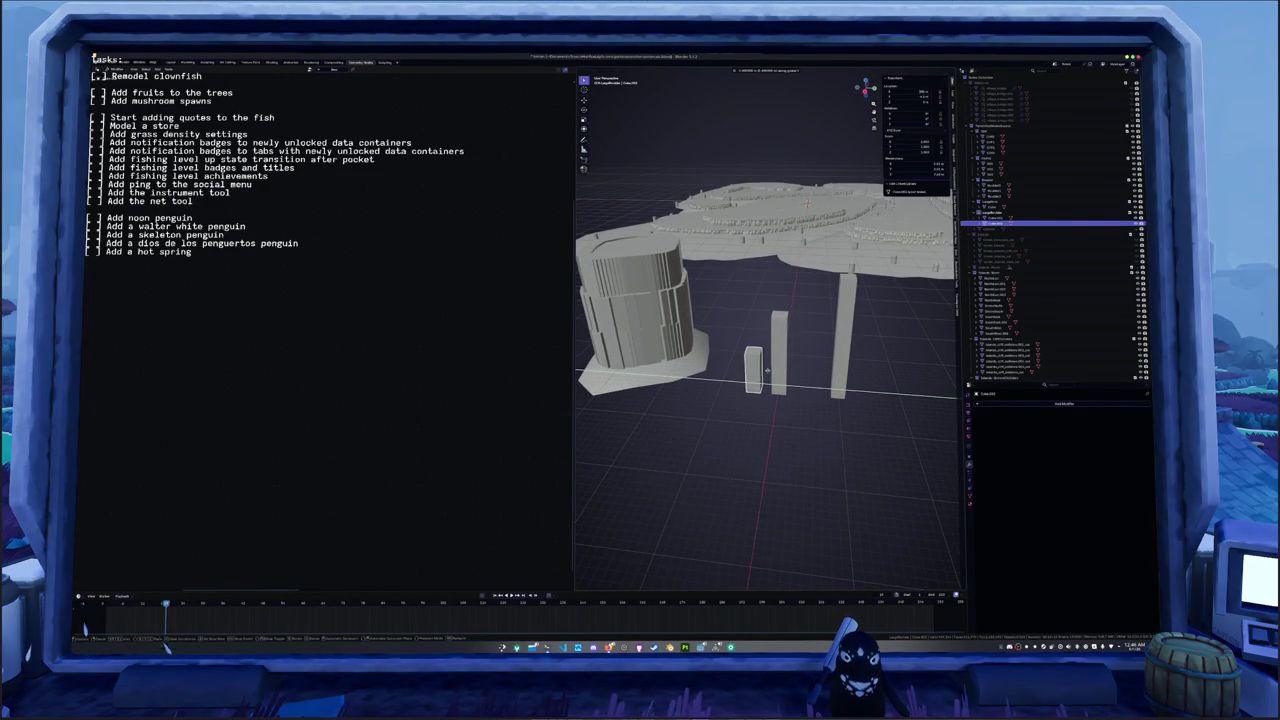
{"action": "key", "text": "Return"}
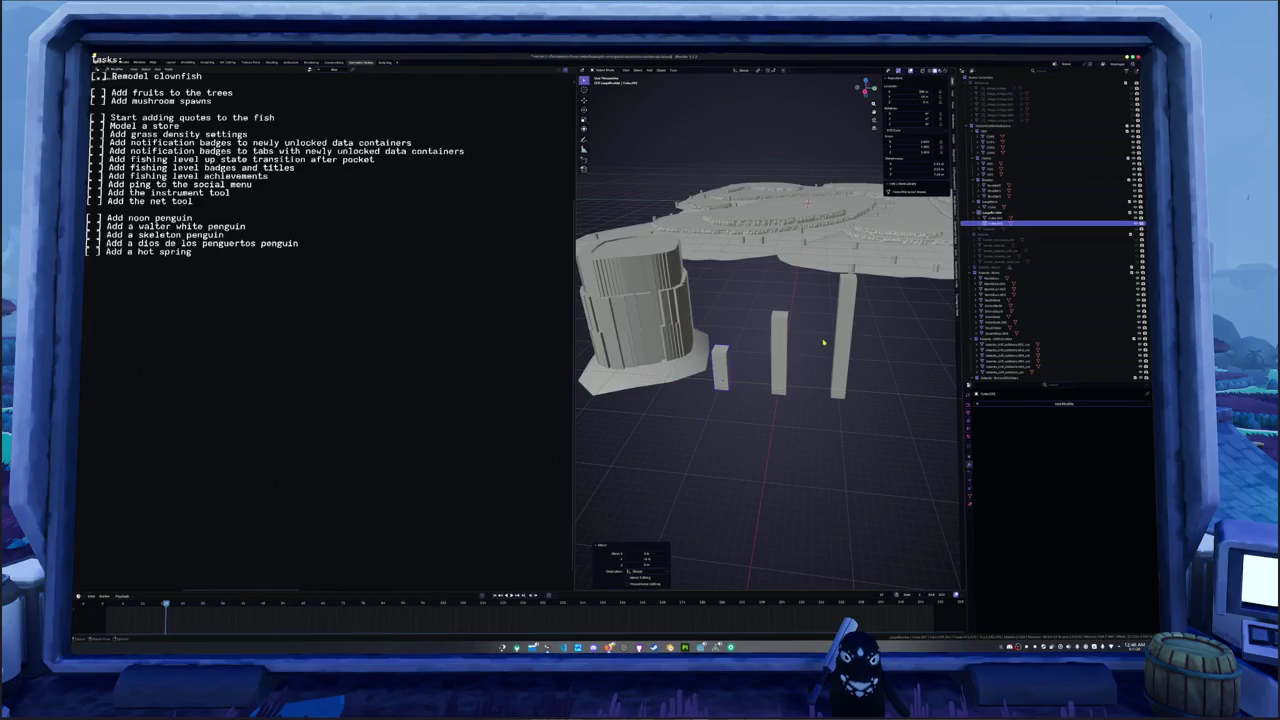
- Move the pillar into a new collection, then reselect the cylinder building to show its nodes
{"action": "key", "text": "m"}
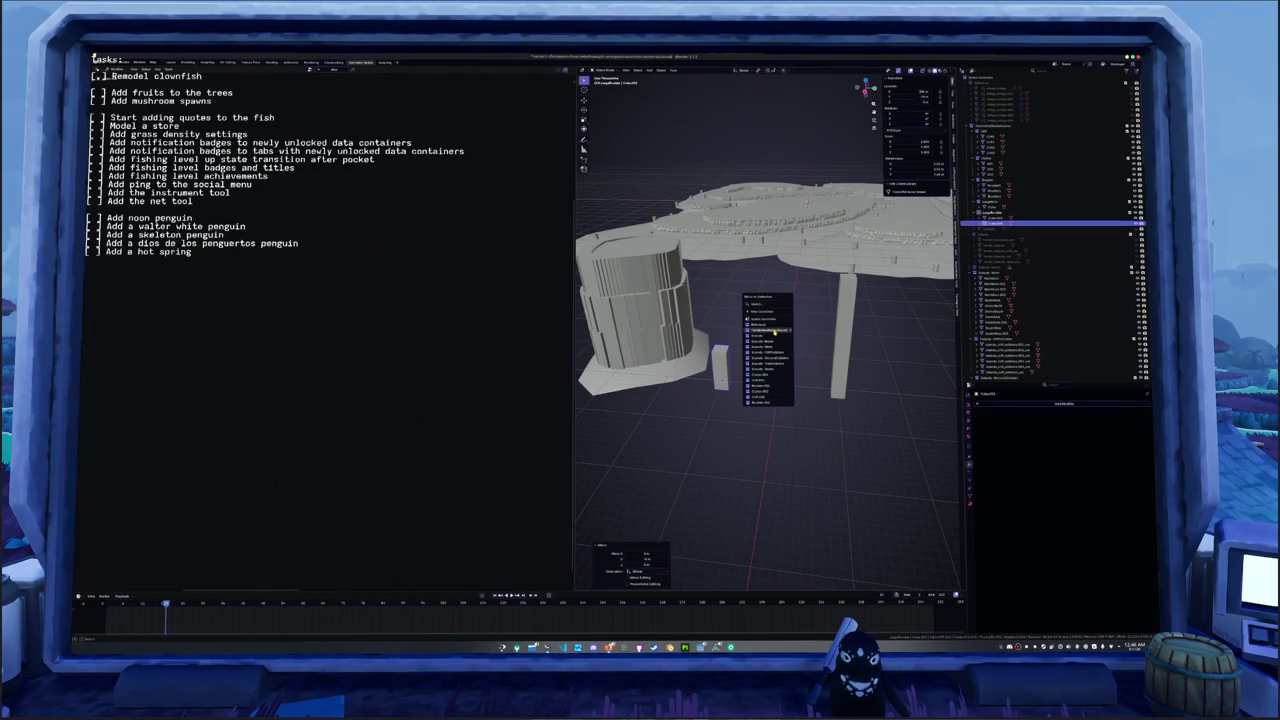
{"action": "left_click", "coordinate": [805, 331]}
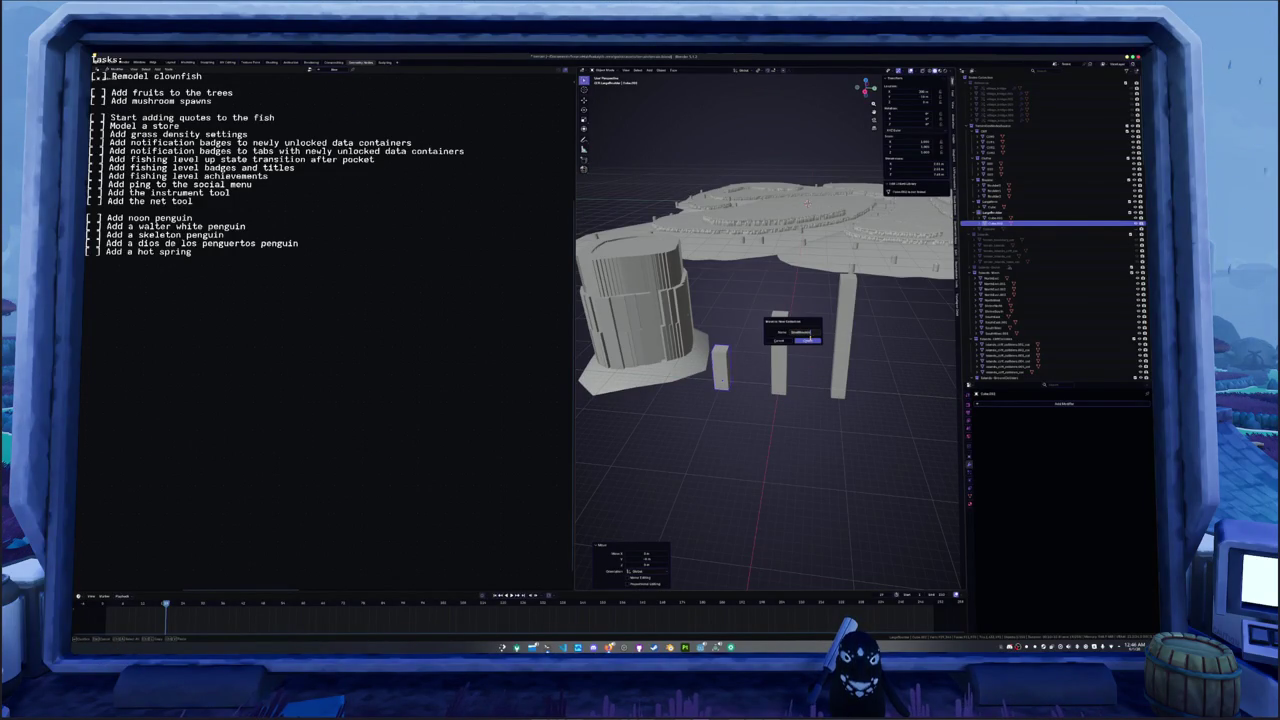
{"action": "left_click", "coordinate": [808, 340]}
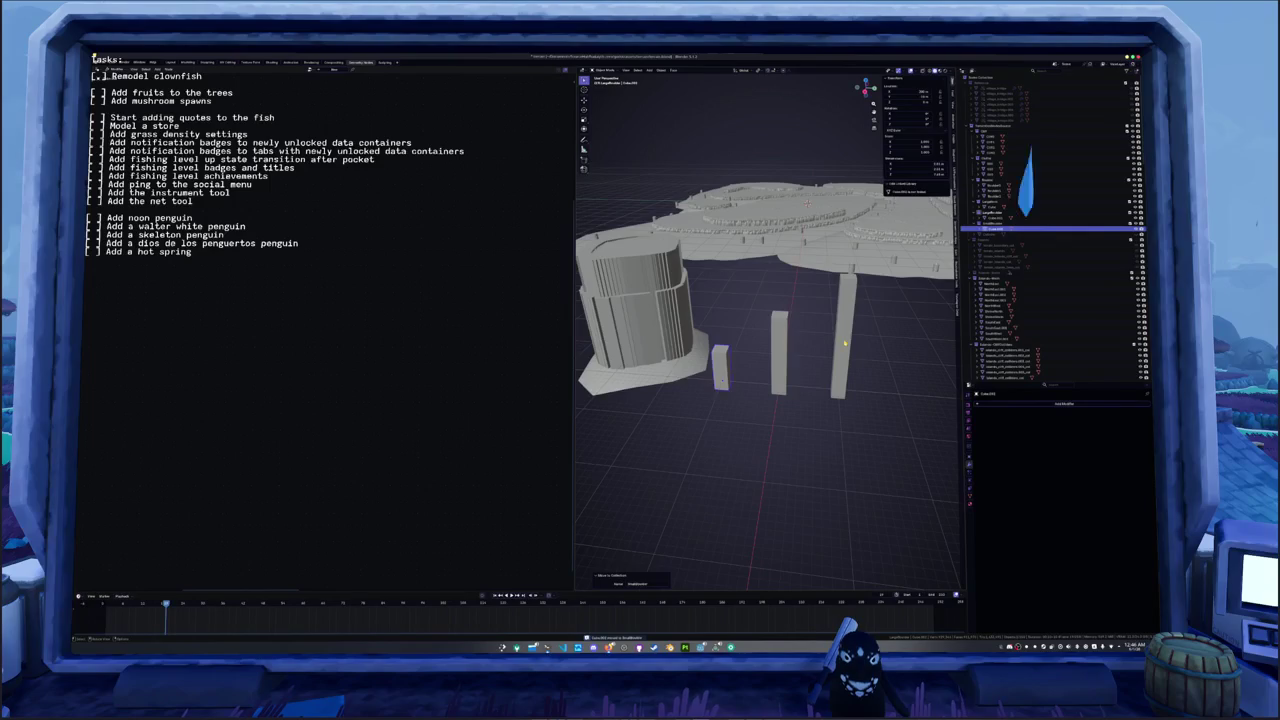
{"action": "left_click_drag", "start_coordinate": [990, 230], "coordinate": [972, 223]}
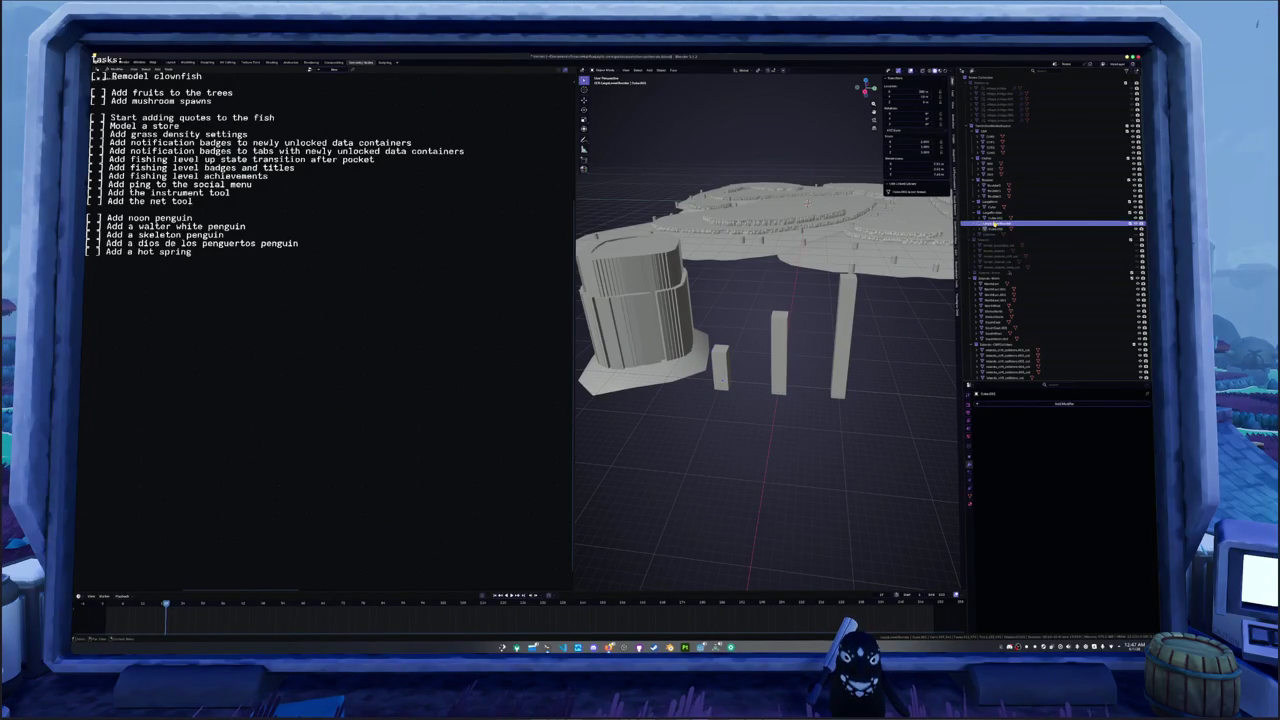
{"action": "left_click", "coordinate": [652, 335]}
- Duplicate the bottom node branch and place the copy below the originals
{"action": "middle_click_drag", "start_coordinate": [377, 412], "coordinate": [330, 330]}
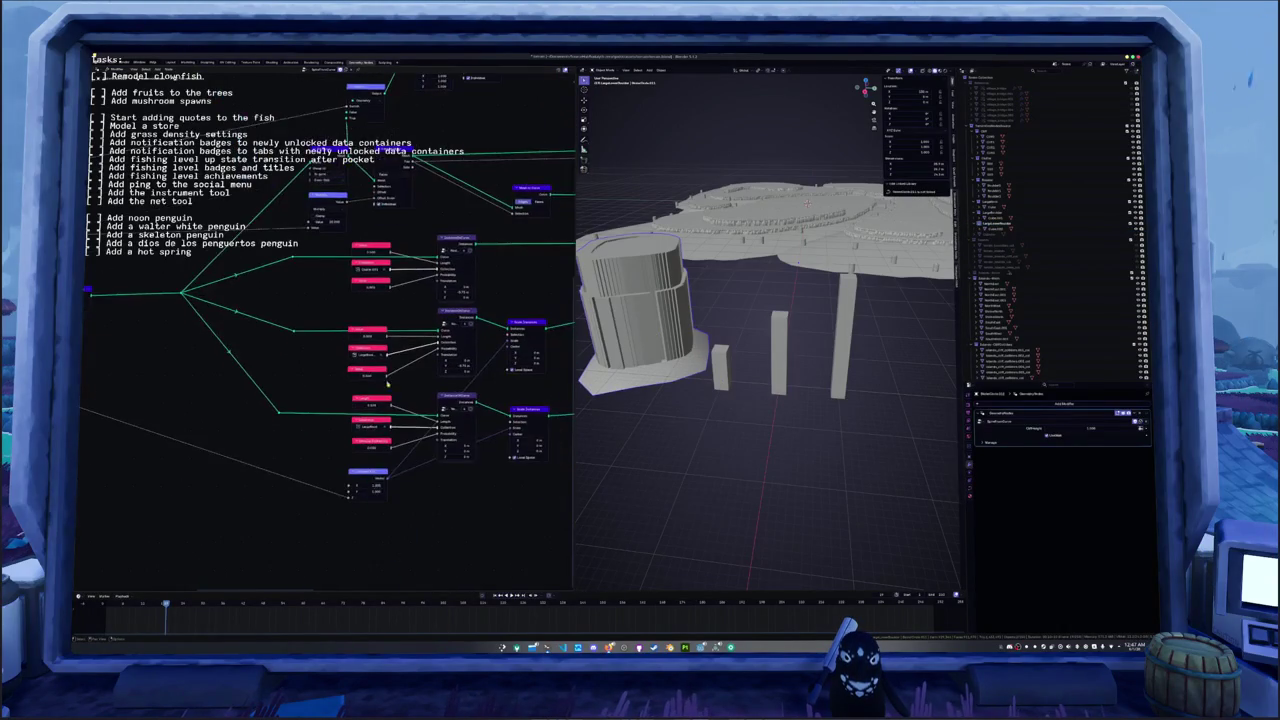
{"action": "middle_click_drag", "start_coordinate": [575, 560], "coordinate": [533, 477]}
{"action": "left_click_drag", "start_coordinate": [533, 477], "coordinate": [305, 323]}
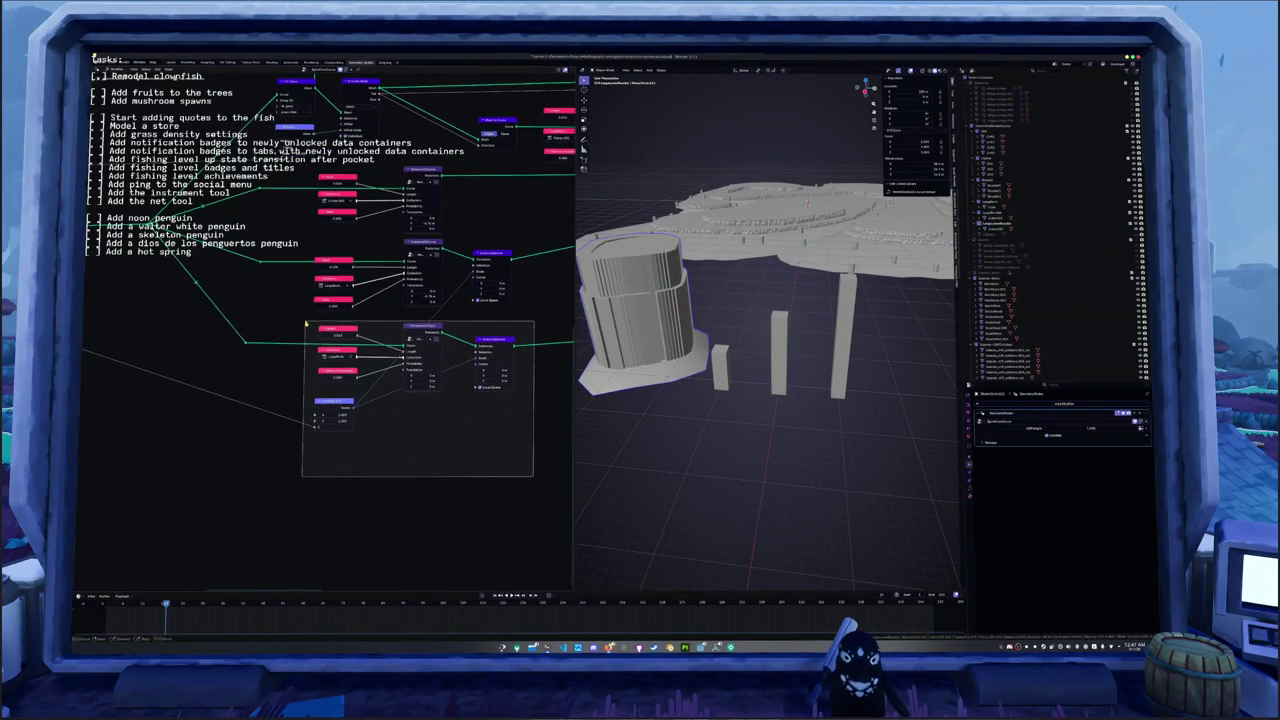
{"action": "mouse_move", "coordinate": [306, 323]}
{"action": "left_mouse_down"}
{"action": "mouse_move", "coordinate": [398, 415]}
{"action": "mouse_move", "coordinate": [316, 414]}
{"action": "mouse_move", "coordinate": [325, 440]}
{"action": "mouse_move", "coordinate": [231, 450]}
{"action": "mouse_move", "coordinate": [239, 463]}
{"action": "mouse_move", "coordinate": [408, 334]}
{"action": "left_mouse_up"}
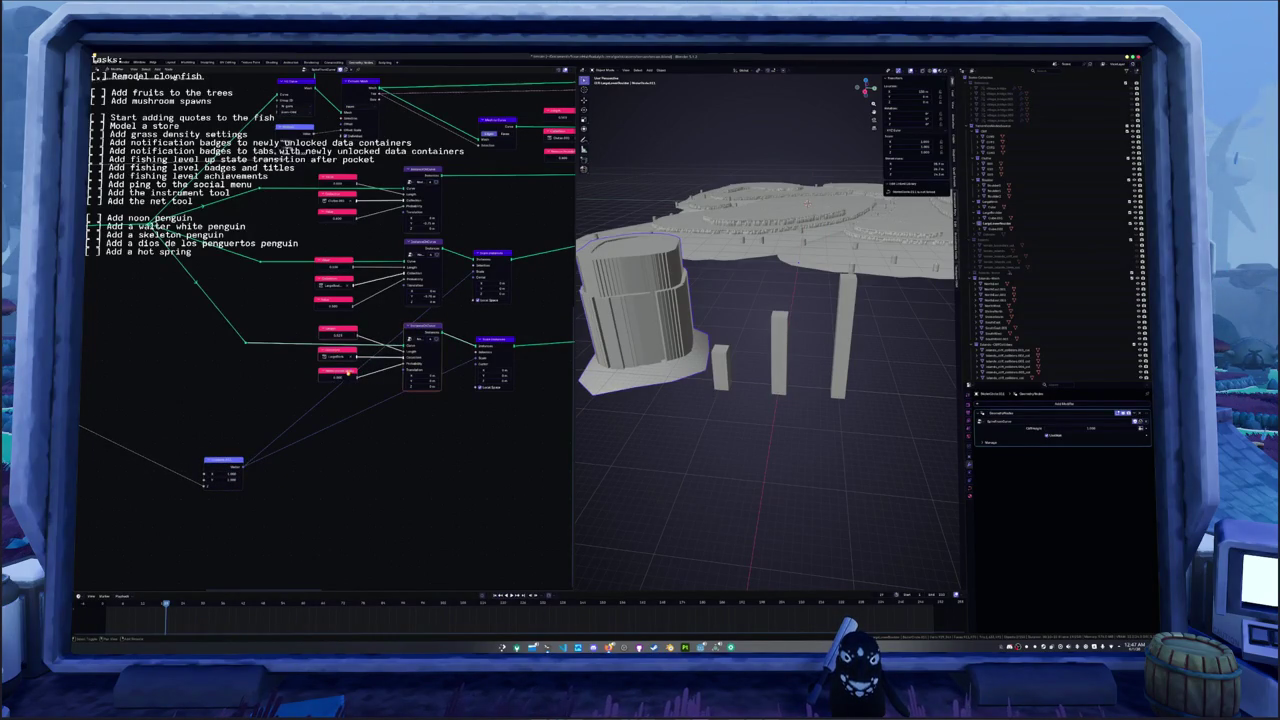
{"action": "key", "text": "shift+d"}
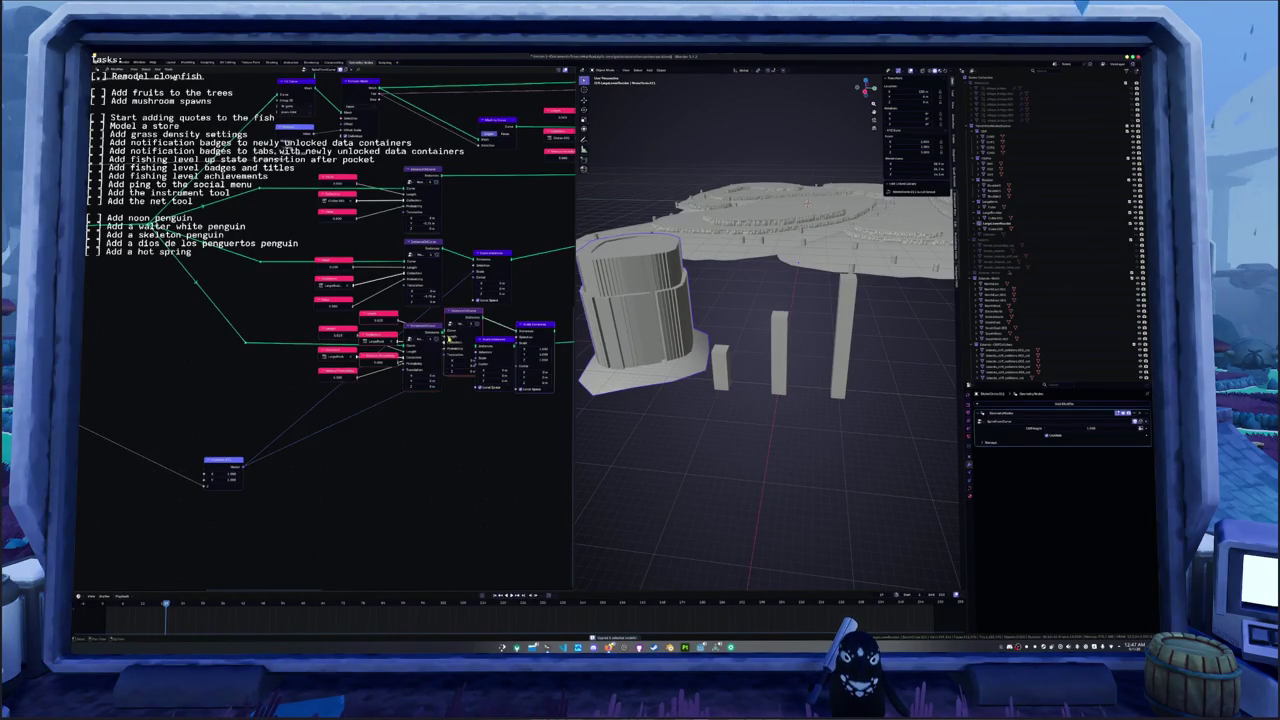
{"action": "left_click", "coordinate": [433, 425]}
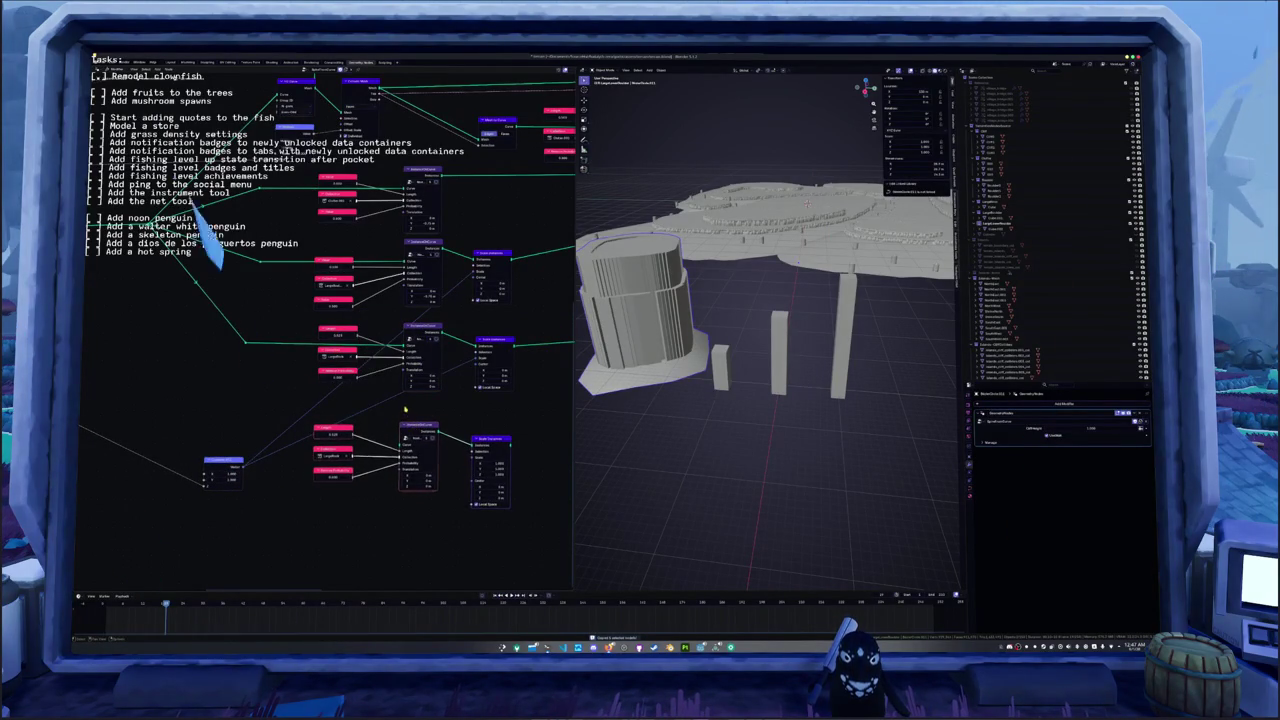
- Link the small red input node to the copied branch and check its settings
{"action": "middle_click_drag", "start_coordinate": [346, 519], "coordinate": [324, 509]}
{"action": "left_click_drag", "start_coordinate": [218, 452], "coordinate": [448, 451]}
{"action": "left_click", "coordinate": [308, 442]}
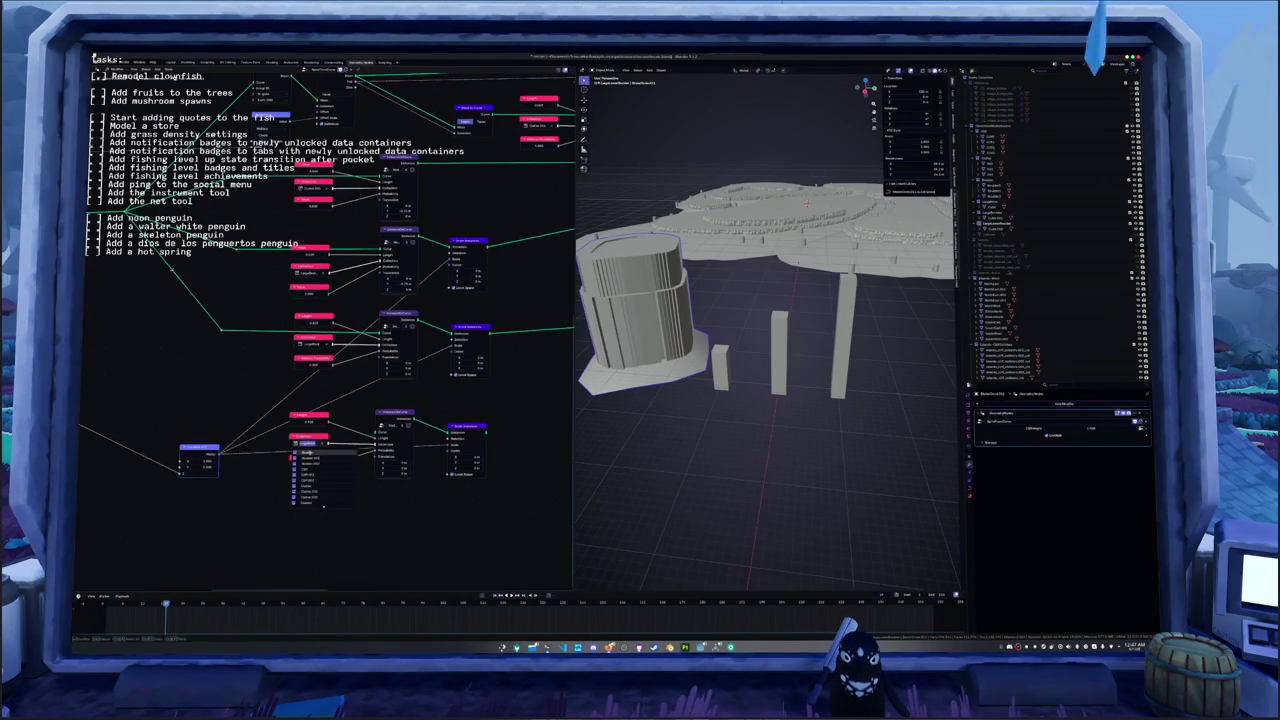
{"action": "left_click", "coordinate": [404, 416]}
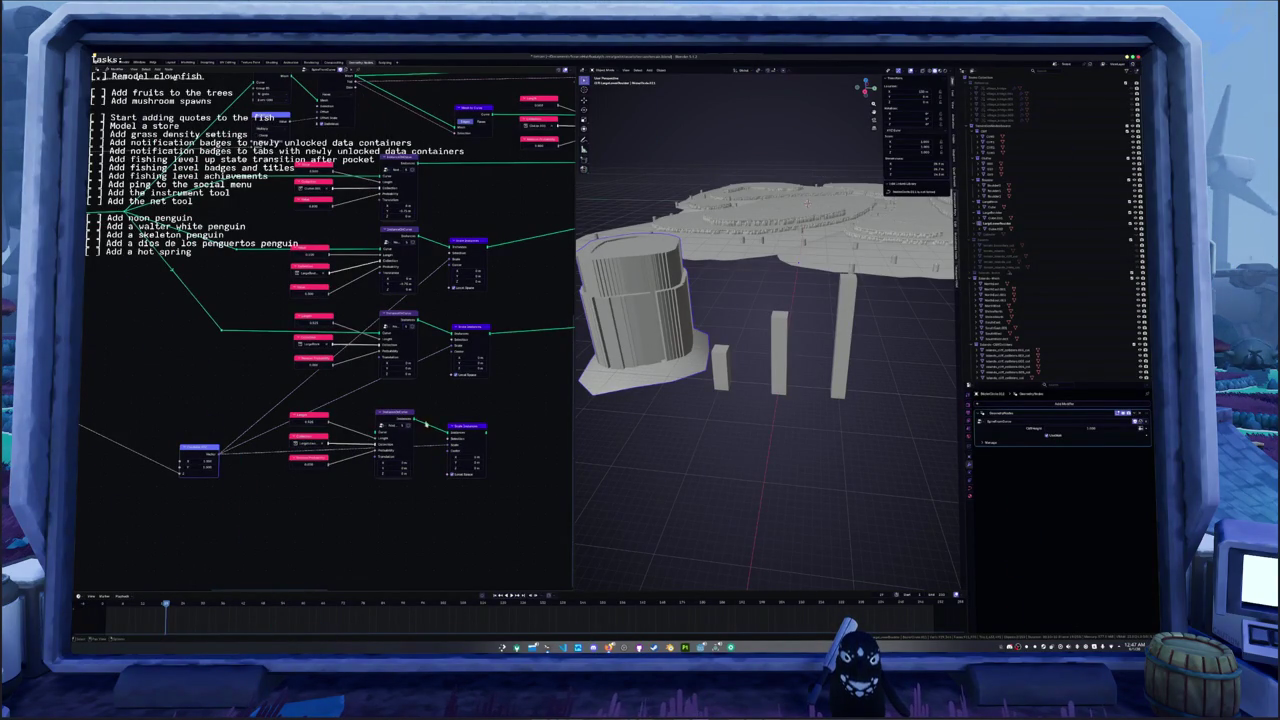
{"action": "middle_click_drag", "start_coordinate": [323, 473], "coordinate": [308, 478]}
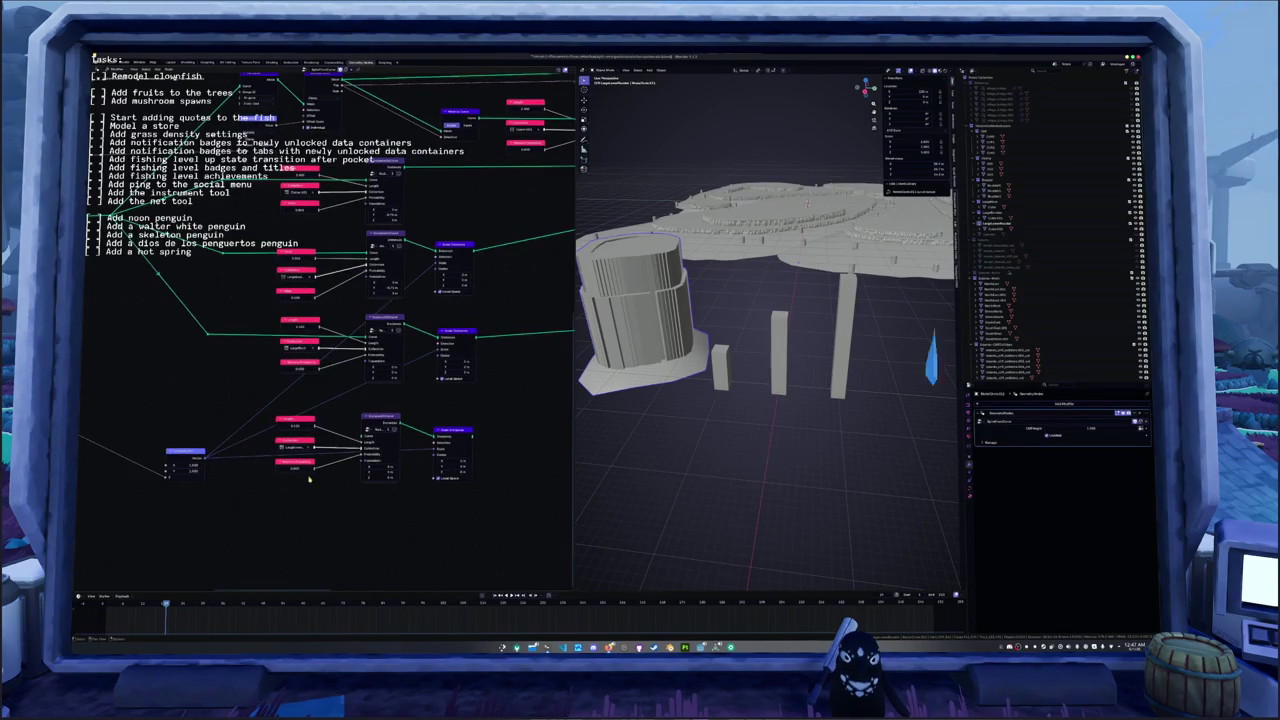
{"action": "left_click", "coordinate": [296, 425]}
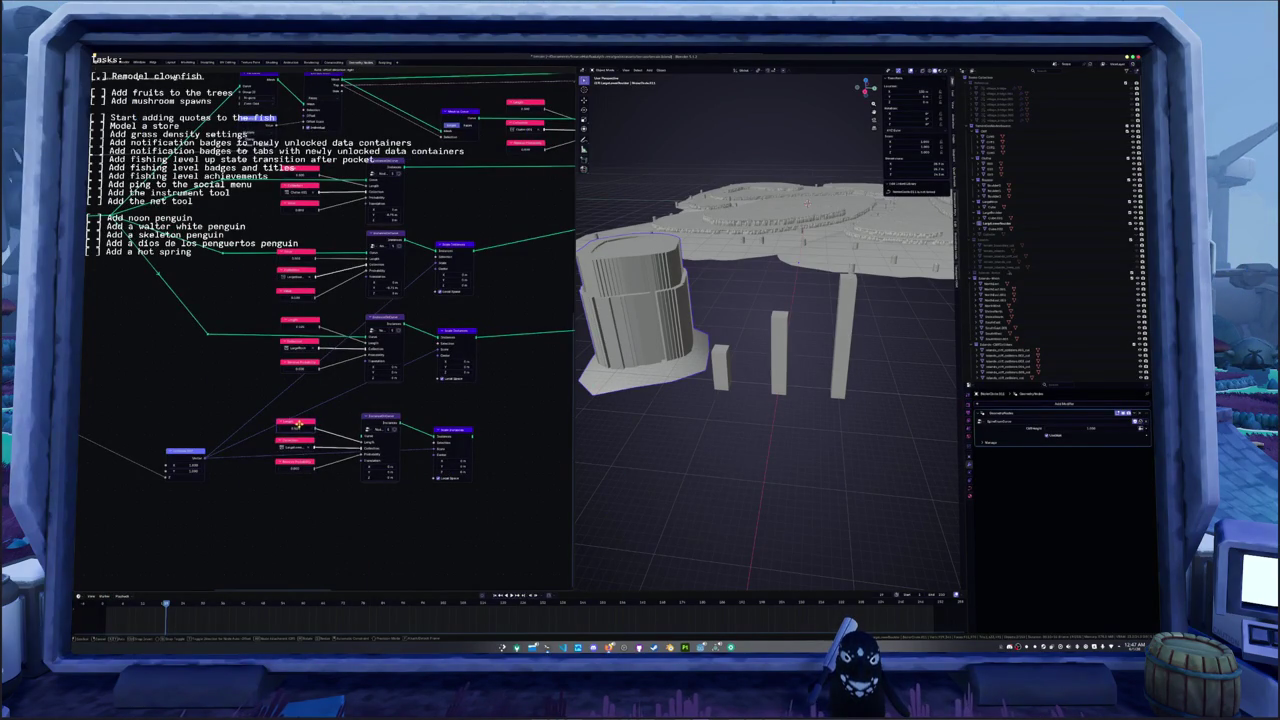
{"action": "middle_click_drag", "start_coordinate": [376, 473], "coordinate": [358, 470]}
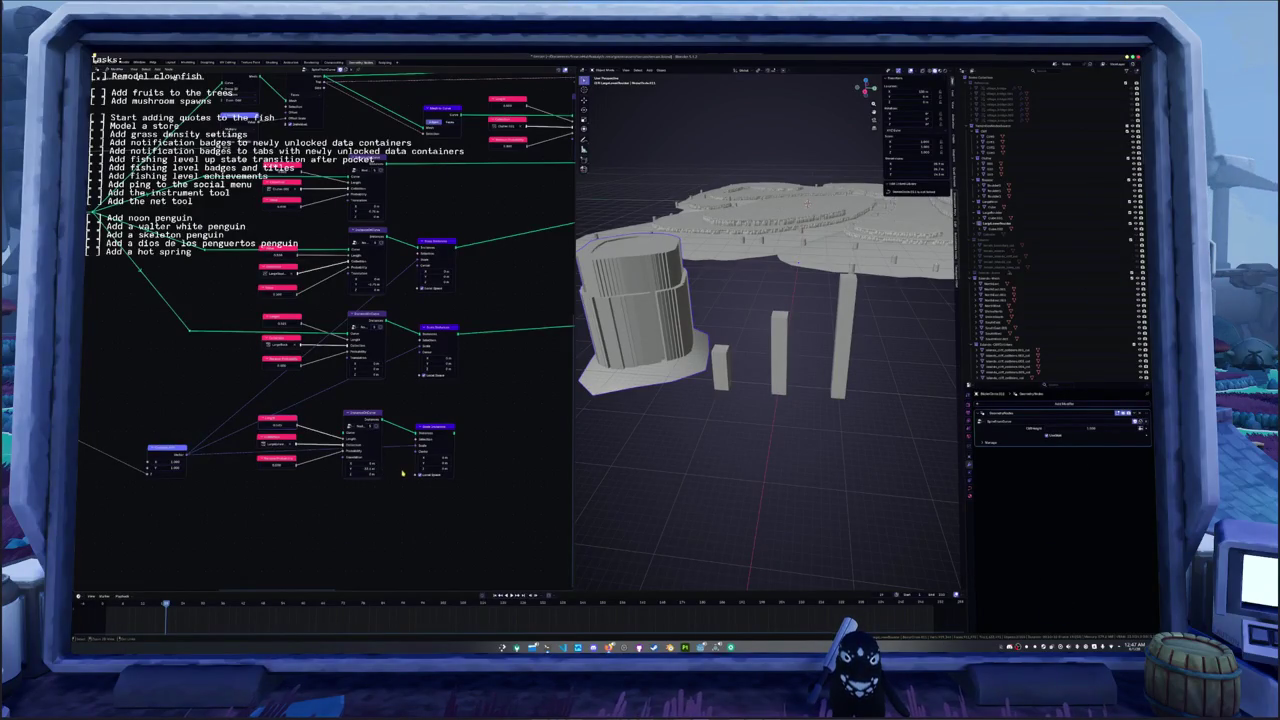
{"action": "mouse_move", "coordinate": [386, 459]}
{"action": "middle_mouse_down"}
{"action": "mouse_move", "coordinate": [301, 451]}
{"action": "mouse_move", "coordinate": [245, 463]}
{"action": "middle_mouse_up"}
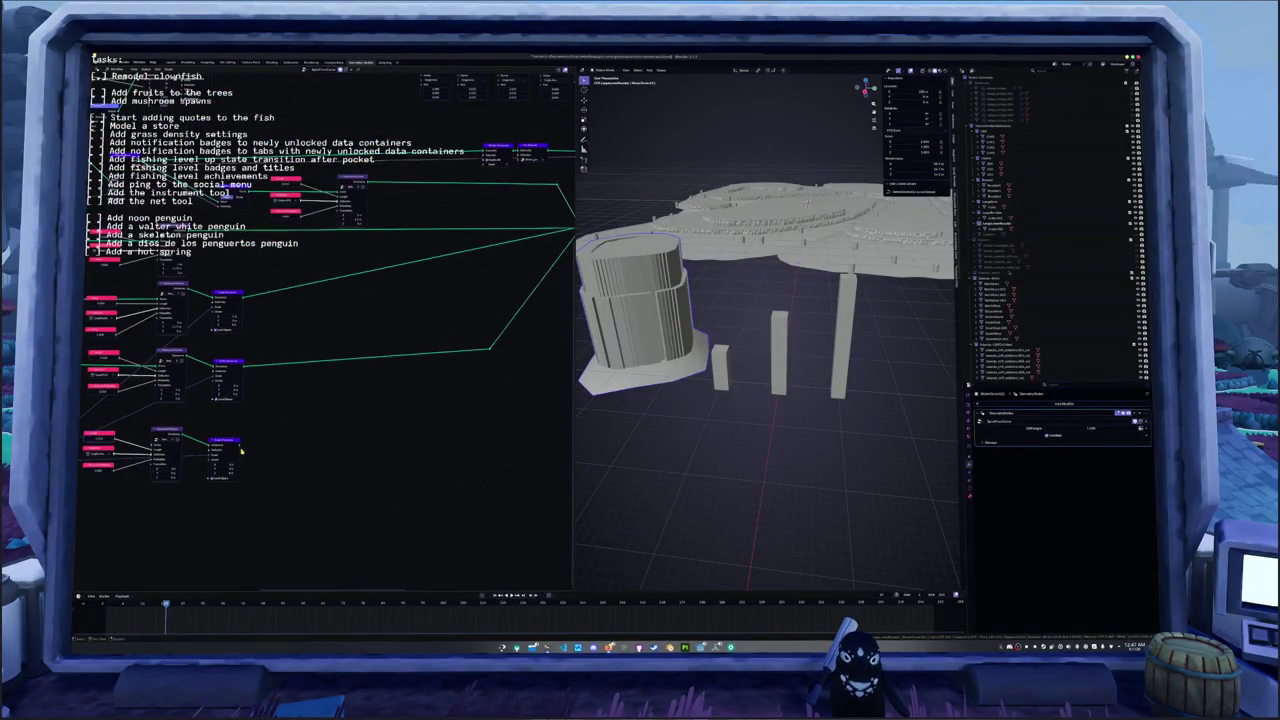
- Add a reroute point and route the input link through it
{"action": "left_click_drag", "start_coordinate": [283, 446], "coordinate": [487, 424]}
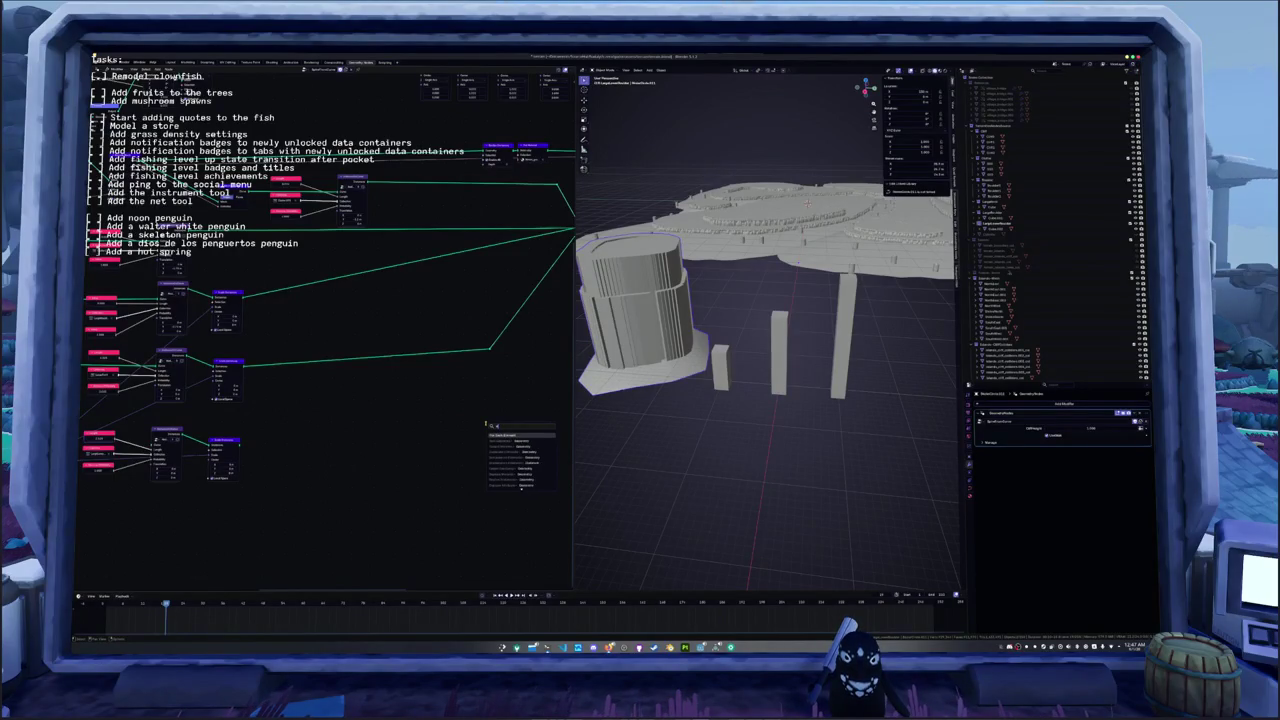
{"action": "type", "text": "a"}
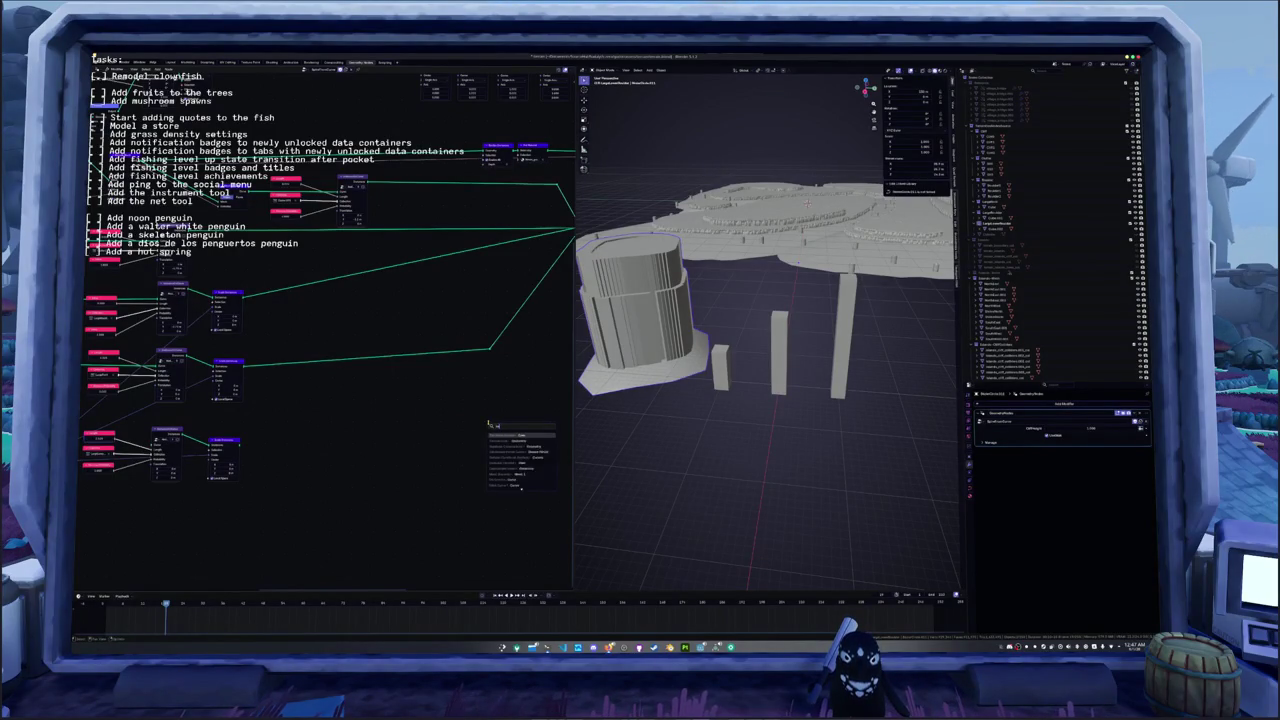
{"action": "type", "text": "t"}
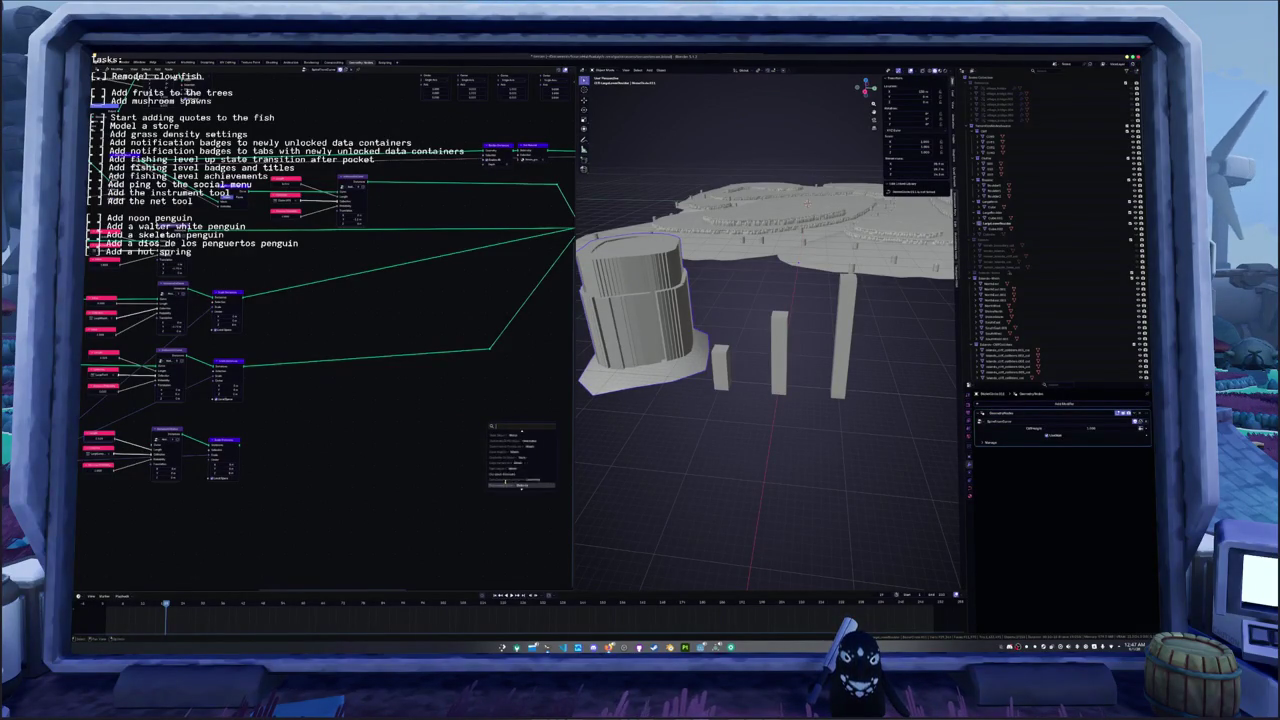
{"action": "type", "text": "sea"}
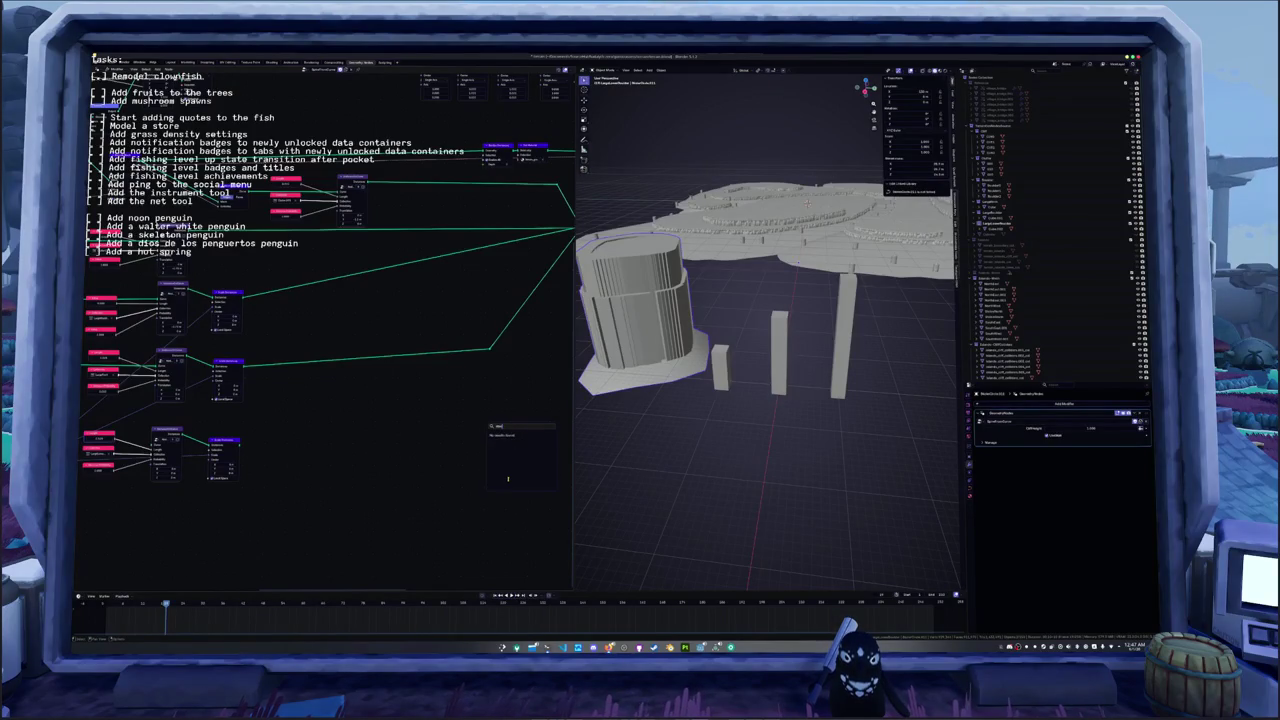
{"action": "key", "text": "BackSpace"}
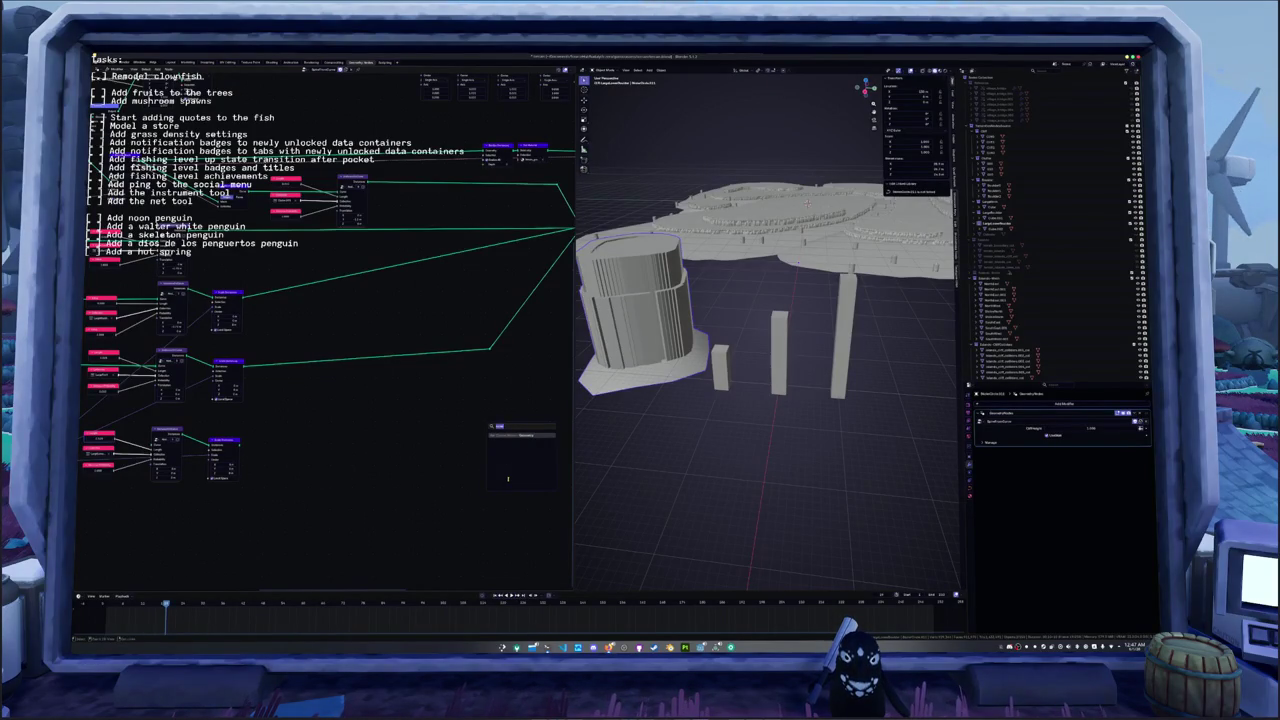
{"action": "key", "text": "Escape"}
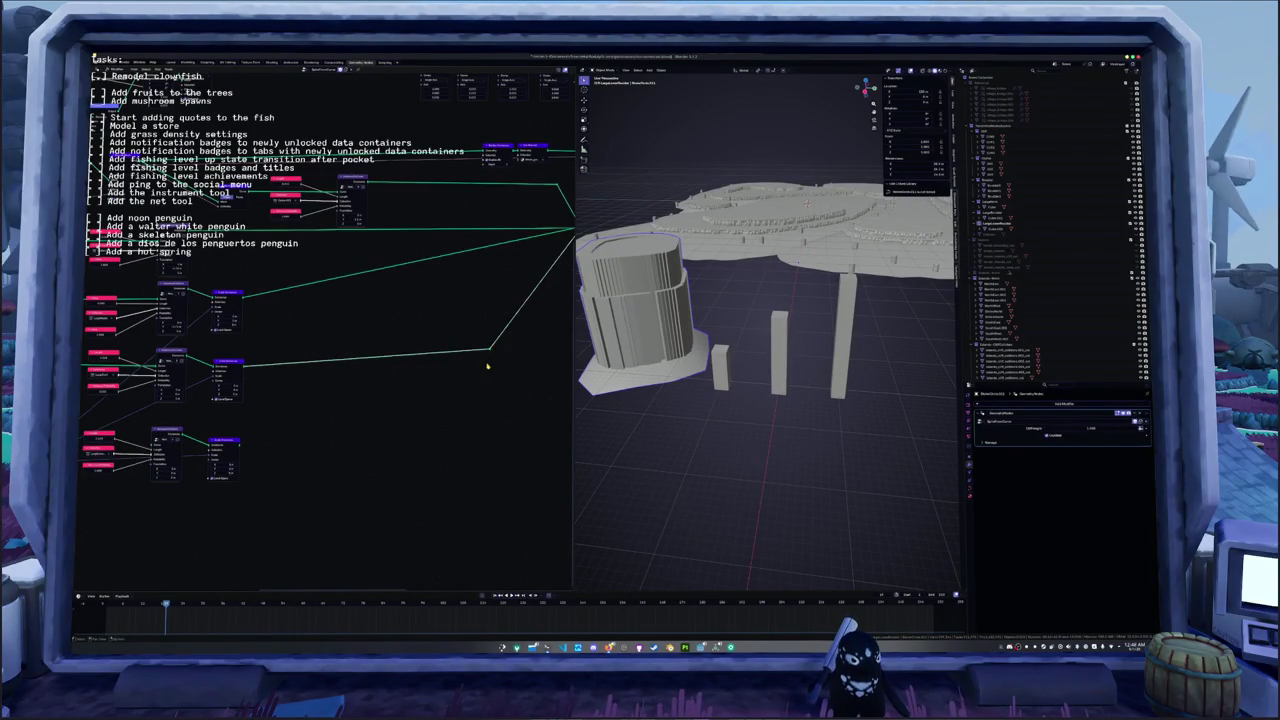
{"action": "middle_click_drag", "start_coordinate": [490, 351], "coordinate": [408, 326]}
{"action": "key", "text": "shift+a"}
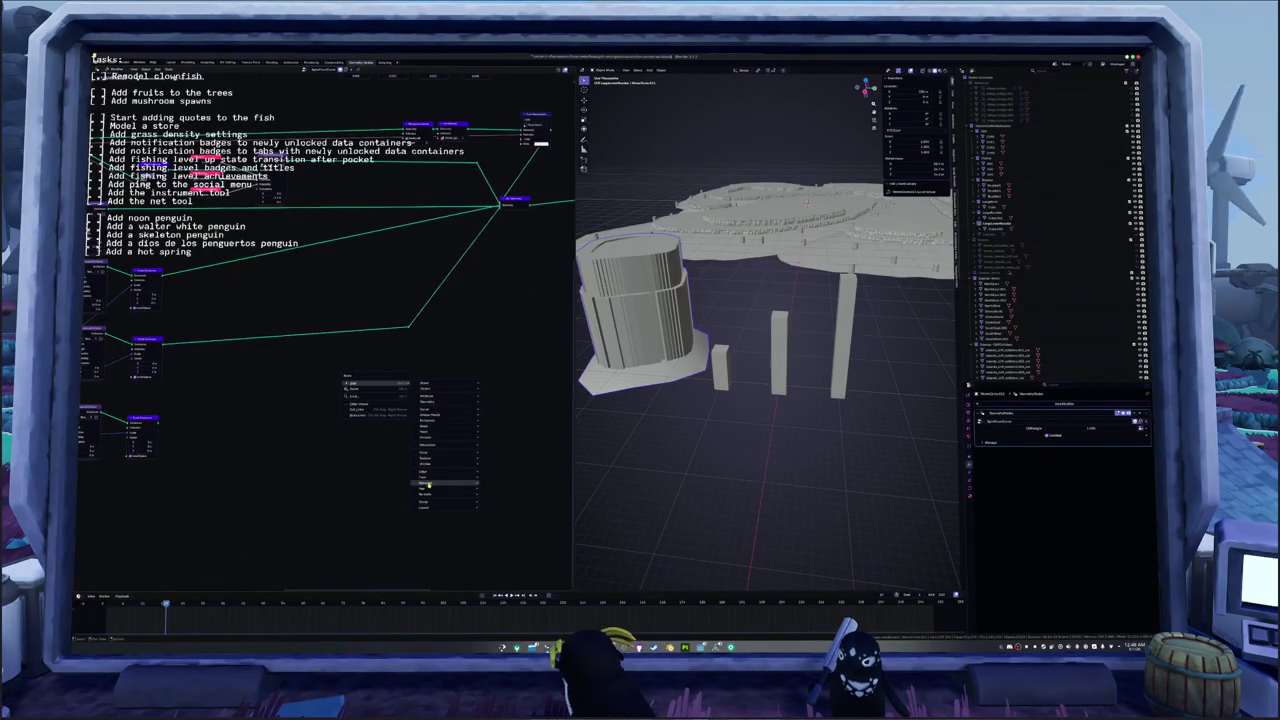
{"action": "mouse_move", "coordinate": [446, 507]}
{"action": "left_click", "coordinate": [493, 510]}
{"action": "left_click", "coordinate": [424, 420]}
{"action": "left_click_drag", "start_coordinate": [288, 427], "coordinate": [418, 414]}
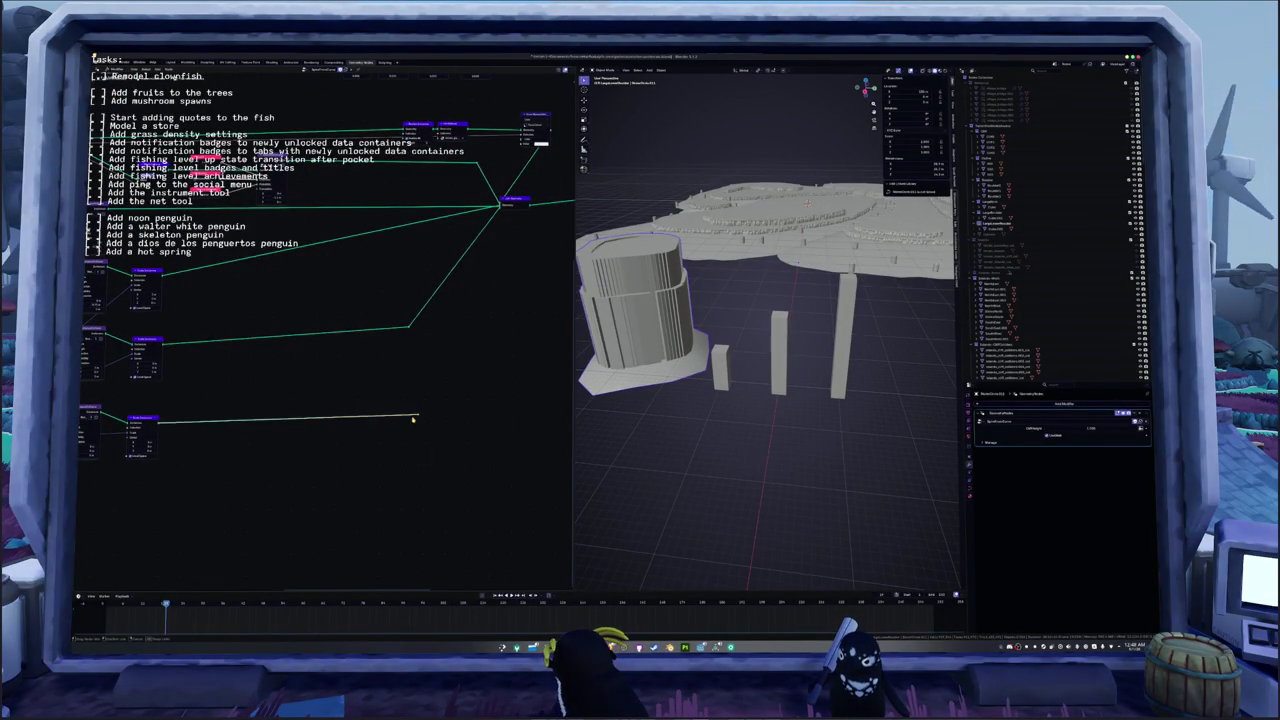
{"action": "middle_click_drag", "start_coordinate": [431, 393], "coordinate": [381, 423]}
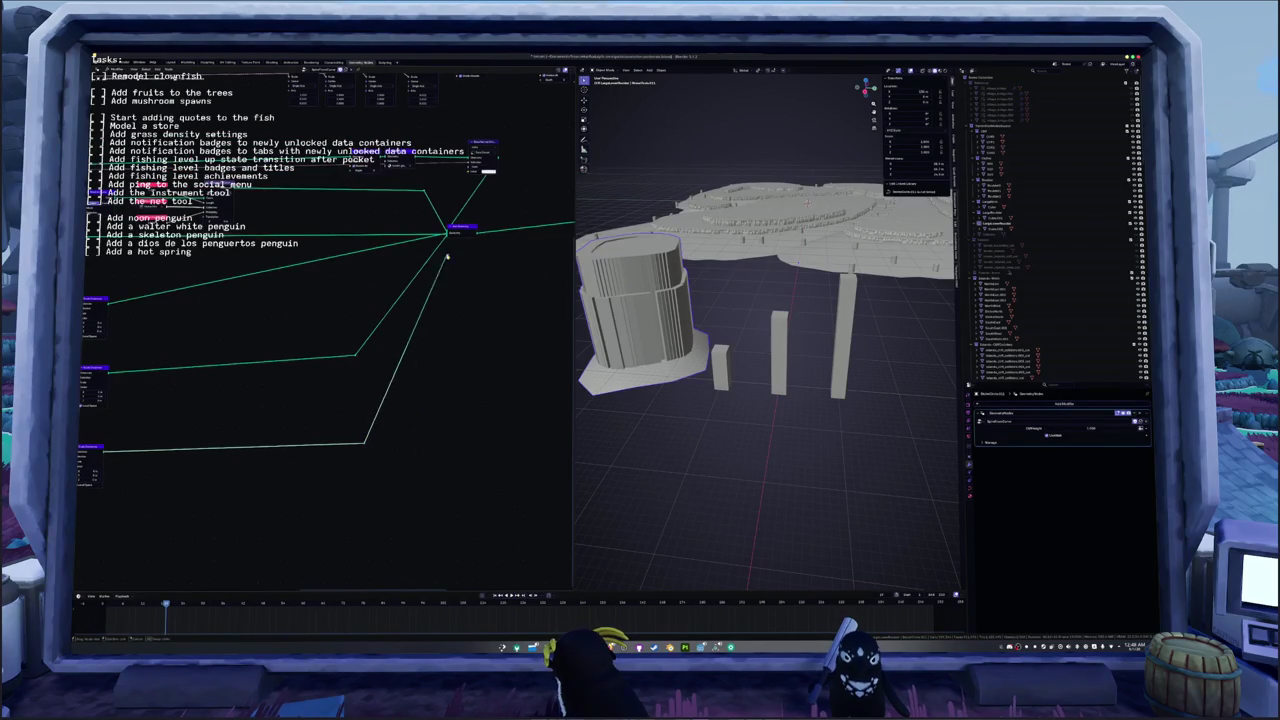
{"action": "scroll", "coordinate": [385, 433], "scroll_direction": "up", "scroll_amount": 5}
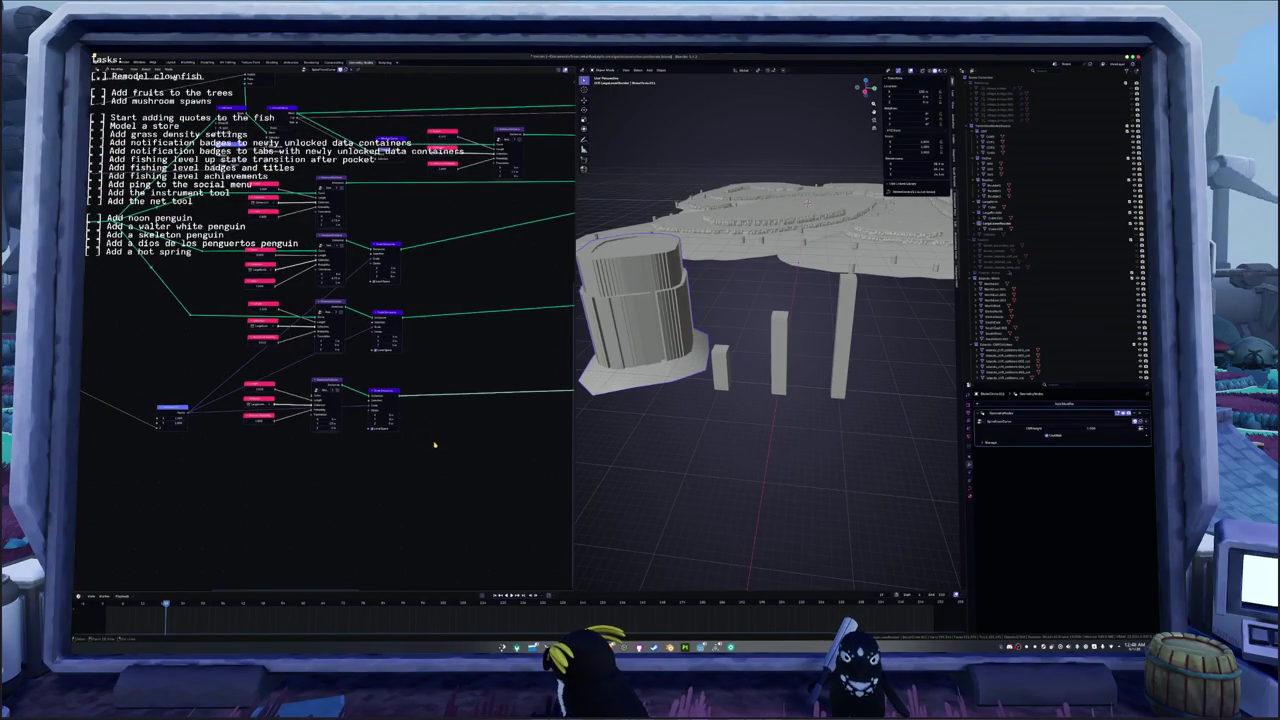
- Reselect the cylinder and bring its geometry node tree into view
{"action": "middle_click_drag", "start_coordinate": [646, 423], "coordinate": [734, 420], "text": "shift"}
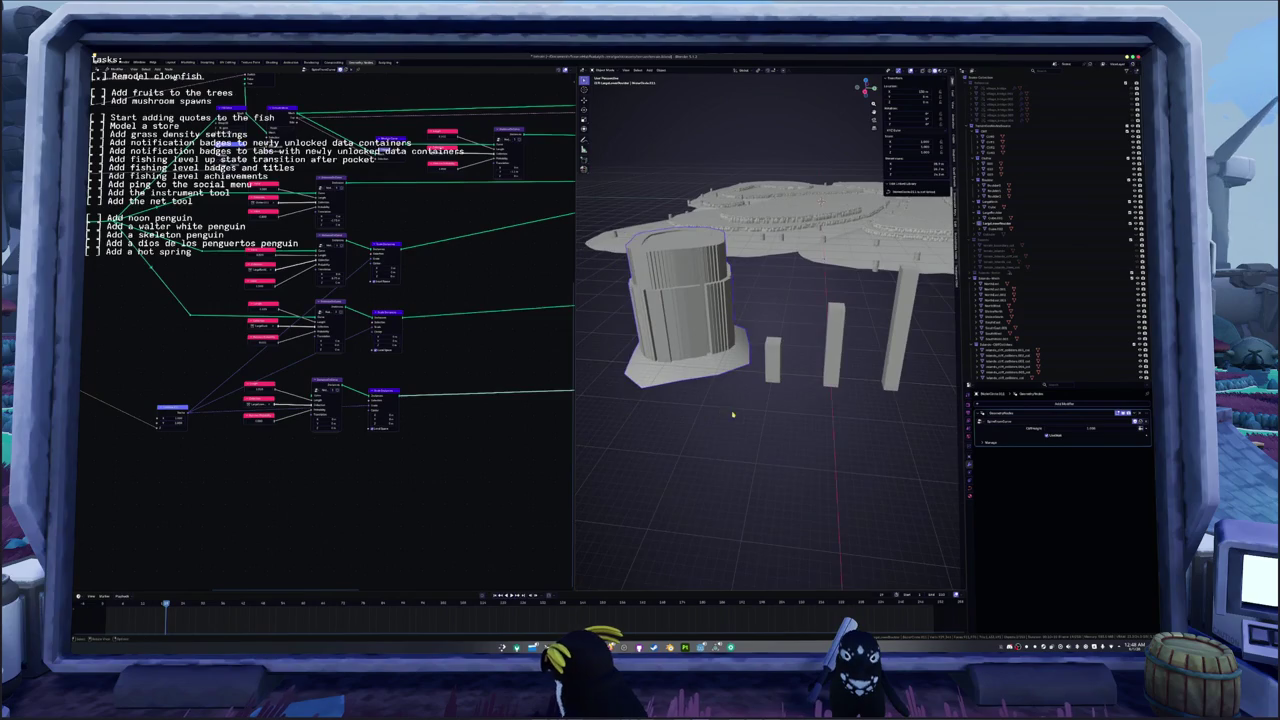
{"action": "left_click", "coordinate": [1007, 228]}
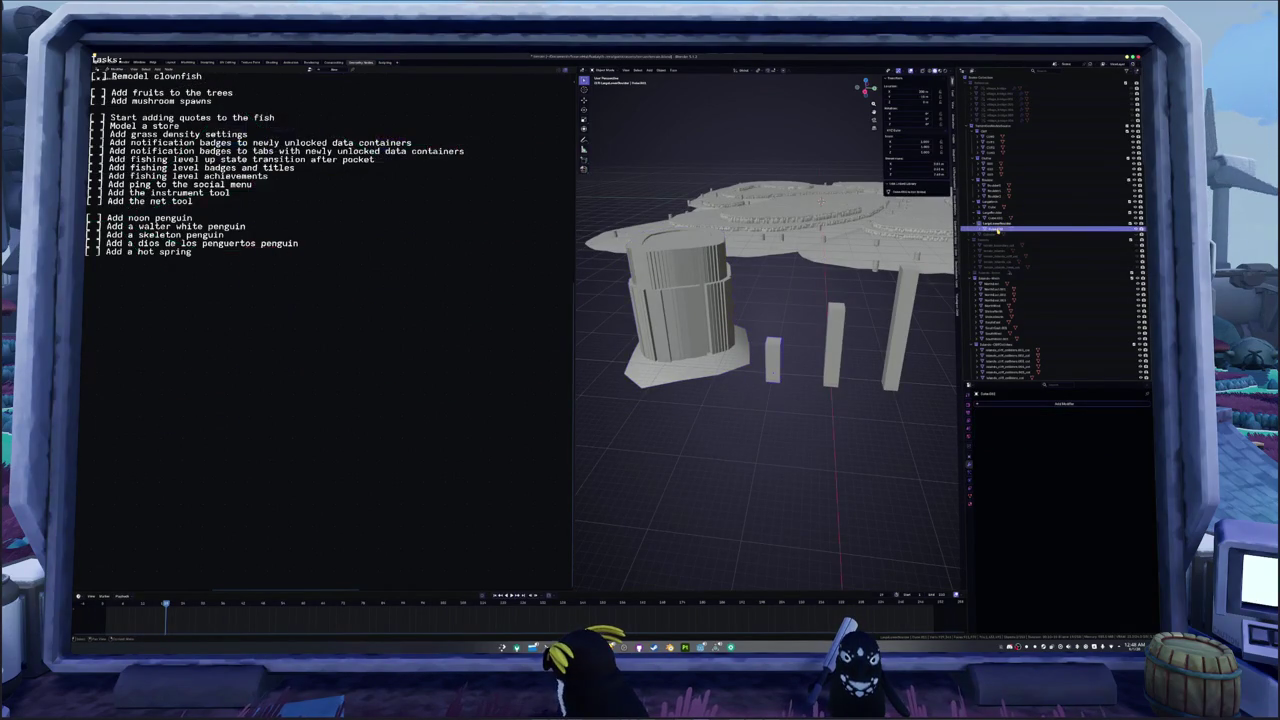
{"action": "left_click", "coordinate": [687, 362]}
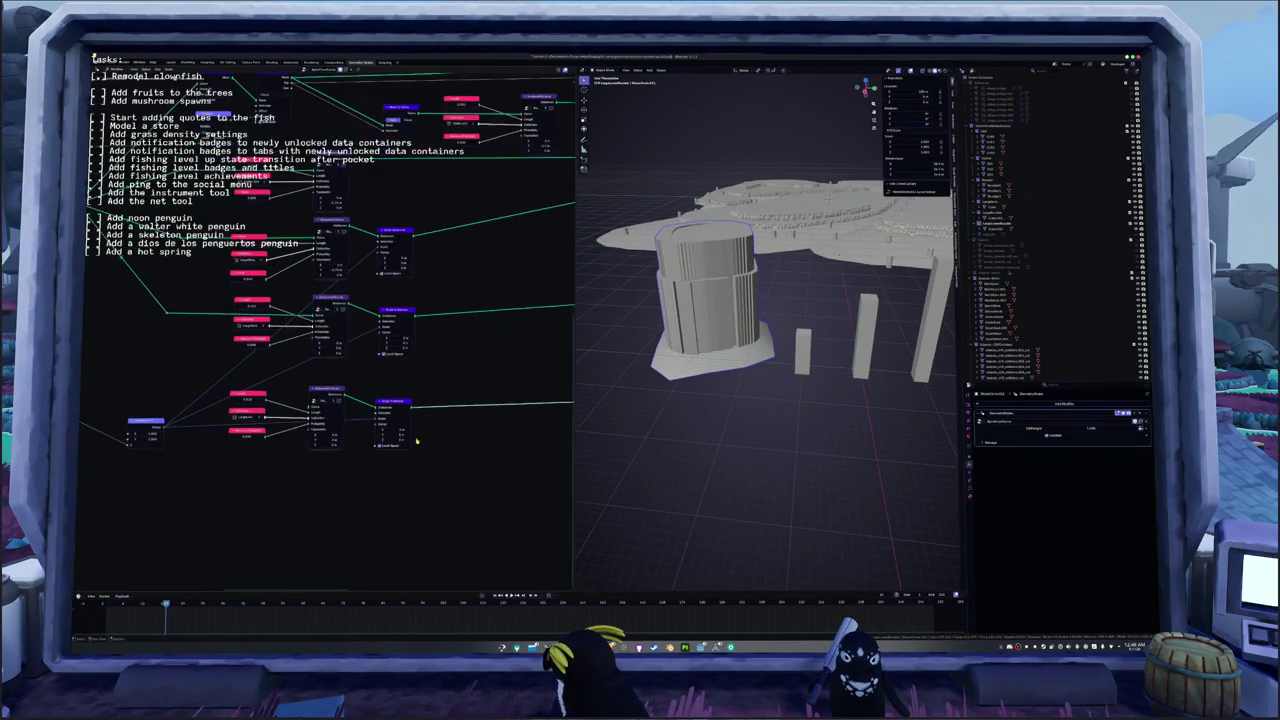
{"action": "middle_click_drag", "start_coordinate": [330, 300], "coordinate": [310, 382]}
{"action": "scroll", "coordinate": [310, 382], "scroll_direction": "up", "scroll_amount": 2}
{"action": "scroll", "coordinate": [321, 367], "scroll_direction": "up", "scroll_amount": 2}
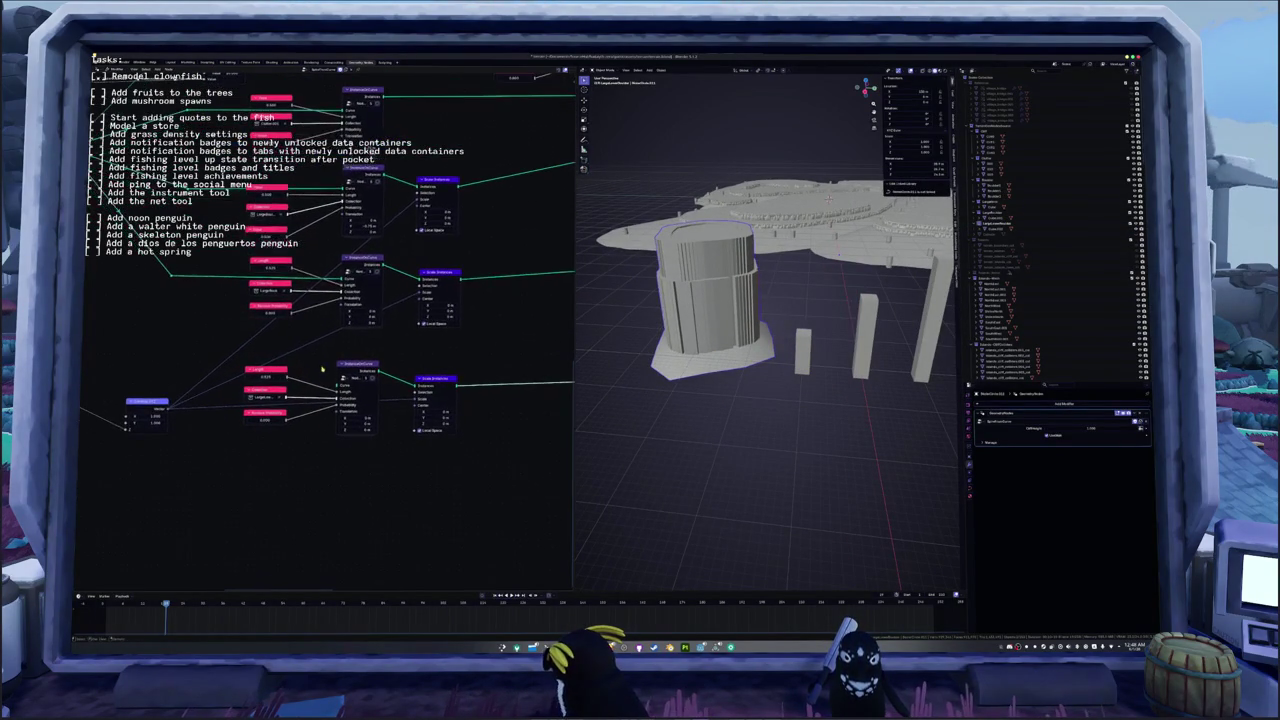
{"action": "left_click", "coordinate": [355, 423]}
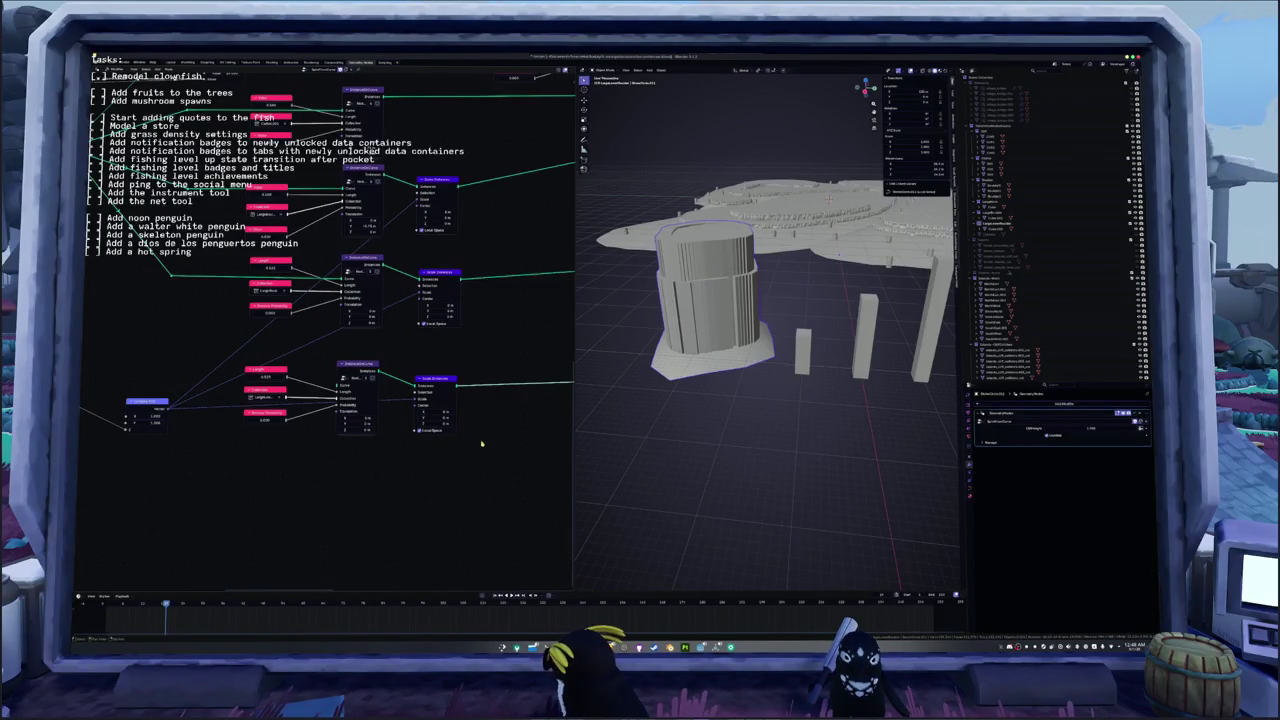
- Move the Length, Selection and Minimum Probability nodes lower to make room
{"action": "middle_click_drag", "start_coordinate": [326, 459], "coordinate": [426, 469]}
{"action": "left_click_drag", "start_coordinate": [445, 380], "coordinate": [452, 425]}
{"action": "left_click_drag", "start_coordinate": [366, 421], "coordinate": [366, 483]}
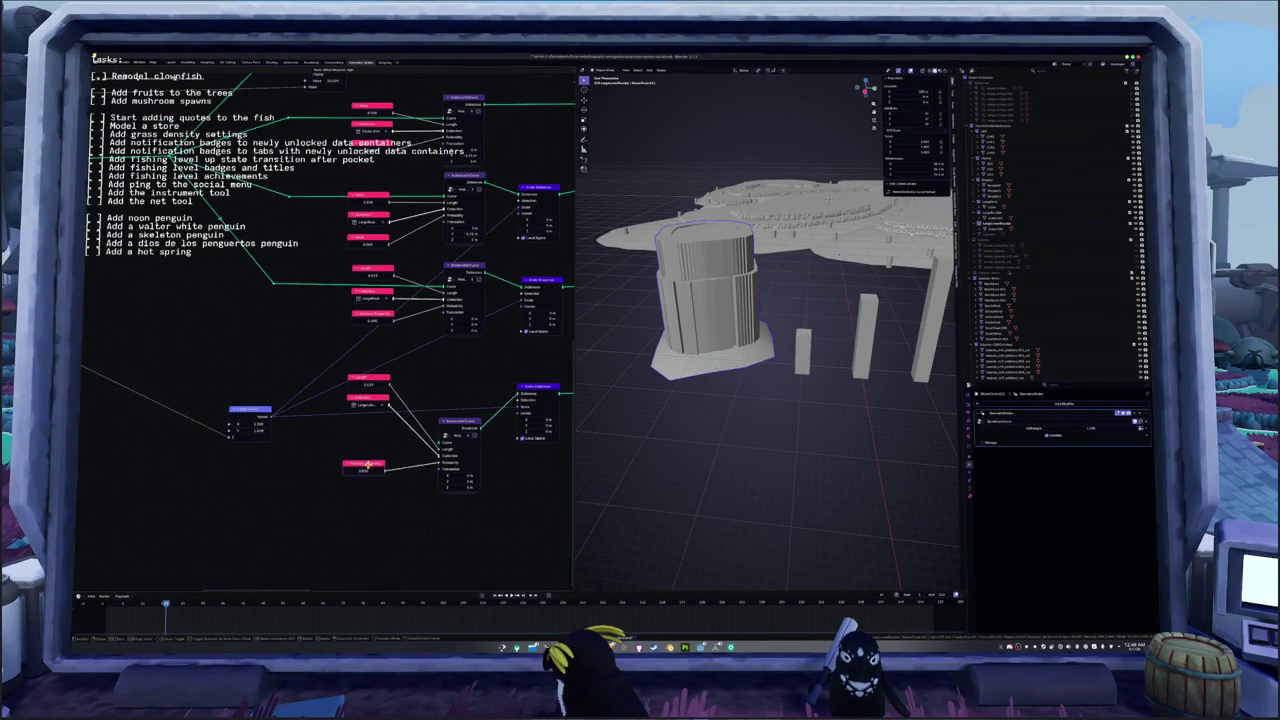
{"action": "left_click_drag", "start_coordinate": [359, 410], "coordinate": [360, 474]}
{"action": "left_click", "coordinate": [369, 382]}
{"action": "left_click_drag", "start_coordinate": [369, 382], "coordinate": [366, 447]}
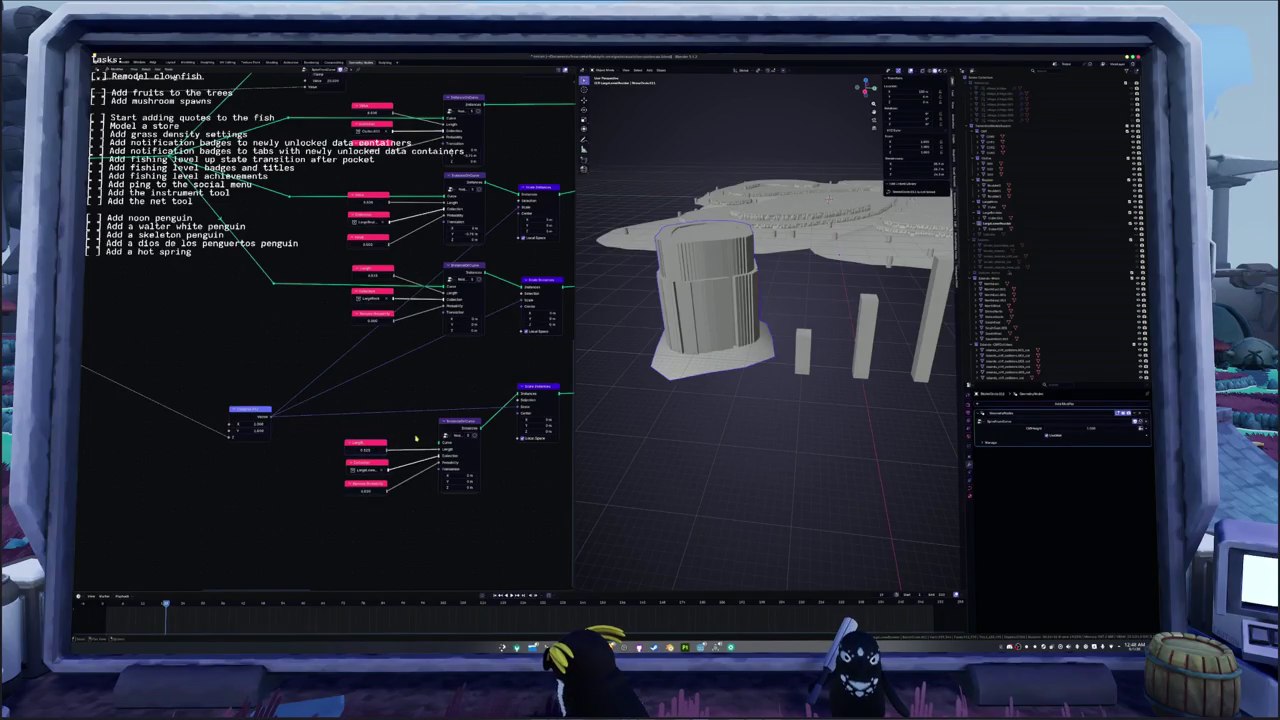
{"action": "scroll", "coordinate": [340, 420], "scroll_direction": "down", "scroll_amount": 2}
{"action": "scroll", "coordinate": [311, 396], "scroll_direction": "down", "scroll_amount": 1}
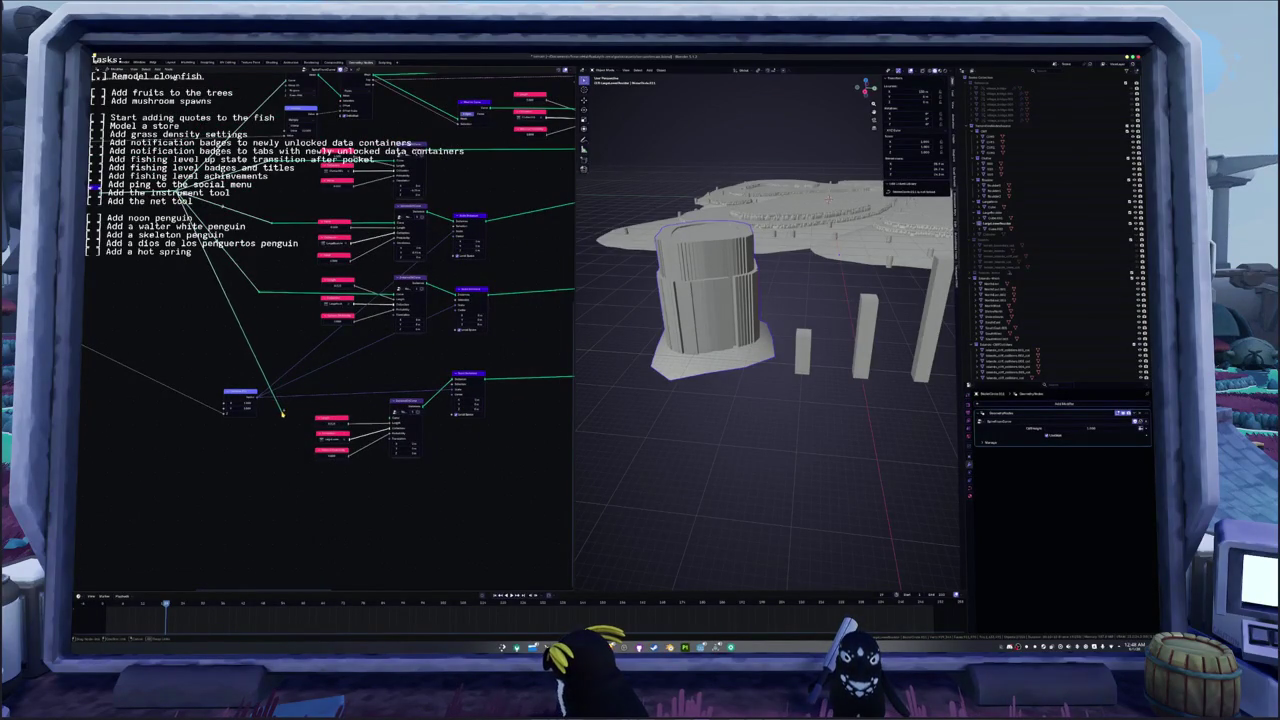
- Add linked Length, Selection and Probability inputs to the new Instance on Curve branch
{"action": "left_click_drag", "start_coordinate": [290, 402], "coordinate": [284, 413]}
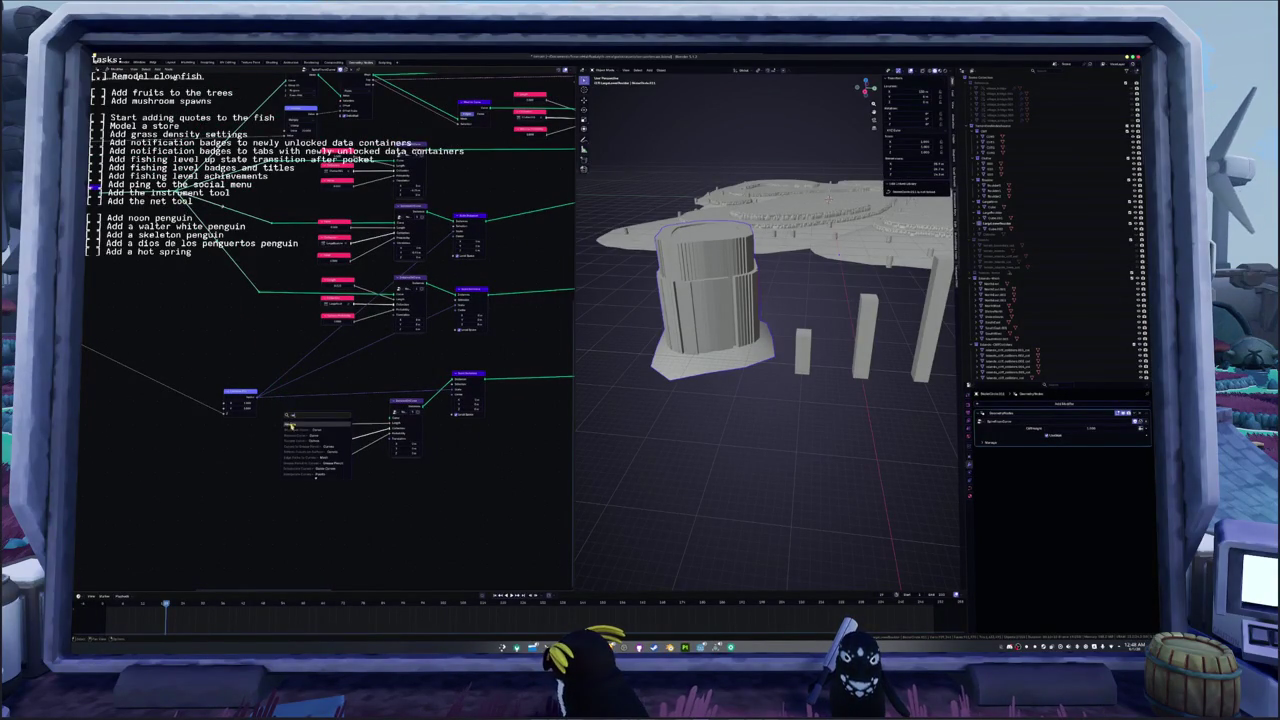
{"action": "key", "text": "Return"}
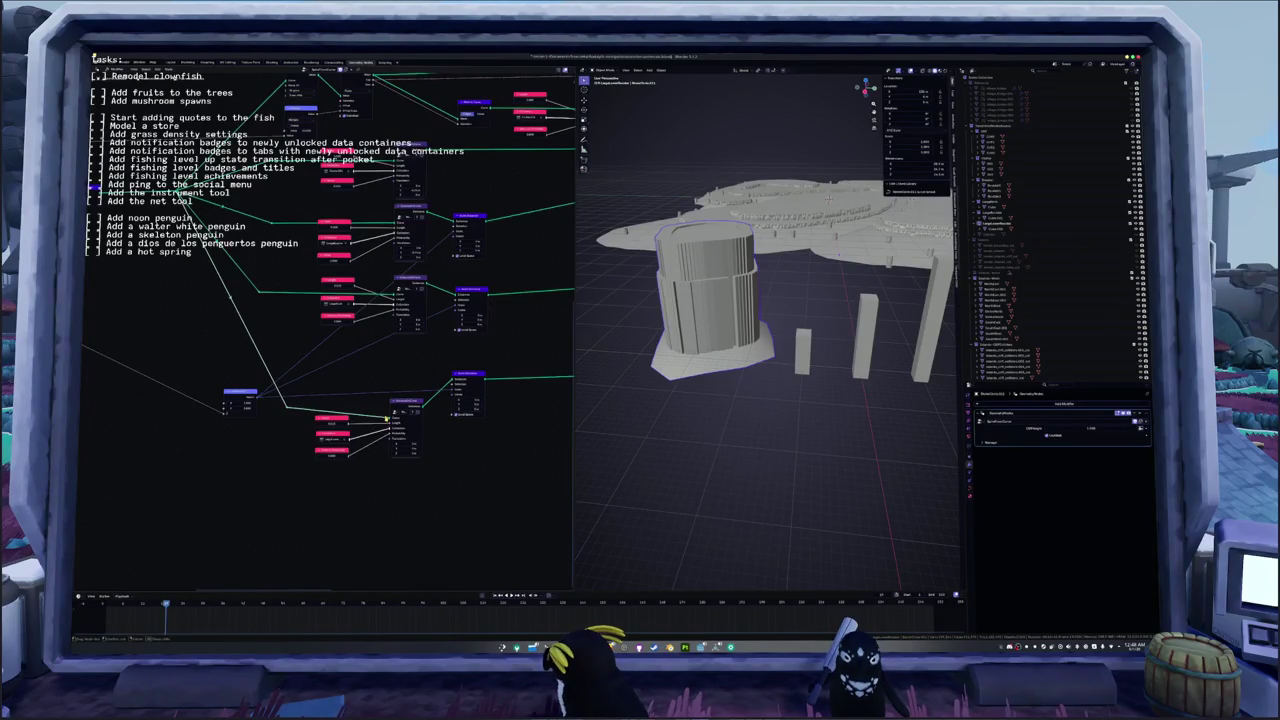
{"action": "left_click_drag", "start_coordinate": [402, 404], "coordinate": [398, 400]}
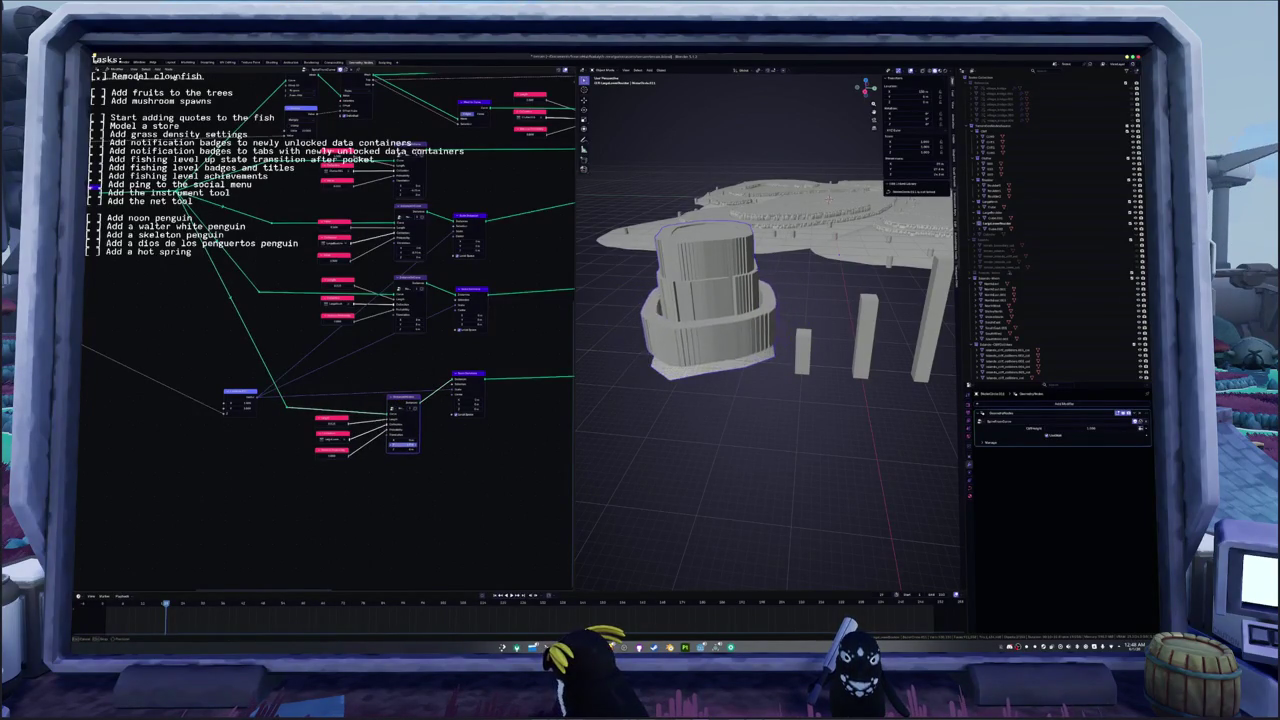
{"action": "mouse_move", "coordinate": [460, 453]}
{"action": "left_mouse_down"}
{"action": "mouse_move", "coordinate": [305, 456]}
{"action": "mouse_move", "coordinate": [320, 455]}
{"action": "left_mouse_up"}
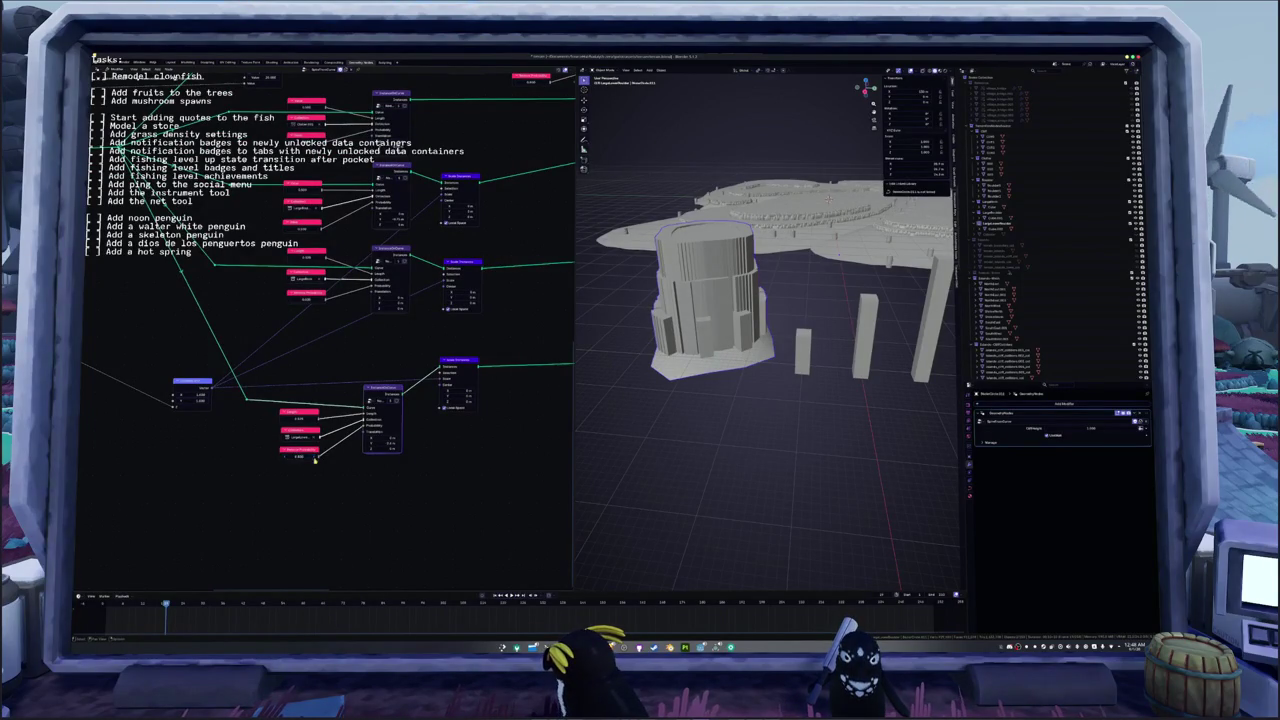
- Adjust the bottom Value node to make the lower rock tiers uneven
{"action": "scroll", "coordinate": [622, 475], "scroll_direction": "up", "scroll_amount": 3}
{"action": "middle_click_drag", "start_coordinate": [622, 475], "coordinate": [622, 475]}
{"action": "left_click_drag", "start_coordinate": [389, 441], "coordinate": [410, 441]}
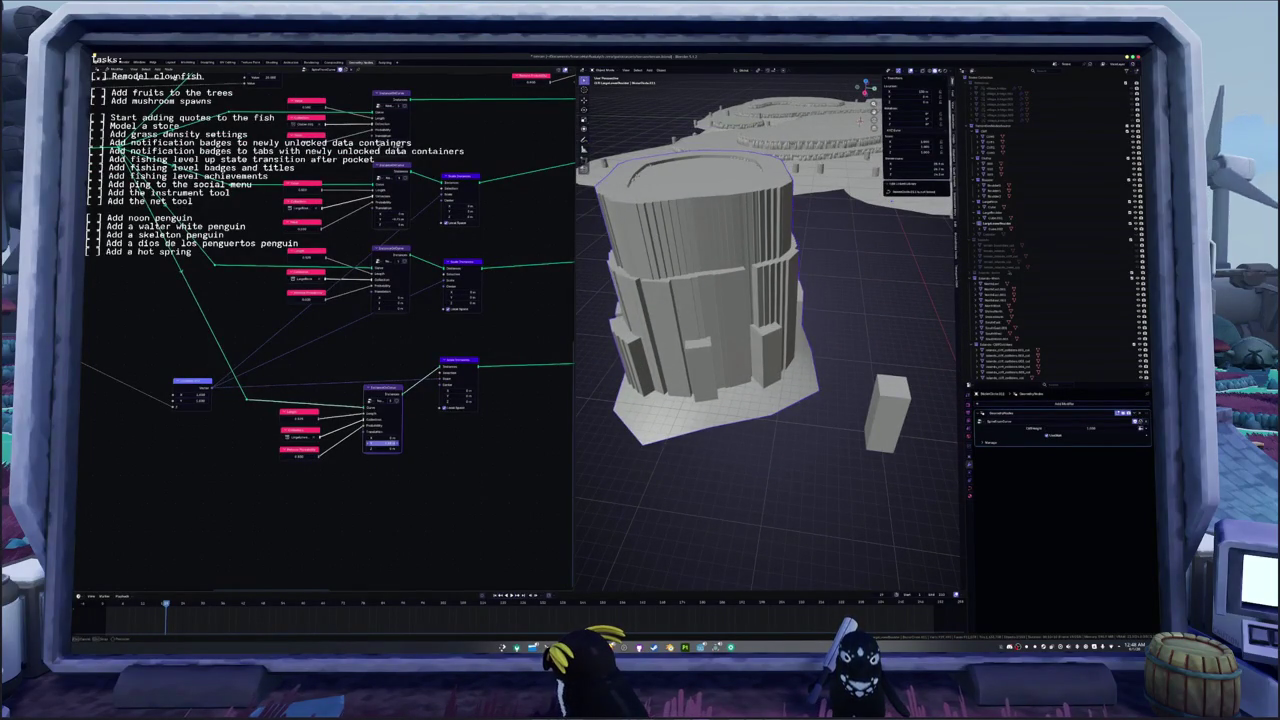
{"action": "scroll", "coordinate": [694, 461], "scroll_direction": "down", "scroll_amount": 4}
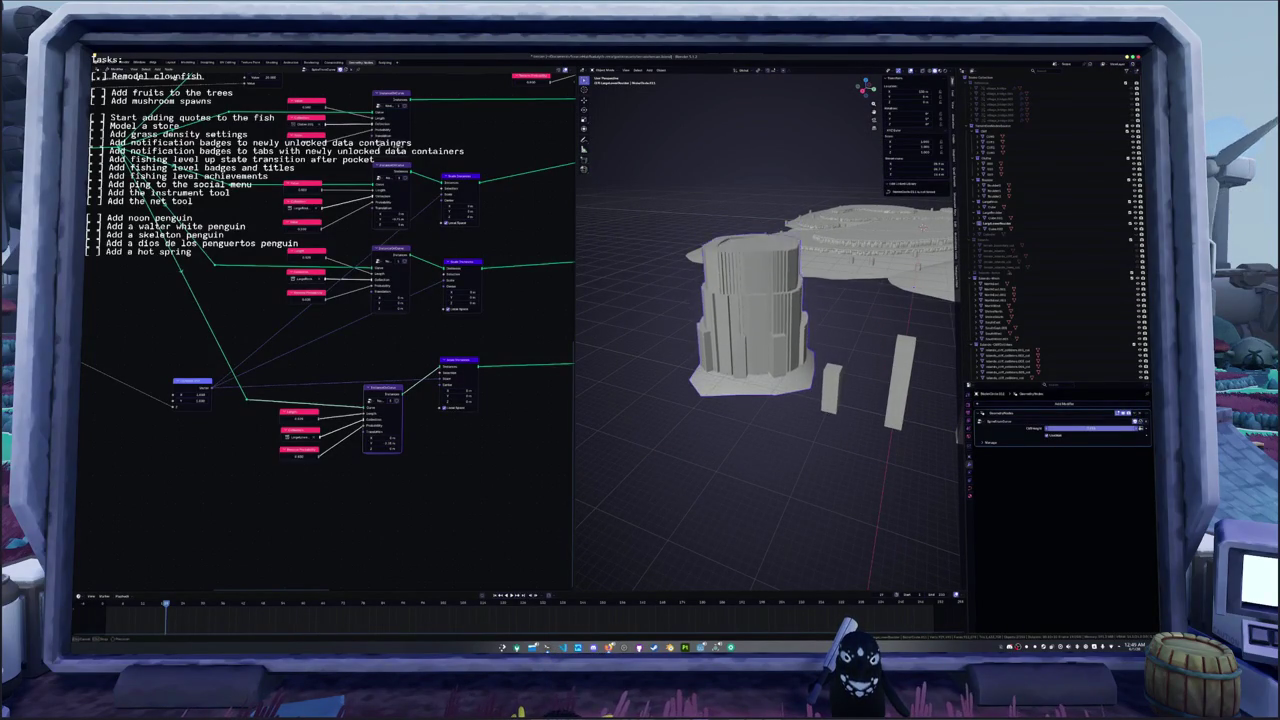
- Lower a modifier panel value to shorten the tower and check it from above
{"action": "left_click_drag", "start_coordinate": [1090, 428], "coordinate": [1060, 428]}
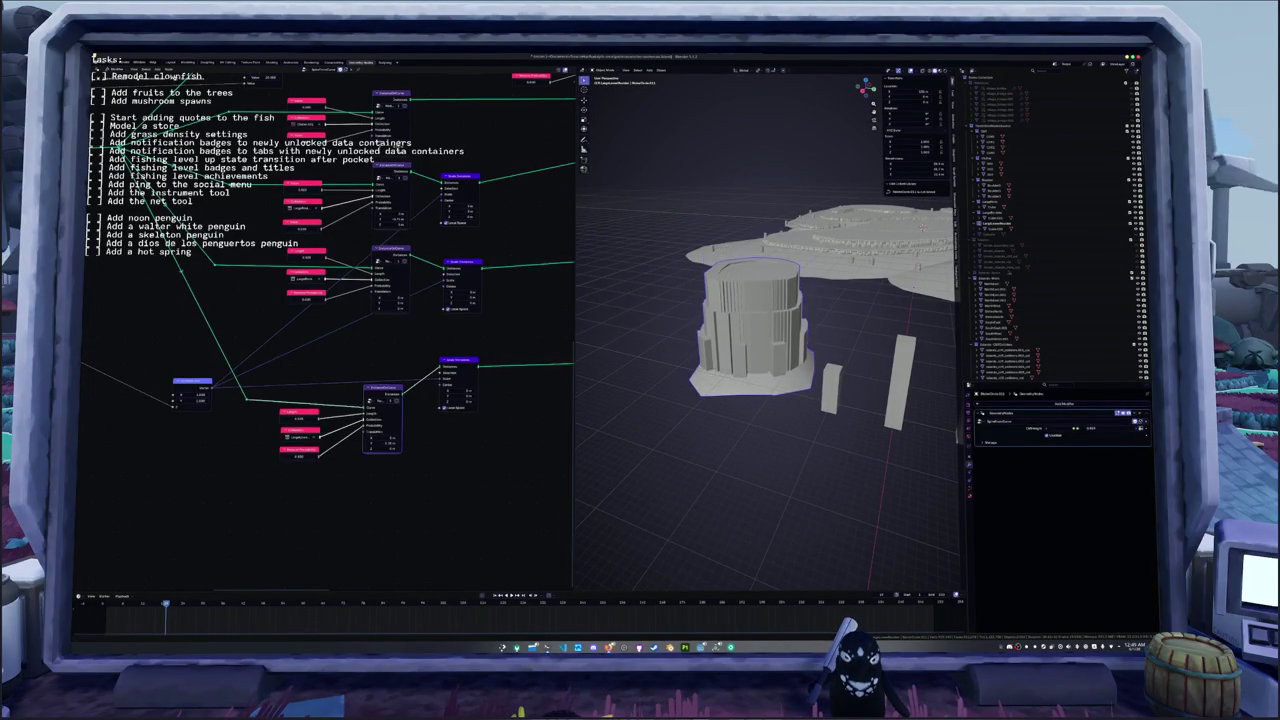
{"action": "mouse_move", "coordinate": [869, 462]}
{"action": "middle_mouse_down"}
{"action": "mouse_move", "coordinate": [791, 443]}
{"action": "mouse_move", "coordinate": [900, 438]}
{"action": "mouse_move", "coordinate": [800, 440]}
{"action": "middle_mouse_up"}
{"action": "middle_click_drag", "start_coordinate": [362, 358], "coordinate": [349, 398]}
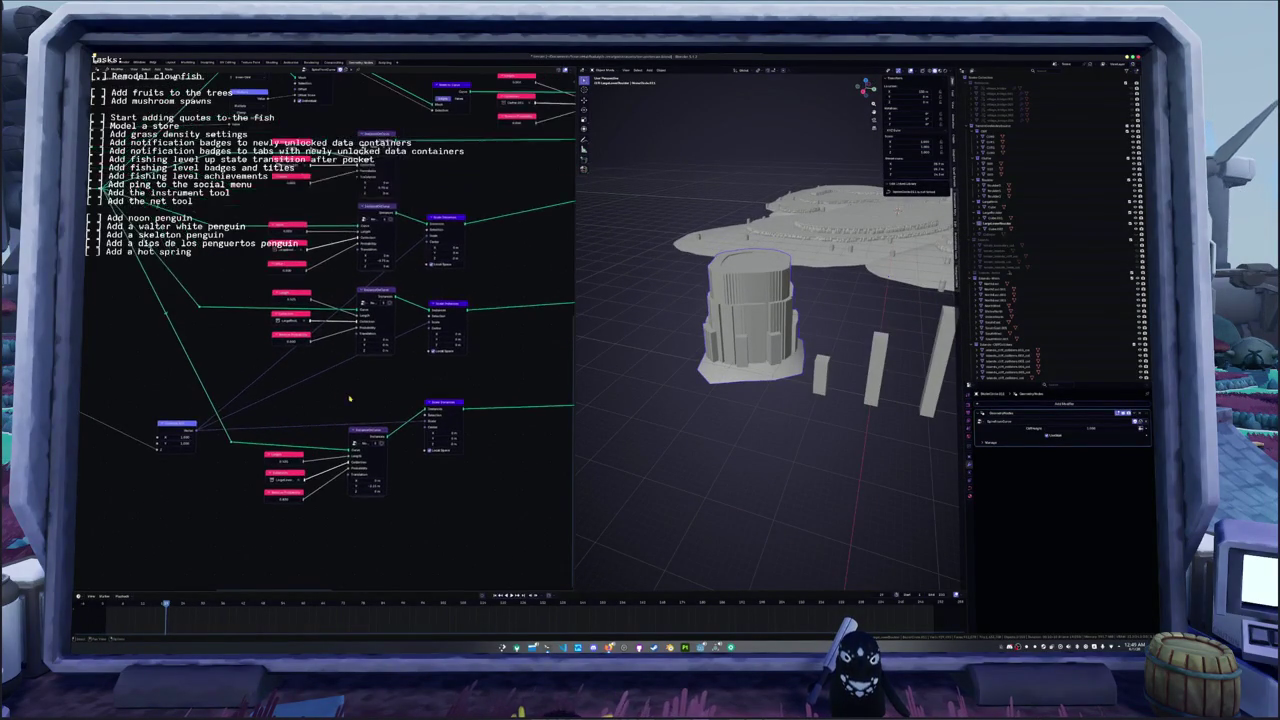
{"action": "mouse_move", "coordinate": [324, 287]}
{"action": "middle_mouse_down"}
{"action": "mouse_move", "coordinate": [385, 424]}
{"action": "mouse_move", "coordinate": [380, 379]}
{"action": "mouse_move", "coordinate": [533, 386]}
{"action": "middle_mouse_up"}
{"action": "middle_click_drag", "start_coordinate": [465, 173], "coordinate": [243, 146]}
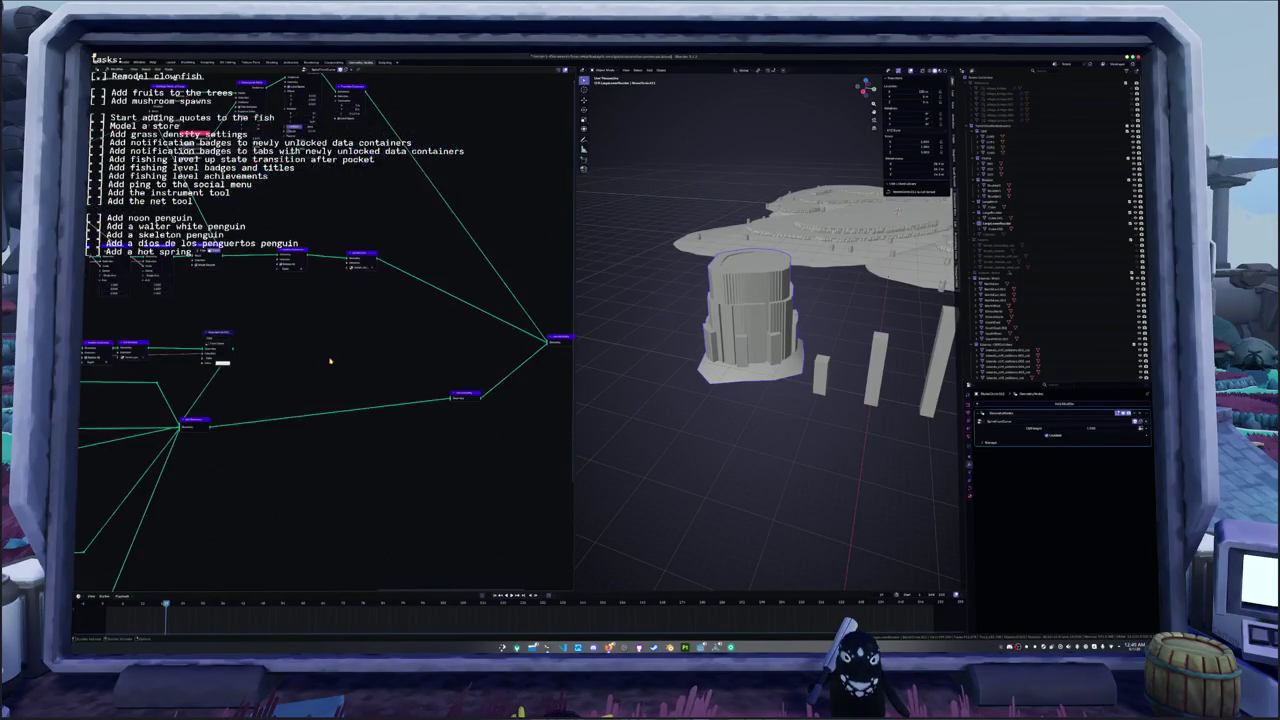
- Inspect the cylinder's source mesh in Edit Mode from several angles
{"action": "scroll", "coordinate": [732, 382], "scroll_direction": "up", "scroll_amount": 3}
{"action": "left_click", "coordinate": [857, 400]}
{"action": "mouse_move", "coordinate": [857, 400]}
{"action": "middle_mouse_down"}
{"action": "mouse_move", "coordinate": [772, 361]}
{"action": "mouse_move", "coordinate": [749, 379]}
{"action": "middle_mouse_up"}
{"action": "left_click", "coordinate": [716, 443]}
{"action": "middle_click_drag", "start_coordinate": [716, 443], "coordinate": [740, 280]}
{"action": "key", "text": "Tab"}
{"action": "scroll", "coordinate": [741, 285], "scroll_direction": "down", "scroll_amount": 2}
{"action": "scroll", "coordinate": [741, 285], "scroll_direction": "down", "scroll_amount": 2}
{"action": "scroll", "coordinate": [741, 285], "scroll_direction": "down", "scroll_amount": 1}
{"action": "key", "text": "Tab"}
{"action": "middle_click_drag", "start_coordinate": [722, 333], "coordinate": [690, 328]}
- Drag the Value node feeding Transform Geometry to widen the base plate
{"action": "middle_click_drag", "start_coordinate": [330, 360], "coordinate": [319, 322]}
{"action": "scroll", "coordinate": [233, 340], "scroll_direction": "left", "scroll_amount": 3}
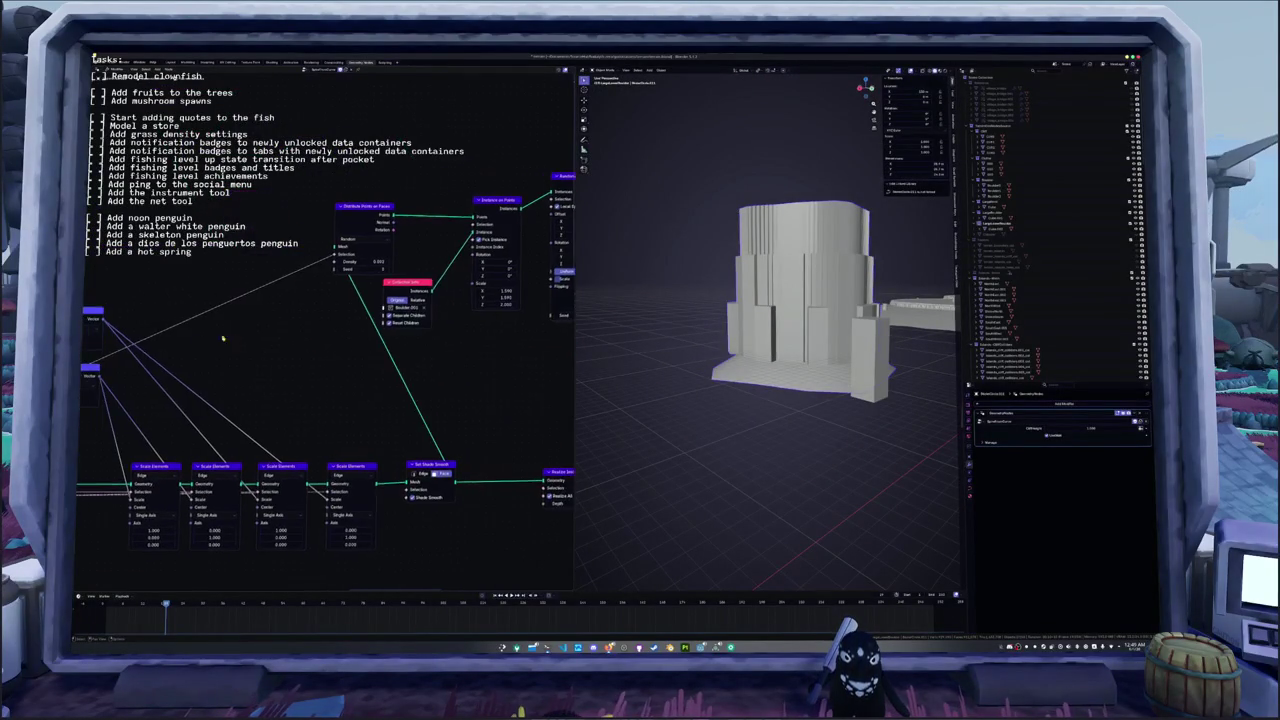
{"action": "middle_click_drag", "start_coordinate": [254, 376], "coordinate": [206, 343]}
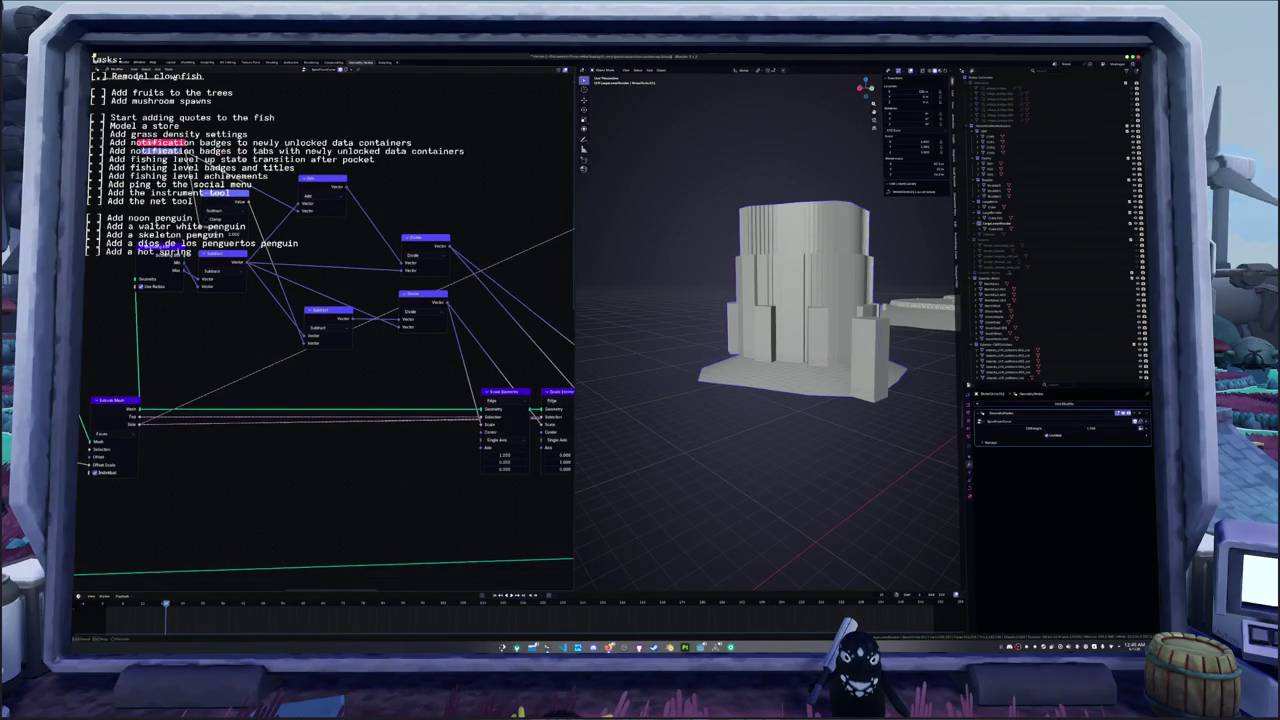
{"action": "middle_click_drag", "start_coordinate": [313, 363], "coordinate": [213, 303]}
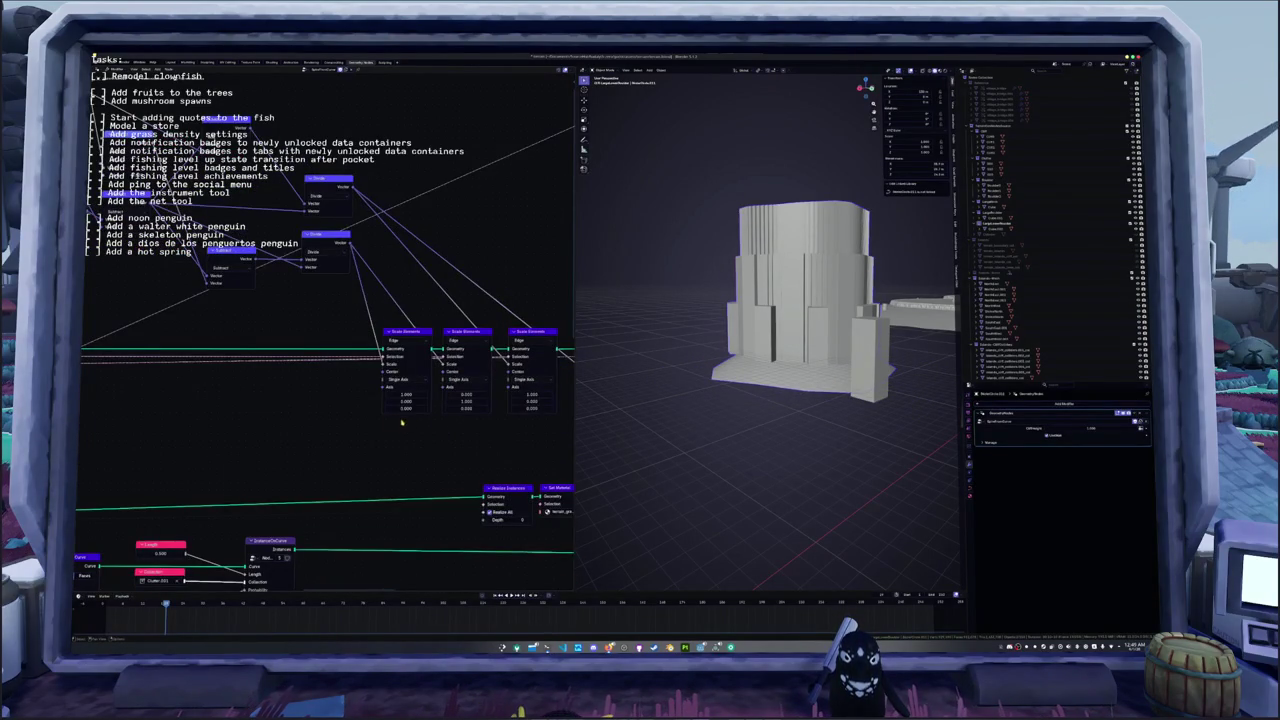
{"action": "middle_click_drag", "start_coordinate": [410, 424], "coordinate": [358, 422]}
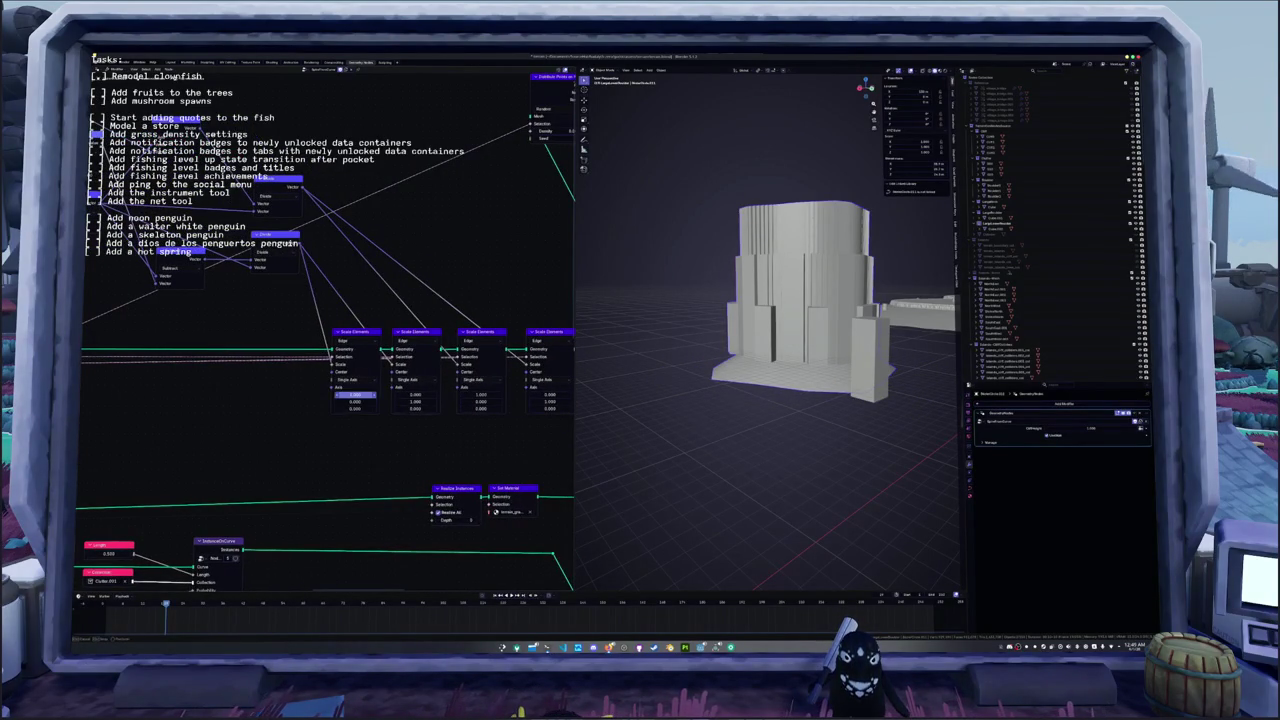
{"action": "middle_click_drag", "start_coordinate": [120, 392], "coordinate": [293, 390]}
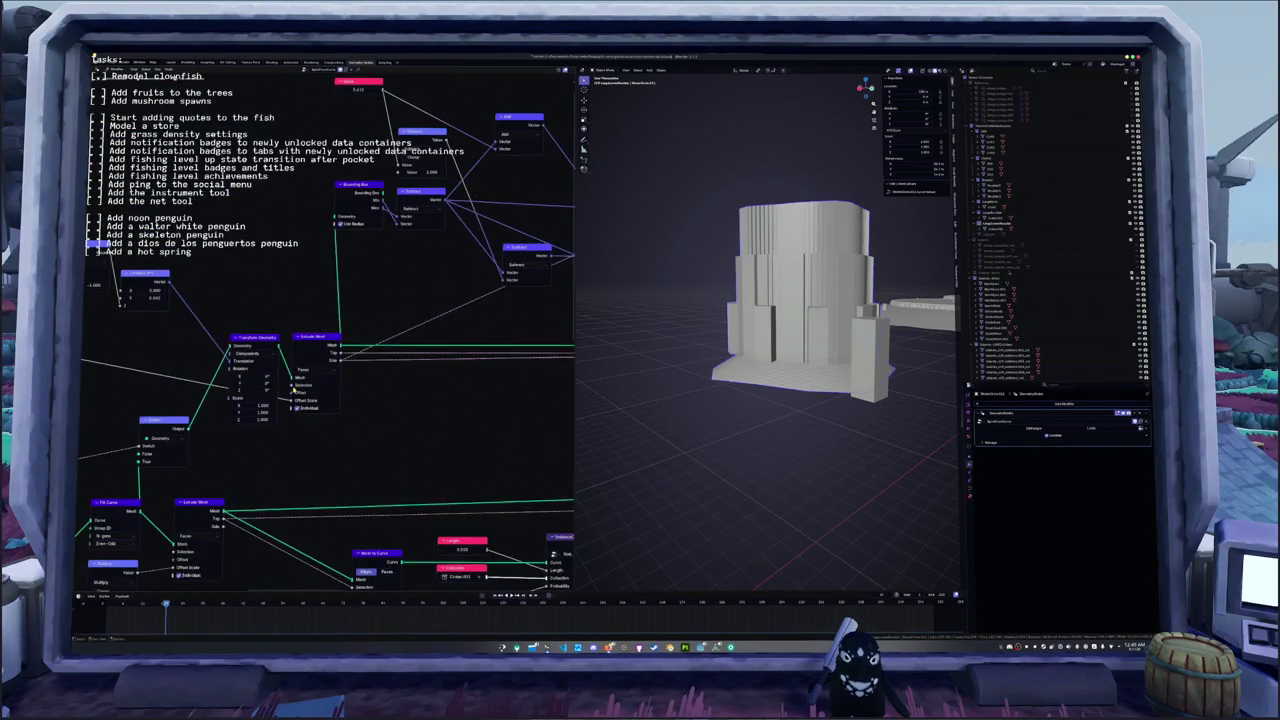
{"action": "middle_click_drag", "start_coordinate": [75, 360], "coordinate": [260, 365]}
{"action": "left_click_drag", "start_coordinate": [222, 357], "coordinate": [224, 360]}
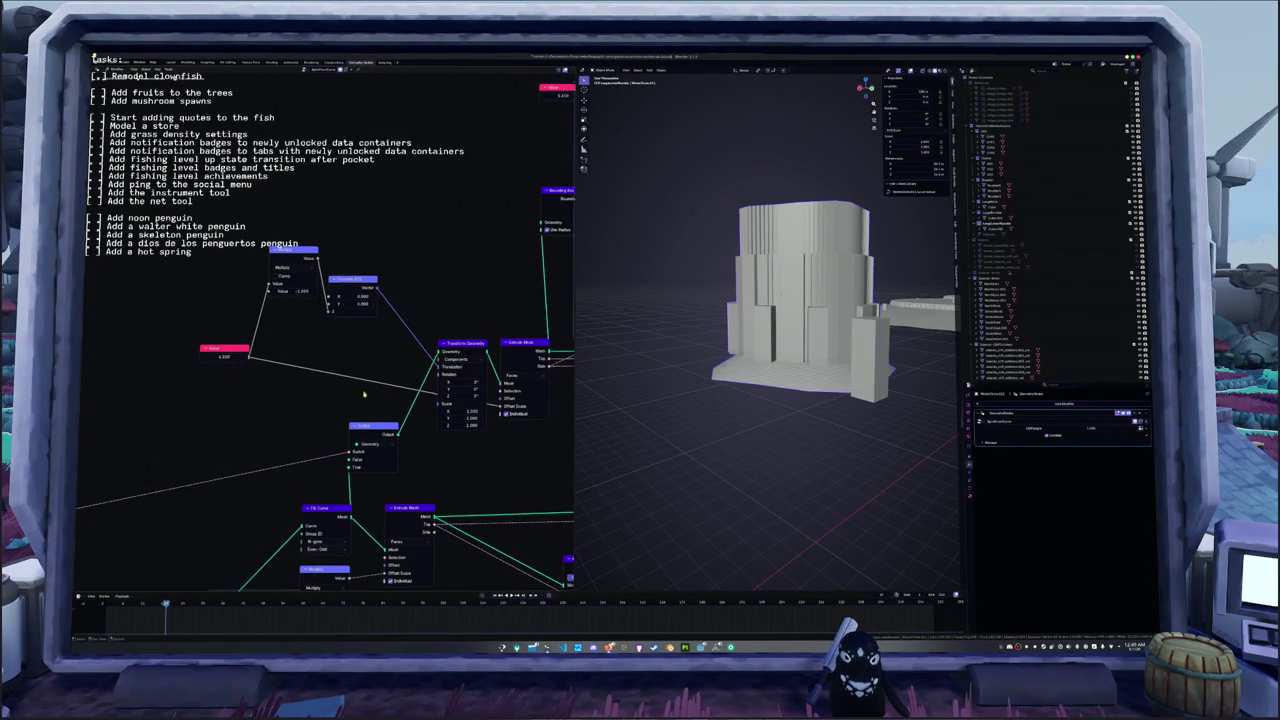
{"action": "middle_click_drag", "start_coordinate": [422, 418], "coordinate": [322, 382]}
{"action": "left_click_drag", "start_coordinate": [200, 225], "coordinate": [190, 272]}
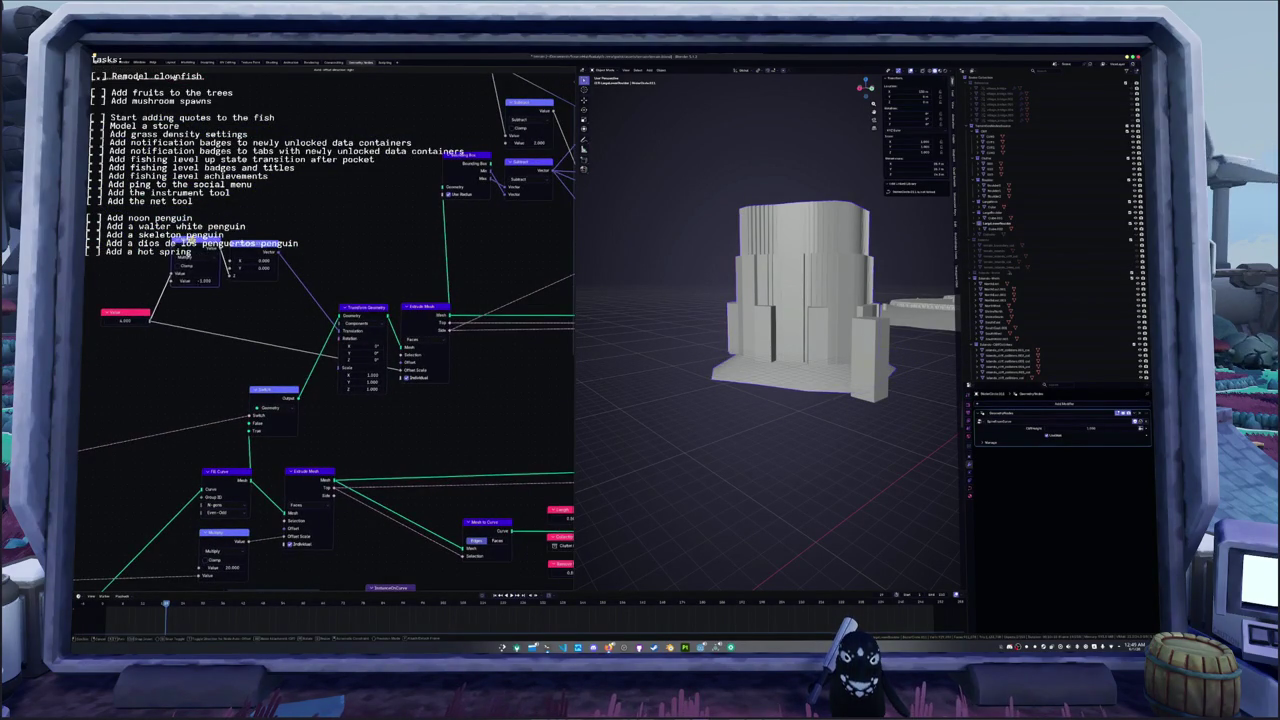
{"action": "mouse_move", "coordinate": [435, 408]}
{"action": "middle_mouse_down"}
{"action": "mouse_move", "coordinate": [307, 369]}
{"action": "mouse_move", "coordinate": [324, 232]}
{"action": "mouse_move", "coordinate": [350, 226]}
{"action": "middle_mouse_up"}
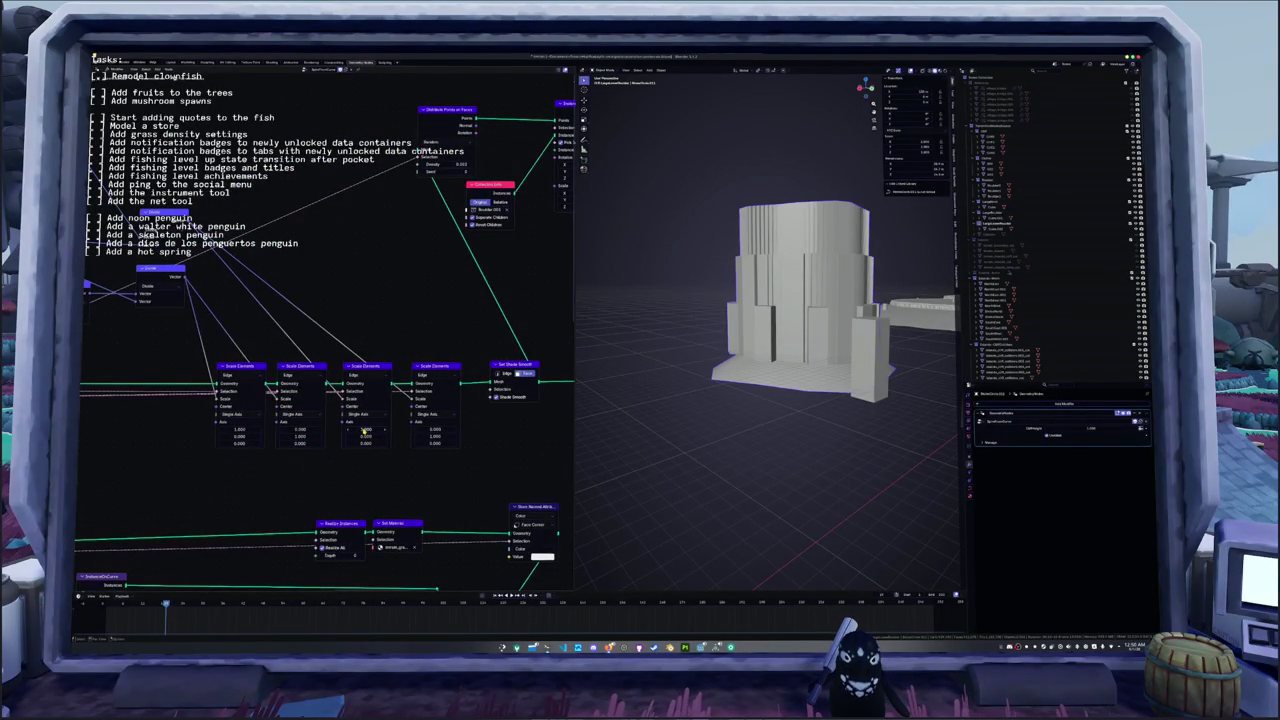
- Edit matching values in the third and fourth Scale Elements nodes
{"action": "left_click", "coordinate": [365, 432]}
{"action": "key", "text": "Return"}
{"action": "left_click", "coordinate": [435, 436]}
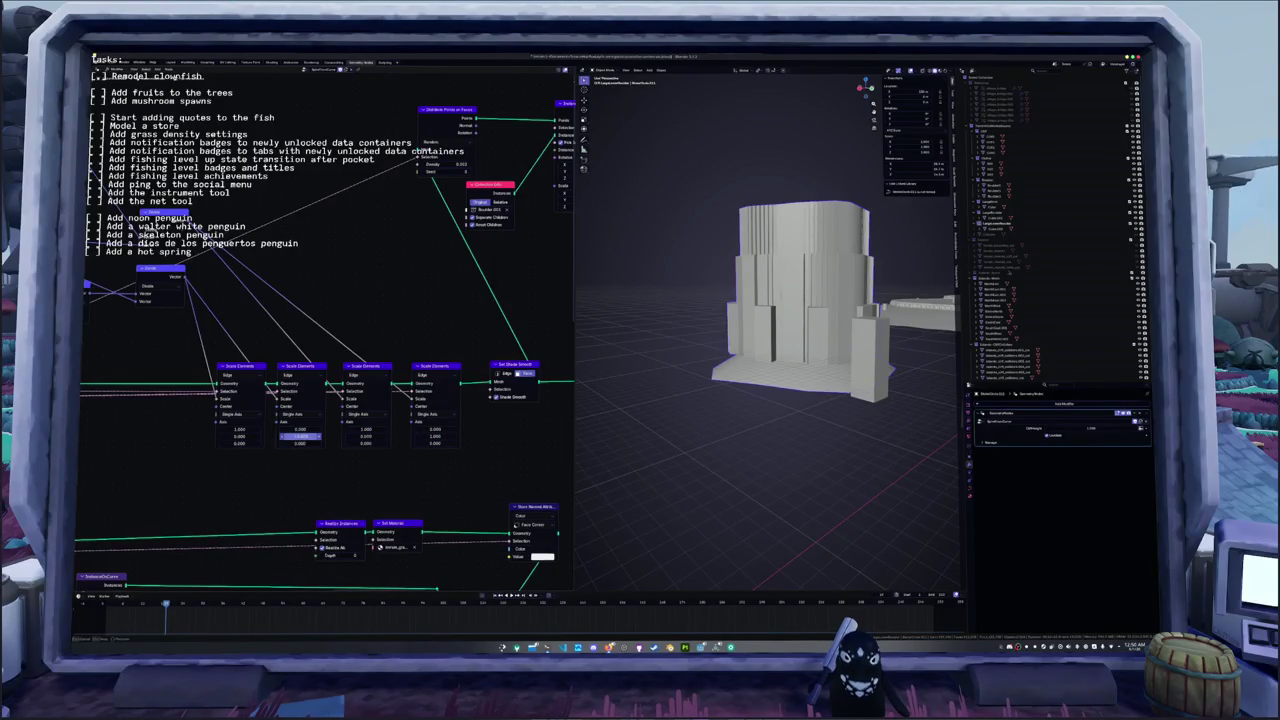
{"action": "middle_click_drag", "start_coordinate": [382, 459], "coordinate": [375, 464]}
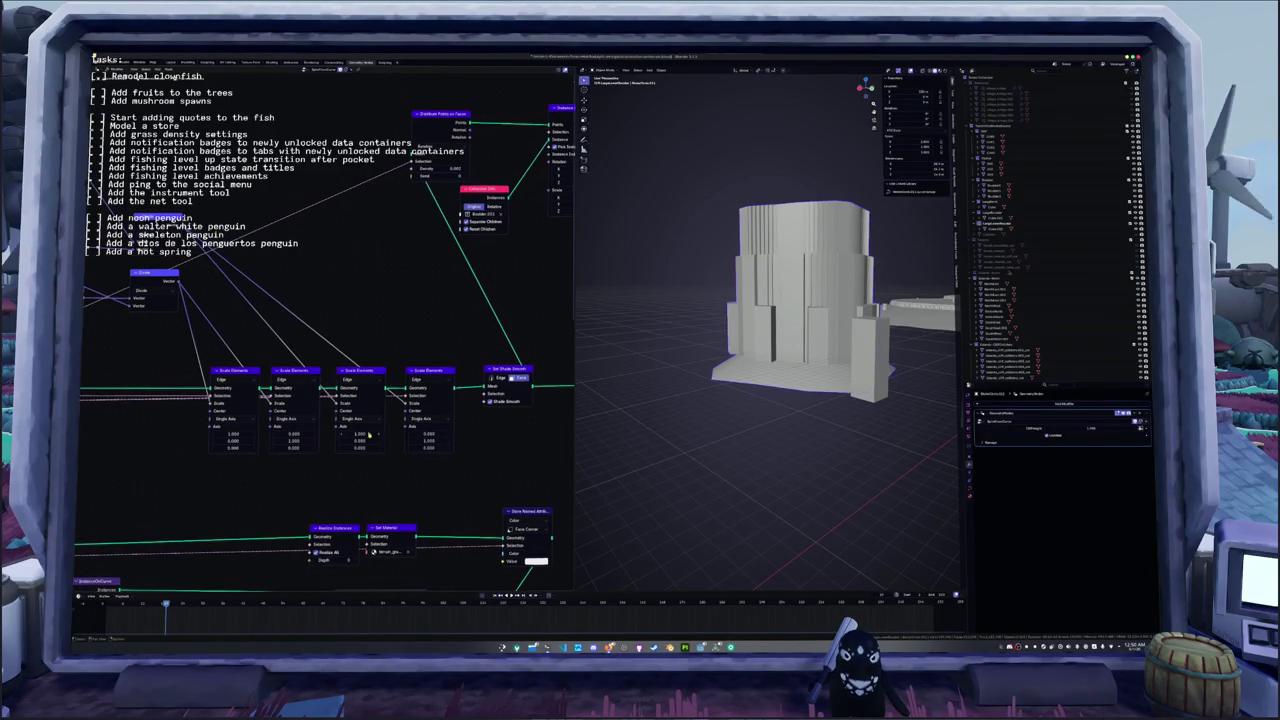
{"action": "left_click", "coordinate": [357, 371]}
{"action": "left_click_drag", "start_coordinate": [357, 372], "coordinate": [355, 374]}
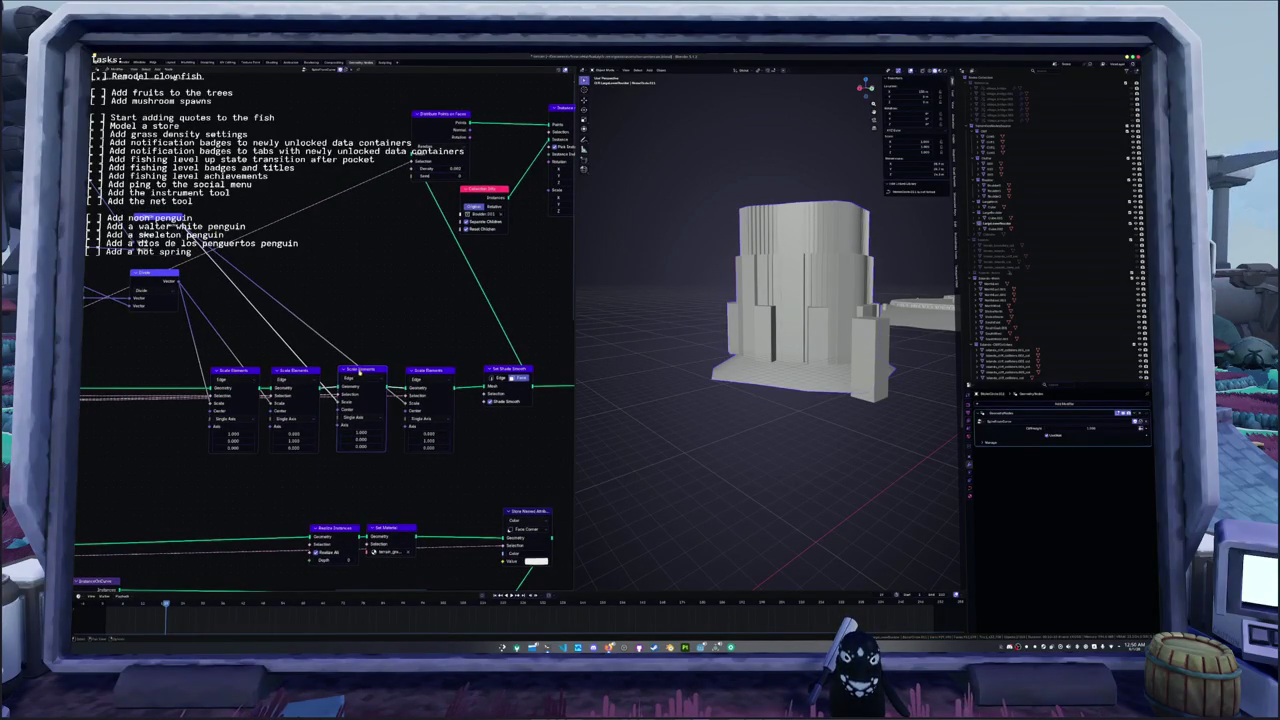
- Adjust the value shaping the base slab and move the Subtract node up
{"action": "middle_click_drag", "start_coordinate": [377, 331], "coordinate": [451, 387]}
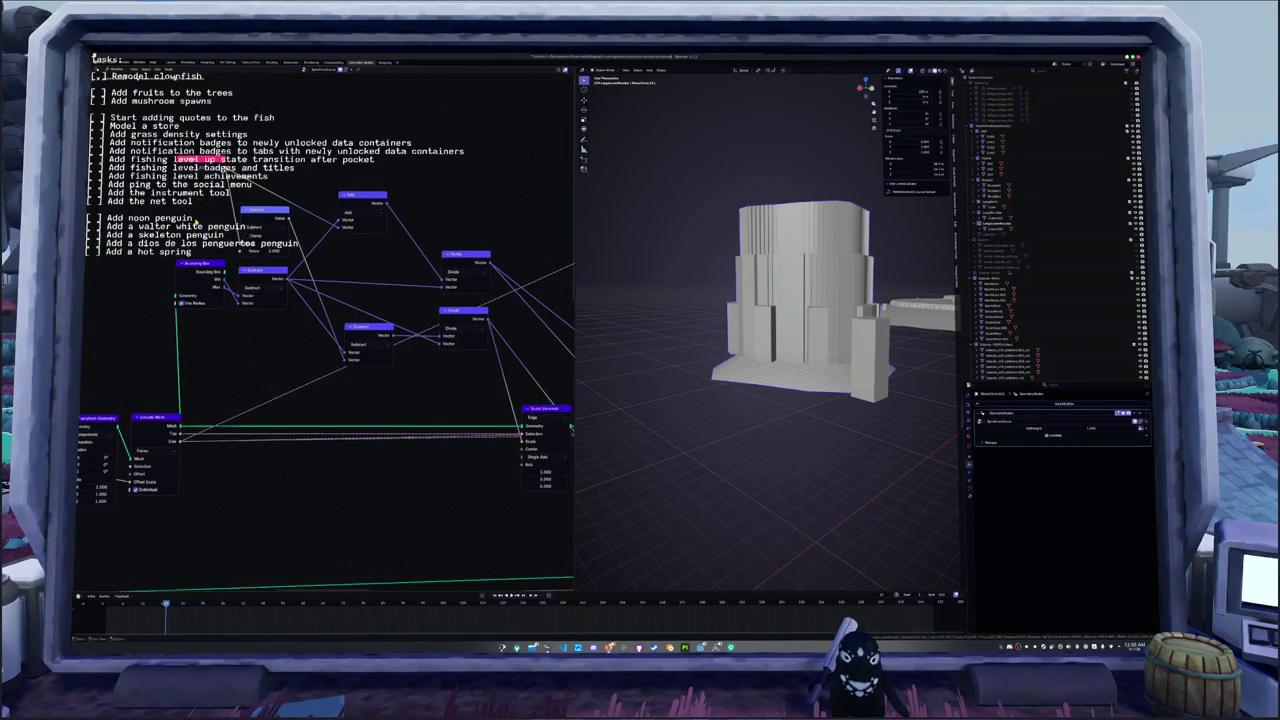
{"action": "middle_click_drag", "start_coordinate": [196, 222], "coordinate": [191, 237]}
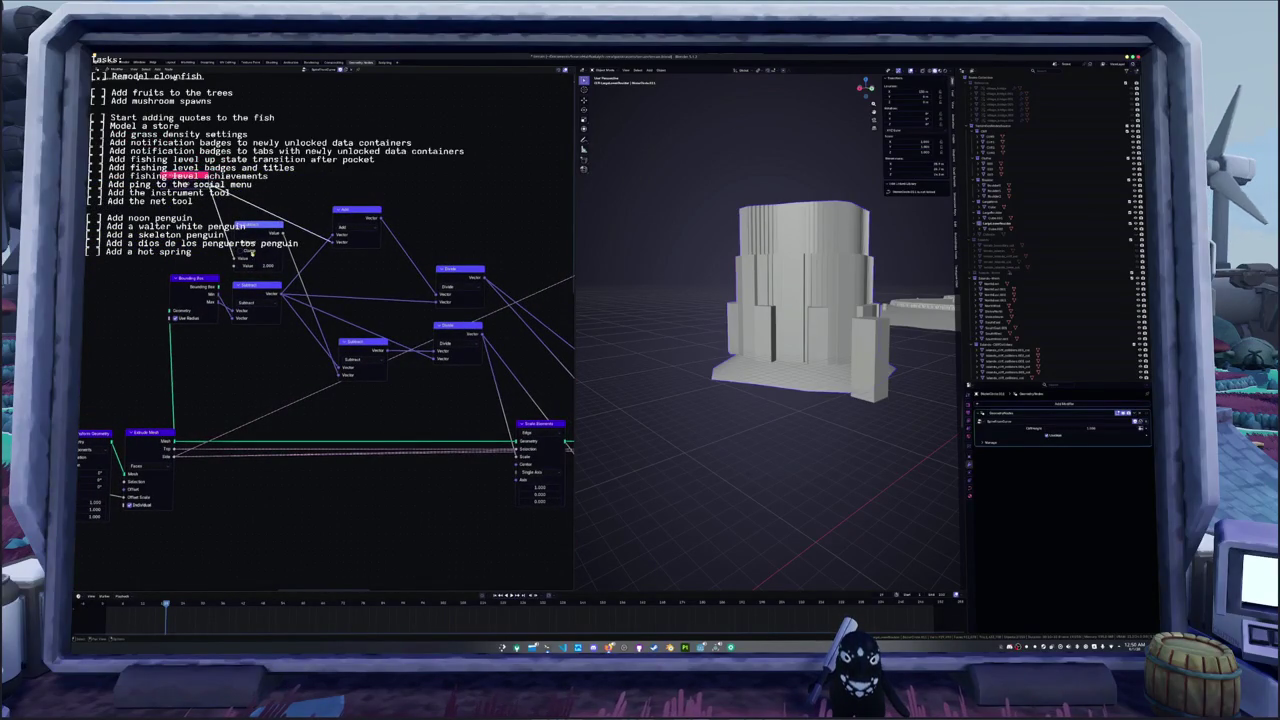
{"action": "mouse_move", "coordinate": [253, 265]}
{"action": "left_mouse_down"}
{"action": "mouse_move", "coordinate": [275, 265]}
{"action": "mouse_move", "coordinate": [199, 293]}
{"action": "left_mouse_up"}
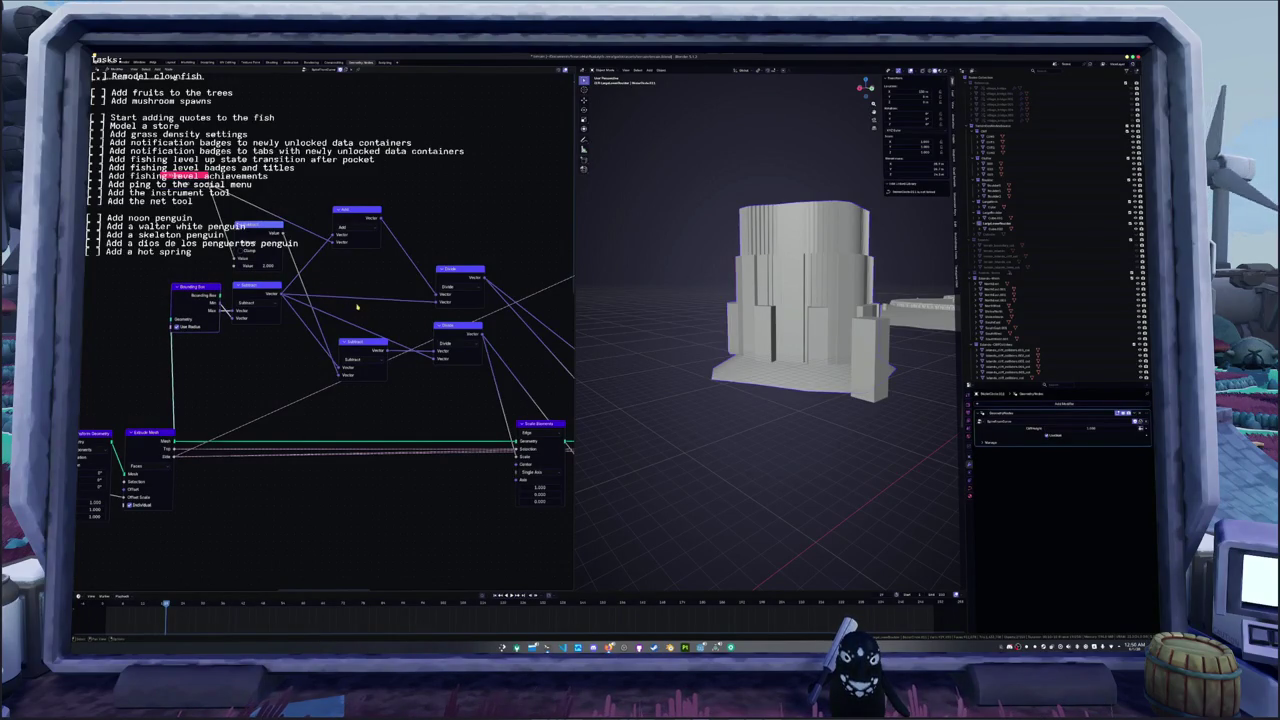
{"action": "mouse_move", "coordinate": [357, 343]}
{"action": "left_mouse_down"}
{"action": "mouse_move", "coordinate": [351, 259]}
{"action": "mouse_move", "coordinate": [344, 327]}
{"action": "left_mouse_up"}
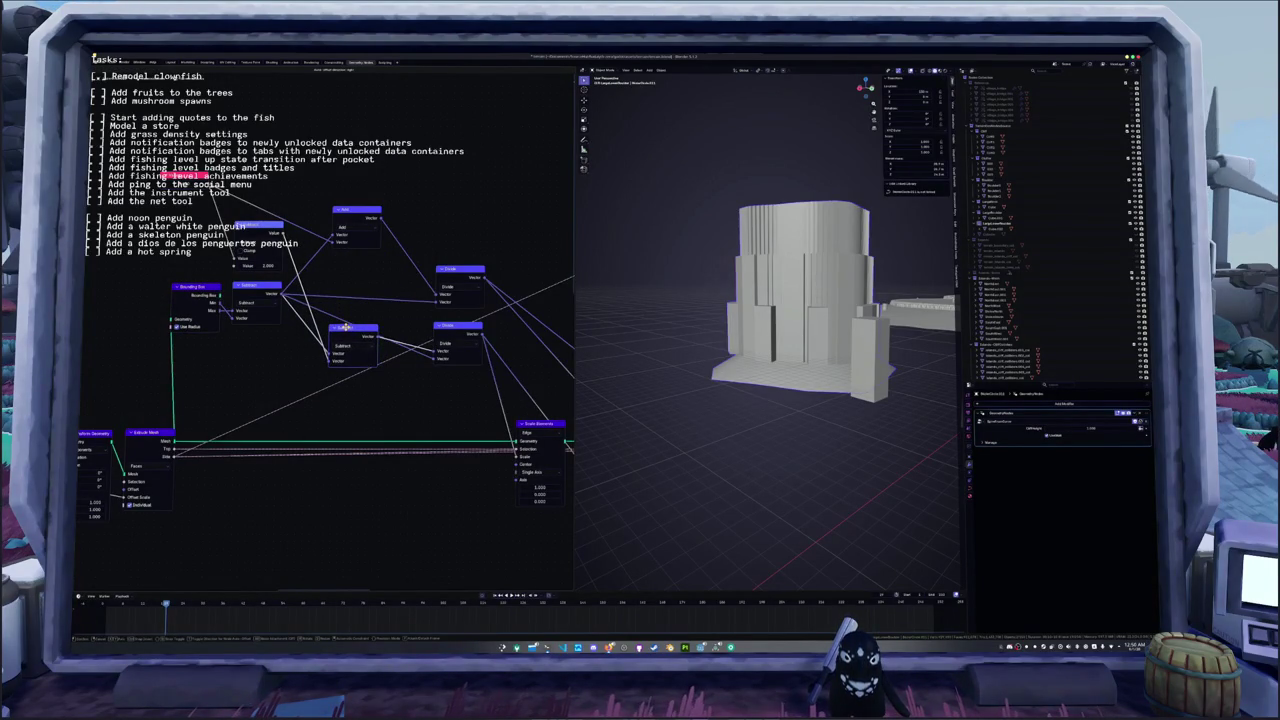
{"action": "middle_click_drag", "start_coordinate": [358, 311], "coordinate": [369, 300]}
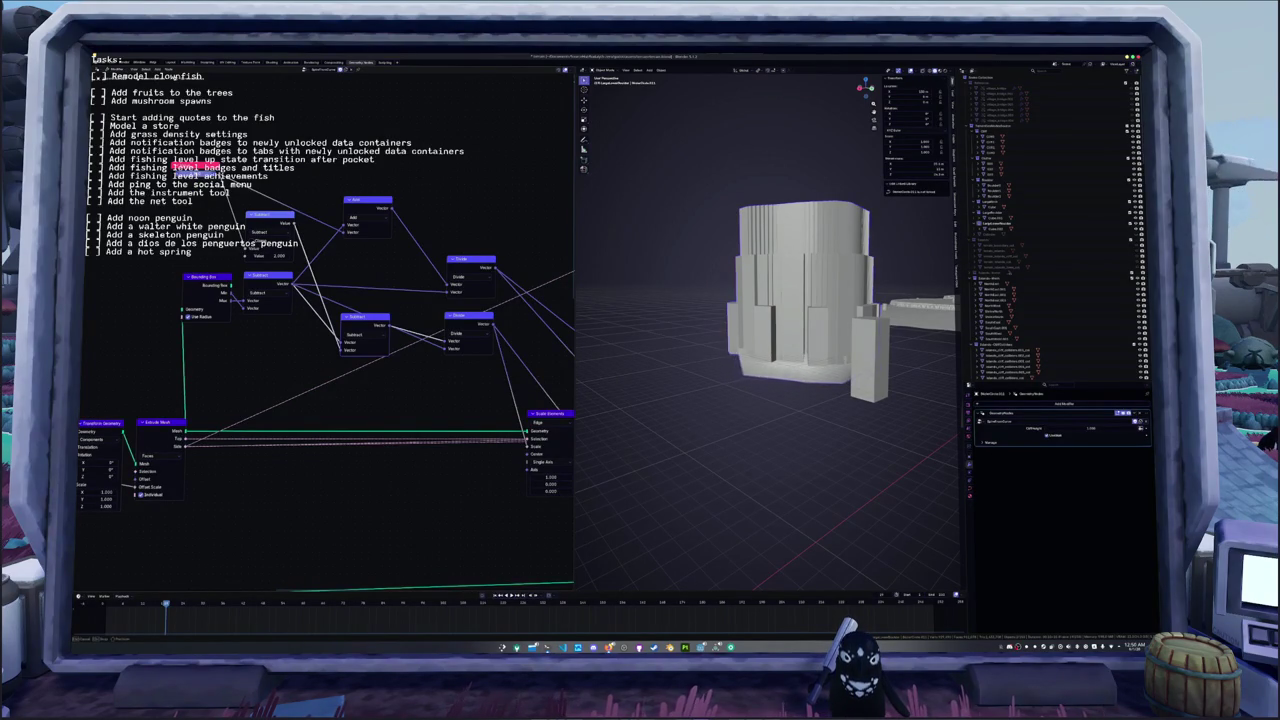
{"action": "middle_click_drag", "start_coordinate": [167, 534], "coordinate": [297, 424]}
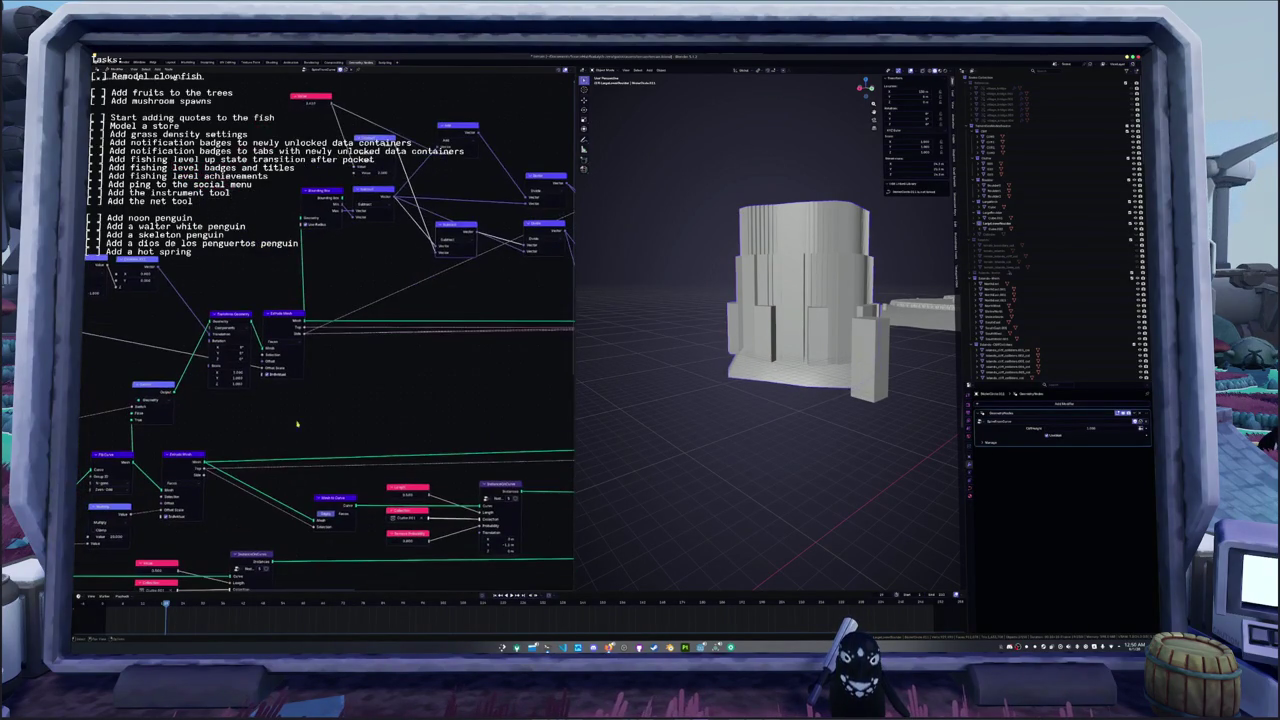
- Preview the base slab and insert a Scale Elements node on the Extrude Mesh link
{"action": "left_click", "coordinate": [283, 317], "text": "ctrl+shift"}
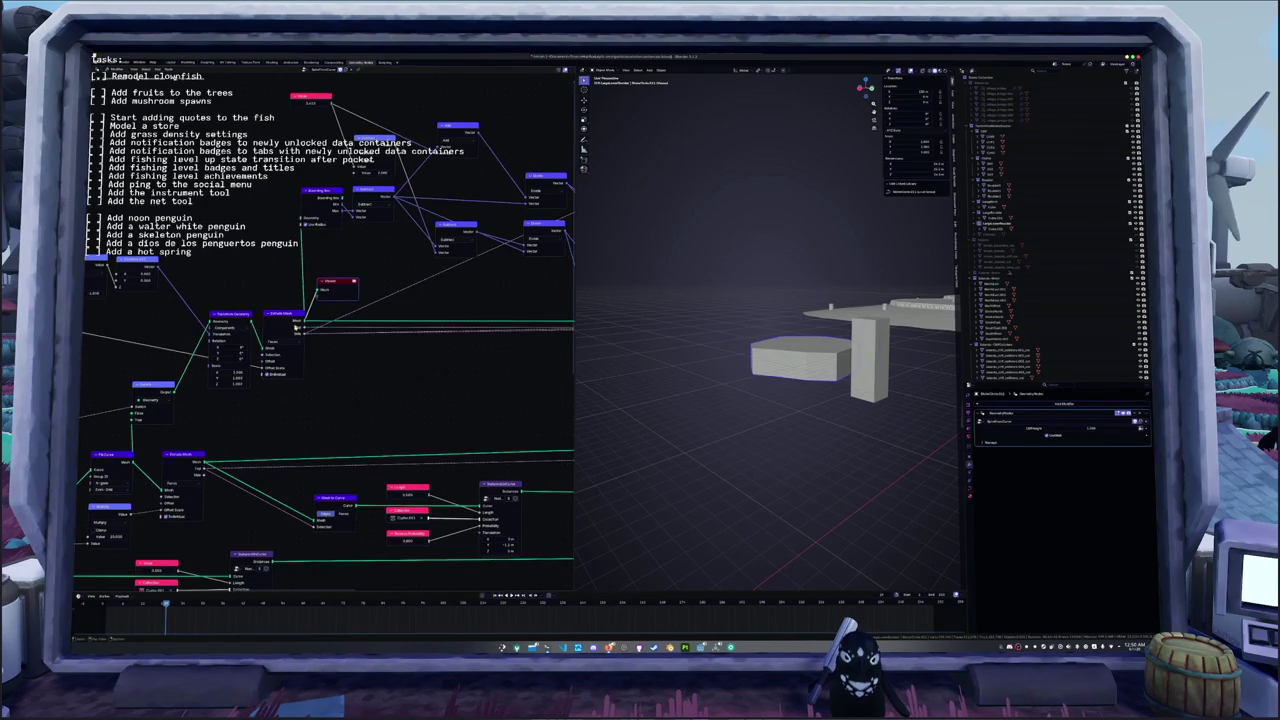
{"action": "middle_click_drag", "start_coordinate": [409, 385], "coordinate": [259, 369]}
{"action": "key", "text": "shift+a"}
{"action": "type", "text": "mesh"}
{"action": "key", "text": "Return"}
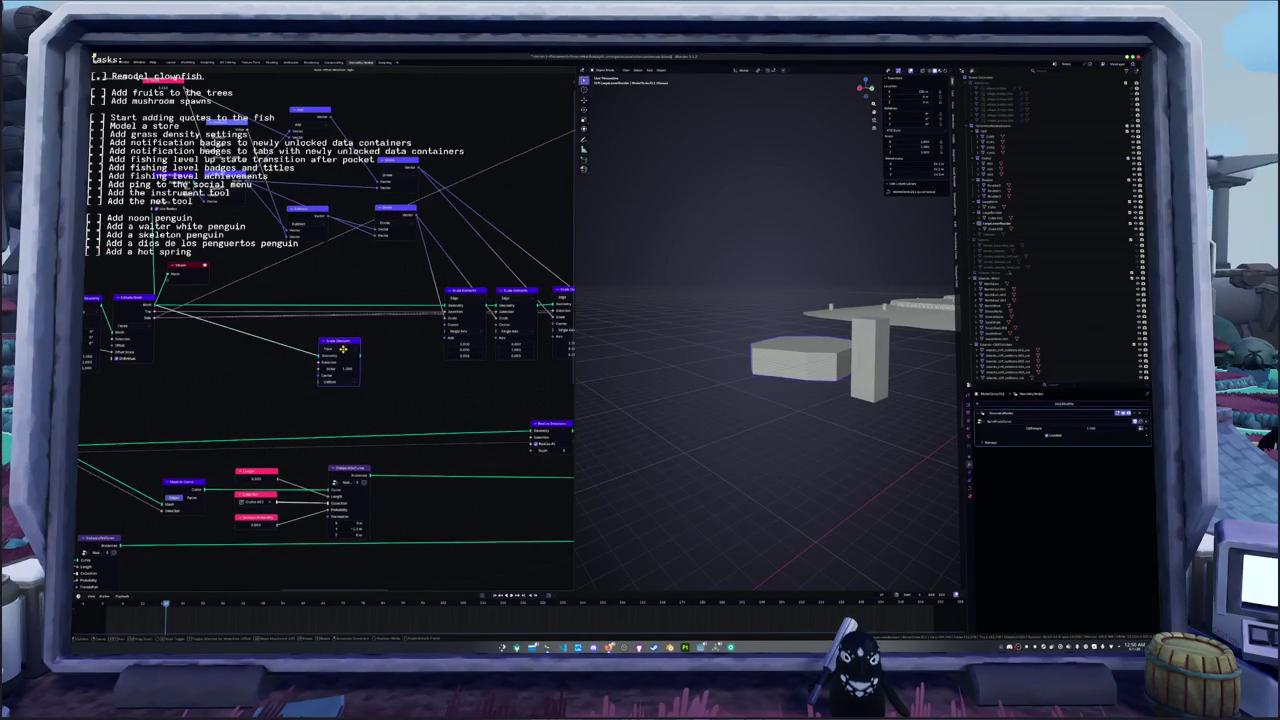
{"action": "left_click", "coordinate": [336, 350]}
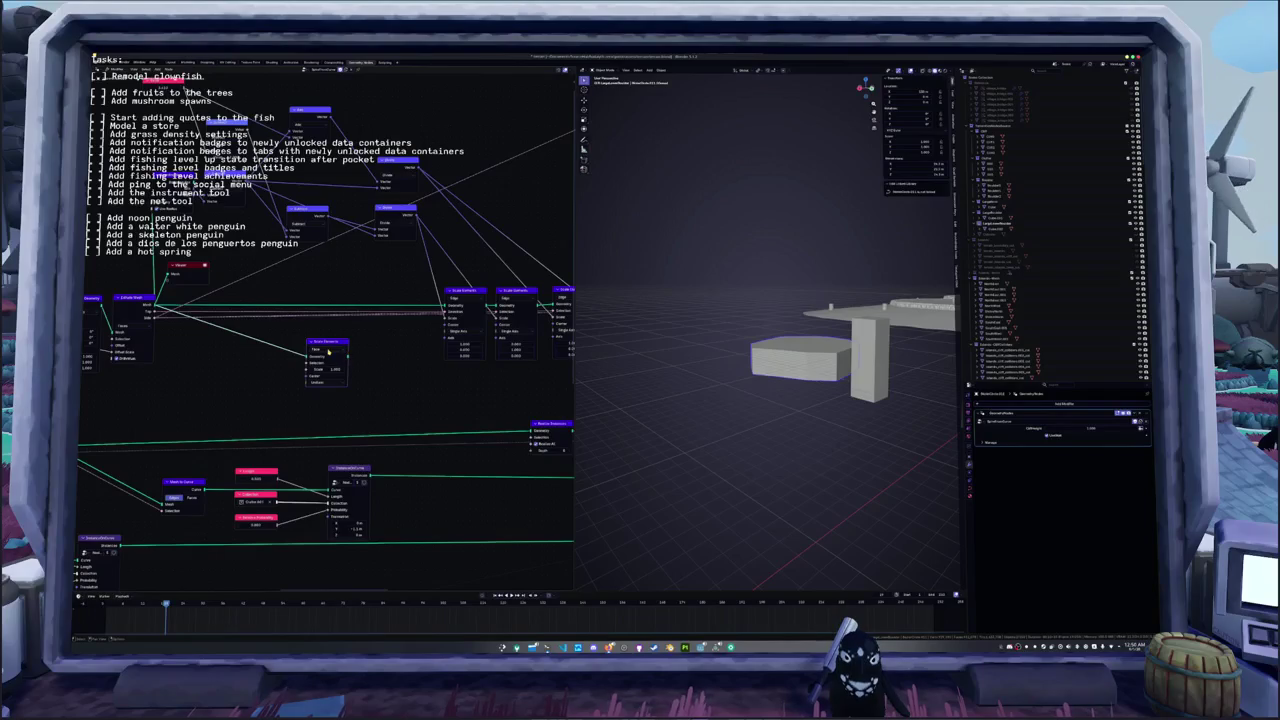
- Wire Extrude Mesh into Scale Elements and preview its result in the Viewer
{"action": "scroll", "coordinate": [364, 355], "scroll_direction": "up", "scroll_amount": 1}
{"action": "middle_click_drag", "start_coordinate": [316, 356], "coordinate": [398, 353]}
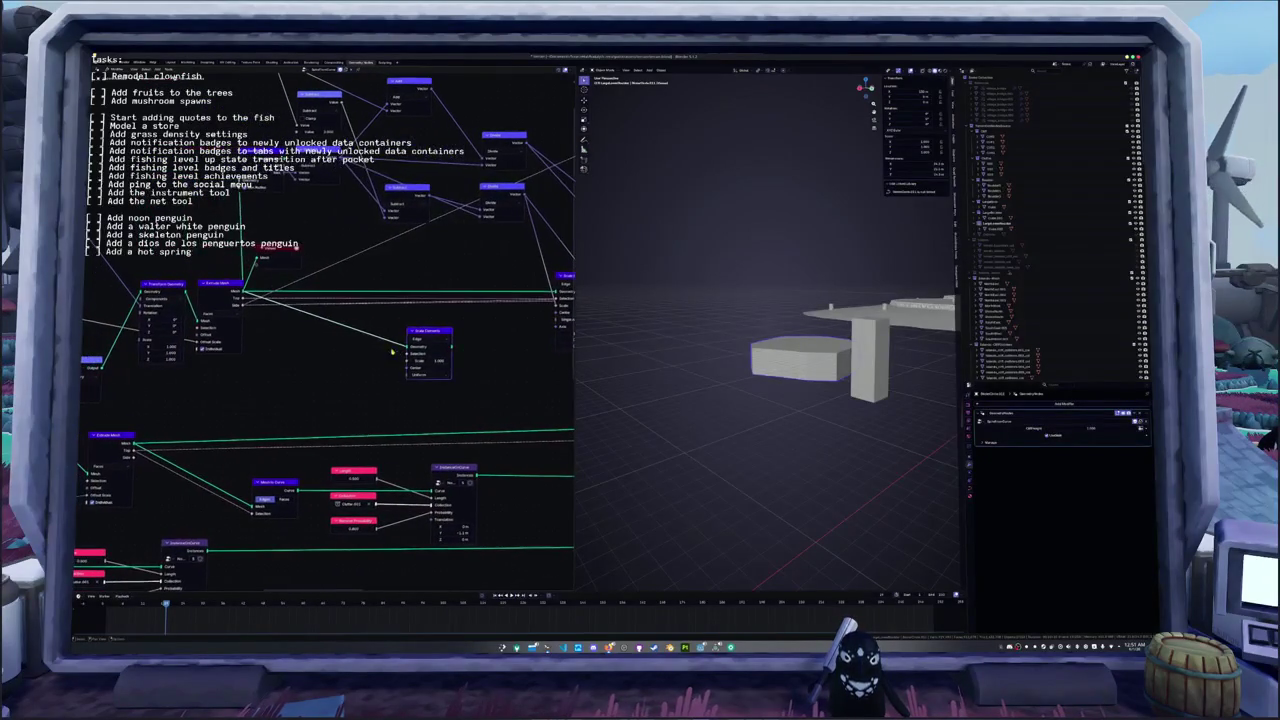
{"action": "left_click_drag", "start_coordinate": [405, 345], "coordinate": [403, 356]}
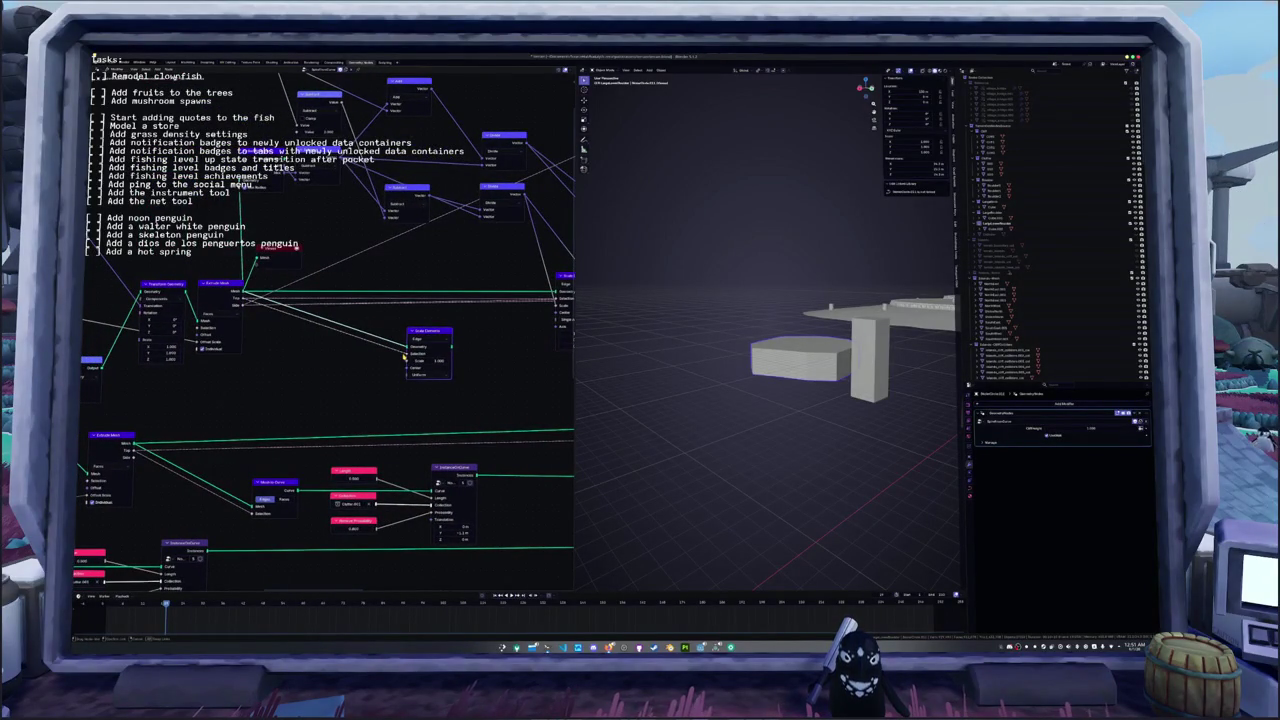
{"action": "middle_click_drag", "start_coordinate": [405, 355], "coordinate": [335, 353]}
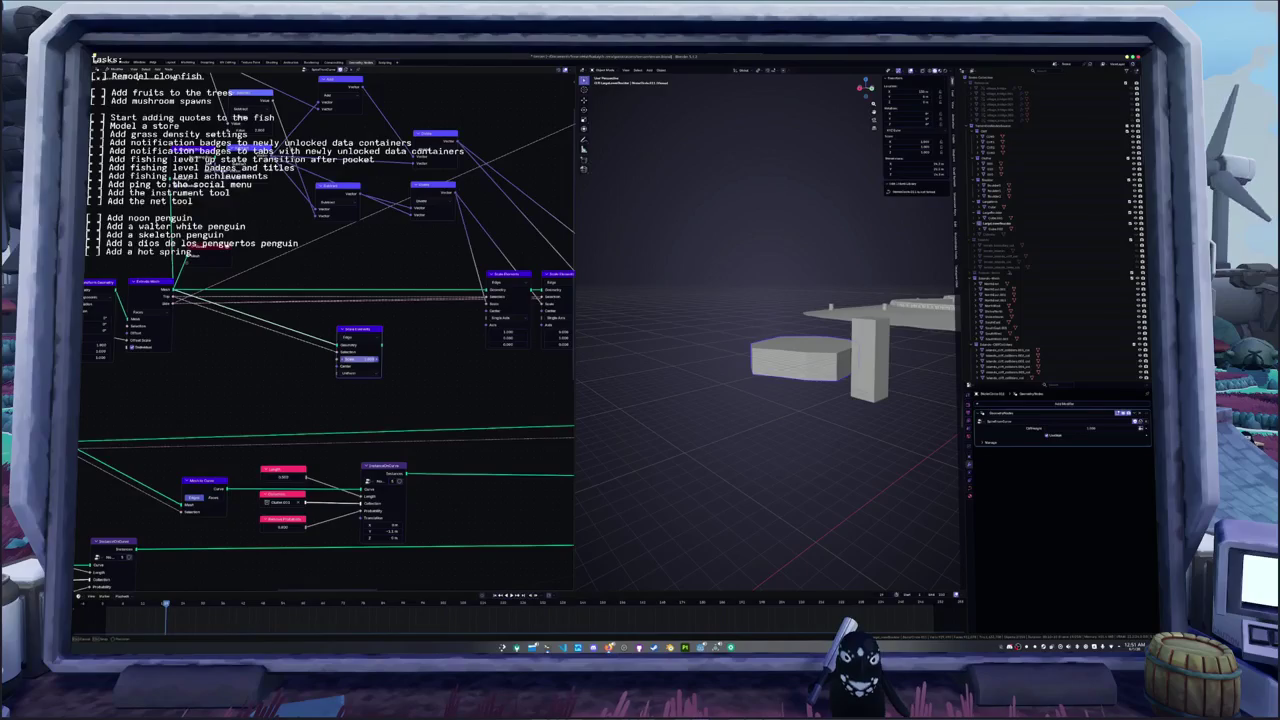
{"action": "left_click", "coordinate": [367, 330], "text": "ctrl+shift"}
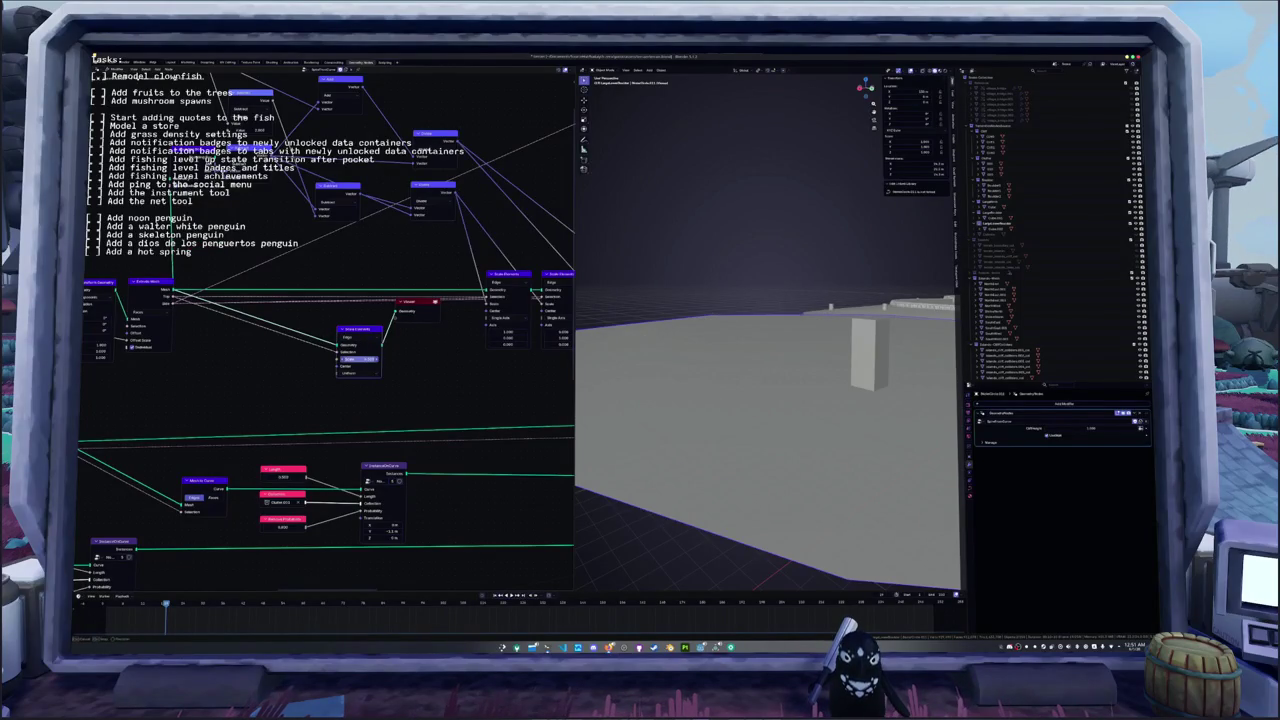
{"action": "left_click", "coordinate": [341, 351], "text": "ctrl+shift"}
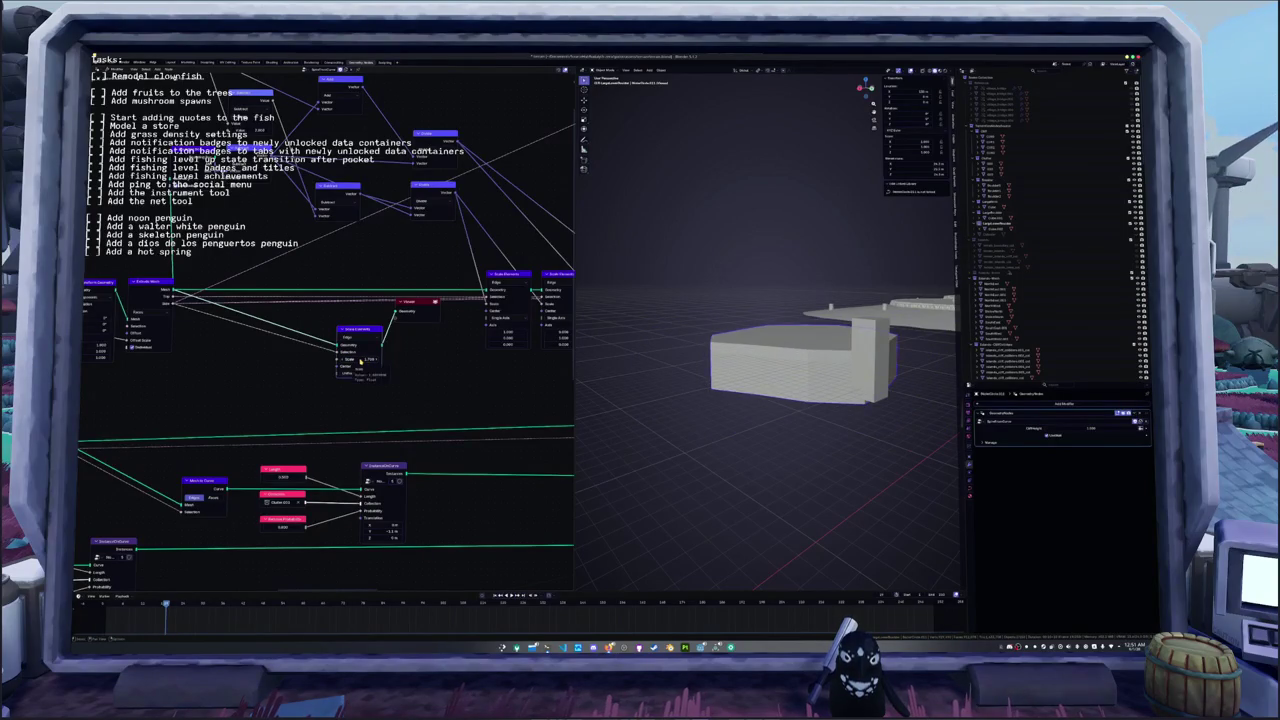
{"action": "left_click_drag", "start_coordinate": [360, 360], "coordinate": [318, 358]}
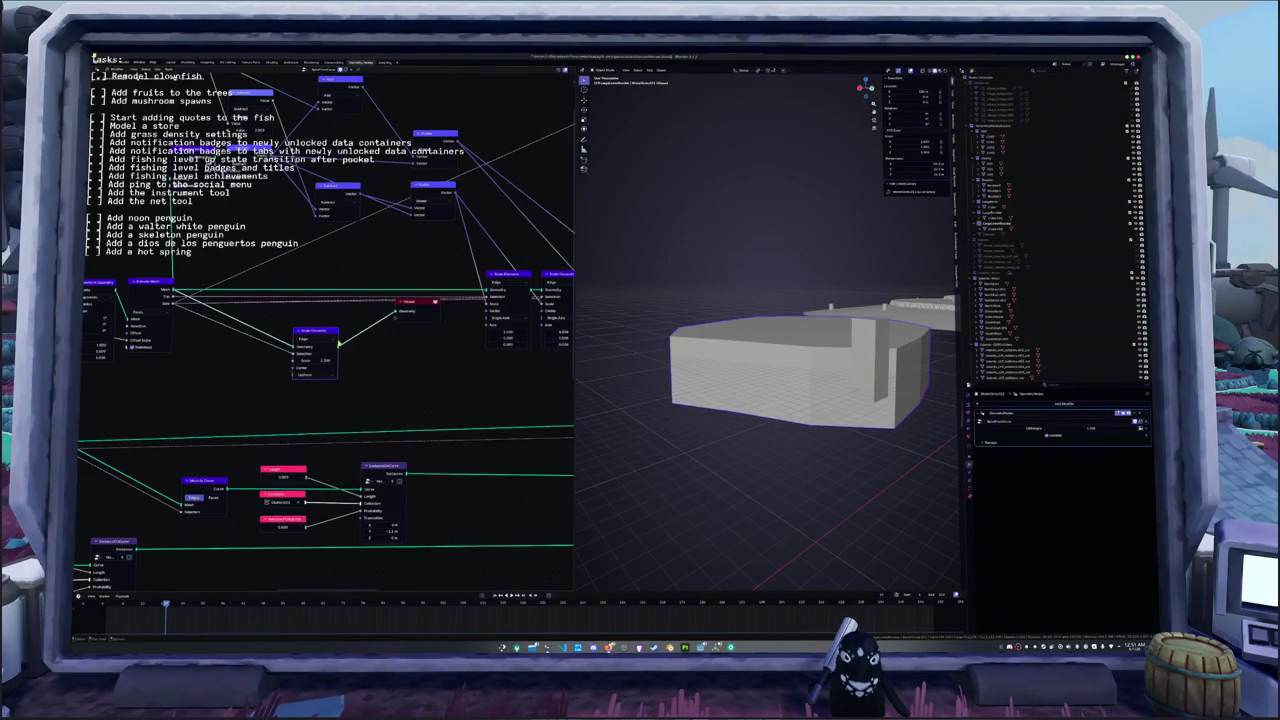
- Duplicate the Scale Elements node and switch the copy to Single Axis scaling
{"action": "key", "text": "shift+d"}
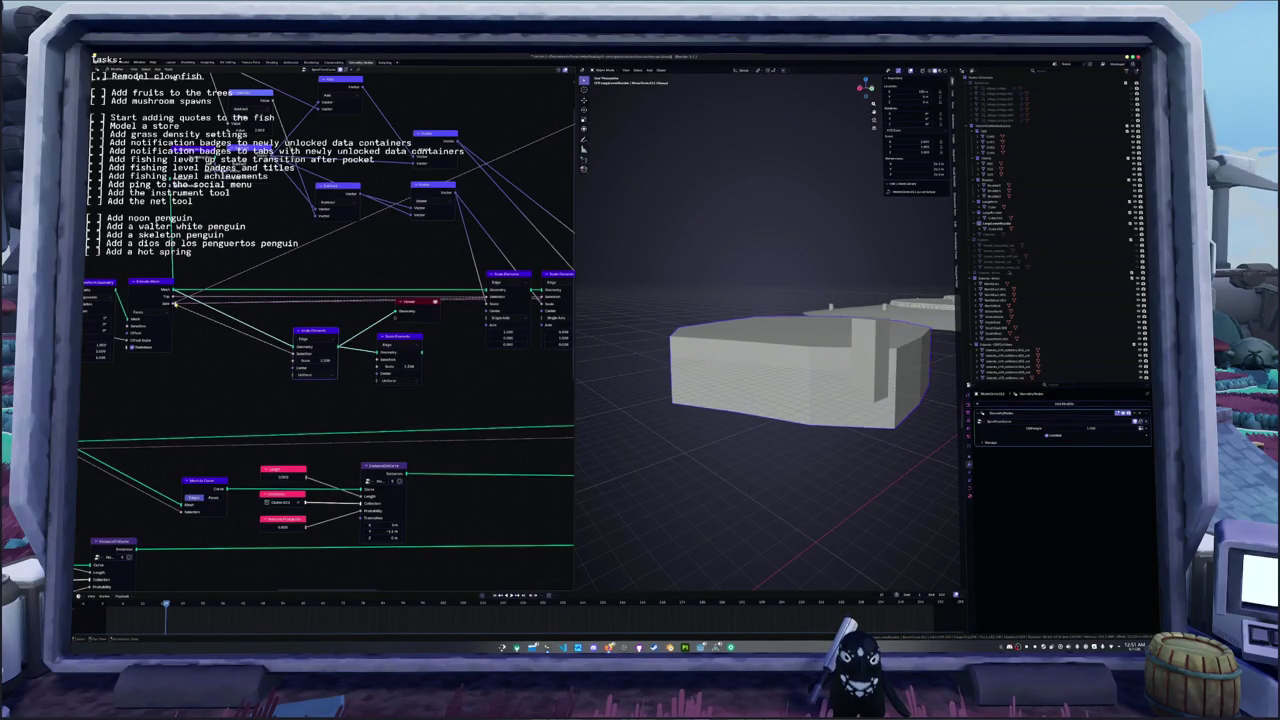
{"action": "left_click", "coordinate": [390, 364]}
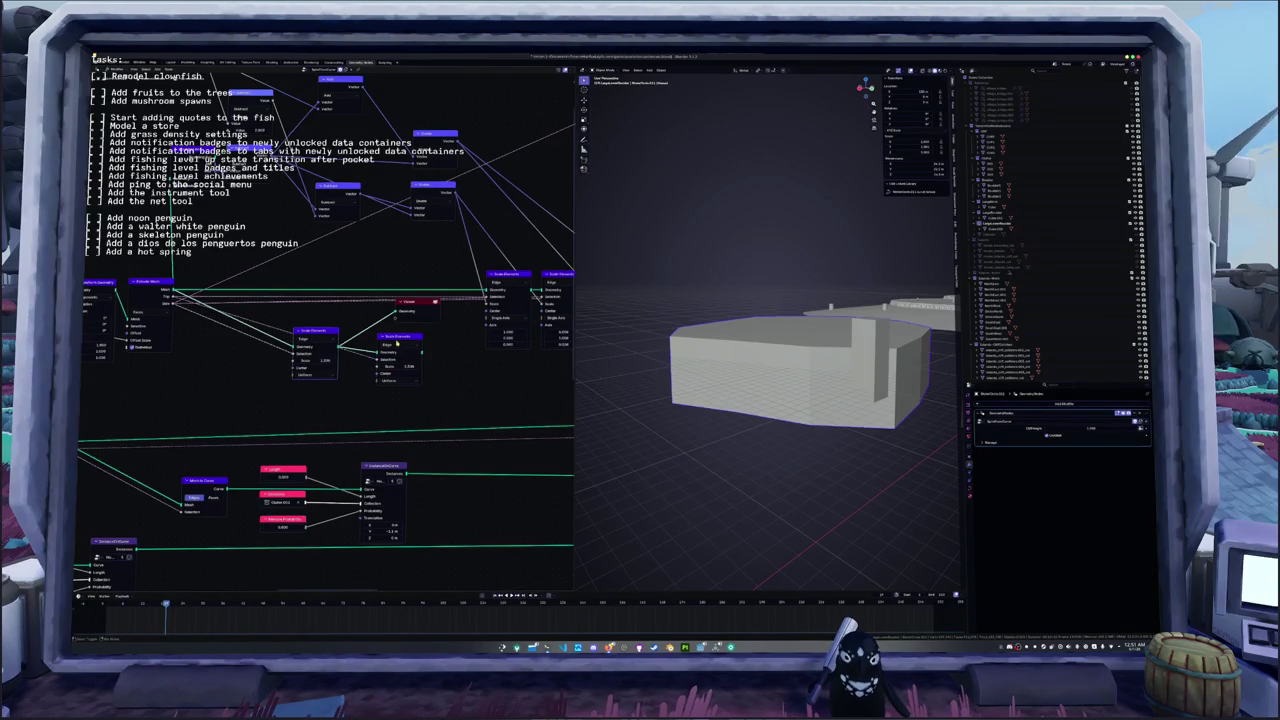
{"action": "left_click", "coordinate": [399, 343], "text": "ctrl+shift"}
{"action": "mouse_move", "coordinate": [408, 367]}
{"action": "left_mouse_down"}
{"action": "mouse_move", "coordinate": [470, 367]}
{"action": "mouse_move", "coordinate": [347, 374]}
{"action": "left_mouse_up"}
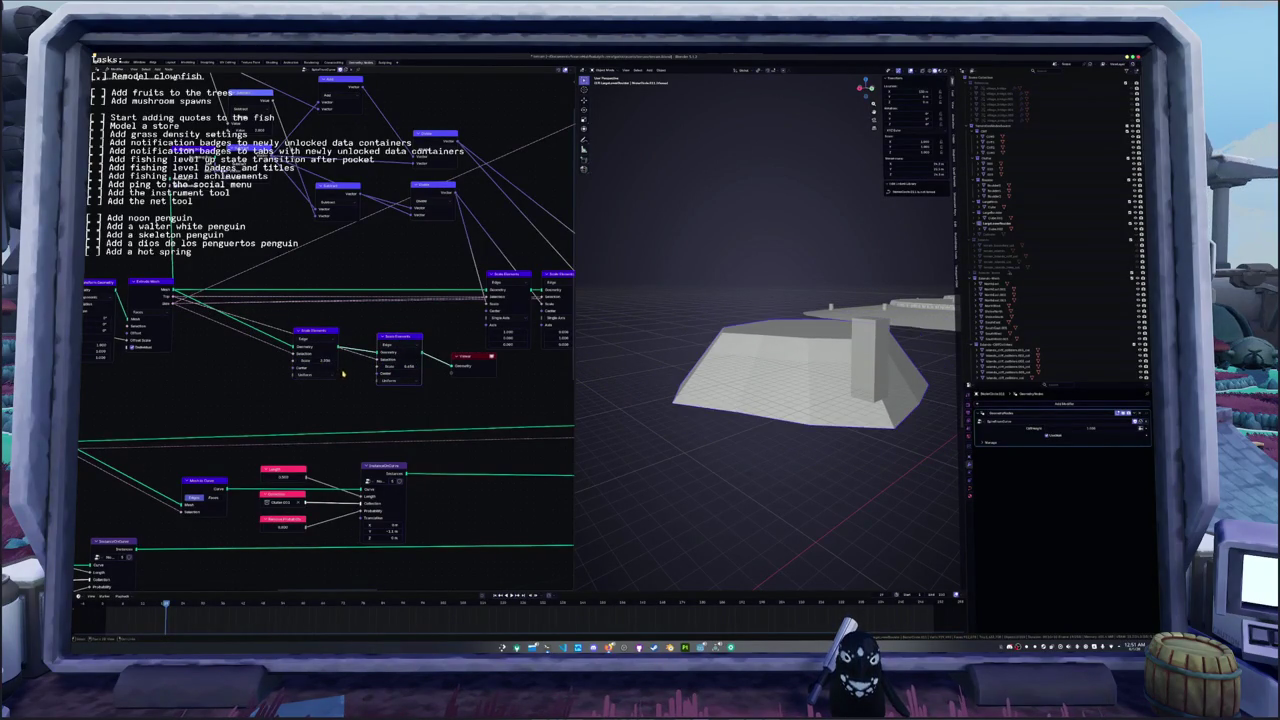
{"action": "left_click", "coordinate": [312, 374]}
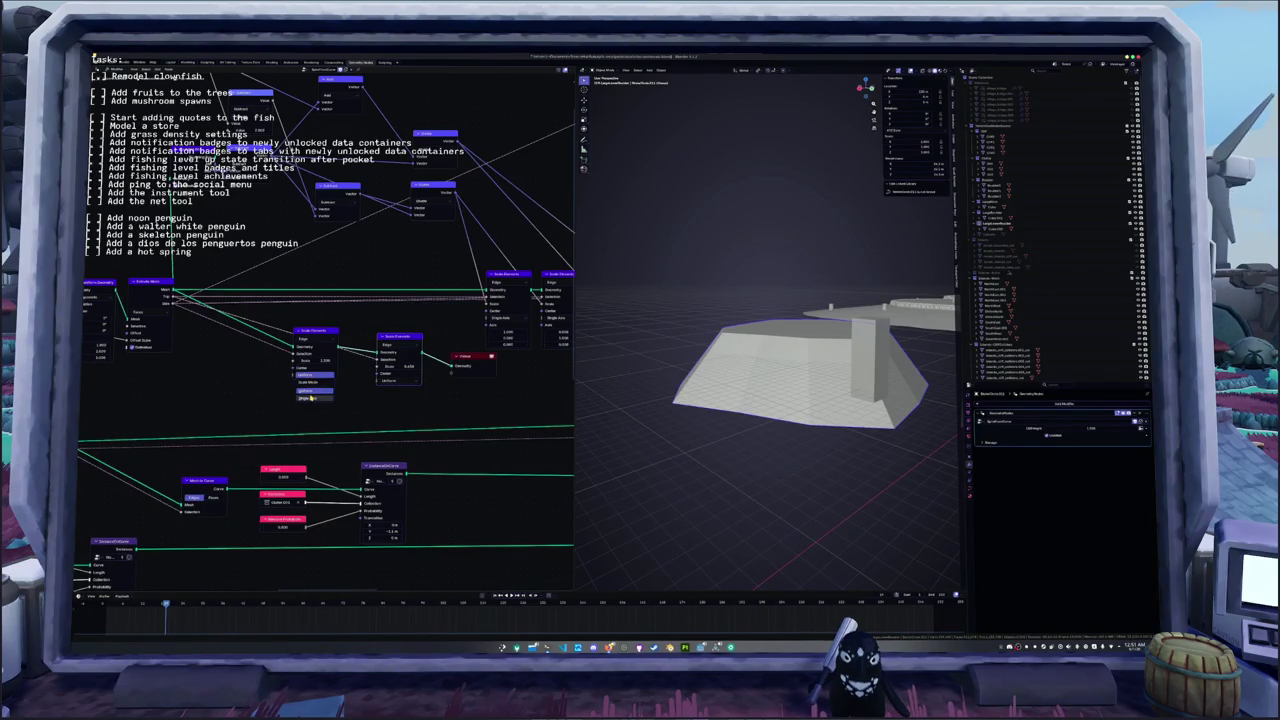
{"action": "left_click", "coordinate": [312, 397]}
{"action": "left_click", "coordinate": [398, 398]}
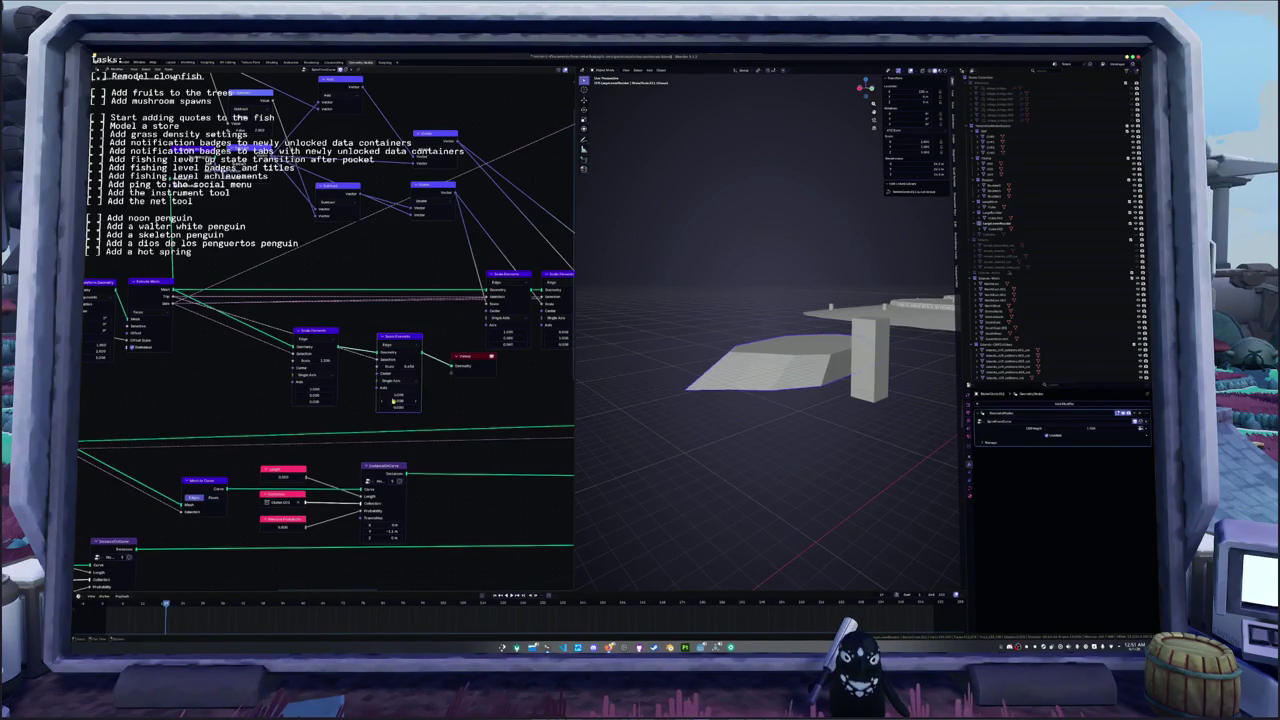
{"action": "left_click_drag", "start_coordinate": [401, 341], "coordinate": [393, 326]}
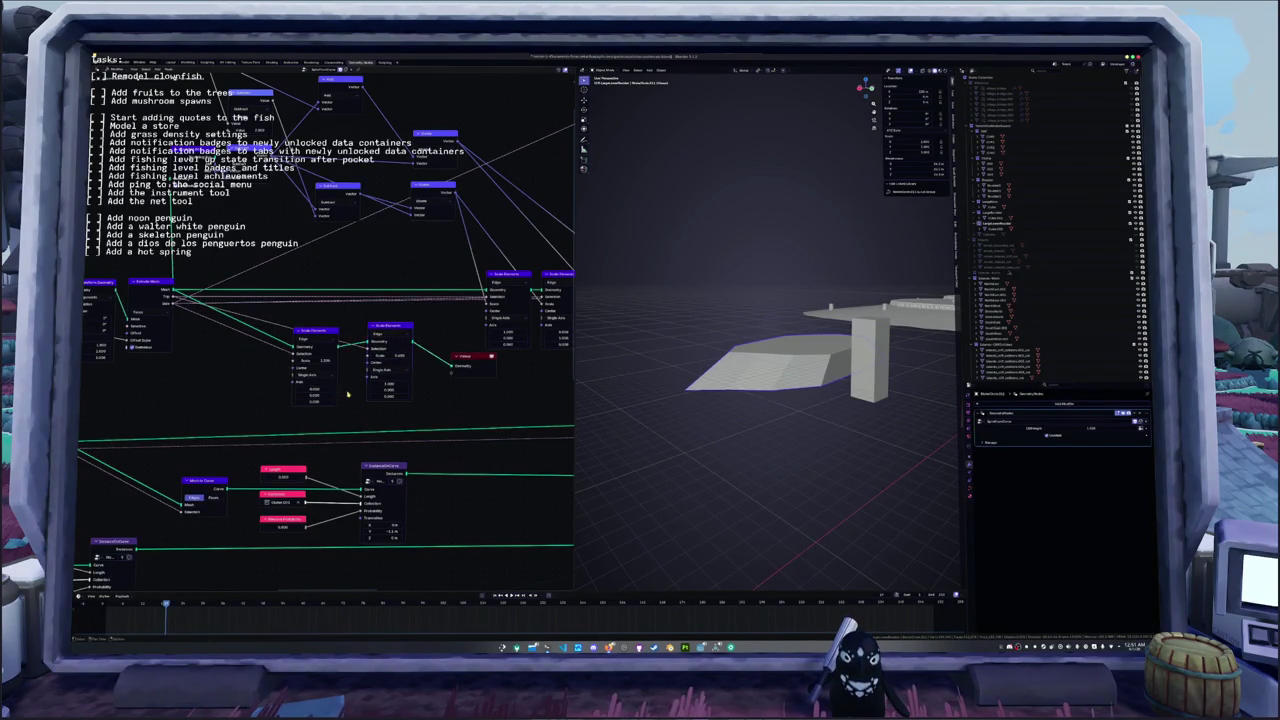
{"action": "scroll", "coordinate": [348, 395], "scroll_direction": "right", "scroll_amount": 3}
{"action": "left_click_drag", "start_coordinate": [350, 346], "coordinate": [348, 349]}
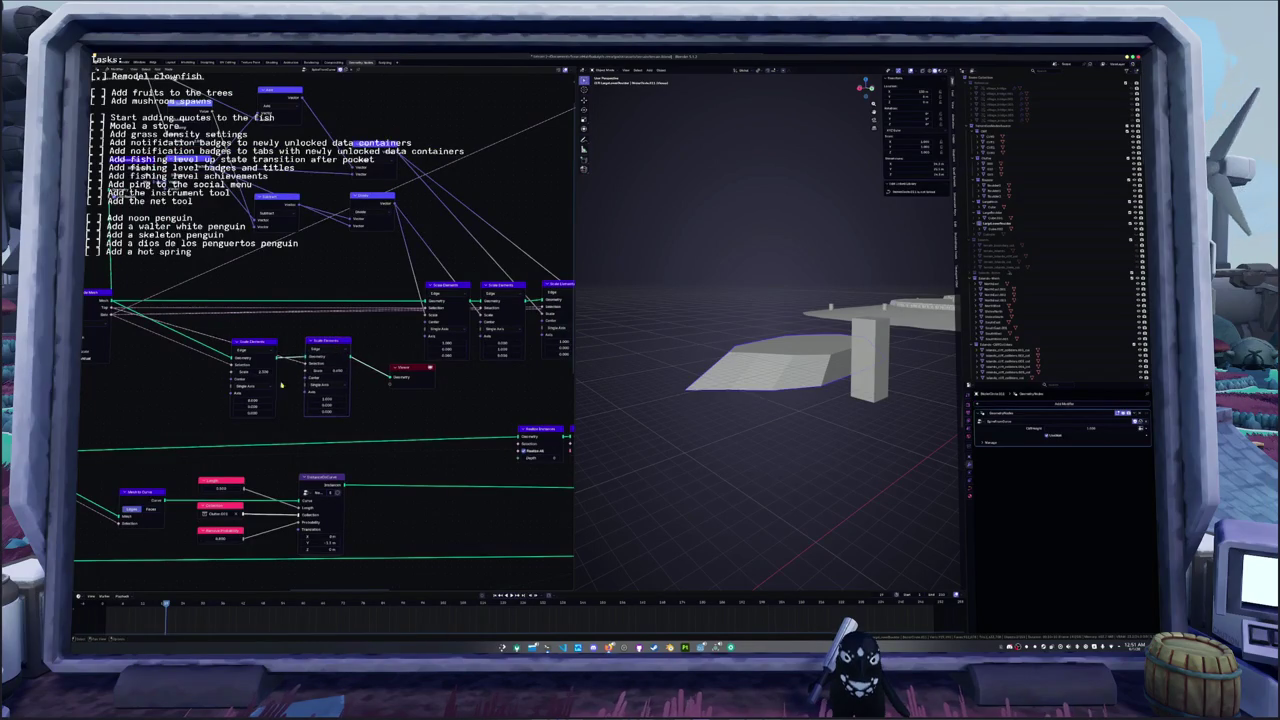
- Set the single-axis scale values so the slab flattens, checking it from above
{"action": "left_click_drag", "start_coordinate": [258, 413], "coordinate": [378, 409]}
{"action": "middle_click_drag", "start_coordinate": [720, 380], "coordinate": [600, 378]}
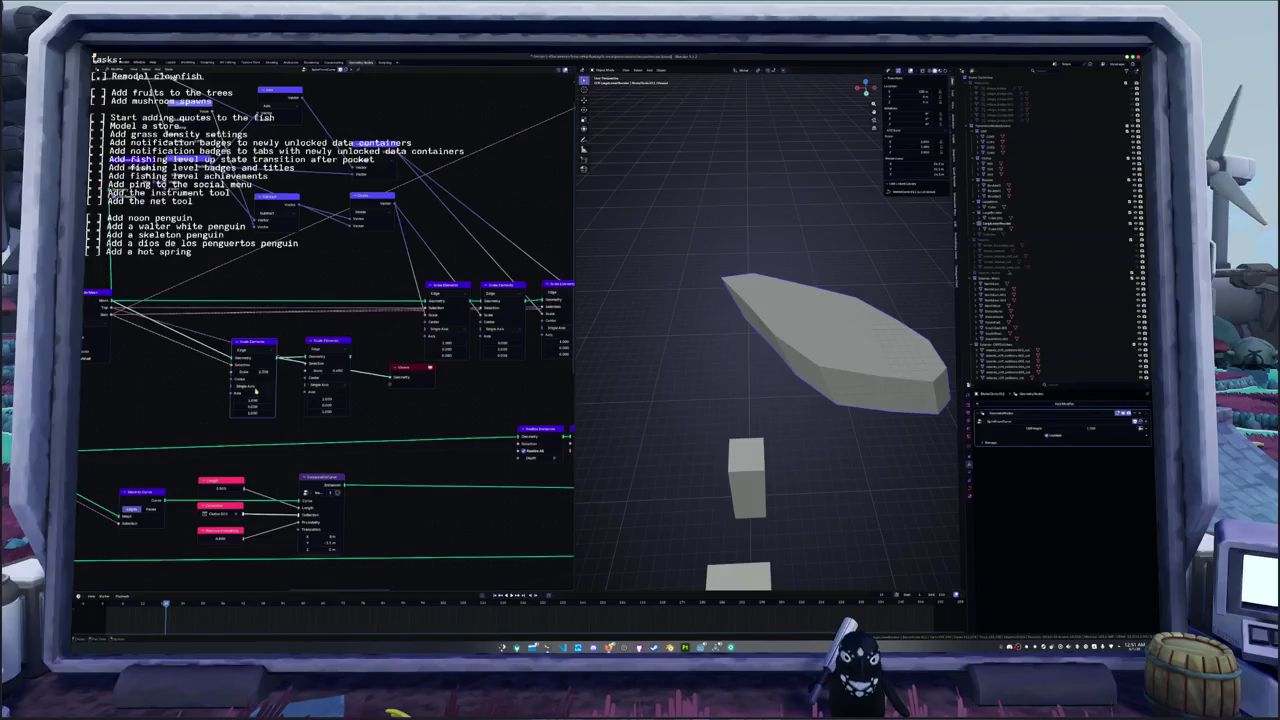
{"action": "scroll", "coordinate": [252, 401], "scroll_direction": "up", "scroll_amount": 1, "text": "ctrl"}
{"action": "scroll", "coordinate": [252, 401], "scroll_direction": "down", "scroll_amount": 1}
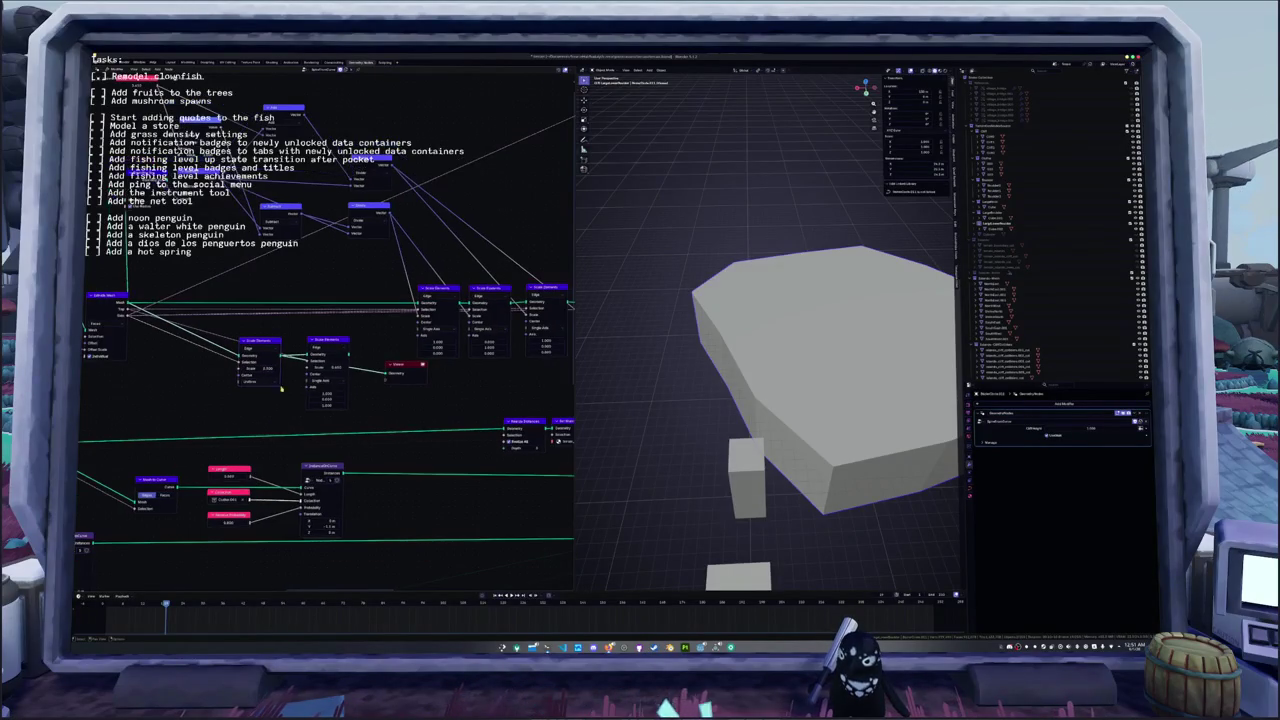
{"action": "scroll", "coordinate": [255, 403], "scroll_direction": "down", "scroll_amount": 1, "text": "ctrl"}
{"action": "left_click_drag", "start_coordinate": [316, 342], "coordinate": [348, 339]}
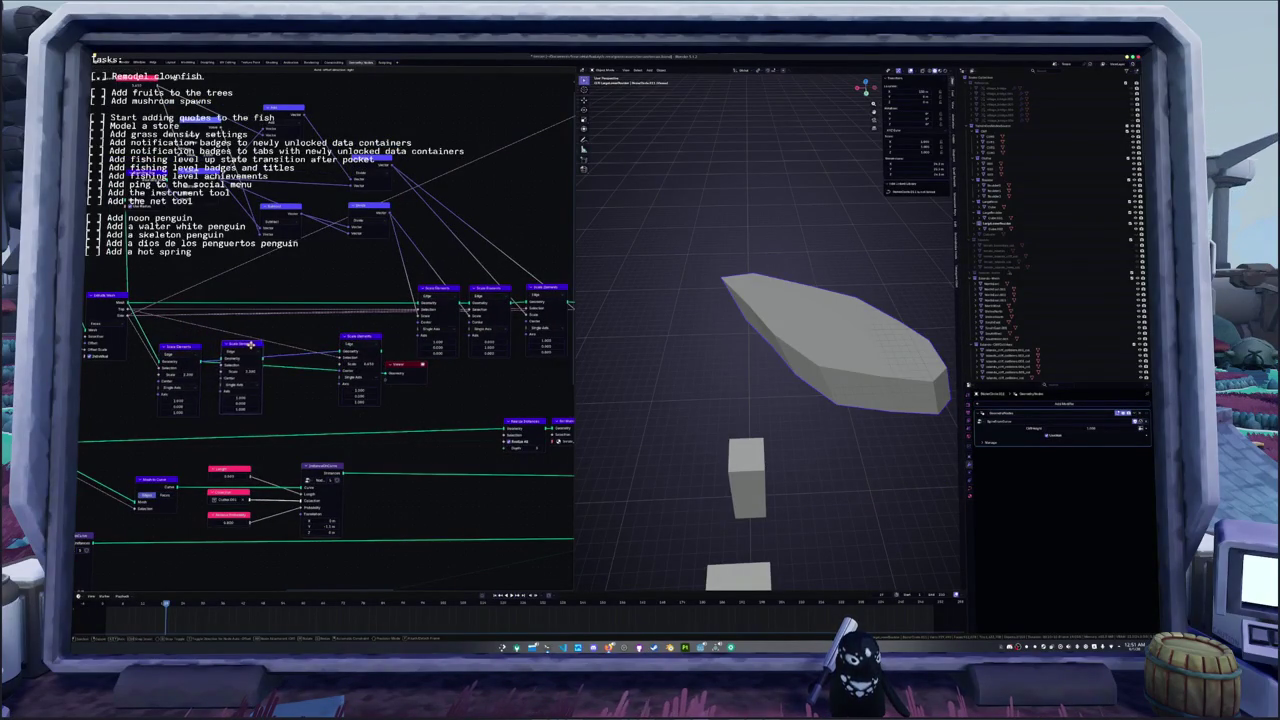
{"action": "middle_click_drag", "start_coordinate": [283, 375], "coordinate": [343, 365]}
{"action": "scroll", "coordinate": [343, 365], "scroll_direction": "up", "scroll_amount": 1}
{"action": "scroll", "coordinate": [340, 362], "scroll_direction": "up", "scroll_amount": 1}
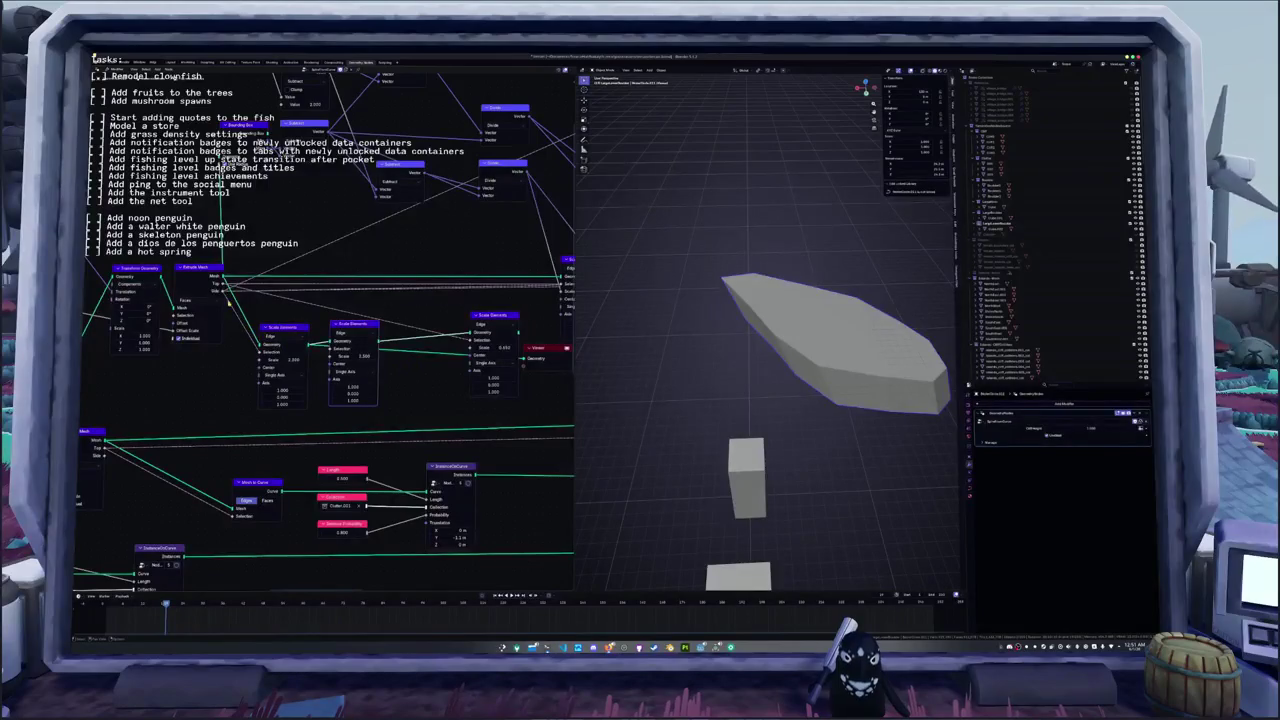
{"action": "left_click_drag", "start_coordinate": [350, 328], "coordinate": [347, 333]}
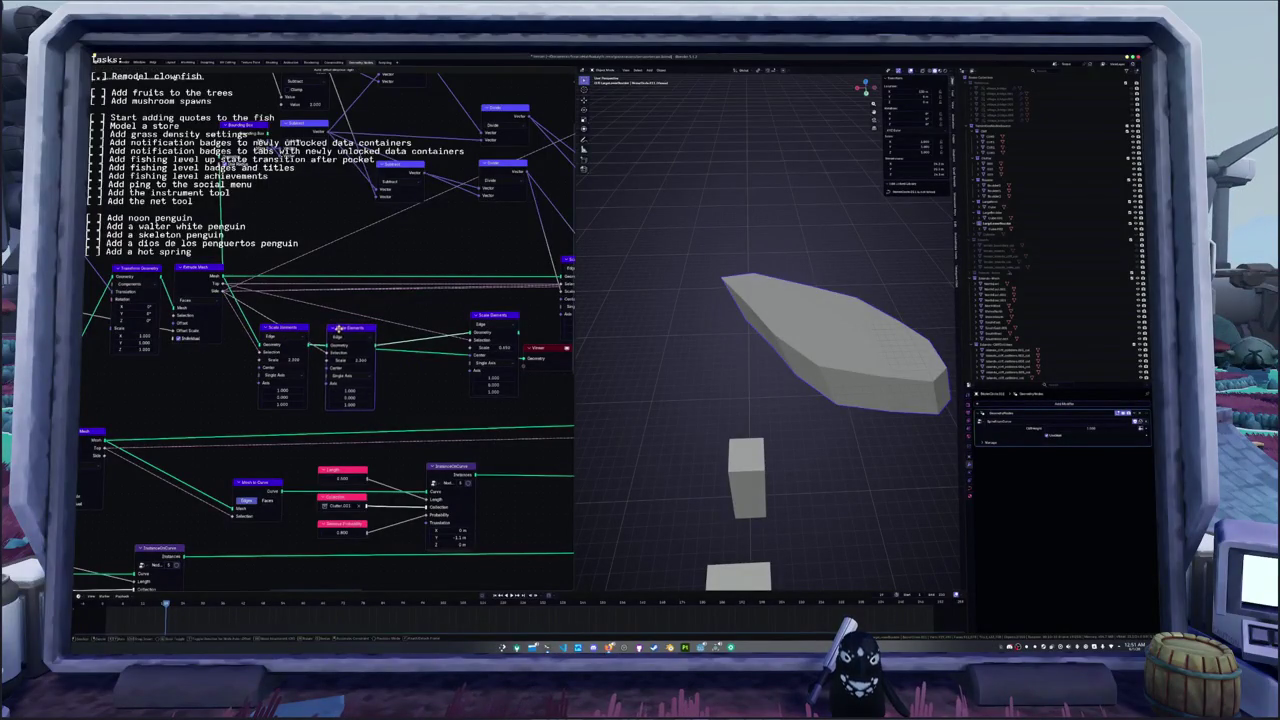
{"action": "key", "text": "Return"}
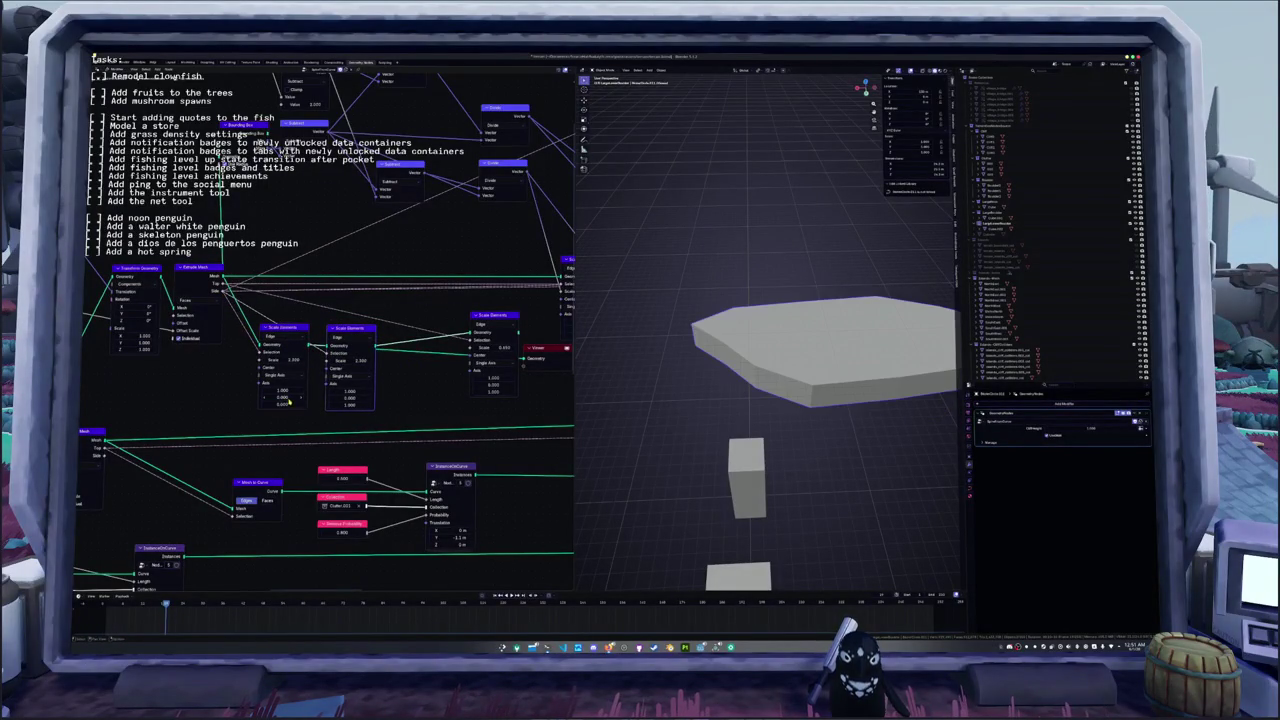
- Raise the Scale values to make the slab thicker and wider
{"action": "left_click", "coordinate": [350, 391]}
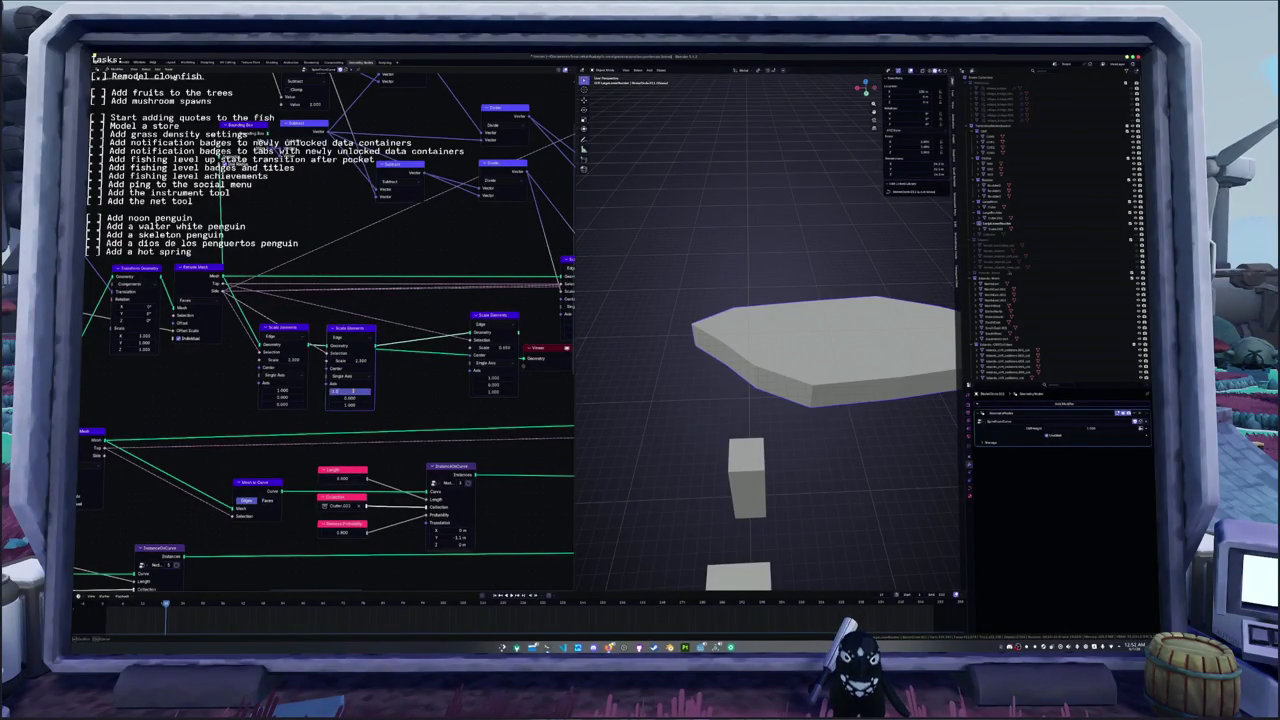
{"action": "left_click_drag", "start_coordinate": [347, 331], "coordinate": [341, 329]}
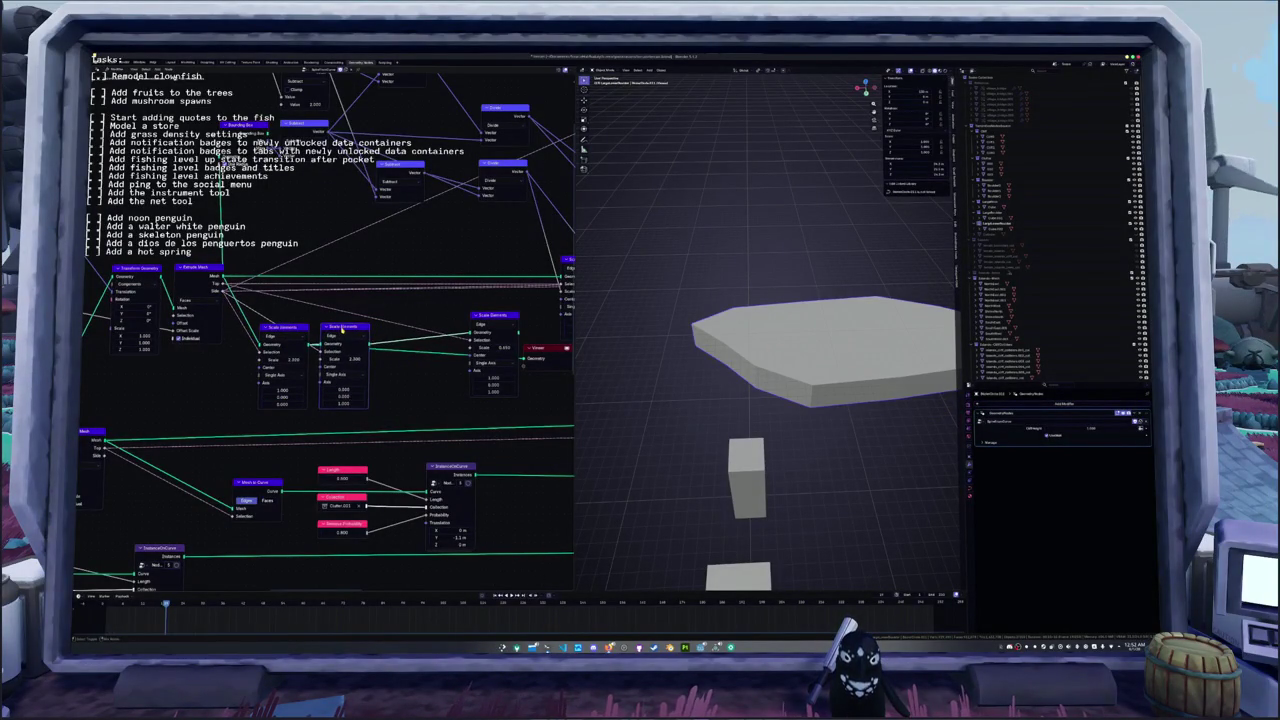
{"action": "left_click_drag", "start_coordinate": [490, 383], "coordinate": [497, 383]}
{"action": "middle_click_drag", "start_coordinate": [368, 396], "coordinate": [390, 391]}
{"action": "mouse_move", "coordinate": [304, 356]}
{"action": "left_mouse_down"}
{"action": "mouse_move", "coordinate": [368, 371]}
{"action": "mouse_move", "coordinate": [368, 394]}
{"action": "left_mouse_up"}
{"action": "left_click", "coordinate": [366, 400]}
{"action": "middle_click_drag", "start_coordinate": [378, 375], "coordinate": [382, 352]}
- Add a Value input node to the tree
{"action": "key", "text": "shift+a"}
{"action": "key", "text": "Return"}
{"action": "scroll", "coordinate": [297, 253], "scroll_direction": "down", "scroll_amount": 1}
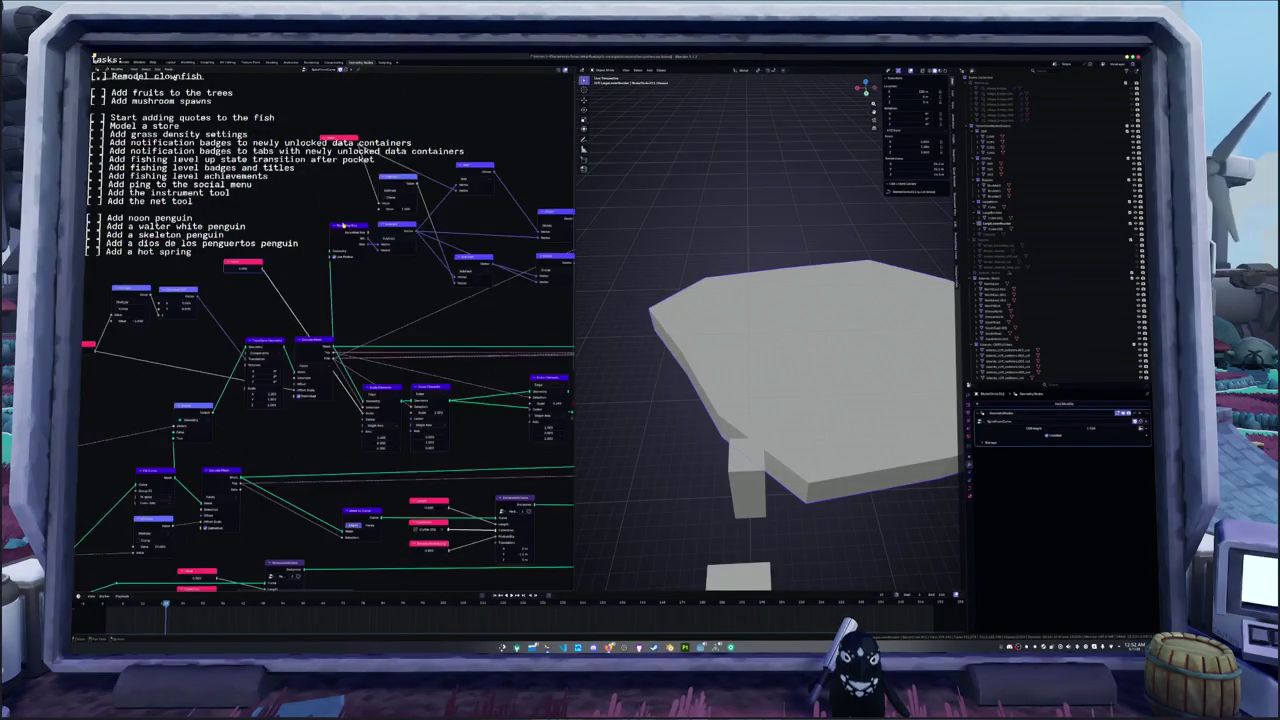
- Box-select the unused group of nodes and delete them
{"action": "scroll", "coordinate": [297, 253], "scroll_direction": "down", "scroll_amount": 2}
{"action": "scroll", "coordinate": [297, 253], "scroll_direction": "down", "scroll_amount": 1}
{"action": "mouse_move", "coordinate": [224, 140]}
{"action": "left_mouse_down"}
{"action": "mouse_move", "coordinate": [437, 287]}
{"action": "mouse_move", "coordinate": [460, 279]}
{"action": "left_mouse_up"}
{"action": "middle_click_drag", "start_coordinate": [464, 276], "coordinate": [377, 277]}
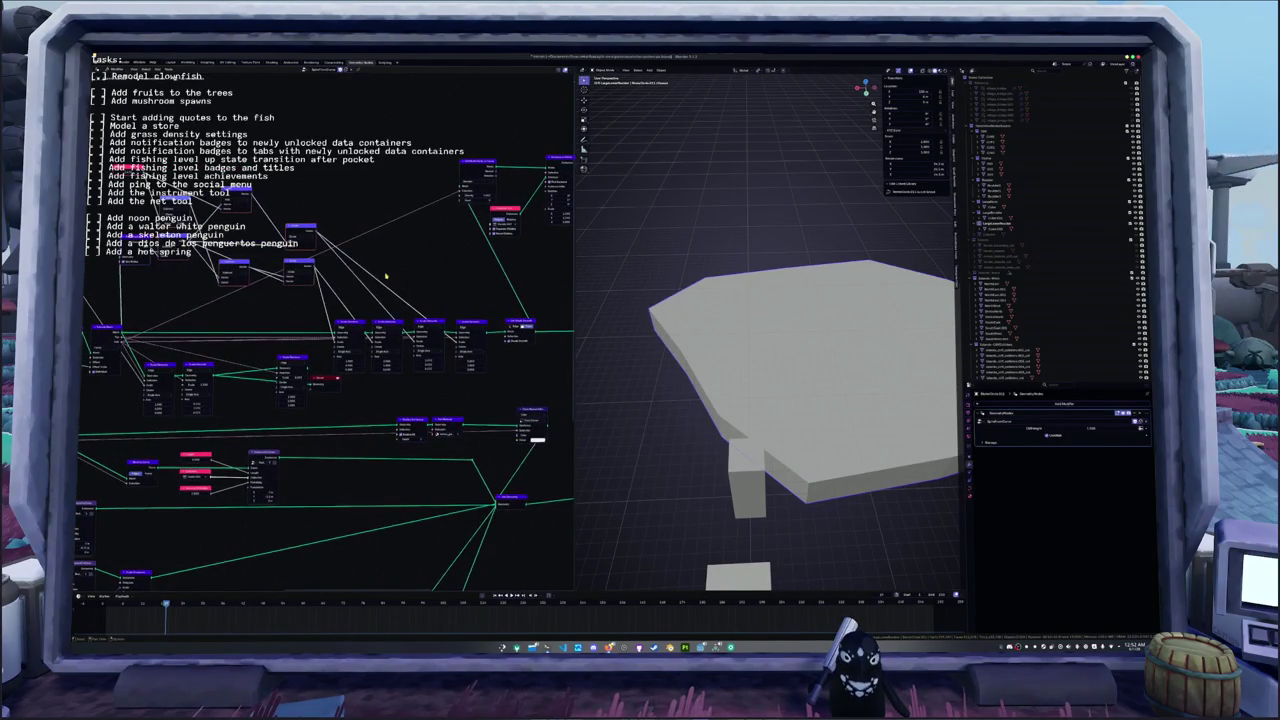
{"action": "key", "text": "x"}
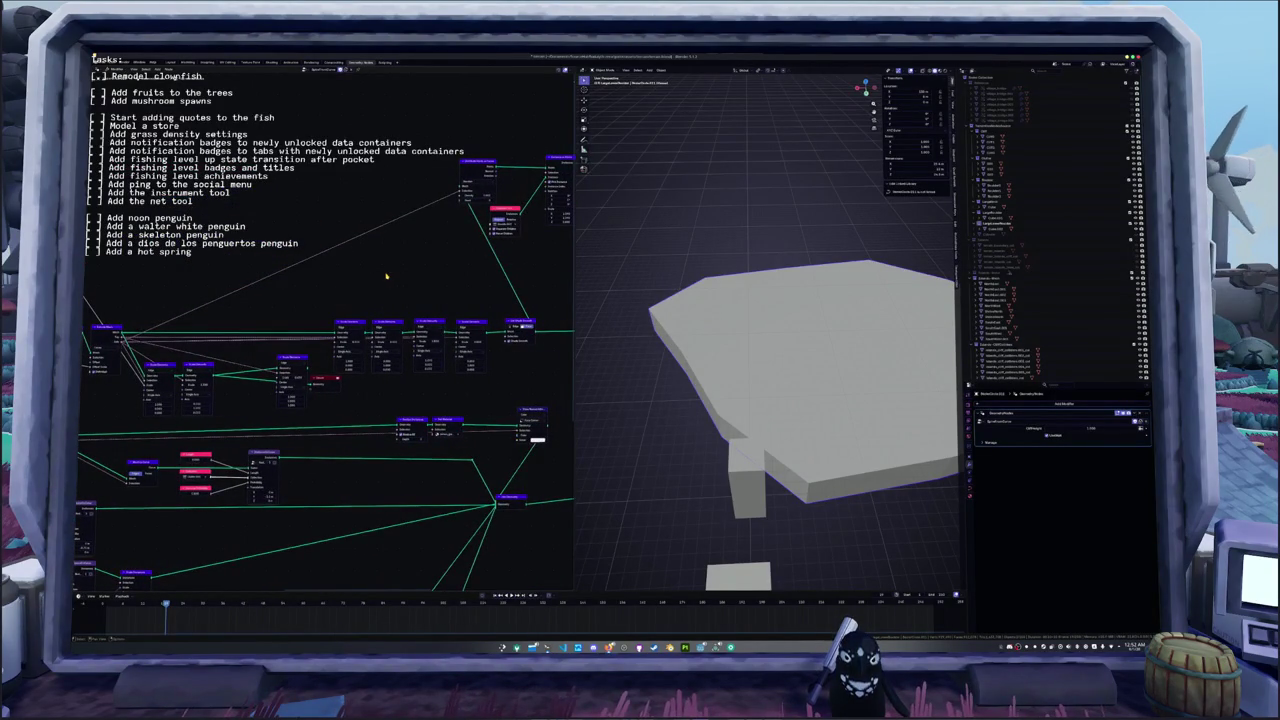
- Dissolve the remaining unneeded nodes in the row with Ctrl+X, keeping the wire connected
{"action": "scroll", "coordinate": [370, 300], "scroll_direction": "up", "scroll_amount": 2}
{"action": "left_click", "coordinate": [355, 322]}
{"action": "key", "text": "ctrl+x"}
{"action": "left_click", "coordinate": [397, 322]}
{"action": "key", "text": "ctrl+x"}
{"action": "left_click", "coordinate": [445, 322]}
{"action": "key", "text": "ctrl+x"}
{"action": "left_click_drag", "start_coordinate": [498, 320], "coordinate": [280, 346]}
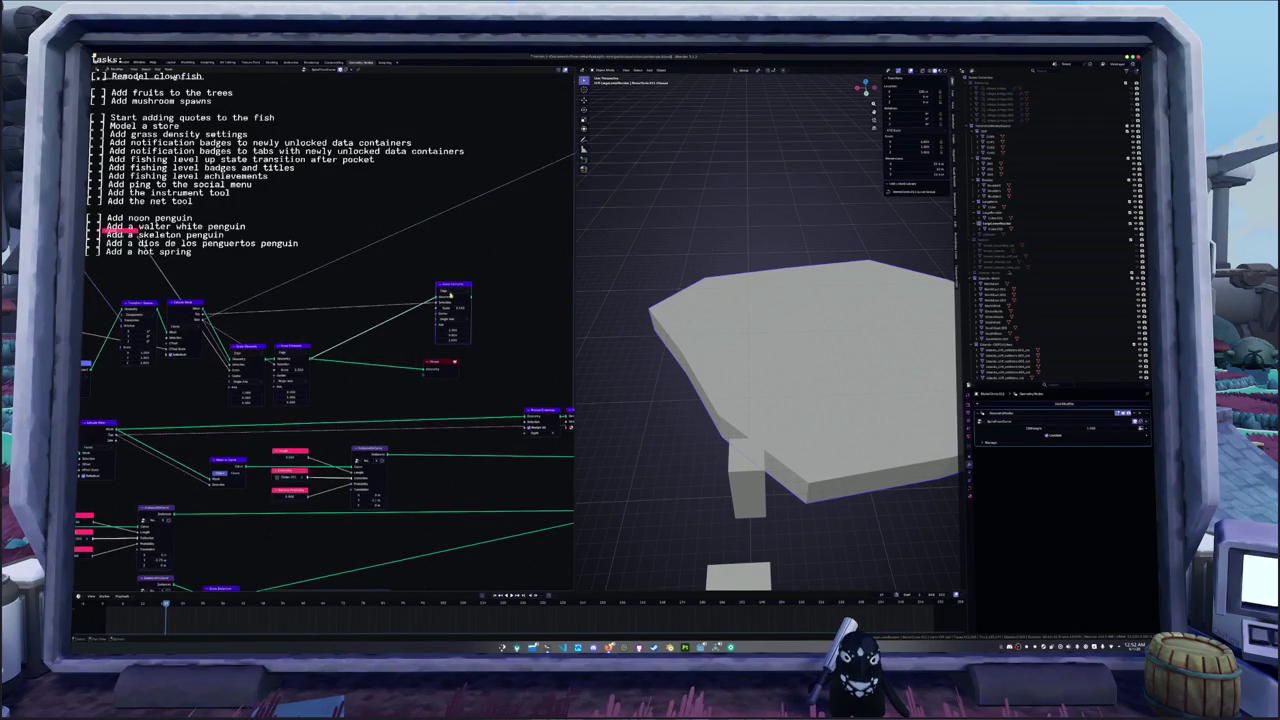
{"action": "left_click", "coordinate": [457, 289]}
{"action": "key", "text": "ctrl+x"}
- Arrange the Value node beside the two Scale Elements nodes and tweak its value
{"action": "left_click_drag", "start_coordinate": [300, 341], "coordinate": [306, 317]}
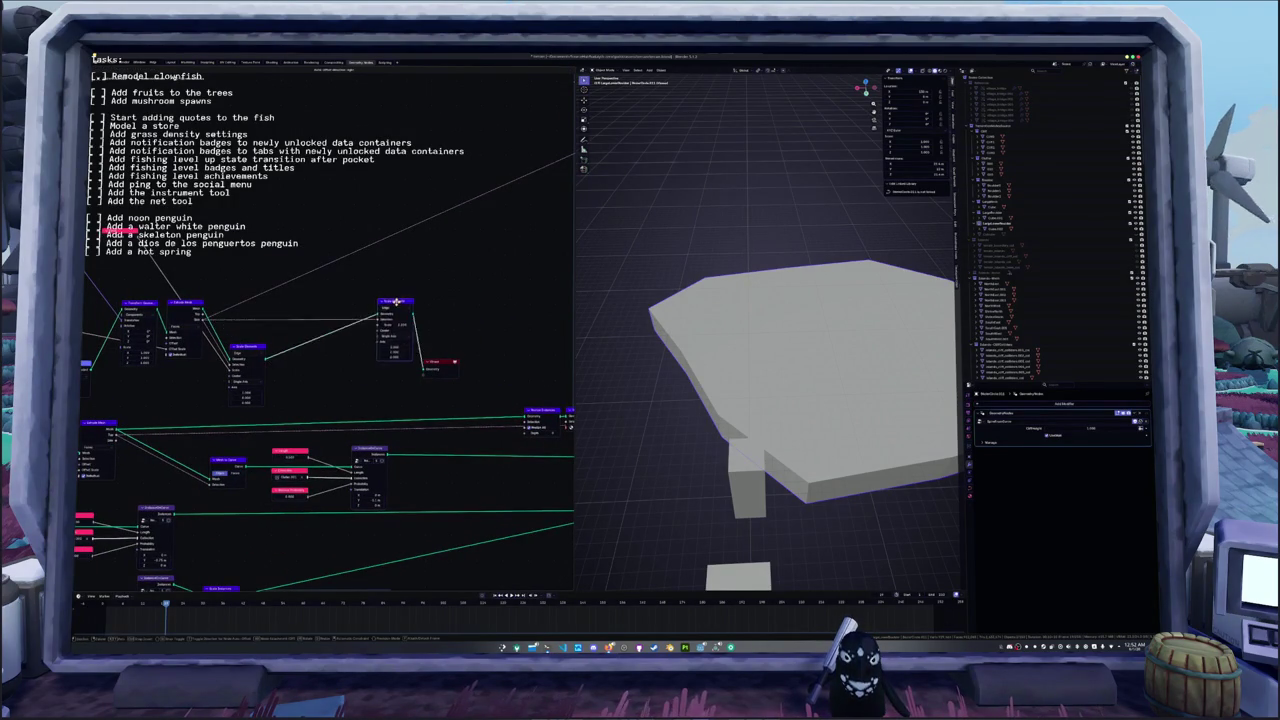
{"action": "left_click_drag", "start_coordinate": [125, 229], "coordinate": [252, 206]}
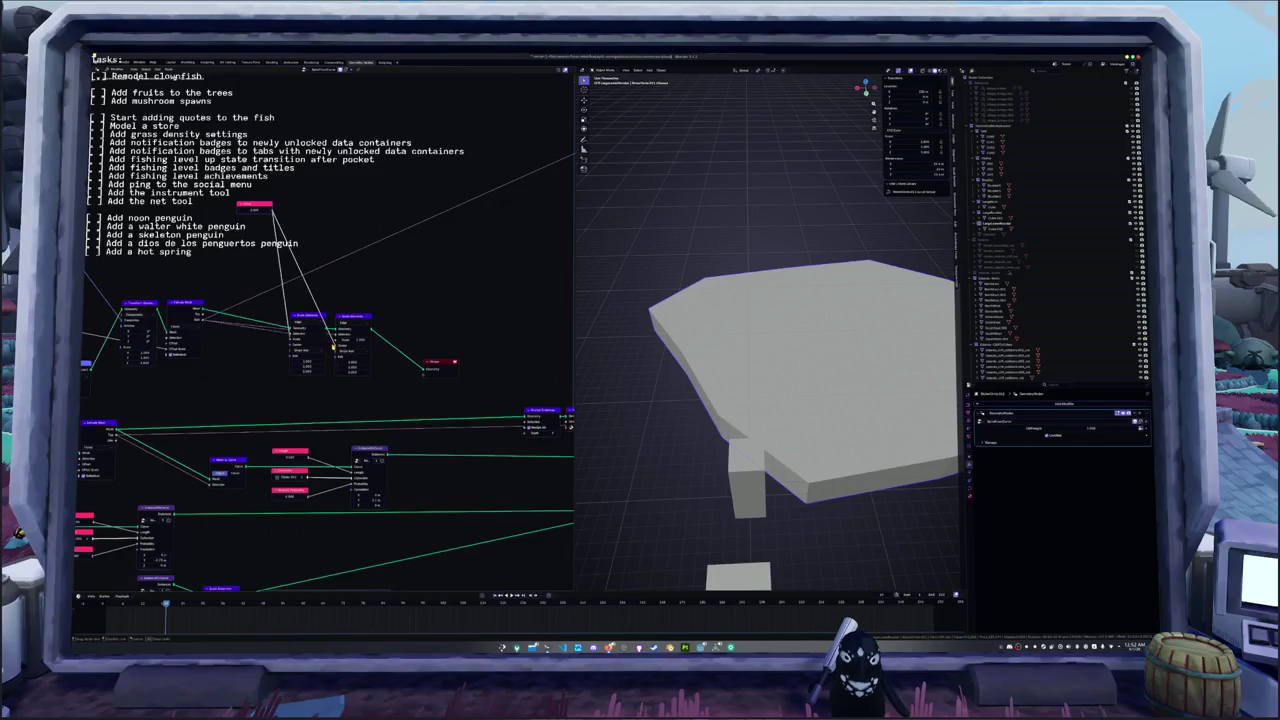
{"action": "left_click_drag", "start_coordinate": [336, 342], "coordinate": [335, 340]}
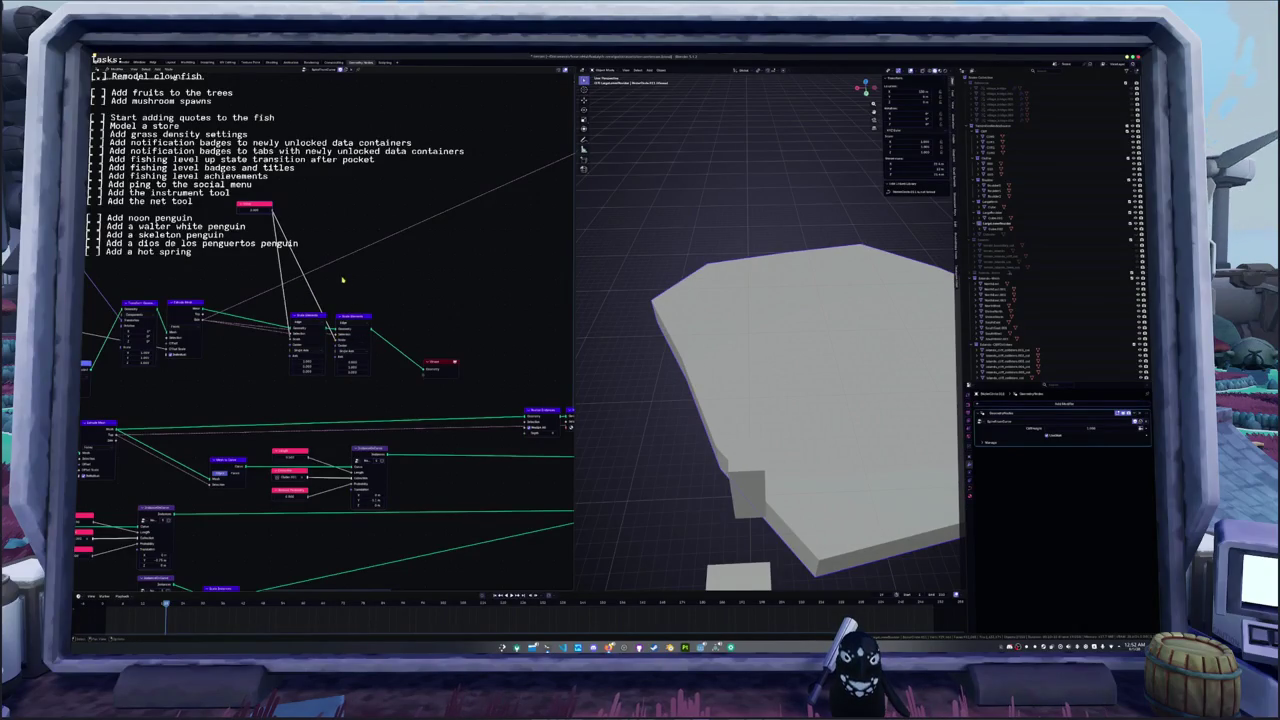
{"action": "key", "text": "Home"}
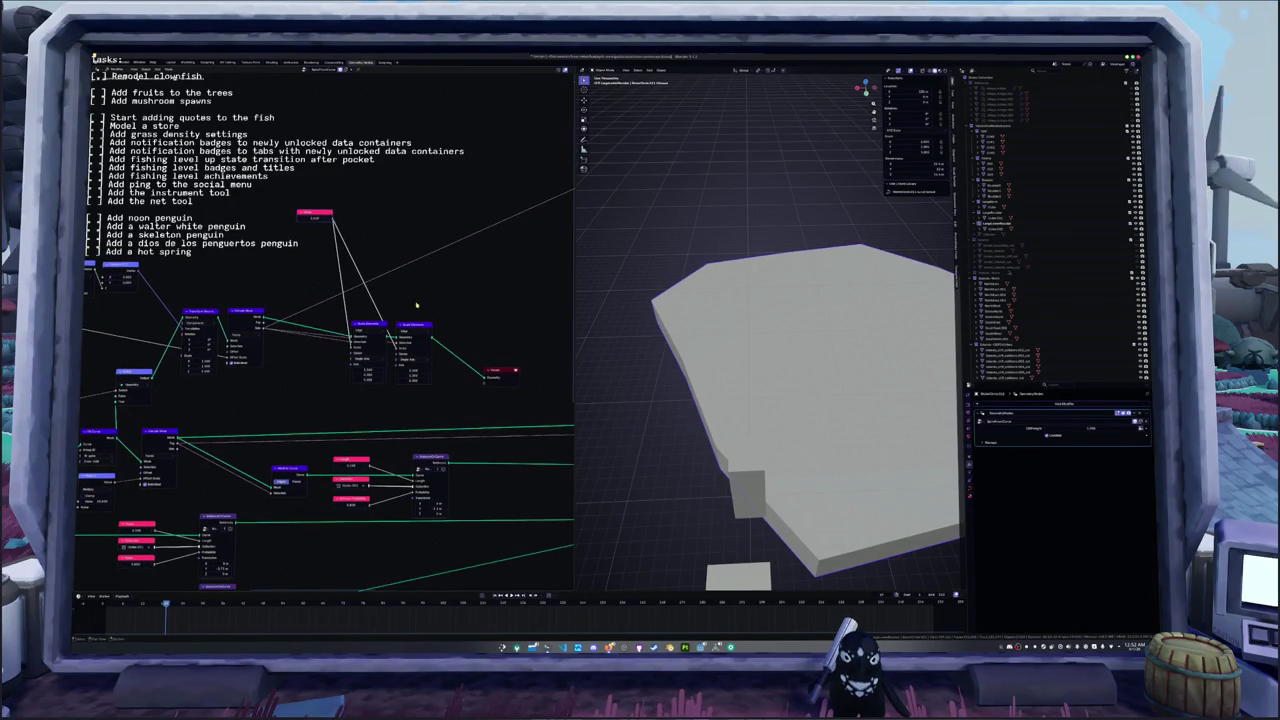
{"action": "middle_click_drag", "start_coordinate": [318, 219], "coordinate": [295, 201]}
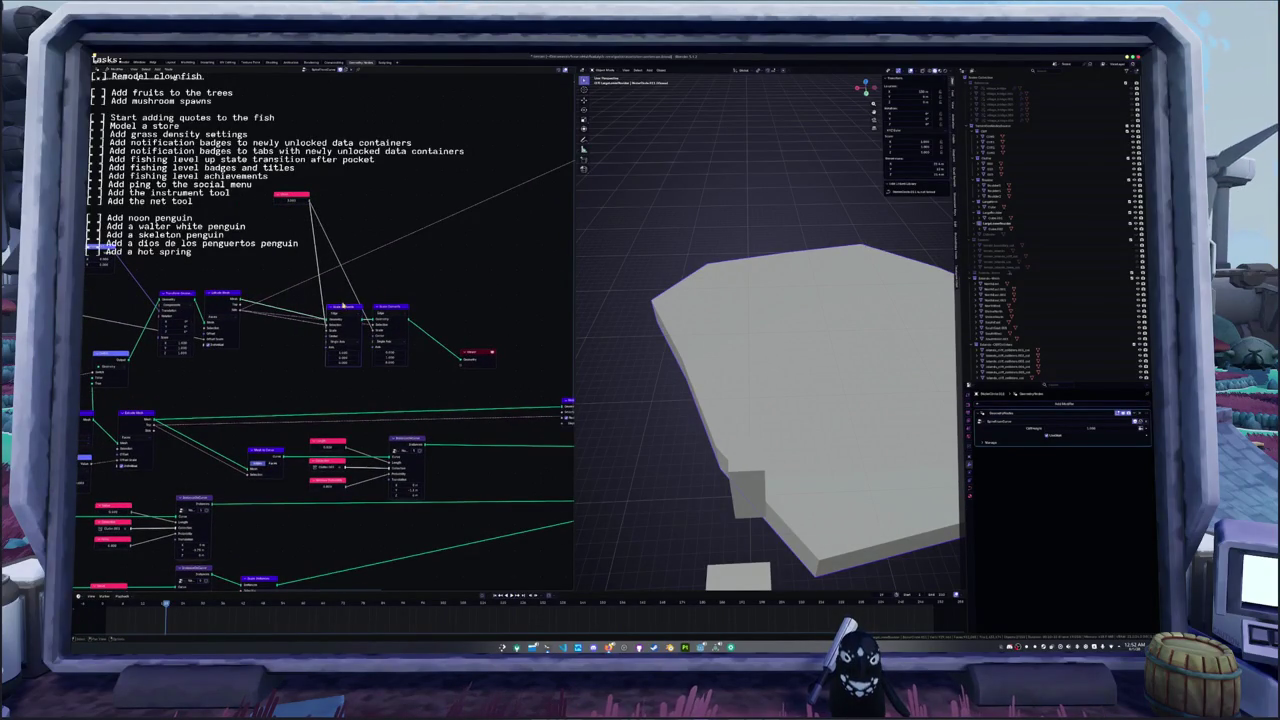
- Duplicate the Scale Elements pair, feed Extrude Mesh into the copies, and preview the faceted result
{"action": "key", "text": "shift+d"}
{"action": "left_click", "coordinate": [384, 287]}
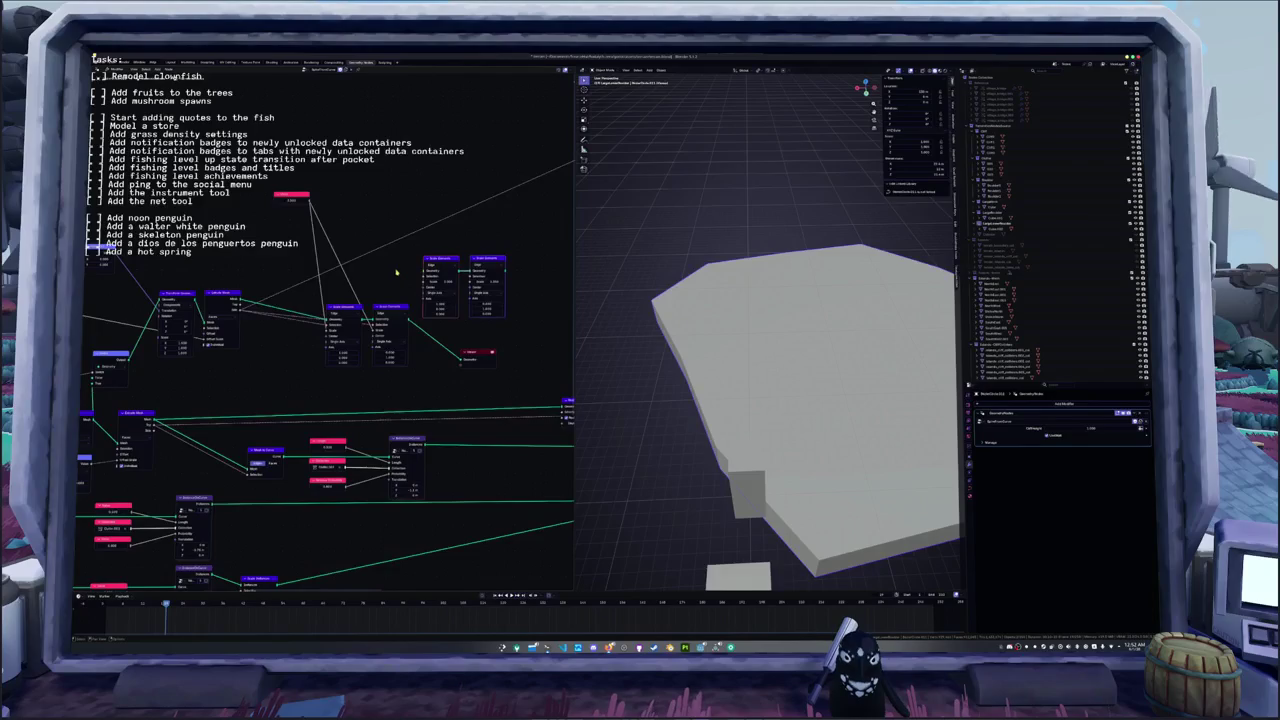
{"action": "middle_click_drag", "start_coordinate": [384, 287], "coordinate": [355, 283]}
{"action": "scroll", "coordinate": [354, 284], "scroll_direction": "up", "scroll_amount": 1}
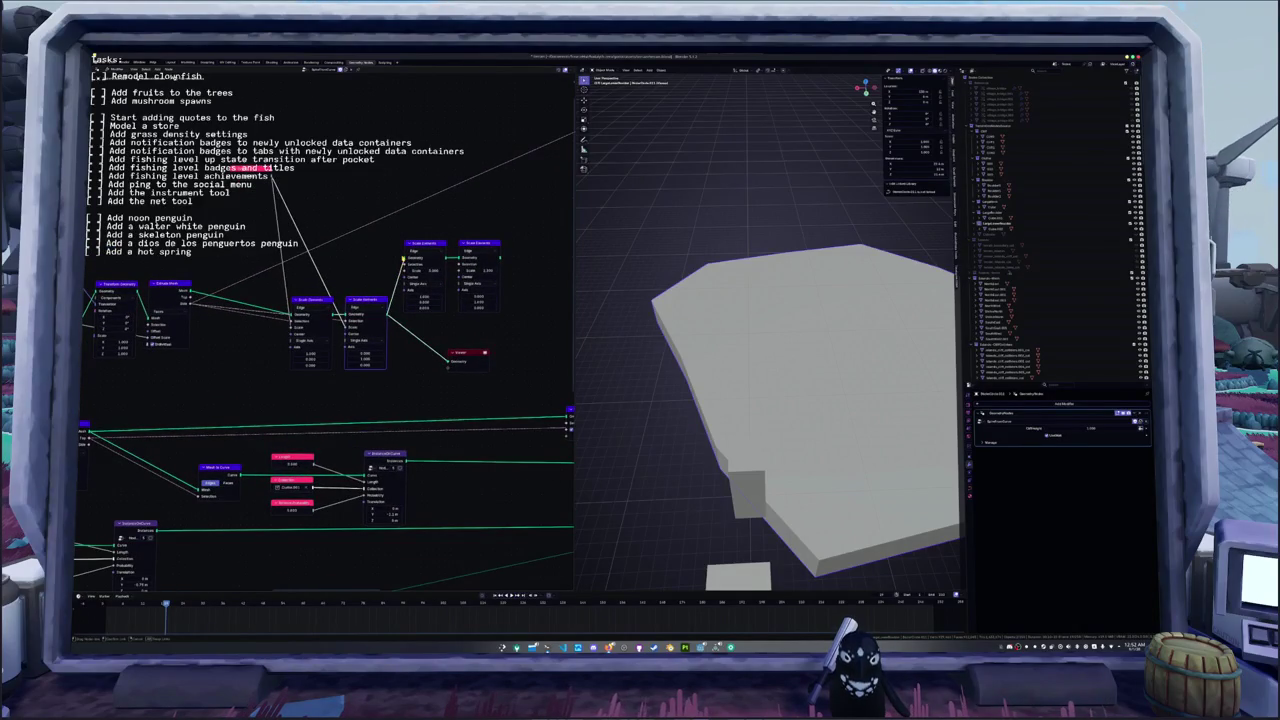
{"action": "left_click_drag", "start_coordinate": [190, 299], "coordinate": [401, 264]}
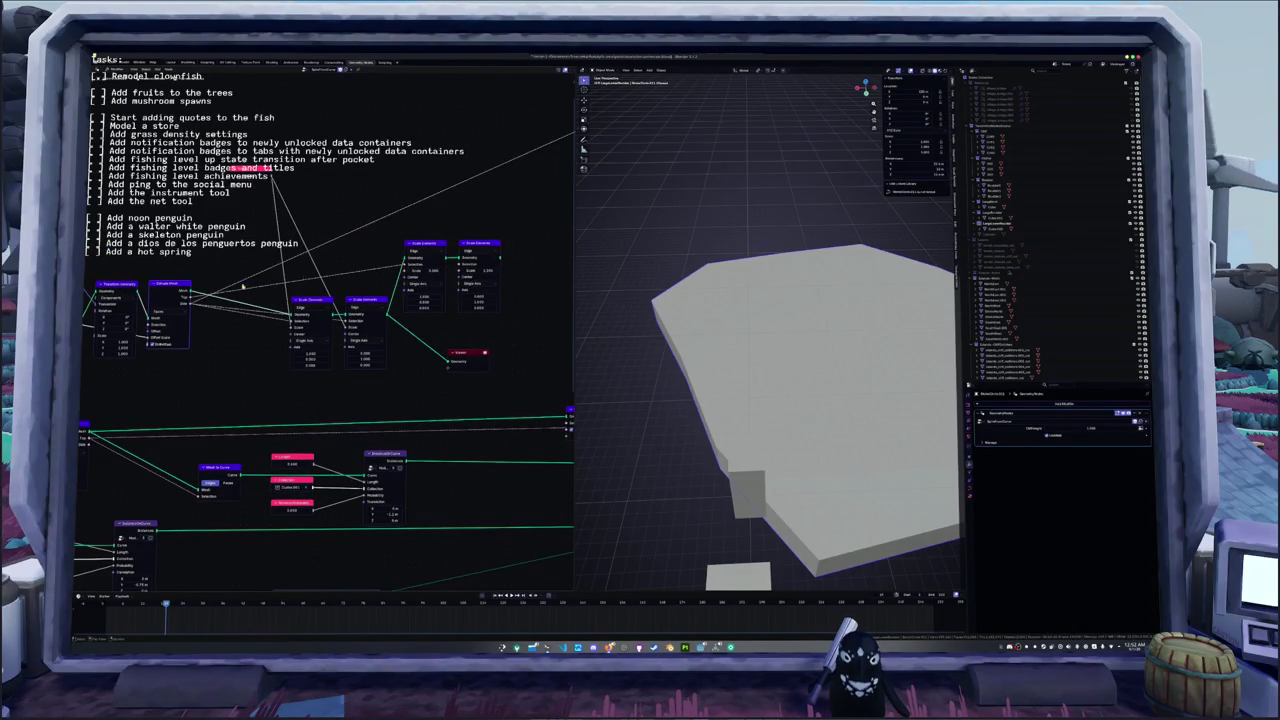
{"action": "middle_click_drag", "start_coordinate": [518, 339], "coordinate": [445, 330]}
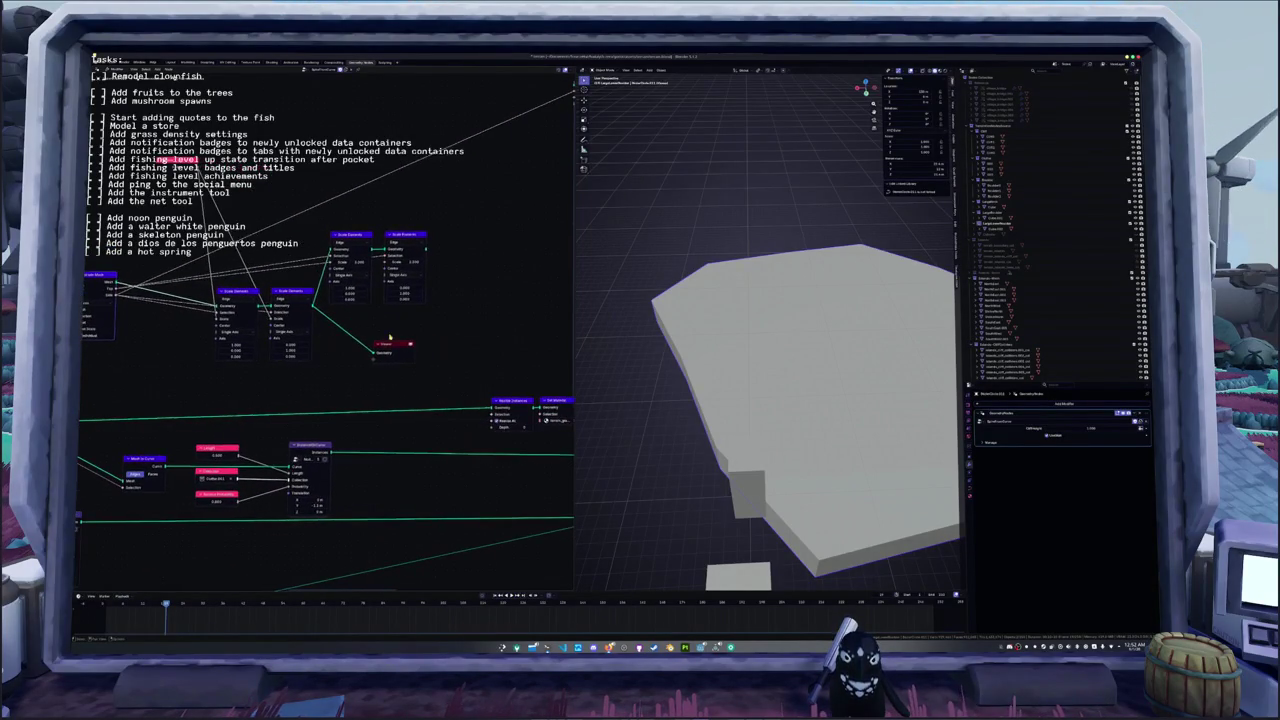
{"action": "left_click", "coordinate": [430, 248], "text": "ctrl+shift"}
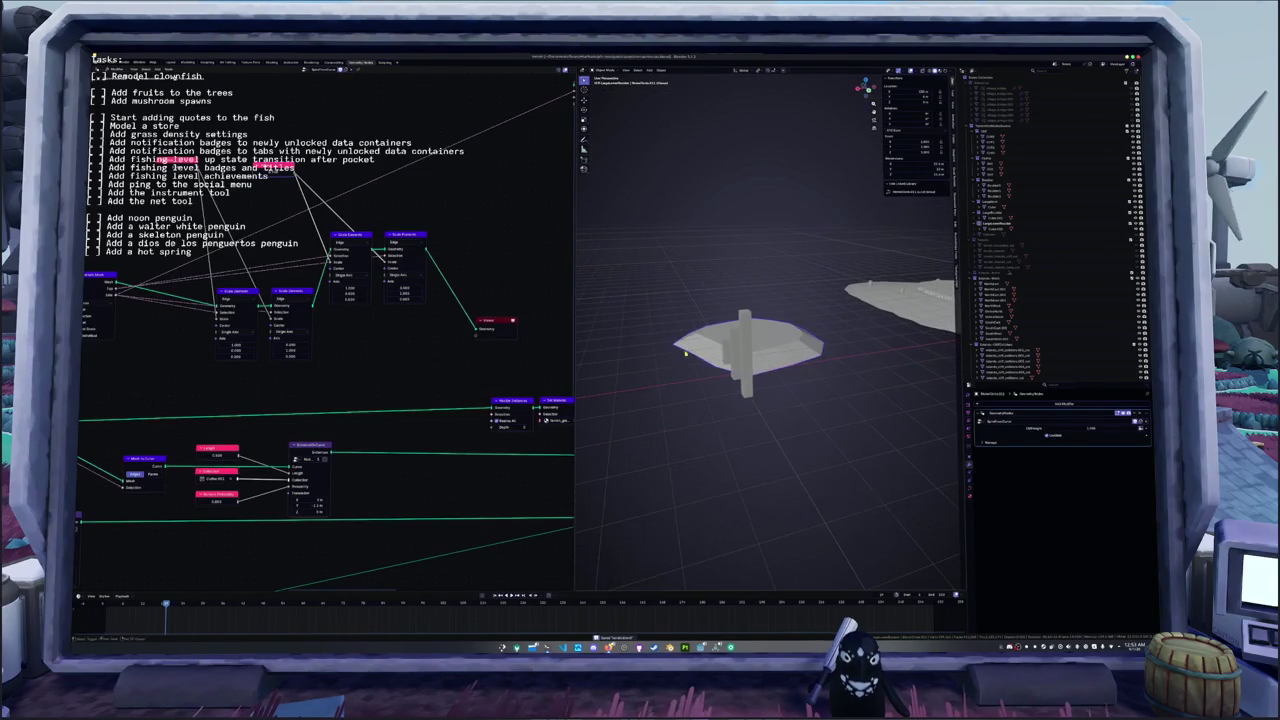
- Connect the reshaped block geometry onward to the output so the pillar tower reappears
{"action": "scroll", "coordinate": [450, 271], "scroll_direction": "down", "scroll_amount": 2}
{"action": "middle_click_drag", "start_coordinate": [450, 271], "coordinate": [398, 279]}
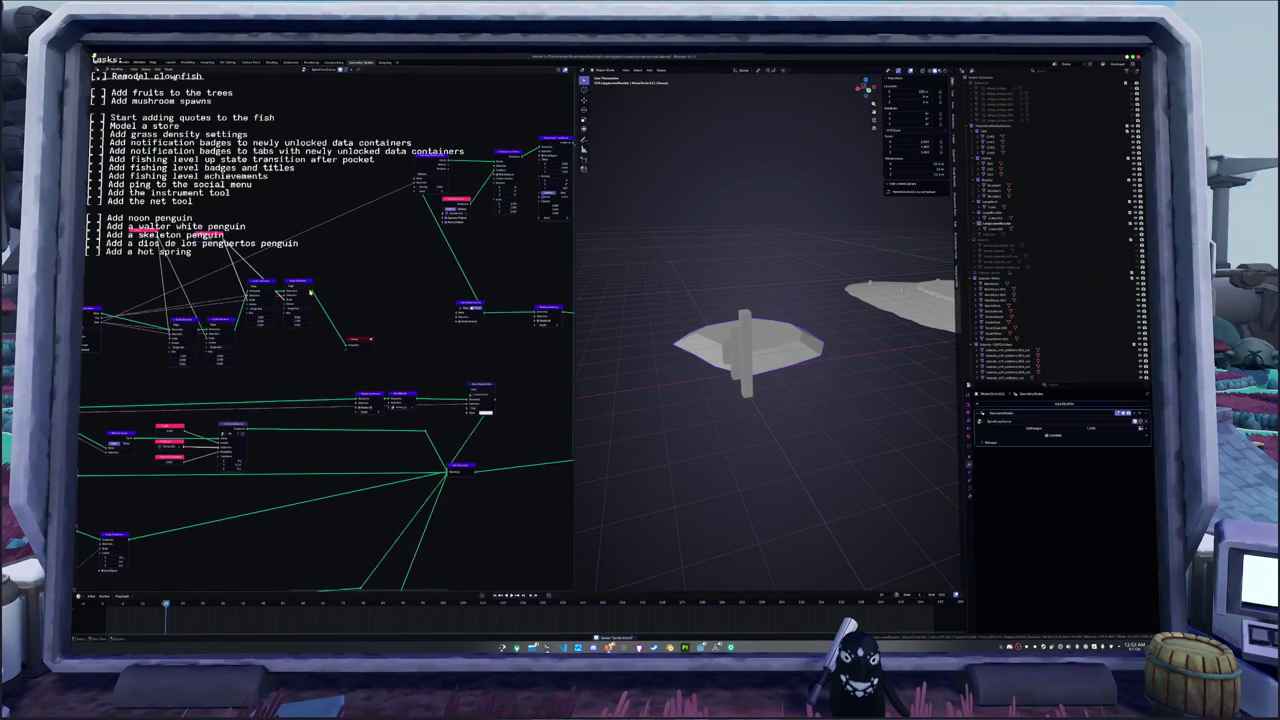
{"action": "left_click_drag", "start_coordinate": [345, 340], "coordinate": [455, 313]}
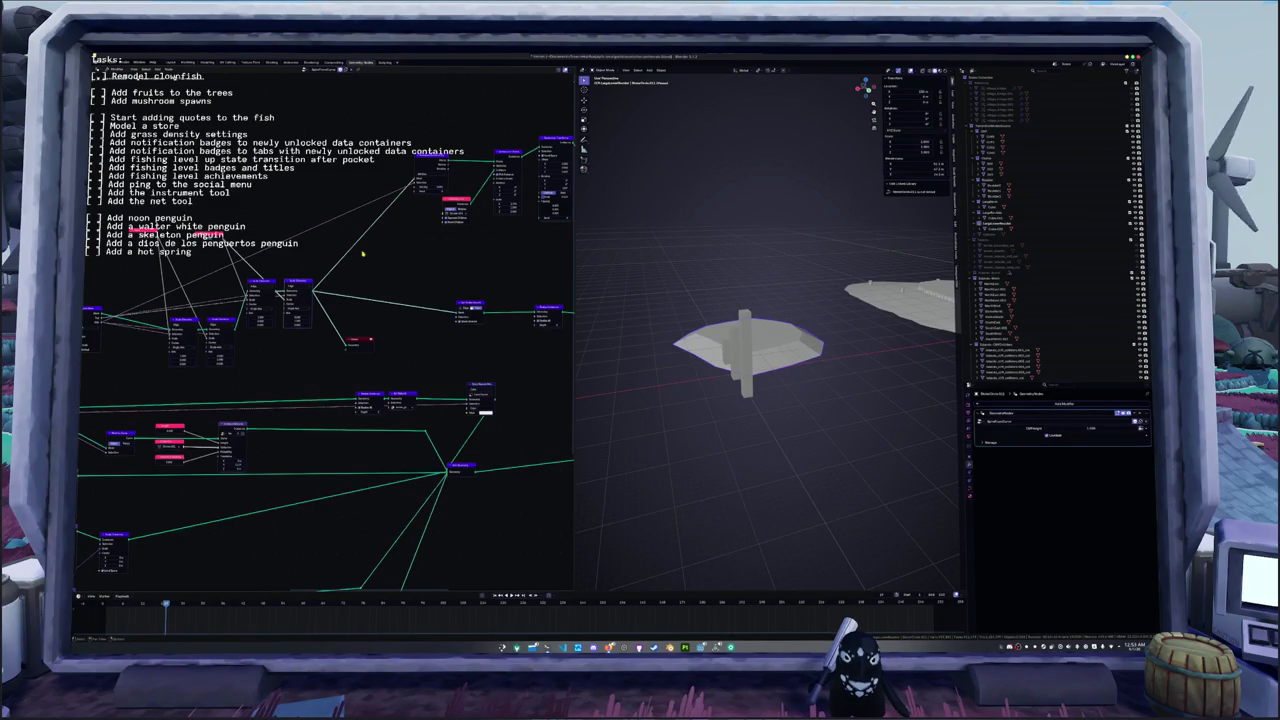
{"action": "scroll", "coordinate": [377, 274], "scroll_direction": "up", "scroll_amount": 1}
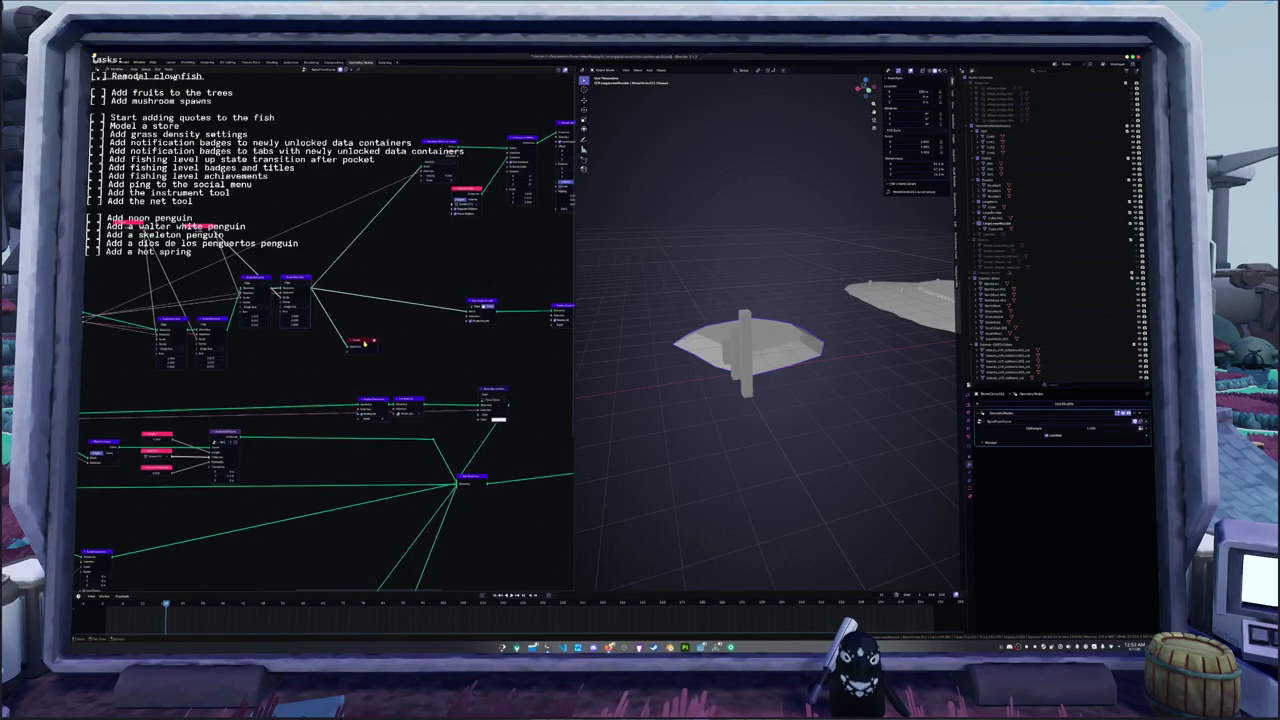
{"action": "middle_click_drag", "start_coordinate": [364, 342], "coordinate": [435, 344]}
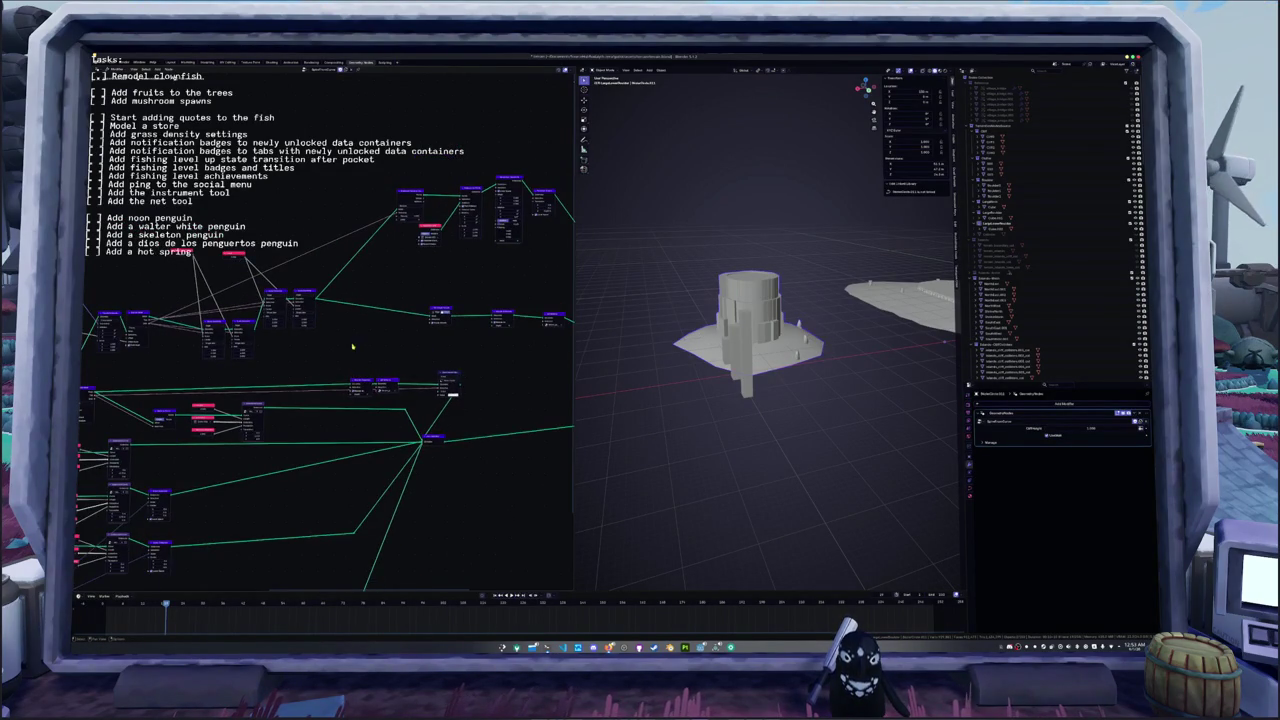
{"action": "scroll", "coordinate": [342, 236], "scroll_direction": "up", "scroll_amount": 1}
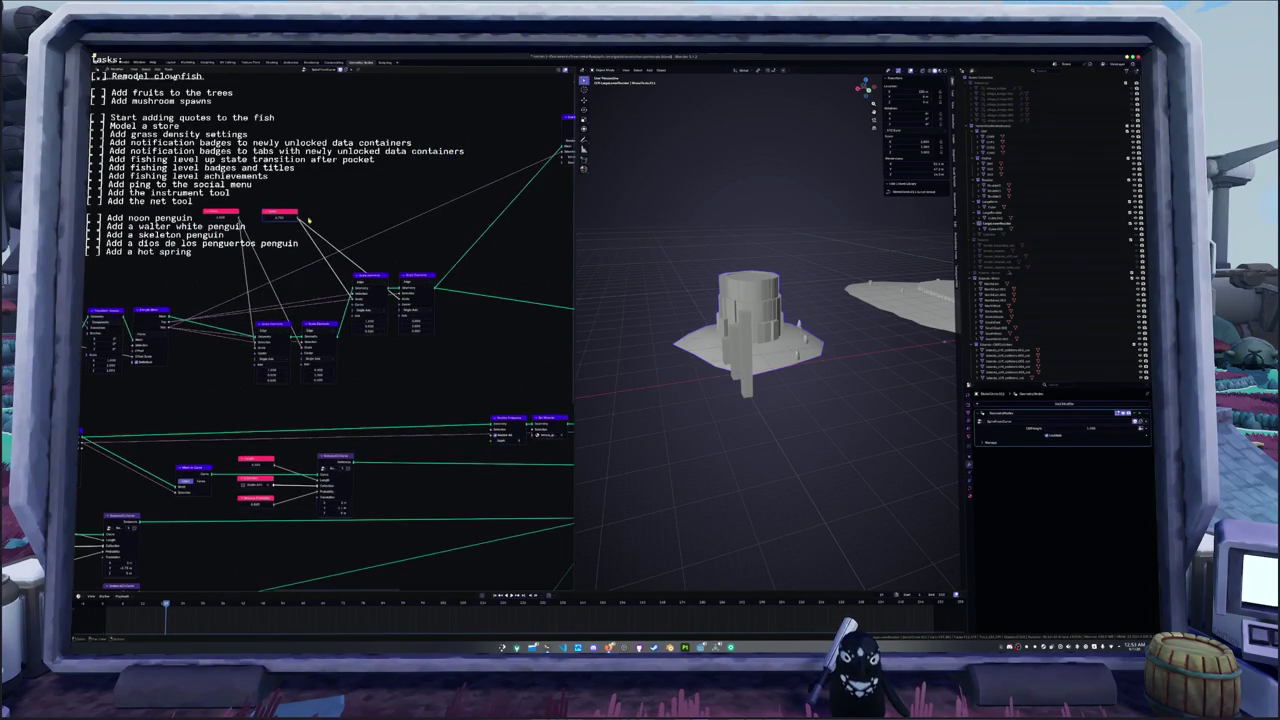
{"action": "scroll", "coordinate": [584, 325], "scroll_direction": "up", "scroll_amount": 2}
{"action": "scroll", "coordinate": [584, 325], "scroll_direction": "up", "scroll_amount": 3}
{"action": "scroll", "coordinate": [584, 325], "scroll_direction": "up", "scroll_amount": 2}
- Orbit around the tower and select the pillar and tower objects to inspect their node trees
{"action": "mouse_move", "coordinate": [584, 325]}
{"action": "middle_mouse_down"}
{"action": "mouse_move", "coordinate": [673, 330]}
{"action": "mouse_move", "coordinate": [706, 356]}
{"action": "mouse_move", "coordinate": [730, 340]}
{"action": "mouse_move", "coordinate": [730, 355]}
{"action": "middle_mouse_up"}
{"action": "scroll", "coordinate": [706, 356], "scroll_direction": "down", "scroll_amount": 3}
{"action": "scroll", "coordinate": [730, 340], "scroll_direction": "down", "scroll_amount": 2}
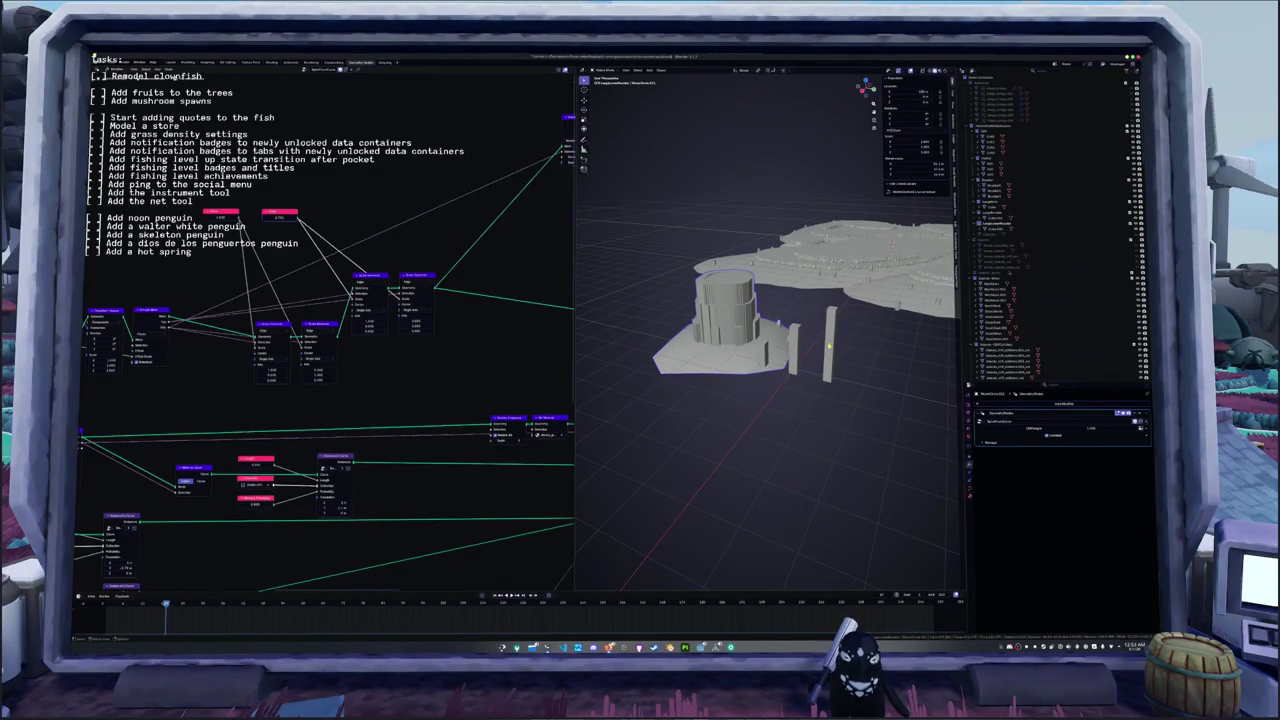
{"action": "left_click", "coordinate": [829, 346]}
{"action": "scroll", "coordinate": [829, 346], "scroll_direction": "up", "scroll_amount": 2}
{"action": "mouse_move", "coordinate": [829, 346]}
{"action": "middle_mouse_down"}
{"action": "mouse_move", "coordinate": [800, 370]}
{"action": "mouse_move", "coordinate": [672, 306]}
{"action": "middle_mouse_up"}
{"action": "scroll", "coordinate": [794, 374], "scroll_direction": "up", "scroll_amount": 2}
{"action": "left_click", "coordinate": [672, 306]}
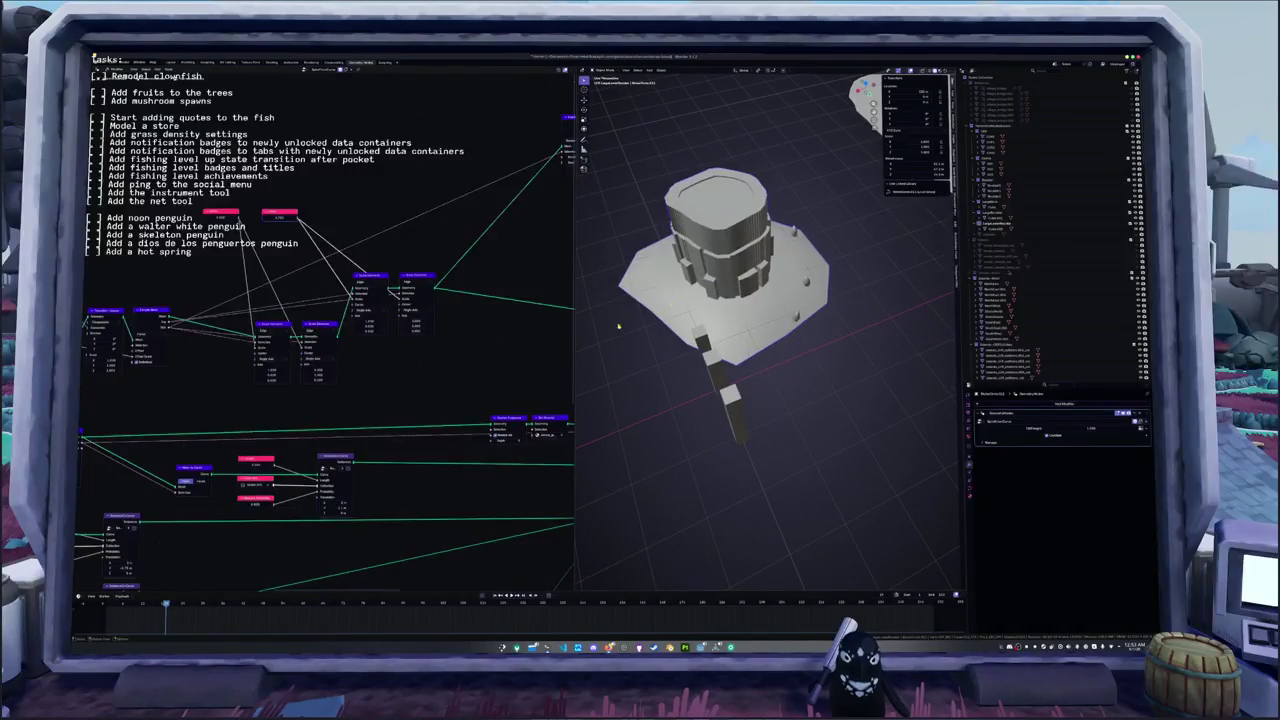
{"action": "mouse_move", "coordinate": [230, 520]}
{"action": "middle_mouse_down"}
{"action": "mouse_move", "coordinate": [219, 437]}
{"action": "mouse_move", "coordinate": [425, 420]}
{"action": "middle_mouse_up"}
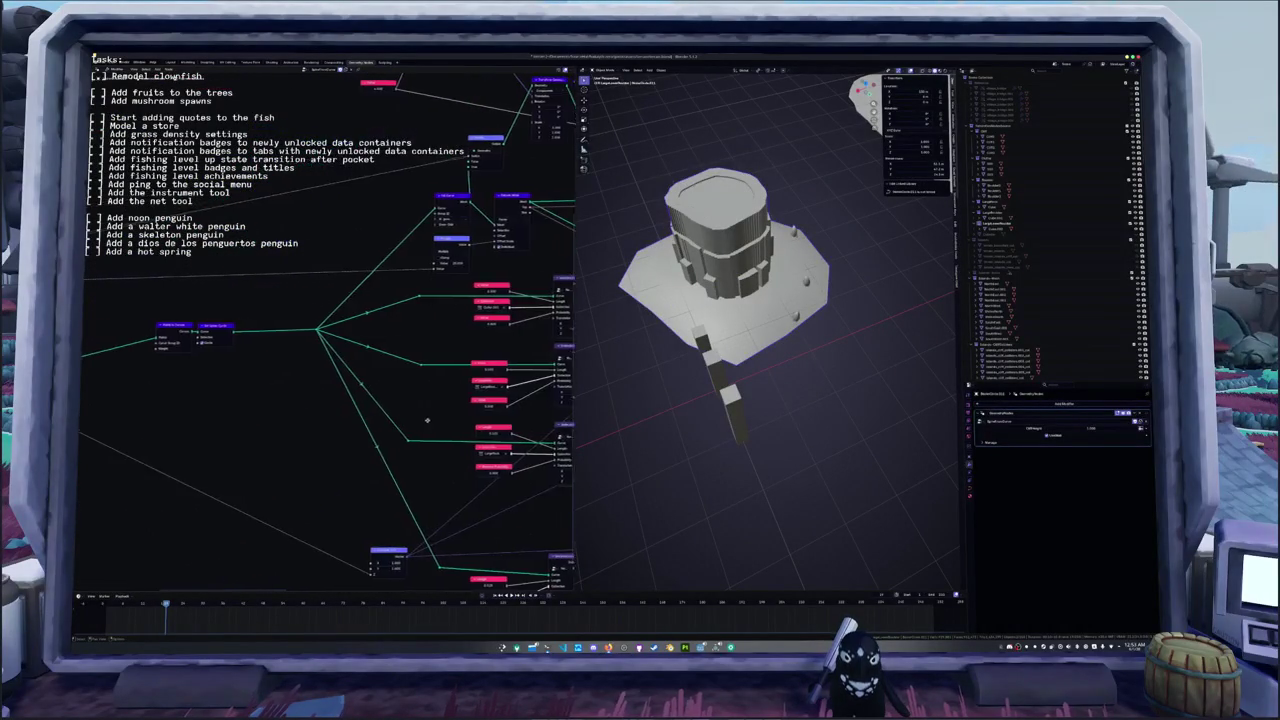
- Set the instancing Length value to 2.000
{"action": "scroll", "coordinate": [424, 420], "scroll_direction": "up", "scroll_amount": 2}
{"action": "scroll", "coordinate": [400, 400], "scroll_direction": "up", "scroll_amount": 2}
{"action": "scroll", "coordinate": [349, 357], "scroll_direction": "up", "scroll_amount": 2}
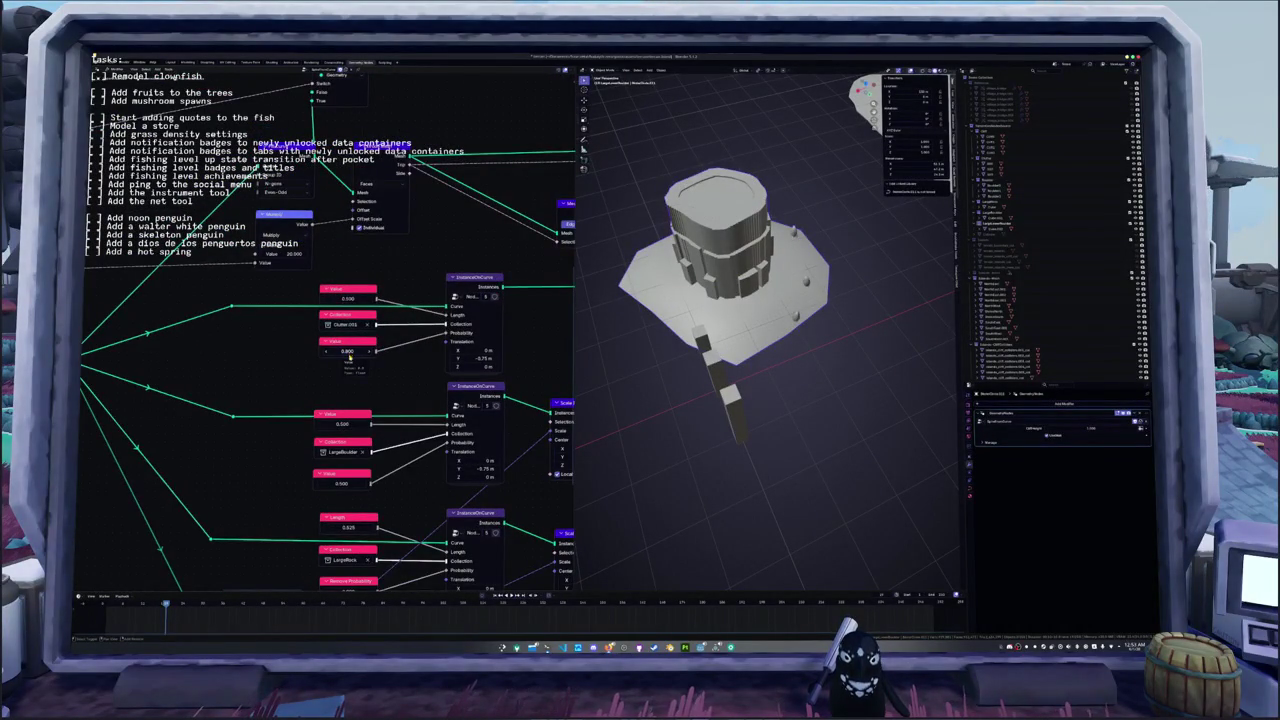
{"action": "middle_click_drag", "start_coordinate": [347, 352], "coordinate": [341, 290]}
{"action": "middle_click_drag", "start_coordinate": [386, 429], "coordinate": [380, 394]}
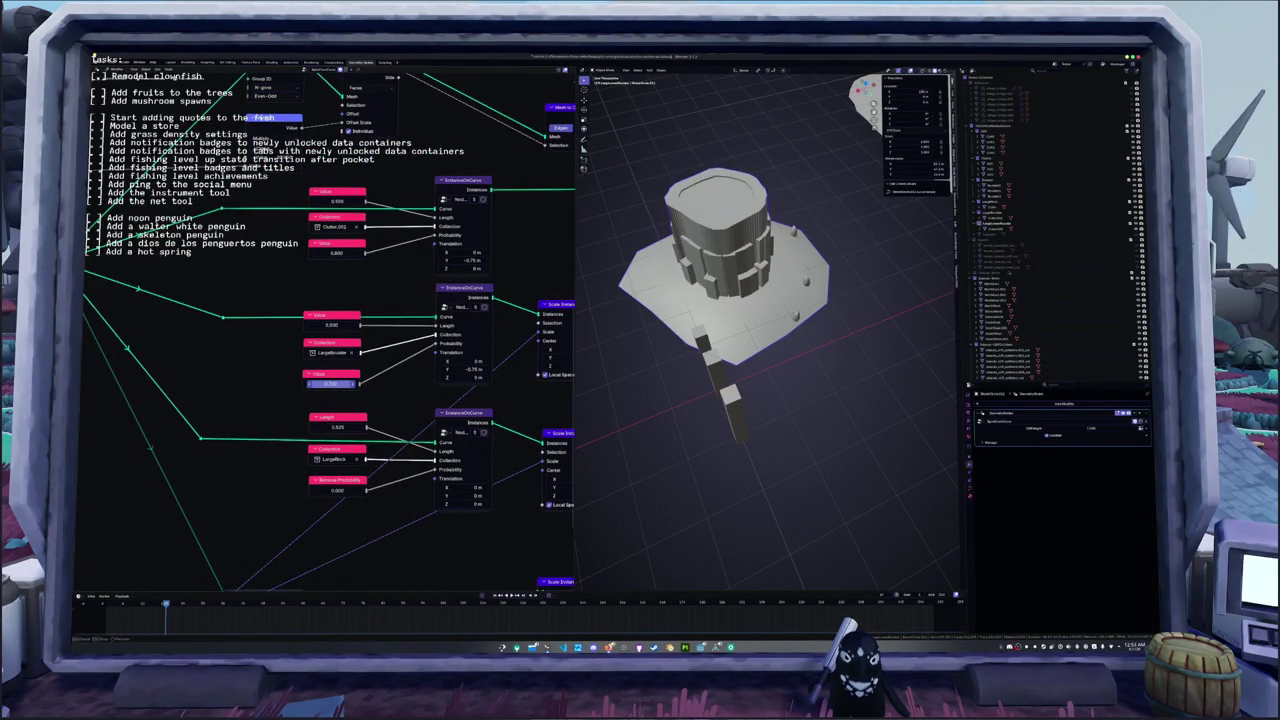
{"action": "middle_click_drag", "start_coordinate": [396, 390], "coordinate": [392, 330]}
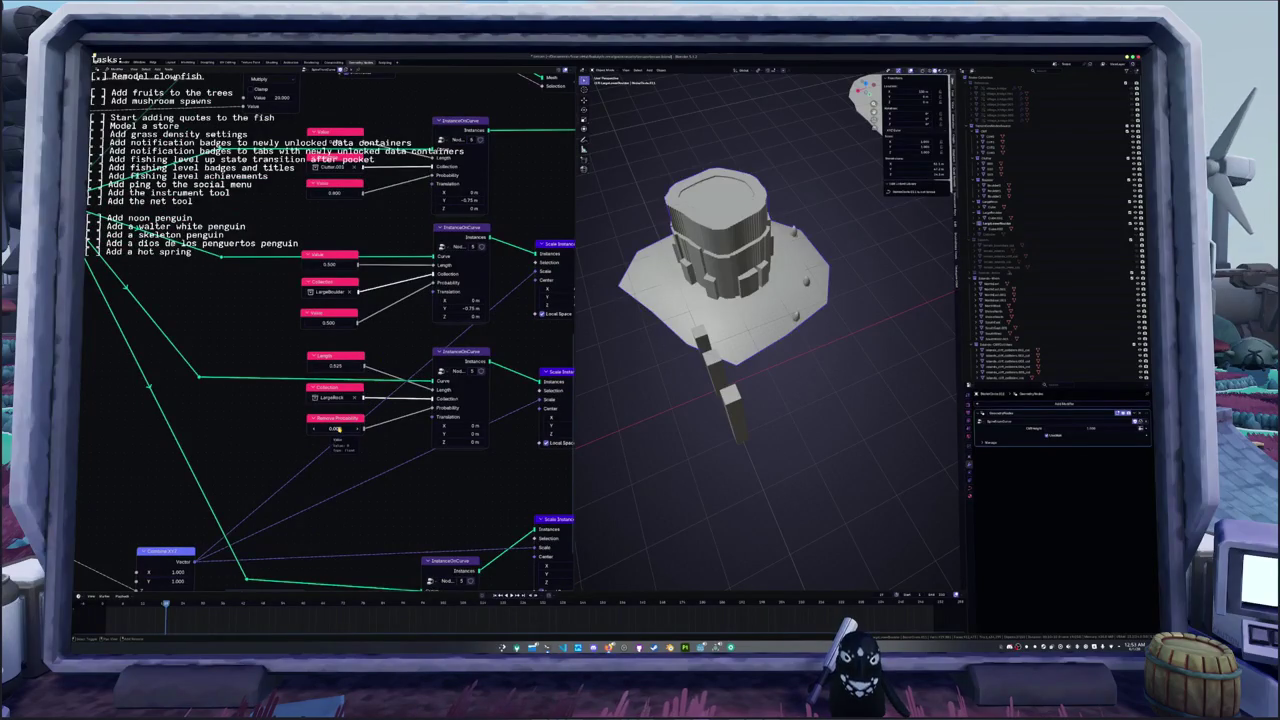
{"action": "middle_click_drag", "start_coordinate": [366, 448], "coordinate": [352, 418]}
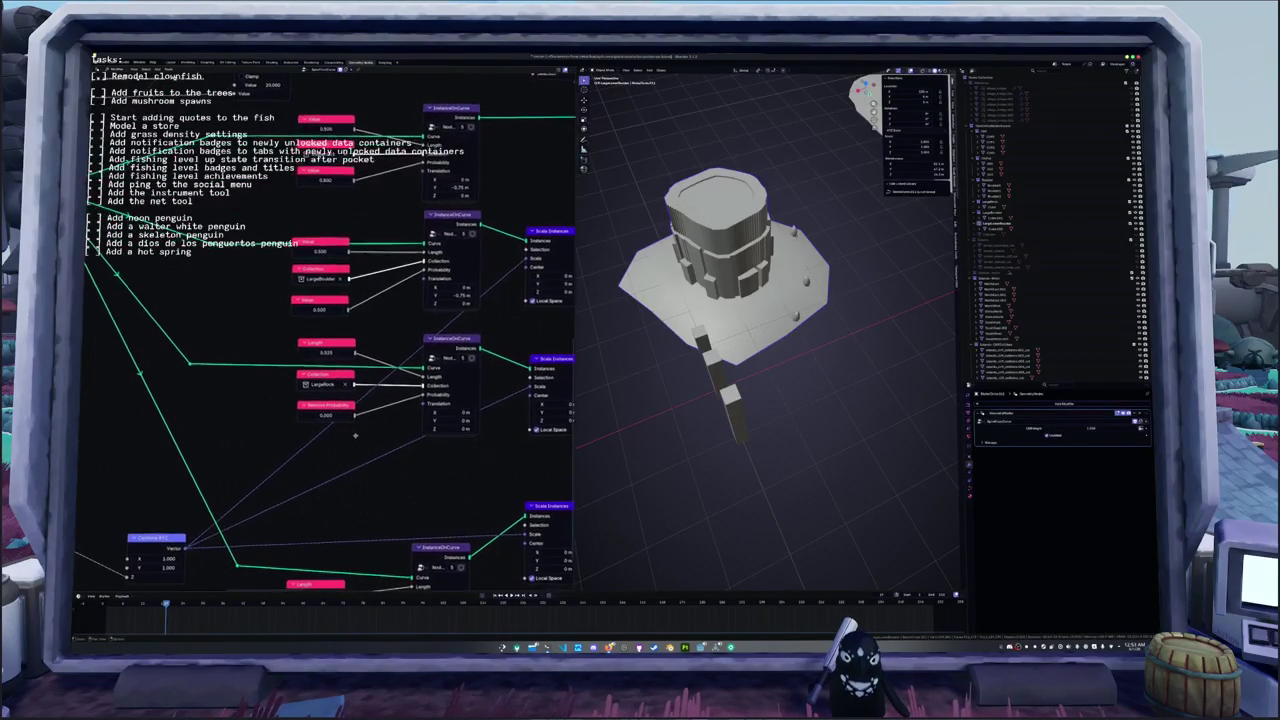
{"action": "left_click", "coordinate": [327, 352]}
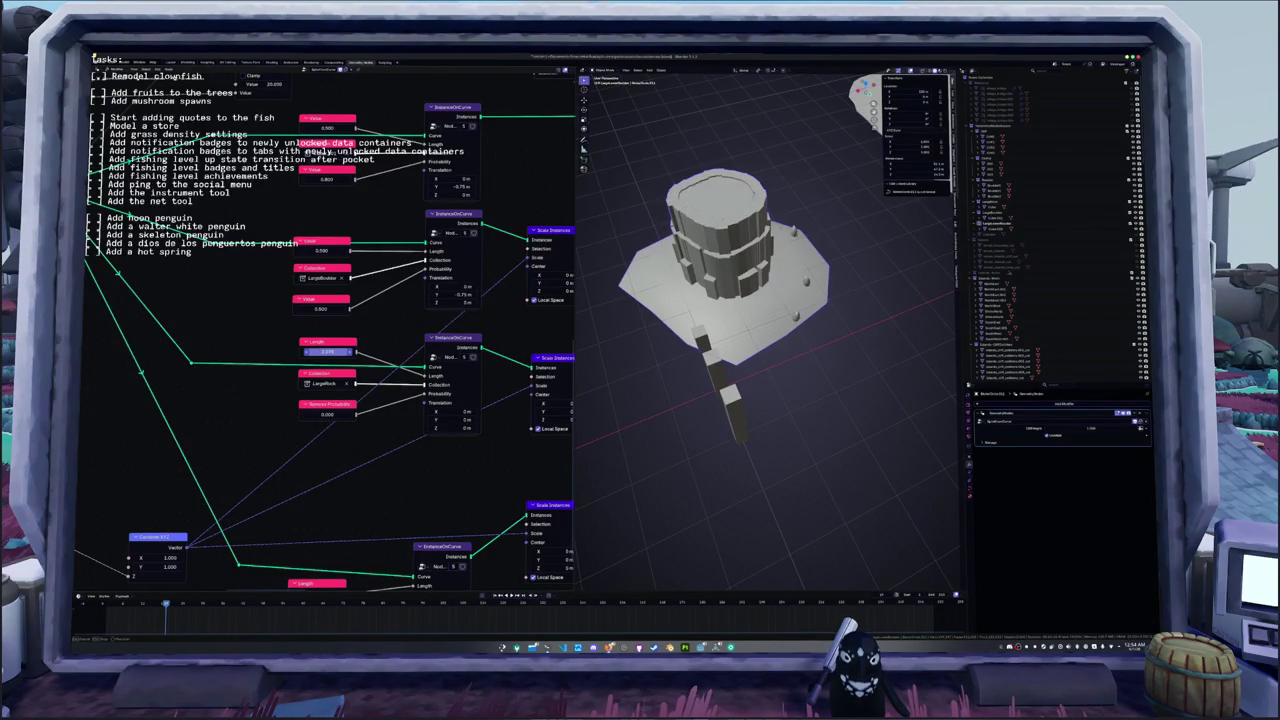
{"action": "key", "text": "Return"}
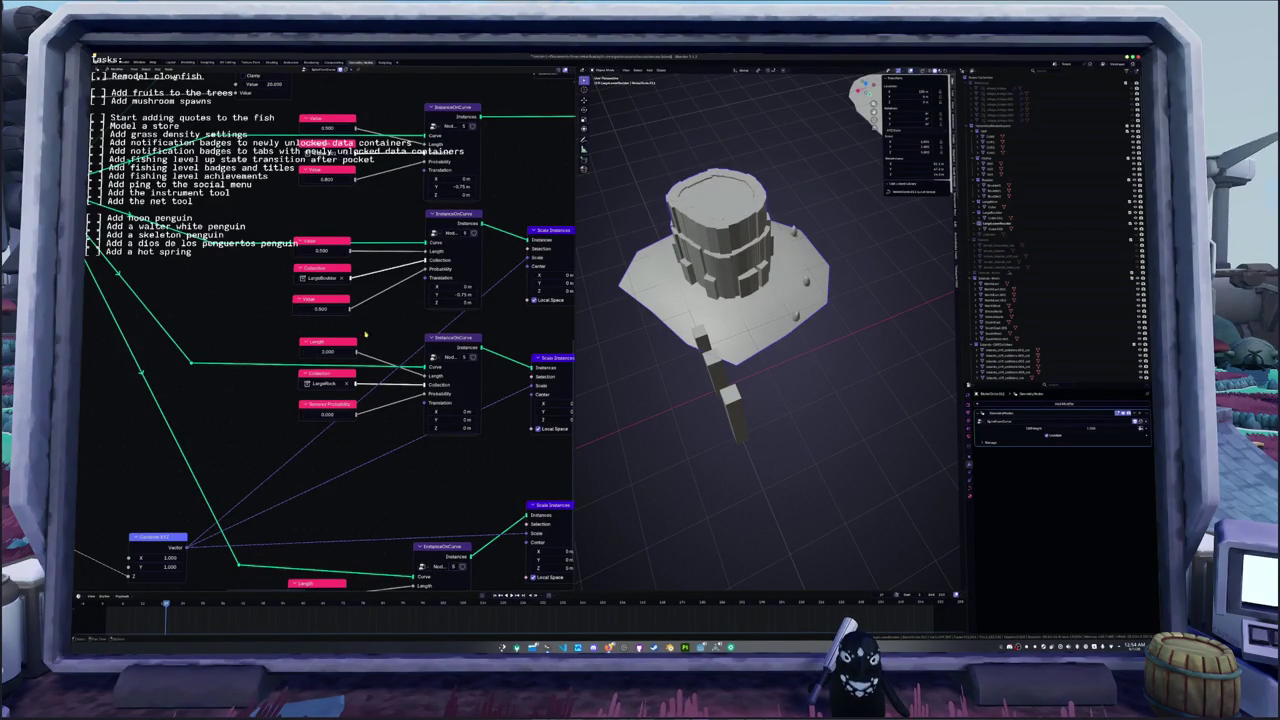
{"action": "middle_click_drag", "start_coordinate": [365, 336], "coordinate": [350, 360]}
- Drag the Value node to 0.753 so the slabs hug the cylinder, then inspect the tower
{"action": "left_click", "coordinate": [298, 279]}
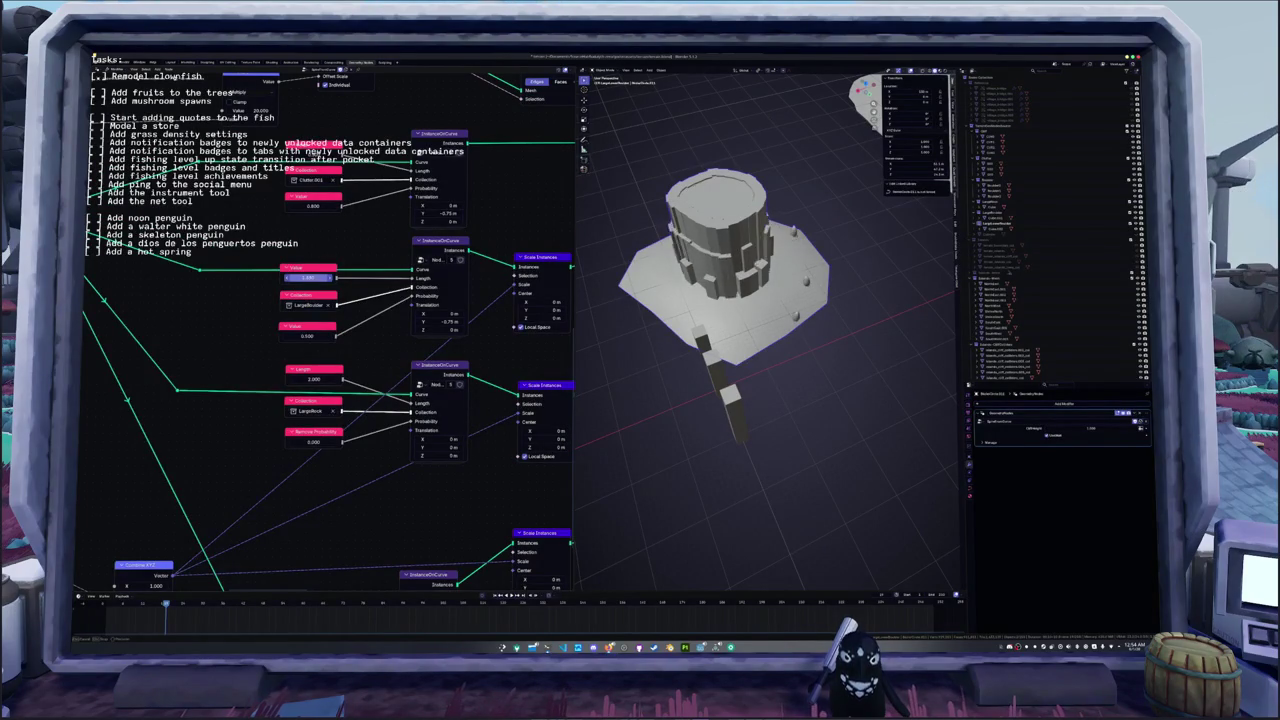
{"action": "left_click_drag", "start_coordinate": [309, 340], "coordinate": [330, 340]}
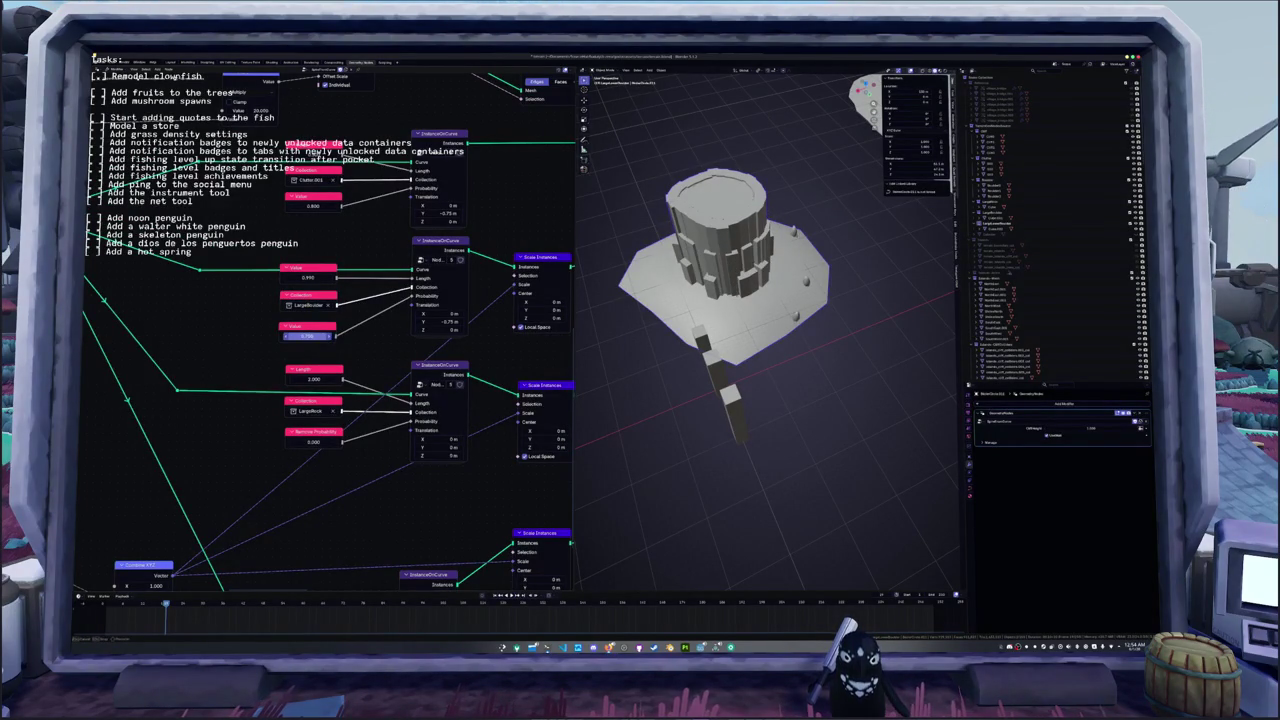
{"action": "left_click_drag", "start_coordinate": [305, 279], "coordinate": [330, 279]}
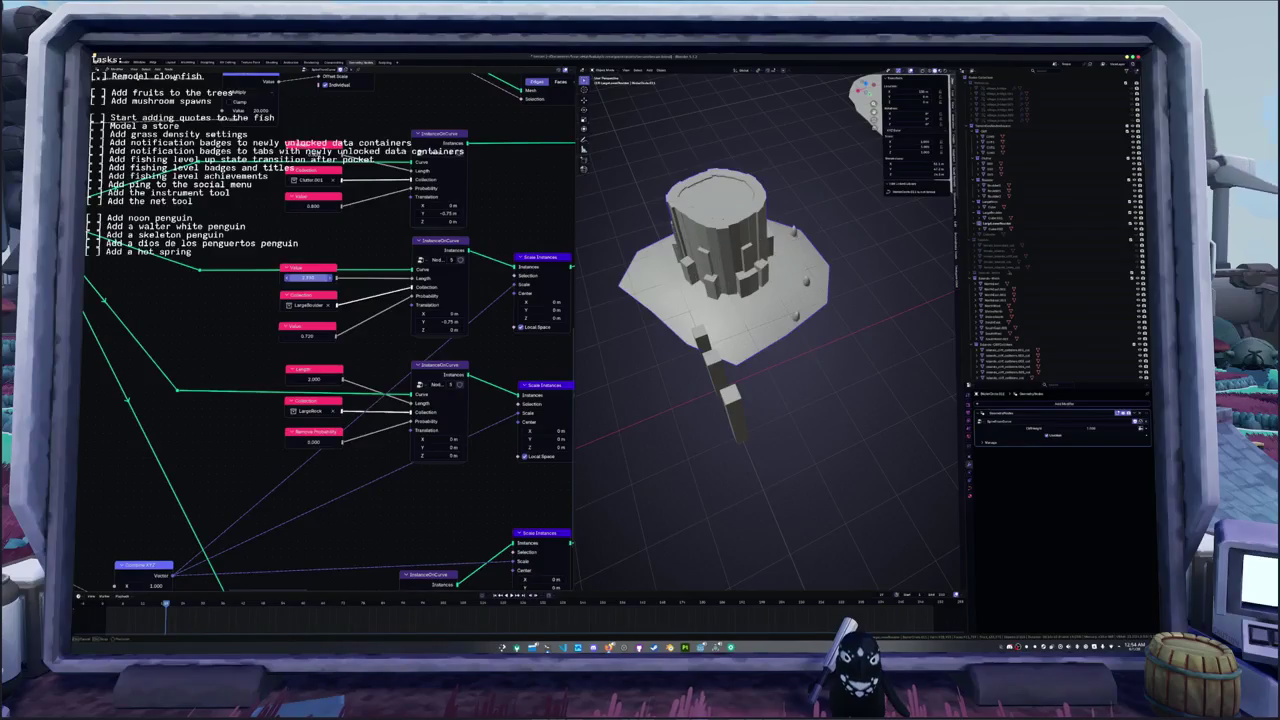
{"action": "left_click_drag", "start_coordinate": [309, 279], "coordinate": [325, 279]}
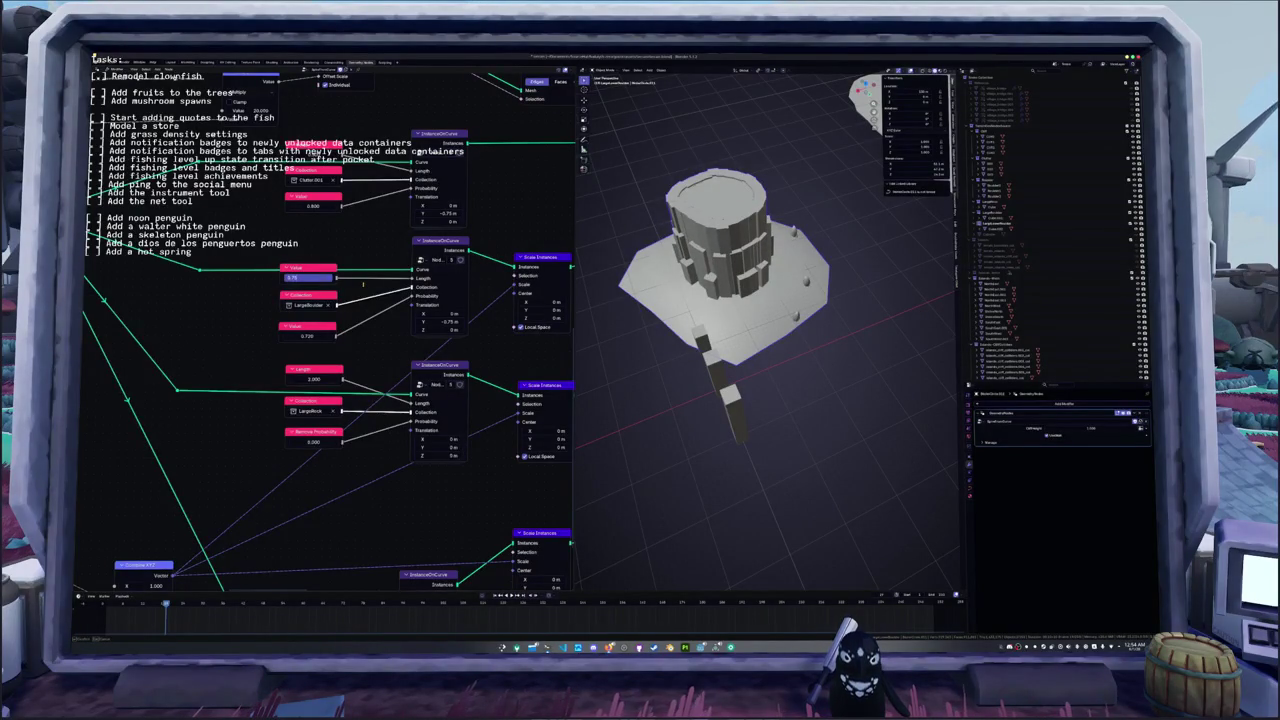
{"action": "mouse_move", "coordinate": [700, 330]}
{"action": "middle_mouse_down"}
{"action": "mouse_move", "coordinate": [747, 344]}
{"action": "mouse_move", "coordinate": [730, 352]}
{"action": "mouse_move", "coordinate": [743, 323]}
{"action": "middle_mouse_up"}
{"action": "scroll", "coordinate": [714, 364], "scroll_direction": "up", "scroll_amount": 6}
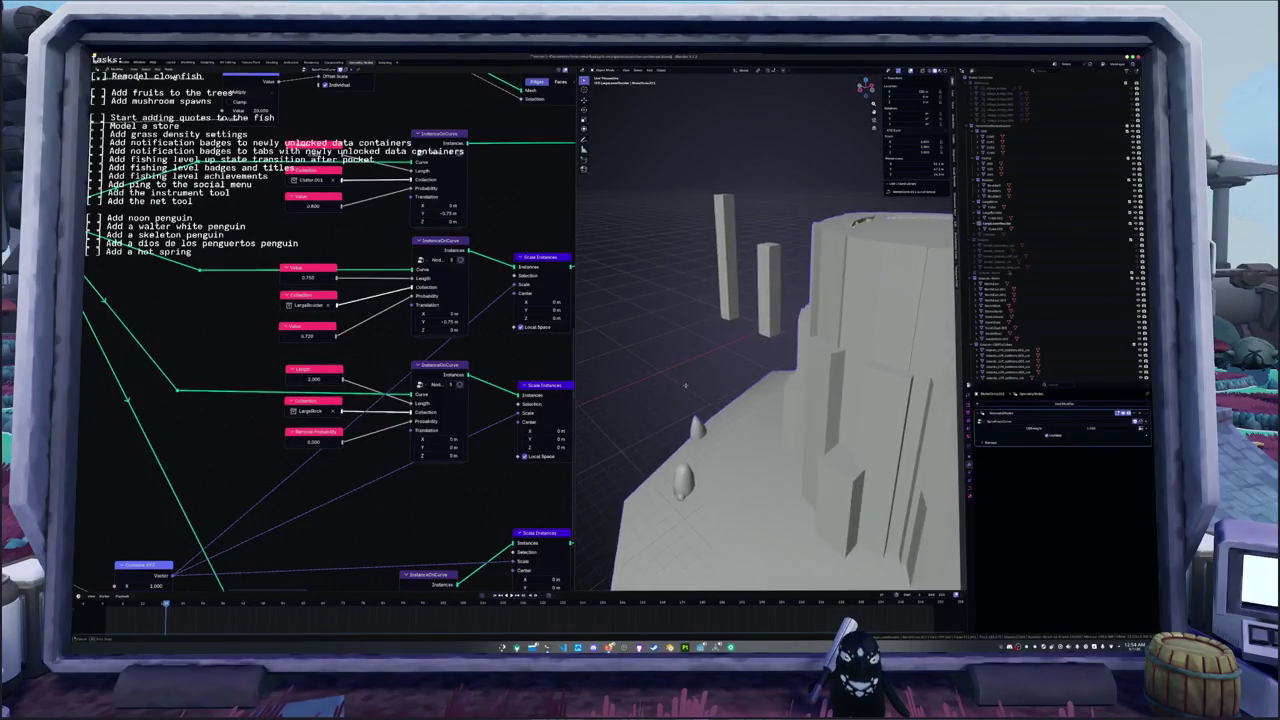
{"action": "left_click", "coordinate": [735, 318]}
- From the front view, move the right-hand block source pillar sideways along X
{"action": "key", "text": "KP_1"}
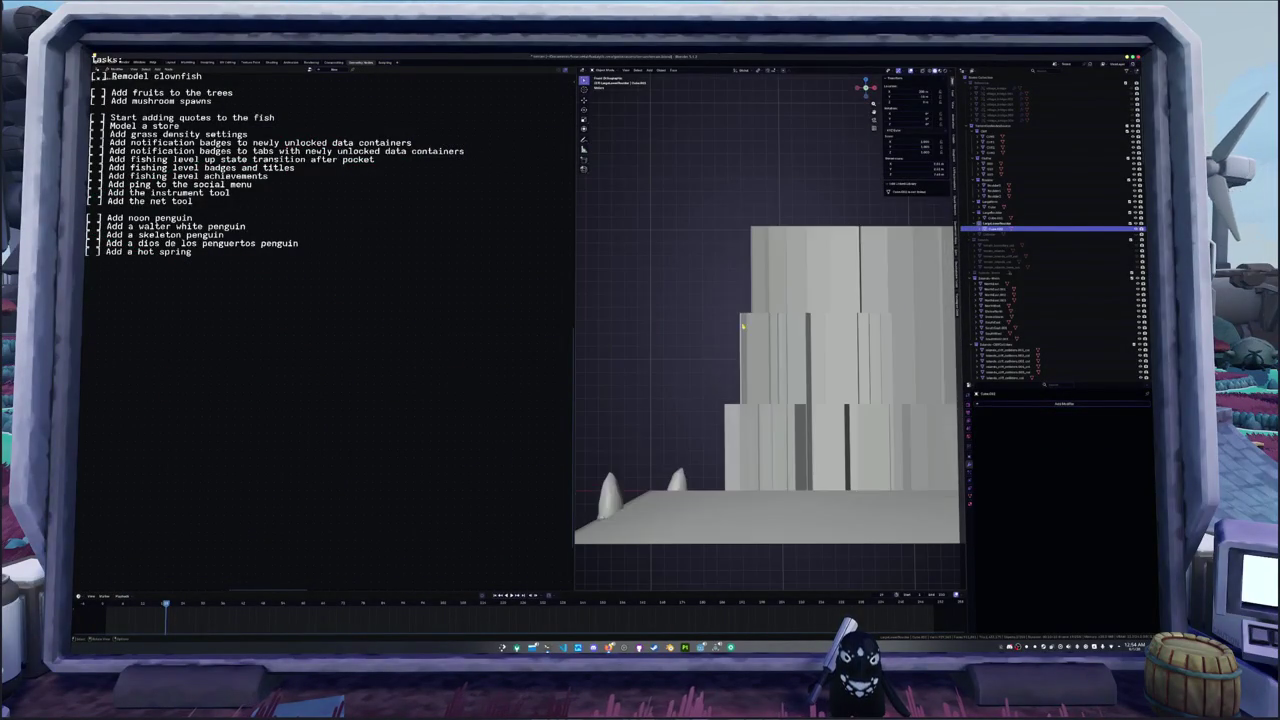
{"action": "scroll", "coordinate": [801, 388], "scroll_direction": "down", "scroll_amount": 5}
{"action": "scroll", "coordinate": [801, 388], "scroll_direction": "up", "scroll_amount": 2}
{"action": "scroll", "coordinate": [801, 388], "scroll_direction": "up", "scroll_amount": 5}
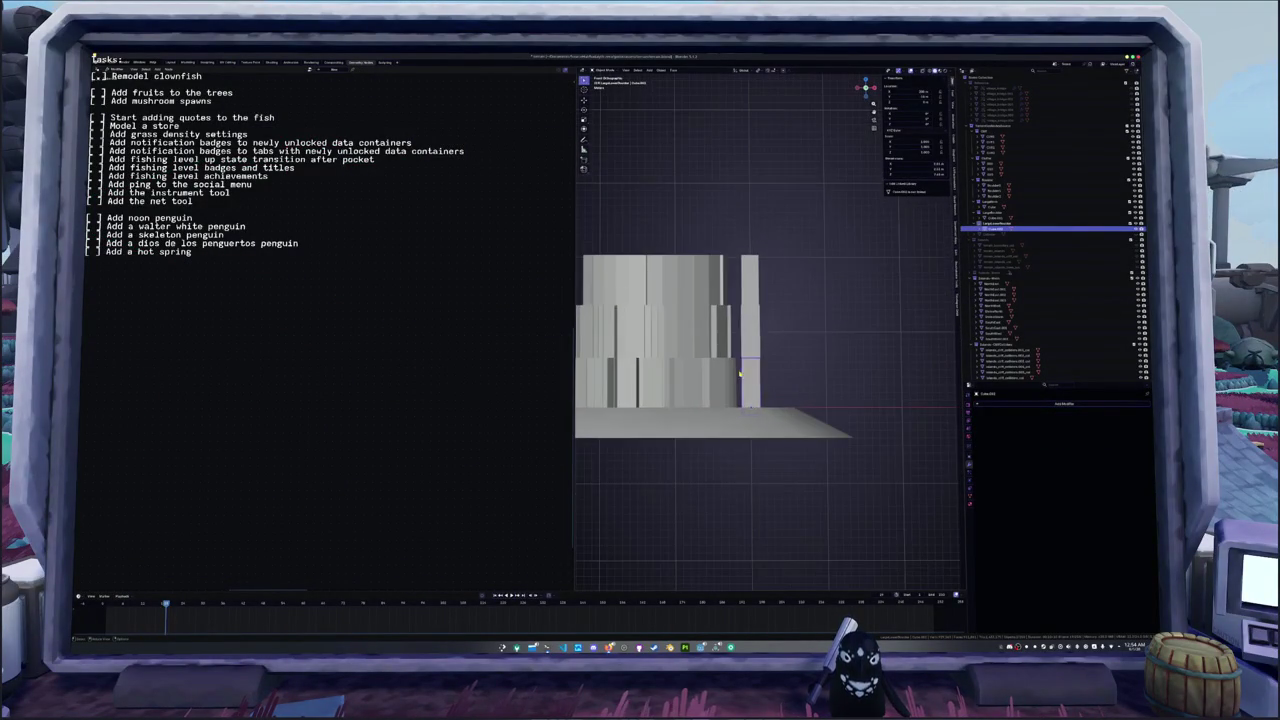
{"action": "left_click", "coordinate": [754, 284]}
{"action": "left_click", "coordinate": [754, 284]}
{"action": "key", "text": "g"}
{"action": "left_click", "coordinate": [890, 288]}
{"action": "mouse_move", "coordinate": [890, 288]}
{"action": "middle_mouse_down"}
{"action": "mouse_move", "coordinate": [744, 304]}
{"action": "mouse_move", "coordinate": [790, 350]}
{"action": "middle_mouse_up"}
- In Edit Mode, duplicate the pillar geometry and shift the copy along X
{"action": "key", "text": "Tab"}
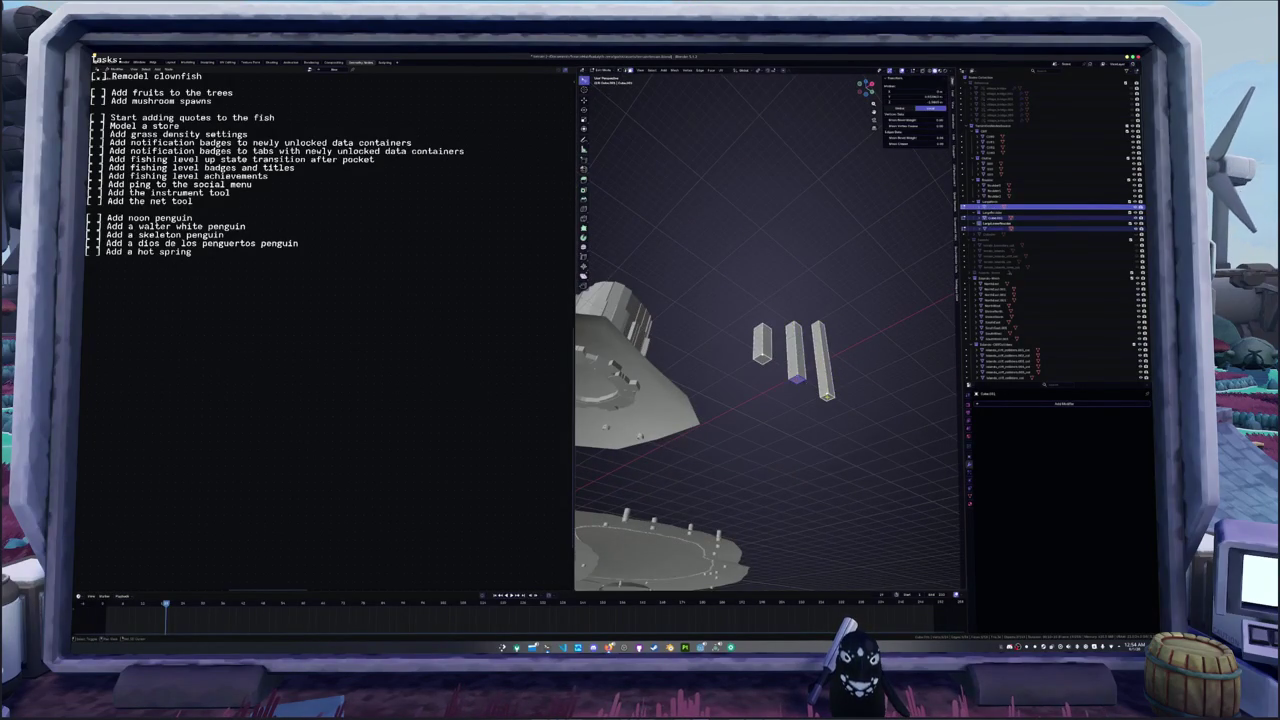
{"action": "key", "text": "shift+d"}
{"action": "key", "text": "x"}
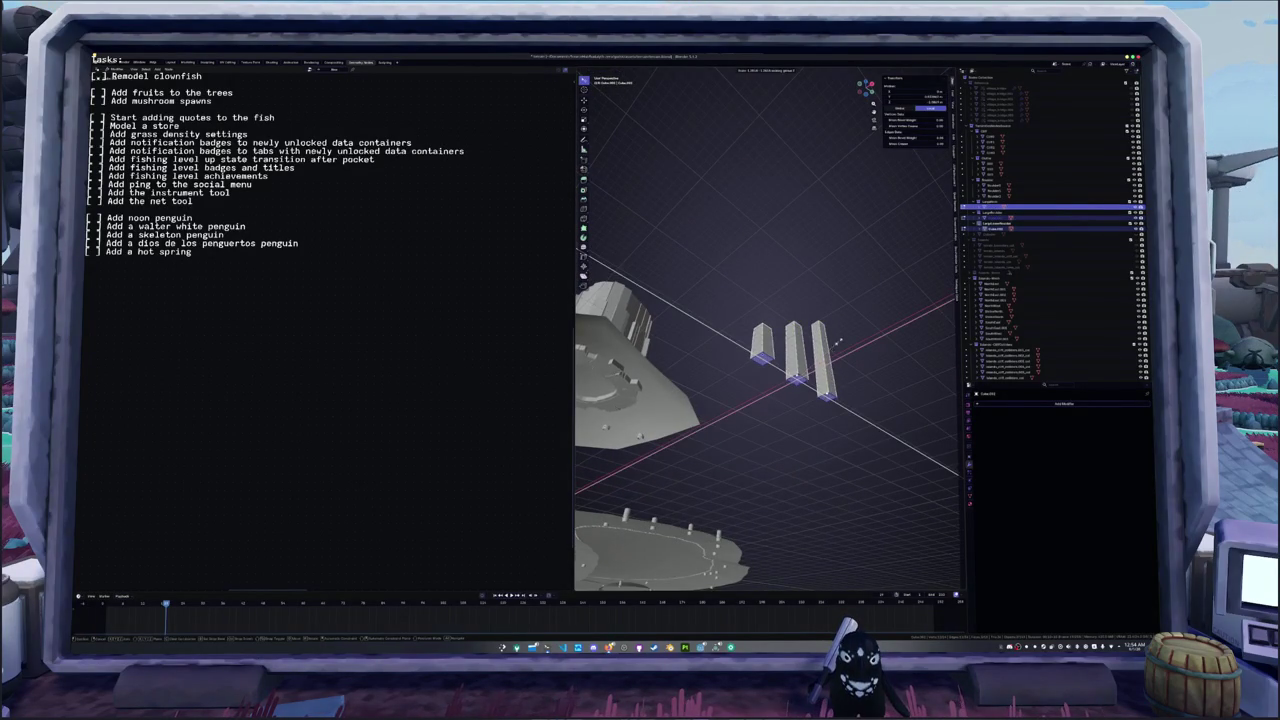
{"action": "left_click", "coordinate": [851, 332]}
{"action": "mouse_move", "coordinate": [851, 332]}
{"action": "middle_mouse_down"}
{"action": "mouse_move", "coordinate": [797, 371]}
{"action": "mouse_move", "coordinate": [729, 368]}
{"action": "middle_mouse_up"}
{"action": "key", "text": "Tab"}
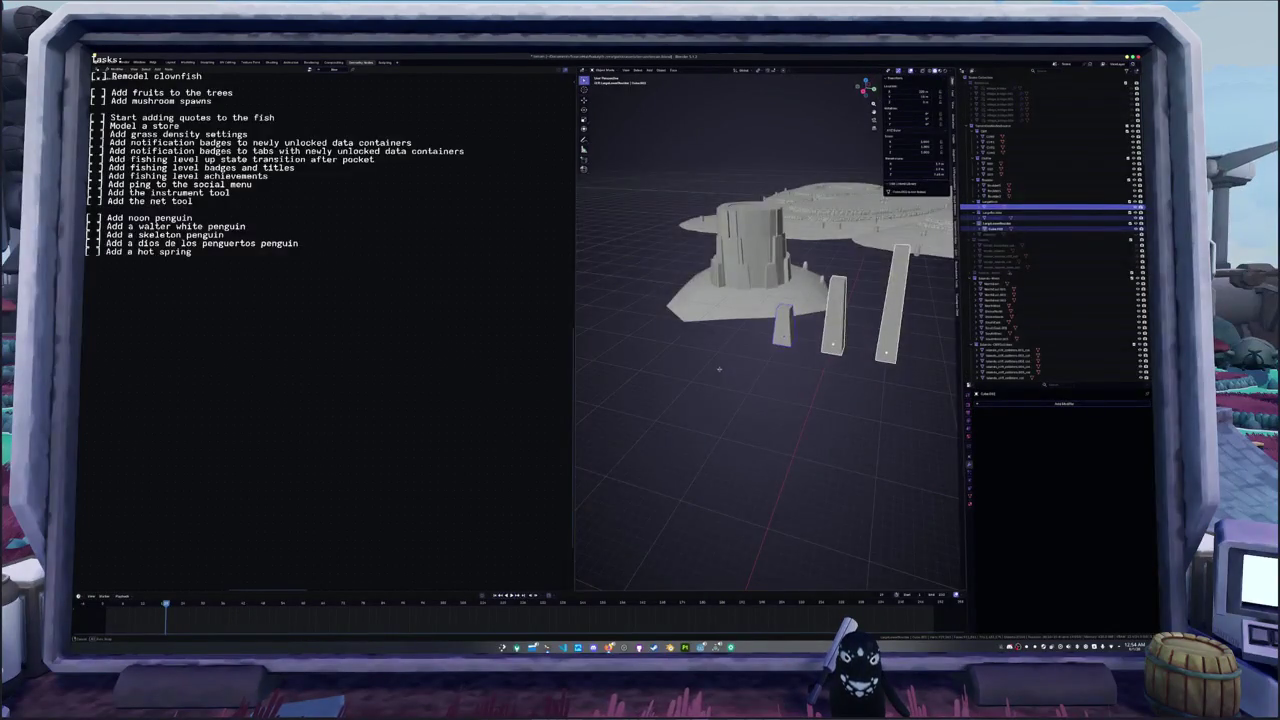
- Select the short pillar and make a first angled cut through its mesh
{"action": "scroll", "coordinate": [729, 368], "scroll_direction": "up", "scroll_amount": 2}
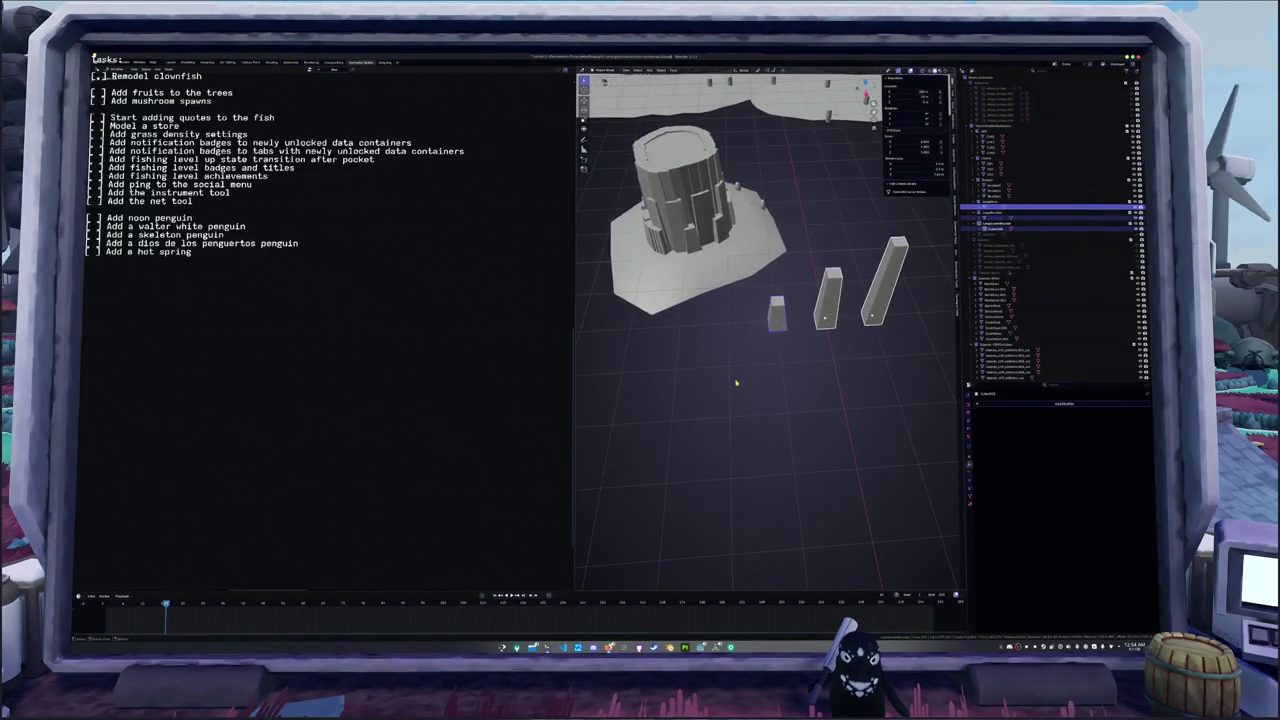
{"action": "scroll", "coordinate": [775, 350], "scroll_direction": "up", "scroll_amount": 2}
{"action": "scroll", "coordinate": [774, 352], "scroll_direction": "up", "scroll_amount": 2}
{"action": "middle_click_drag", "start_coordinate": [776, 355], "coordinate": [806, 357]}
{"action": "left_click", "coordinate": [802, 372]}
{"action": "key", "text": "Tab"}
{"action": "key", "text": "F3"}
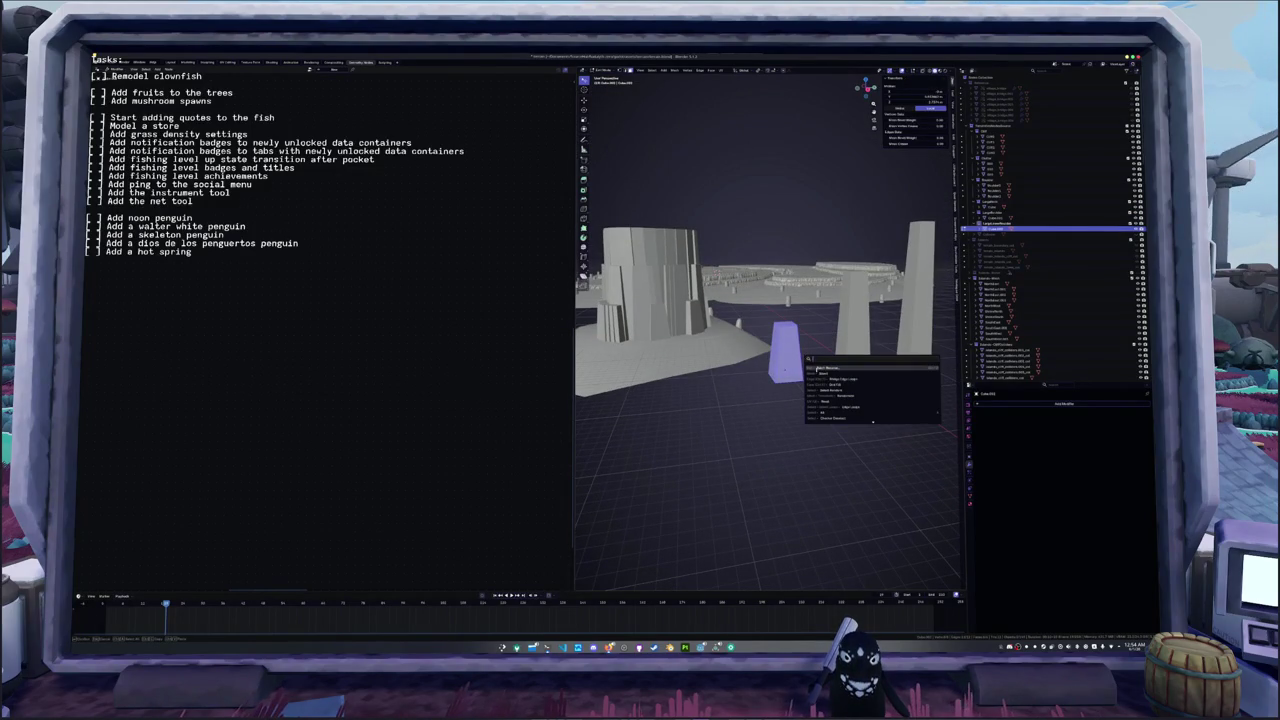
{"action": "left_click_drag", "start_coordinate": [695, 440], "coordinate": [736, 404]}
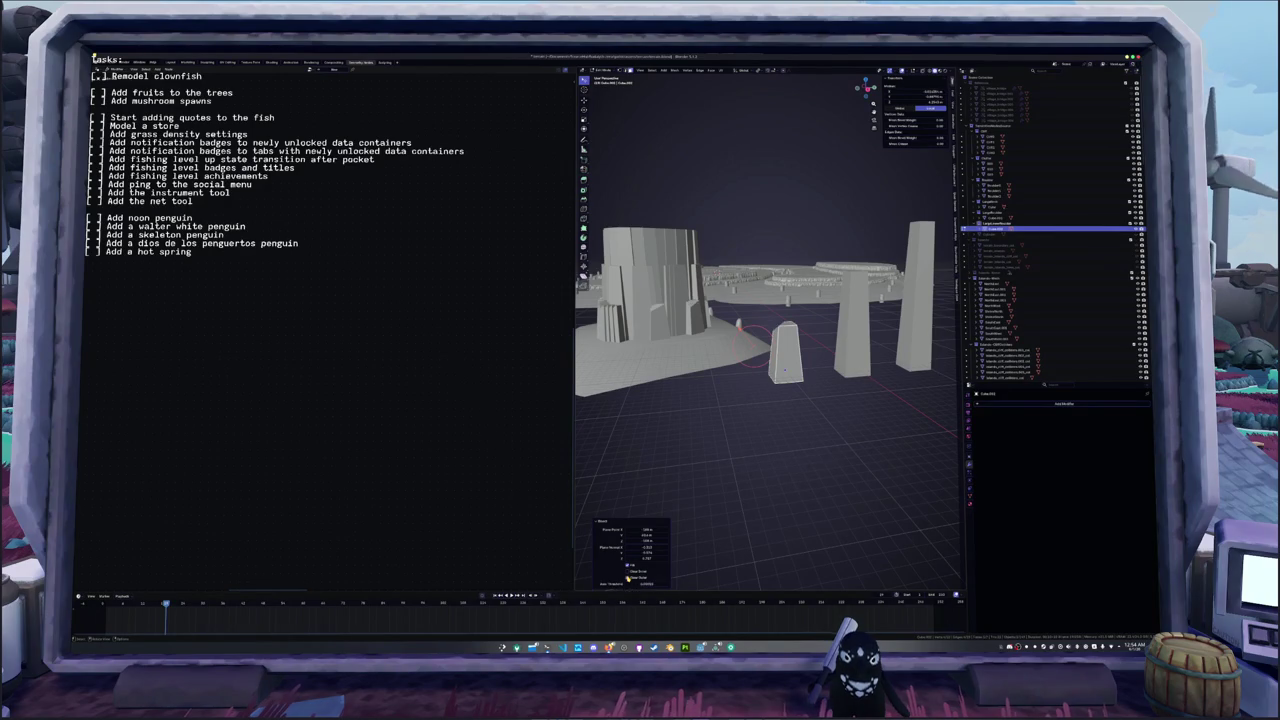
{"action": "middle_click_drag", "start_coordinate": [782, 371], "coordinate": [736, 412]}
- Select all of the short pillar's geometry and Bisect a slanted plane through its top
{"action": "key", "text": "a"}
{"action": "key", "text": "F3"}
{"action": "key", "text": "Escape"}
{"action": "key", "text": "alt+a"}
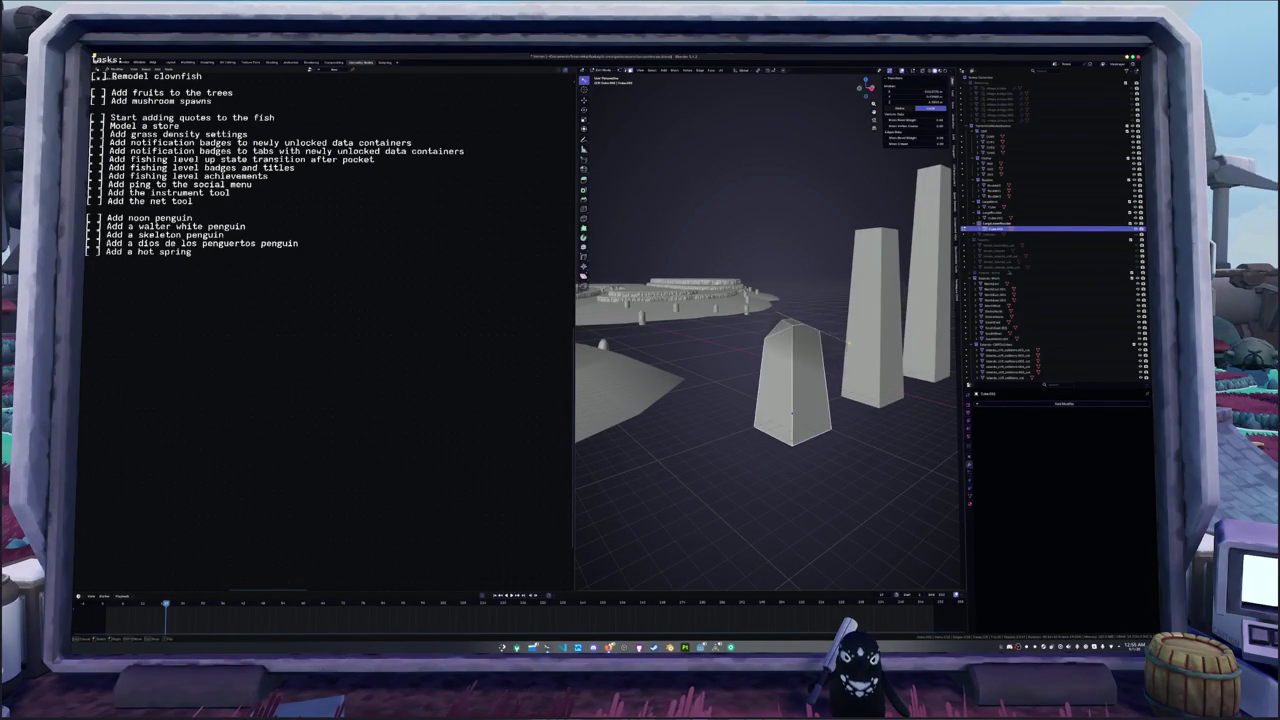
{"action": "key", "text": "a"}
{"action": "mouse_move", "coordinate": [740, 390]}
{"action": "middle_mouse_down"}
{"action": "mouse_move", "coordinate": [711, 364]}
{"action": "mouse_move", "coordinate": [745, 361]}
{"action": "middle_mouse_up"}
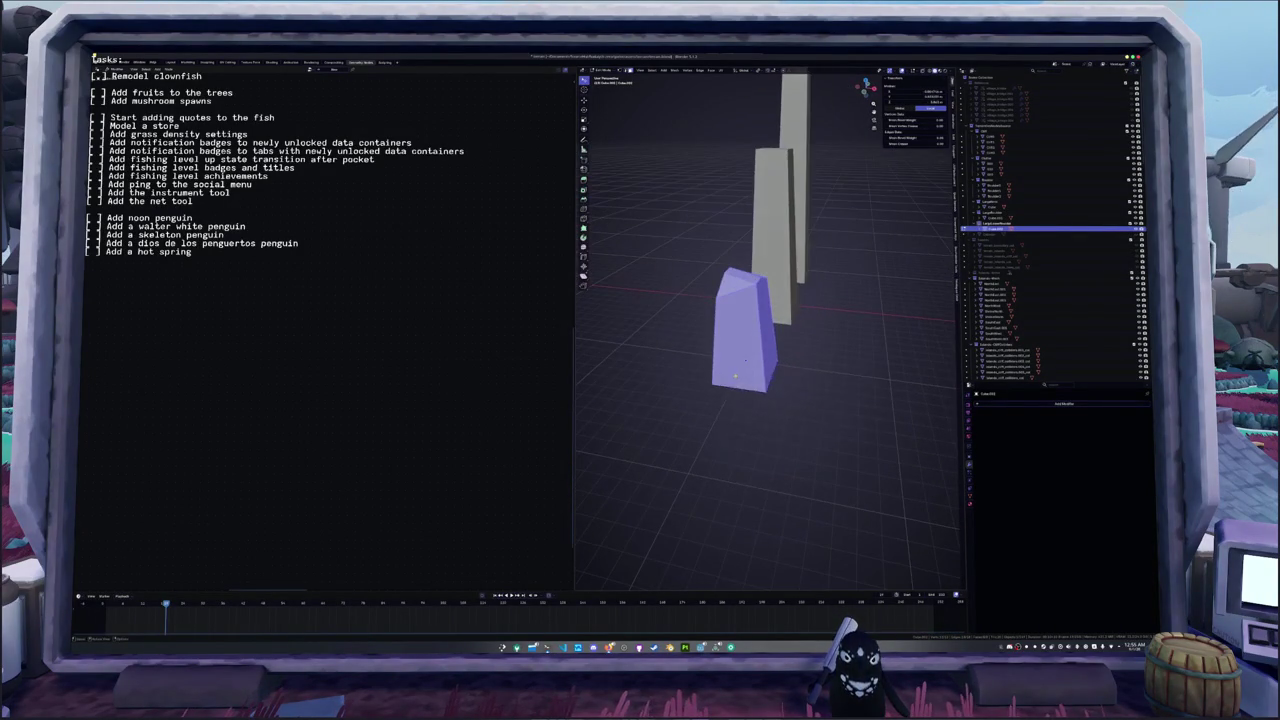
{"action": "key", "text": "F3"}
{"action": "key", "text": "Escape"}
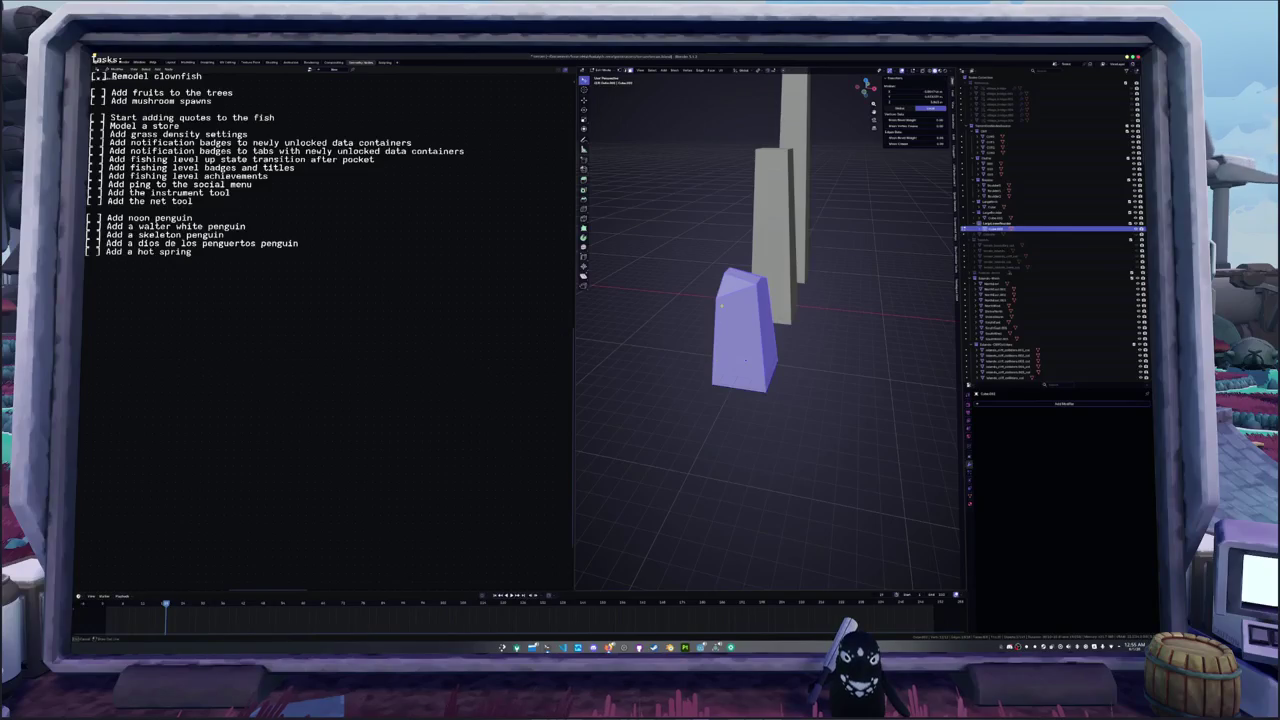
{"action": "key", "text": "alt+a"}
{"action": "key", "text": "a"}
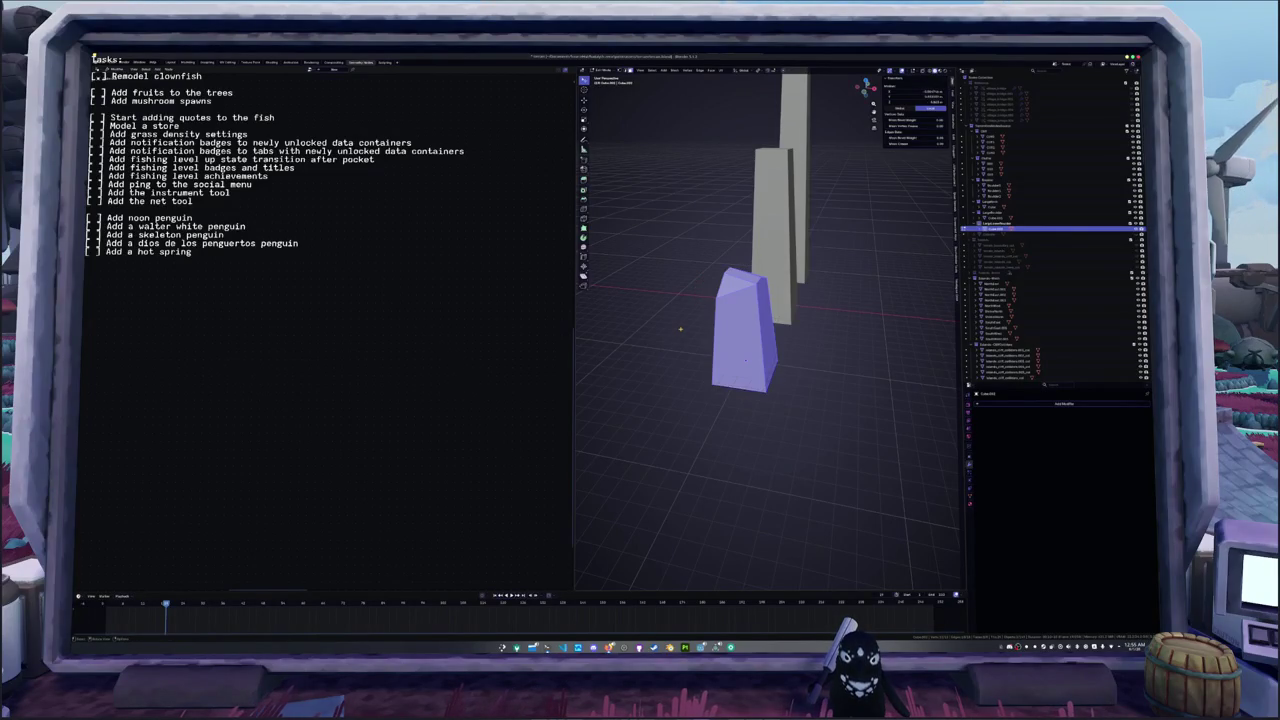
{"action": "key", "text": "F3"}
{"action": "type", "text": "bisect"}
{"action": "key", "text": "Return"}
{"action": "left_click_drag", "start_coordinate": [688, 288], "coordinate": [770, 251]}
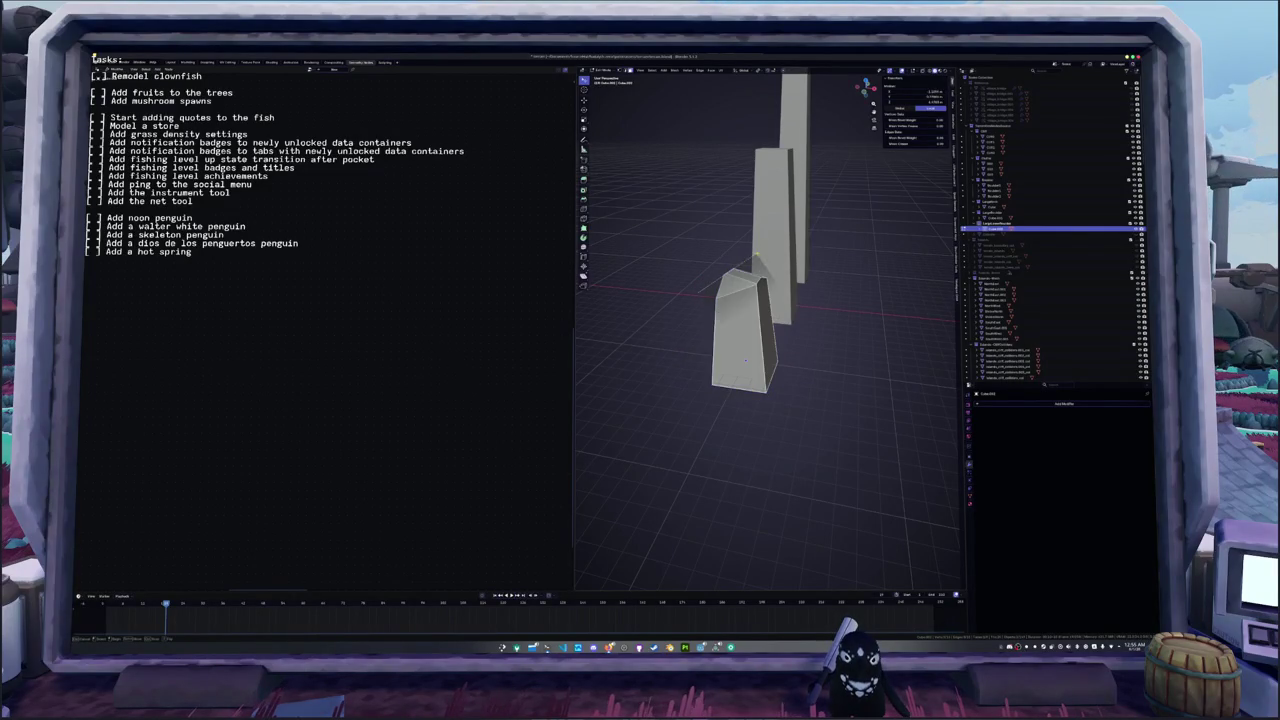
- From the top view, rotate the lower pillar's geometry slightly
{"action": "key", "text": "KP_7"}
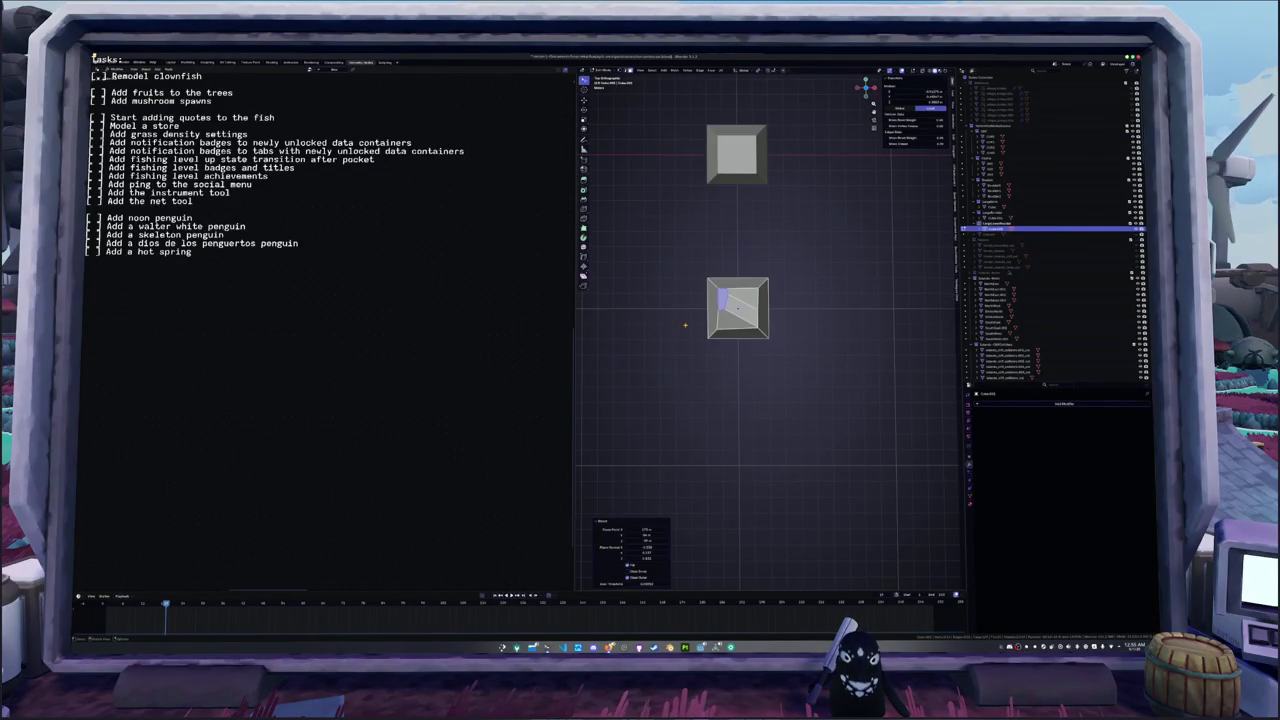
{"action": "key", "text": "a"}
{"action": "key", "text": "r"}
{"action": "left_click", "coordinate": [816, 325]}
- Draw angled cut lines across the block, undoing unsatisfactory attempts
{"action": "right_click", "coordinate": [727, 373]}
{"action": "left_click", "coordinate": [770, 395]}
{"action": "left_click_drag", "start_coordinate": [690, 321], "coordinate": [765, 239]}
{"action": "right_click", "coordinate": [757, 268]}
{"action": "key", "text": "Escape"}
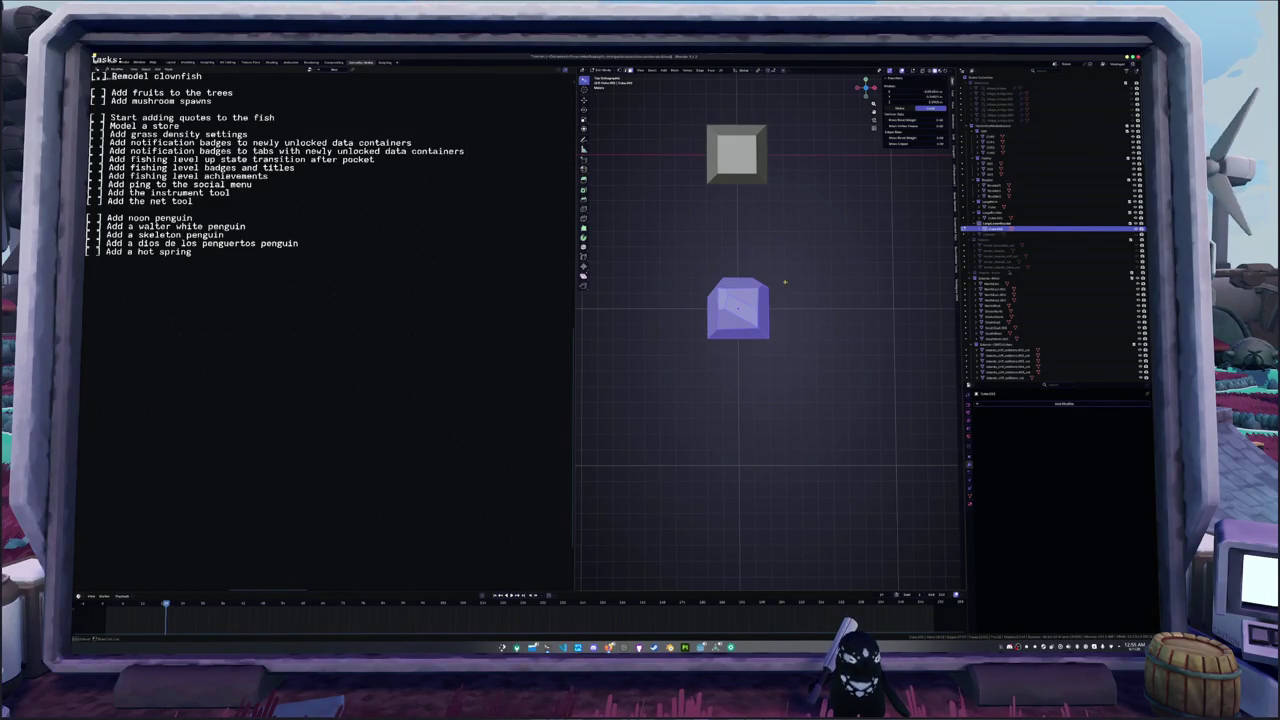
{"action": "key", "text": "ctrl+z"}
{"action": "left_click_drag", "start_coordinate": [741, 371], "coordinate": [699, 300]}
{"action": "right_click", "coordinate": [741, 372]}
{"action": "key", "text": "Escape"}
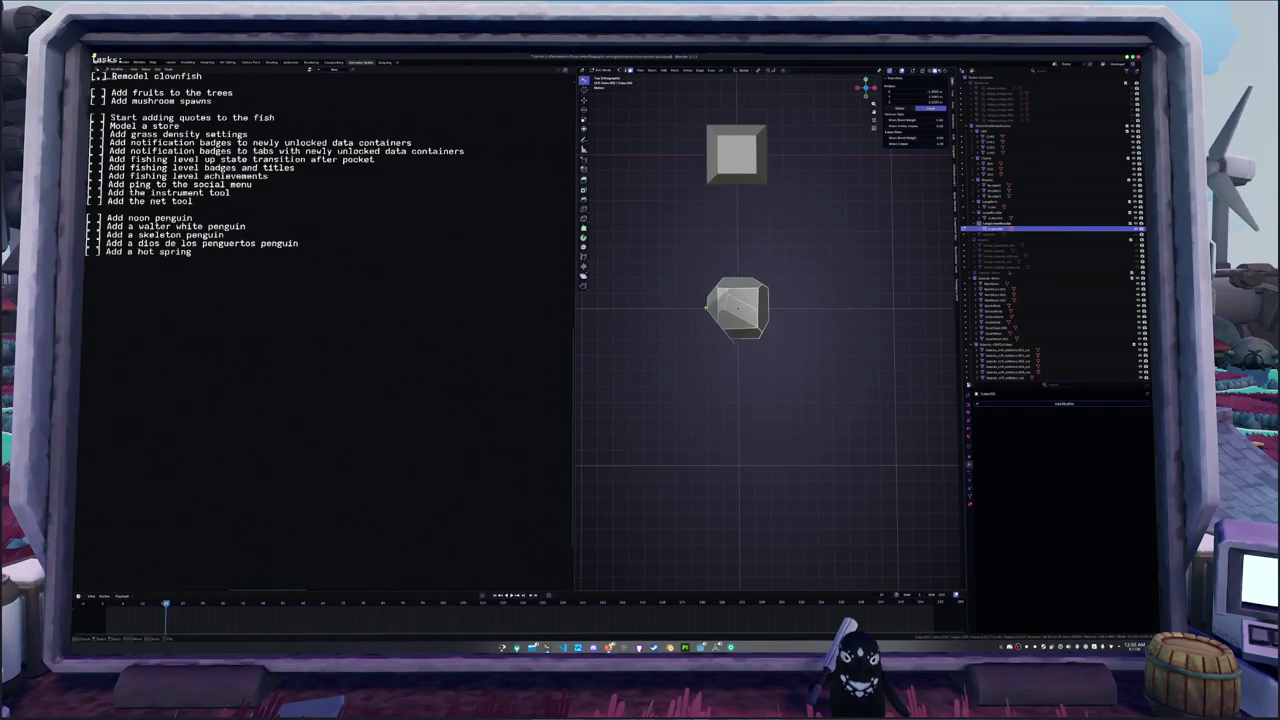
{"action": "key", "text": "ctrl+z"}
{"action": "middle_click_drag", "start_coordinate": [699, 300], "coordinate": [671, 304]}
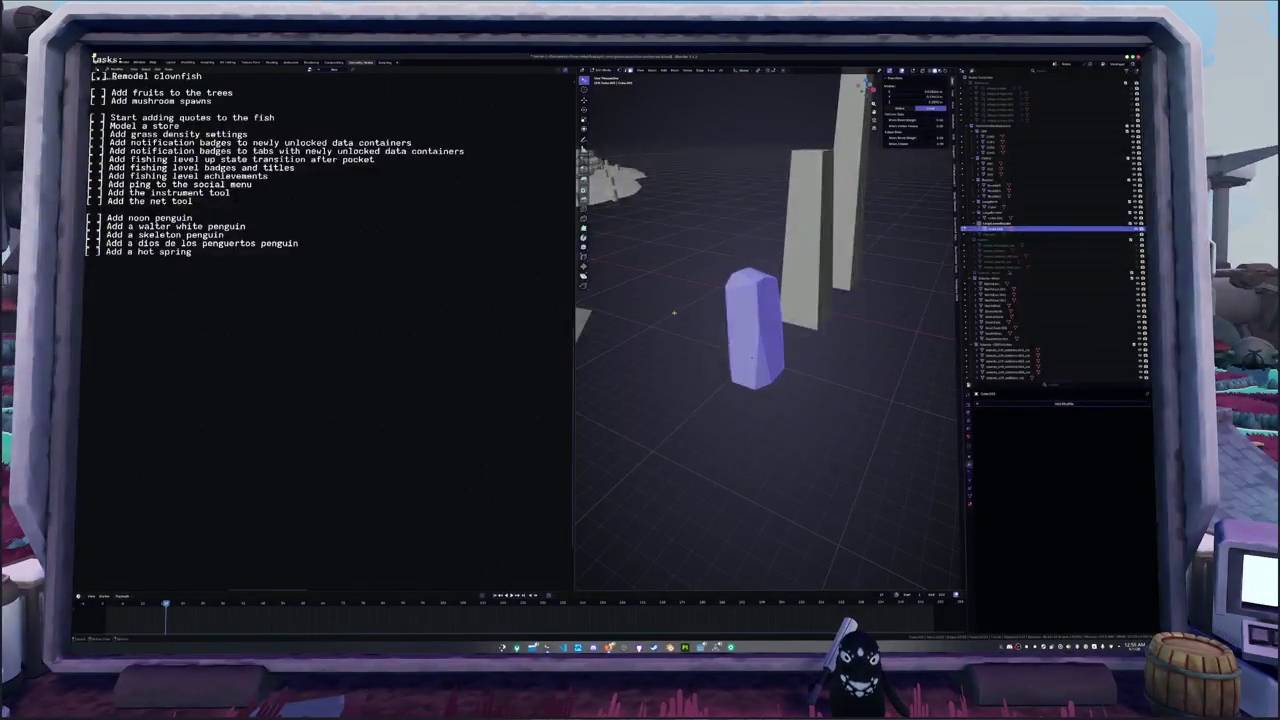
- Trim the block's top with further cuts, undoing and retrying from new angles
{"action": "right_click", "coordinate": [671, 304]}
{"action": "key", "text": "Escape"}
{"action": "left_click_drag", "start_coordinate": [723, 315], "coordinate": [750, 242]}
{"action": "key", "text": "ctrl+z"}
{"action": "middle_click_drag", "start_coordinate": [750, 242], "coordinate": [722, 318]}
{"action": "right_click", "coordinate": [722, 318]}
{"action": "key", "text": "Return"}
{"action": "left_click_drag", "start_coordinate": [722, 318], "coordinate": [773, 349]}
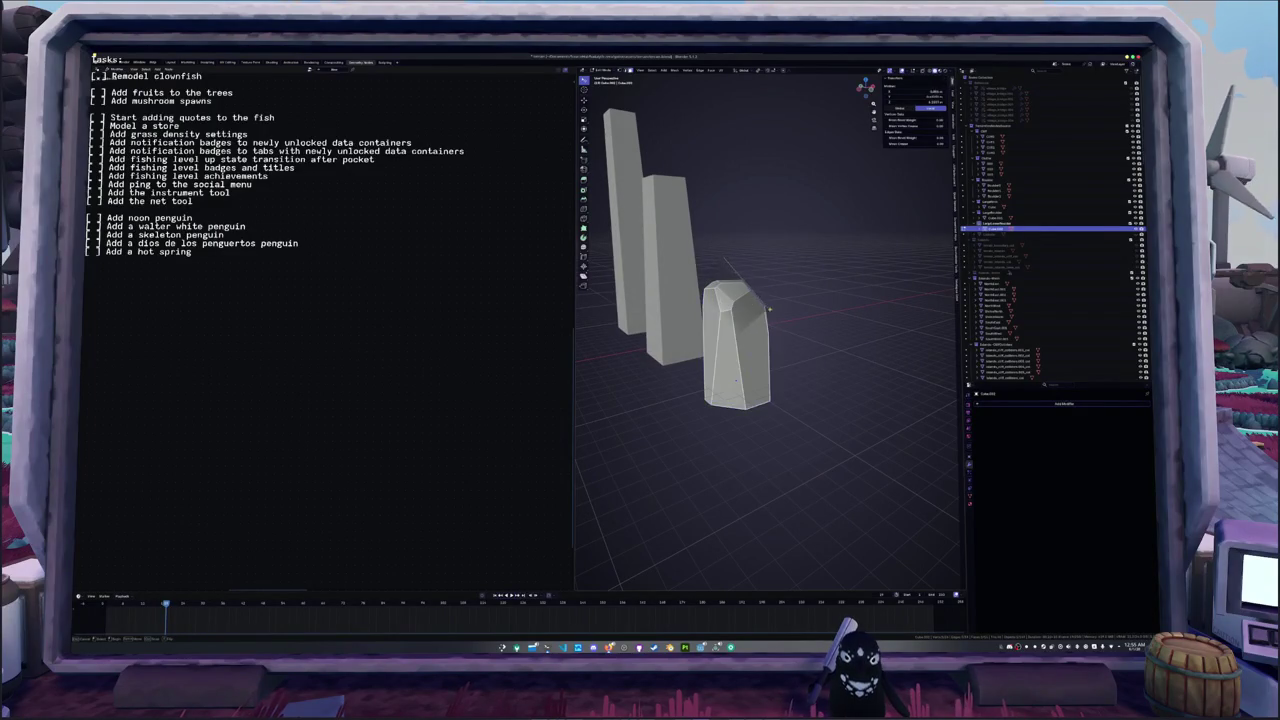
{"action": "key", "text": "ctrl+z"}
{"action": "middle_click_drag", "start_coordinate": [773, 349], "coordinate": [697, 386]}
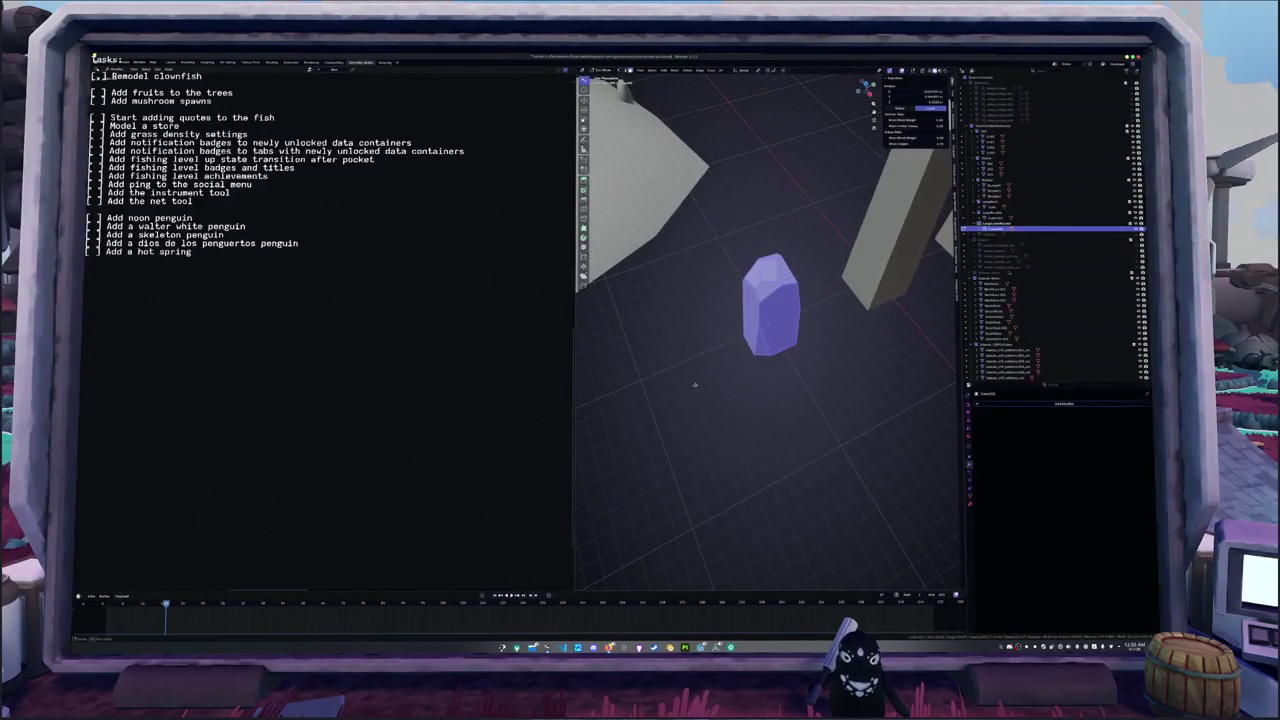
- Undo a trial bisect, then select all the rock's faces at eye level for another facet
{"action": "key", "text": "F9"}
{"action": "left_click", "coordinate": [710, 397]}
{"action": "left_click_drag", "start_coordinate": [722, 330], "coordinate": [755, 352]}
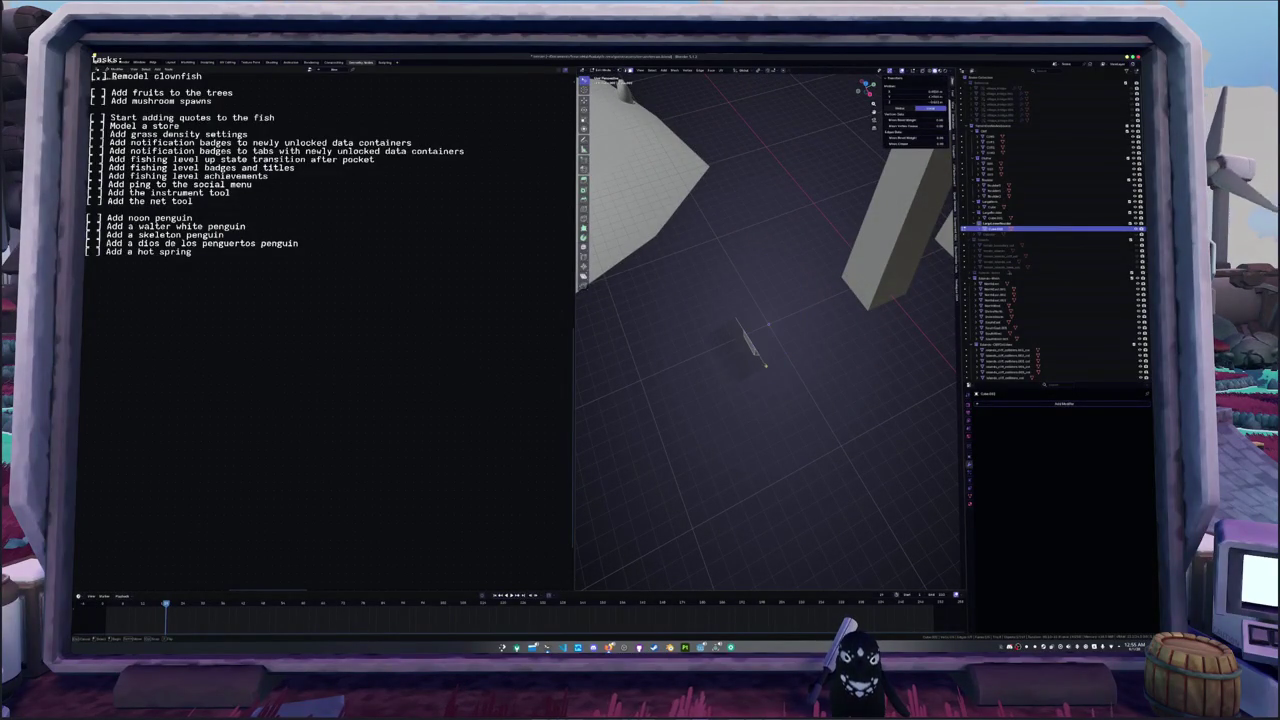
{"action": "key", "text": "ctrl+z"}
{"action": "key", "text": "F3"}
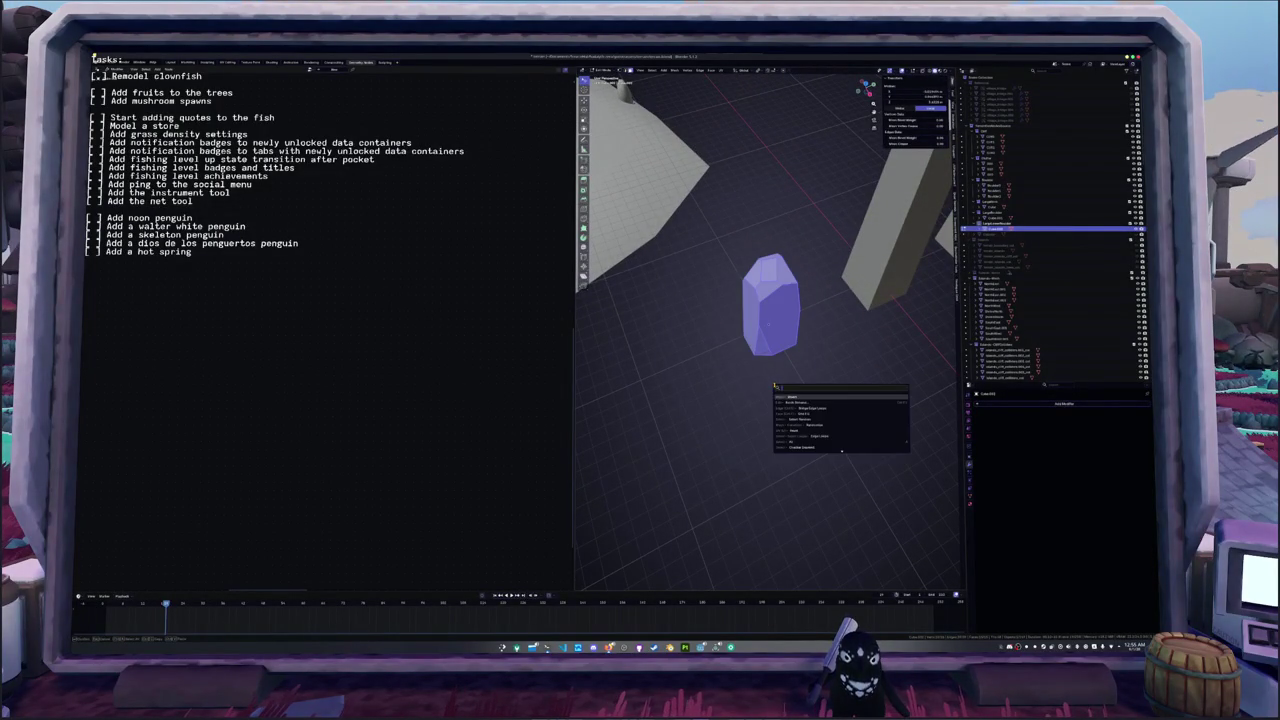
{"action": "key", "text": "Escape"}
{"action": "mouse_move", "coordinate": [768, 324]}
{"action": "middle_mouse_down"}
{"action": "mouse_move", "coordinate": [793, 369]}
{"action": "mouse_move", "coordinate": [608, 389]}
{"action": "mouse_move", "coordinate": [671, 384]}
{"action": "middle_mouse_up"}
{"action": "key", "text": "a"}
{"action": "key", "text": "Return"}
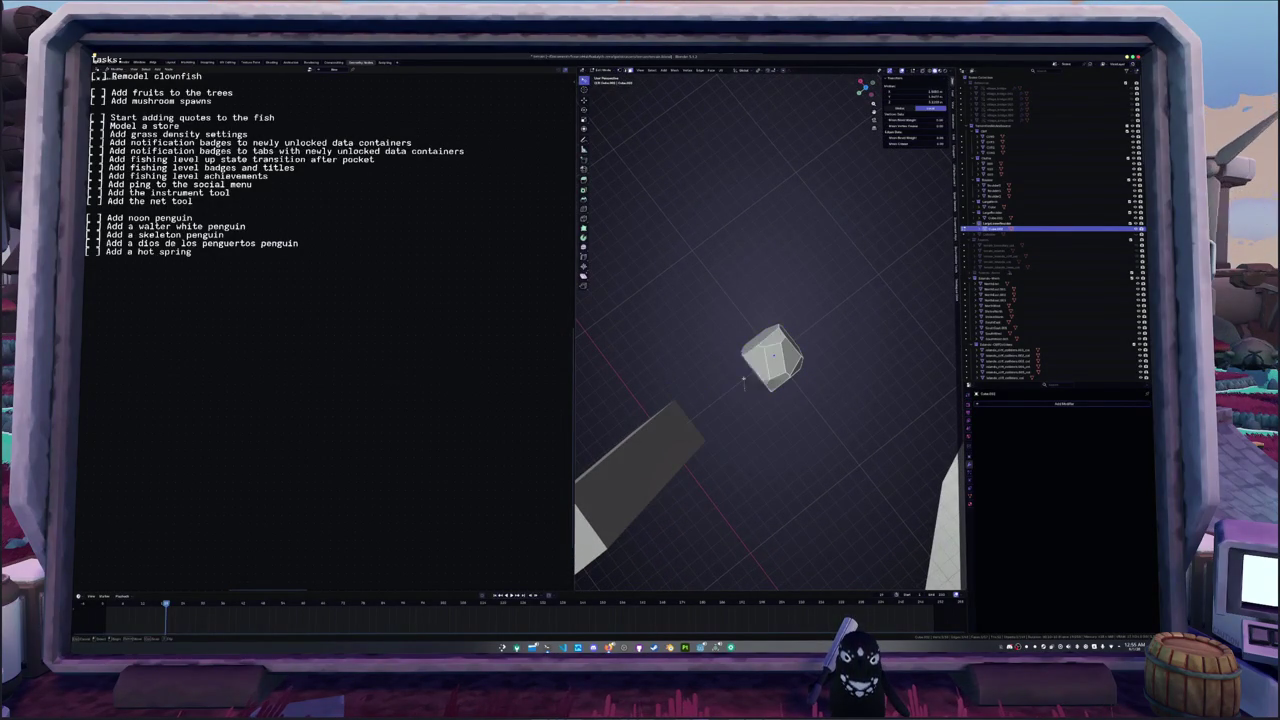
- Bisect another angled facet off the rock
{"action": "key", "text": "Tab"}
{"action": "mouse_move", "coordinate": [754, 284]}
{"action": "middle_mouse_down"}
{"action": "mouse_move", "coordinate": [670, 320]}
{"action": "mouse_move", "coordinate": [712, 330]}
{"action": "middle_mouse_up"}
{"action": "key", "text": "F3"}
{"action": "key", "text": "Return"}
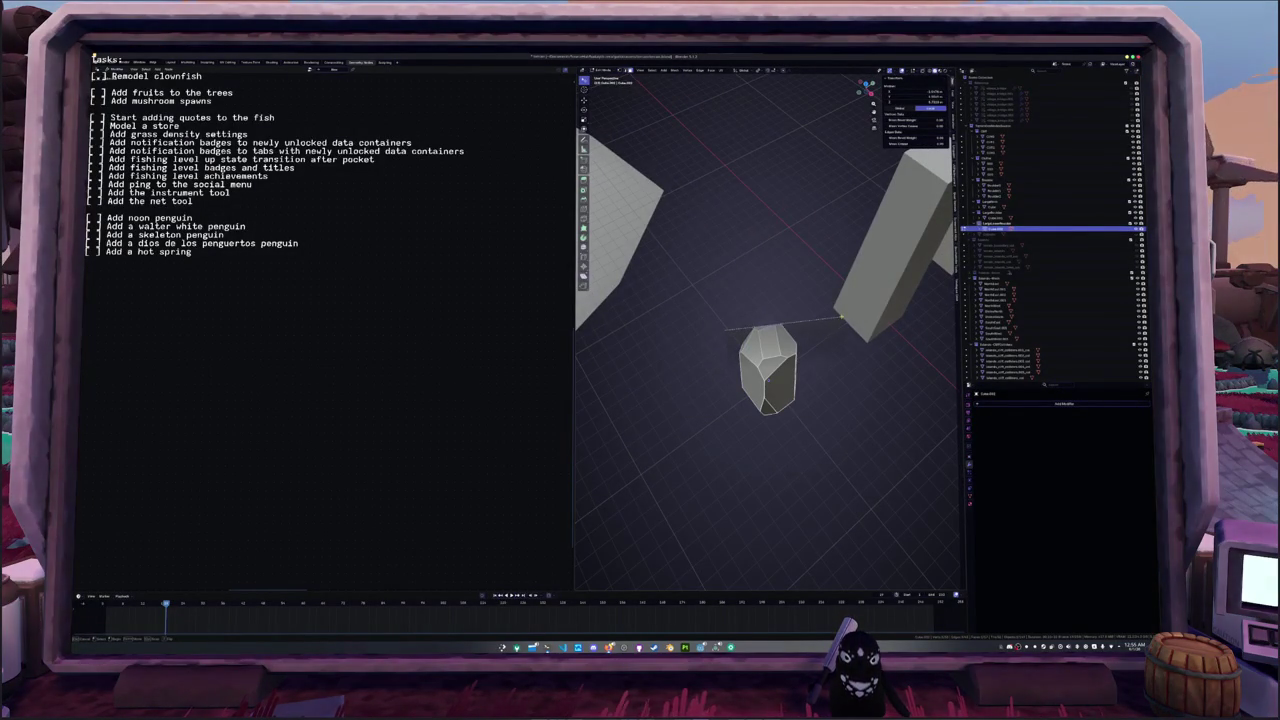
{"action": "left_click_drag", "start_coordinate": [841, 318], "coordinate": [833, 344]}
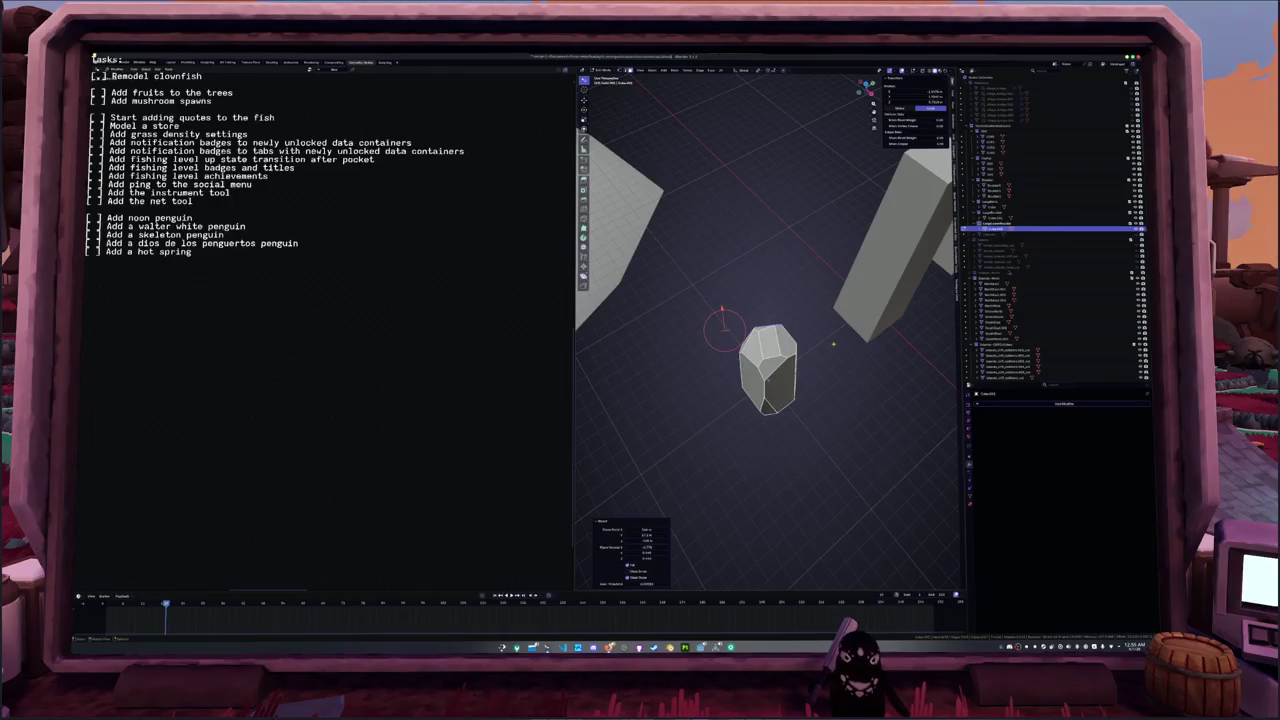
{"action": "mouse_move", "coordinate": [833, 344]}
{"action": "middle_mouse_down"}
{"action": "mouse_move", "coordinate": [760, 330]}
{"action": "mouse_move", "coordinate": [688, 359]}
{"action": "mouse_move", "coordinate": [677, 380]}
{"action": "middle_mouse_up"}
- Centre the view on the rock and slice a cut line across it
{"action": "key", "text": "Tab"}
{"action": "key", "text": "KP_Decimal"}
{"action": "scroll", "coordinate": [677, 378], "scroll_direction": "up", "scroll_amount": 2}
{"action": "right_click", "coordinate": [677, 378]}
{"action": "left_click_drag", "start_coordinate": [698, 313], "coordinate": [912, 290]}
{"action": "key", "text": "a"}
{"action": "mouse_move", "coordinate": [757, 340]}
{"action": "middle_mouse_down"}
{"action": "mouse_move", "coordinate": [740, 338]}
{"action": "mouse_move", "coordinate": [745, 350]}
{"action": "middle_mouse_up"}
- Select all of the rock's geometry and open mesh operations from several angles
{"action": "right_click", "coordinate": [745, 350]}
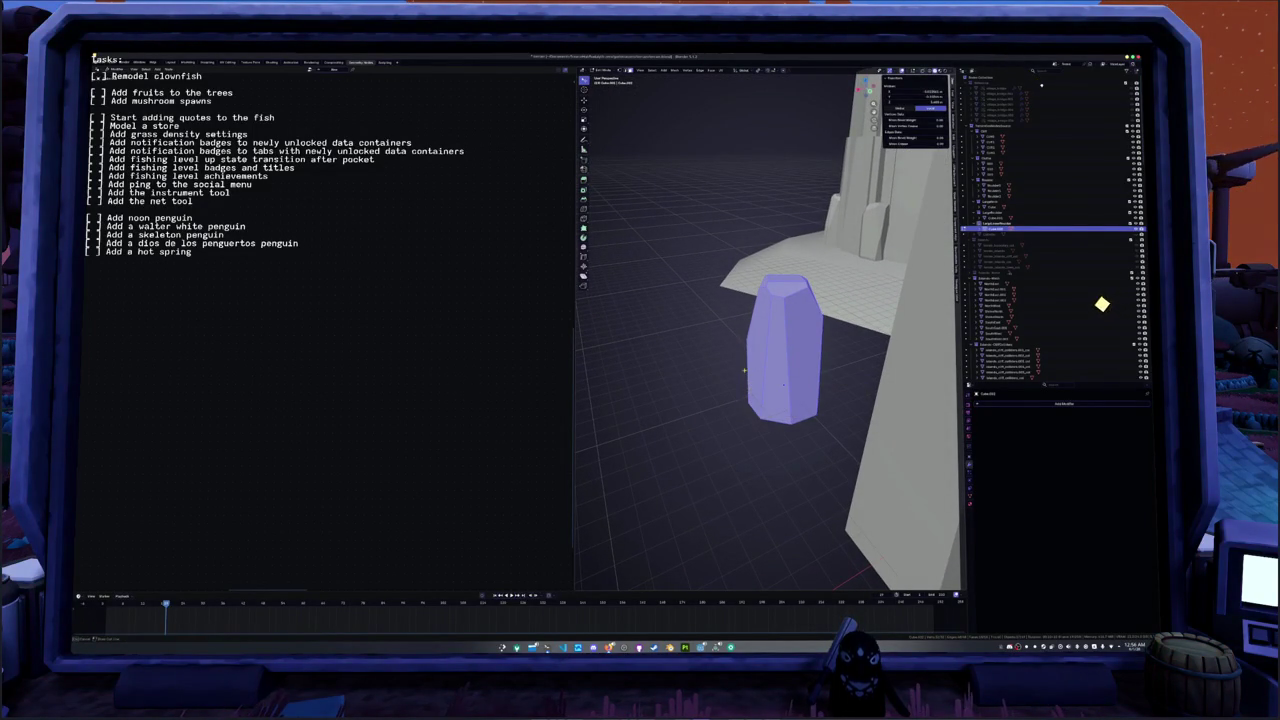
{"action": "key", "text": "a"}
{"action": "mouse_move", "coordinate": [784, 386]}
{"action": "middle_mouse_down"}
{"action": "mouse_move", "coordinate": [762, 372]}
{"action": "mouse_move", "coordinate": [834, 422]}
{"action": "middle_mouse_up"}
{"action": "right_click", "coordinate": [834, 422]}
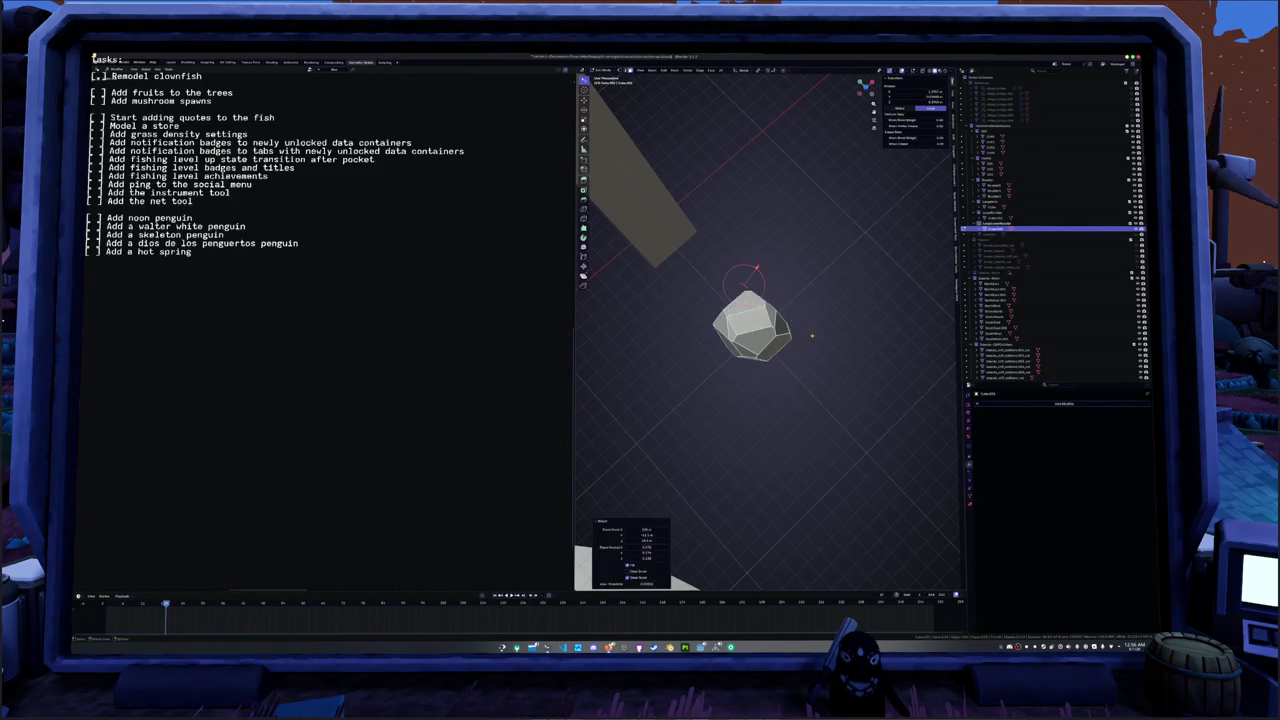
{"action": "key", "text": "a"}
{"action": "mouse_move", "coordinate": [809, 333]}
{"action": "middle_mouse_down"}
{"action": "mouse_move", "coordinate": [792, 366]}
{"action": "mouse_move", "coordinate": [738, 360]}
{"action": "mouse_move", "coordinate": [762, 357]}
{"action": "middle_mouse_up"}
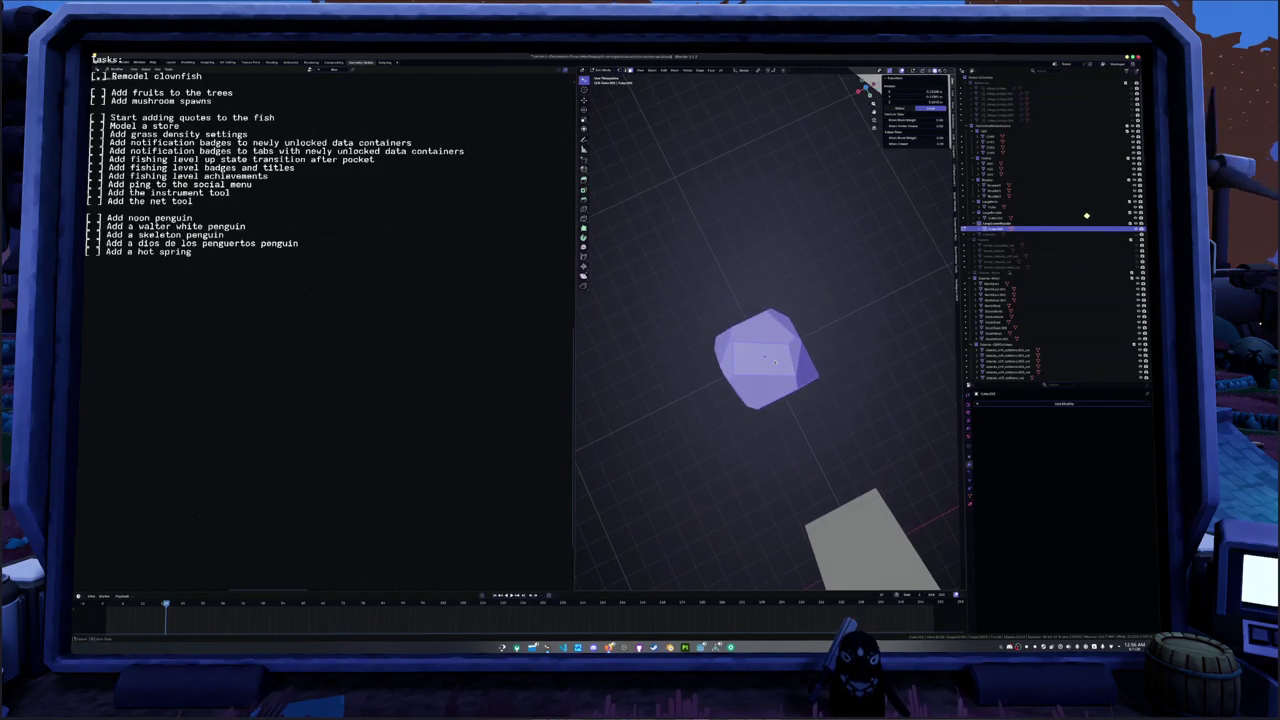
{"action": "right_click", "coordinate": [764, 357]}
{"action": "key", "text": "Escape"}
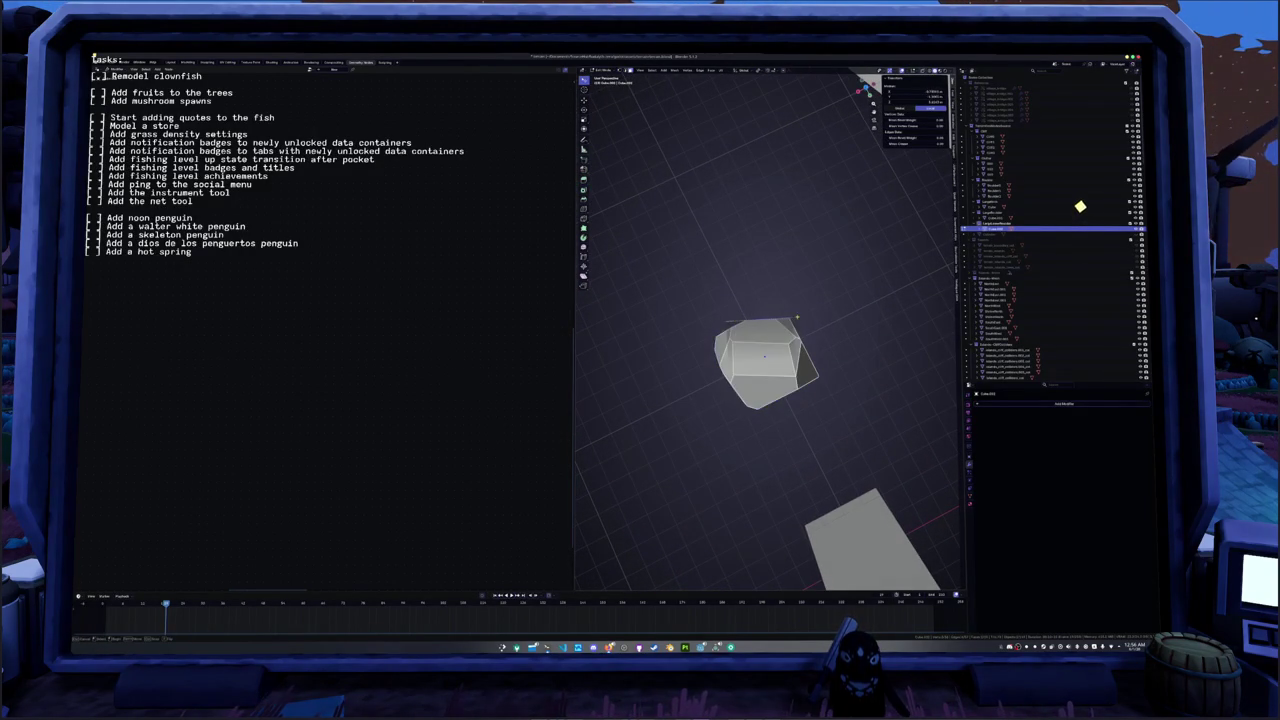
- Commit the angled slice across the block, then exit Edit Mode and zoom out
{"action": "mouse_move", "coordinate": [886, 300]}
{"action": "middle_mouse_down"}
{"action": "mouse_move", "coordinate": [770, 366]}
{"action": "mouse_move", "coordinate": [787, 357]}
{"action": "middle_mouse_up"}
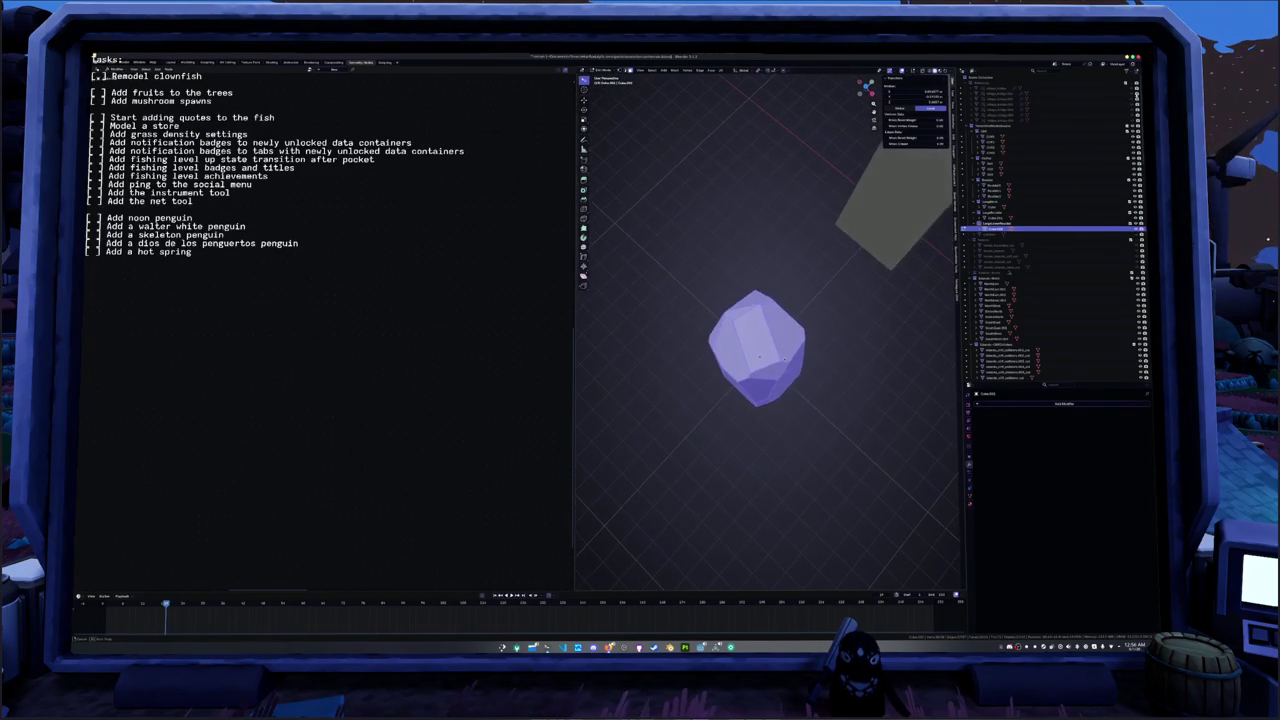
{"action": "right_click", "coordinate": [784, 358]}
{"action": "key", "text": "Escape"}
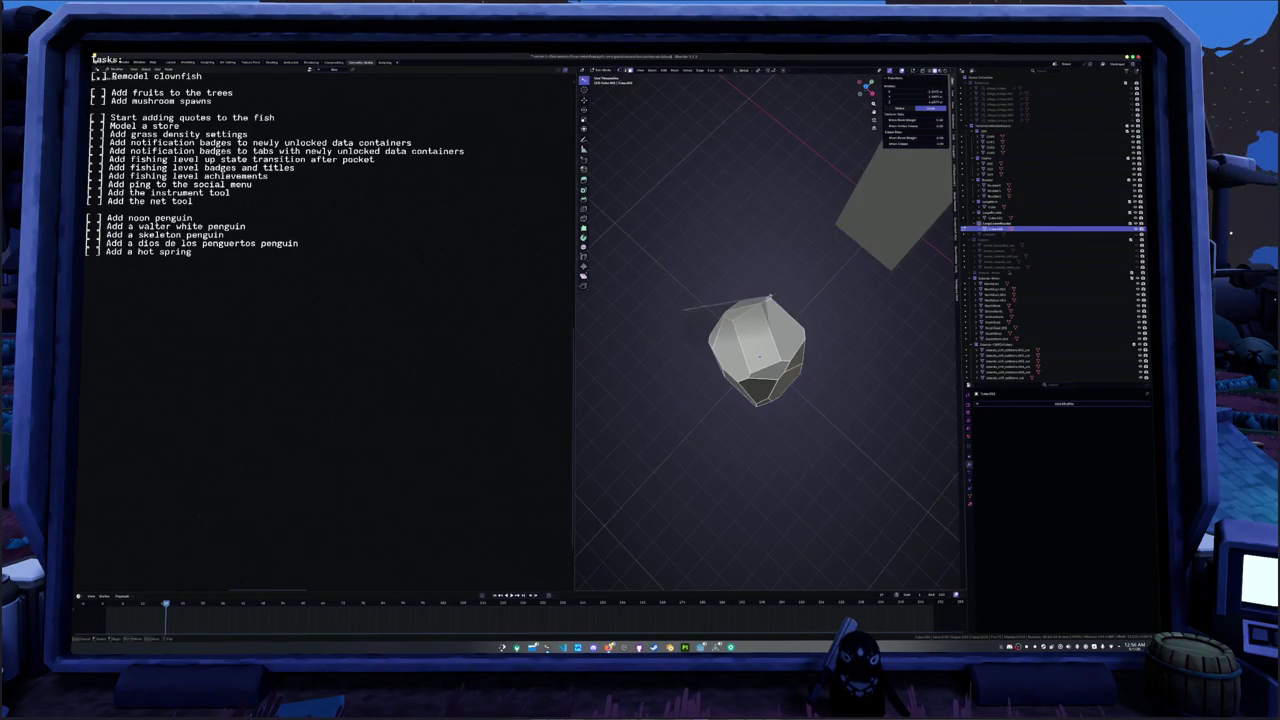
{"action": "left_click", "coordinate": [883, 280]}
{"action": "key", "text": "Tab"}
{"action": "middle_click_drag", "start_coordinate": [883, 280], "coordinate": [710, 372]}
{"action": "scroll", "coordinate": [710, 372], "scroll_direction": "down", "scroll_amount": 3}
{"action": "scroll", "coordinate": [724, 368], "scroll_direction": "down", "scroll_amount": 2}
{"action": "scroll", "coordinate": [737, 364], "scroll_direction": "down", "scroll_amount": 2}
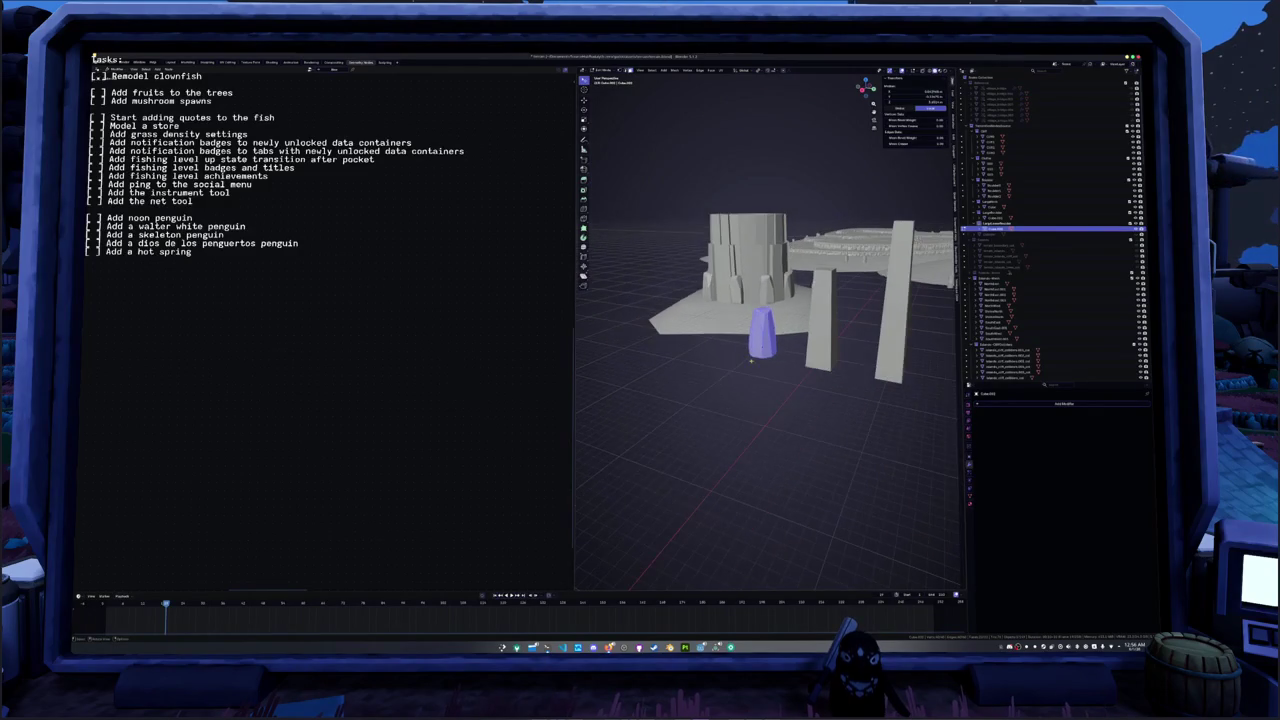
- Centre the view on the block and check it from the top view
{"action": "scroll", "coordinate": [762, 365], "scroll_direction": "up", "scroll_amount": 2}
{"action": "scroll", "coordinate": [762, 365], "scroll_direction": "up", "scroll_amount": 2}
{"action": "mouse_move", "coordinate": [762, 365]}
{"action": "middle_mouse_down"}
{"action": "mouse_move", "coordinate": [692, 413]}
{"action": "mouse_move", "coordinate": [772, 392]}
{"action": "middle_mouse_up"}
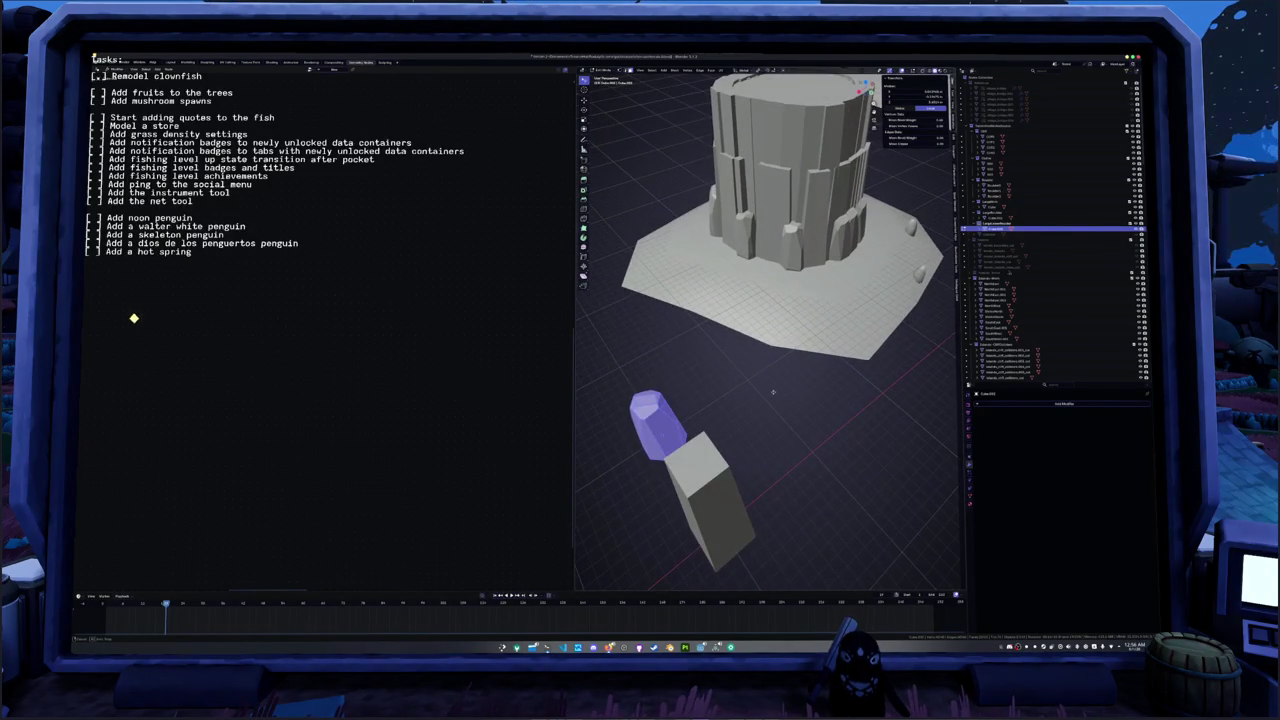
{"action": "key", "text": "KP_Decimal"}
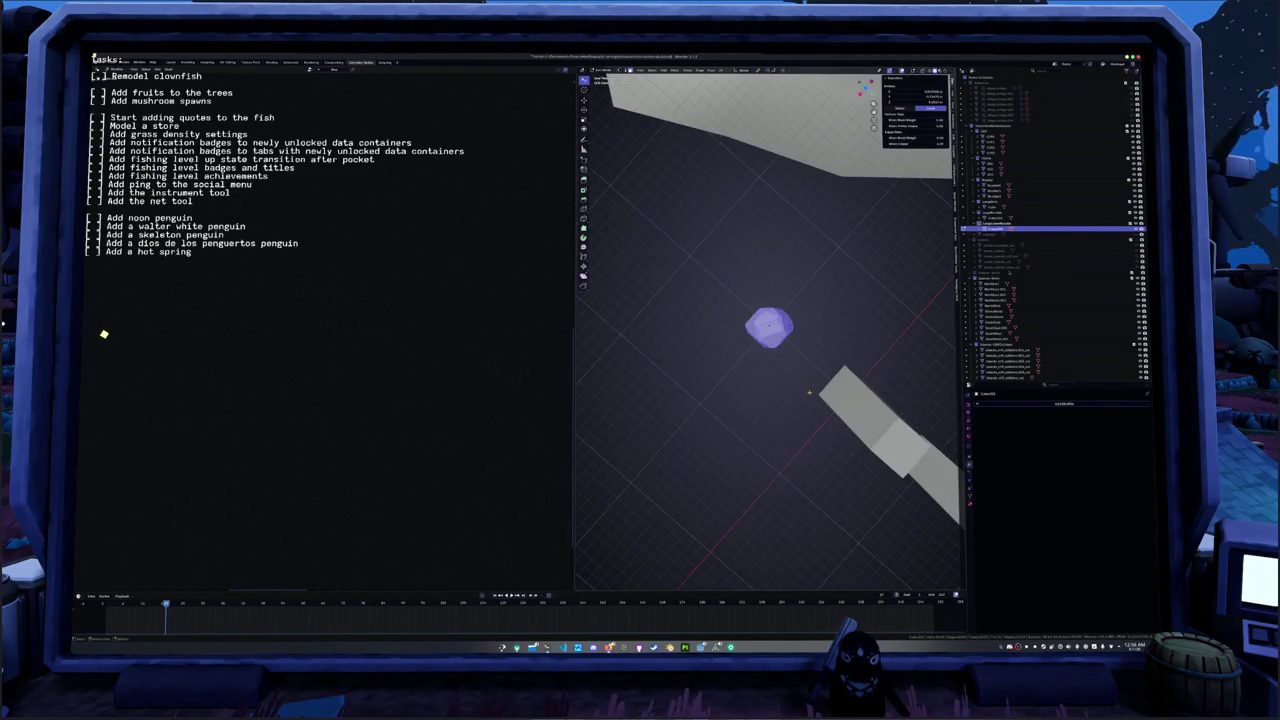
{"action": "key", "text": "KP_7"}
{"action": "middle_click_drag", "start_coordinate": [615, 187], "coordinate": [615, 197]}
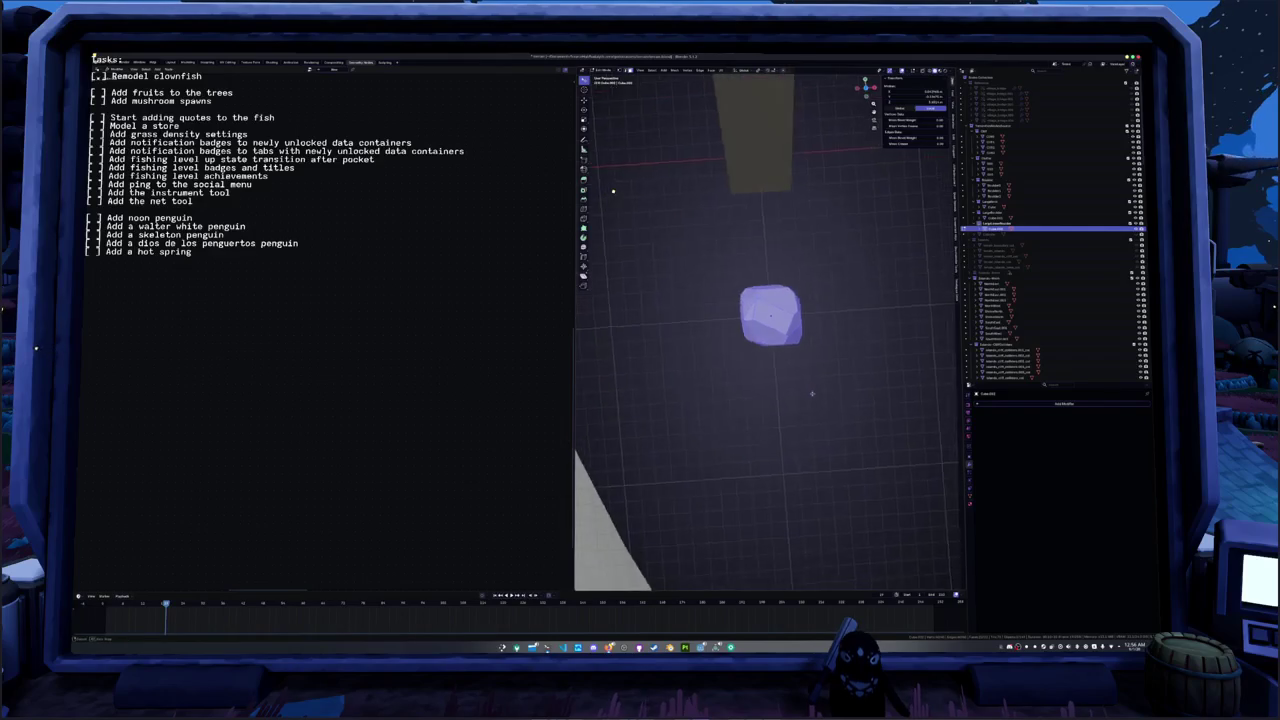
- Cut two straight slices across the block's sides
{"action": "key", "text": "F3"}
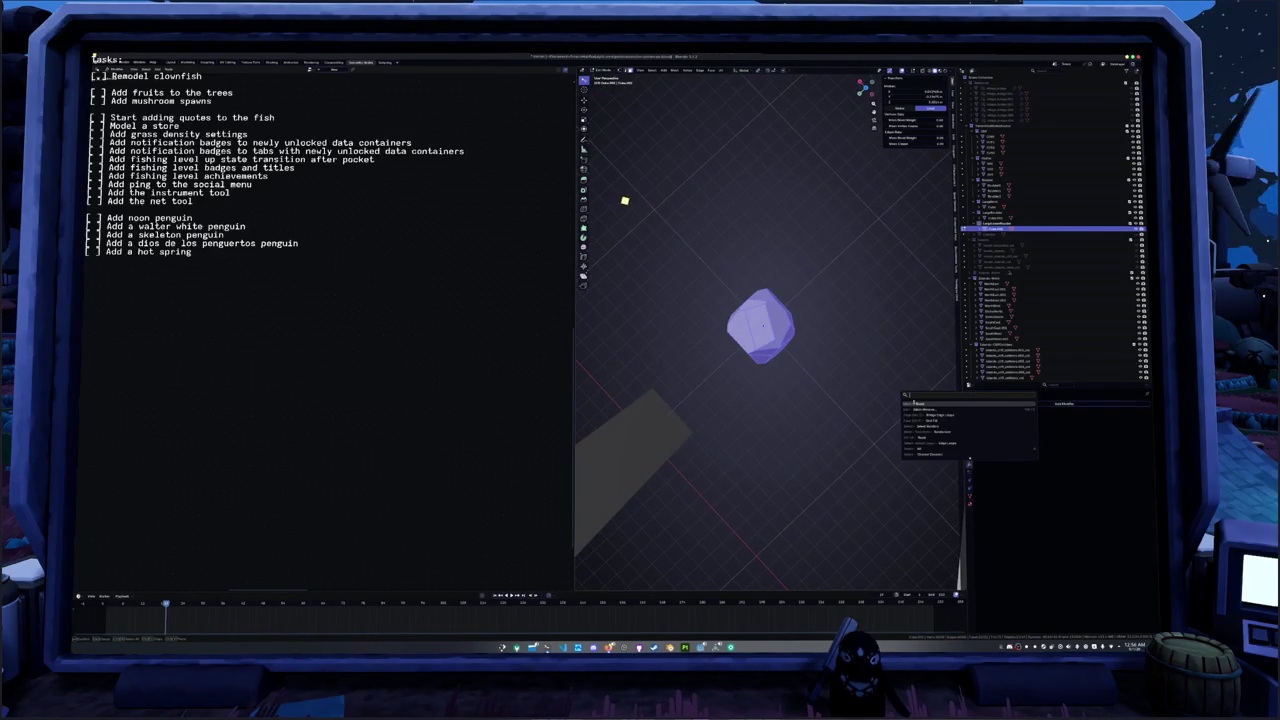
{"action": "key", "text": "Escape"}
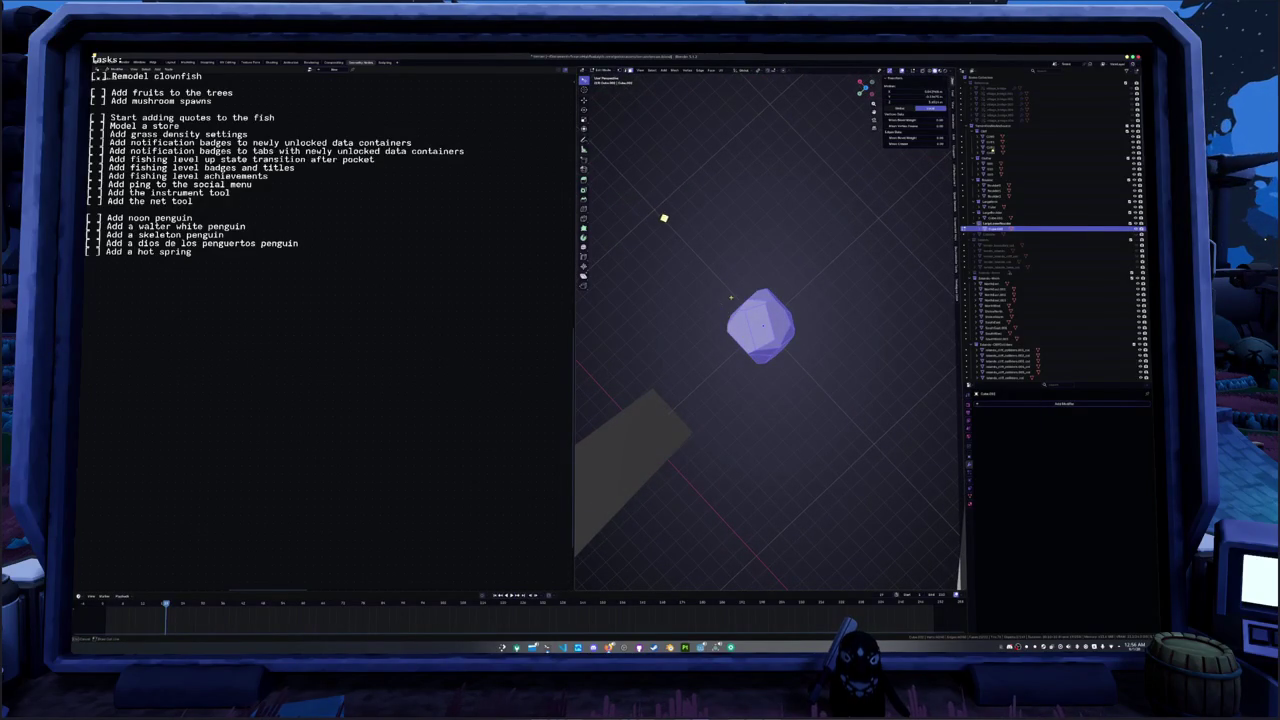
{"action": "left_click", "coordinate": [694, 286]}
{"action": "mouse_move", "coordinate": [694, 286]}
{"action": "middle_mouse_down"}
{"action": "mouse_move", "coordinate": [937, 366]}
{"action": "mouse_move", "coordinate": [798, 338]}
{"action": "middle_mouse_up"}
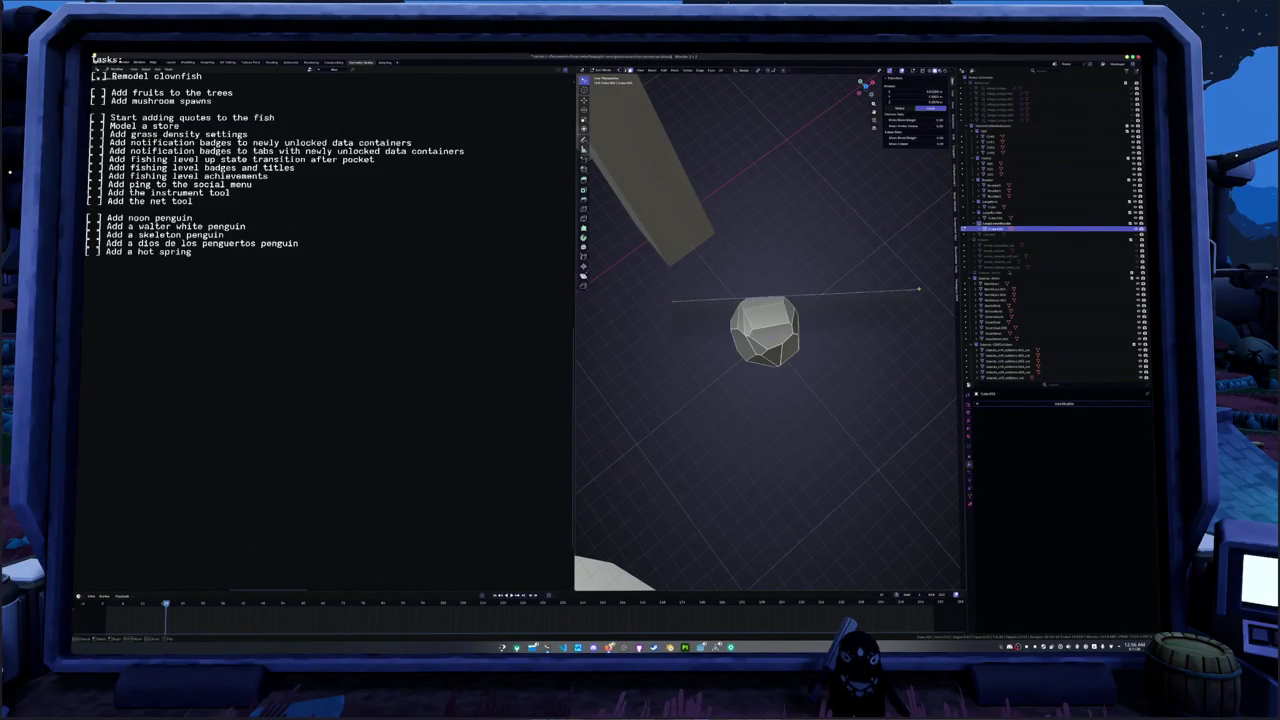
{"action": "left_click", "coordinate": [938, 280]}
{"action": "mouse_move", "coordinate": [938, 280]}
{"action": "middle_mouse_down"}
{"action": "mouse_move", "coordinate": [857, 245]}
{"action": "mouse_move", "coordinate": [688, 427]}
{"action": "mouse_move", "coordinate": [775, 429]}
{"action": "middle_mouse_up"}
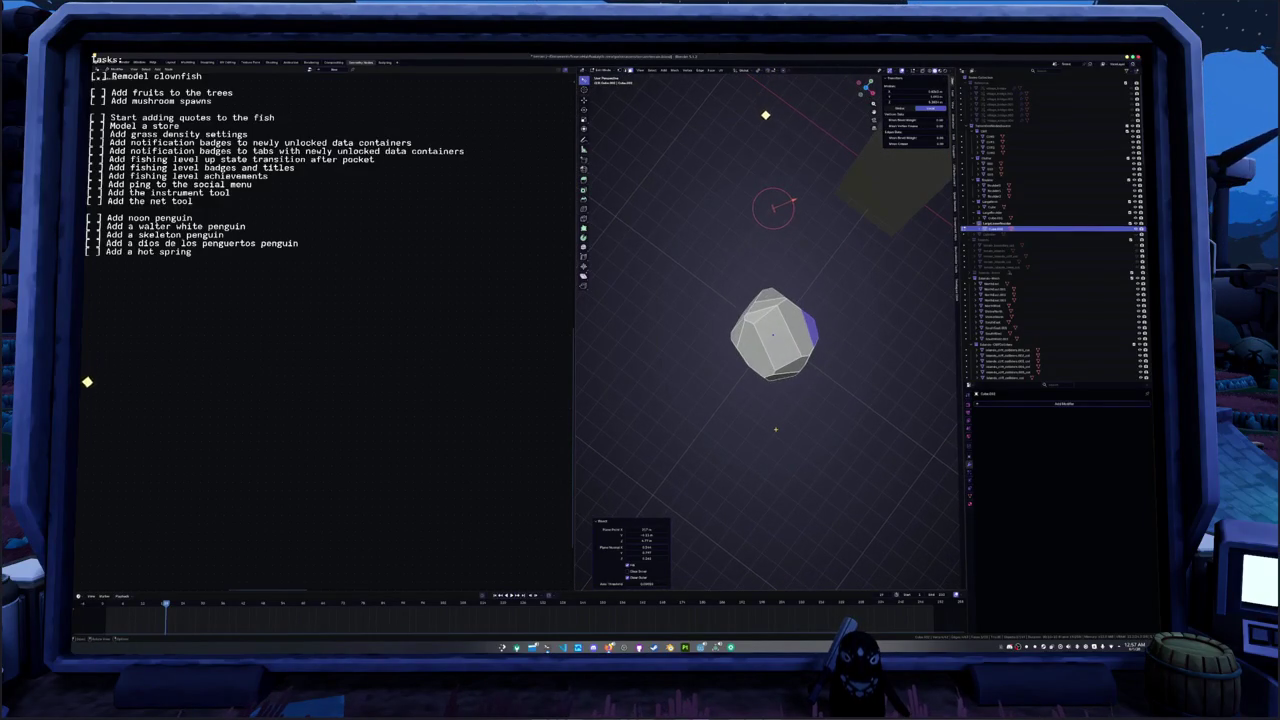
- Slice off a block corner, then select all and start another Bisect
{"action": "key", "text": "a"}
{"action": "right_click", "coordinate": [775, 429]}
{"action": "key", "text": "Escape"}
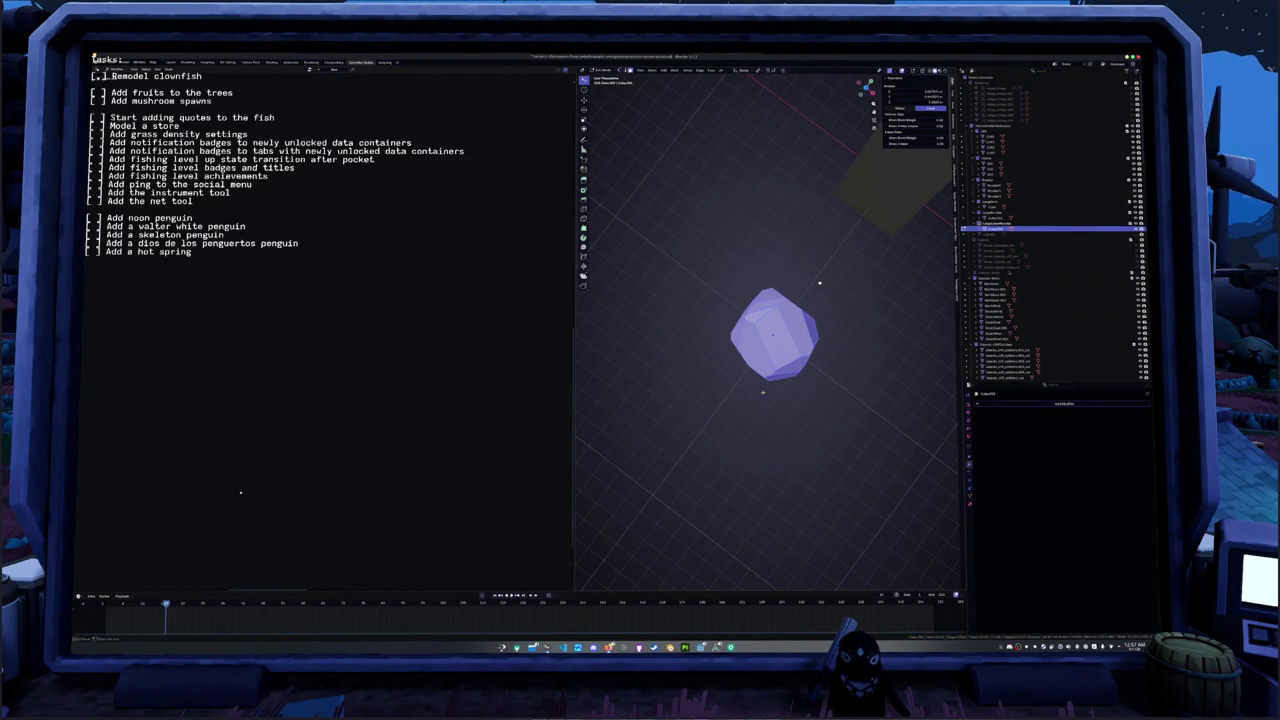
{"action": "left_click_drag", "start_coordinate": [912, 300], "coordinate": [910, 300]}
{"action": "key", "text": "a"}
{"action": "mouse_move", "coordinate": [723, 366]}
{"action": "middle_mouse_down"}
{"action": "mouse_move", "coordinate": [686, 371]}
{"action": "mouse_move", "coordinate": [643, 348]}
{"action": "mouse_move", "coordinate": [731, 424]}
{"action": "middle_mouse_up"}
{"action": "key", "text": "F3"}
{"action": "key", "text": "Return"}
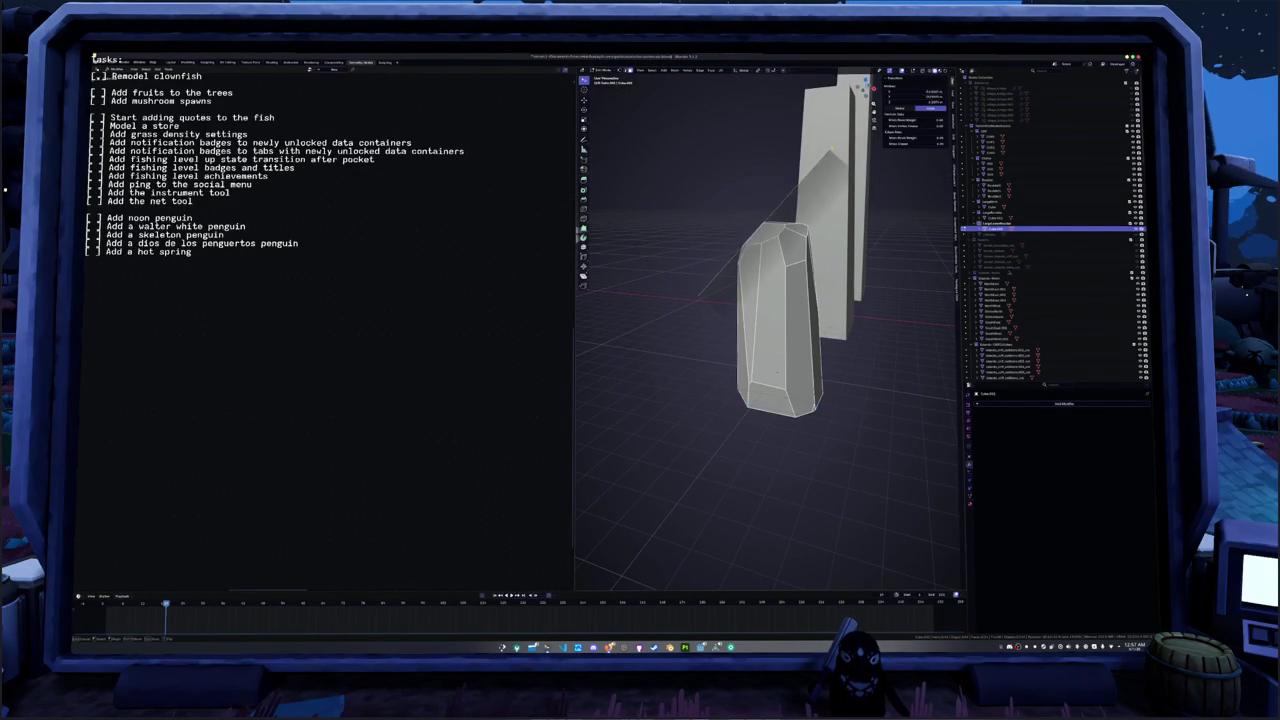
- Slice the whole block mesh twice more with bisect cuts from opposite sides
{"action": "key", "text": "a"}
{"action": "middle_click_drag", "start_coordinate": [776, 372], "coordinate": [778, 312]}
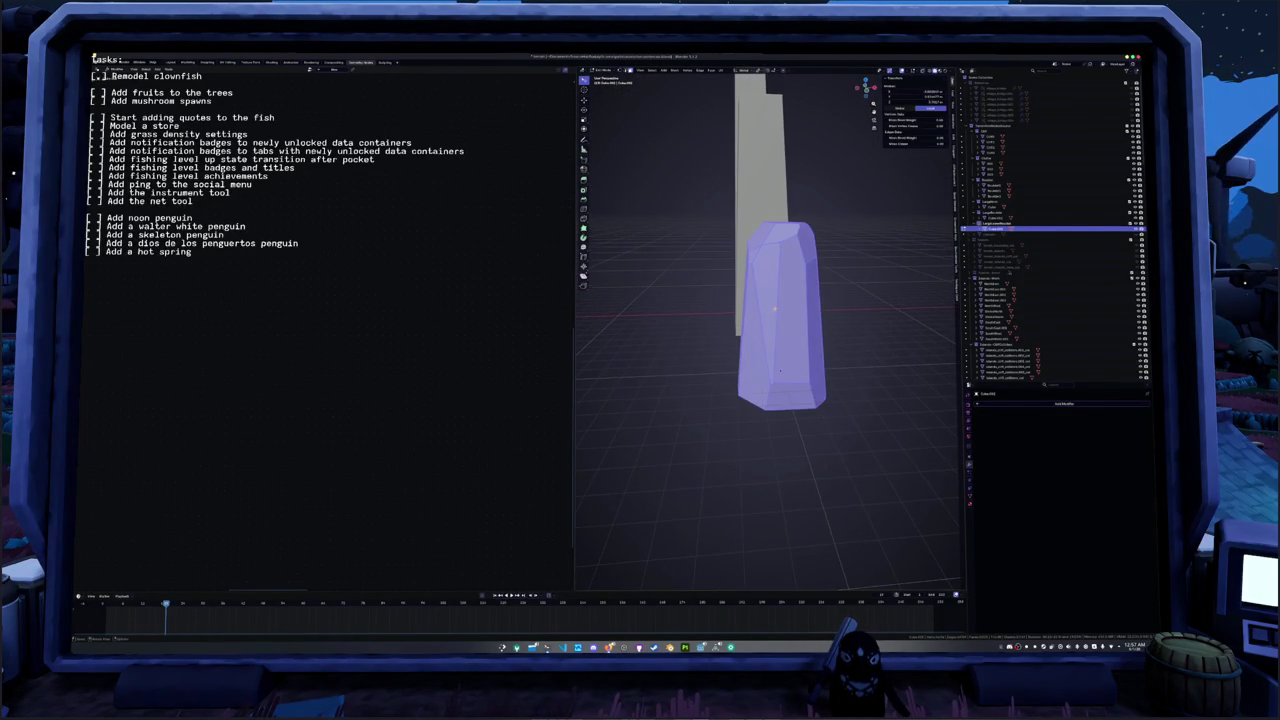
{"action": "key", "text": "F3"}
{"action": "key", "text": "Return"}
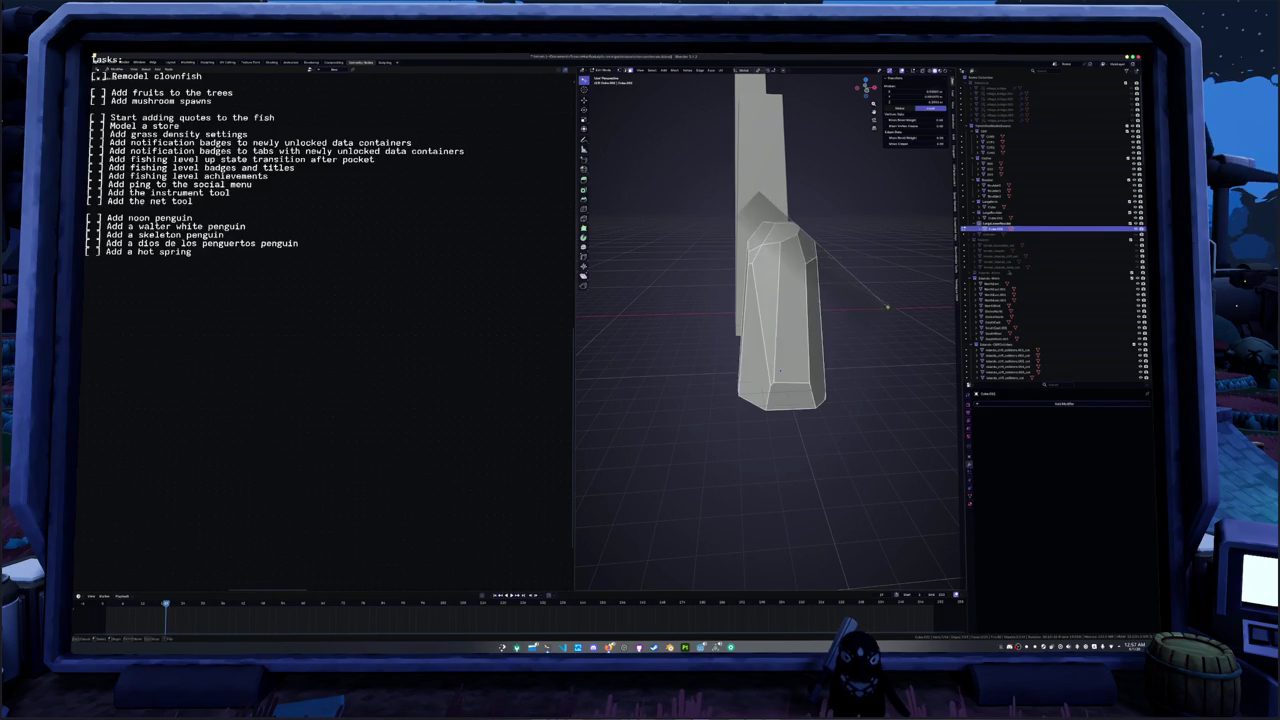
{"action": "middle_click_drag", "start_coordinate": [779, 372], "coordinate": [770, 373]}
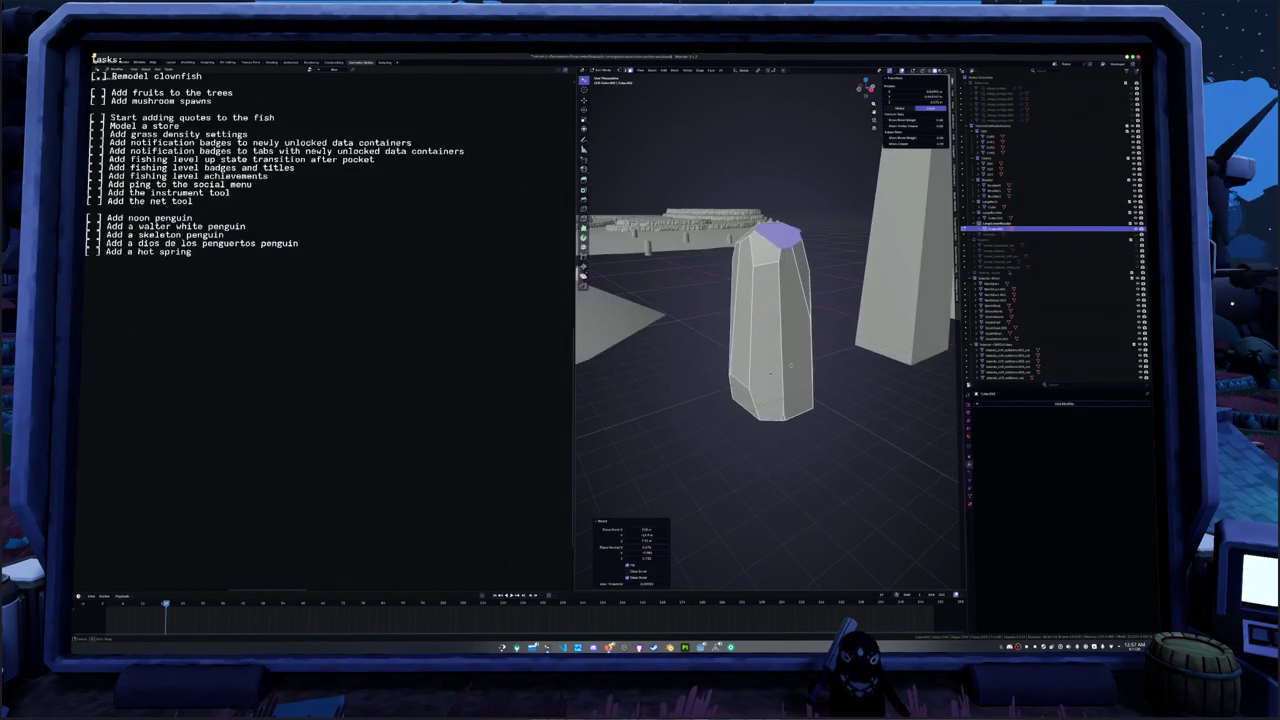
{"action": "key", "text": "a"}
{"action": "key", "text": "F3"}
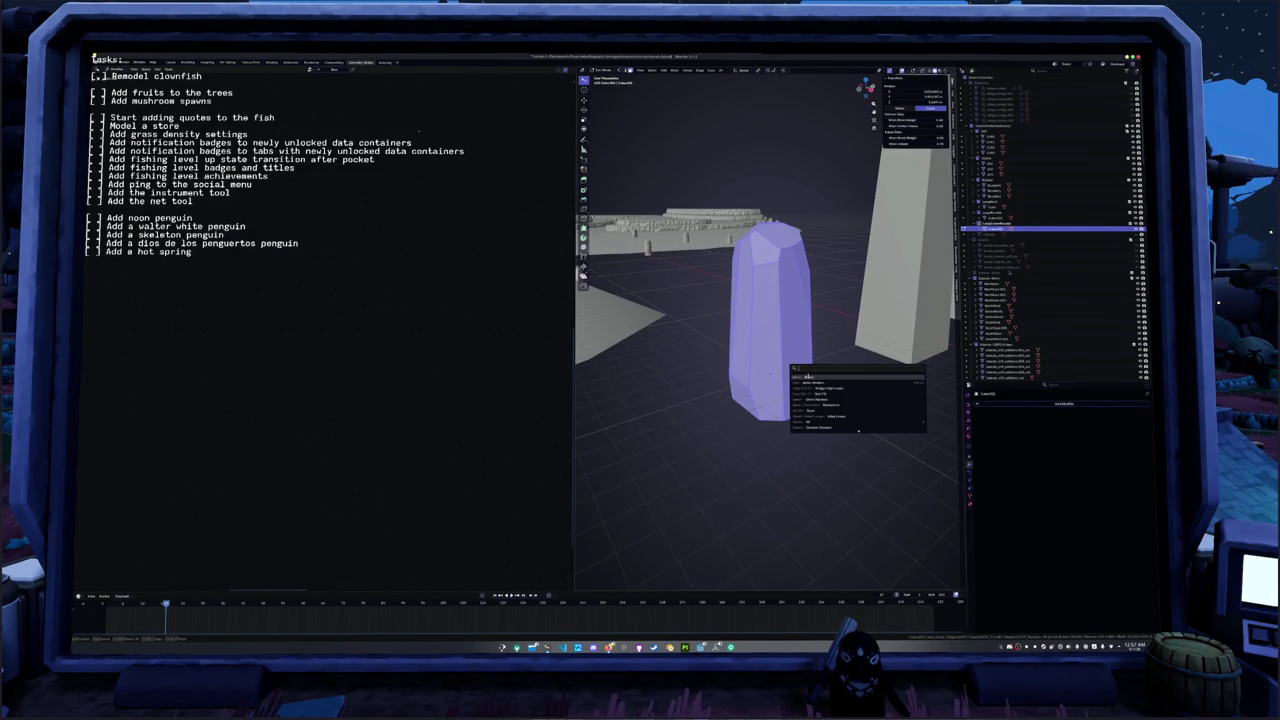
{"action": "key", "text": "Return"}
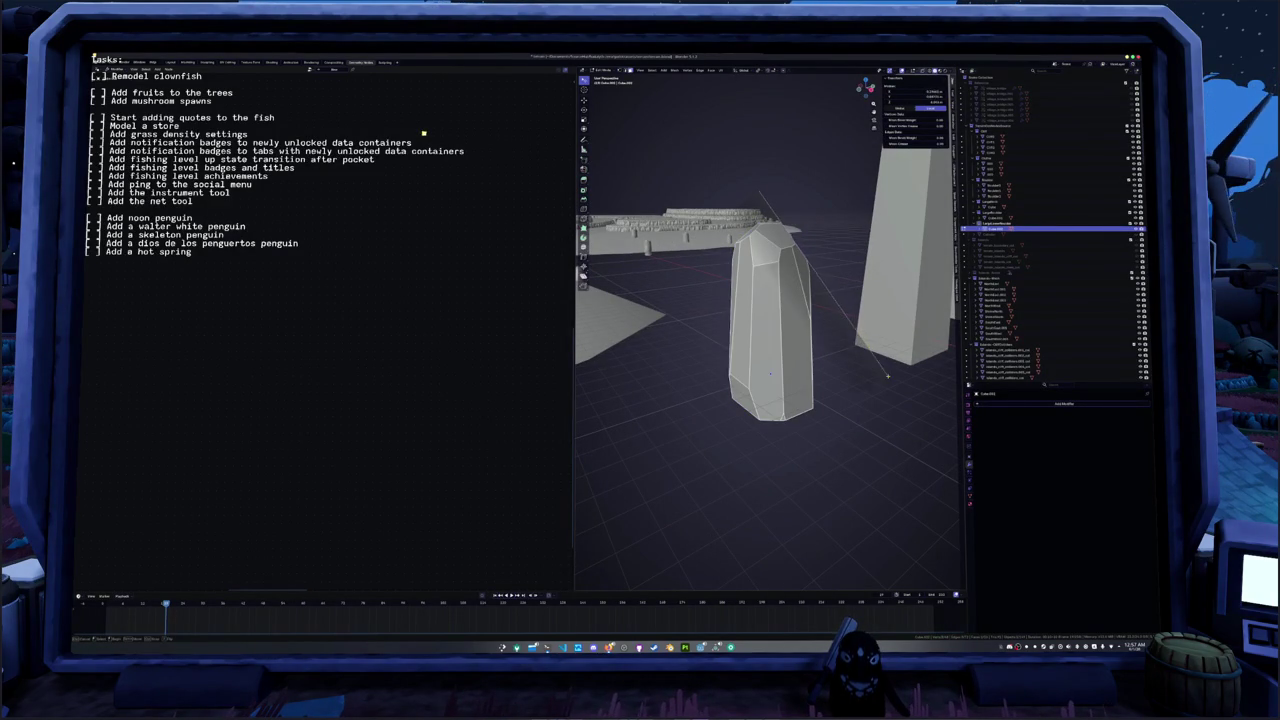
- Make and confirm a knife cut across the block's upper side
{"action": "key", "text": "a"}
{"action": "middle_click_drag", "start_coordinate": [885, 373], "coordinate": [792, 418]}
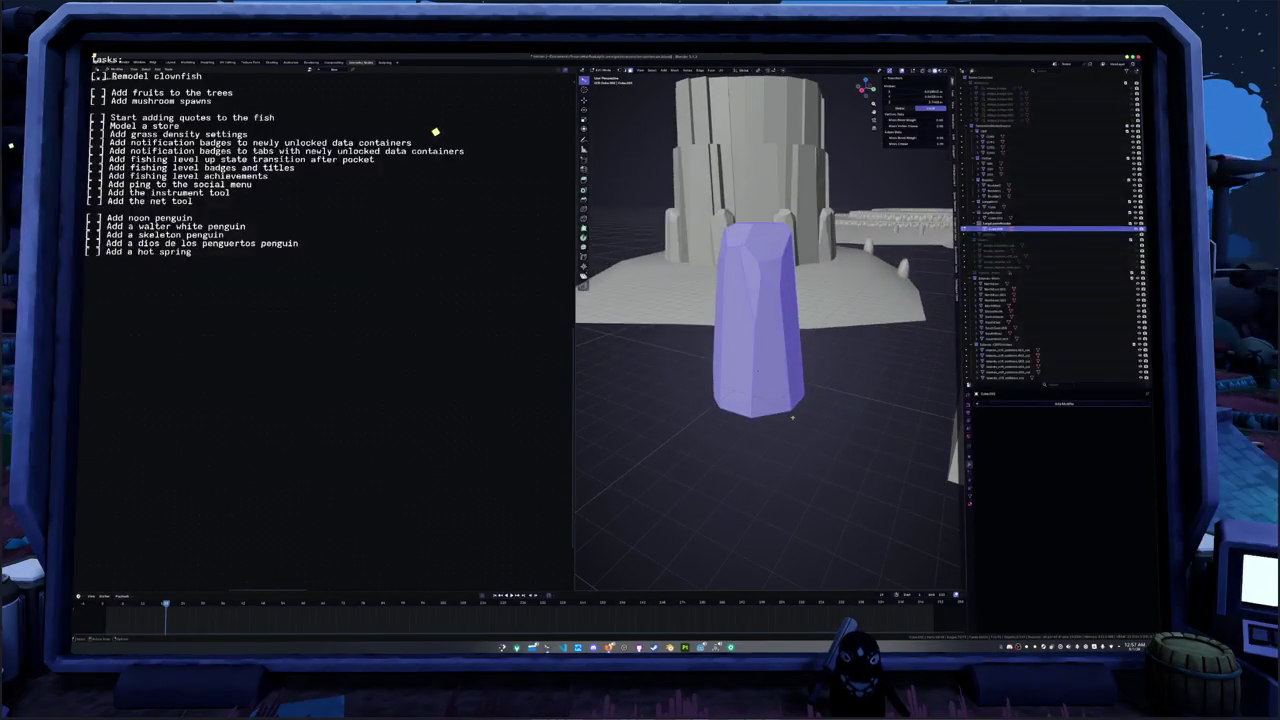
{"action": "key", "text": "F3"}
{"action": "key", "text": "Return"}
{"action": "key", "text": "s"}
{"action": "right_click", "coordinate": [859, 447]}
{"action": "mouse_move", "coordinate": [859, 447]}
{"action": "middle_mouse_down"}
{"action": "mouse_move", "coordinate": [782, 421]}
{"action": "mouse_move", "coordinate": [815, 400]}
{"action": "middle_mouse_up"}
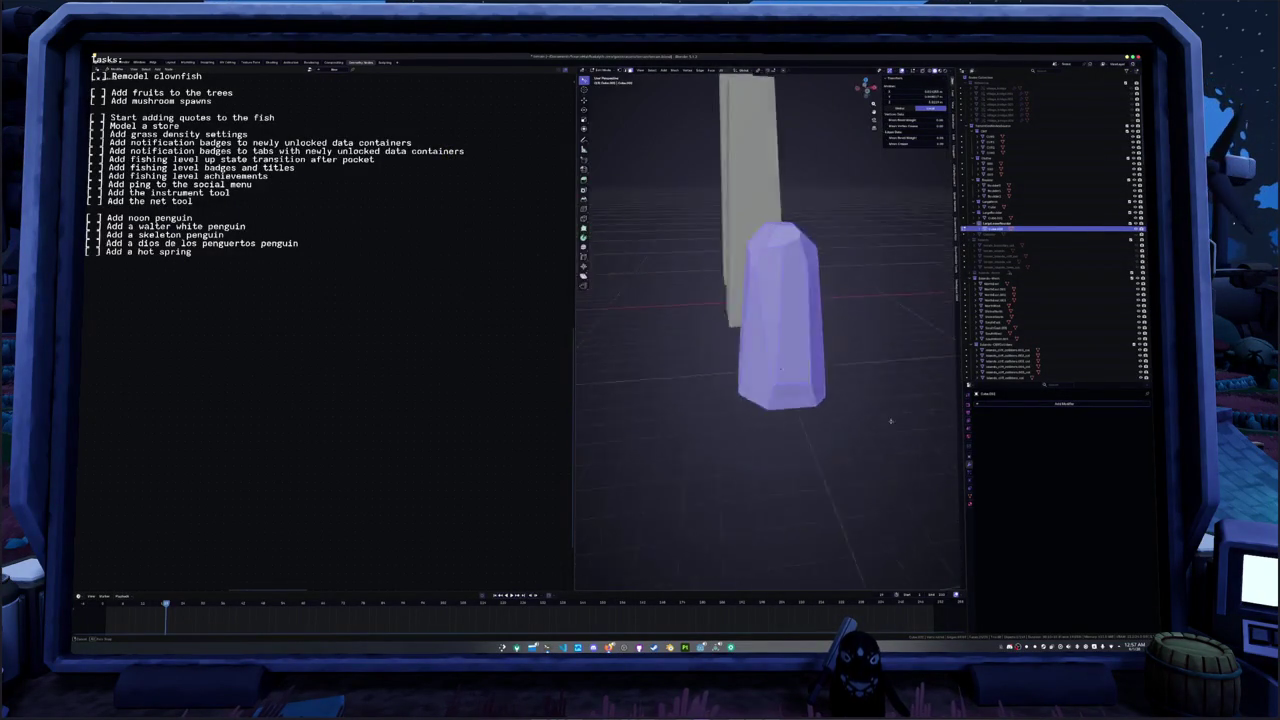
{"action": "key", "text": "F3"}
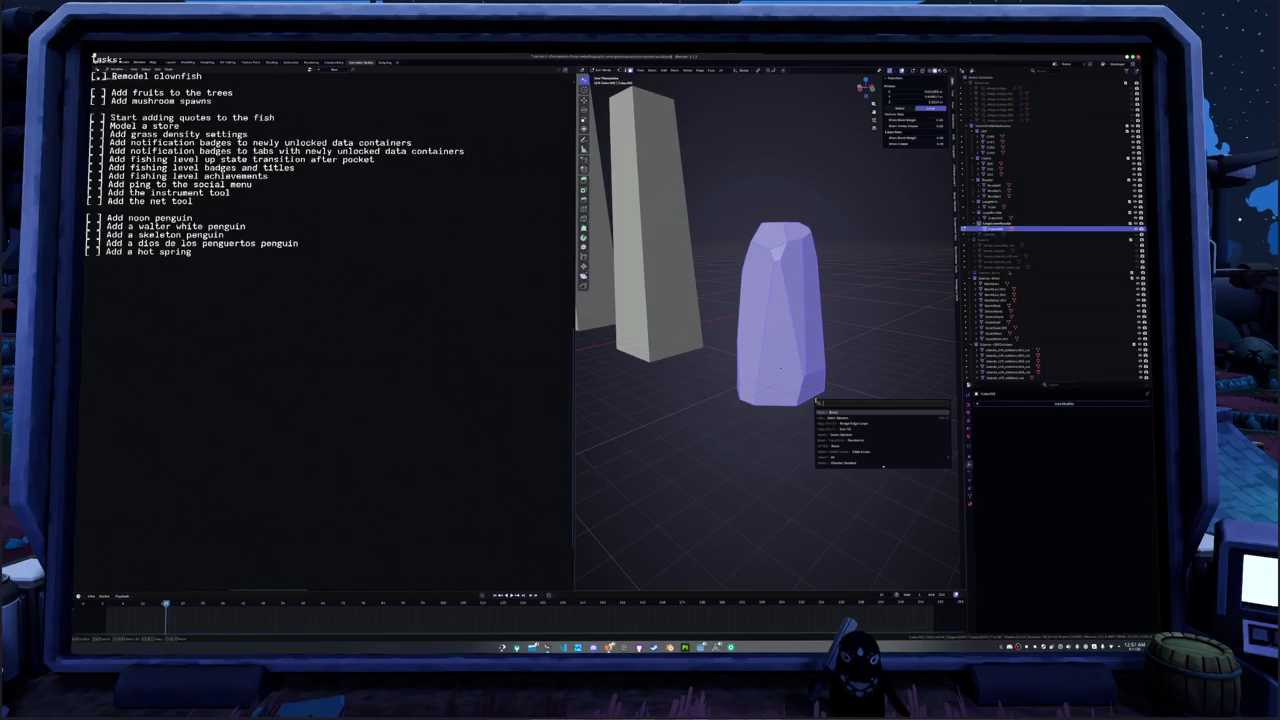
{"action": "left_click", "coordinate": [829, 414]}
{"action": "left_click", "coordinate": [765, 185]}
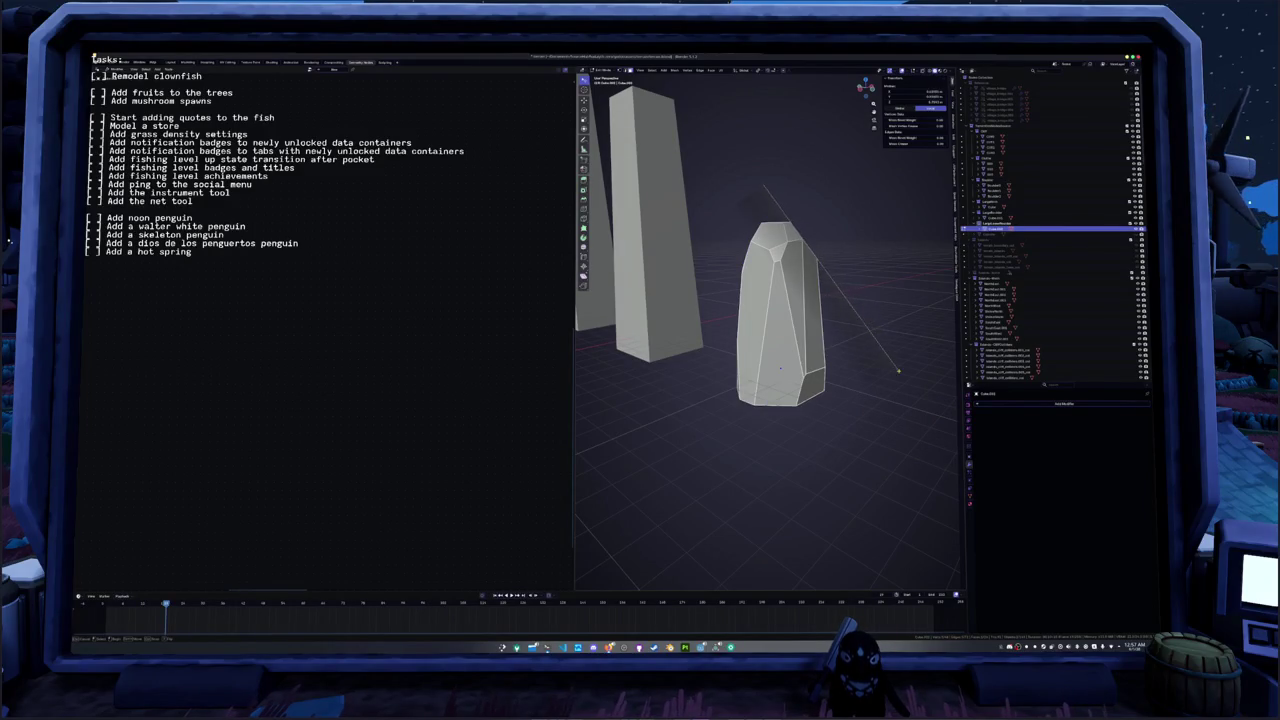
{"action": "key", "text": "Return"}
- Run another reshaping command on the whole mesh to trim the block's top
{"action": "key", "text": "Tab"}
{"action": "mouse_move", "coordinate": [905, 382]}
{"action": "middle_mouse_down"}
{"action": "mouse_move", "coordinate": [810, 404]}
{"action": "mouse_move", "coordinate": [735, 396]}
{"action": "middle_mouse_up"}
{"action": "key", "text": "Tab"}
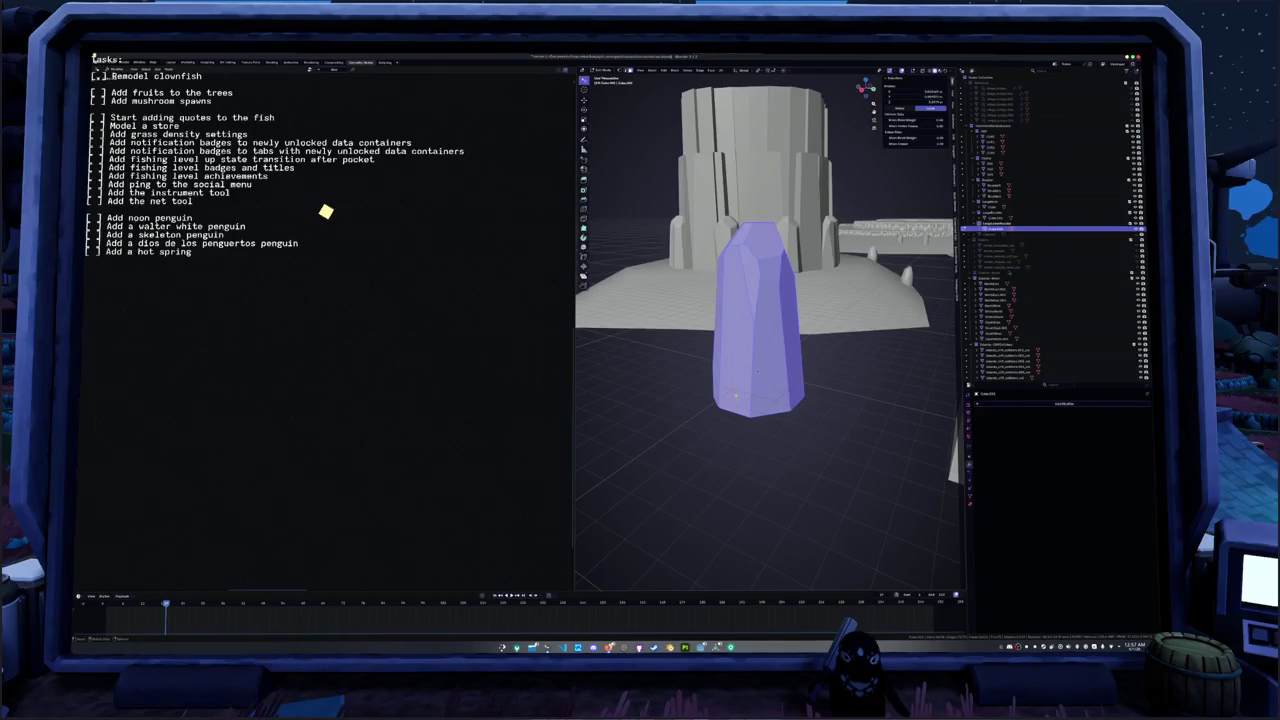
{"action": "key", "text": "F3"}
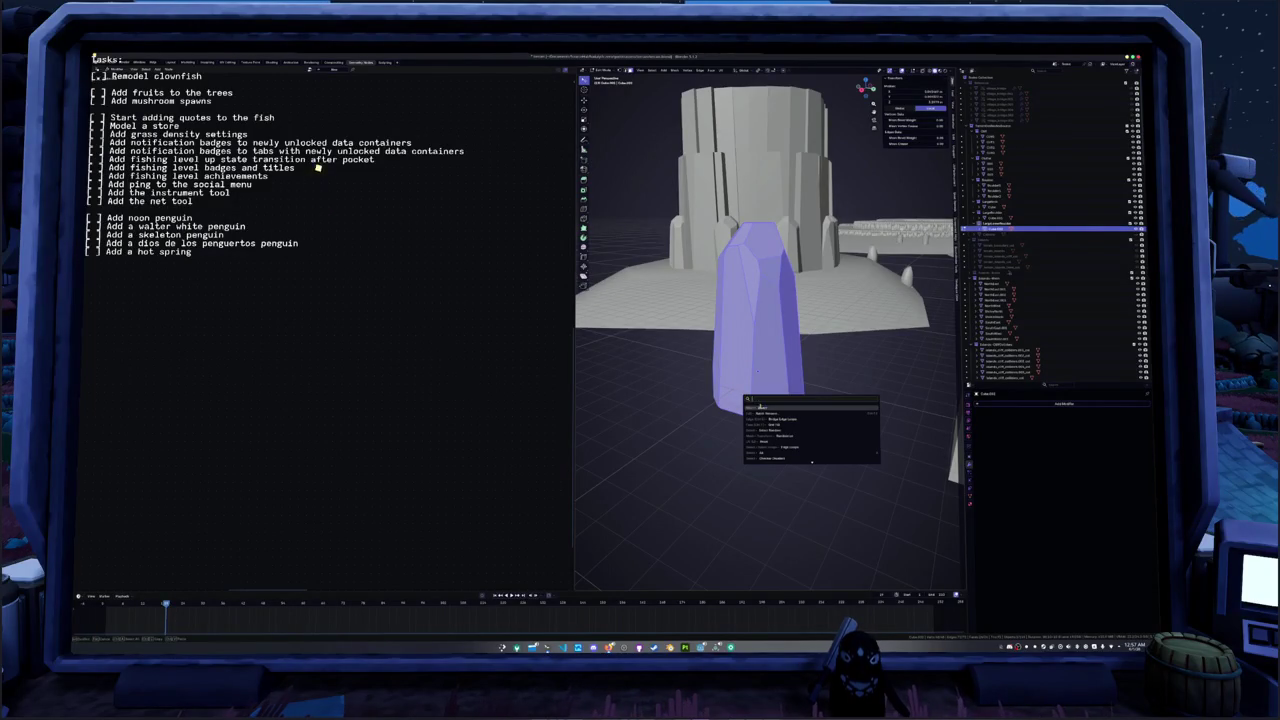
{"action": "key", "text": "Return"}
{"action": "key", "text": "alt+a"}
- Extrude the block's top face upward along Z so the shard stands taller
{"action": "key", "text": "a"}
{"action": "mouse_move", "coordinate": [765, 330]}
{"action": "middle_mouse_down"}
{"action": "mouse_move", "coordinate": [765, 270]}
{"action": "mouse_move", "coordinate": [816, 306]}
{"action": "middle_mouse_up"}
{"action": "left_click", "coordinate": [758, 245]}
{"action": "key", "text": "e"}
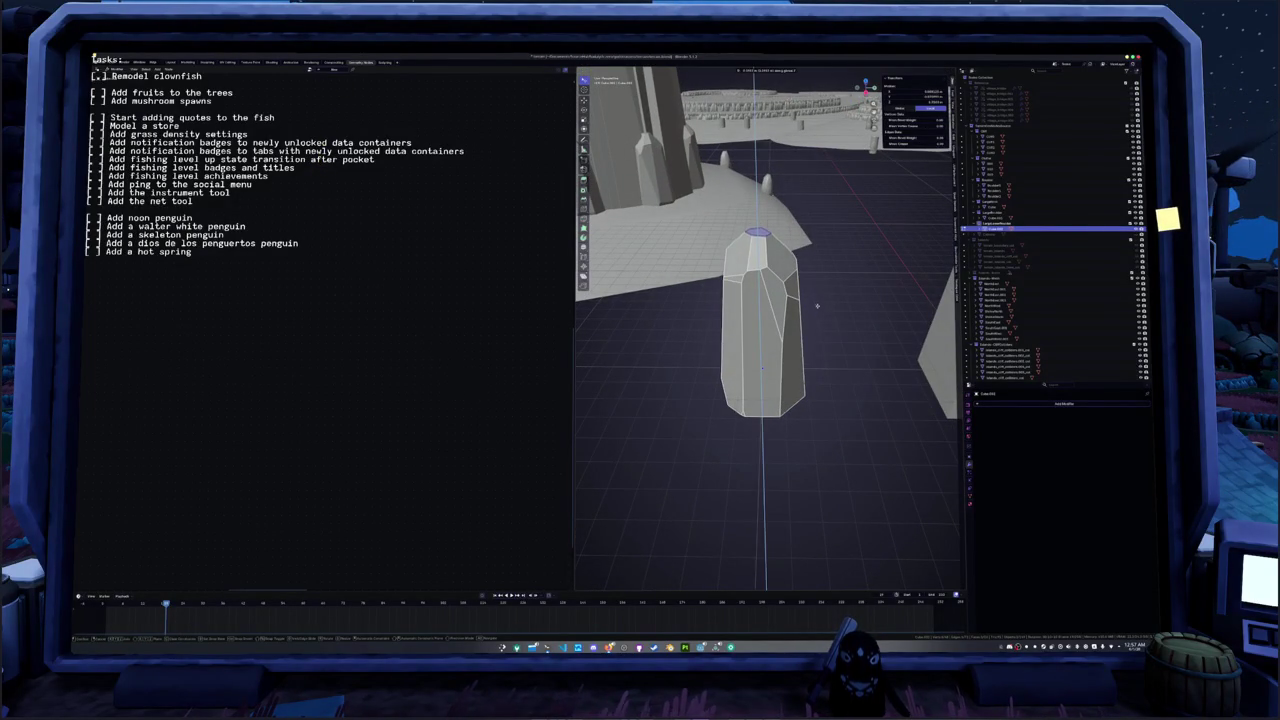
{"action": "left_click", "coordinate": [816, 305]}
- Back in Object Mode, add a Bevel modifier to the faceted crystal shard
{"action": "key", "text": "Tab"}
{"action": "middle_click_drag", "start_coordinate": [820, 306], "coordinate": [891, 397]}
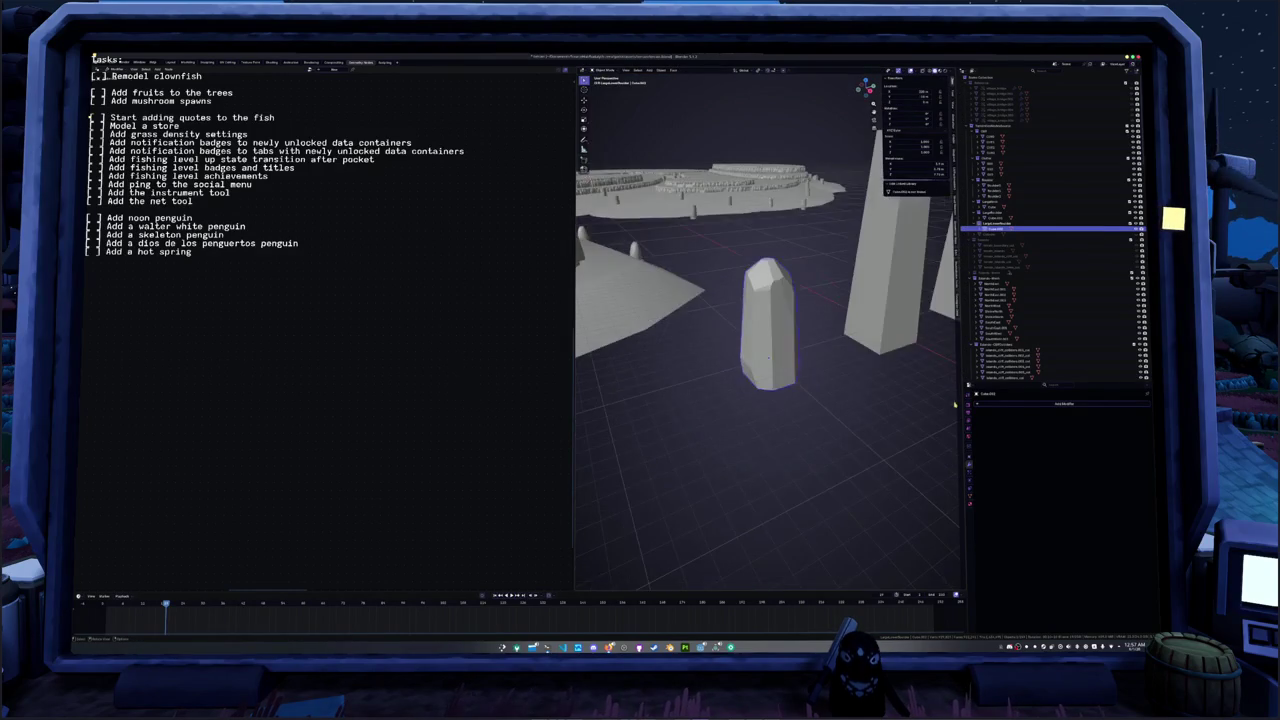
{"action": "left_click", "coordinate": [1022, 407]}
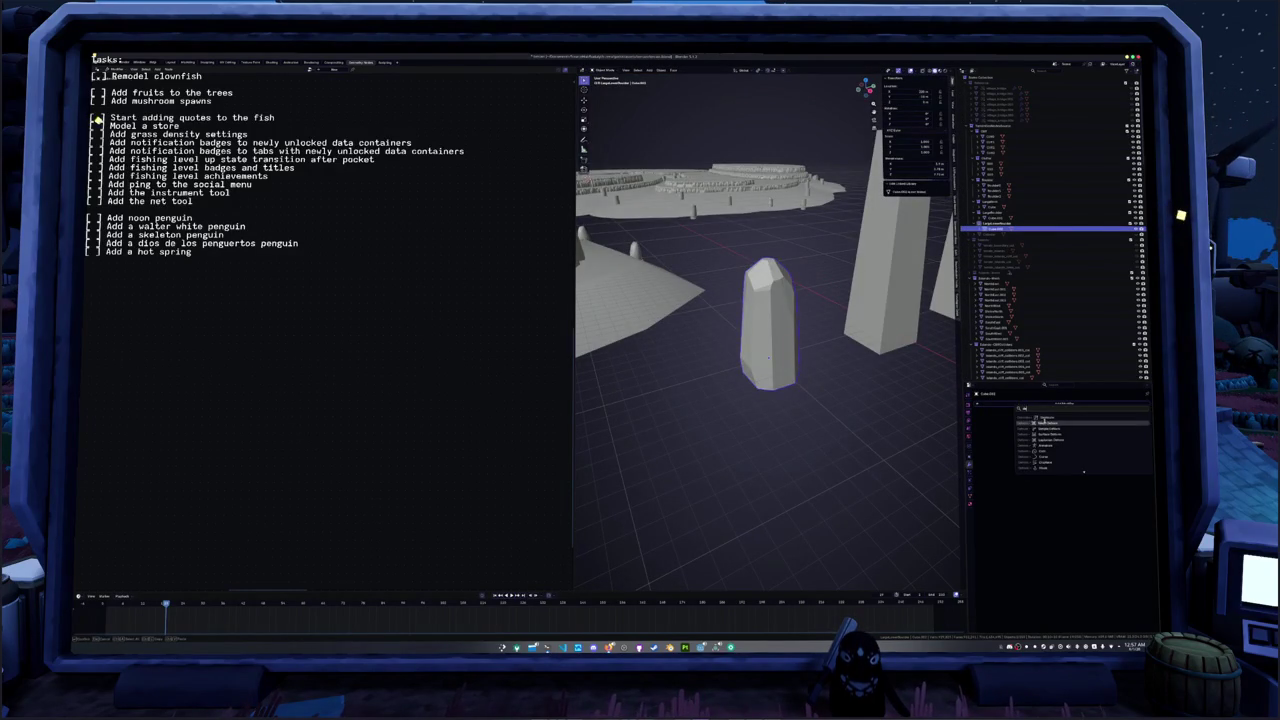
{"action": "left_click", "coordinate": [1027, 418]}
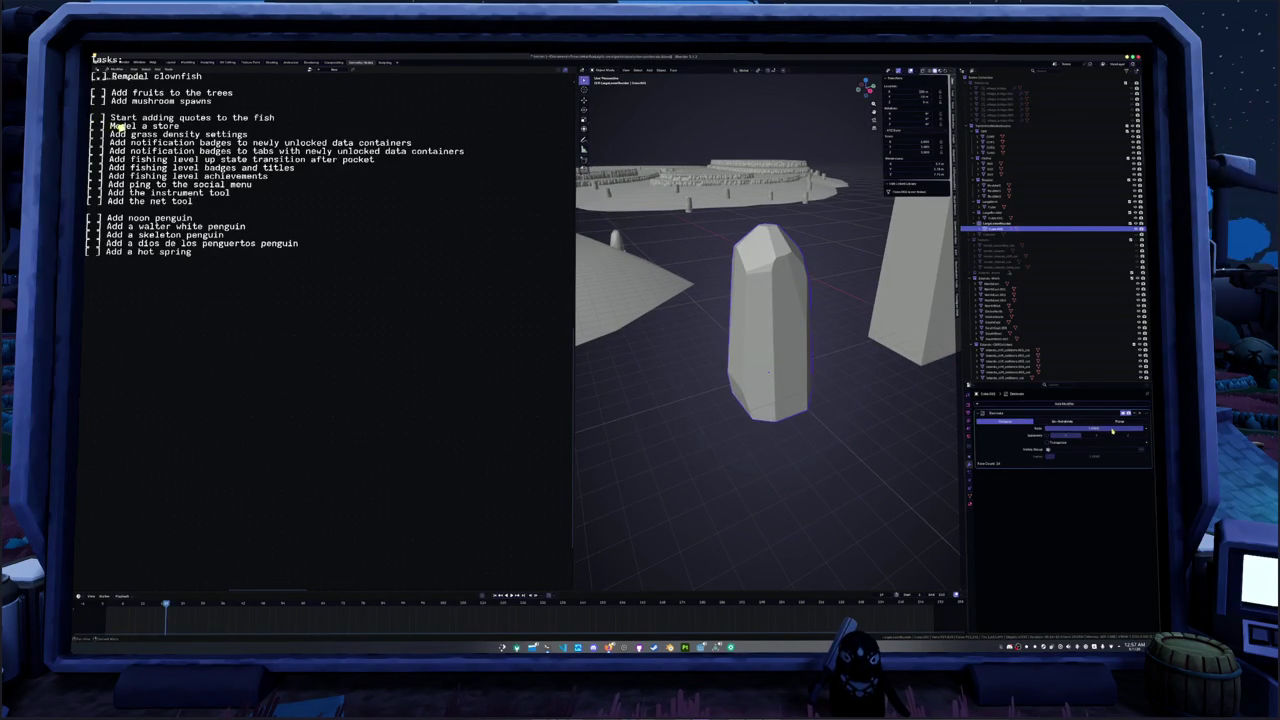
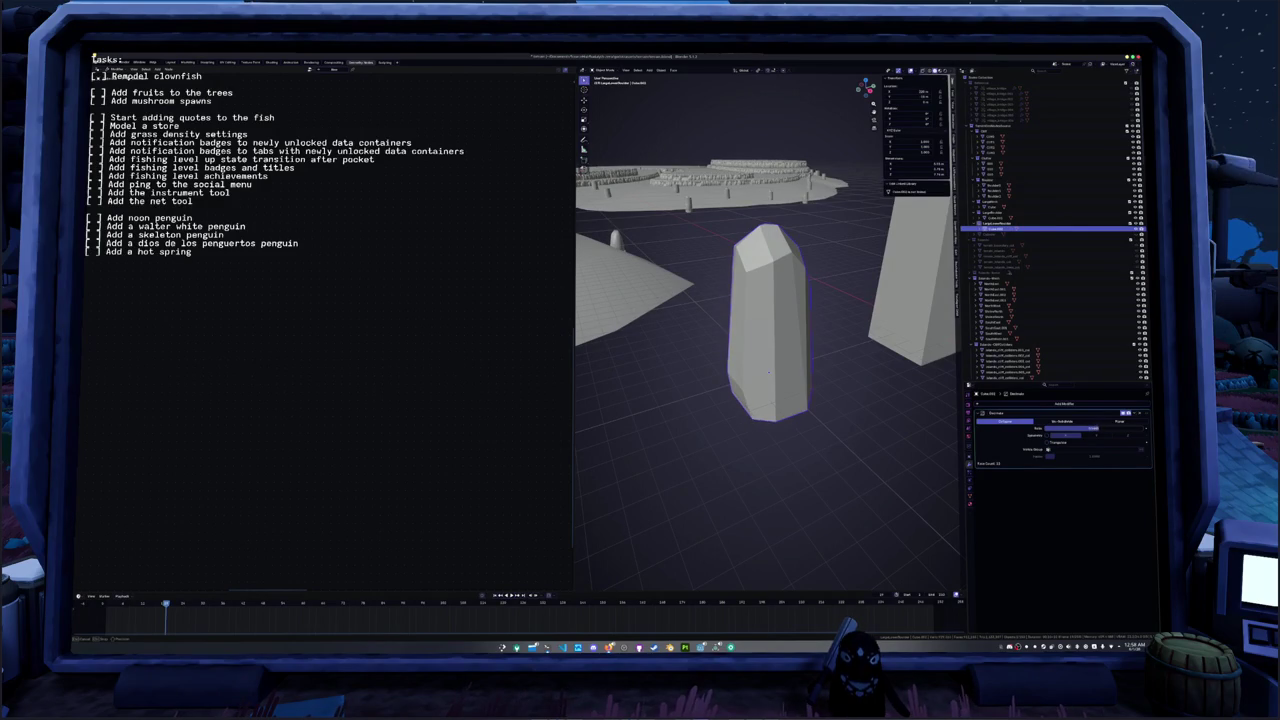
- Delete the bottom face of the crystal prism
{"action": "mouse_move", "coordinate": [769, 372]}
{"action": "middle_mouse_down"}
{"action": "mouse_move", "coordinate": [849, 396]}
{"action": "mouse_move", "coordinate": [846, 366]}
{"action": "mouse_move", "coordinate": [823, 383]}
{"action": "mouse_move", "coordinate": [680, 407]}
{"action": "mouse_move", "coordinate": [871, 427]}
{"action": "middle_mouse_up"}
{"action": "left_click", "coordinate": [780, 385]}
{"action": "key", "text": "x"}
{"action": "left_click", "coordinate": [770, 397]}
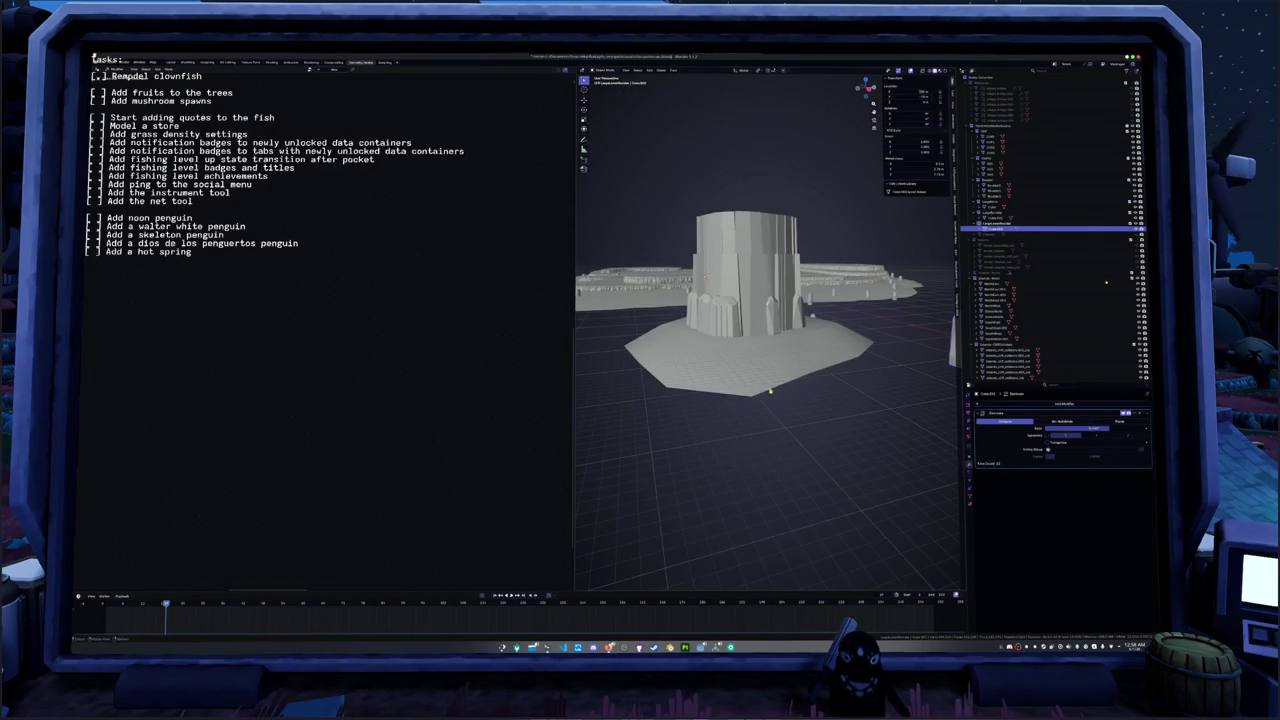
- Duplicate the small prism along X into a row of three pillars before the tower
{"action": "scroll", "coordinate": [771, 392], "scroll_direction": "up", "scroll_amount": 3}
{"action": "mouse_move", "coordinate": [737, 403]}
{"action": "middle_mouse_down"}
{"action": "mouse_move", "coordinate": [722, 430]}
{"action": "mouse_move", "coordinate": [783, 363]}
{"action": "mouse_move", "coordinate": [766, 366]}
{"action": "middle_mouse_up"}
{"action": "key", "text": "Tab"}
{"action": "key", "text": "shift+d"}
{"action": "key", "text": "x"}
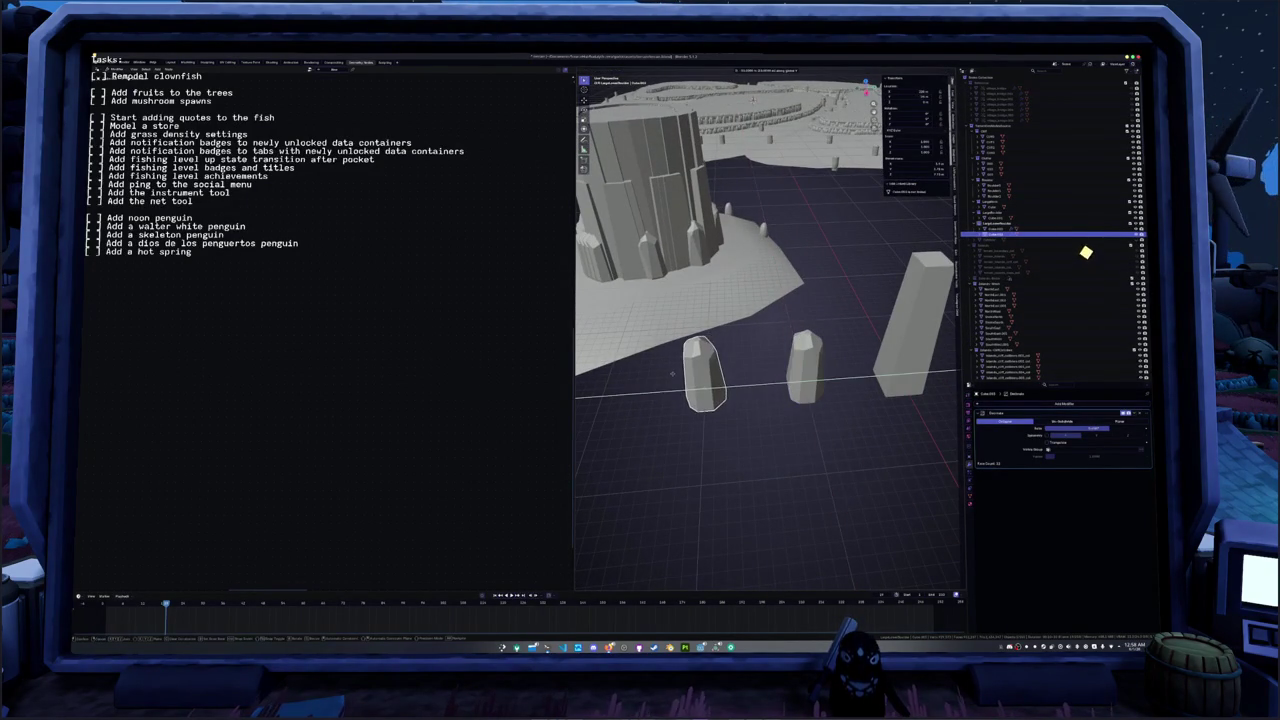
{"action": "left_click", "coordinate": [671, 374]}
{"action": "mouse_move", "coordinate": [671, 374]}
{"action": "middle_mouse_down"}
{"action": "mouse_move", "coordinate": [740, 330]}
{"action": "mouse_move", "coordinate": [819, 343]}
{"action": "mouse_move", "coordinate": [674, 375]}
{"action": "middle_mouse_up"}
{"action": "key", "text": "shift+d"}
{"action": "left_click", "coordinate": [800, 350]}
{"action": "left_click", "coordinate": [726, 378]}
{"action": "scroll", "coordinate": [726, 378], "scroll_direction": "up", "scroll_amount": 2}
{"action": "scroll", "coordinate": [726, 376], "scroll_direction": "up", "scroll_amount": 2}
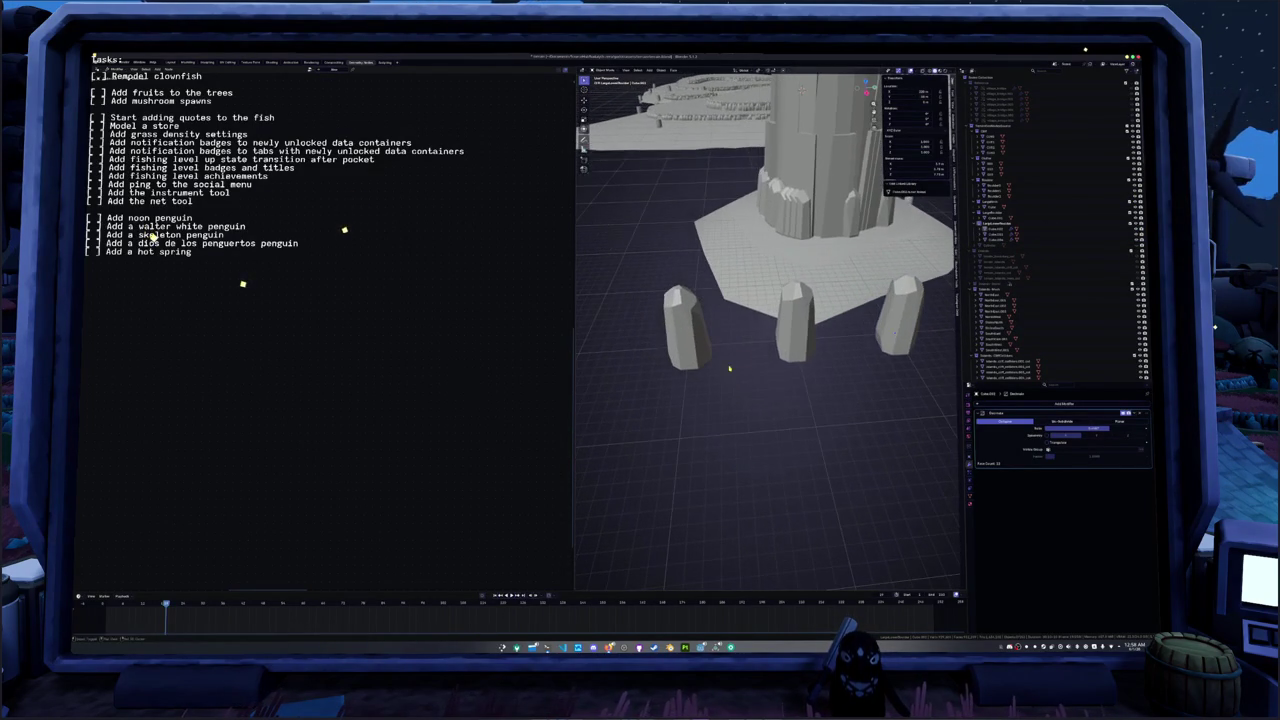
- Add a Displace modifier to the middle crystal and move it above Decimate
{"action": "type", "text": "de"}
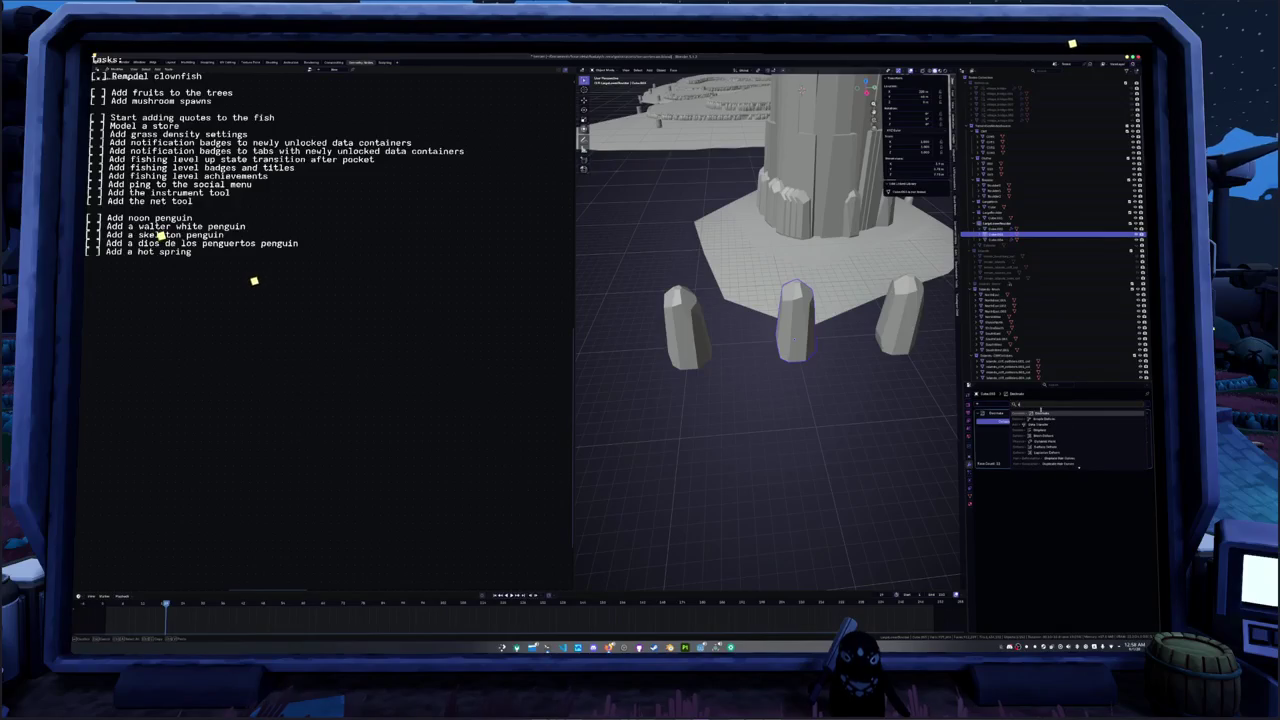
{"action": "left_click", "coordinate": [1040, 431]}
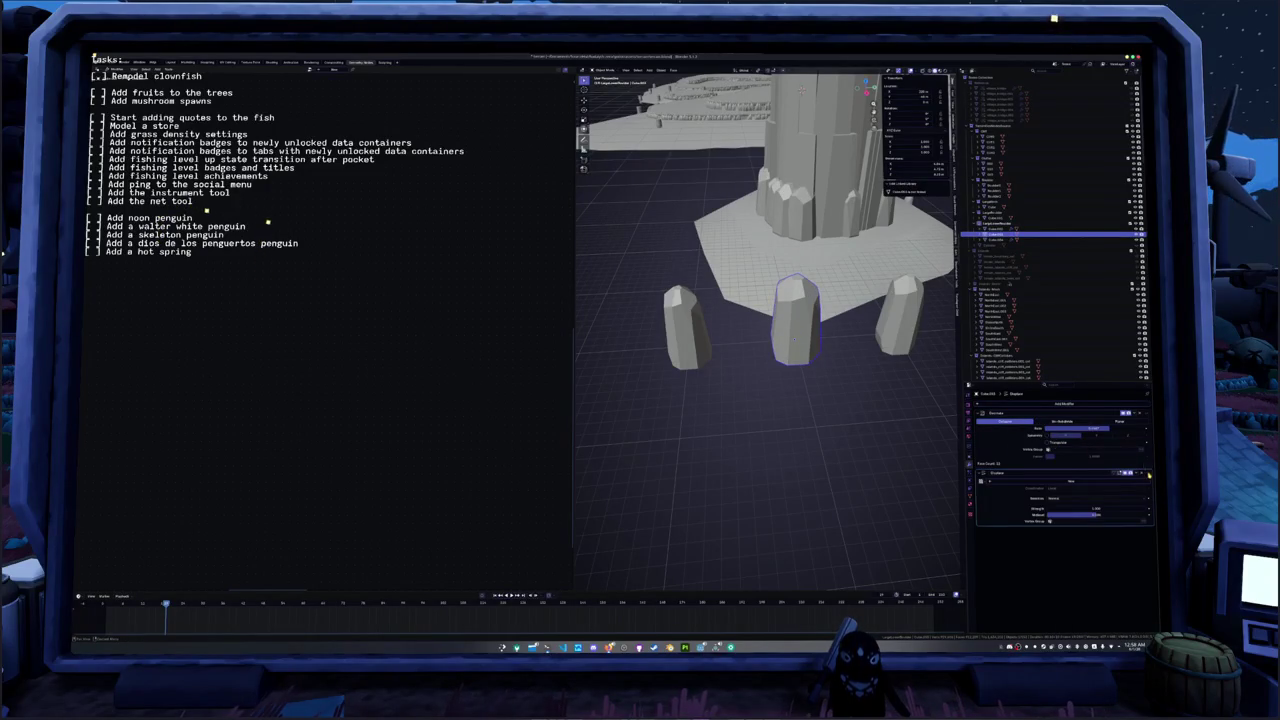
{"action": "left_click_drag", "start_coordinate": [1149, 477], "coordinate": [1092, 444]}
- Give the Displace modifier a new Voronoi texture and adjust its size
{"action": "left_click", "coordinate": [1066, 422]}
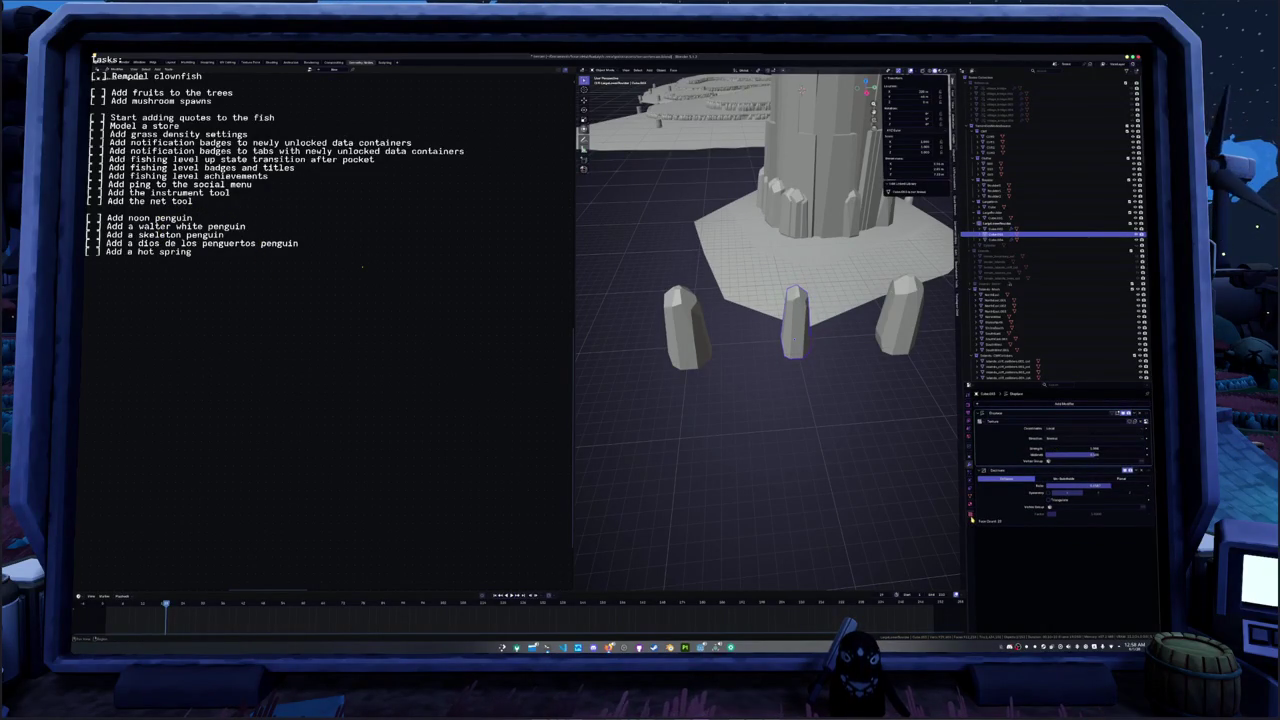
{"action": "left_click", "coordinate": [971, 517]}
{"action": "left_click", "coordinate": [1032, 421]}
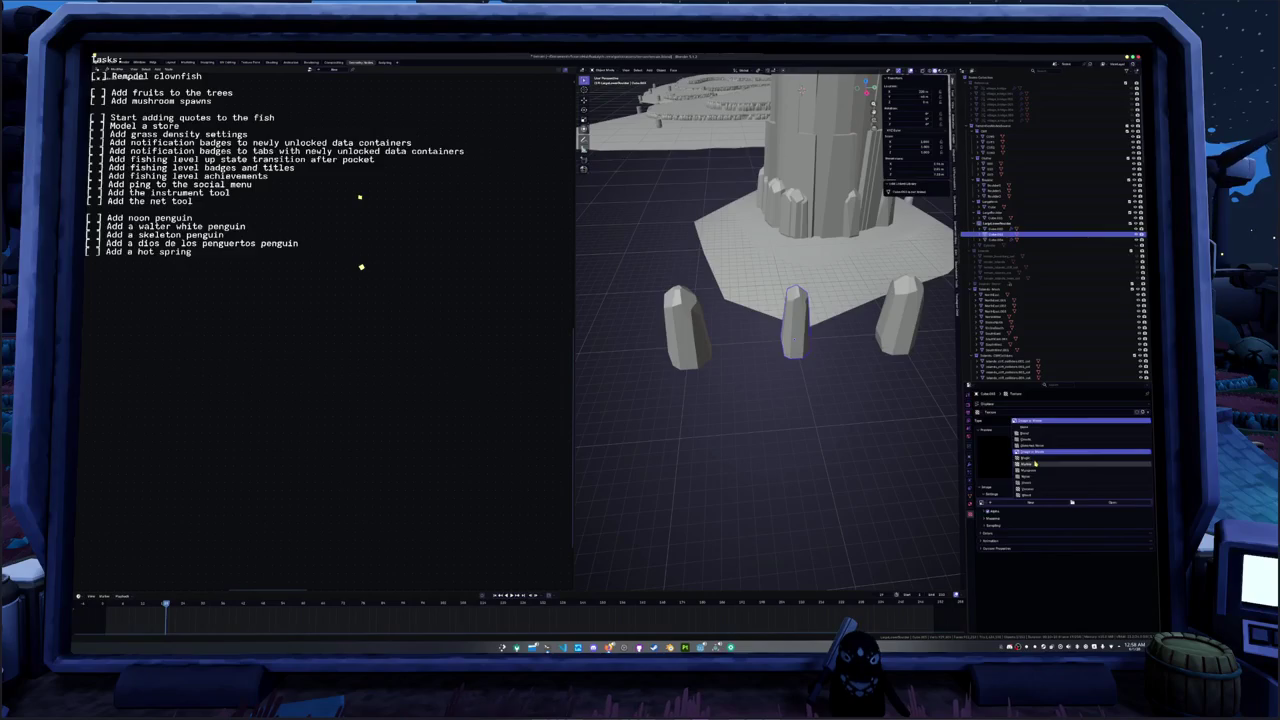
{"action": "left_click", "coordinate": [1035, 470]}
{"action": "left_click_drag", "start_coordinate": [1030, 510], "coordinate": [1055, 510]}
{"action": "key", "text": "Tab"}
{"action": "middle_click_drag", "start_coordinate": [780, 455], "coordinate": [834, 459]}
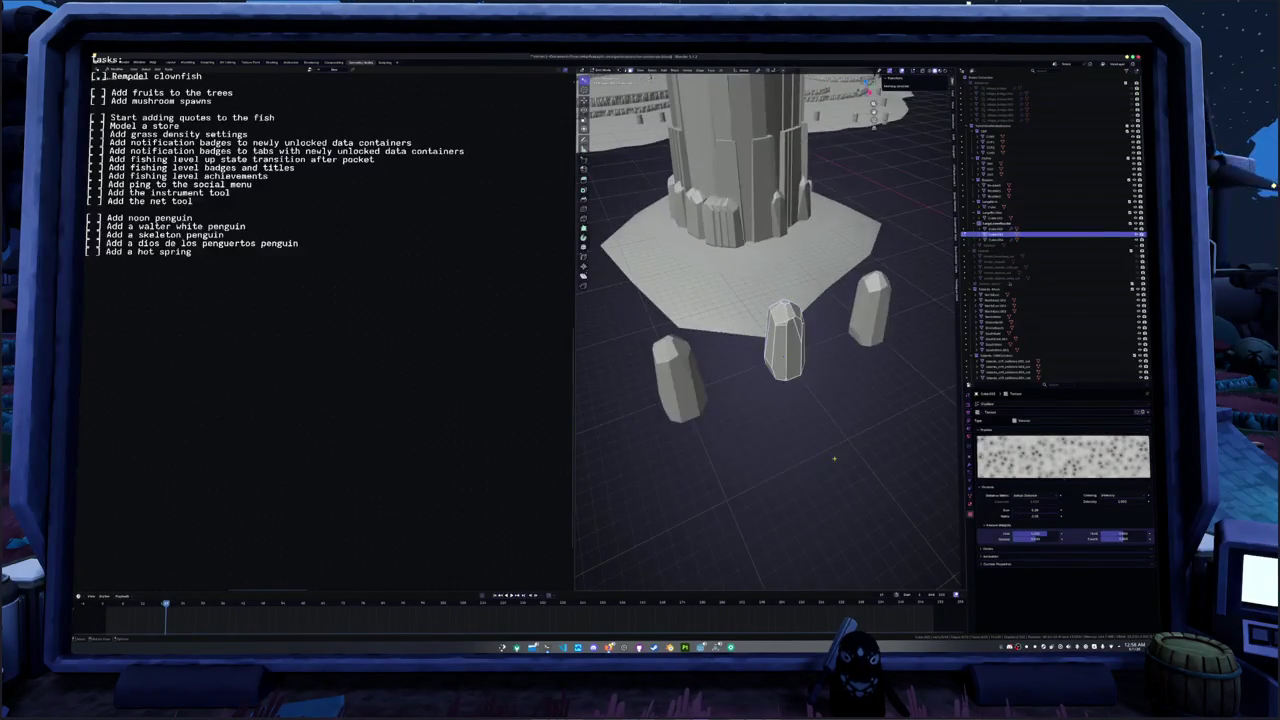
- Pull the crystal's top vertex straight up along Z for a taller peak
{"action": "scroll", "coordinate": [834, 459], "scroll_direction": "up", "scroll_amount": 2}
{"action": "left_click", "coordinate": [790, 294]}
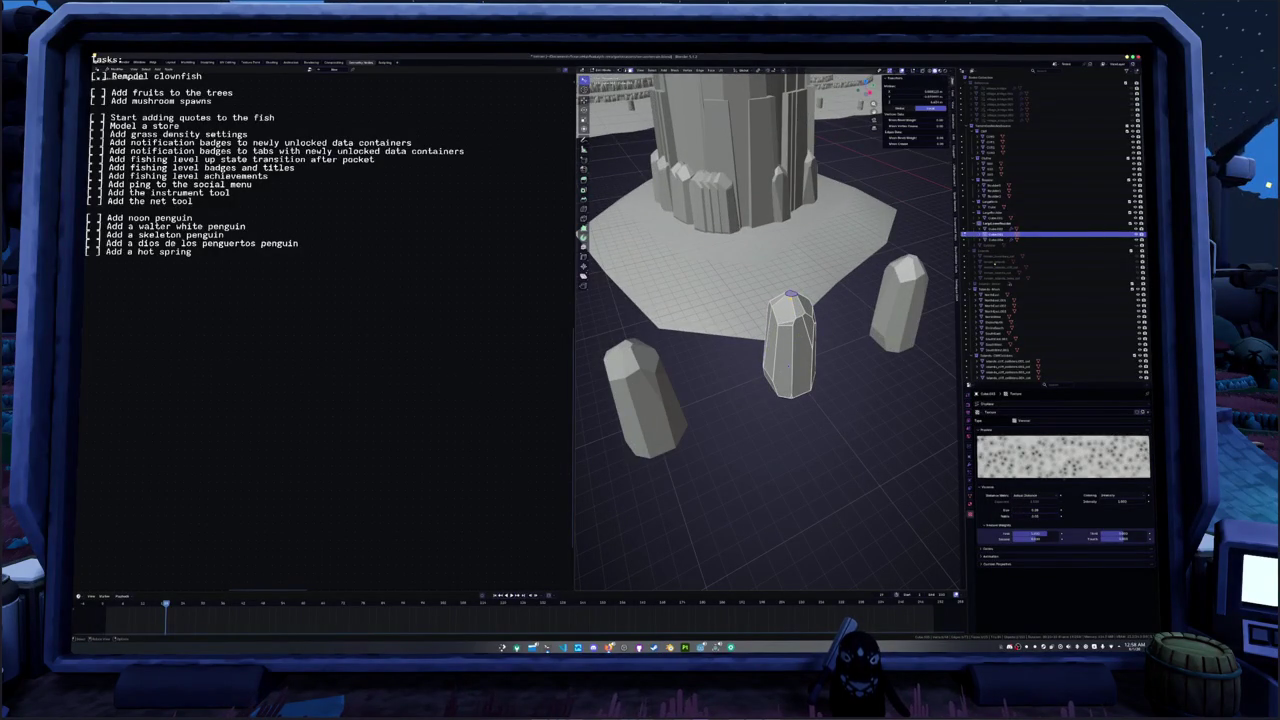
{"action": "key", "text": "g"}
{"action": "key", "text": "z"}
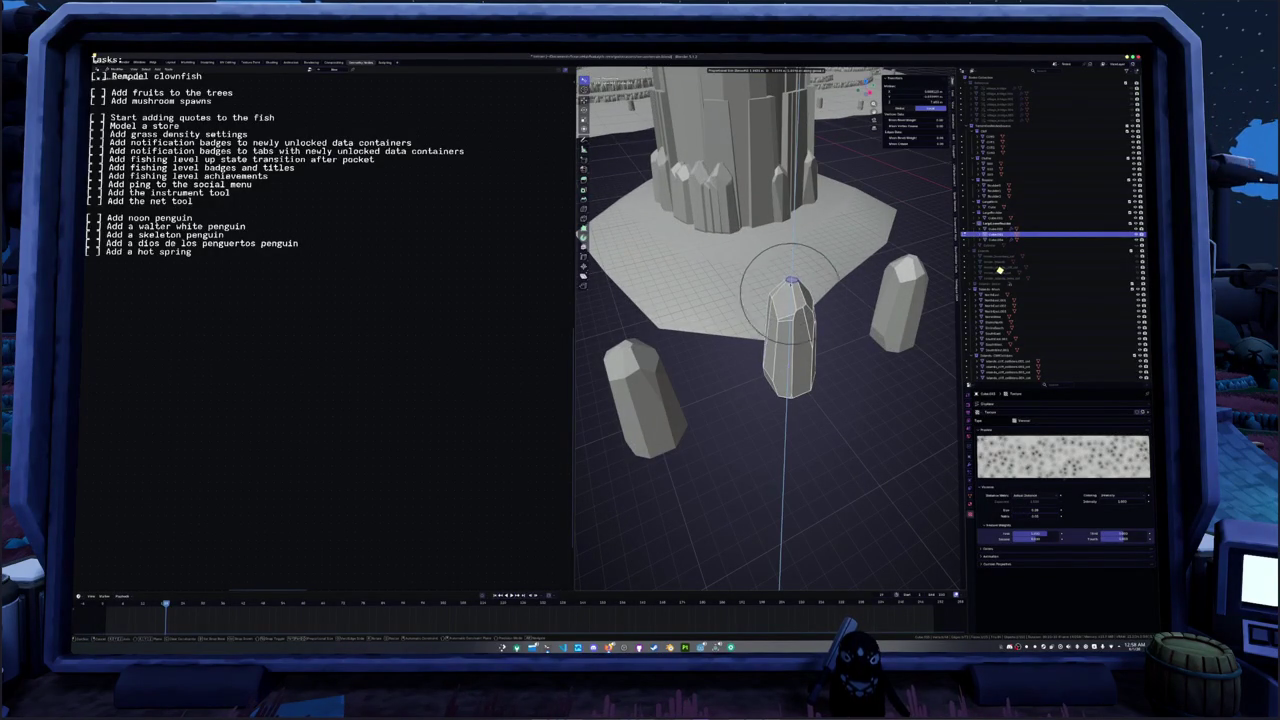
{"action": "key", "text": "Return"}
{"action": "middle_click_drag", "start_coordinate": [790, 290], "coordinate": [780, 400]}
- Select the whole crystal mesh, frame it, and apply an operation from its context menu
{"action": "key", "text": "a"}
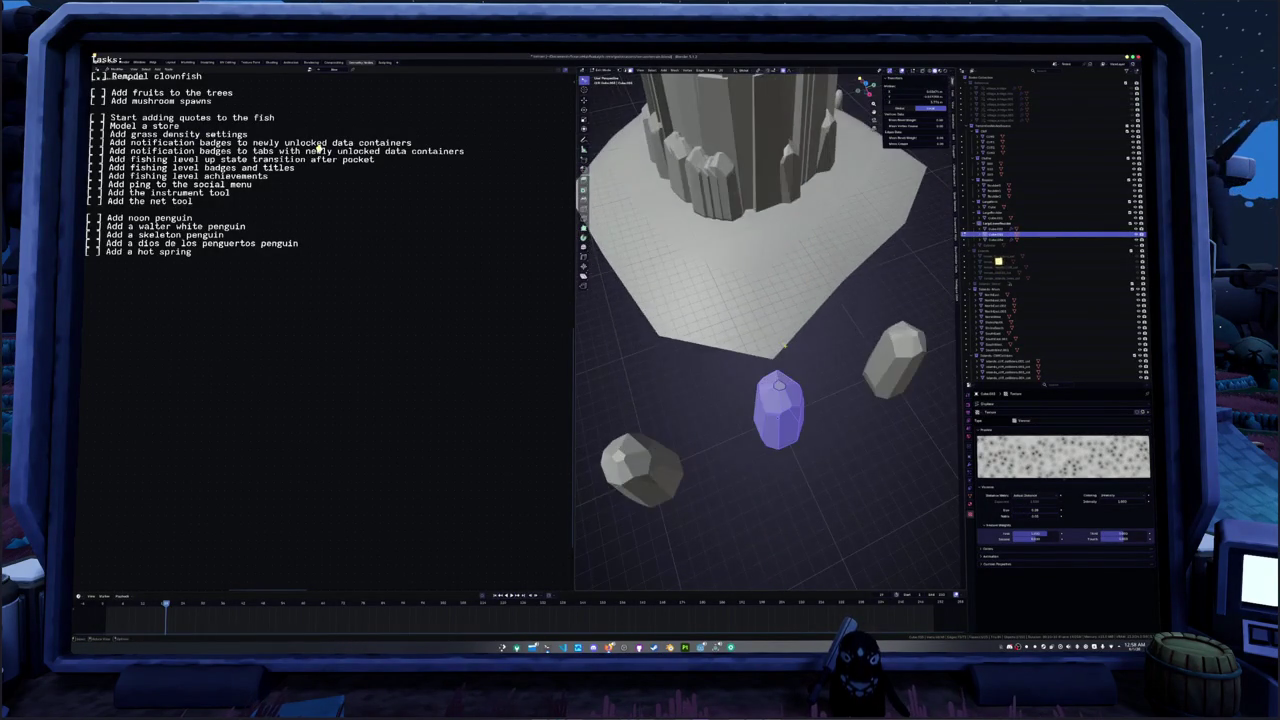
{"action": "key", "text": "KP_7"}
{"action": "key", "text": "KP_Decimal"}
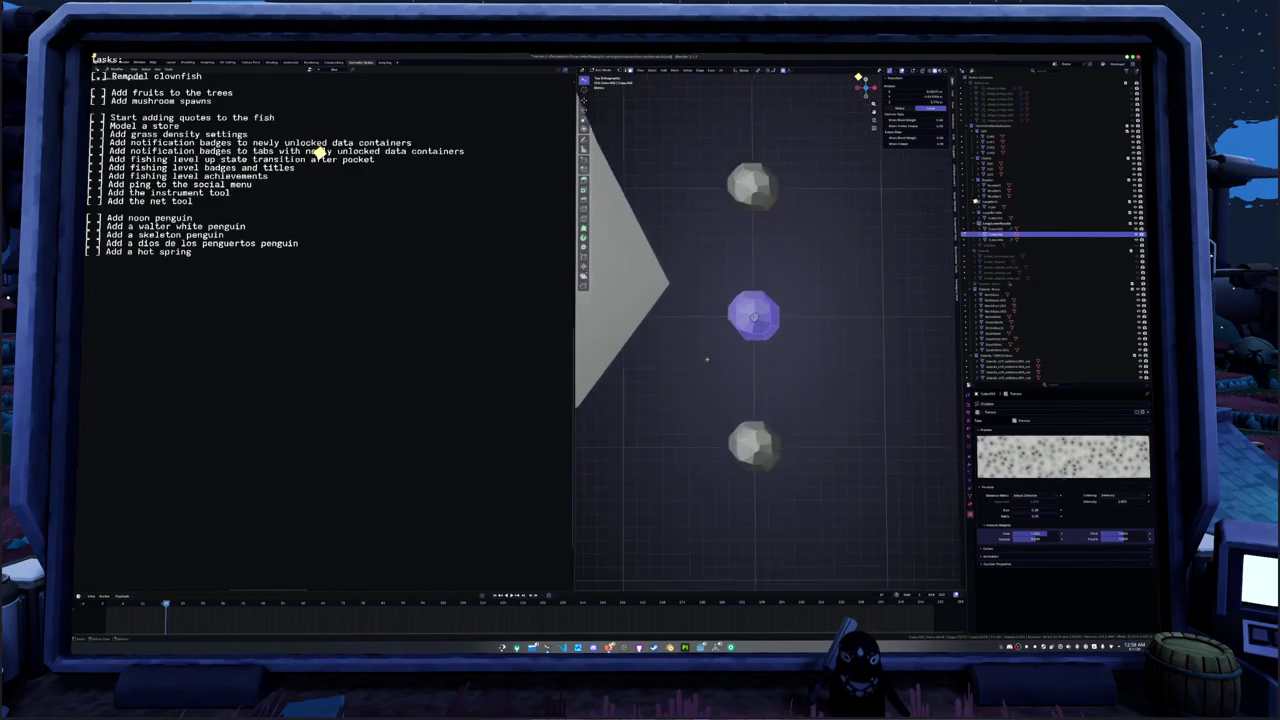
{"action": "key", "text": "KP_2"}
{"action": "key", "text": "KP_2"}
{"action": "key", "text": "KP_4"}
{"action": "right_click", "coordinate": [691, 333]}
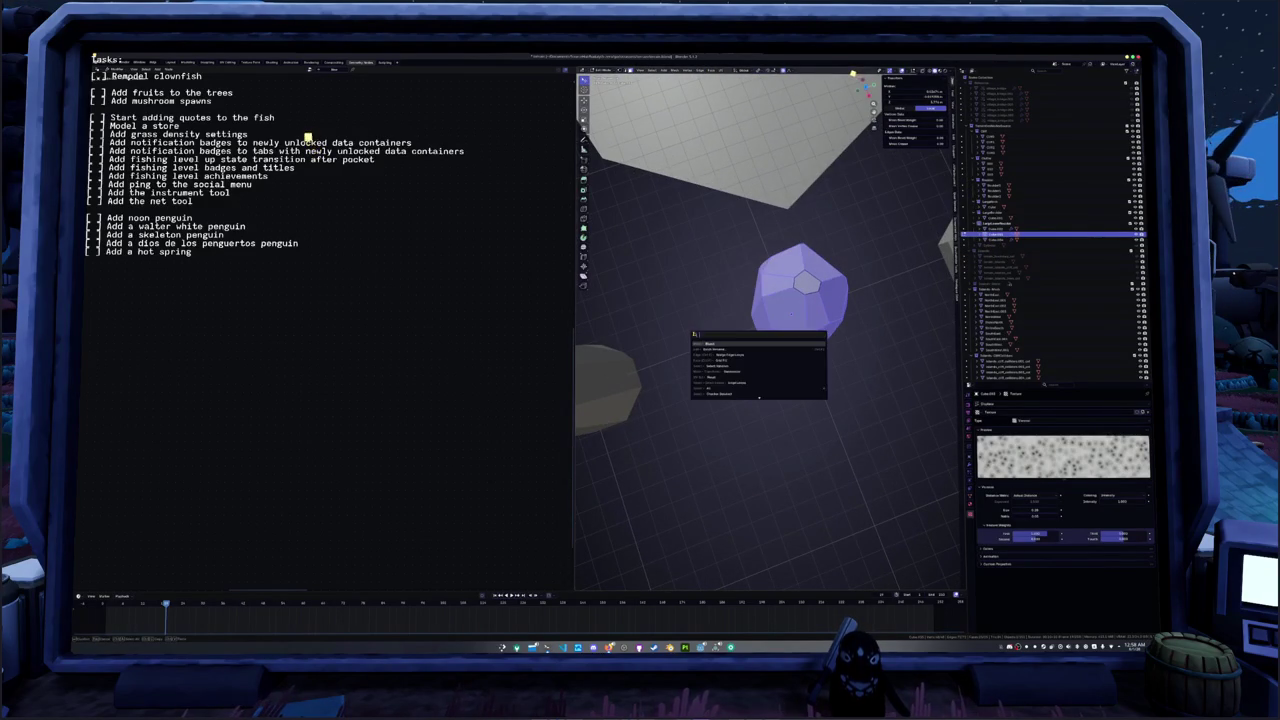
{"action": "left_click", "coordinate": [758, 396]}
- Reselect the mesh, undo the last change, and return to Object Mode
{"action": "key", "text": "a"}
{"action": "mouse_move", "coordinate": [790, 316]}
{"action": "middle_mouse_down"}
{"action": "mouse_move", "coordinate": [706, 420]}
{"action": "mouse_move", "coordinate": [743, 389]}
{"action": "middle_mouse_up"}
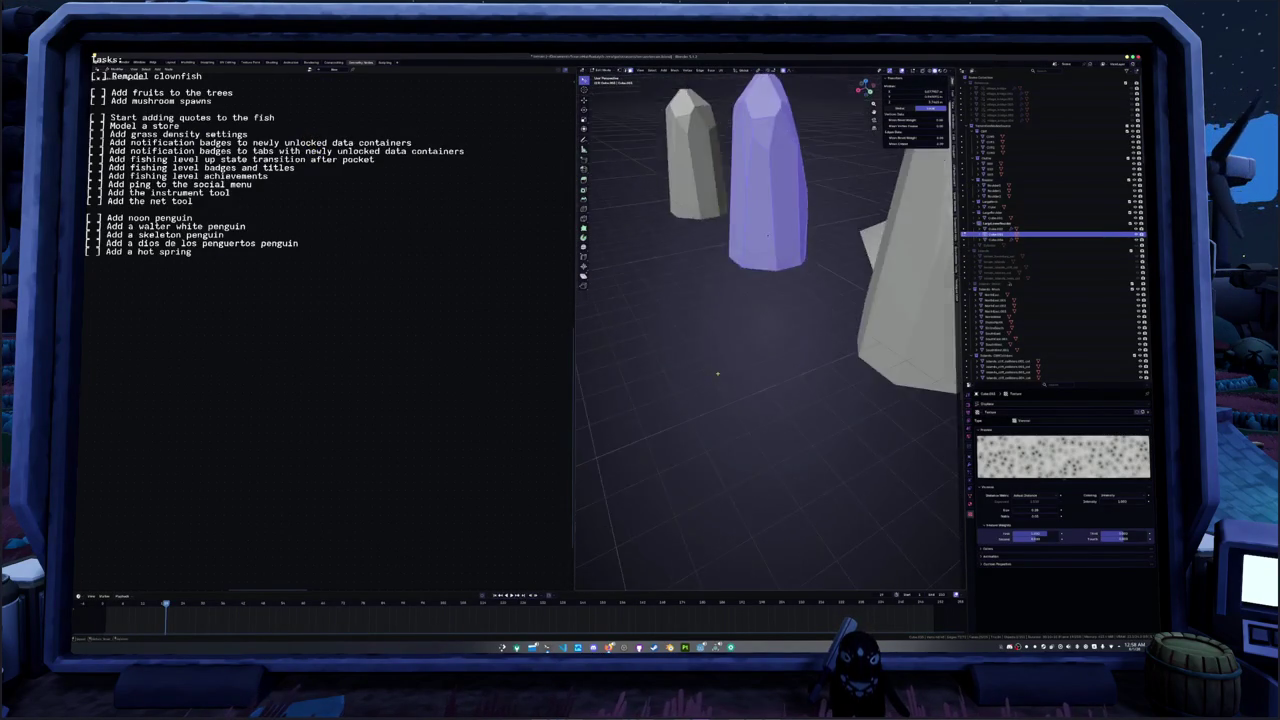
{"action": "middle_click_drag", "start_coordinate": [740, 386], "coordinate": [752, 384]}
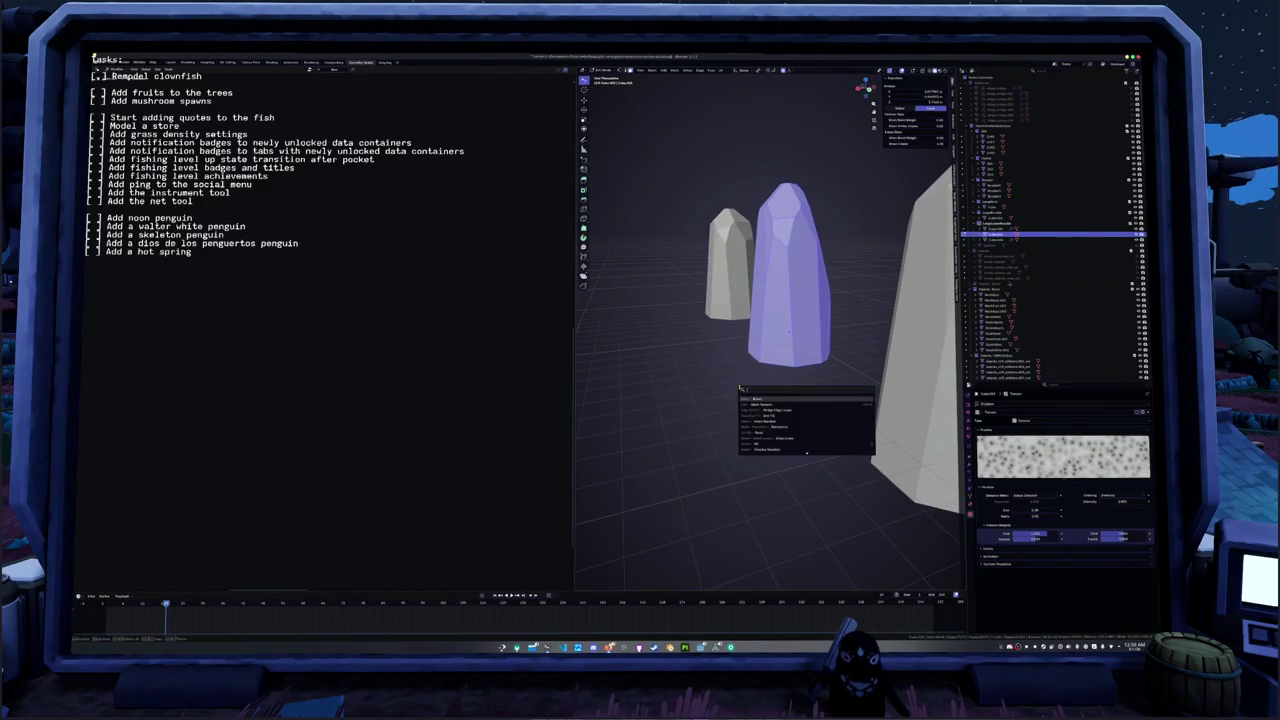
{"action": "key", "text": "alt+a"}
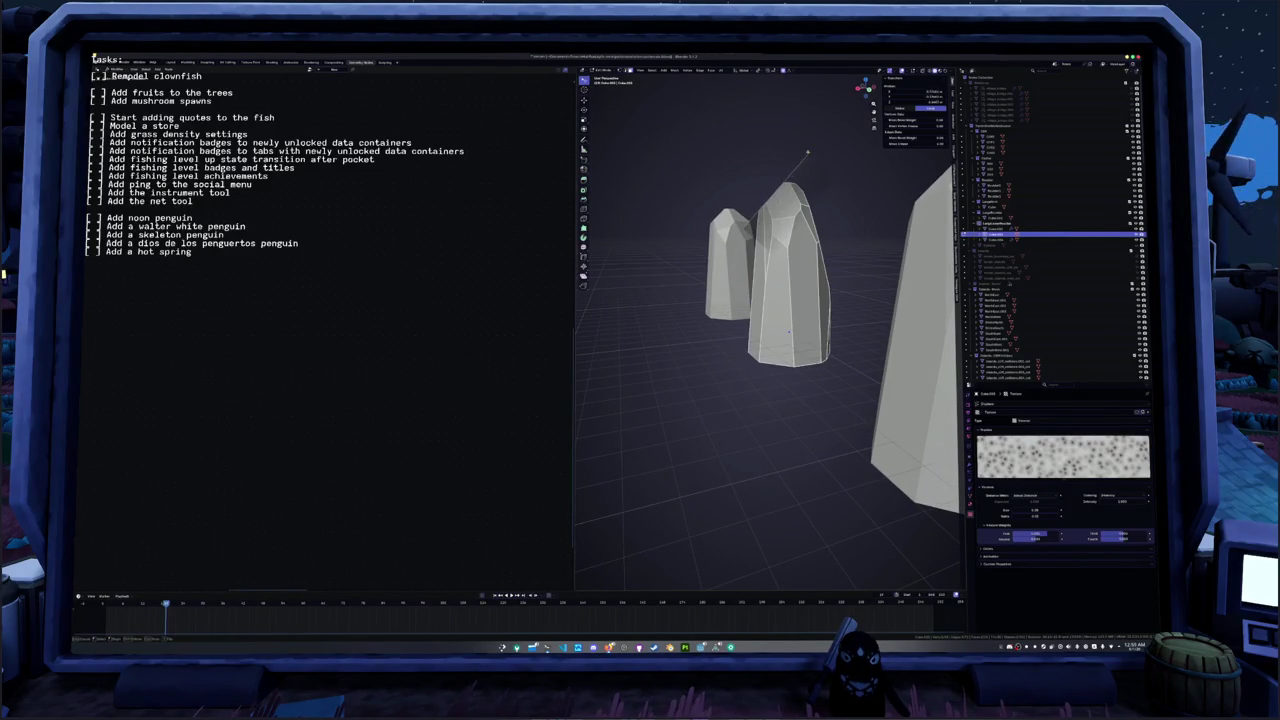
{"action": "key", "text": "ctrl+z"}
{"action": "mouse_move", "coordinate": [745, 331]}
{"action": "middle_mouse_down"}
{"action": "mouse_move", "coordinate": [696, 387]}
{"action": "mouse_move", "coordinate": [747, 359]}
{"action": "middle_mouse_up"}
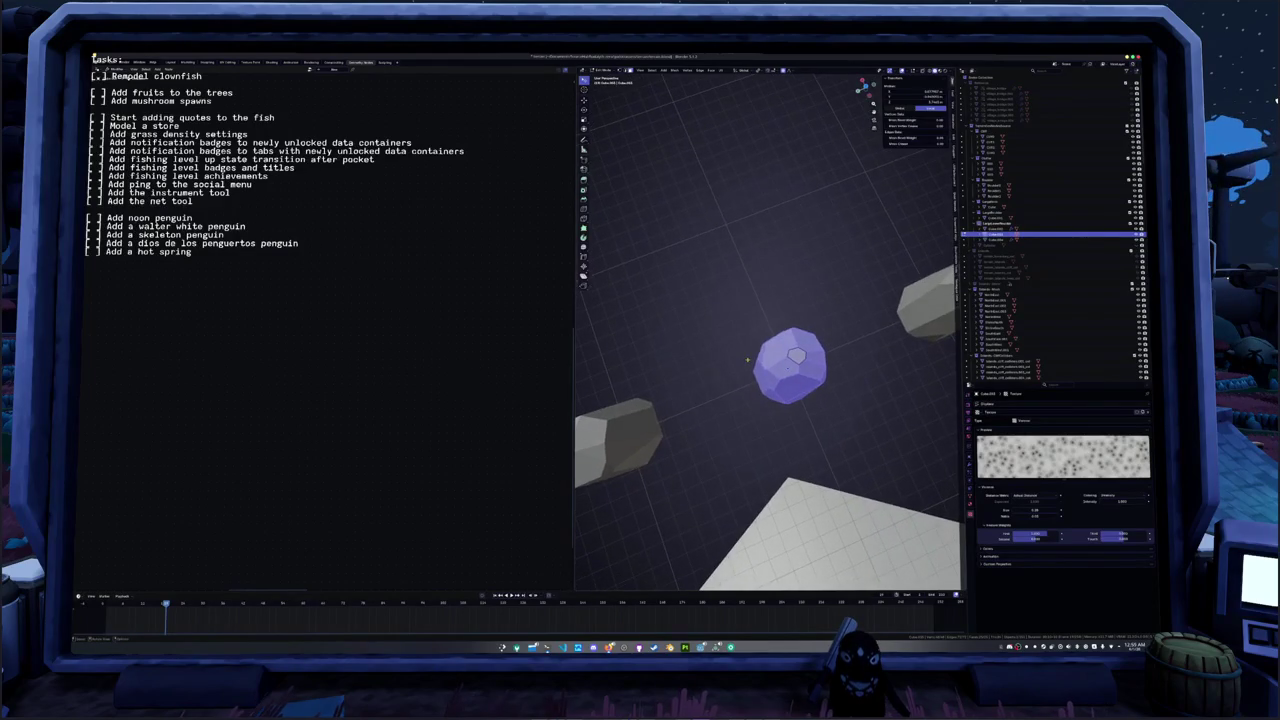
{"action": "right_click", "coordinate": [747, 359]}
{"action": "key", "text": "alt+a"}
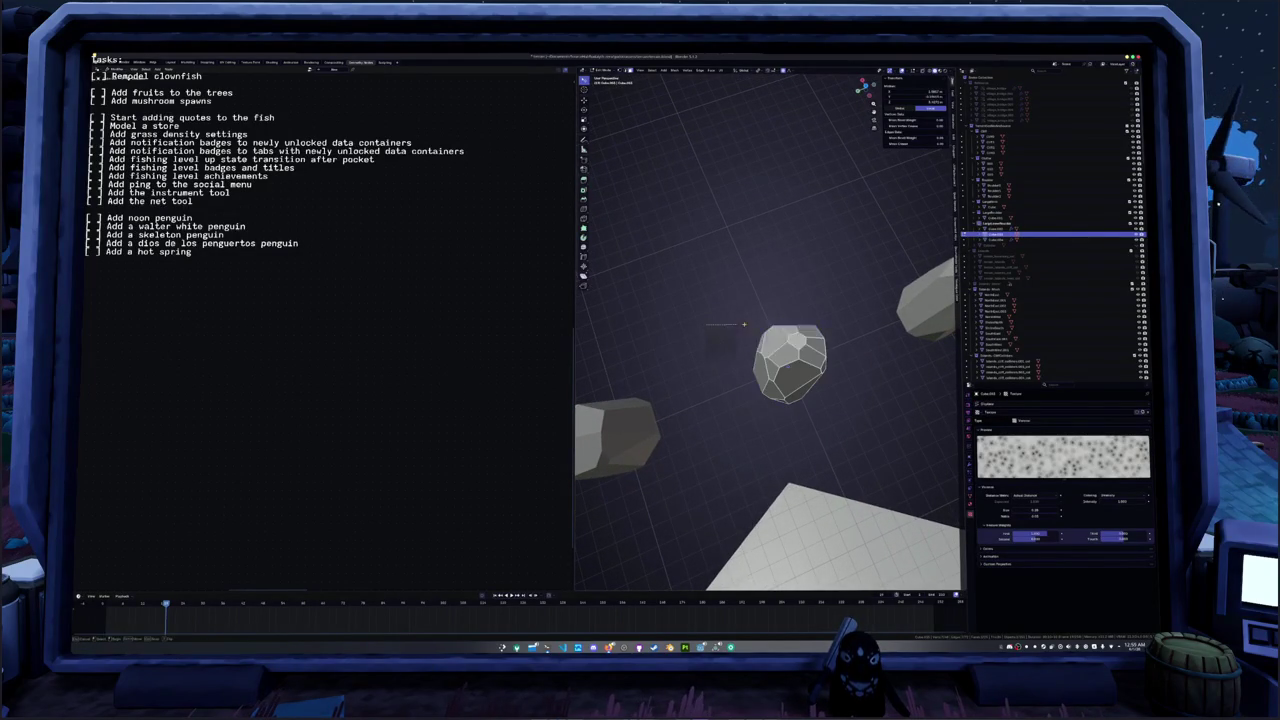
{"action": "key", "text": "a"}
{"action": "mouse_move", "coordinate": [729, 324]}
{"action": "middle_mouse_down"}
{"action": "mouse_move", "coordinate": [697, 377]}
{"action": "mouse_move", "coordinate": [928, 449]}
{"action": "middle_mouse_up"}
{"action": "key", "text": "Tab"}
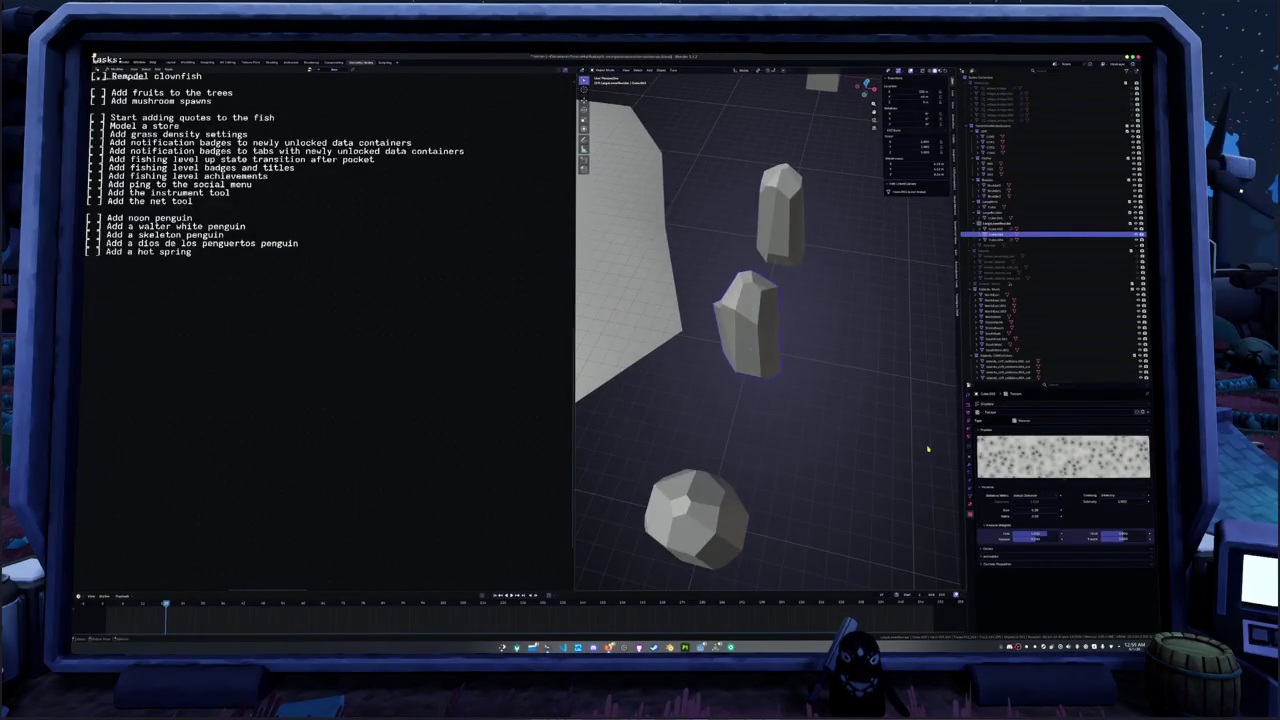
- Try a higher Displace strength on the crystal, then undo it
{"action": "left_click", "coordinate": [970, 462]}
{"action": "middle_click_drag", "start_coordinate": [760, 410], "coordinate": [743, 428]}
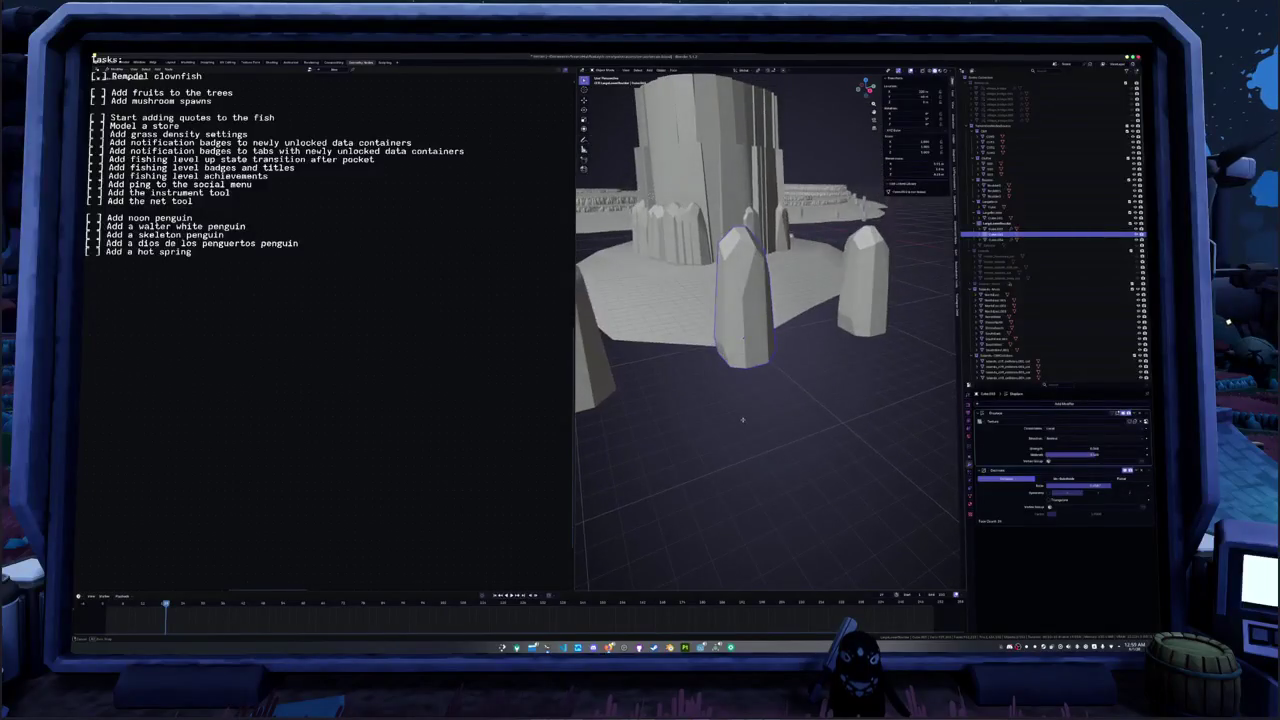
{"action": "left_click_drag", "start_coordinate": [1090, 450], "coordinate": [1120, 450]}
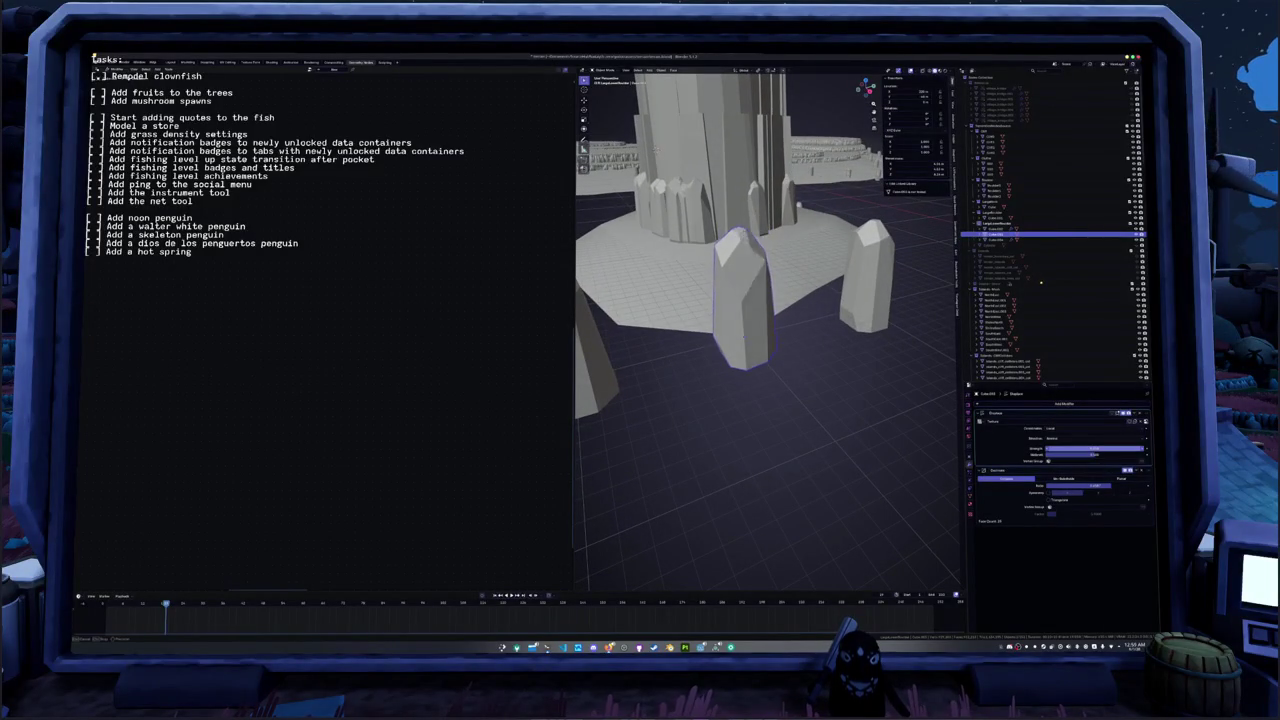
{"action": "key", "text": "ctrl+z"}
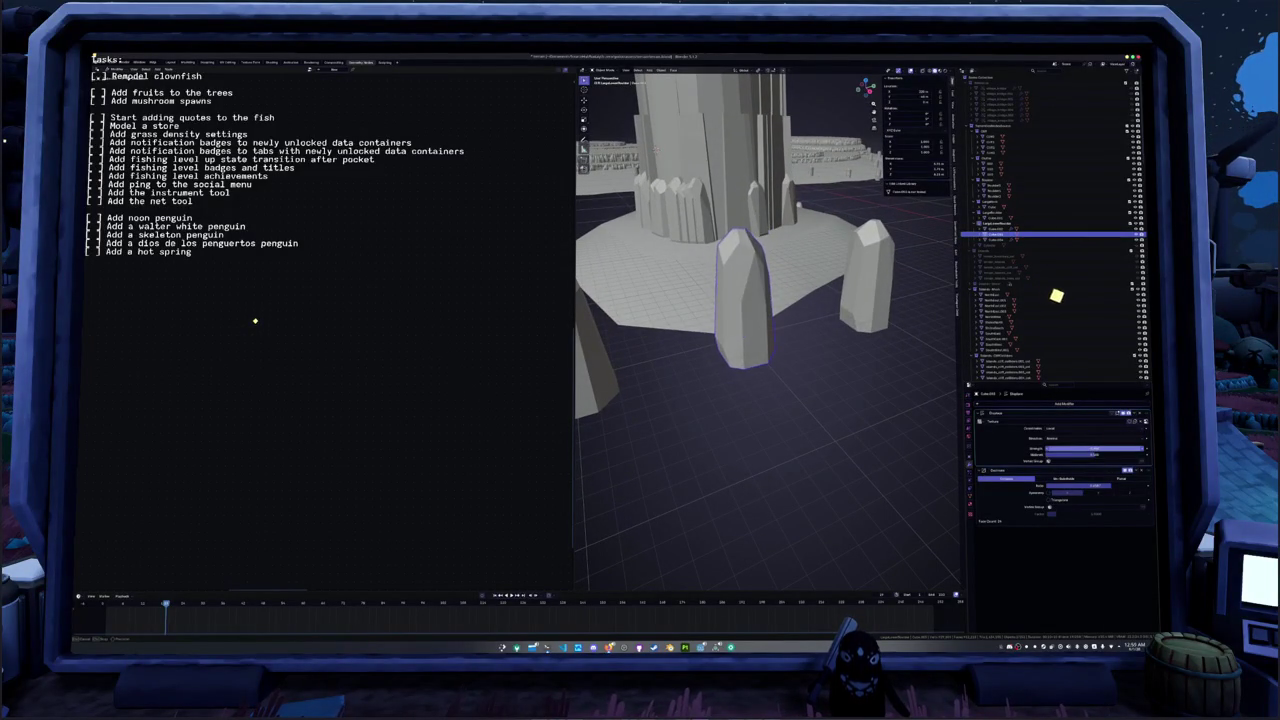
- Scale the crystal taller along Z and apply its scale
{"action": "key", "text": "s"}
{"action": "key", "text": "z"}
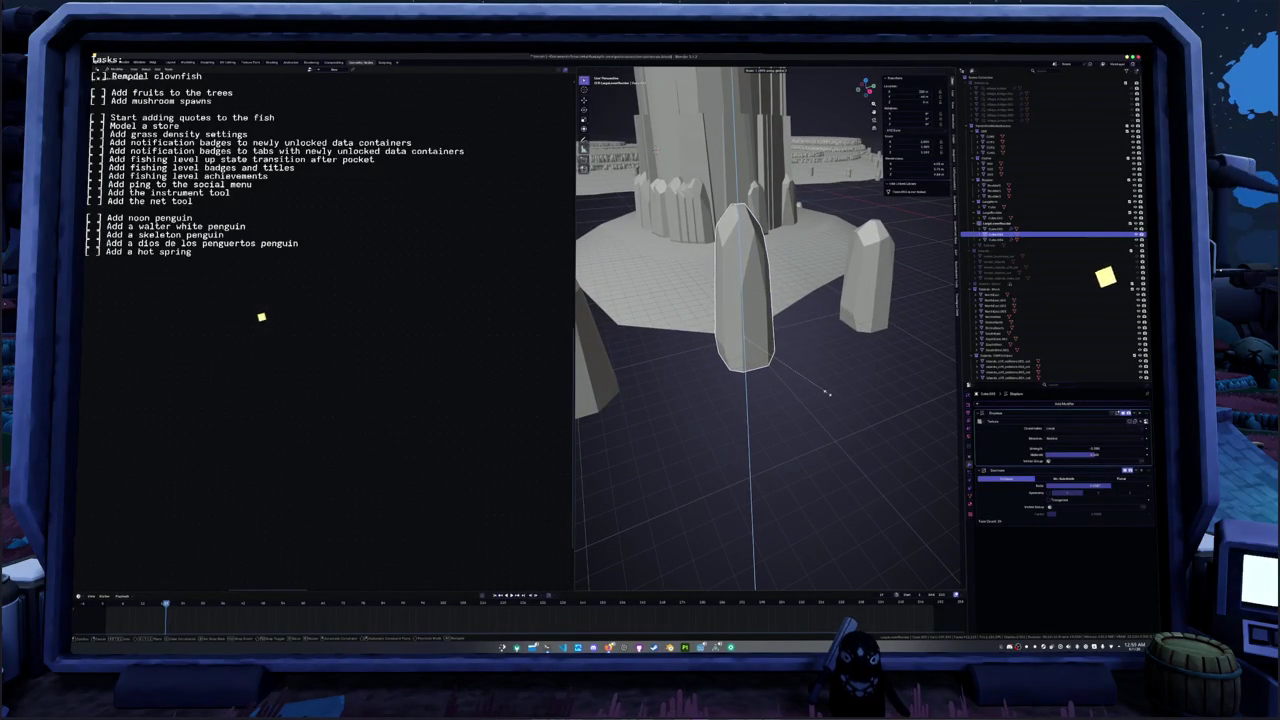
{"action": "left_click", "coordinate": [822, 395]}
{"action": "key", "text": "ctrl+a"}
{"action": "left_click", "coordinate": [826, 405]}
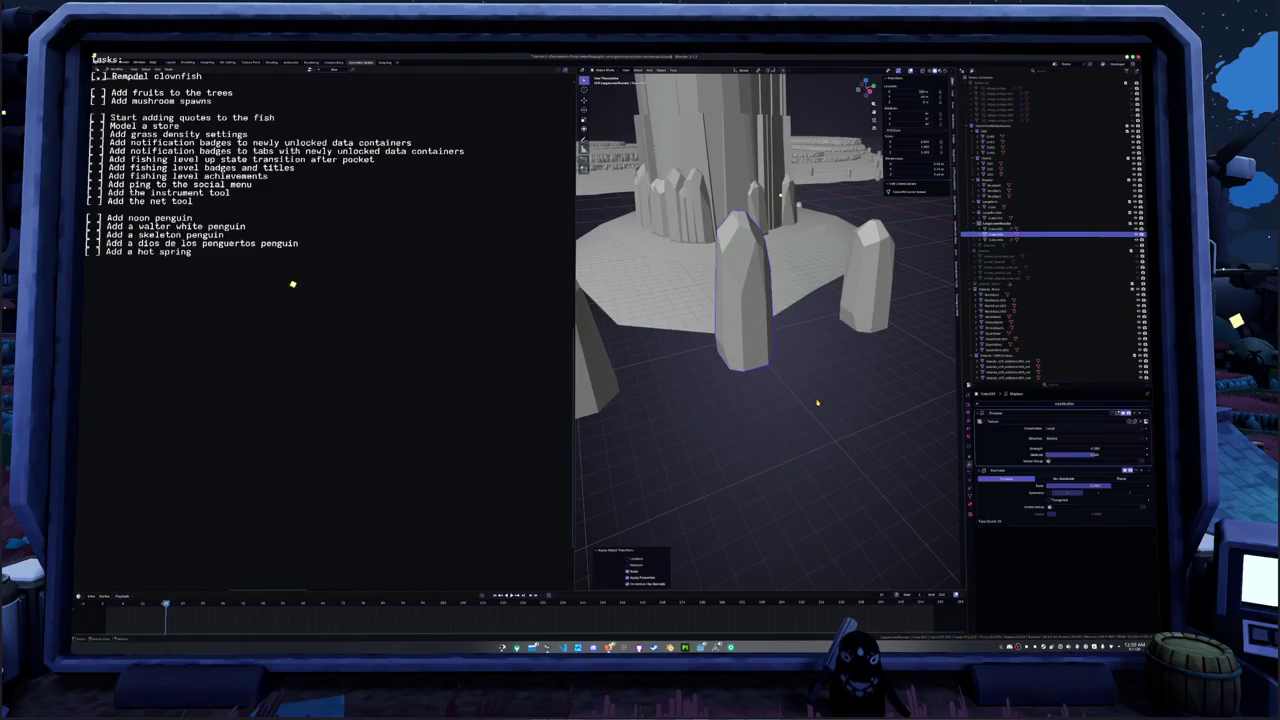
{"action": "middle_click_drag", "start_coordinate": [826, 407], "coordinate": [808, 298]}
- Rotate the crystal around Z and apply its rotation
{"action": "key", "text": "r"}
{"action": "key", "text": "z"}
{"action": "left_click", "coordinate": [788, 269]}
{"action": "key", "text": "ctrl+a"}
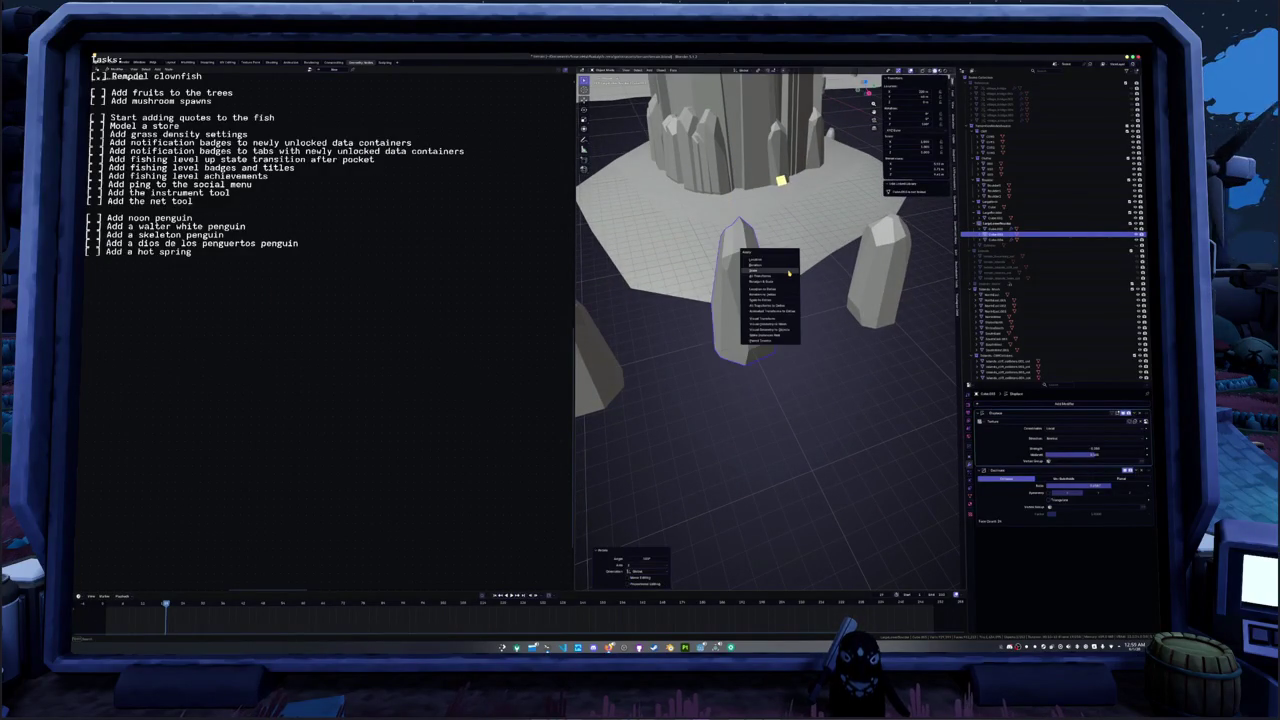
{"action": "left_click", "coordinate": [790, 270]}
{"action": "middle_click_drag", "start_coordinate": [795, 300], "coordinate": [820, 371]}
- Scale the crystal along Z once more and apply the new height
{"action": "key", "text": "s"}
{"action": "key", "text": "z"}
{"action": "left_click", "coordinate": [820, 339]}
{"action": "key", "text": "ctrl+a"}
{"action": "left_click", "coordinate": [812, 349]}
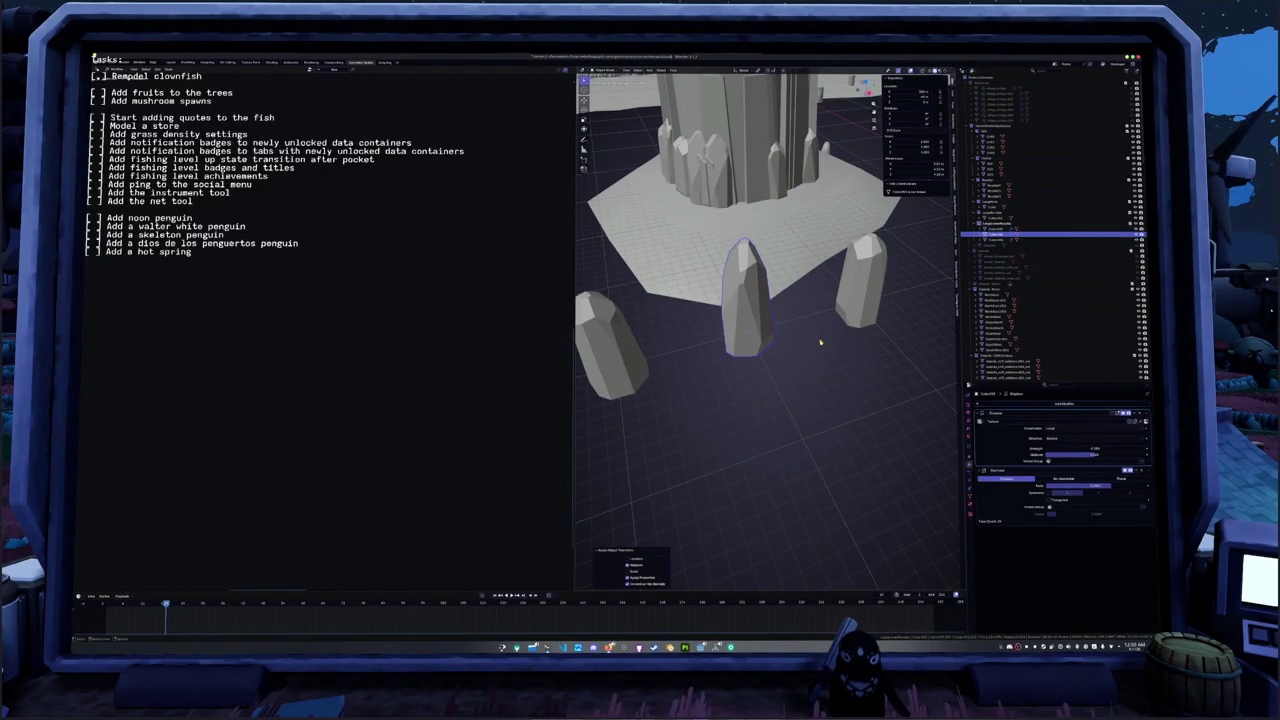
{"action": "mouse_move", "coordinate": [813, 348]}
{"action": "middle_mouse_down"}
{"action": "mouse_move", "coordinate": [781, 367]}
{"action": "mouse_move", "coordinate": [800, 290]}
{"action": "mouse_move", "coordinate": [786, 280]}
{"action": "mouse_move", "coordinate": [798, 304]}
{"action": "middle_mouse_up"}
{"action": "scroll", "coordinate": [781, 367], "scroll_direction": "down", "scroll_amount": 2}
{"action": "scroll", "coordinate": [821, 308], "scroll_direction": "up", "scroll_amount": 3}
- Bevel the crystal's edges in Edit Mode, then return to Object Mode and deselect it
{"action": "key", "text": "alt+a"}
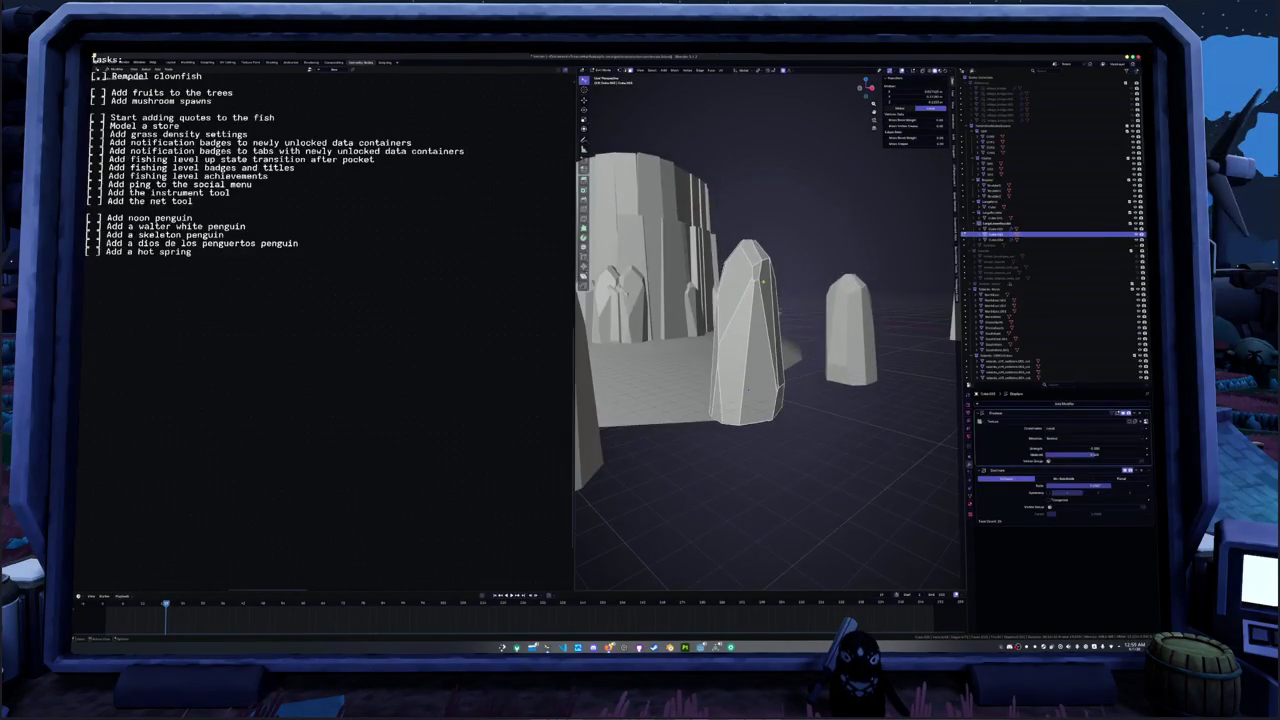
{"action": "left_click", "coordinate": [798, 304]}
{"action": "right_click", "coordinate": [795, 303]}
{"action": "left_click", "coordinate": [830, 320]}
{"action": "left_click", "coordinate": [898, 228]}
{"action": "mouse_move", "coordinate": [898, 228]}
{"action": "middle_mouse_down"}
{"action": "mouse_move", "coordinate": [820, 318]}
{"action": "mouse_move", "coordinate": [898, 291]}
{"action": "mouse_move", "coordinate": [866, 300]}
{"action": "middle_mouse_up"}
{"action": "key", "text": "Tab"}
{"action": "right_click", "coordinate": [866, 300]}
{"action": "key", "text": "Escape"}
{"action": "left_click", "coordinate": [869, 314]}
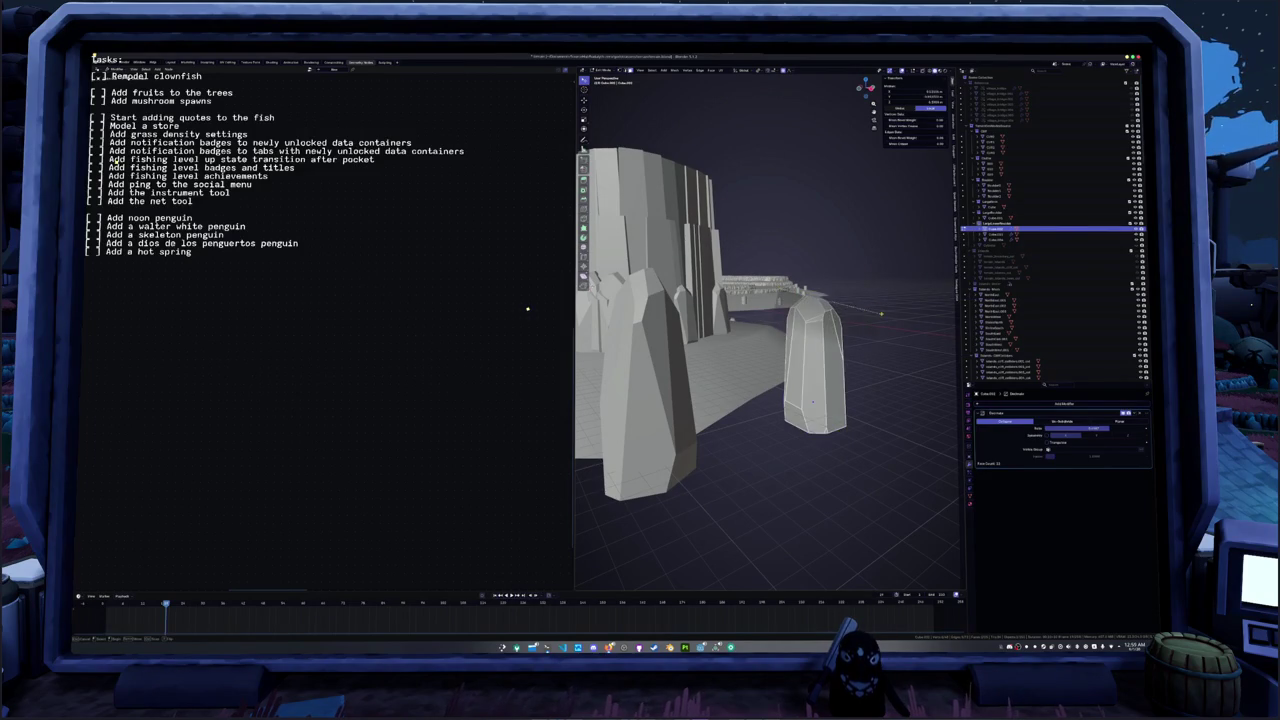
- Raise the front crystal's tip vertex along Z with an adjusted proportional falloff
{"action": "left_click", "coordinate": [815, 370]}
{"action": "mouse_move", "coordinate": [815, 370]}
{"action": "middle_mouse_down"}
{"action": "mouse_move", "coordinate": [741, 376]}
{"action": "mouse_move", "coordinate": [756, 355]}
{"action": "middle_mouse_up"}
{"action": "left_click", "coordinate": [756, 355]}
{"action": "key", "text": "Tab"}
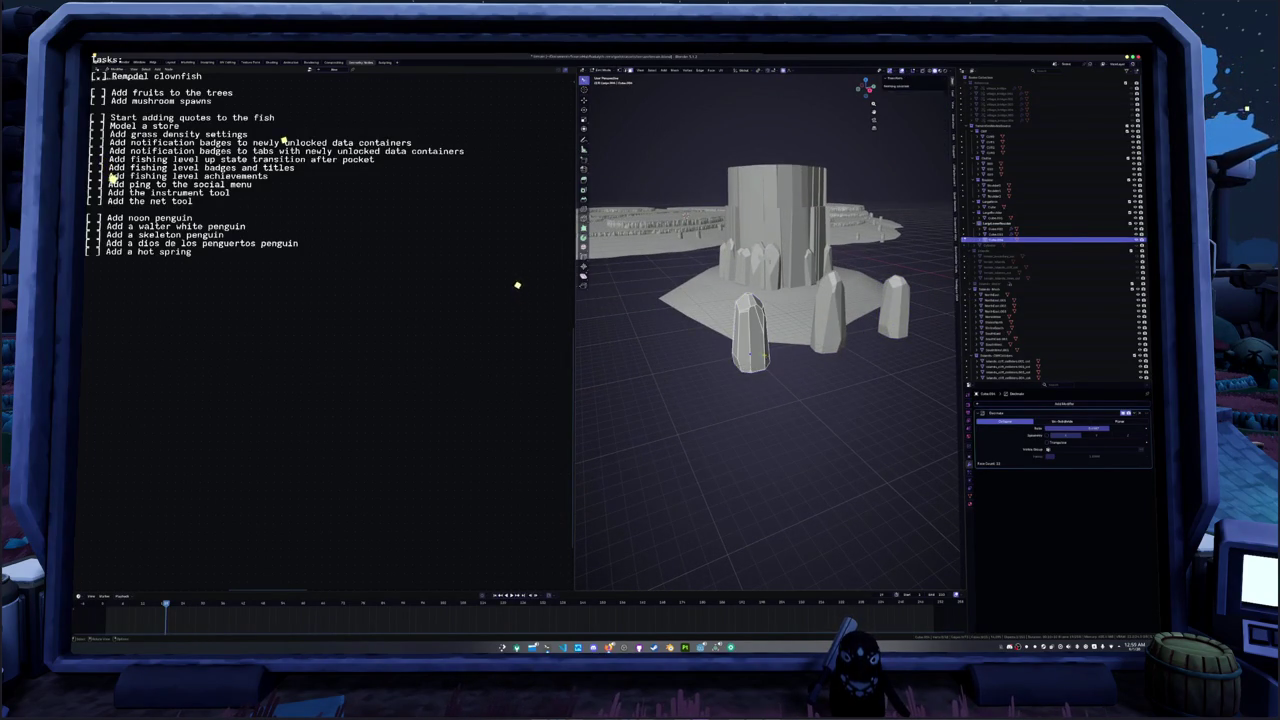
{"action": "left_click", "coordinate": [749, 293]}
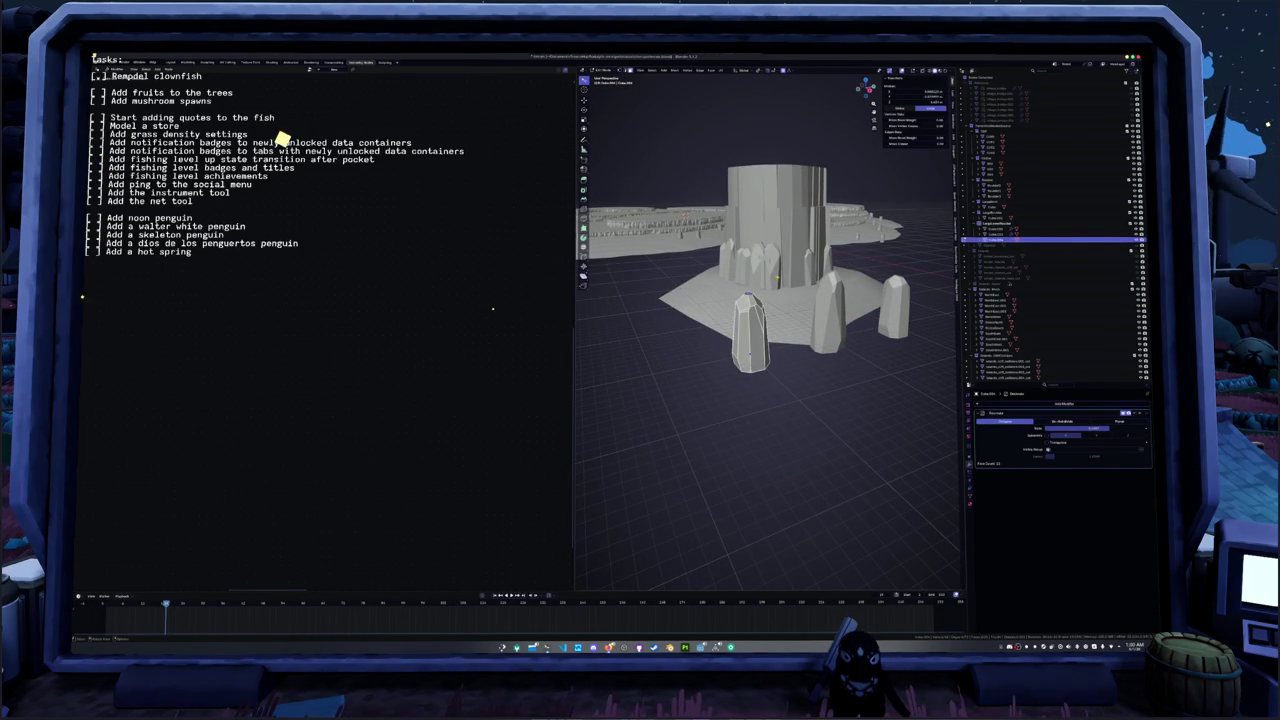
{"action": "key", "text": "g"}
{"action": "key", "text": "z"}
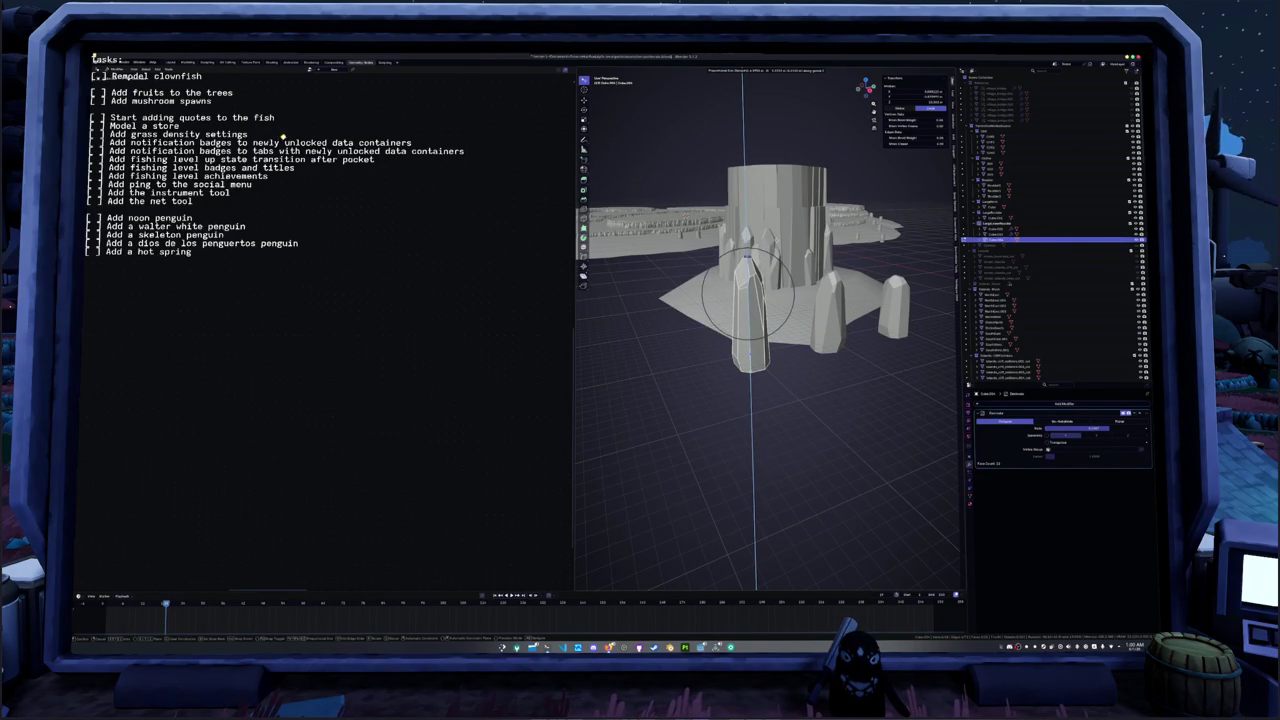
{"action": "scroll", "coordinate": [750, 290], "scroll_direction": "down", "scroll_amount": 4}
{"action": "scroll", "coordinate": [750, 300], "scroll_direction": "up", "scroll_amount": 3}
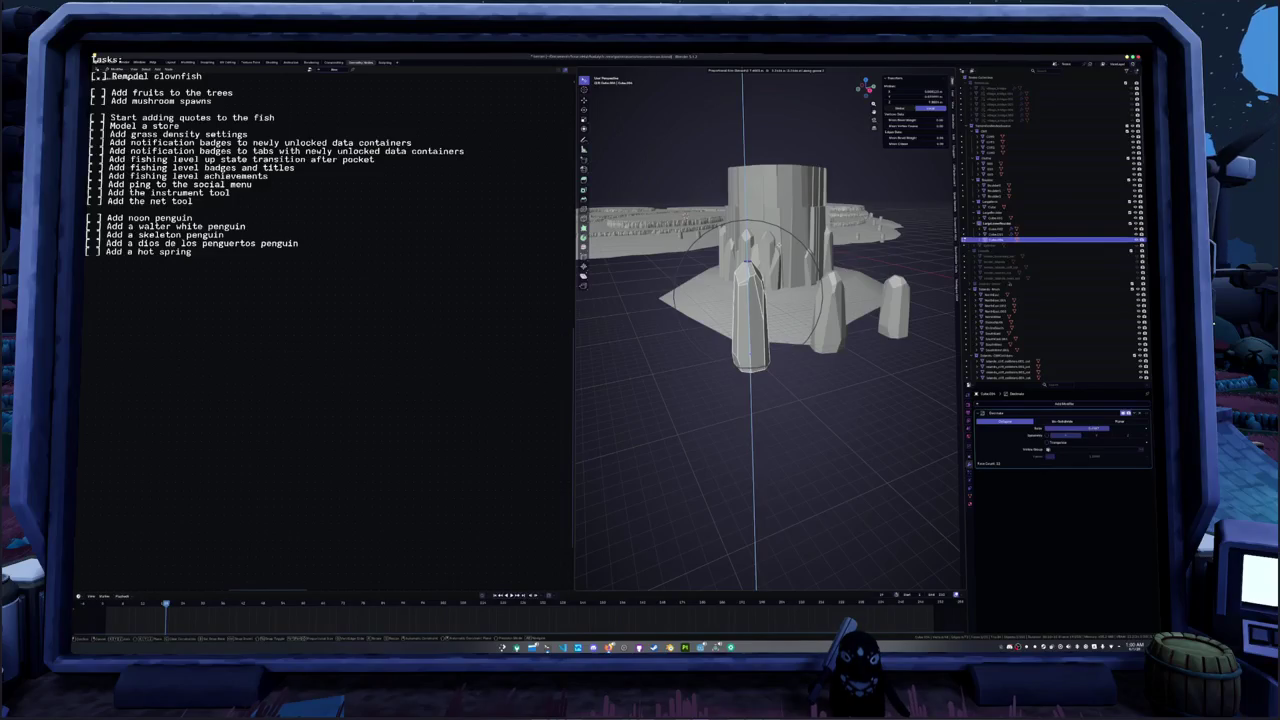
{"action": "key", "text": "Return"}
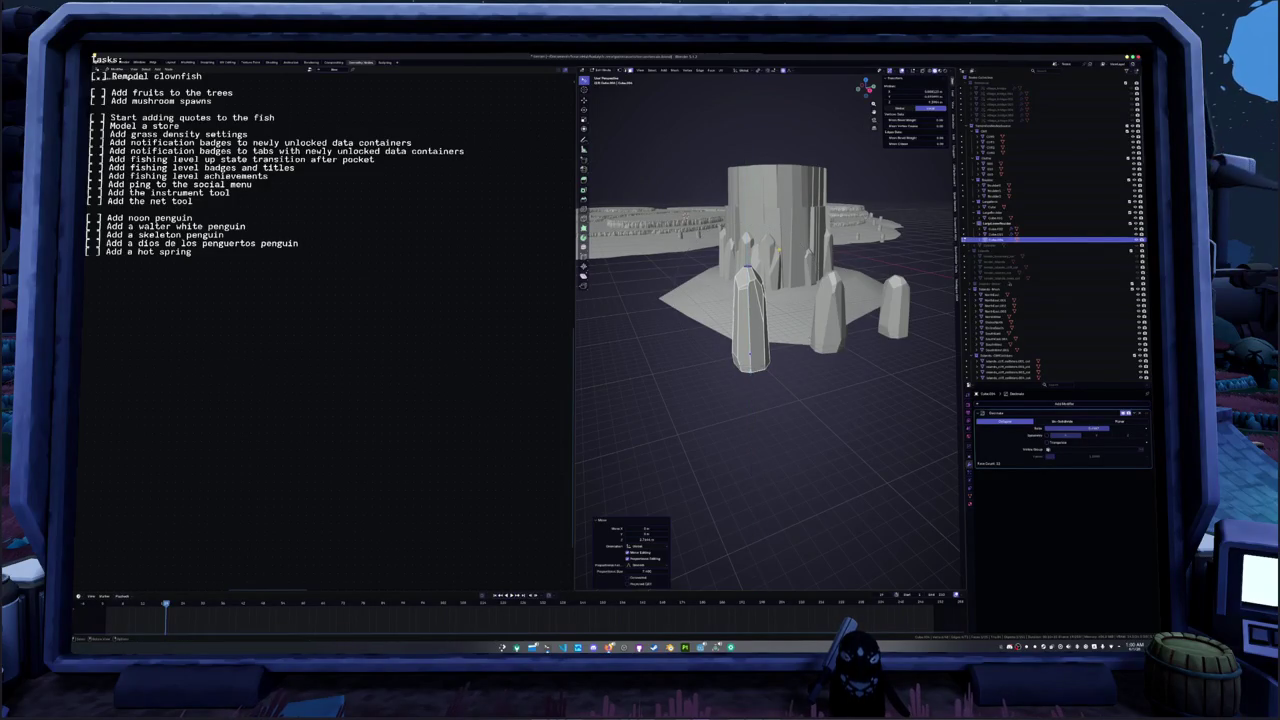
- Select the whole crystal mesh, dismiss the context menu, and return to Object Mode
{"action": "scroll", "coordinate": [765, 330], "scroll_direction": "up", "scroll_amount": 3}
{"action": "key", "text": "a"}
{"action": "mouse_move", "coordinate": [786, 314]}
{"action": "middle_mouse_down"}
{"action": "mouse_move", "coordinate": [802, 306]}
{"action": "mouse_move", "coordinate": [762, 300]}
{"action": "middle_mouse_up"}
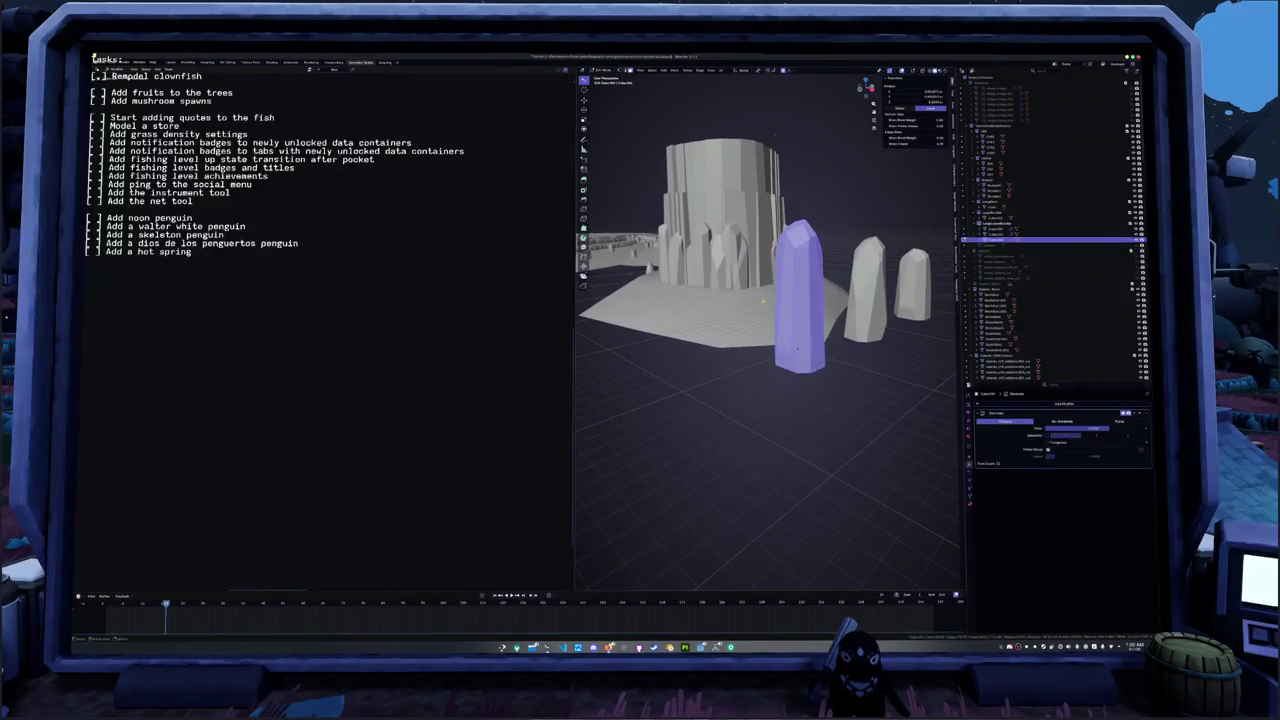
{"action": "right_click", "coordinate": [787, 283]}
{"action": "key", "text": "Escape"}
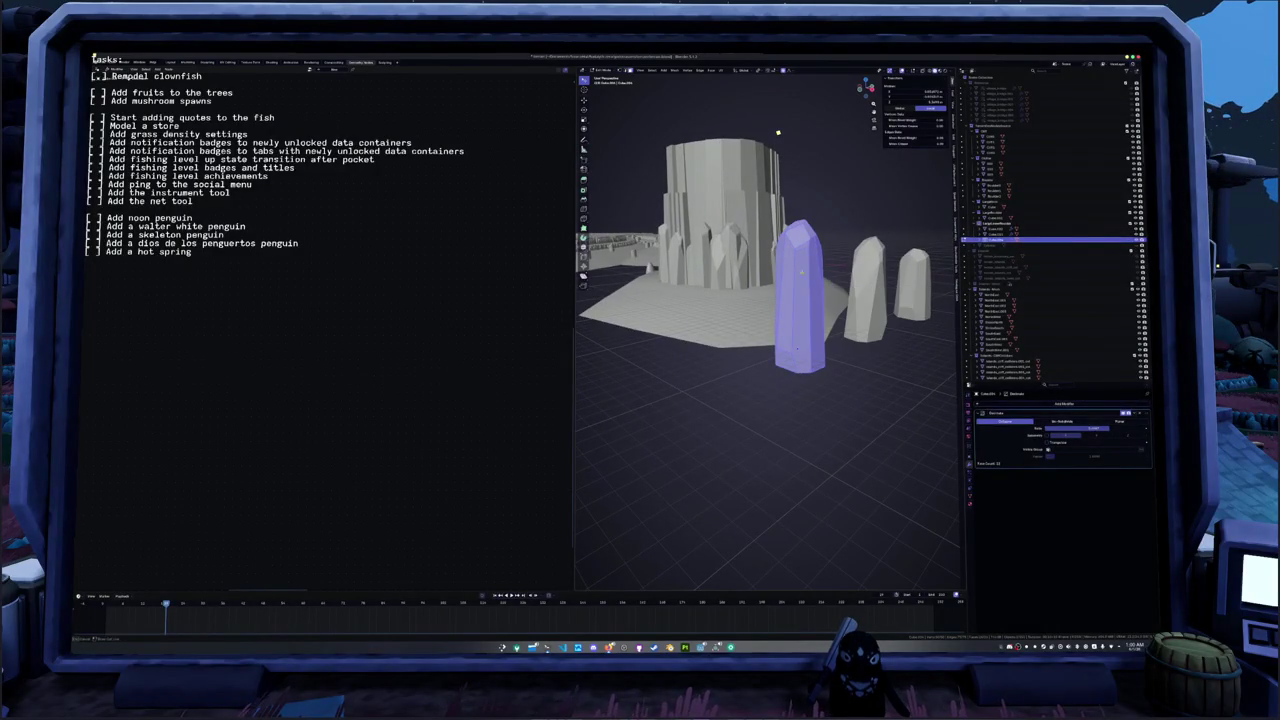
{"action": "key", "text": "Tab"}
{"action": "key", "text": "Tab"}
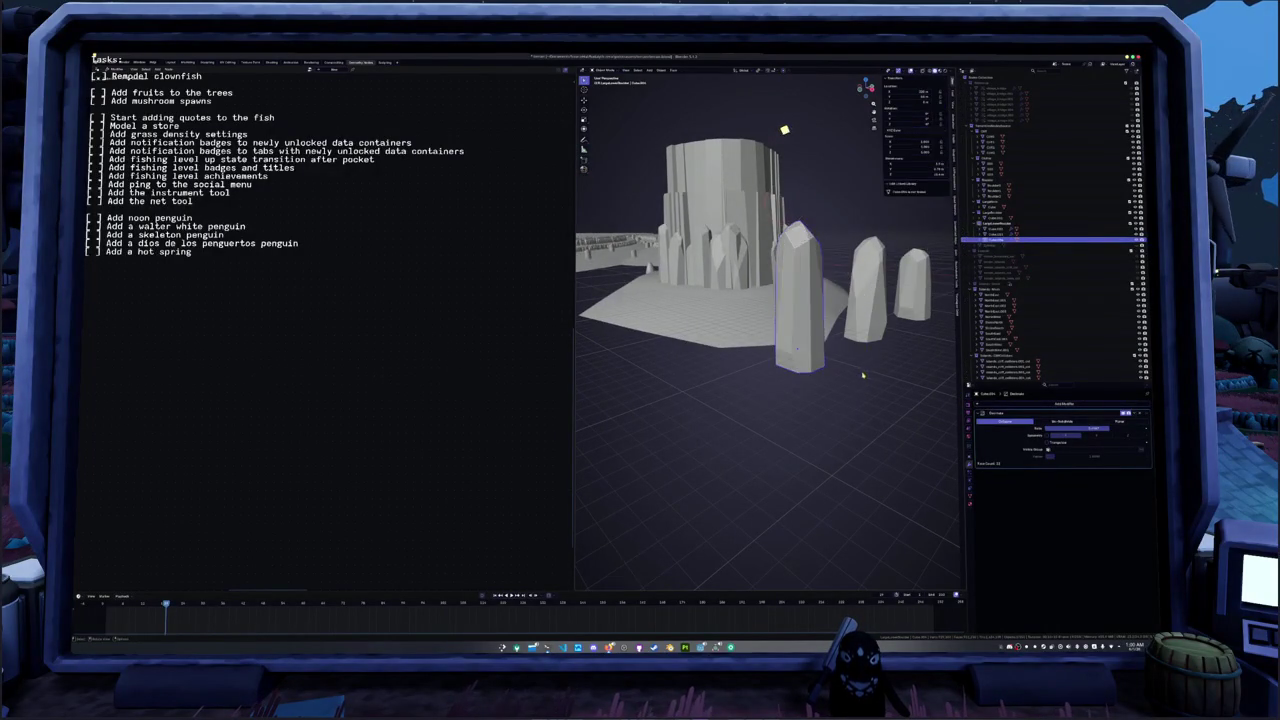
- Copy both of the front crystal's modifiers to the other selected pillar
{"action": "middle_click_drag", "start_coordinate": [790, 300], "coordinate": [760, 300]}
{"action": "left_click", "coordinate": [890, 290]}
{"action": "left_click", "coordinate": [1136, 412]}
{"action": "left_click", "coordinate": [1125, 443]}
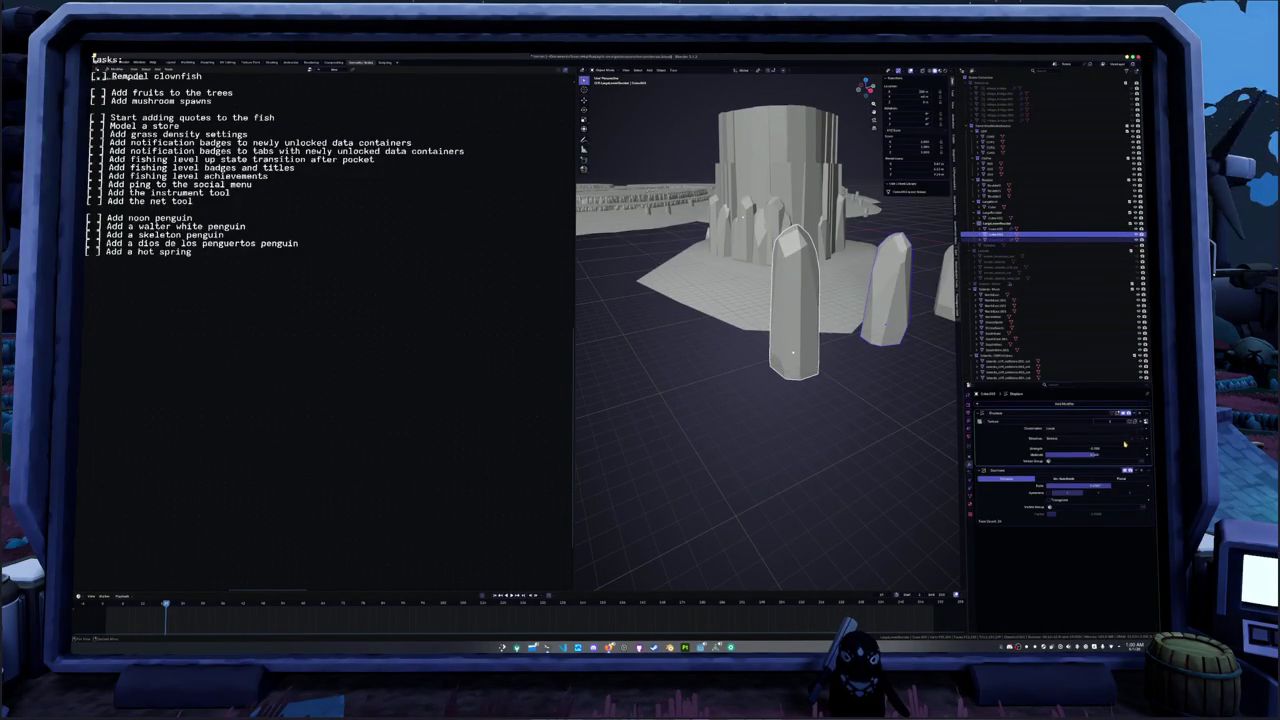
{"action": "left_click", "coordinate": [1133, 470]}
{"action": "left_click", "coordinate": [1125, 488]}
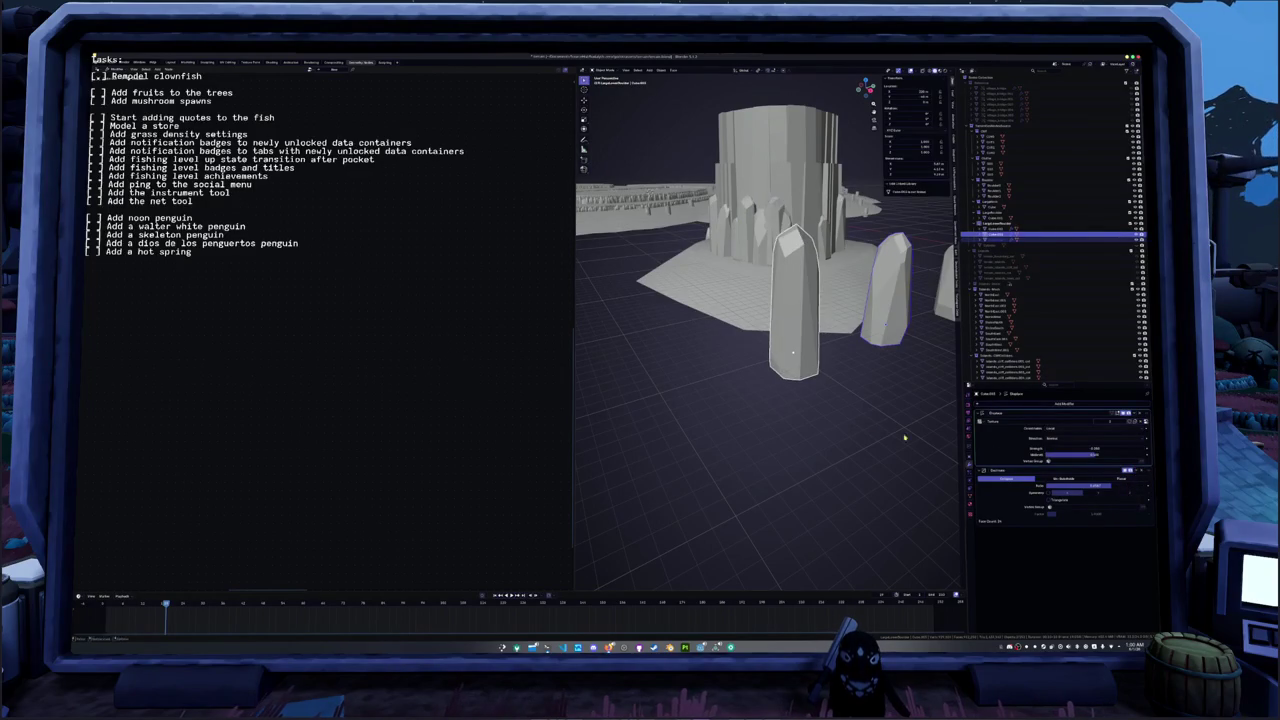
- Set the Displace modifier's coordinates to Global
{"action": "middle_click_drag", "start_coordinate": [820, 425], "coordinate": [847, 424]}
{"action": "left_click", "coordinate": [1051, 429]}
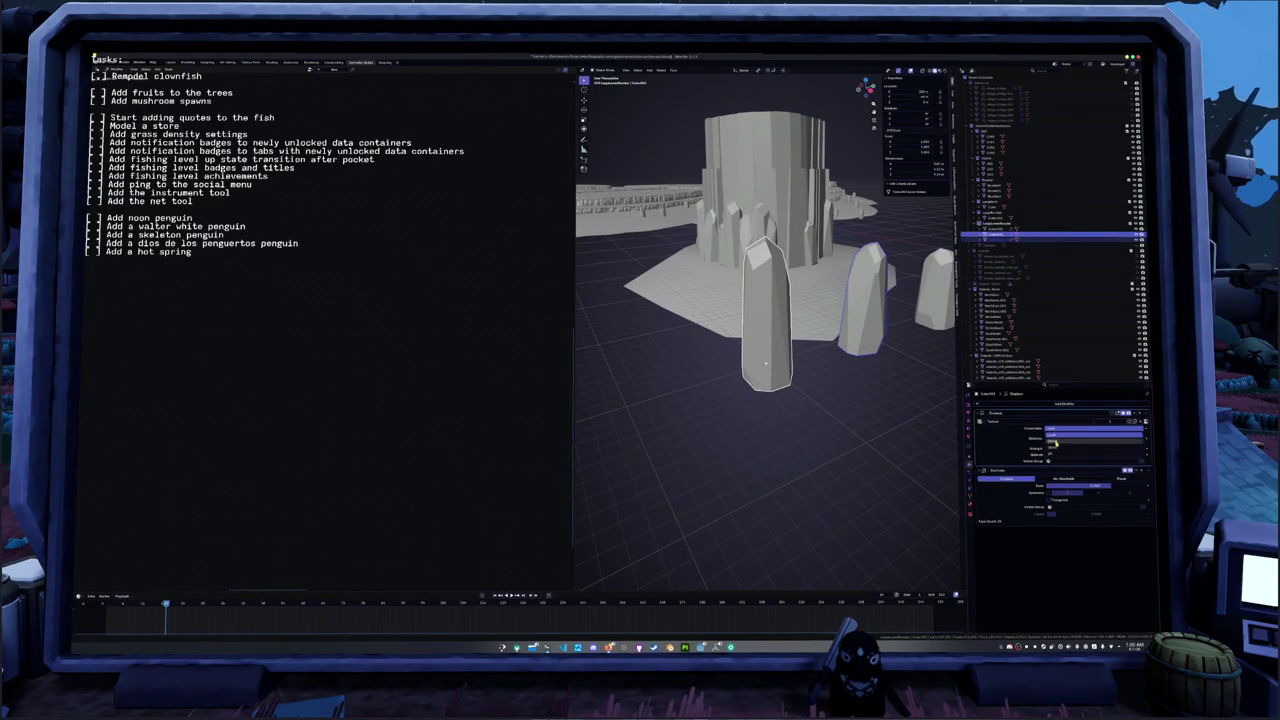
{"action": "left_click", "coordinate": [1051, 447]}
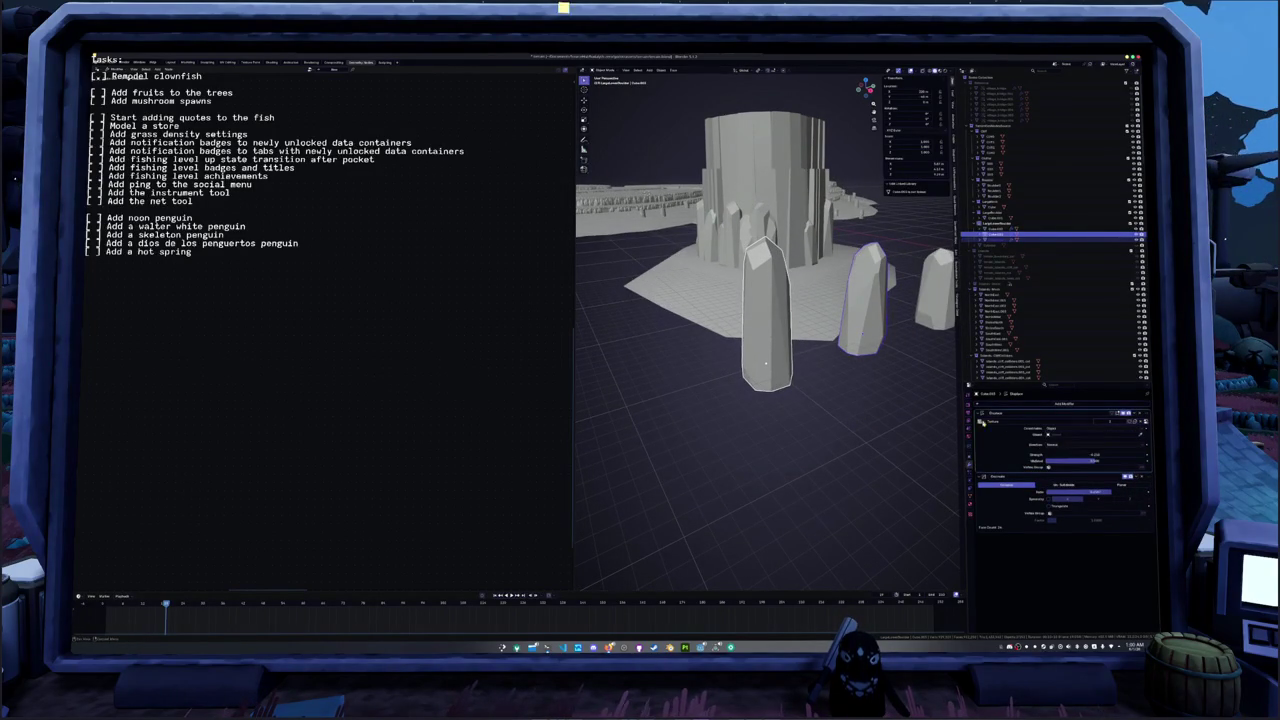
{"action": "left_click", "coordinate": [1056, 428]}
{"action": "left_click", "coordinate": [1052, 421]}
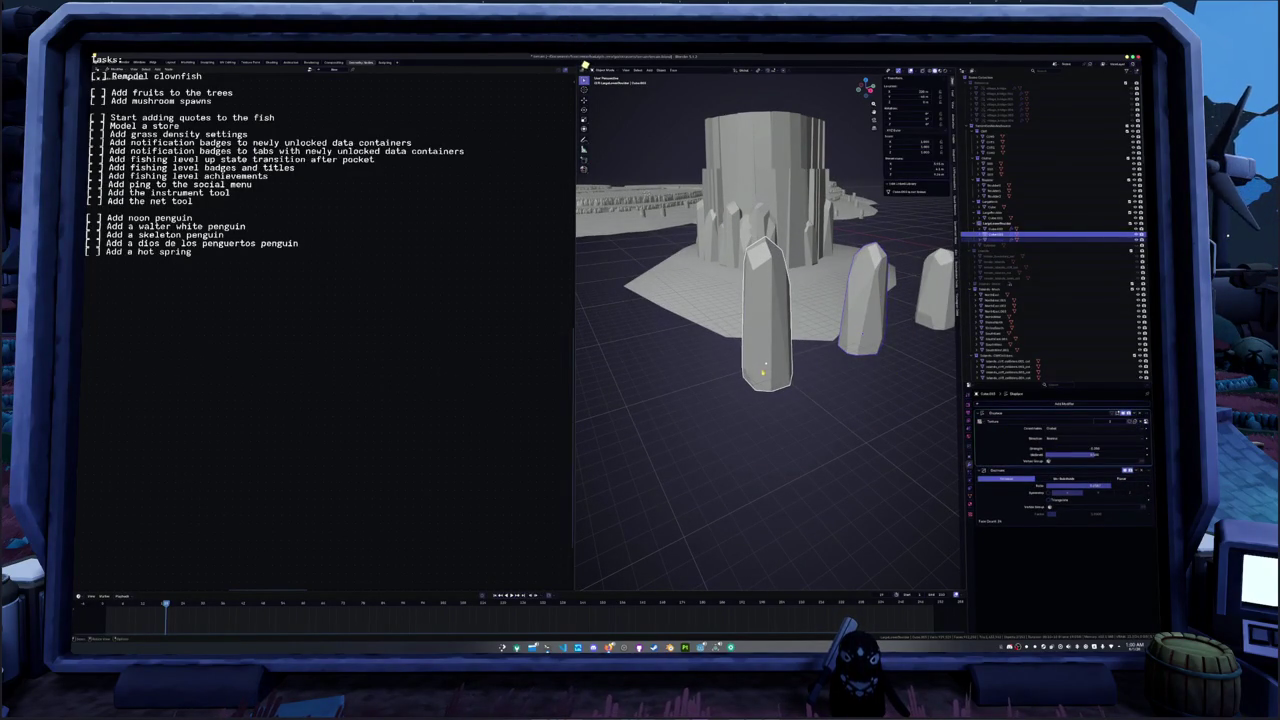
- On the middle pillar, remove the Remesh modifier and set its matching Displace option
{"action": "left_click", "coordinate": [763, 372]}
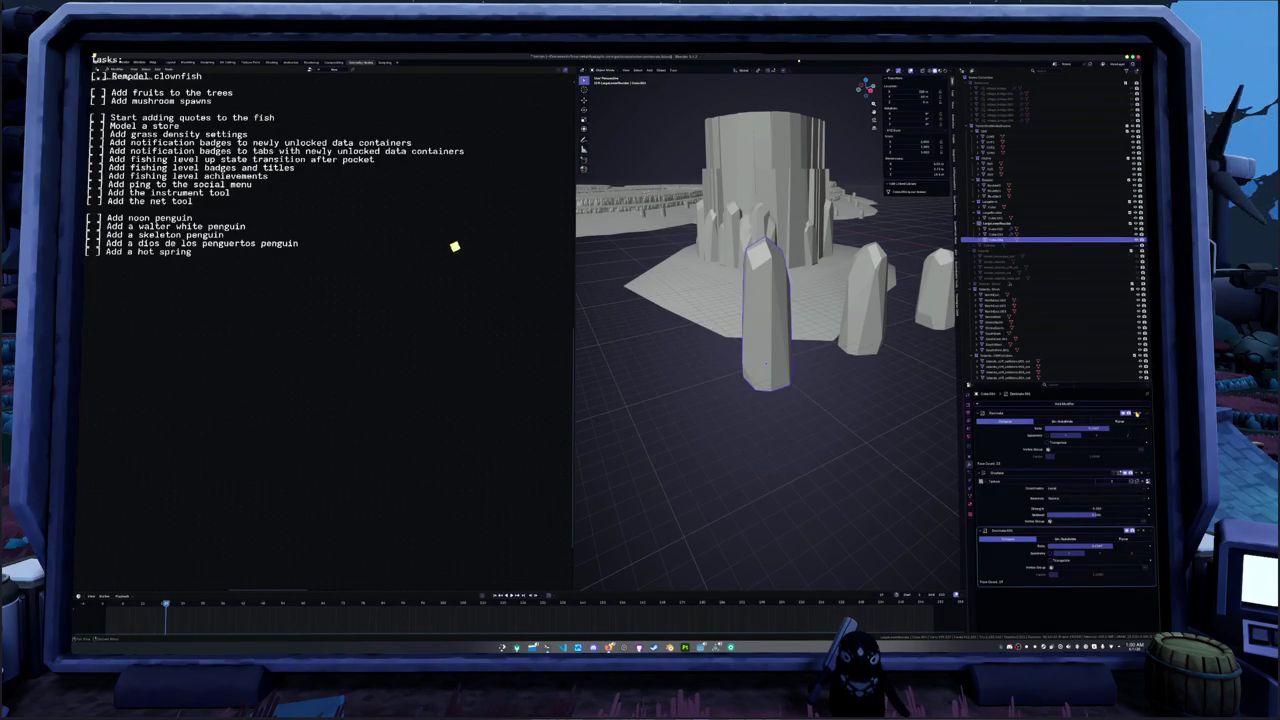
{"action": "left_click", "coordinate": [1140, 414]}
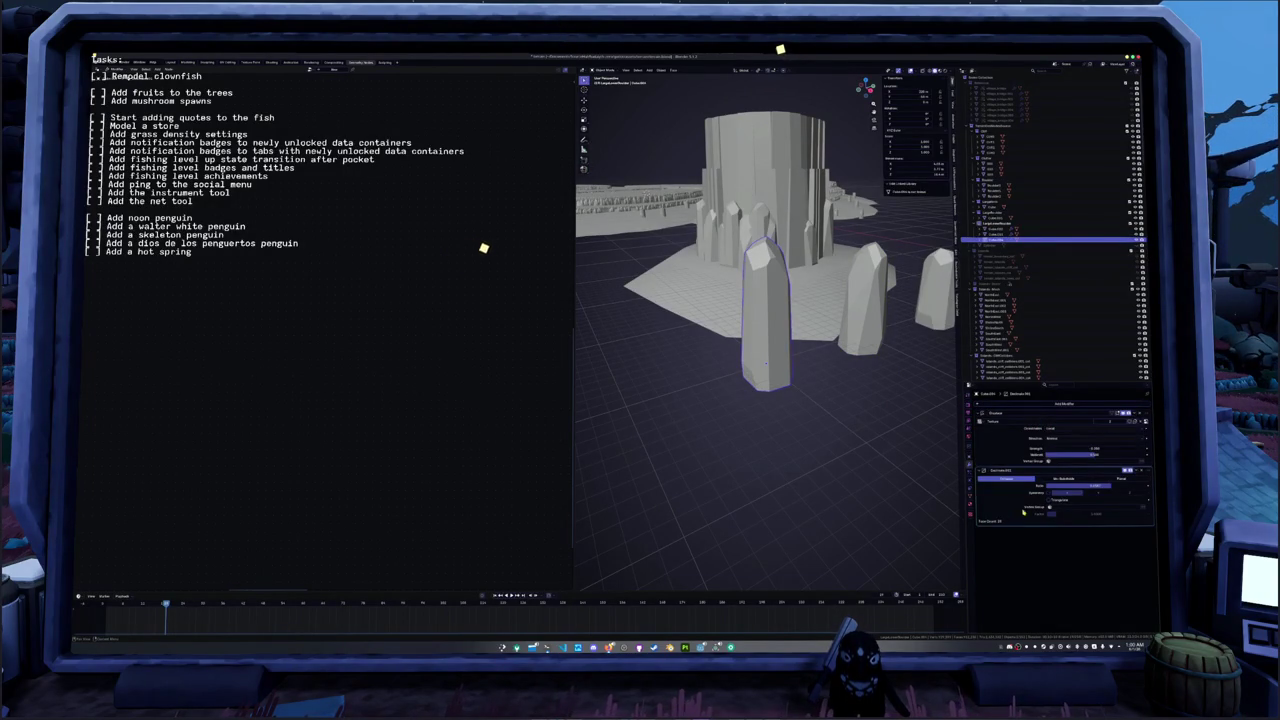
{"action": "left_click", "coordinate": [1058, 430]}
{"action": "left_click", "coordinate": [1052, 449]}
- Enter Edit Mode on the crystal and begin rotating its top face around Z
{"action": "middle_click_drag", "start_coordinate": [830, 450], "coordinate": [870, 456]}
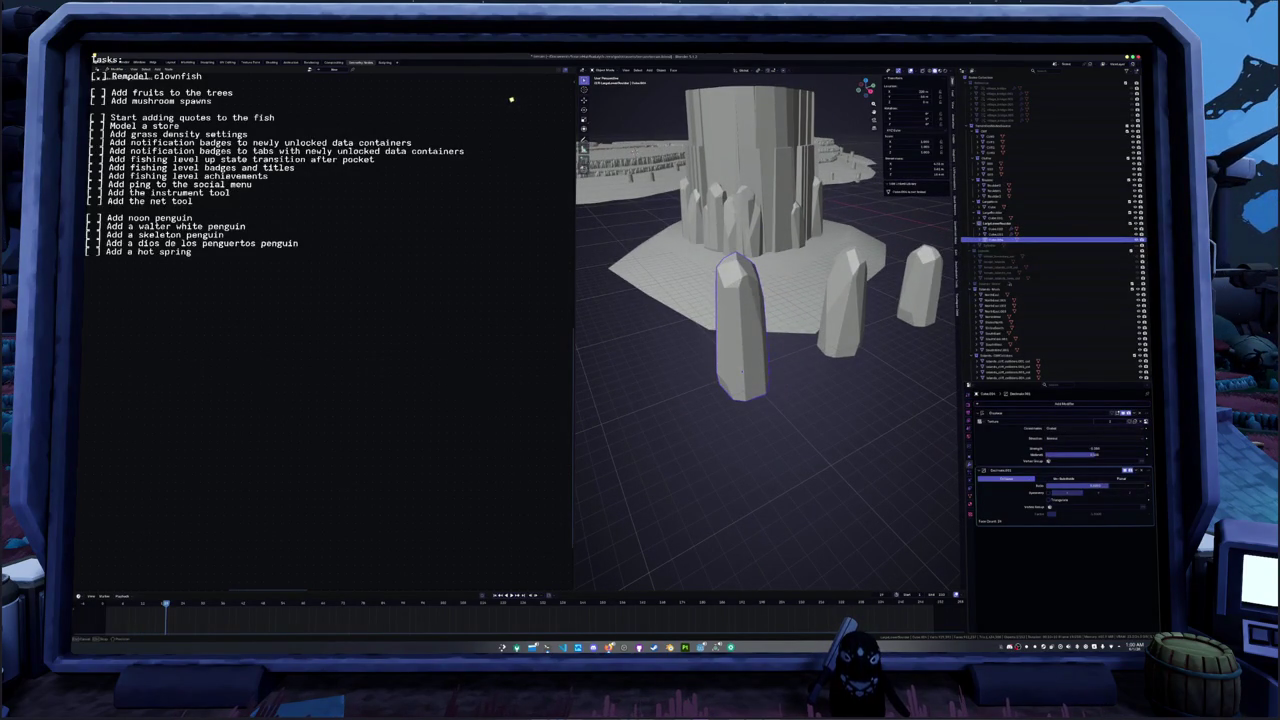
{"action": "key", "text": "Tab"}
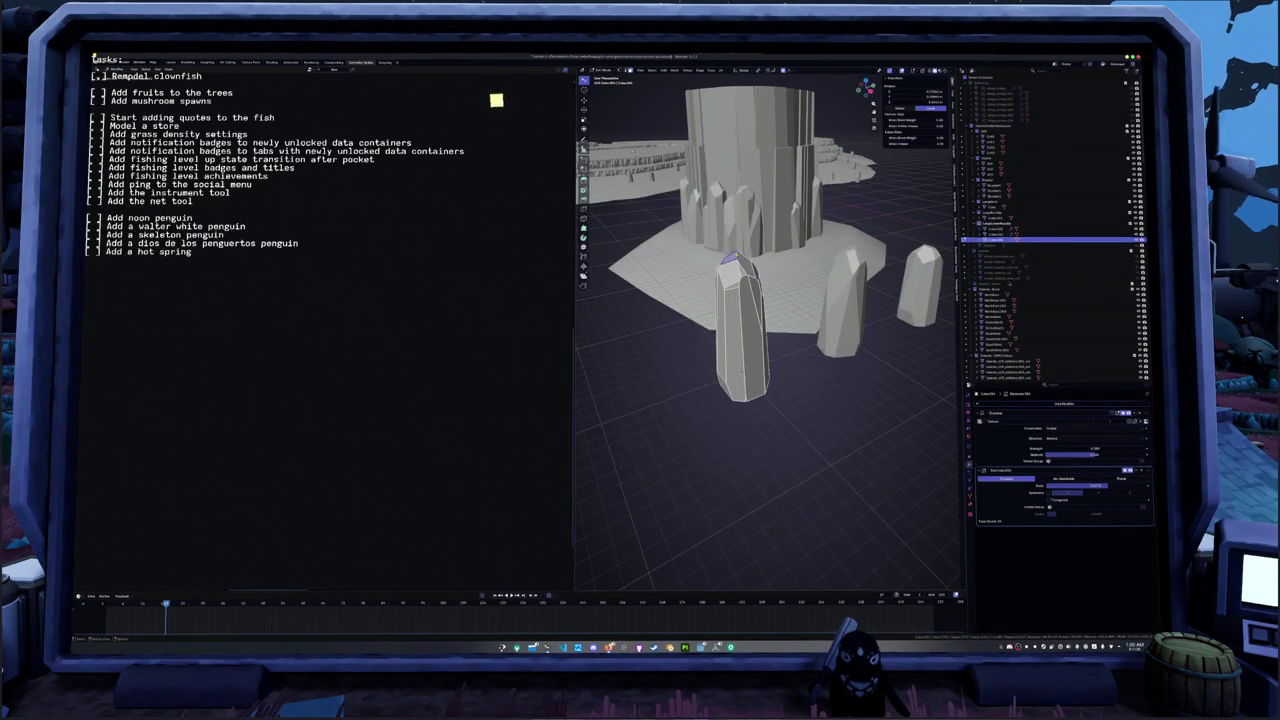
{"action": "key", "text": "r"}
{"action": "key", "text": "z"}
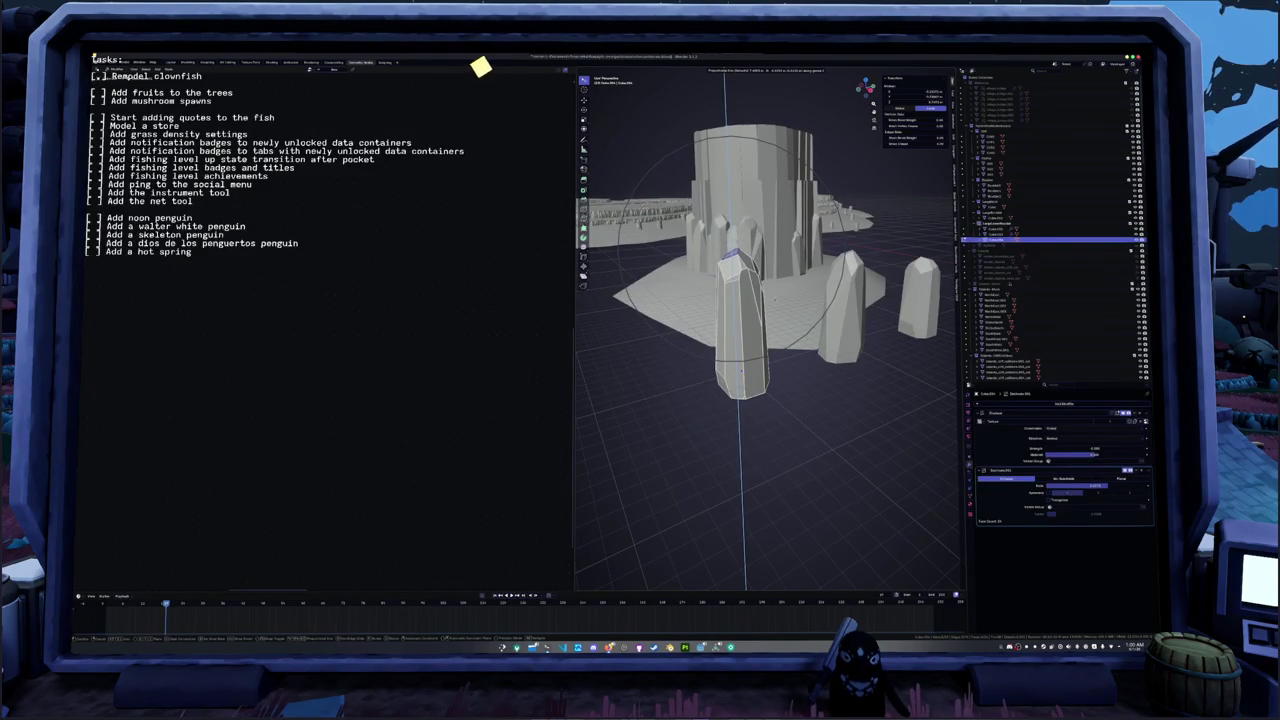
- Confirm the twist of the crystal's top face, then try an X-axis move and cancel it
{"action": "left_click", "coordinate": [452, 31]}
{"action": "middle_click_drag", "start_coordinate": [600, 150], "coordinate": [557, 93]}
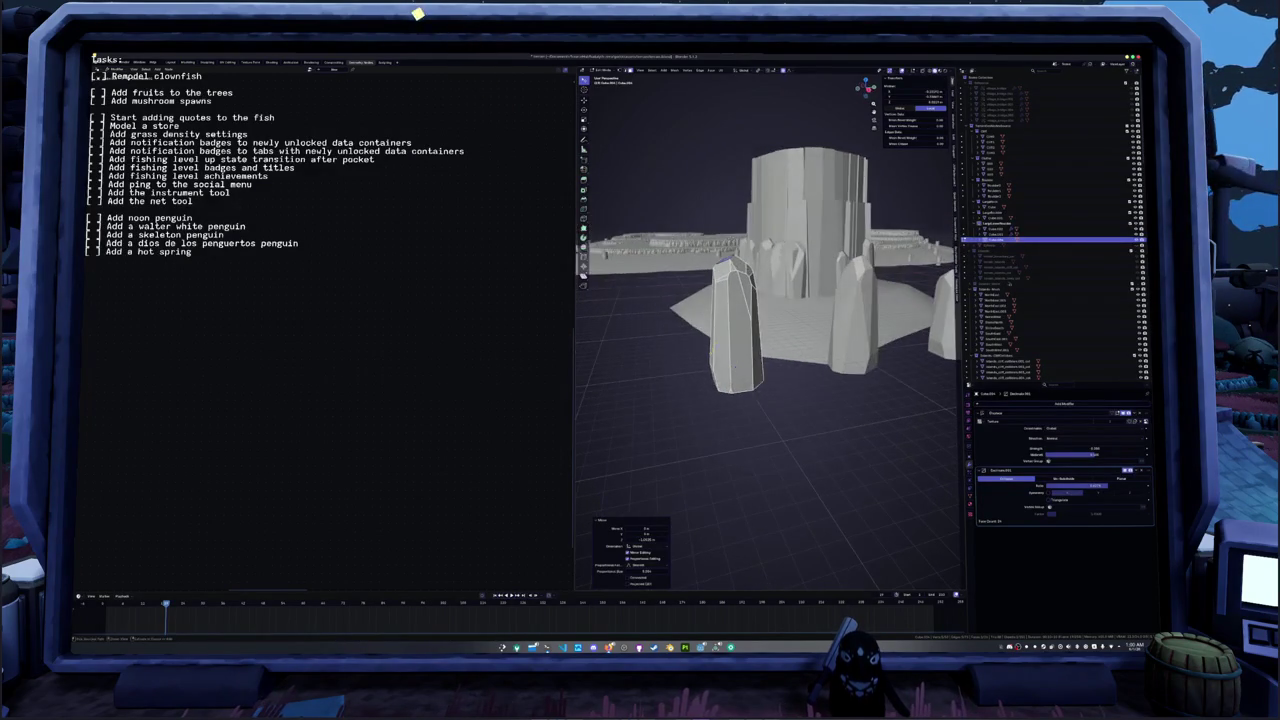
{"action": "key", "text": "g"}
{"action": "key", "text": "x"}
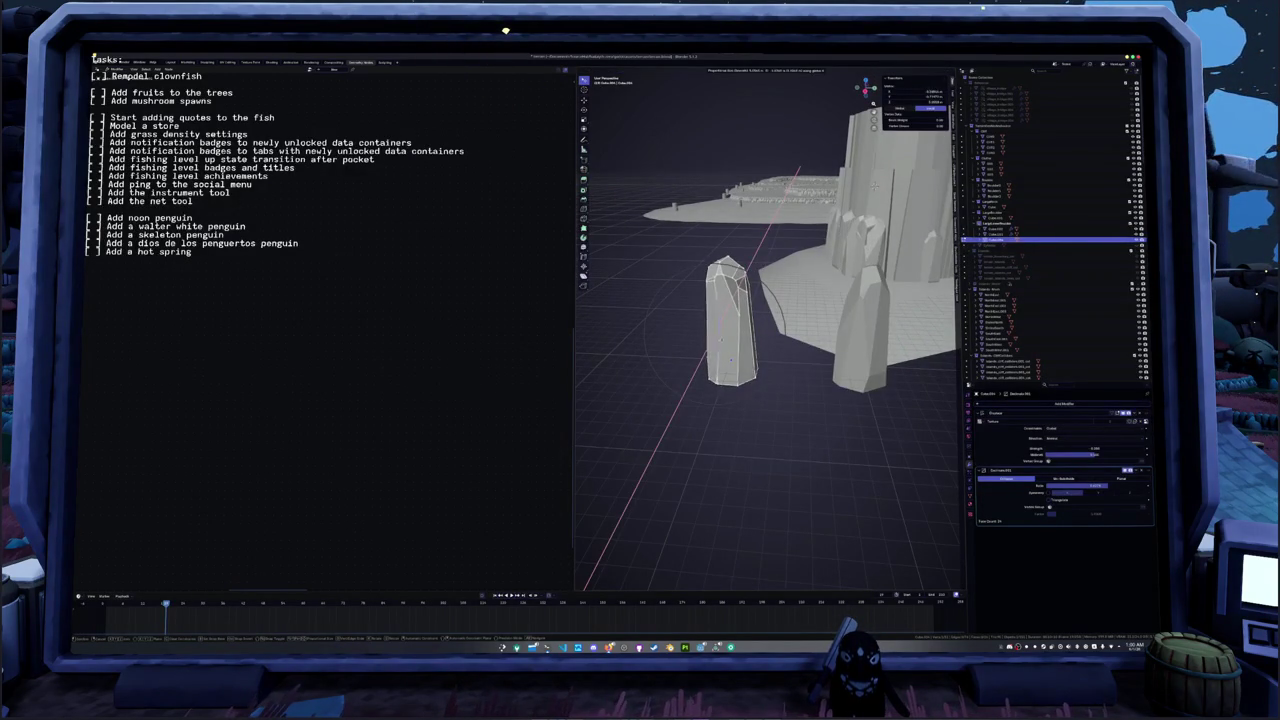
{"action": "middle_click_drag", "start_coordinate": [731, 360], "coordinate": [716, 352]}
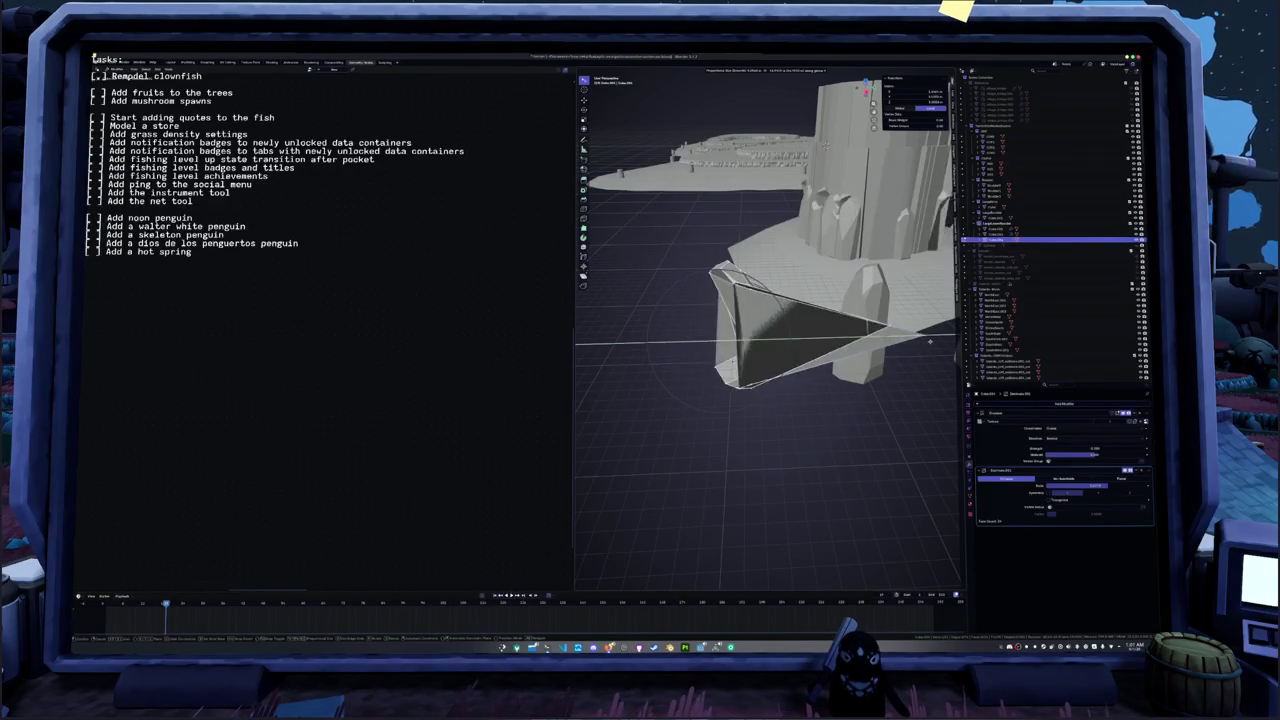
{"action": "right_click", "coordinate": [623, 365]}
{"action": "mouse_move", "coordinate": [623, 365]}
{"action": "middle_mouse_down"}
{"action": "mouse_move", "coordinate": [700, 360]}
{"action": "mouse_move", "coordinate": [750, 330]}
{"action": "middle_mouse_up"}
- In Object Mode, show the transform sidebar and move the whole crystal along Z
{"action": "key", "text": "Tab"}
{"action": "key", "text": "n"}
{"action": "key", "text": "g"}
{"action": "key", "text": "z"}
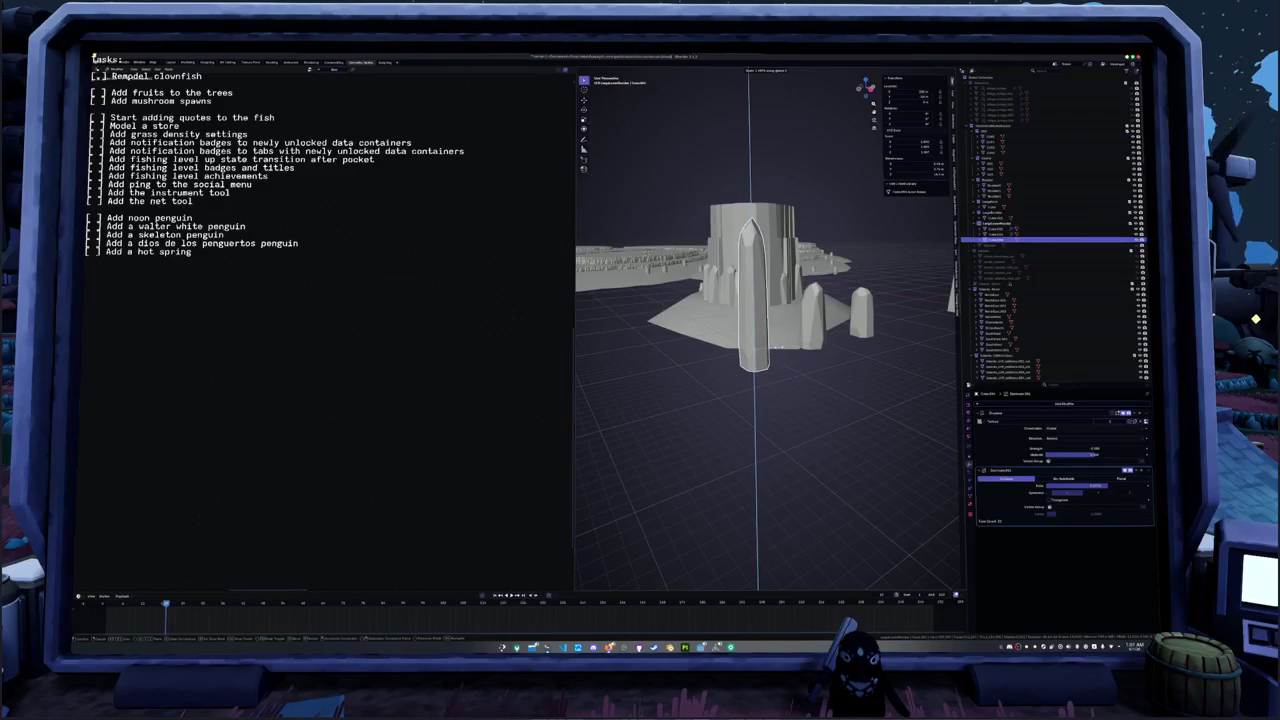
{"action": "left_click", "coordinate": [770, 352]}
- Raise the crystal's tip along Z in Edit Mode for a higher peak
{"action": "key", "text": "Tab"}
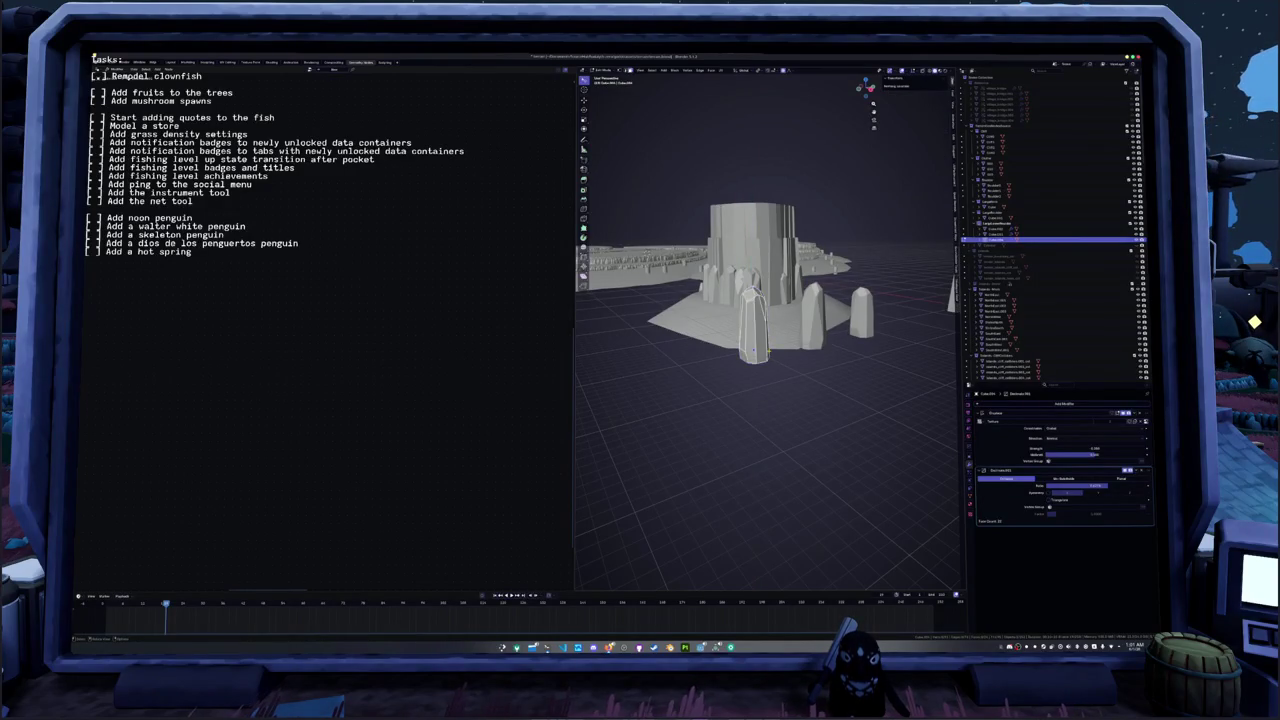
{"action": "middle_click_drag", "start_coordinate": [770, 352], "coordinate": [750, 350]}
{"action": "key", "text": "g"}
{"action": "key", "text": "z"}
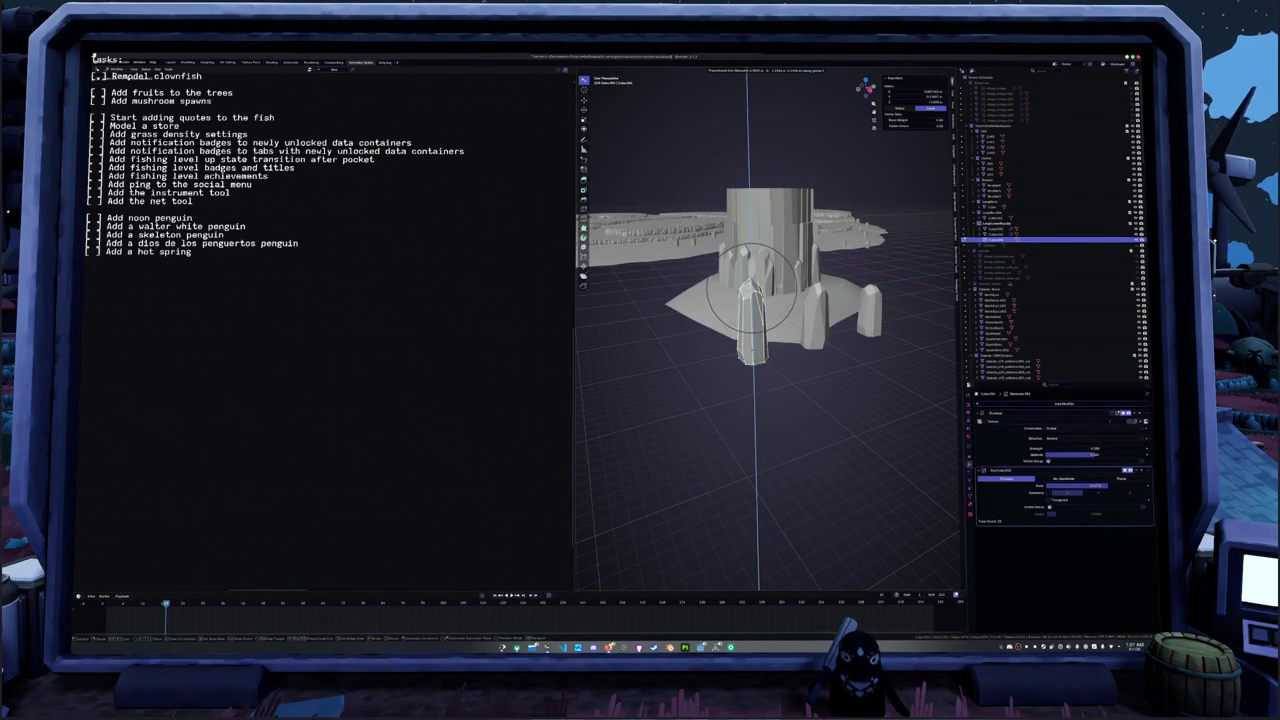
{"action": "left_click", "coordinate": [752, 295]}
- Select the linked crystal mesh, shift it vertically, and return to Object Mode
{"action": "middle_click_drag", "start_coordinate": [752, 295], "coordinate": [760, 320]}
{"action": "key", "text": "l"}
{"action": "key", "text": "g"}
{"action": "key", "text": "z"}
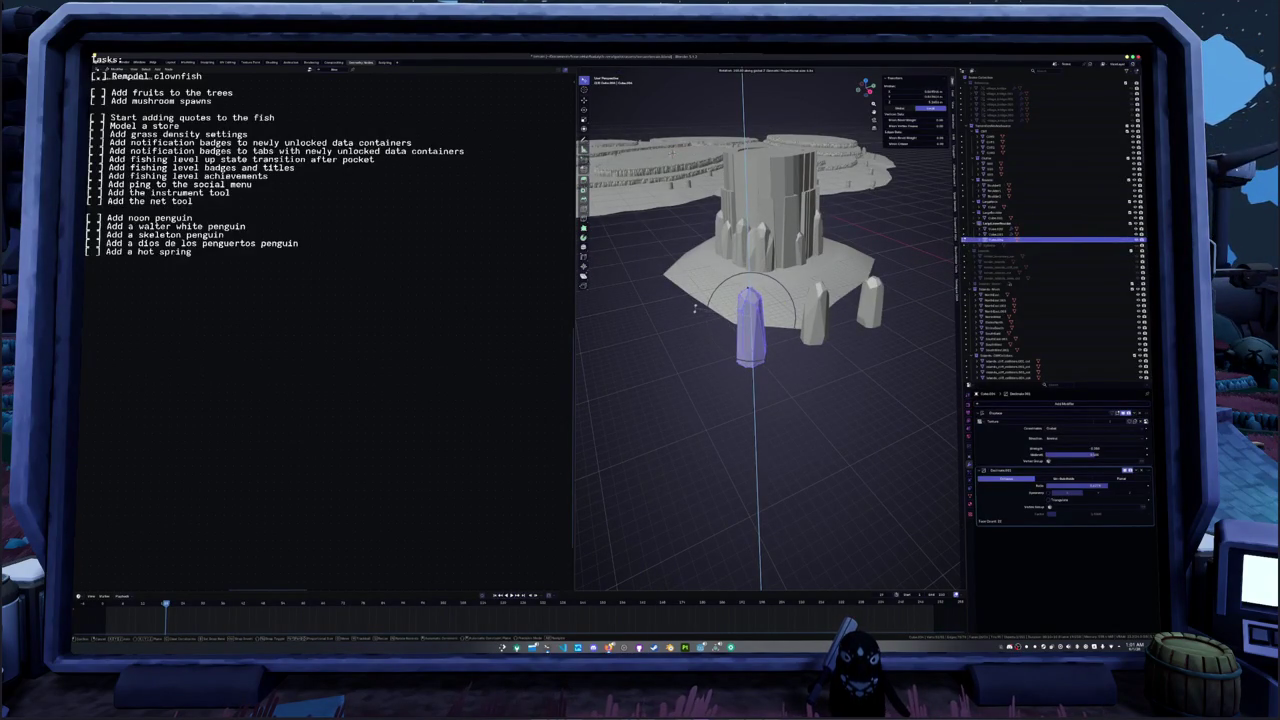
{"action": "left_click", "coordinate": [697, 305]}
{"action": "scroll", "coordinate": [697, 305], "scroll_direction": "up", "scroll_amount": 2}
{"action": "key", "text": "Tab"}
- Apply the scale of the right crystal pillar
{"action": "mouse_move", "coordinate": [697, 305]}
{"action": "middle_mouse_down"}
{"action": "mouse_move", "coordinate": [679, 358]}
{"action": "mouse_move", "coordinate": [720, 352]}
{"action": "middle_mouse_up"}
{"action": "left_click", "coordinate": [745, 348]}
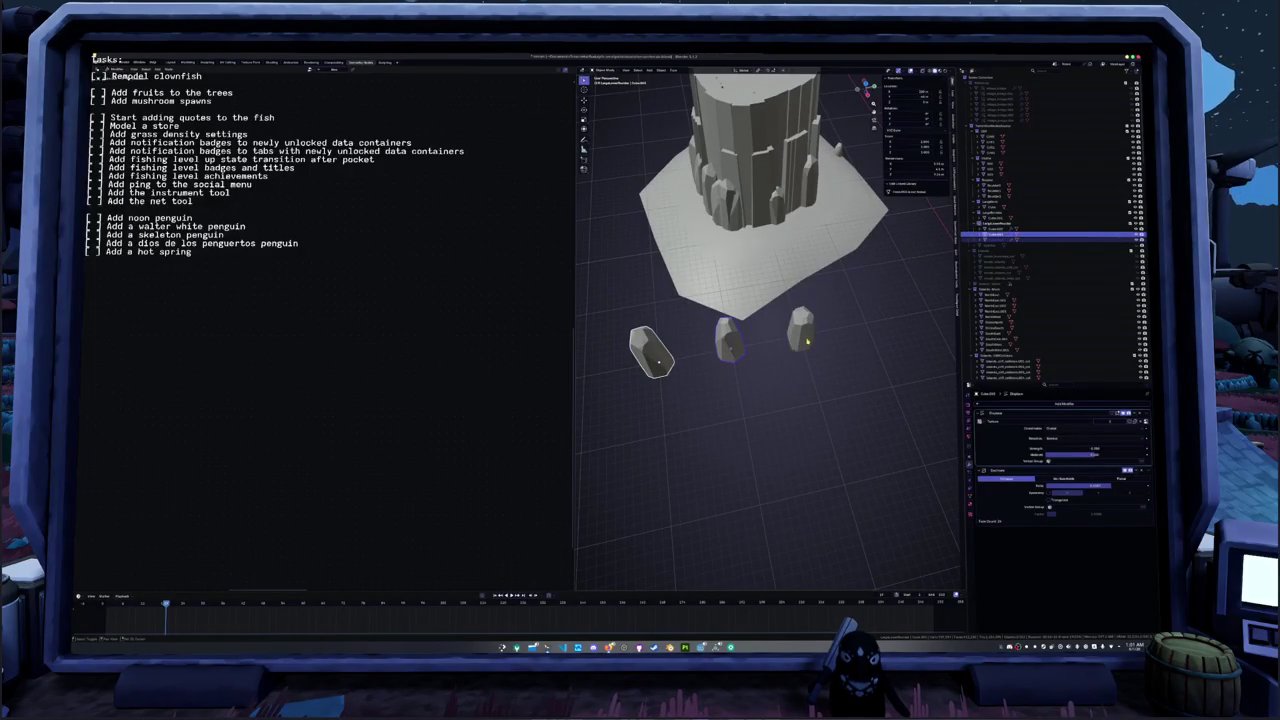
{"action": "left_click", "coordinate": [807, 342]}
{"action": "right_click", "coordinate": [807, 342]}
{"action": "left_click", "coordinate": [806, 345]}
{"action": "key", "text": "ctrl+a"}
{"action": "left_click", "coordinate": [802, 340]}
- Orbit out to view the tower and island, then select the pillar beside the tower
{"action": "mouse_move", "coordinate": [802, 340]}
{"action": "middle_mouse_down"}
{"action": "mouse_move", "coordinate": [790, 290]}
{"action": "mouse_move", "coordinate": [820, 347]}
{"action": "middle_mouse_up"}
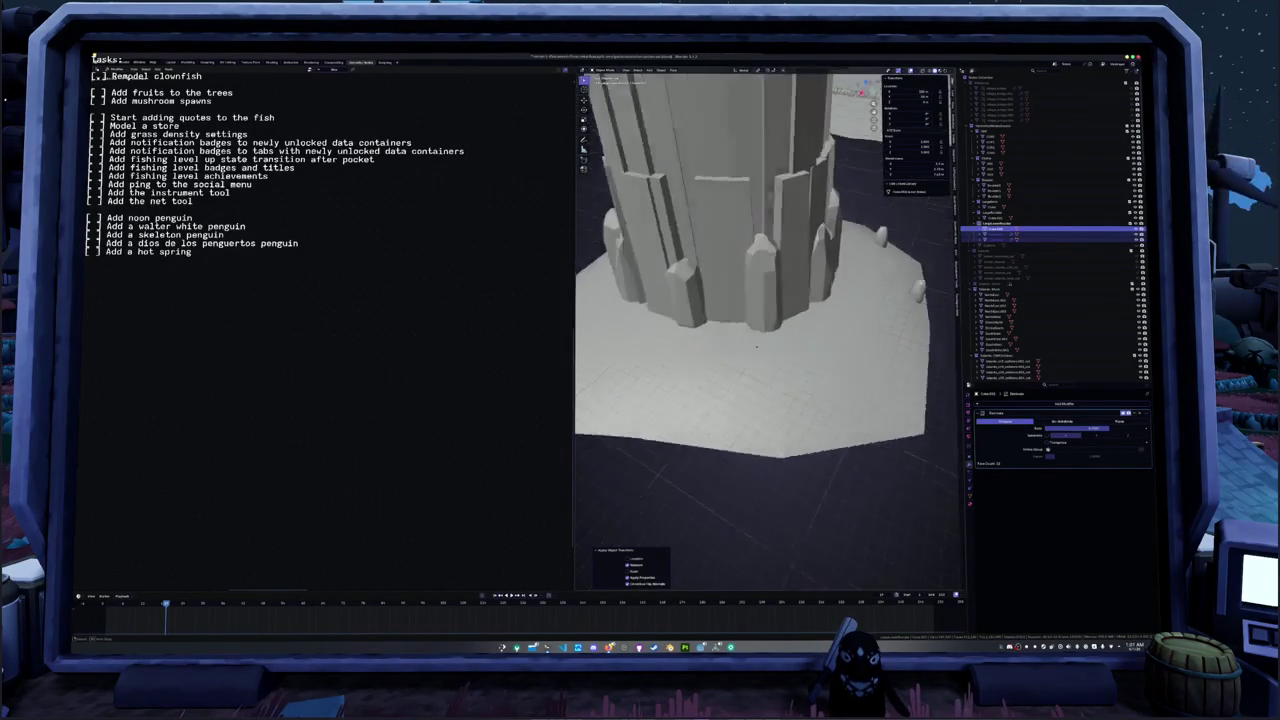
{"action": "scroll", "coordinate": [820, 347], "scroll_direction": "up", "scroll_amount": 4}
{"action": "scroll", "coordinate": [820, 347], "scroll_direction": "down", "scroll_amount": 5}
{"action": "mouse_move", "coordinate": [820, 347]}
{"action": "middle_mouse_down"}
{"action": "mouse_move", "coordinate": [667, 354]}
{"action": "mouse_move", "coordinate": [757, 372]}
{"action": "mouse_move", "coordinate": [663, 380]}
{"action": "middle_mouse_up"}
{"action": "mouse_move", "coordinate": [817, 357]}
{"action": "middle_mouse_down"}
{"action": "mouse_move", "coordinate": [780, 367]}
{"action": "mouse_move", "coordinate": [868, 342]}
{"action": "mouse_move", "coordinate": [800, 355]}
{"action": "mouse_move", "coordinate": [801, 325]}
{"action": "middle_mouse_up"}
{"action": "left_click", "coordinate": [868, 342]}
- In Edit Mode, scale the pillar mesh along the X axis
{"action": "key", "text": "Tab"}
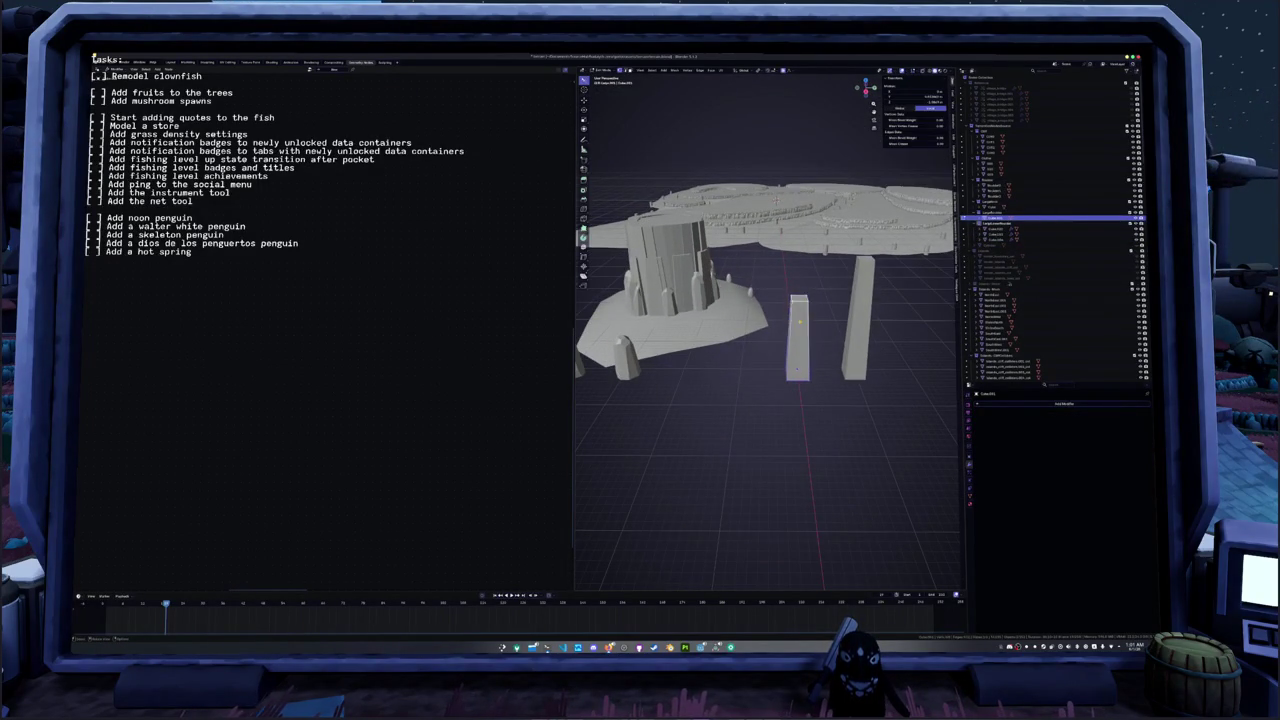
{"action": "key", "text": "s"}
{"action": "key", "text": "x"}
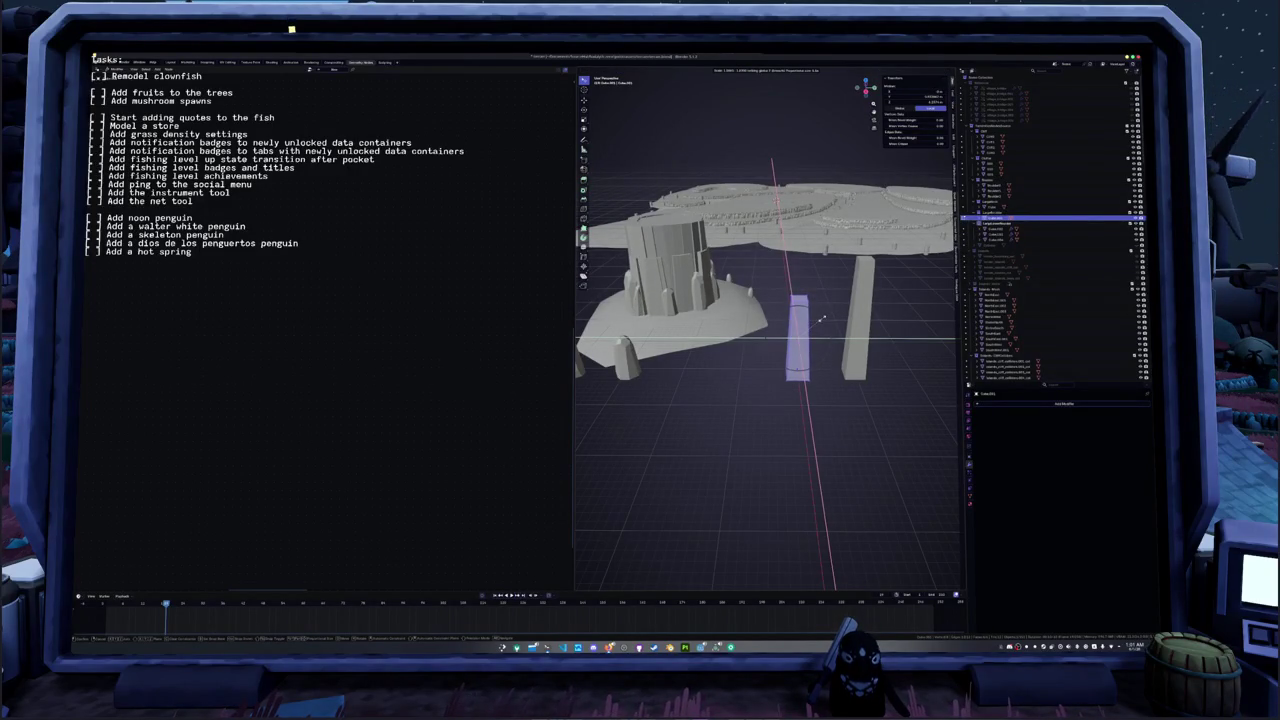
{"action": "left_click", "coordinate": [822, 318]}
{"action": "mouse_move", "coordinate": [822, 318]}
{"action": "middle_mouse_down"}
{"action": "mouse_move", "coordinate": [760, 290]}
{"action": "mouse_move", "coordinate": [800, 335]}
{"action": "mouse_move", "coordinate": [785, 359]}
{"action": "middle_mouse_up"}
- Bisect the pillar with two diagonal slices across its top
{"action": "right_click", "coordinate": [778, 314]}
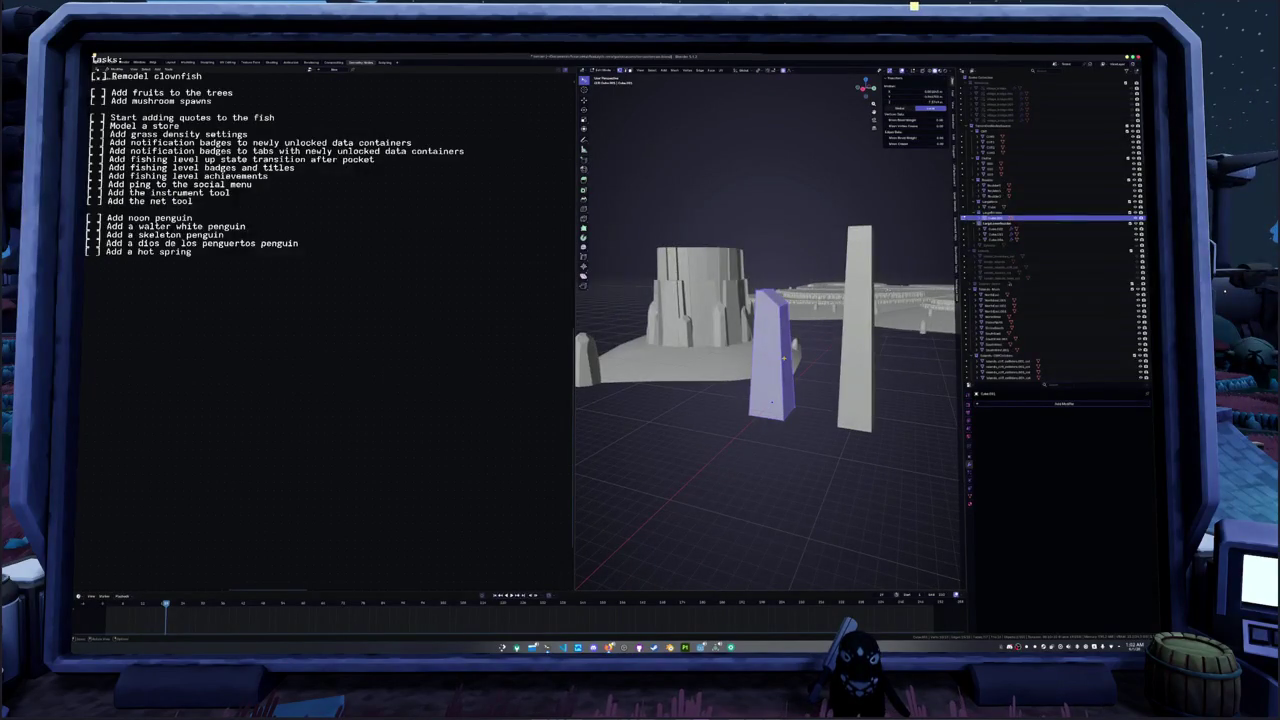
{"action": "right_click", "coordinate": [784, 357]}
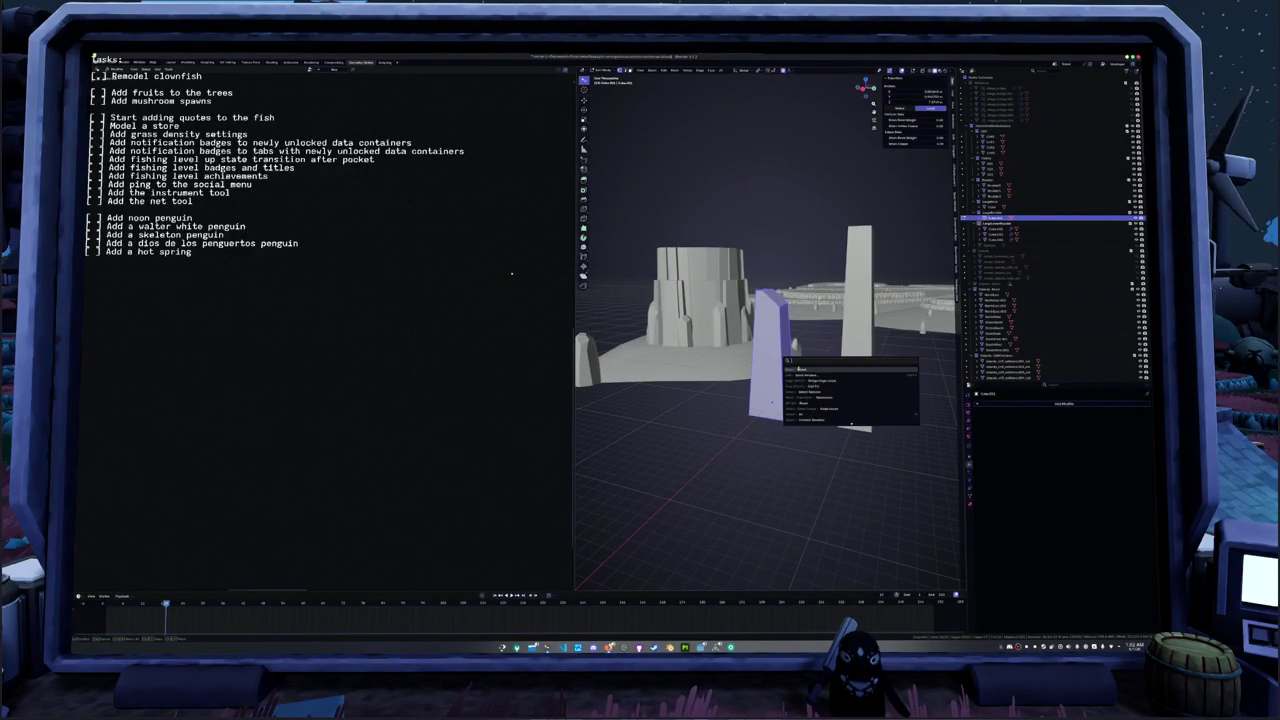
{"action": "left_click", "coordinate": [772, 402]}
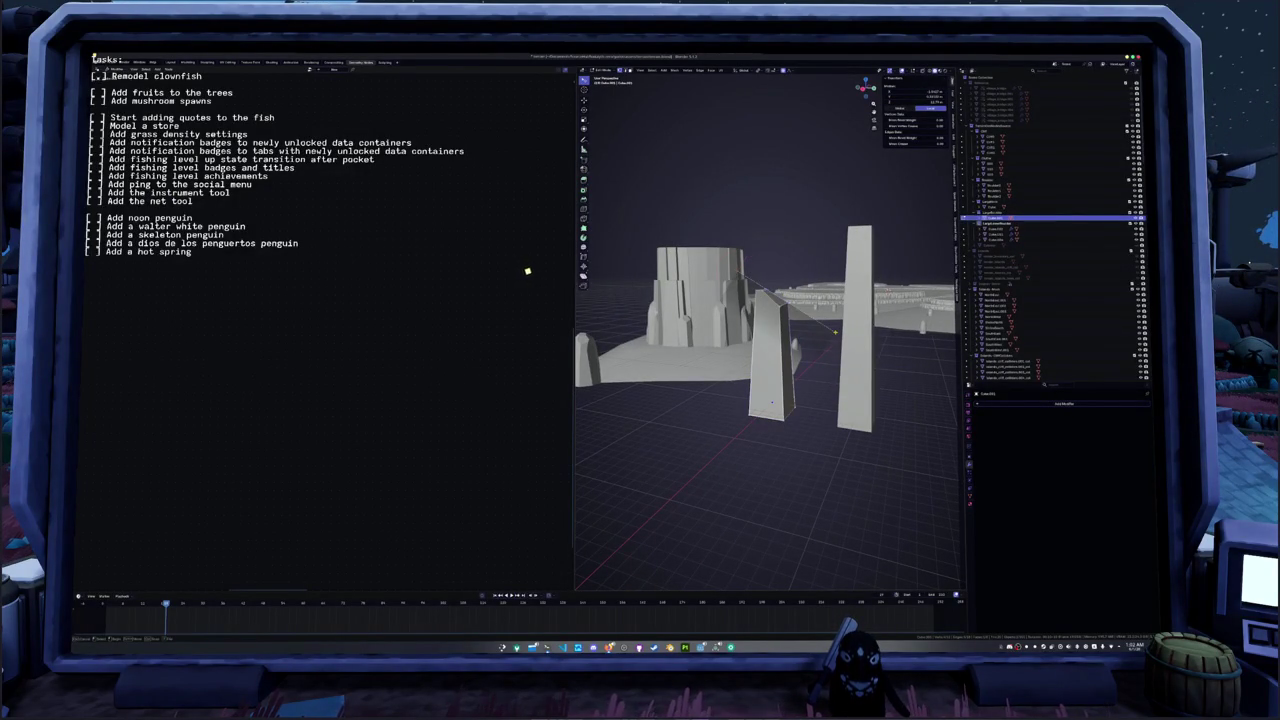
{"action": "left_click_drag", "start_coordinate": [835, 331], "coordinate": [836, 335]}
{"action": "key", "text": "a"}
{"action": "middle_click_drag", "start_coordinate": [836, 334], "coordinate": [818, 338]}
{"action": "left_click", "coordinate": [882, 398]}
{"action": "left_click_drag", "start_coordinate": [740, 330], "coordinate": [838, 236]}
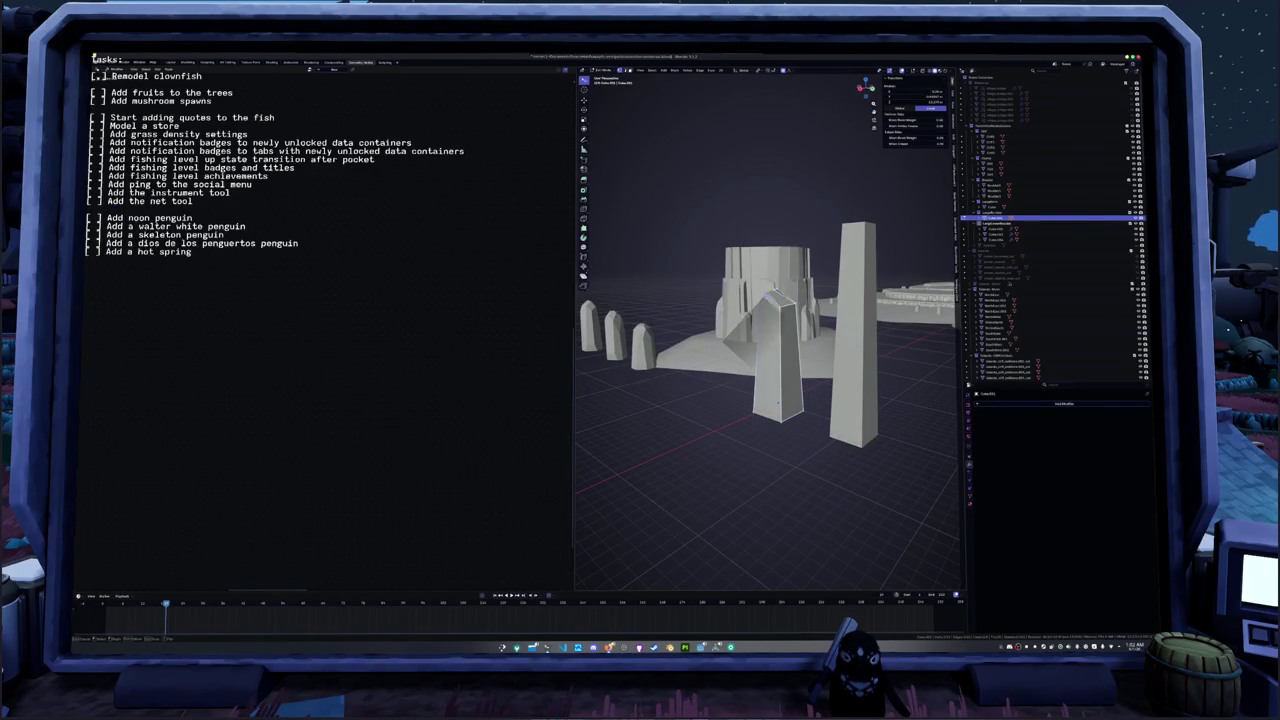
{"action": "key", "text": "a"}
{"action": "middle_click_drag", "start_coordinate": [800, 320], "coordinate": [792, 323]}
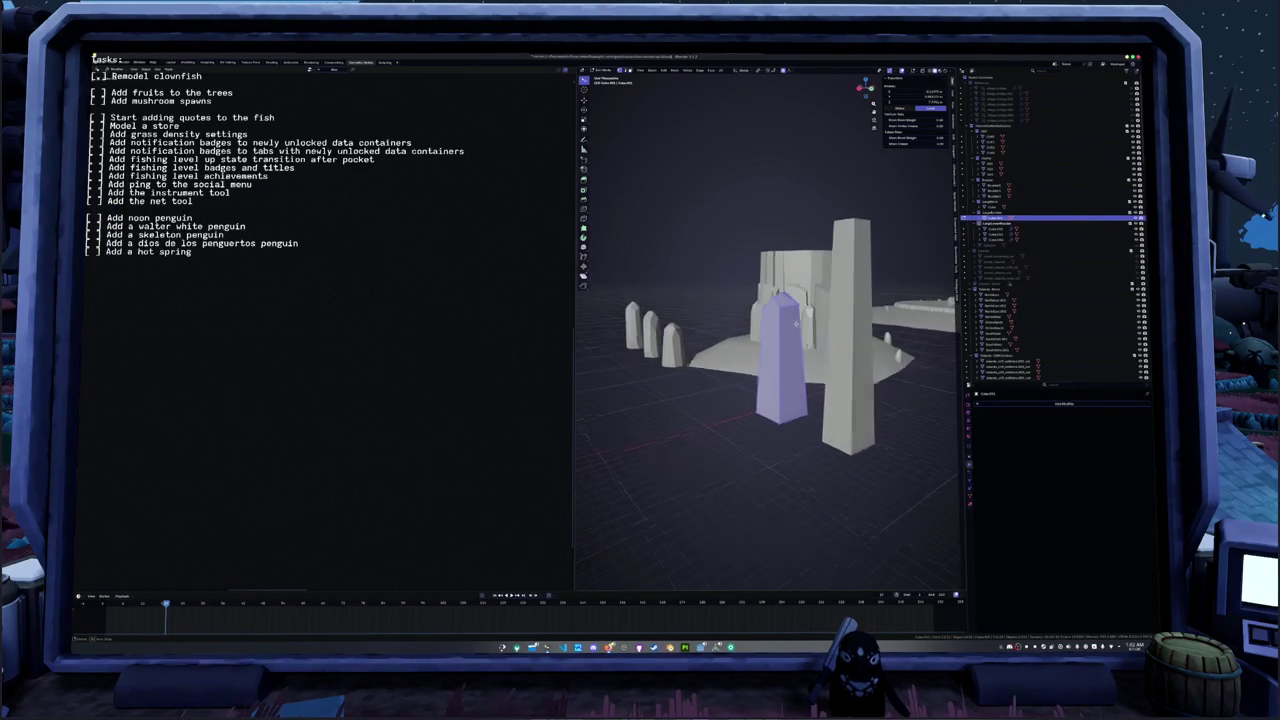
- Slice two more angled plane cuts across the pillar top
{"action": "right_click", "coordinate": [792, 323]}
{"action": "left_click", "coordinate": [860, 380]}
{"action": "left_click_drag", "start_coordinate": [758, 273], "coordinate": [793, 296]}
{"action": "key", "text": "a"}
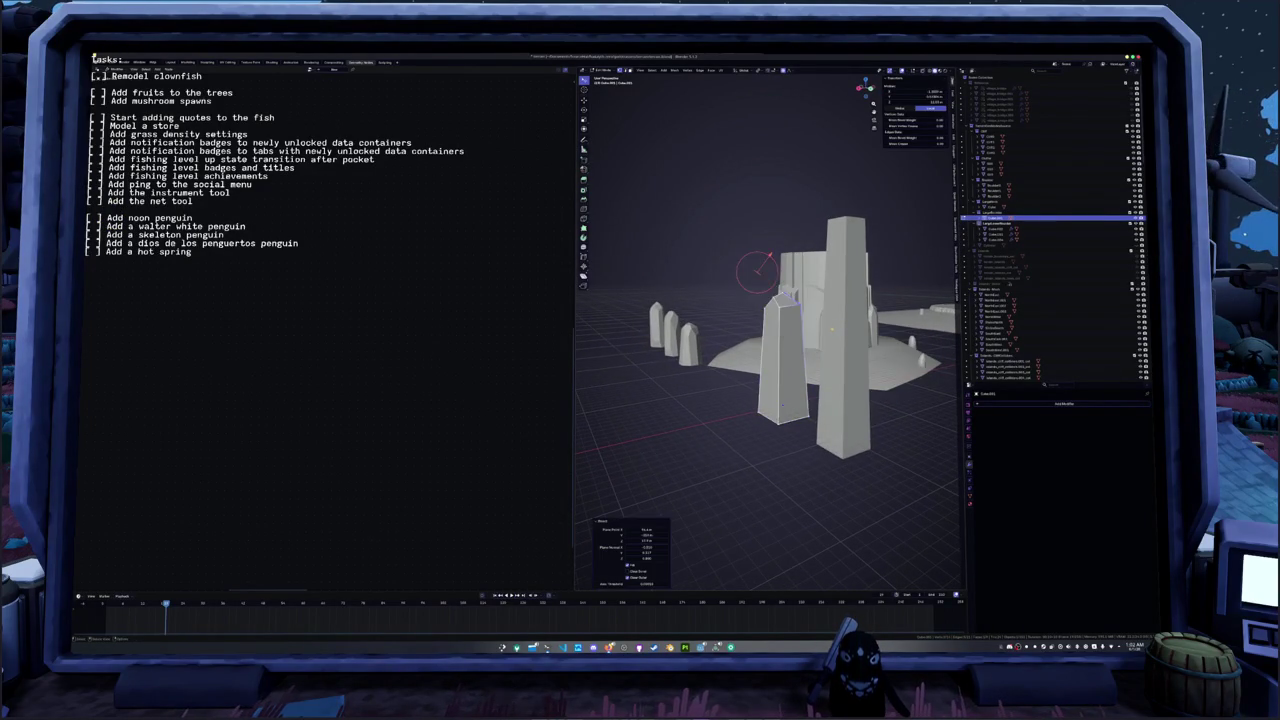
{"action": "middle_click_drag", "start_coordinate": [833, 328], "coordinate": [794, 337]}
{"action": "right_click", "coordinate": [794, 337]}
{"action": "left_click", "coordinate": [860, 392]}
{"action": "left_click_drag", "start_coordinate": [758, 273], "coordinate": [860, 348]}
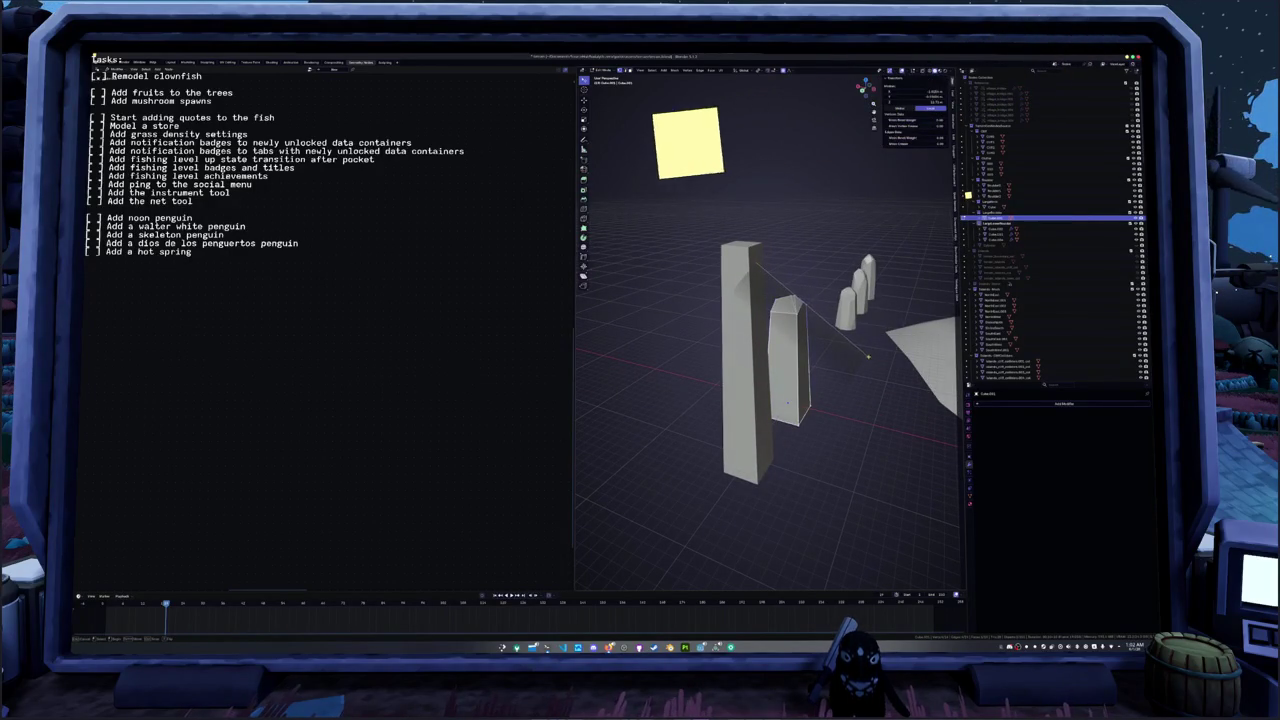
{"action": "middle_click_drag", "start_coordinate": [860, 348], "coordinate": [806, 358]}
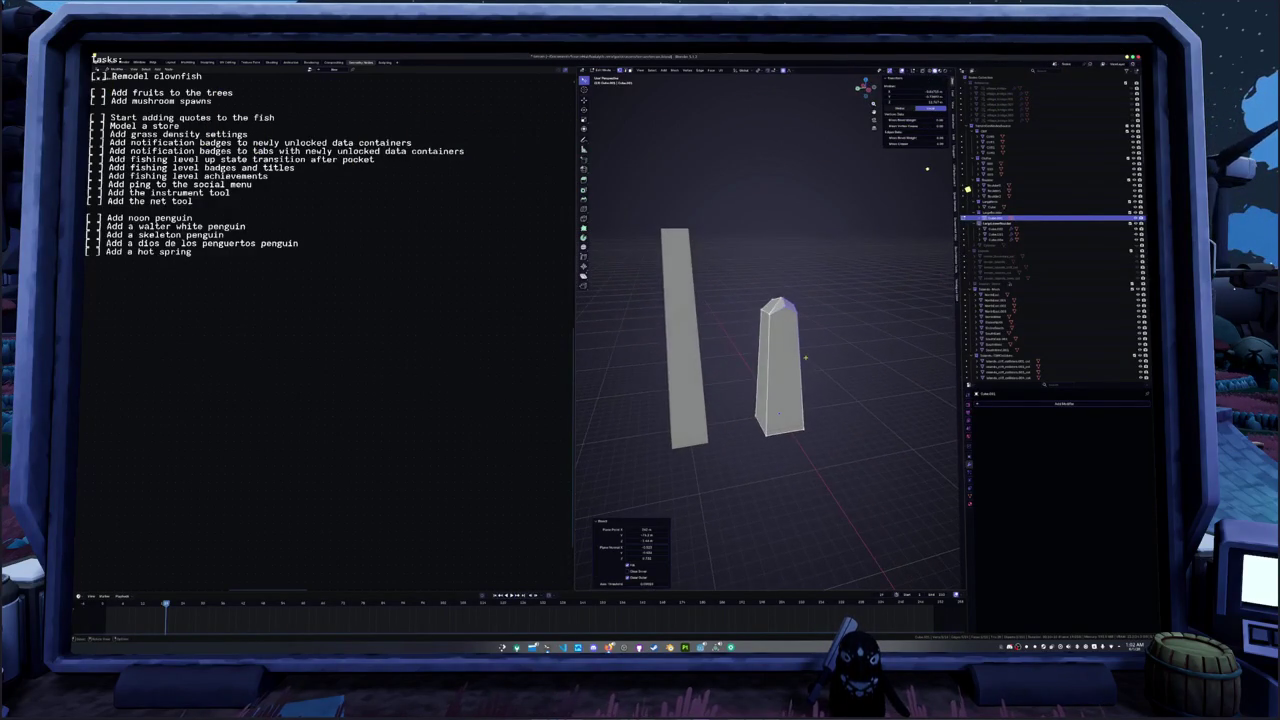
- Bisect the pillar again with a cut running down from its top
{"action": "key", "text": "a"}
{"action": "right_click", "coordinate": [806, 358]}
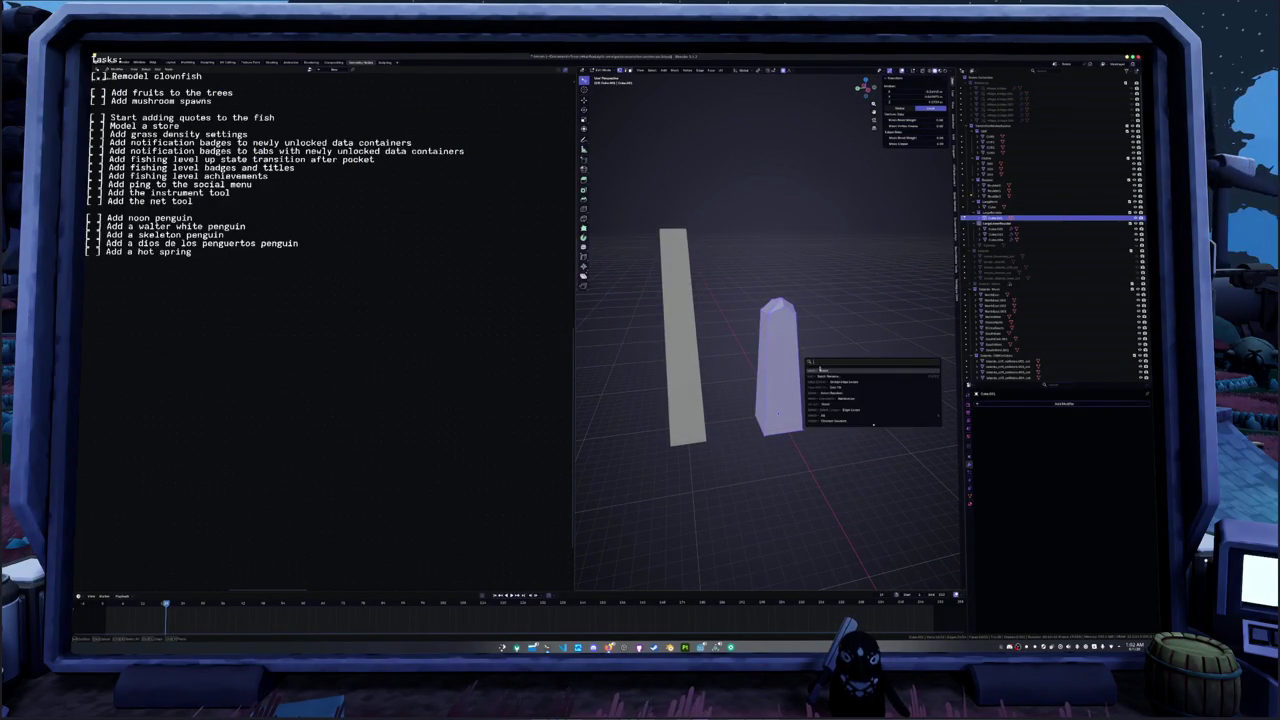
{"action": "left_click", "coordinate": [820, 370]}
{"action": "left_click_drag", "start_coordinate": [775, 285], "coordinate": [820, 368]}
{"action": "left_click", "coordinate": [830, 388]}
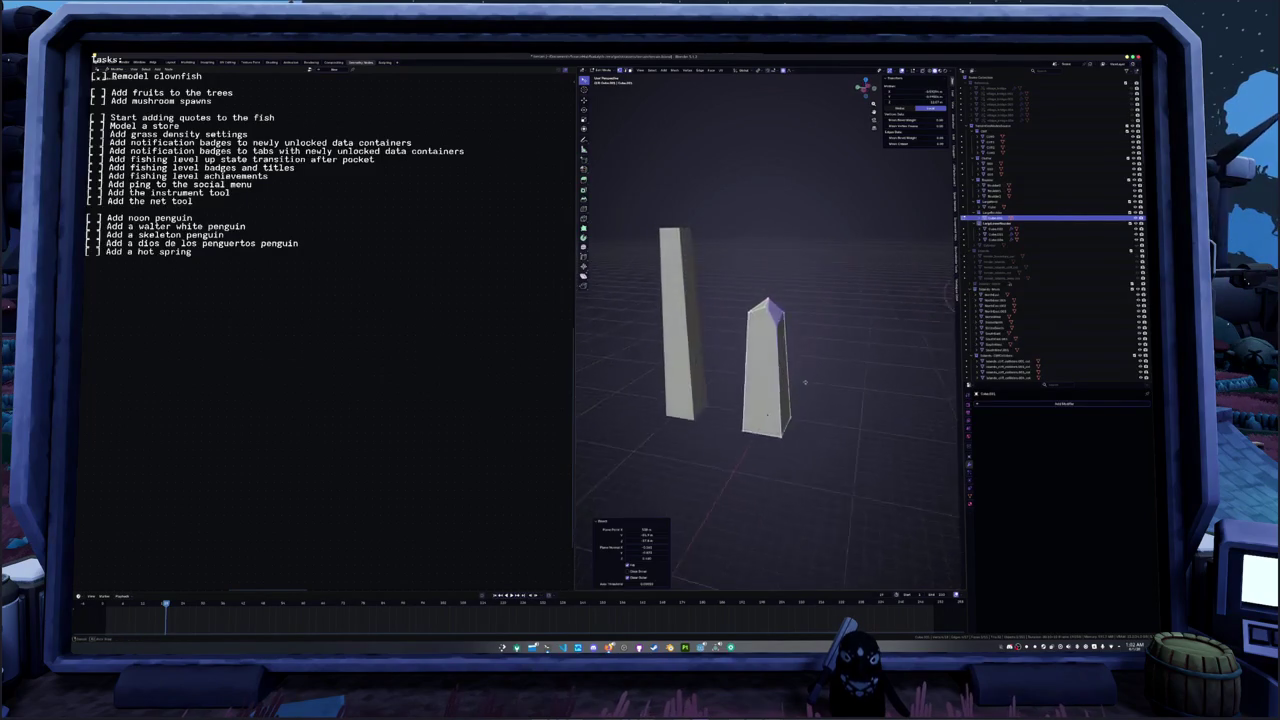
{"action": "middle_click_drag", "start_coordinate": [830, 388], "coordinate": [745, 132]}
{"action": "key", "text": "a"}
- Make a knife cut across the pillar top
{"action": "right_click", "coordinate": [780, 381]}
{"action": "key", "text": "Escape"}
{"action": "key", "text": "k"}
{"action": "left_click", "coordinate": [762, 285]}
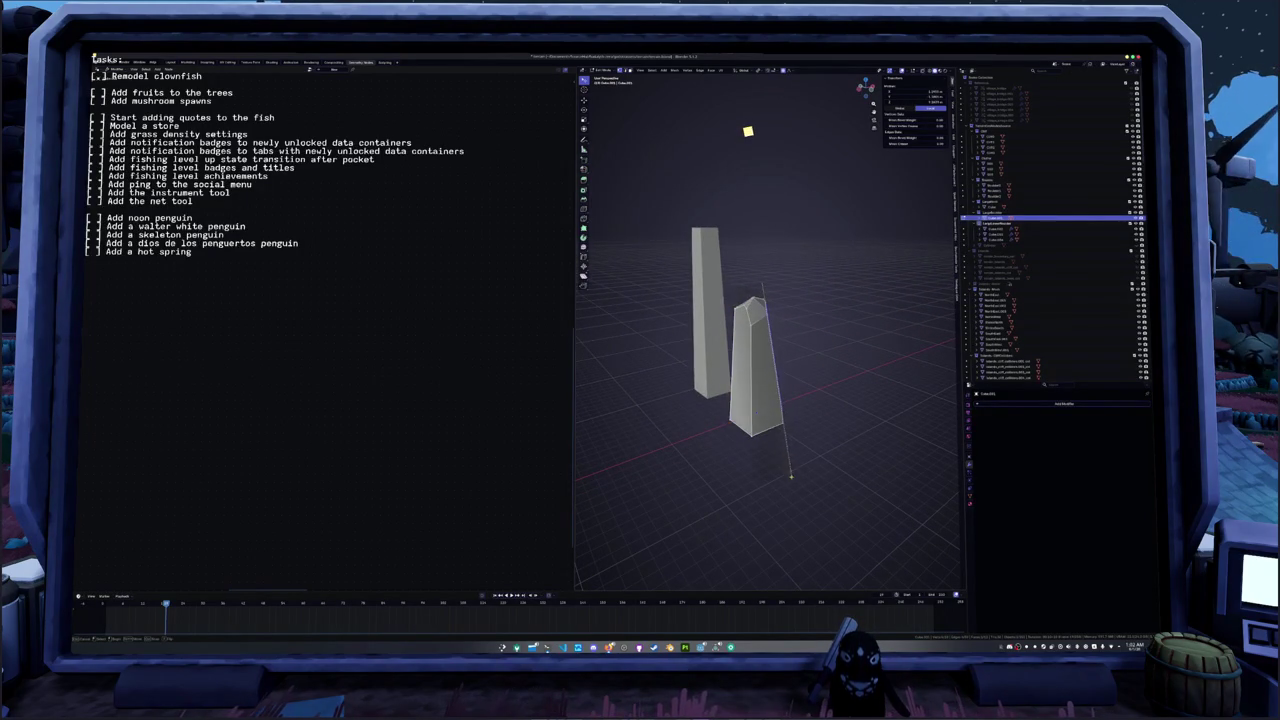
{"action": "key", "text": "Return"}
{"action": "mouse_move", "coordinate": [787, 484]}
{"action": "middle_mouse_down"}
{"action": "mouse_move", "coordinate": [766, 403]}
{"action": "mouse_move", "coordinate": [752, 402]}
{"action": "middle_mouse_up"}
- Add a second knife cut down the pillar from its top
{"action": "key", "text": "a"}
{"action": "right_click", "coordinate": [752, 402]}
{"action": "key", "text": "Escape"}
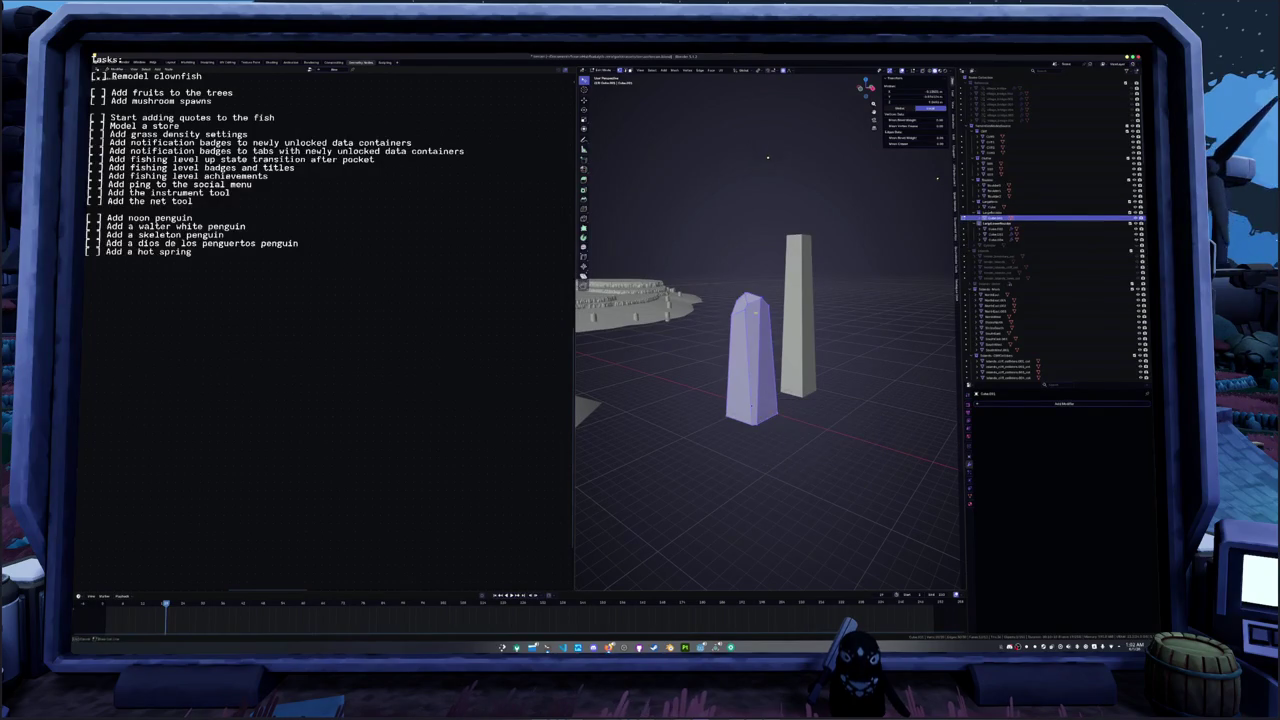
{"action": "key", "text": "k"}
{"action": "left_click", "coordinate": [760, 266]}
{"action": "key", "text": "Return"}
{"action": "mouse_move", "coordinate": [774, 461]}
{"action": "middle_mouse_down"}
{"action": "mouse_move", "coordinate": [614, 316]}
{"action": "mouse_move", "coordinate": [752, 385]}
{"action": "middle_mouse_up"}
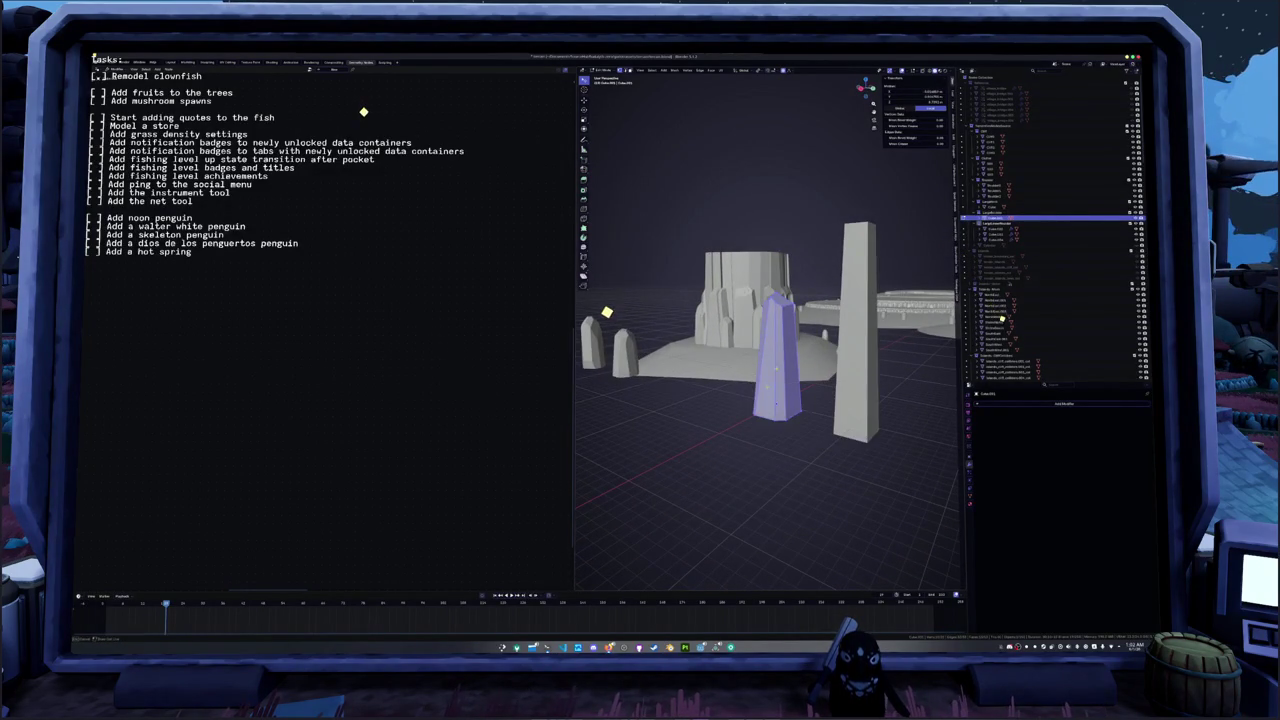
- Slice one more angled cut across the central pillar's top
{"action": "key", "text": "alt+a"}
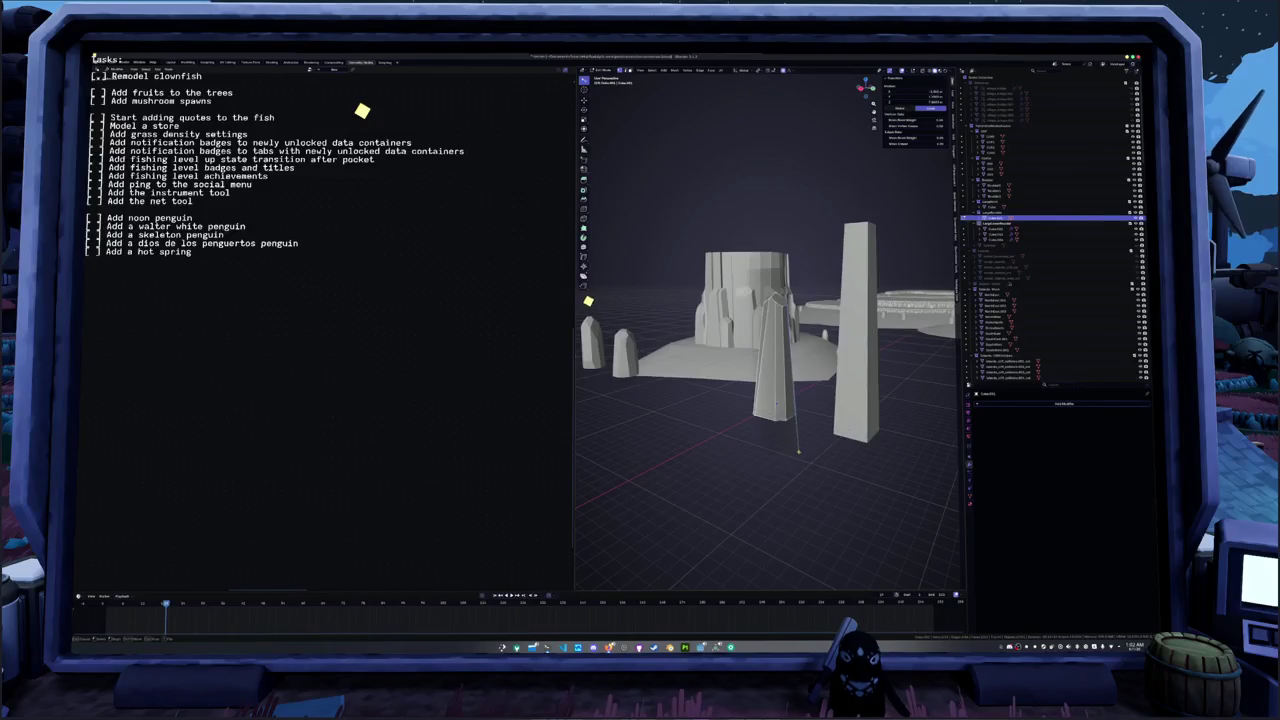
{"action": "middle_click_drag", "start_coordinate": [801, 457], "coordinate": [770, 400]}
{"action": "key", "text": "a"}
{"action": "right_click", "coordinate": [770, 400]}
{"action": "key", "text": "Escape"}
{"action": "left_click", "coordinate": [800, 320]}
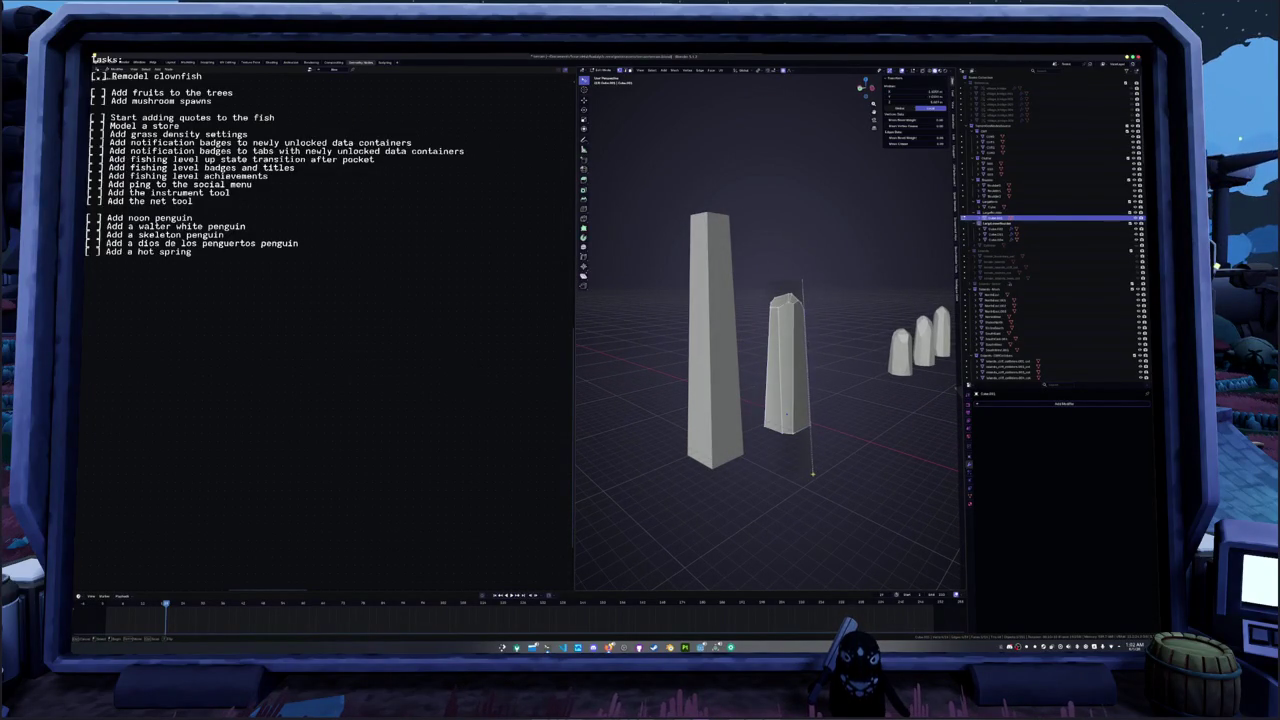
{"action": "left_click_drag", "start_coordinate": [813, 473], "coordinate": [813, 473]}
- Reselect the linked pillar mesh and switch to top view (Numpad 7)
{"action": "mouse_move", "coordinate": [813, 473]}
{"action": "middle_mouse_down"}
{"action": "mouse_move", "coordinate": [807, 424]}
{"action": "mouse_move", "coordinate": [770, 425]}
{"action": "middle_mouse_up"}
{"action": "key", "text": "a"}
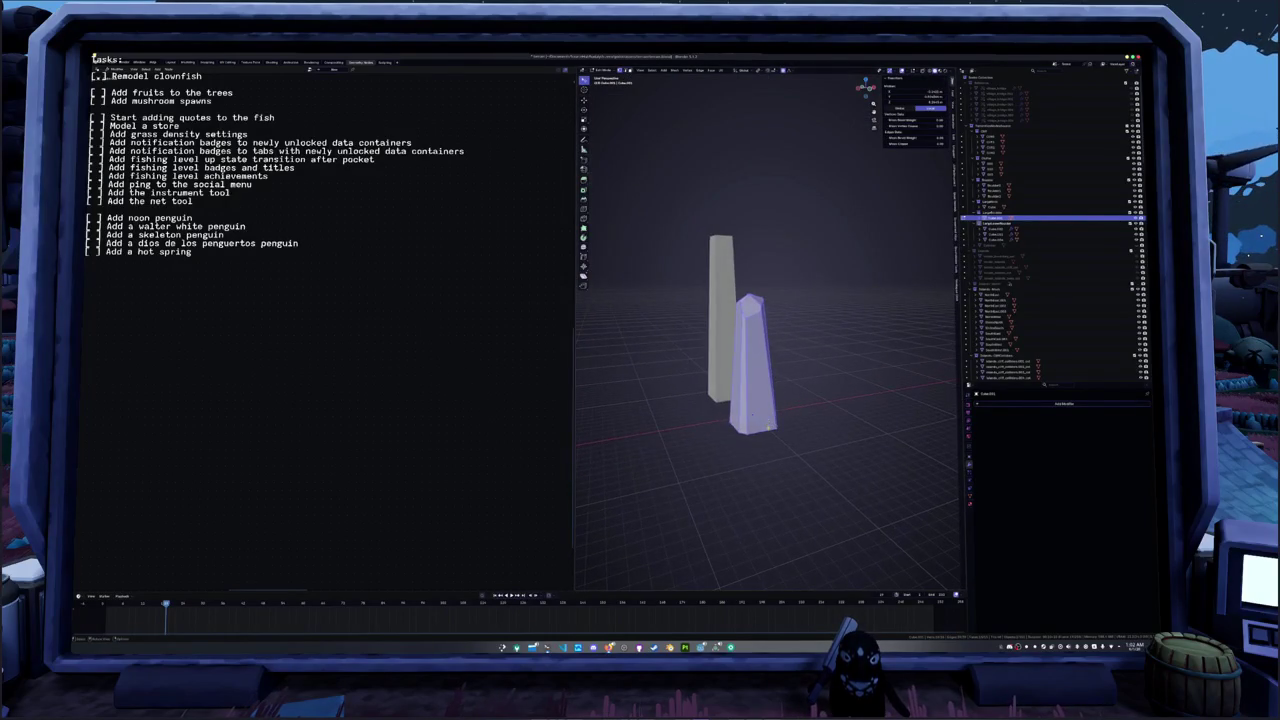
{"action": "left_click", "coordinate": [818, 428]}
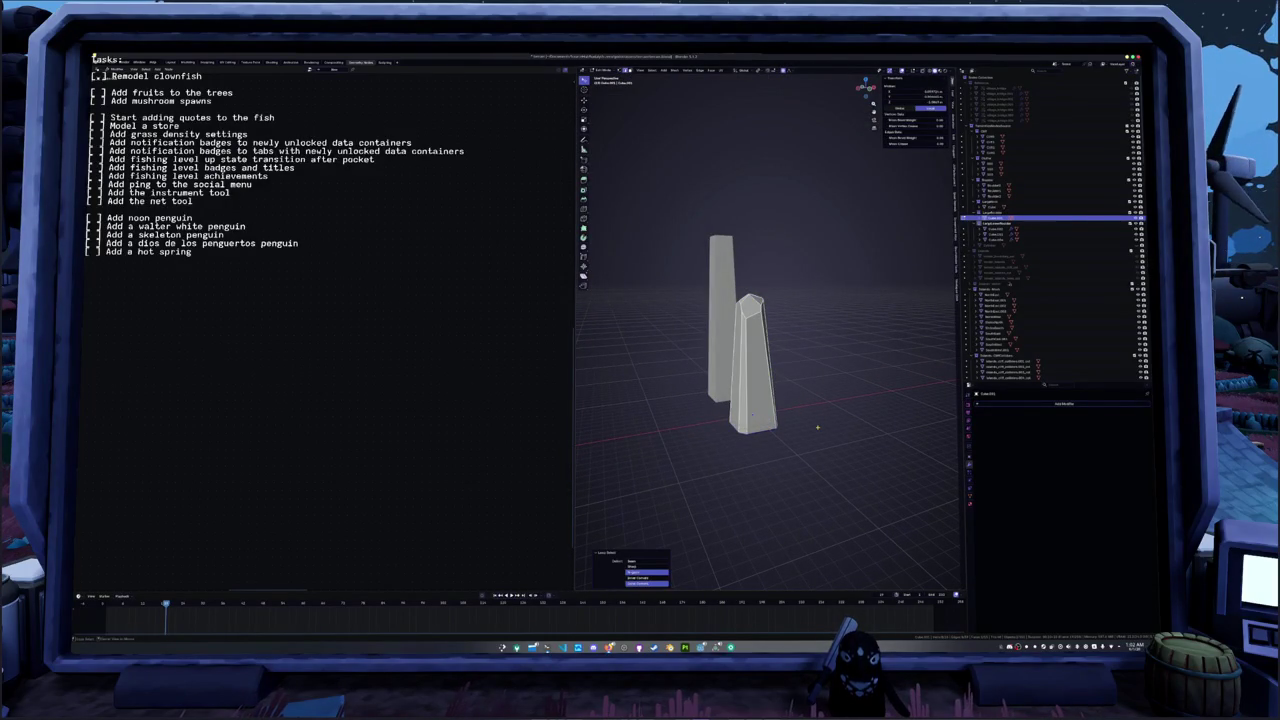
{"action": "key", "text": "ctrl+l"}
{"action": "middle_click_drag", "start_coordinate": [818, 426], "coordinate": [763, 413]}
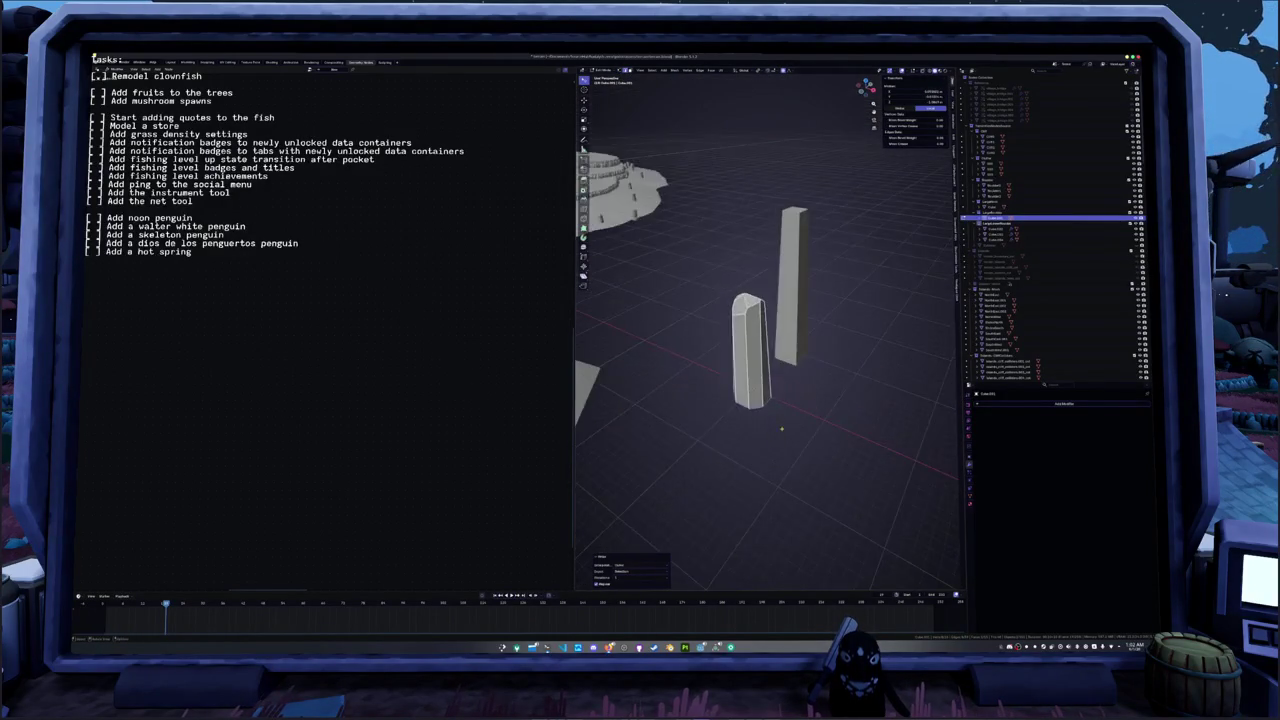
{"action": "key", "text": "KP_7"}
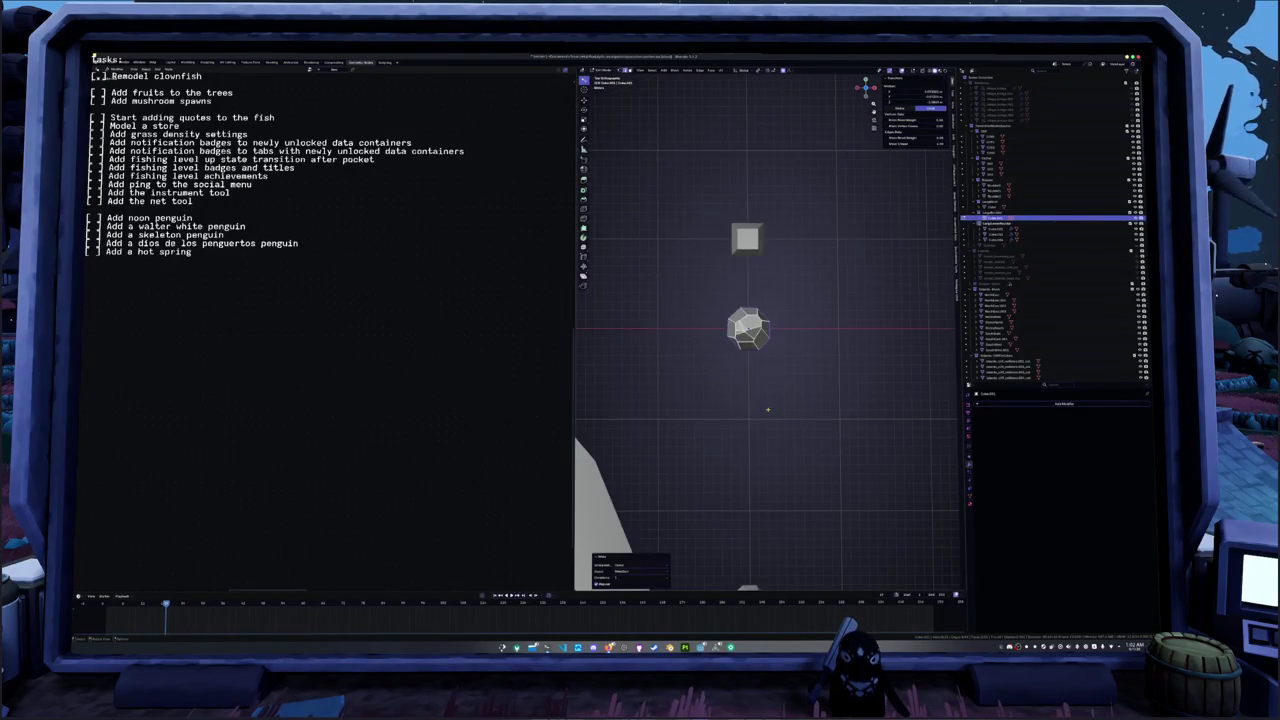
- Bevel all of the crystal's corners and adjust the last bevel's settings
{"action": "scroll", "coordinate": [768, 408], "scroll_direction": "up", "scroll_amount": 2}
{"action": "key", "text": "a"}
{"action": "key", "text": "x"}
{"action": "key", "text": "Escape"}
{"action": "key", "text": "ctrl+b"}
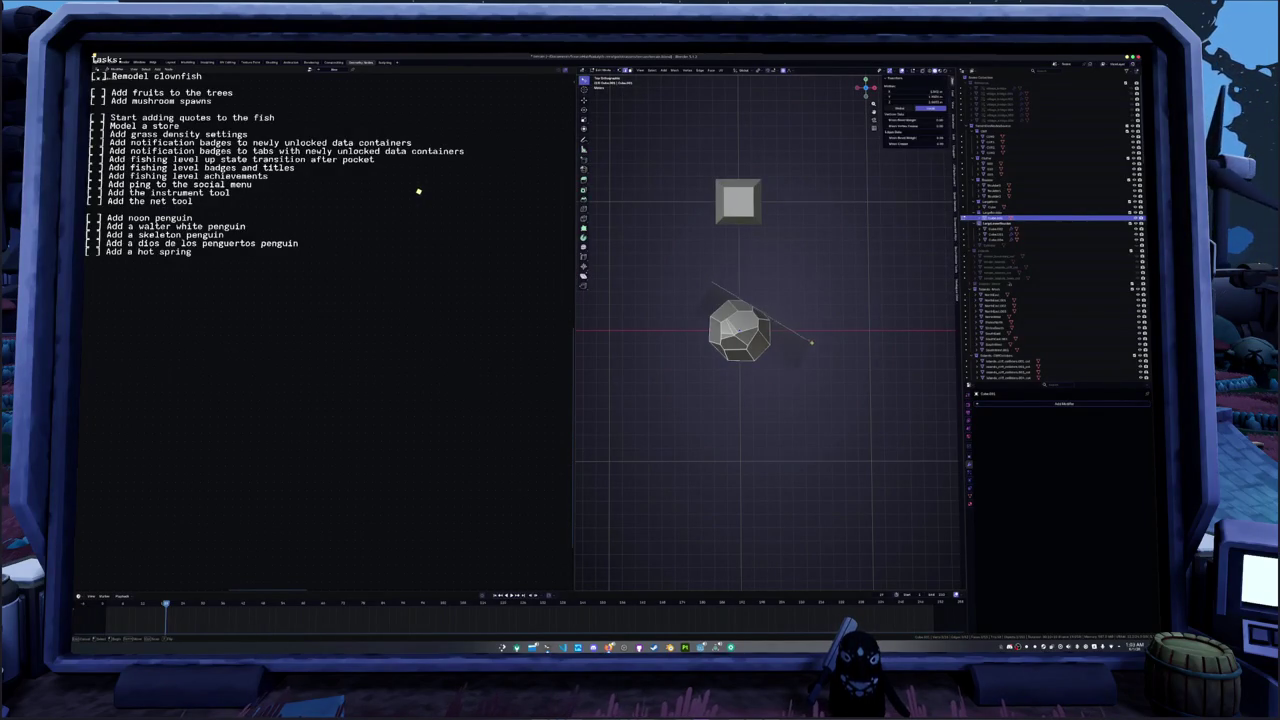
{"action": "left_click", "coordinate": [828, 353]}
{"action": "key", "text": "KP_Decimal"}
{"action": "key", "text": "F9"}
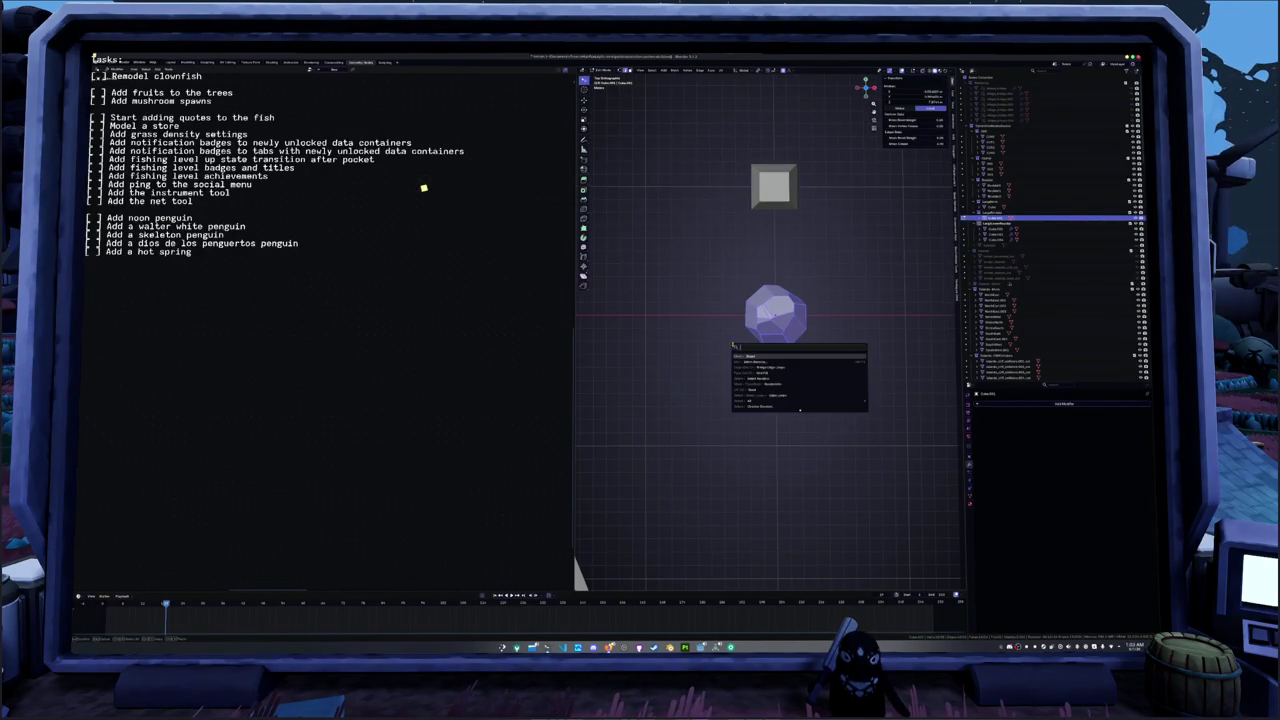
{"action": "key", "text": "Return"}
{"action": "left_click", "coordinate": [738, 262]}
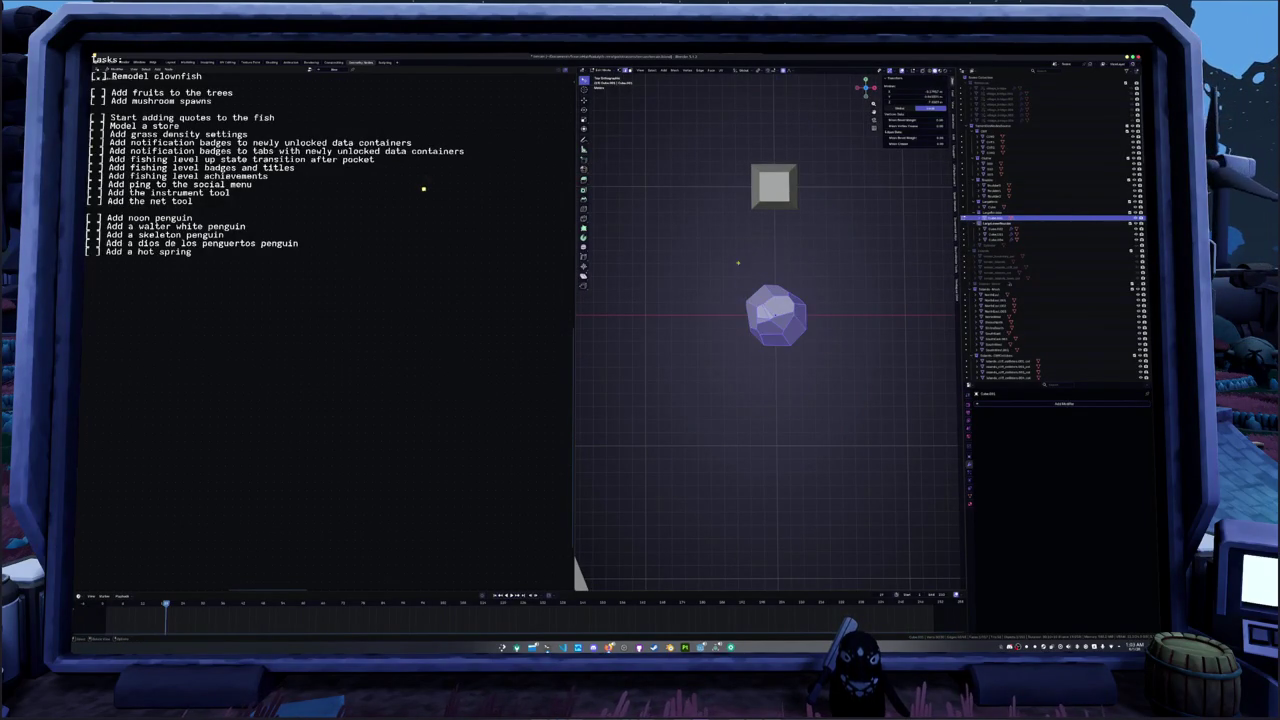
- Apply another bevel to the crystal edges and tweak it via F9
{"action": "right_click", "coordinate": [768, 337]}
{"action": "key", "text": "Escape"}
{"action": "key", "text": "ctrl+b"}
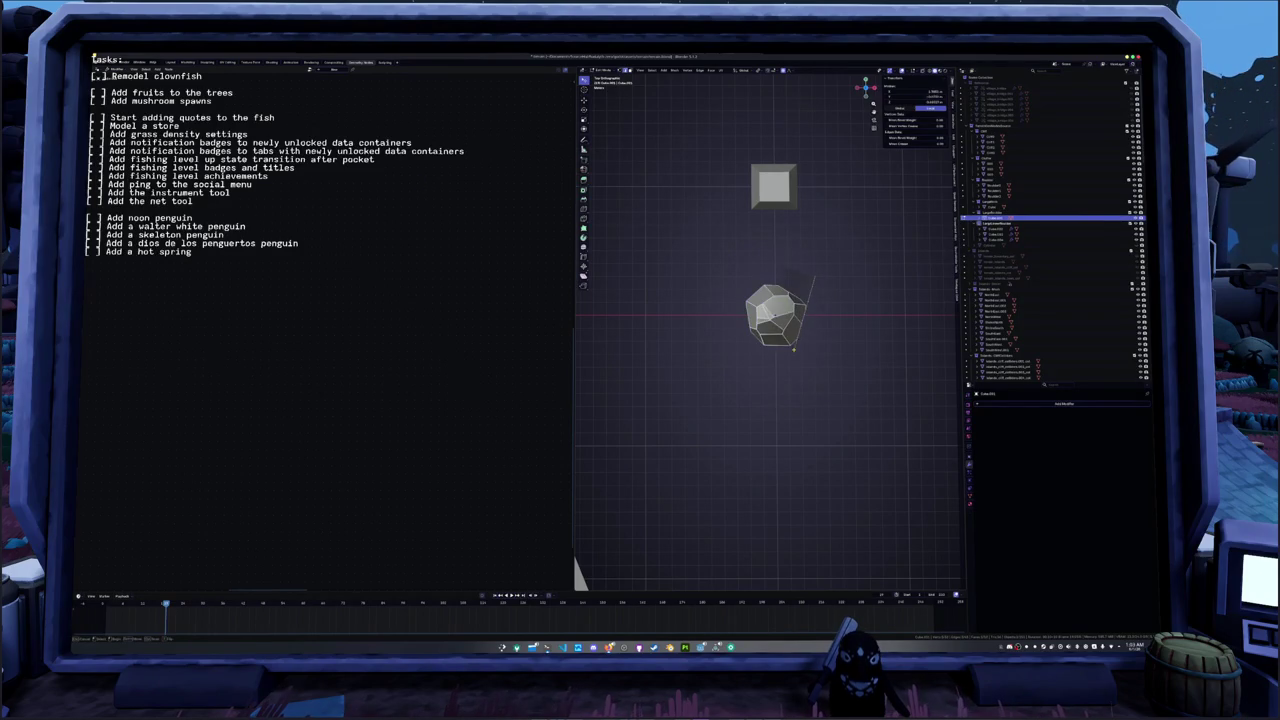
{"action": "left_click", "coordinate": [783, 404]}
{"action": "key", "text": "F9"}
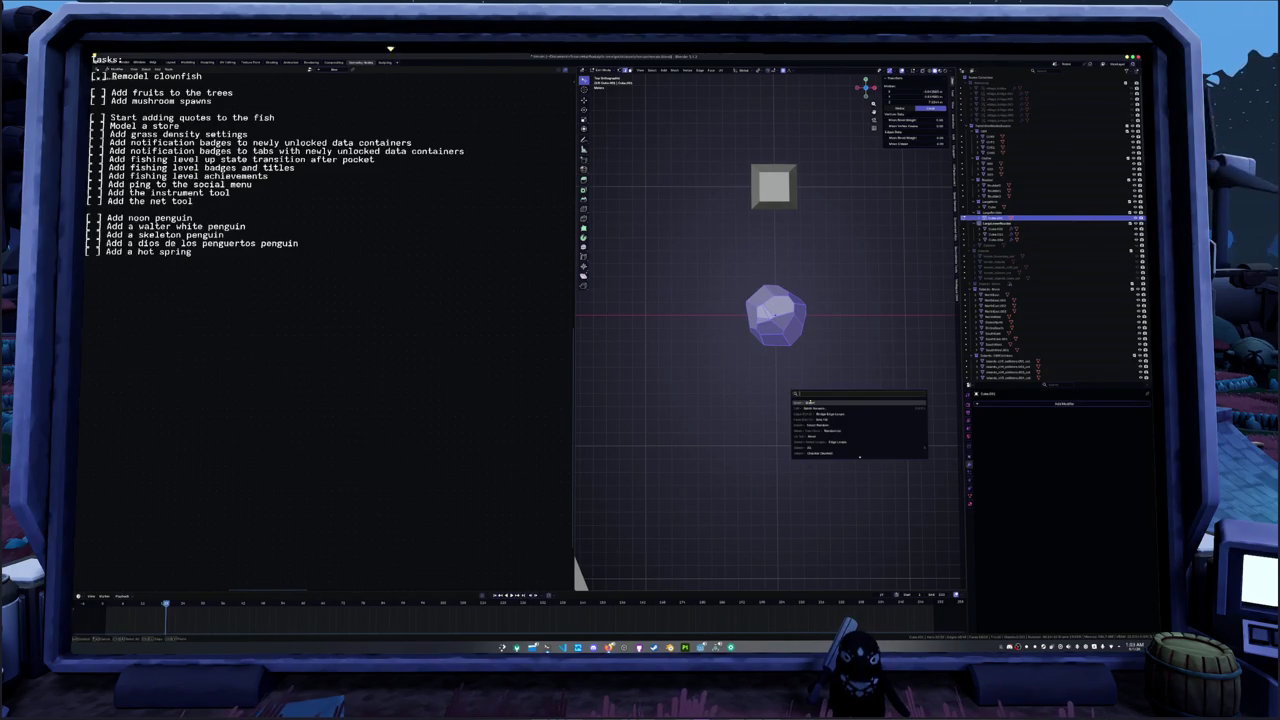
{"action": "key", "text": "ctrl+b"}
{"action": "key", "text": "Escape"}
- Make a knife cut across the crystal
{"action": "key", "text": "a"}
{"action": "key", "text": "alt+a"}
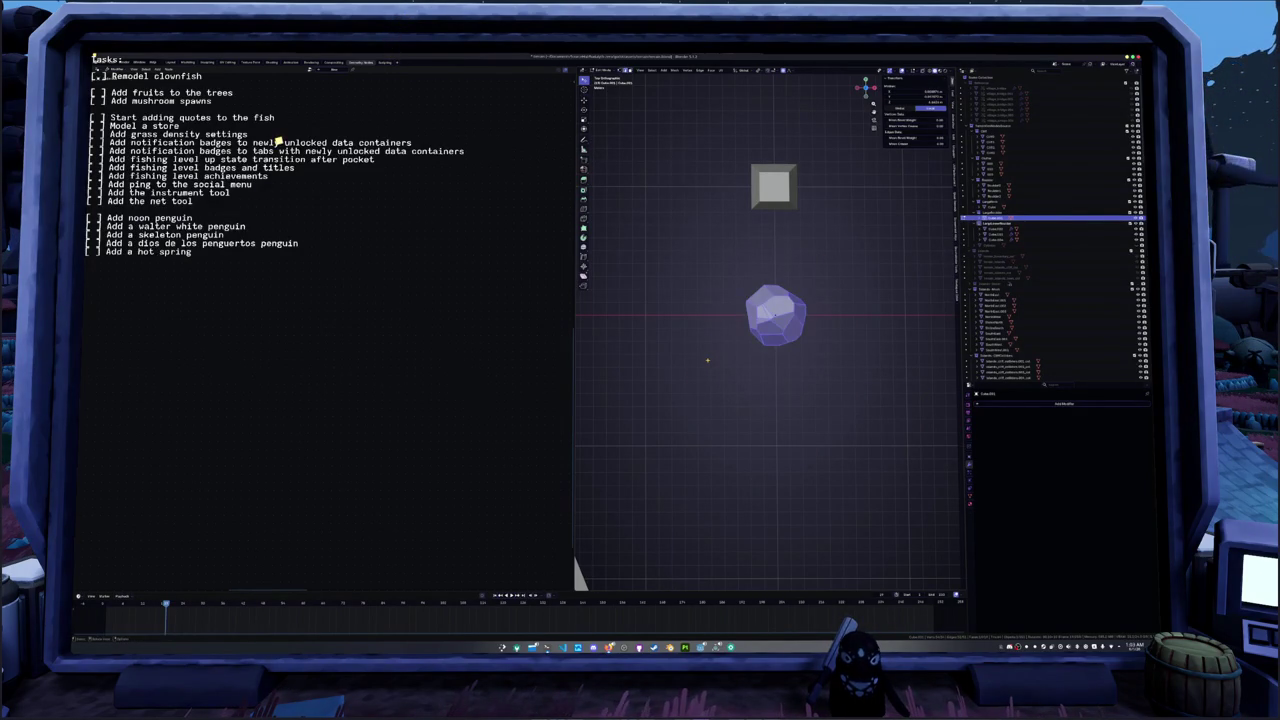
{"action": "right_click", "coordinate": [707, 360]}
{"action": "left_click_drag", "start_coordinate": [730, 320], "coordinate": [824, 268]}
{"action": "key", "text": "Return"}
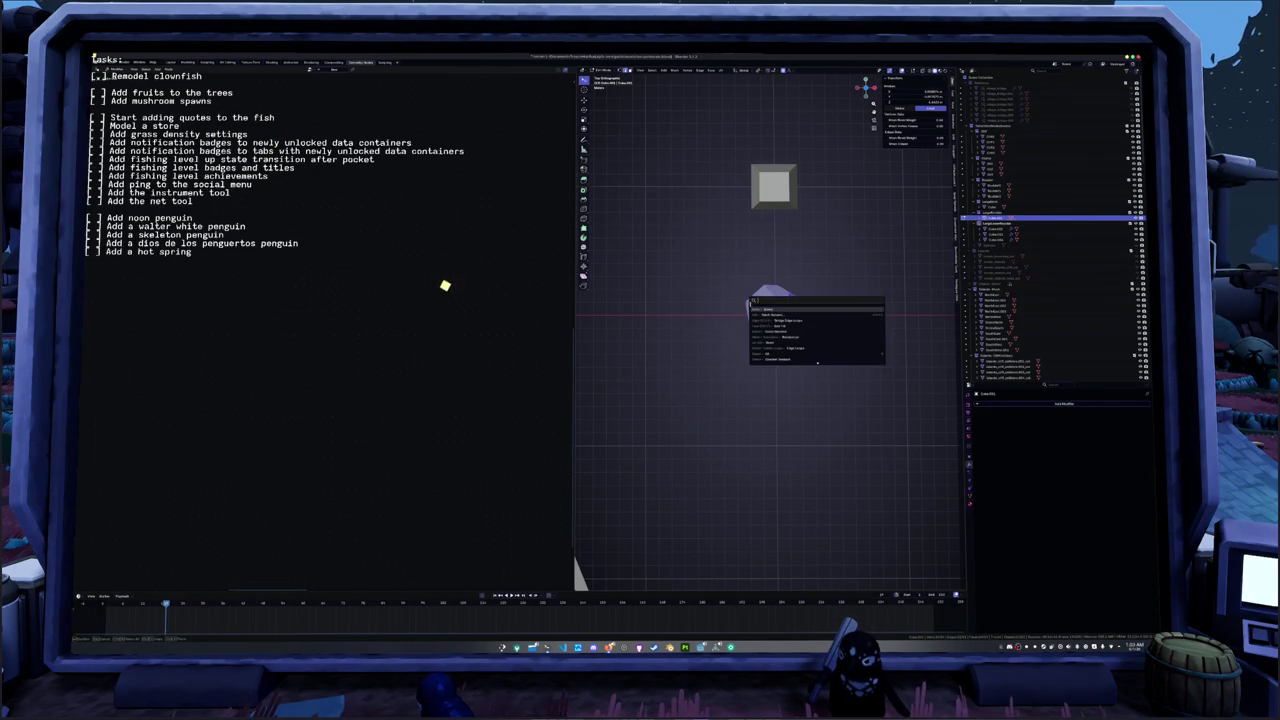
- Stretch the crystal along Z into a tall shape and view it in perspective
{"action": "key", "text": "s"}
{"action": "key", "text": "z"}
{"action": "key", "text": "Return"}
{"action": "mouse_move", "coordinate": [760, 330]}
{"action": "middle_mouse_down"}
{"action": "mouse_move", "coordinate": [713, 297]}
{"action": "mouse_move", "coordinate": [781, 314]}
{"action": "middle_mouse_up"}
{"action": "key", "text": "a"}
{"action": "right_click", "coordinate": [781, 314]}
{"action": "left_click", "coordinate": [830, 350]}
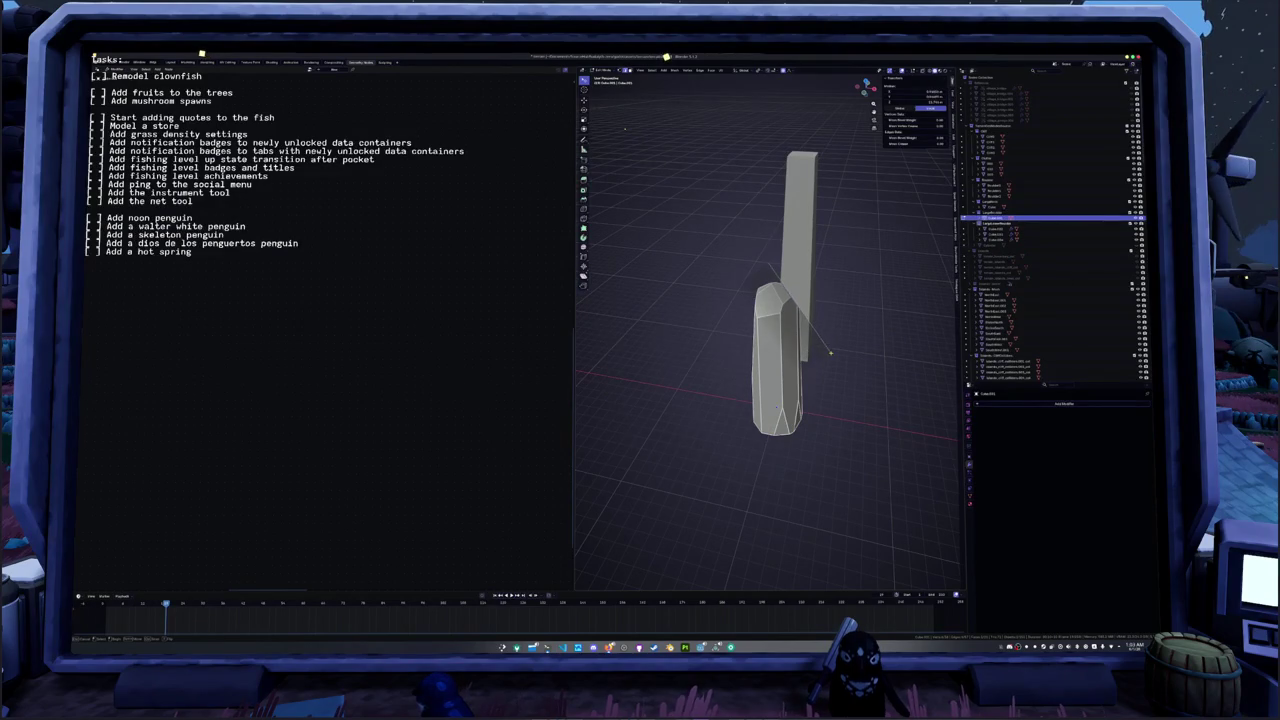
- Bevel the crystal's edges and adjust the last bevel's settings with F9
{"action": "left_click", "coordinate": [837, 367]}
{"action": "middle_click_drag", "start_coordinate": [837, 367], "coordinate": [746, 358]}
{"action": "right_click", "coordinate": [746, 358]}
{"action": "key", "text": "Escape"}
{"action": "key", "text": "ctrl+b"}
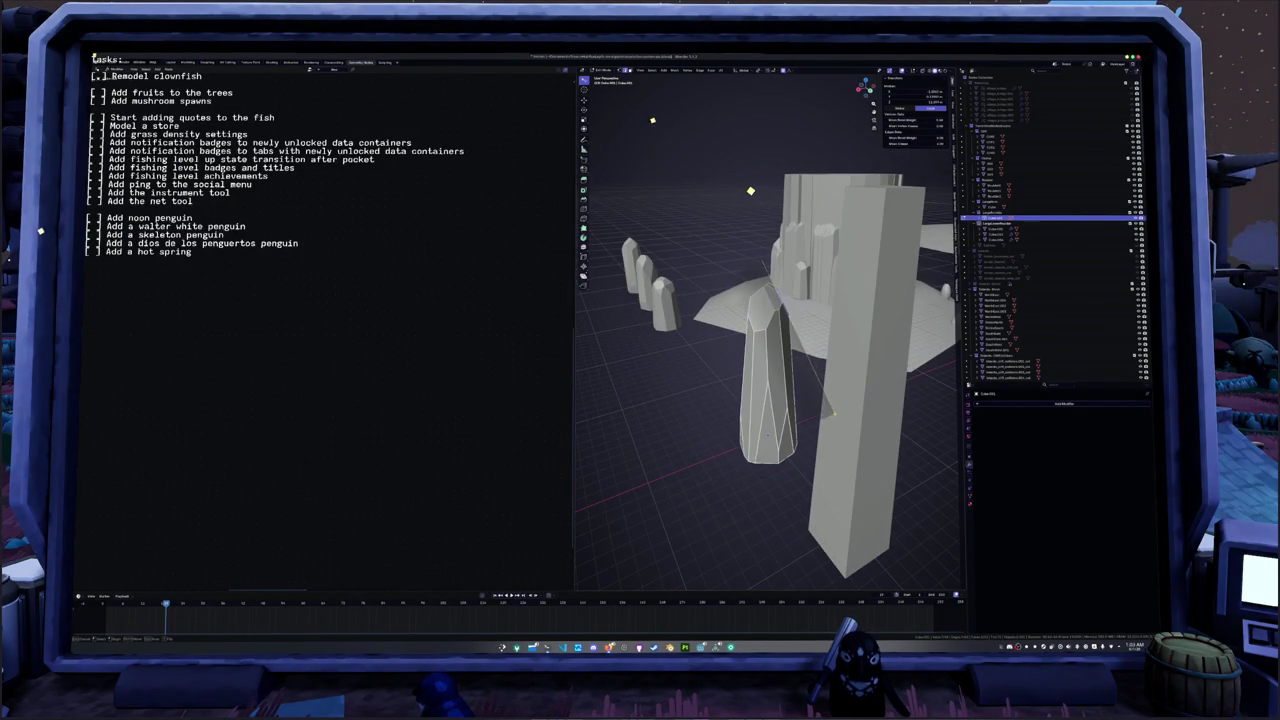
{"action": "left_click", "coordinate": [835, 416]}
{"action": "middle_click_drag", "start_coordinate": [835, 416], "coordinate": [784, 400]}
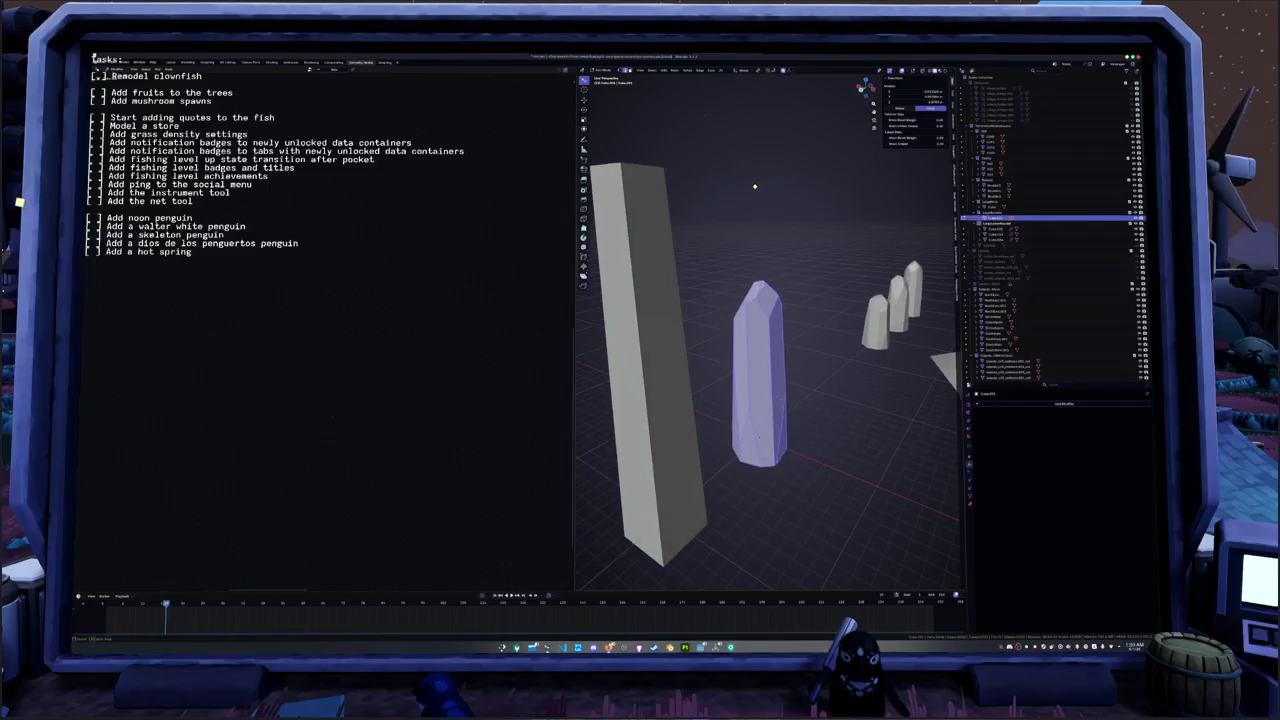
{"action": "key", "text": "F9"}
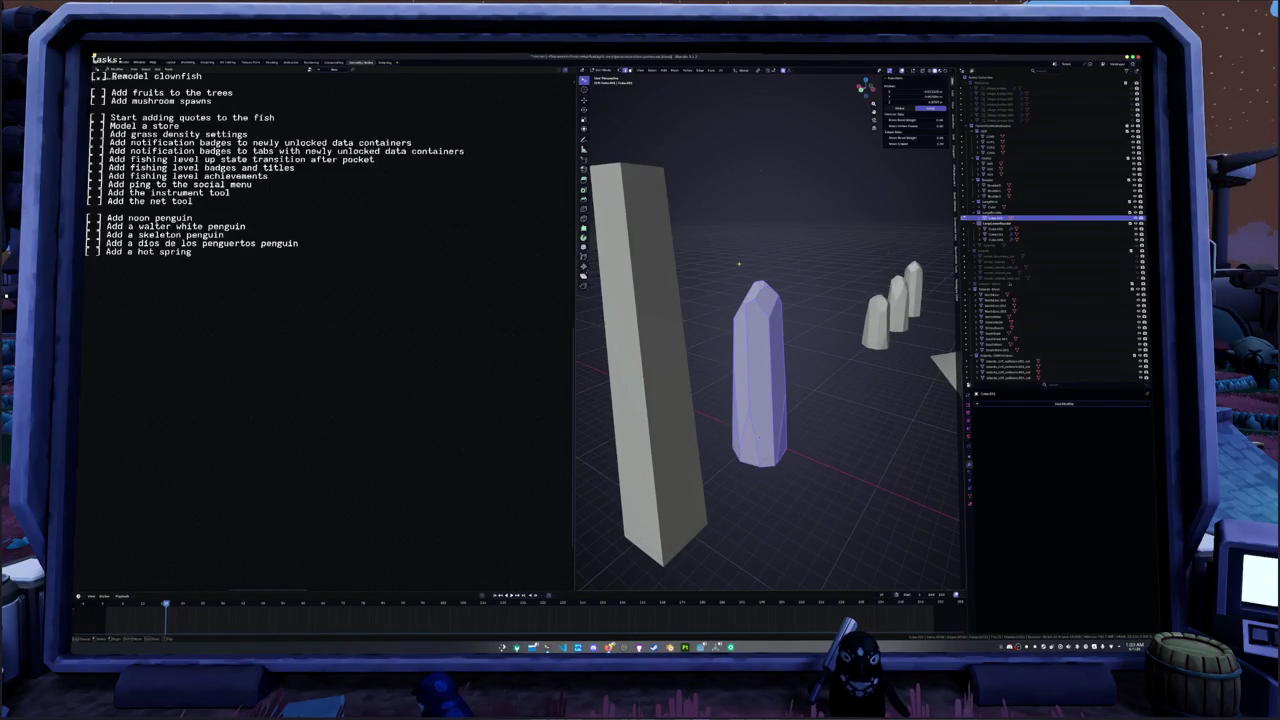
- Add further bevels to the crystal so its facets stay crisp
{"action": "key", "text": "ctrl+b"}
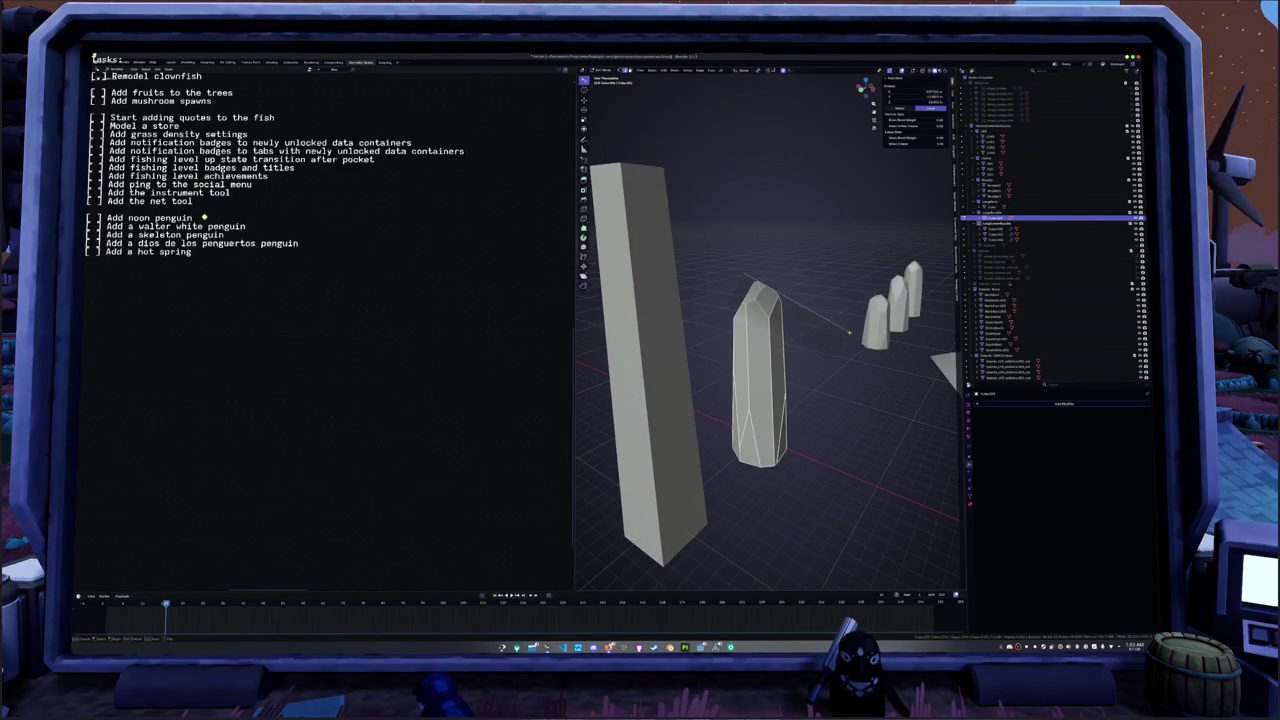
{"action": "middle_click_drag", "start_coordinate": [848, 332], "coordinate": [700, 250]}
{"action": "left_click", "coordinate": [700, 250]}
{"action": "middle_click_drag", "start_coordinate": [740, 330], "coordinate": [765, 320]}
{"action": "right_click", "coordinate": [765, 320]}
{"action": "key", "text": "ctrl+b"}
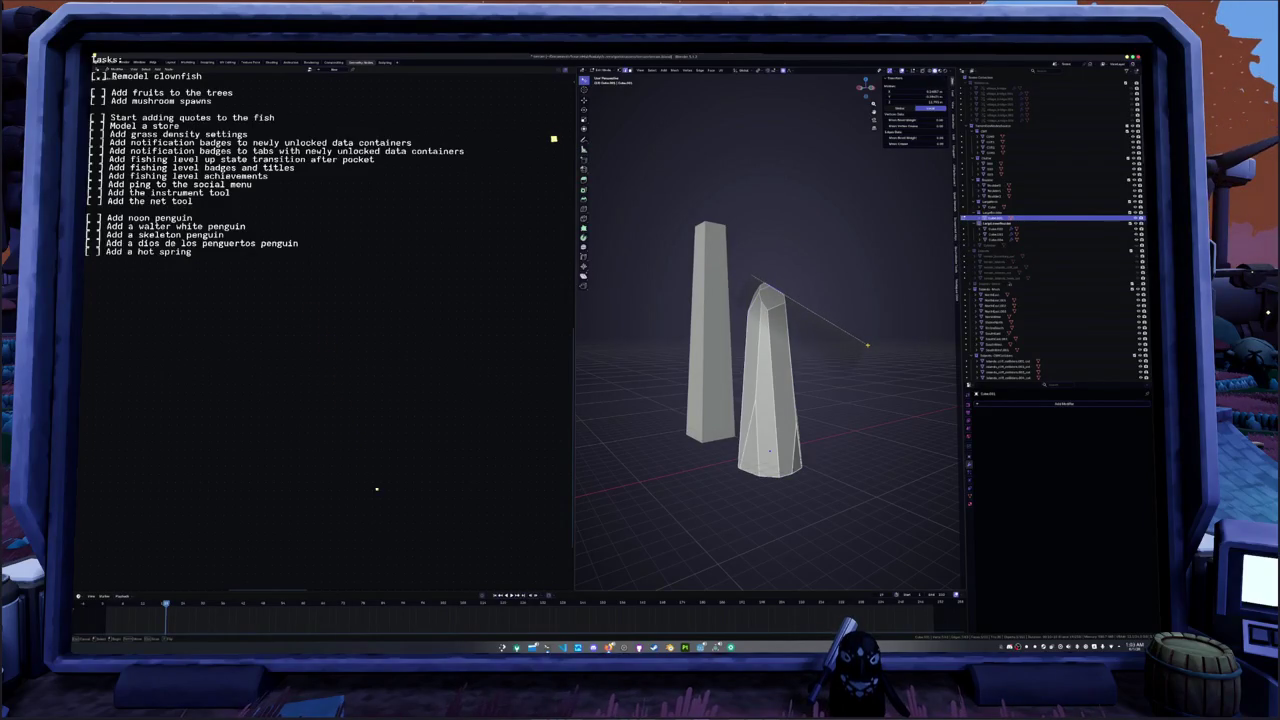
- Cut a horizontal slice across the crystal mesh and select all of it
{"action": "left_click_drag", "start_coordinate": [867, 345], "coordinate": [868, 348]}
{"action": "middle_click_drag", "start_coordinate": [876, 330], "coordinate": [839, 338]}
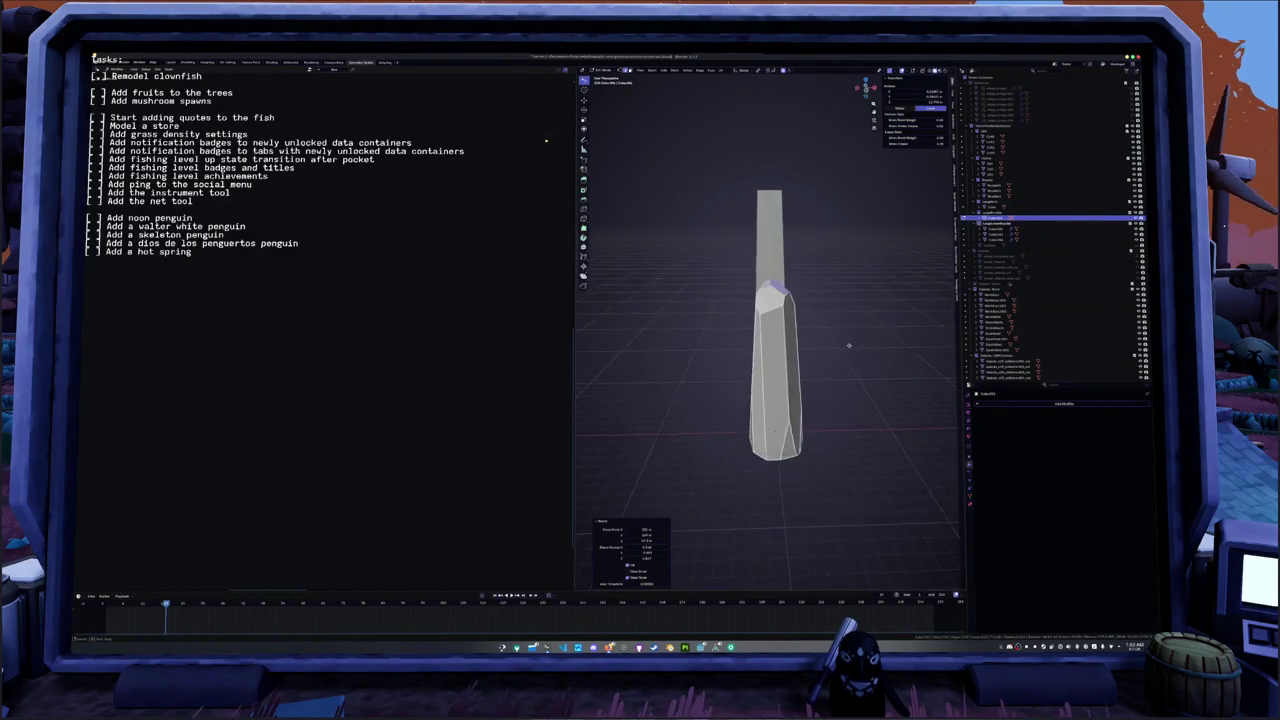
{"action": "key", "text": "a"}
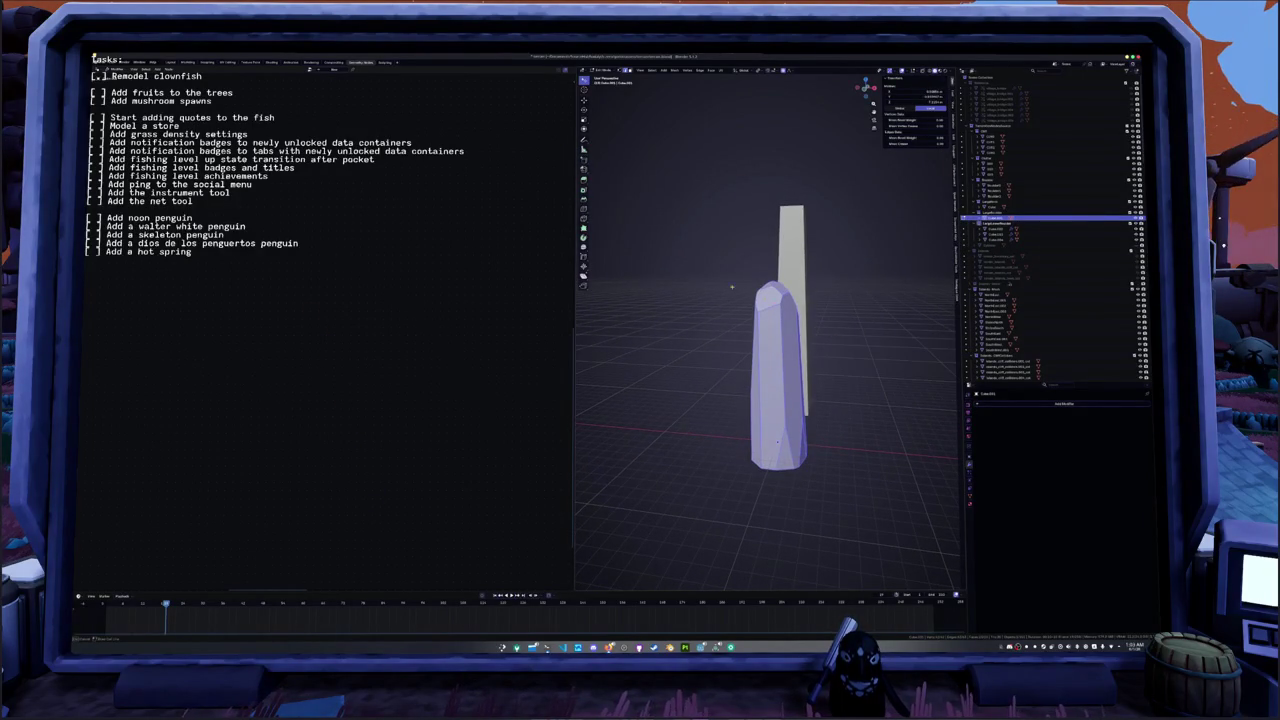
{"action": "left_click_drag", "start_coordinate": [730, 285], "coordinate": [867, 285]}
{"action": "mouse_move", "coordinate": [872, 282]}
{"action": "middle_mouse_down"}
{"action": "mouse_move", "coordinate": [800, 320]}
{"action": "mouse_move", "coordinate": [776, 364]}
{"action": "middle_mouse_up"}
{"action": "key", "text": "a"}
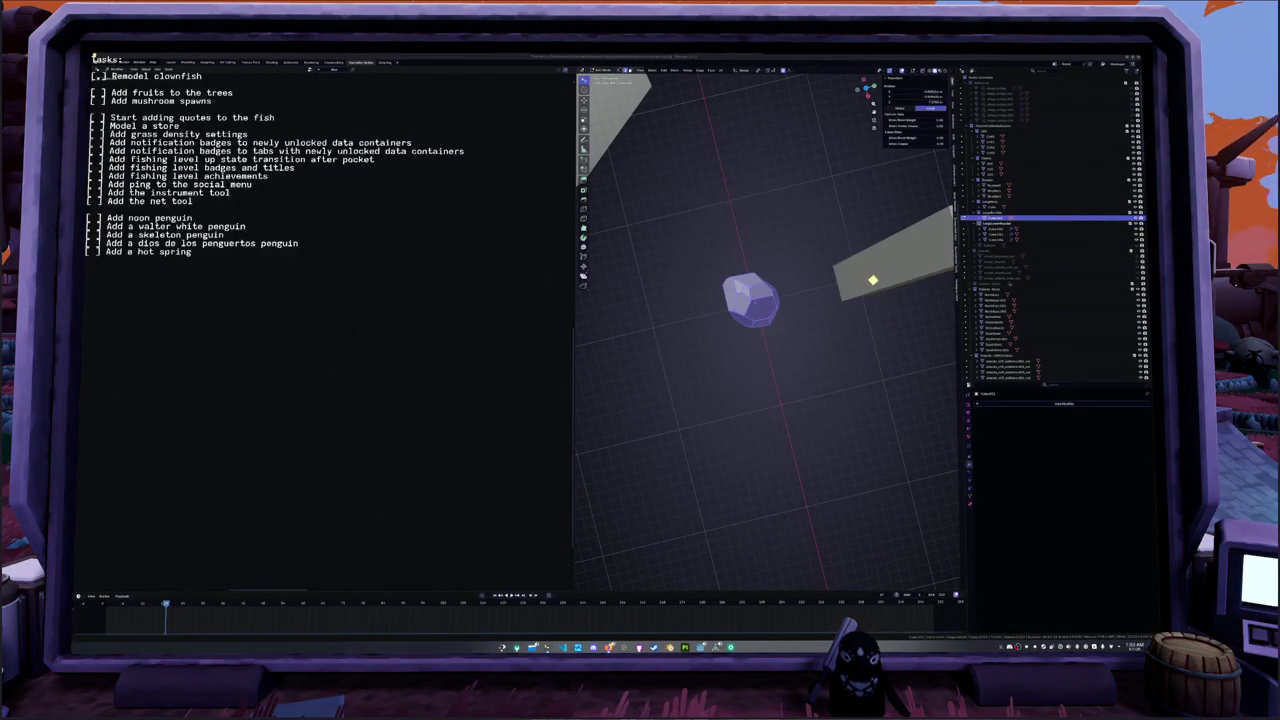
- Move the crystal's selected vertices to stretch the shard upward
{"action": "mouse_move", "coordinate": [851, 291]}
{"action": "middle_mouse_down"}
{"action": "mouse_move", "coordinate": [800, 343]}
{"action": "mouse_move", "coordinate": [831, 297]}
{"action": "mouse_move", "coordinate": [750, 339]}
{"action": "middle_mouse_up"}
{"action": "right_click", "coordinate": [749, 338]}
{"action": "left_click", "coordinate": [858, 294]}
{"action": "left_click", "coordinate": [757, 328]}
{"action": "mouse_move", "coordinate": [757, 328]}
{"action": "middle_mouse_down"}
{"action": "mouse_move", "coordinate": [684, 336]}
{"action": "mouse_move", "coordinate": [712, 345]}
{"action": "middle_mouse_up"}
{"action": "right_click", "coordinate": [712, 345]}
{"action": "key", "text": "Tab"}
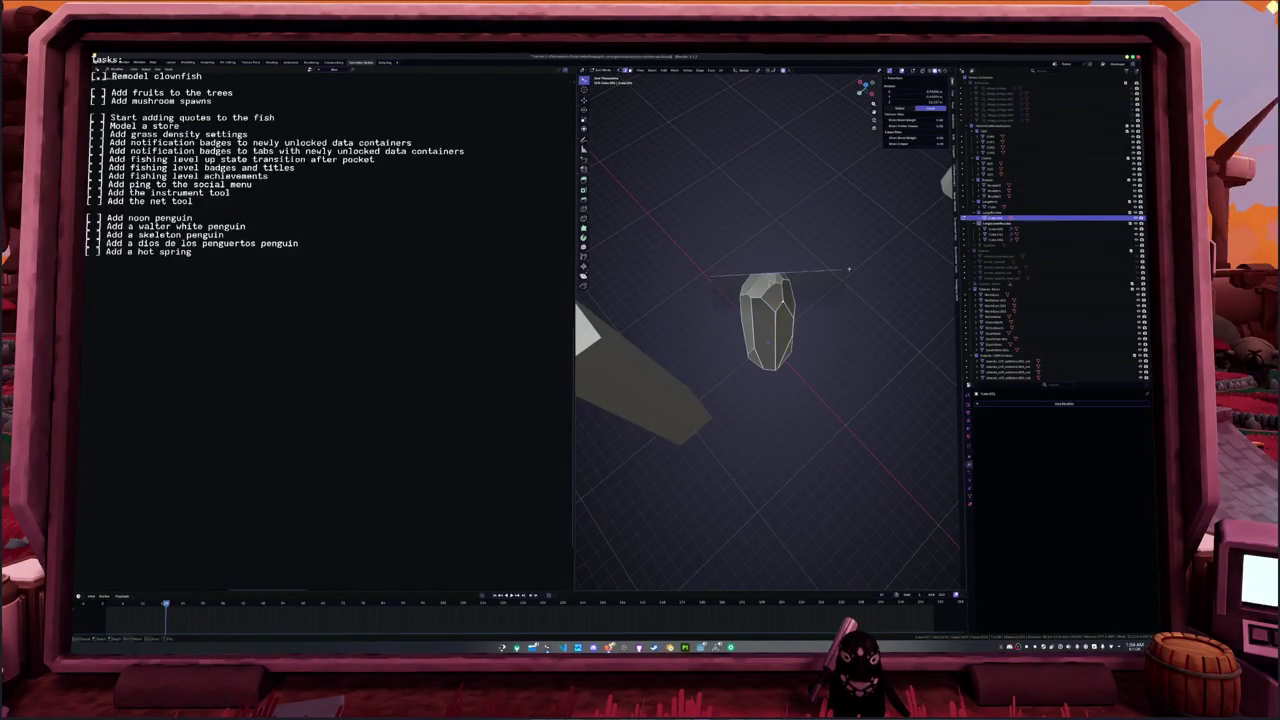
{"action": "left_click", "coordinate": [912, 253]}
- Apply a context-menu mesh operation to the crystal and reselect its whole mesh
{"action": "middle_click_drag", "start_coordinate": [700, 271], "coordinate": [746, 337]}
{"action": "right_click", "coordinate": [746, 337]}
{"action": "left_click", "coordinate": [726, 309]}
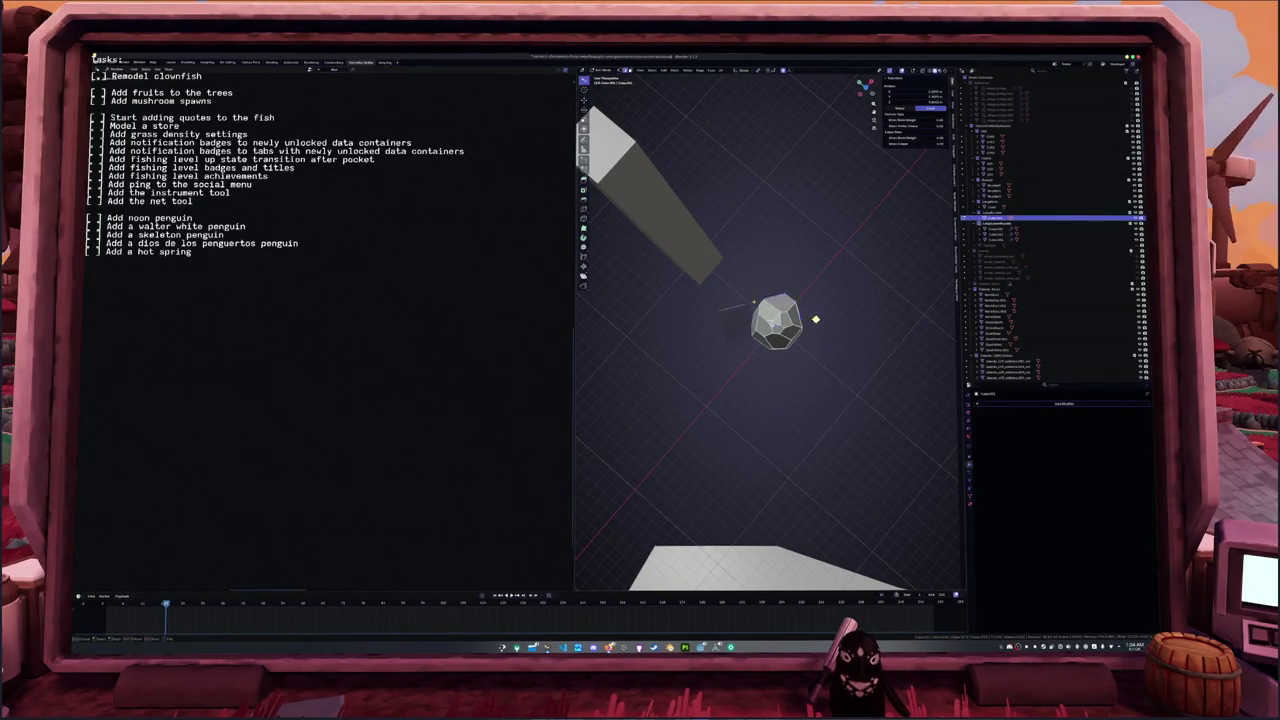
{"action": "left_click", "coordinate": [822, 329]}
{"action": "key", "text": "a"}
{"action": "middle_click_drag", "start_coordinate": [834, 346], "coordinate": [875, 420]}
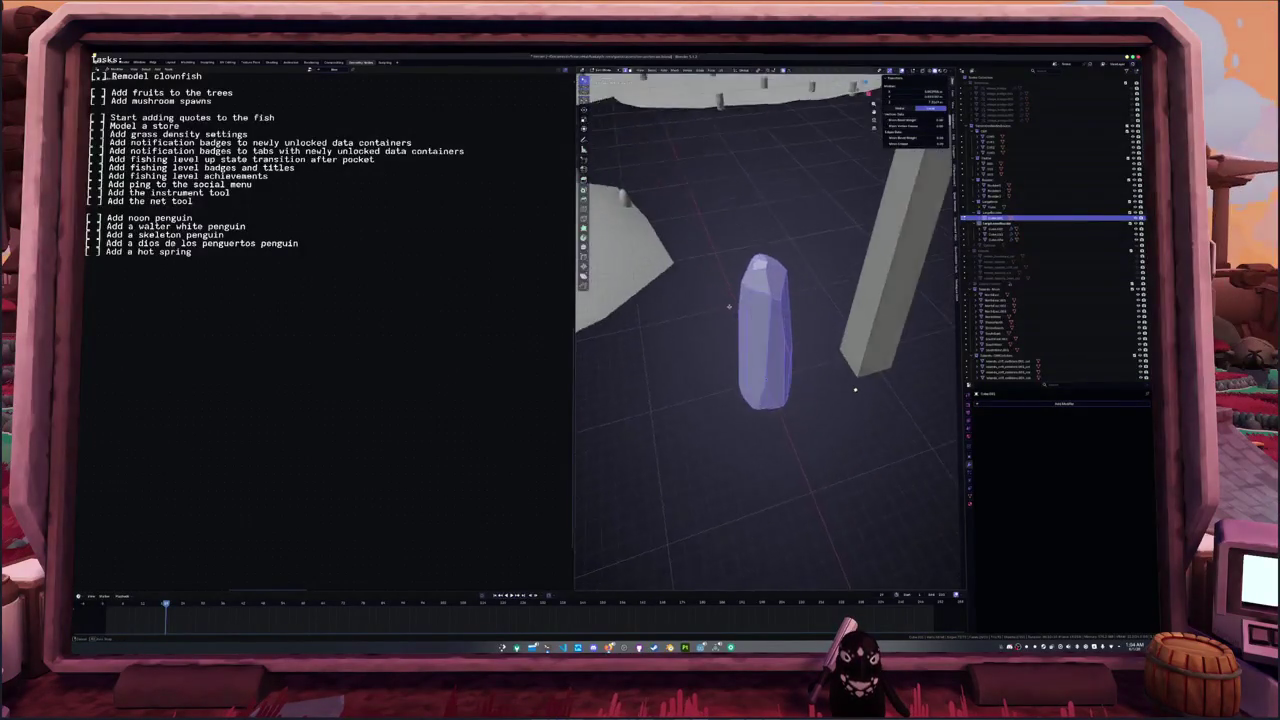
- Transform the vertices into a tall tapered pillar and return to Object Mode
{"action": "middle_click_drag", "start_coordinate": [731, 292], "coordinate": [737, 289]}
{"action": "right_click", "coordinate": [737, 289]}
{"action": "left_click", "coordinate": [752, 298]}
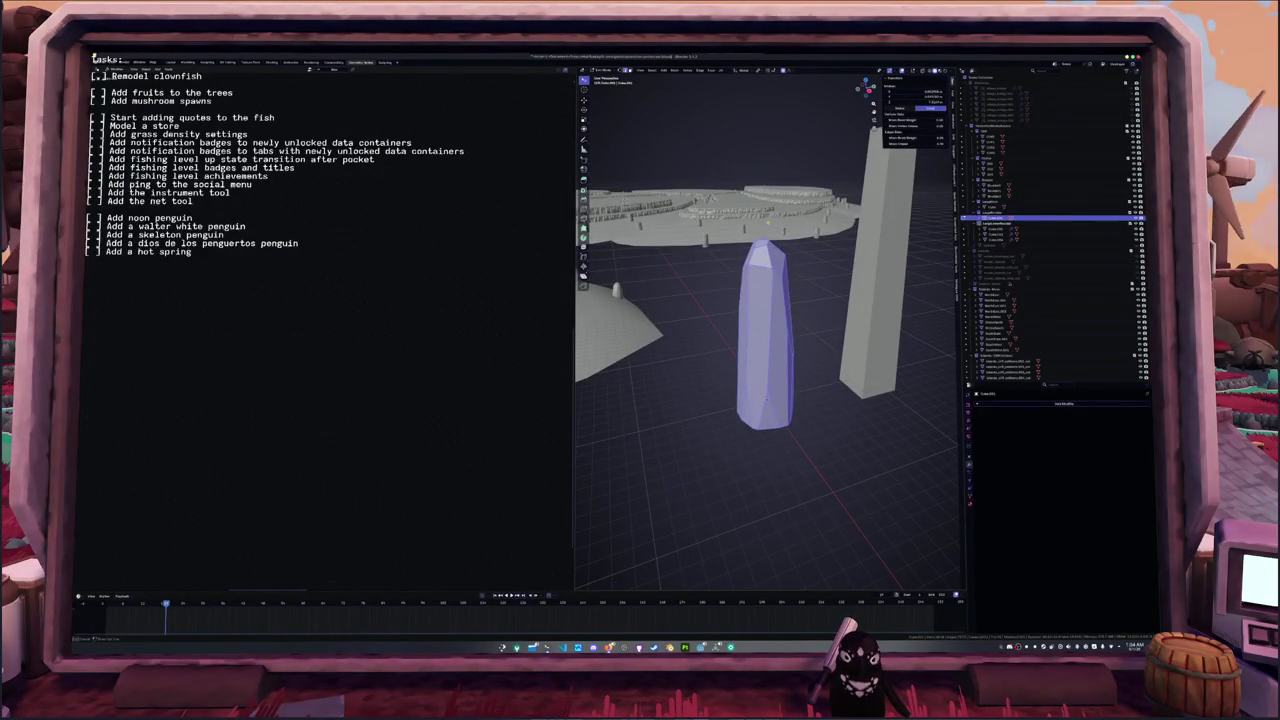
{"action": "key", "text": "Tab"}
{"action": "left_click", "coordinate": [815, 342]}
{"action": "key", "text": "Tab"}
{"action": "mouse_move", "coordinate": [815, 342]}
{"action": "middle_mouse_down"}
{"action": "mouse_move", "coordinate": [712, 364]}
{"action": "mouse_move", "coordinate": [826, 357]}
{"action": "middle_mouse_up"}
- Rotate the crystal's mesh in Edit Mode, then return to Object Mode
{"action": "key", "text": "Tab"}
{"action": "scroll", "coordinate": [740, 352], "scroll_direction": "up", "scroll_amount": 3}
{"action": "key", "text": "Tab"}
{"action": "scroll", "coordinate": [719, 359], "scroll_direction": "down", "scroll_amount": 3}
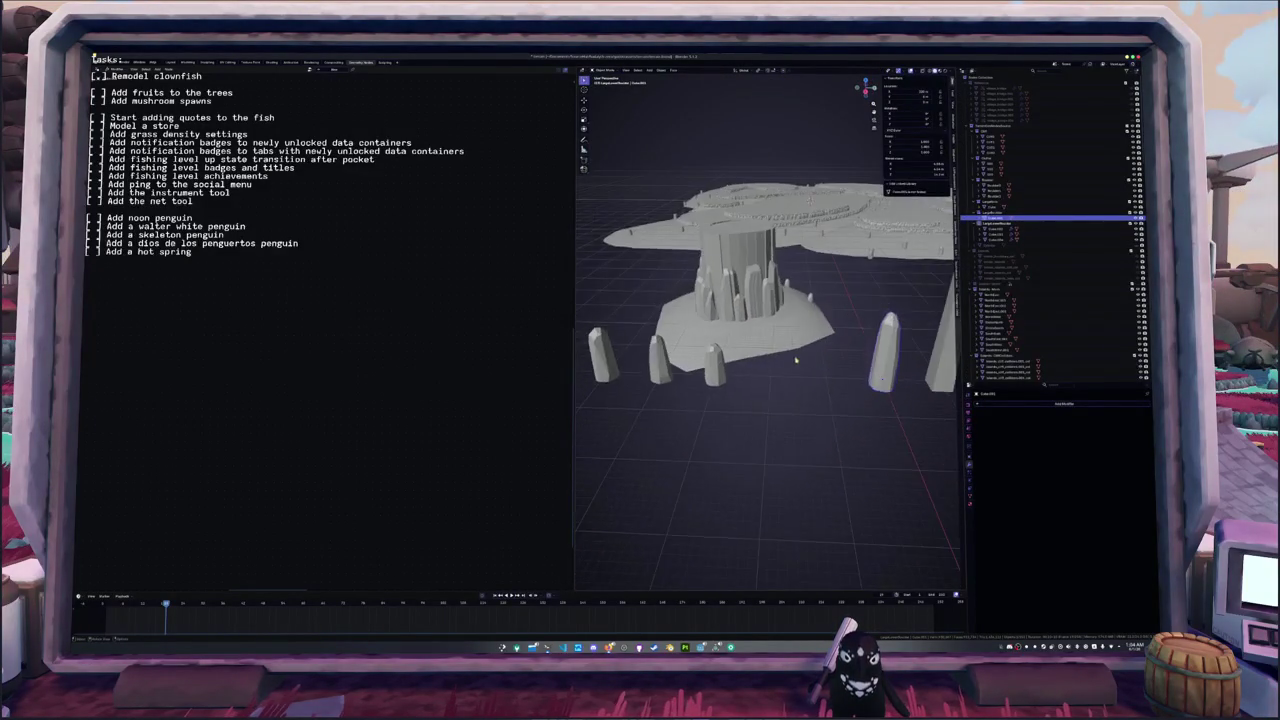
{"action": "key", "text": "Tab"}
{"action": "scroll", "coordinate": [826, 357], "scroll_direction": "up", "scroll_amount": 2}
{"action": "key", "text": "r"}
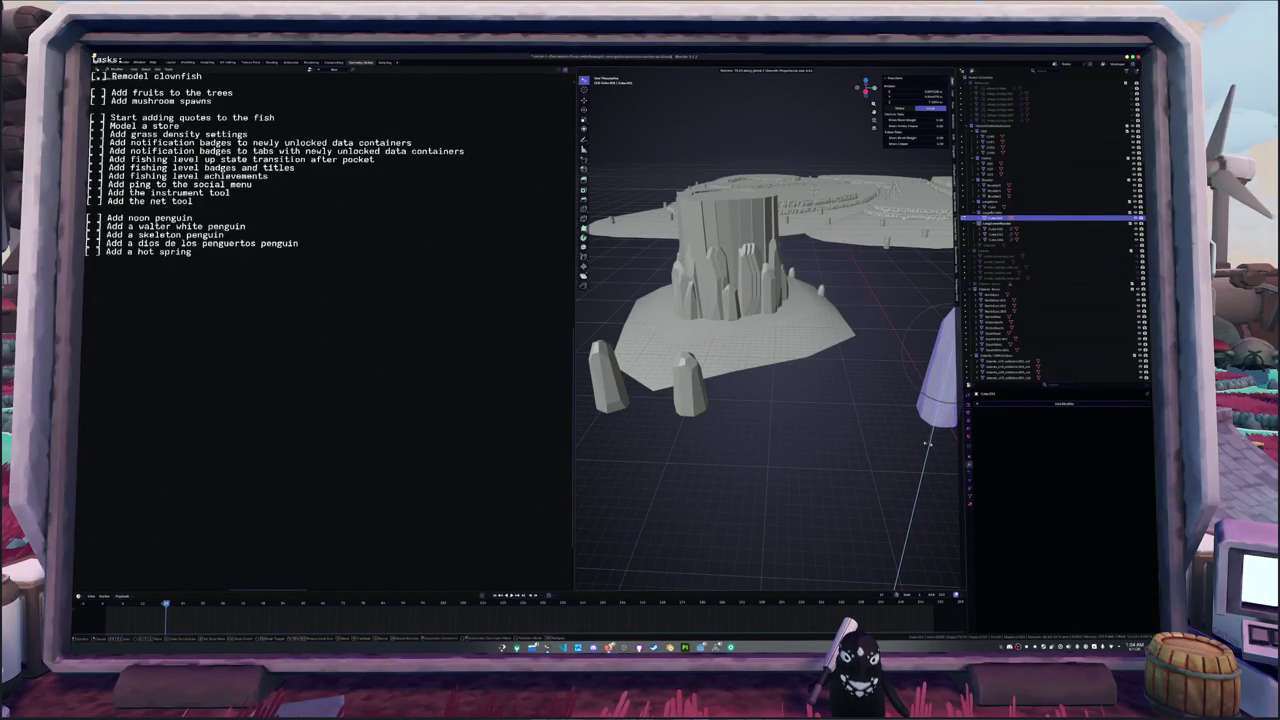
{"action": "left_click", "coordinate": [909, 431]}
{"action": "mouse_move", "coordinate": [909, 431]}
{"action": "middle_mouse_down"}
{"action": "mouse_move", "coordinate": [830, 418]}
{"action": "mouse_move", "coordinate": [865, 428]}
{"action": "middle_mouse_up"}
{"action": "key", "text": "Tab"}
- Duplicate the crystal pillar twice along X to form a row before the tower
{"action": "key", "text": "shift+d"}
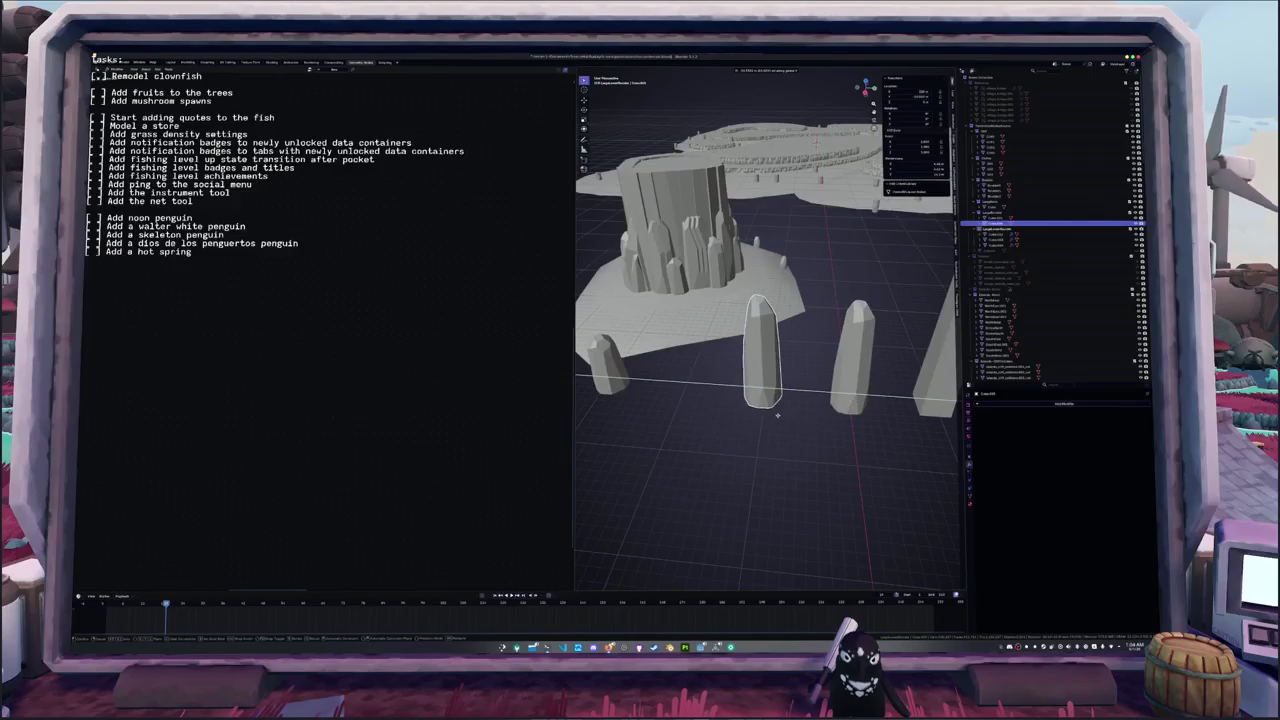
{"action": "left_click", "coordinate": [783, 415]}
{"action": "mouse_move", "coordinate": [783, 415]}
{"action": "middle_mouse_down"}
{"action": "mouse_move", "coordinate": [800, 400]}
{"action": "mouse_move", "coordinate": [770, 389]}
{"action": "middle_mouse_up"}
{"action": "key", "text": "shift+d"}
{"action": "key", "text": "x"}
{"action": "left_click", "coordinate": [768, 376]}
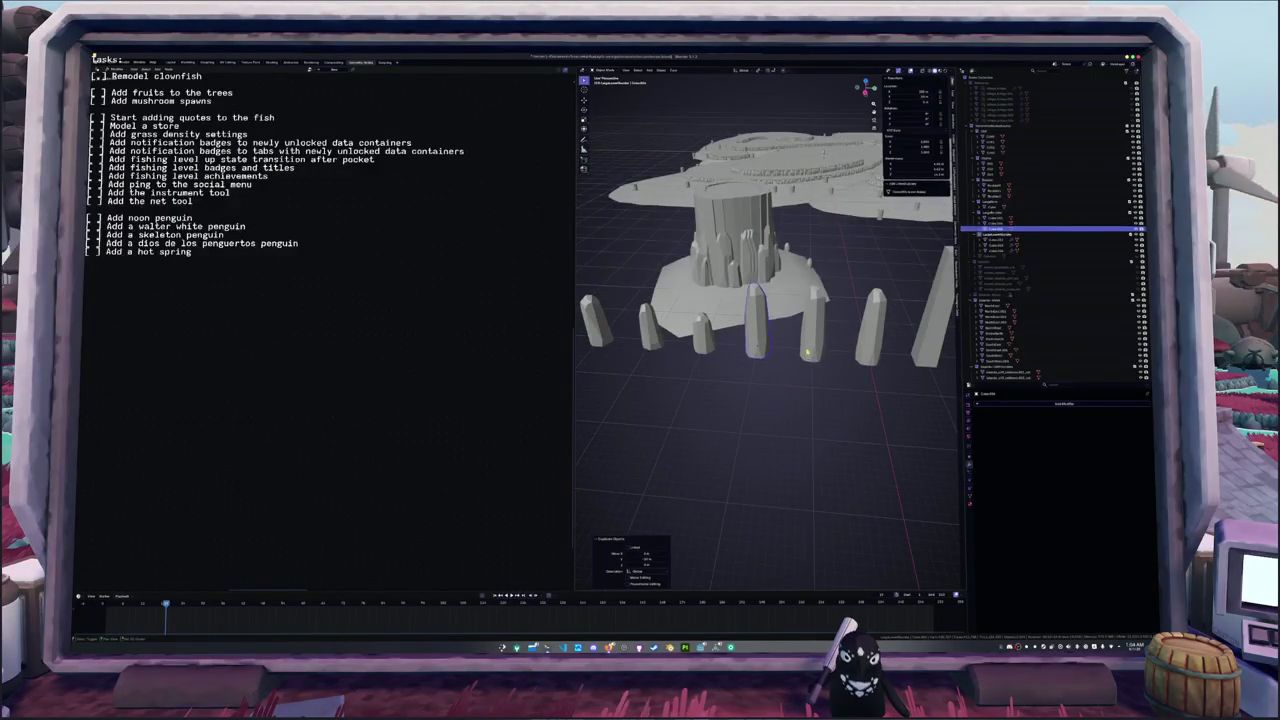
- Share the crystal's modifiers with the other pillars using Copy to Selected
{"action": "left_click", "coordinate": [1000, 240]}
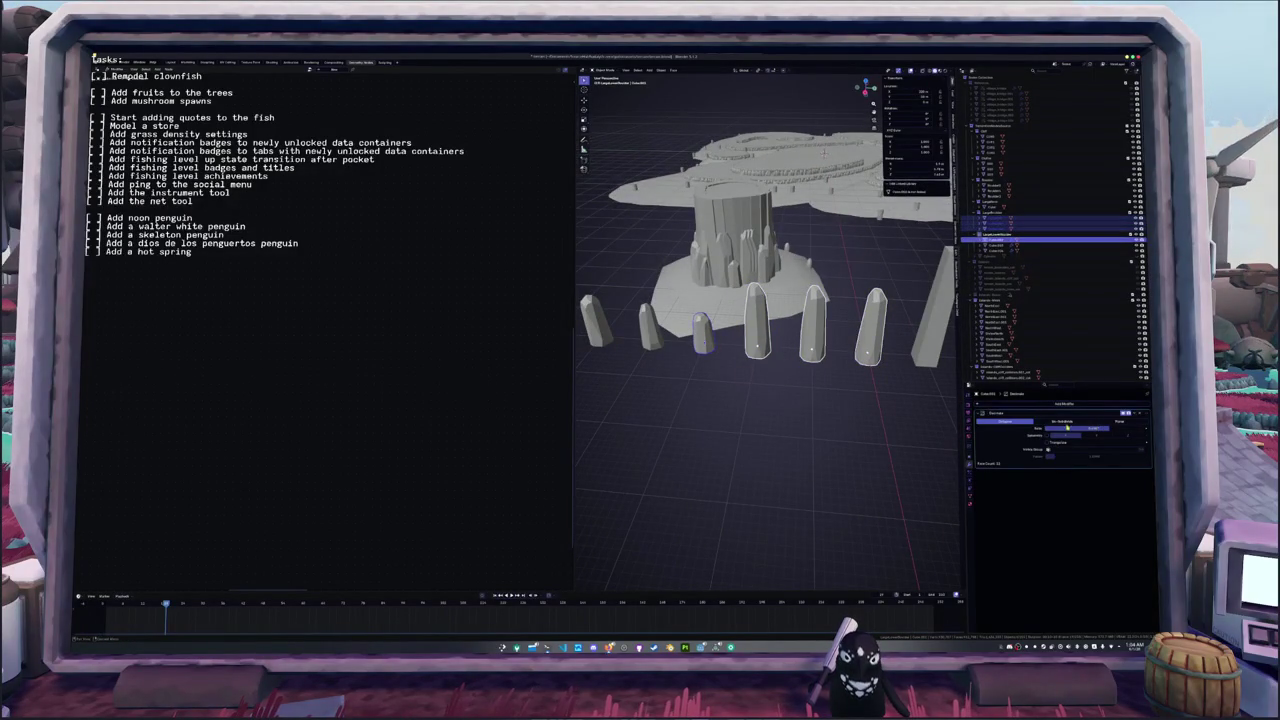
{"action": "left_click", "coordinate": [768, 357]}
{"action": "left_click", "coordinate": [812, 330], "text": "shift"}
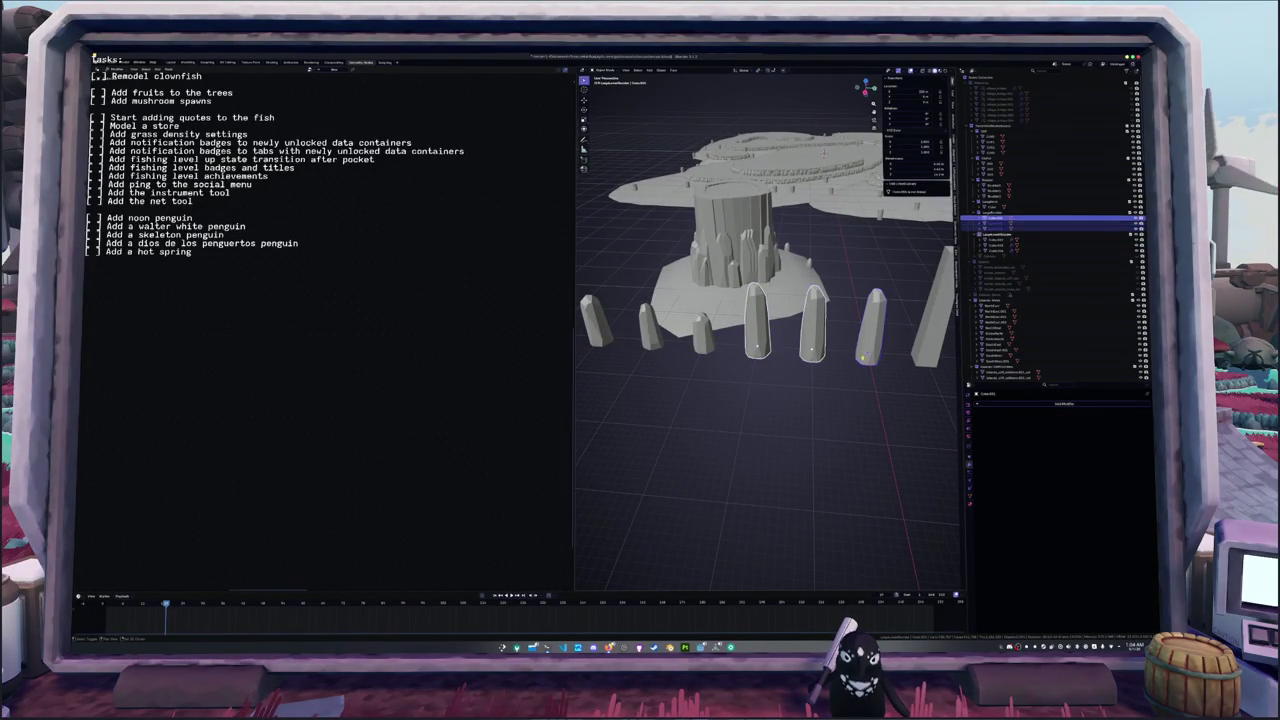
{"action": "key", "text": "ctrl+j"}
{"action": "left_click", "coordinate": [1136, 414]}
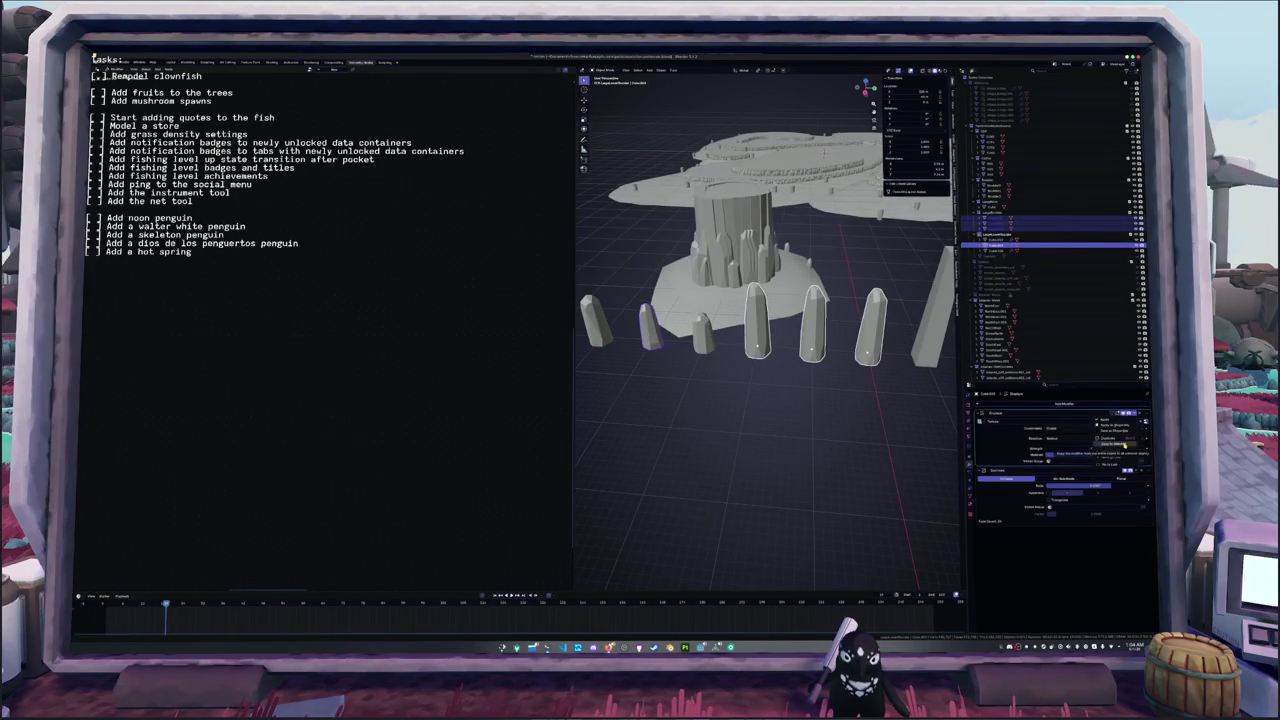
{"action": "left_click", "coordinate": [1124, 443]}
{"action": "left_click", "coordinate": [1134, 469]}
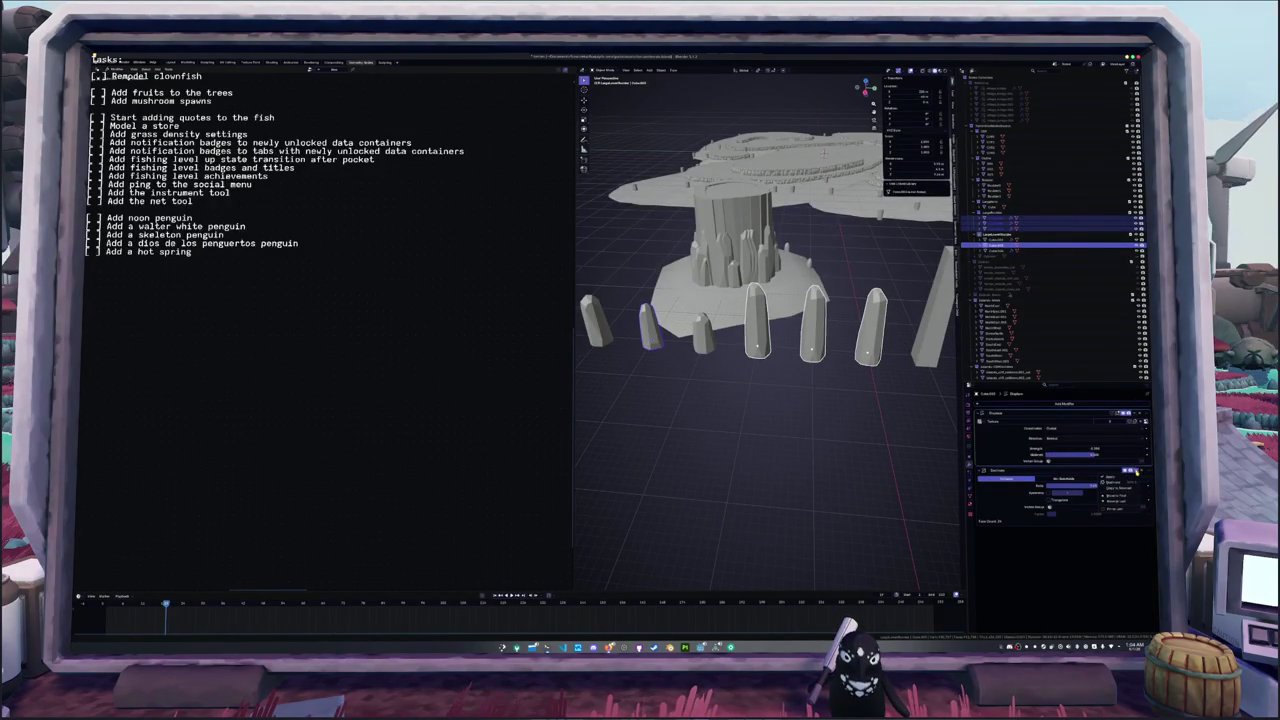
{"action": "key", "text": "ctrl+a"}
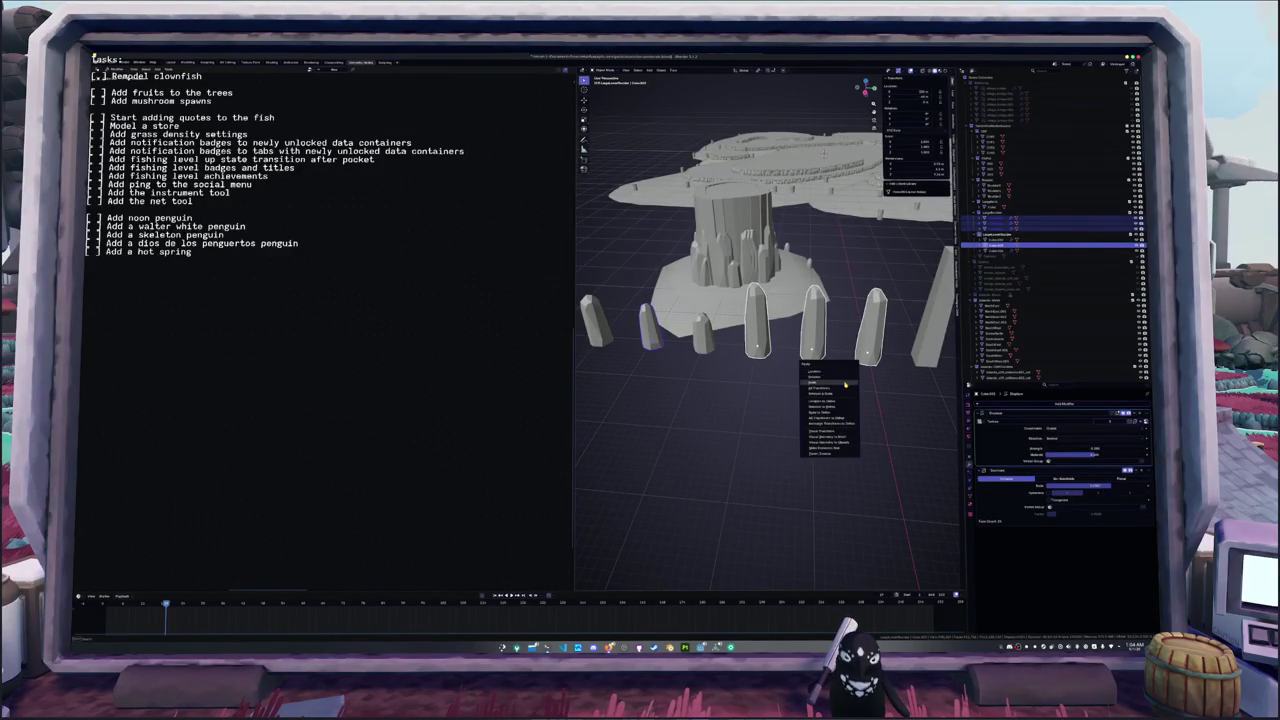
{"action": "left_click", "coordinate": [845, 384]}
- Turn two stones in the row to different angles around the Z axis
{"action": "left_click", "coordinate": [828, 362]}
{"action": "middle_click_drag", "start_coordinate": [828, 362], "coordinate": [816, 320]}
{"action": "key", "text": "r"}
{"action": "key", "text": "z"}
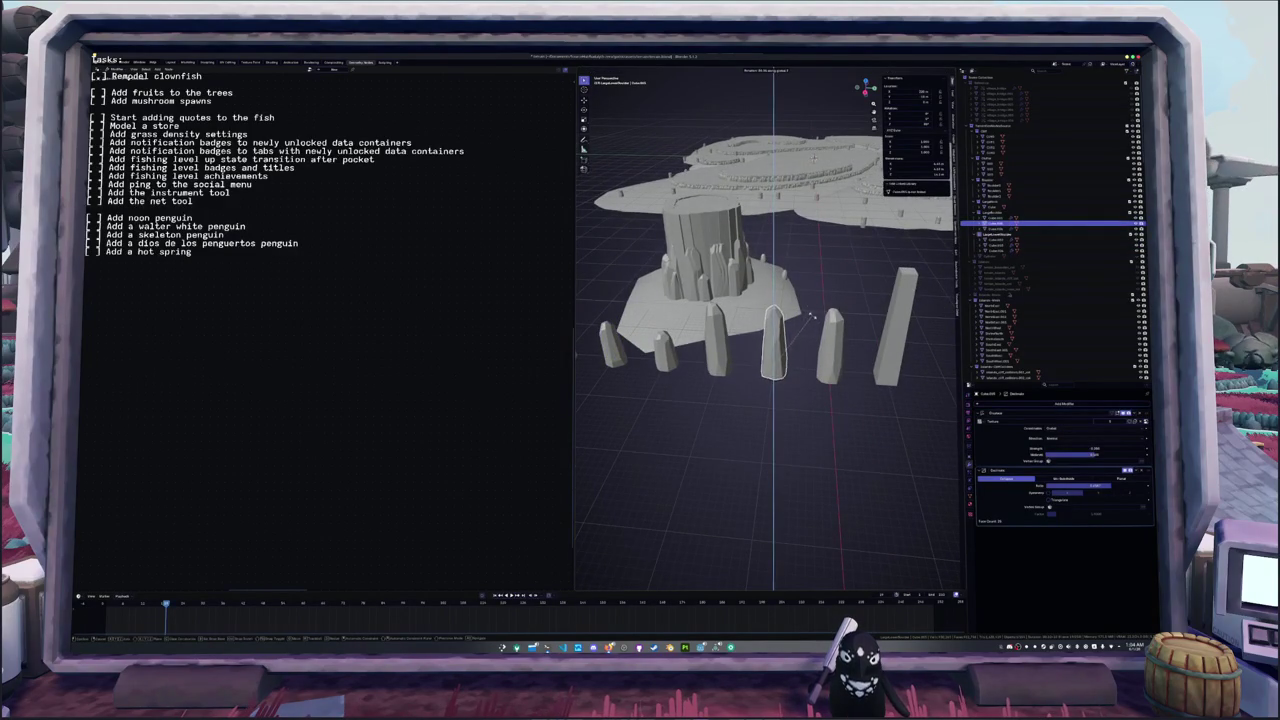
{"action": "left_click", "coordinate": [812, 350]}
{"action": "left_click", "coordinate": [716, 340]}
{"action": "key", "text": "r"}
{"action": "key", "text": "z"}
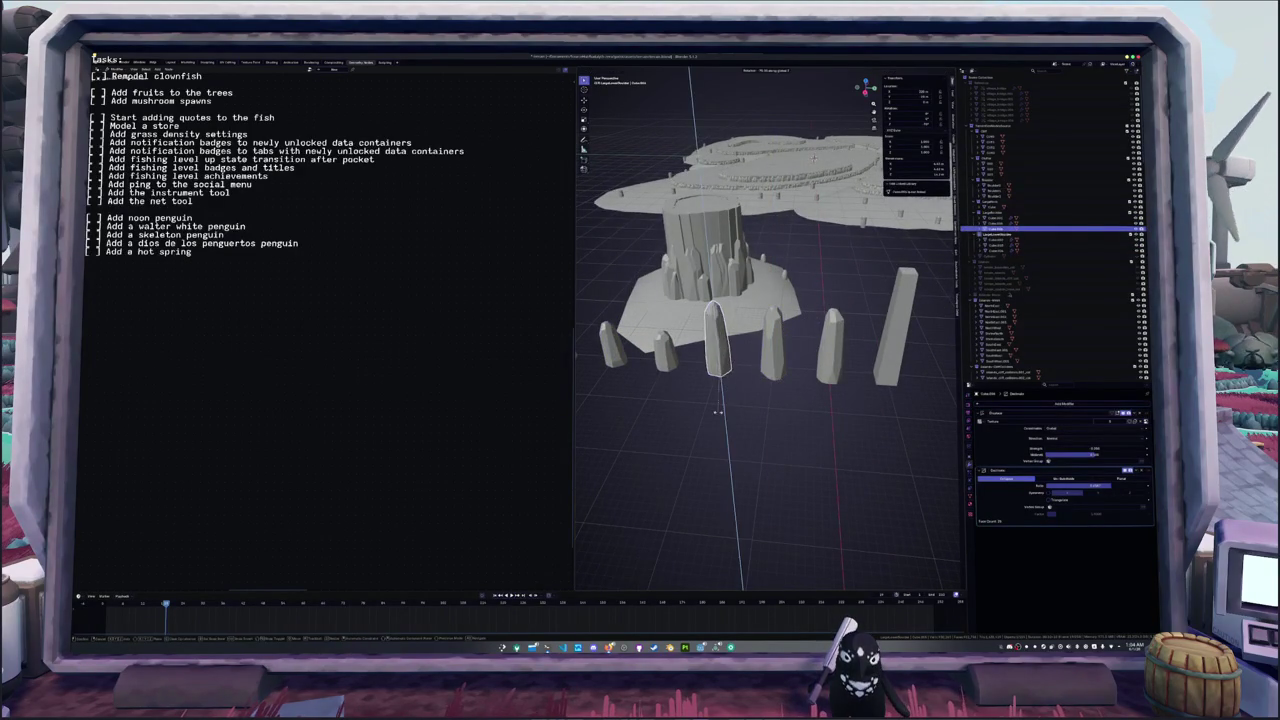
{"action": "left_click", "coordinate": [698, 403]}
{"action": "middle_click_drag", "start_coordinate": [698, 403], "coordinate": [760, 390]}
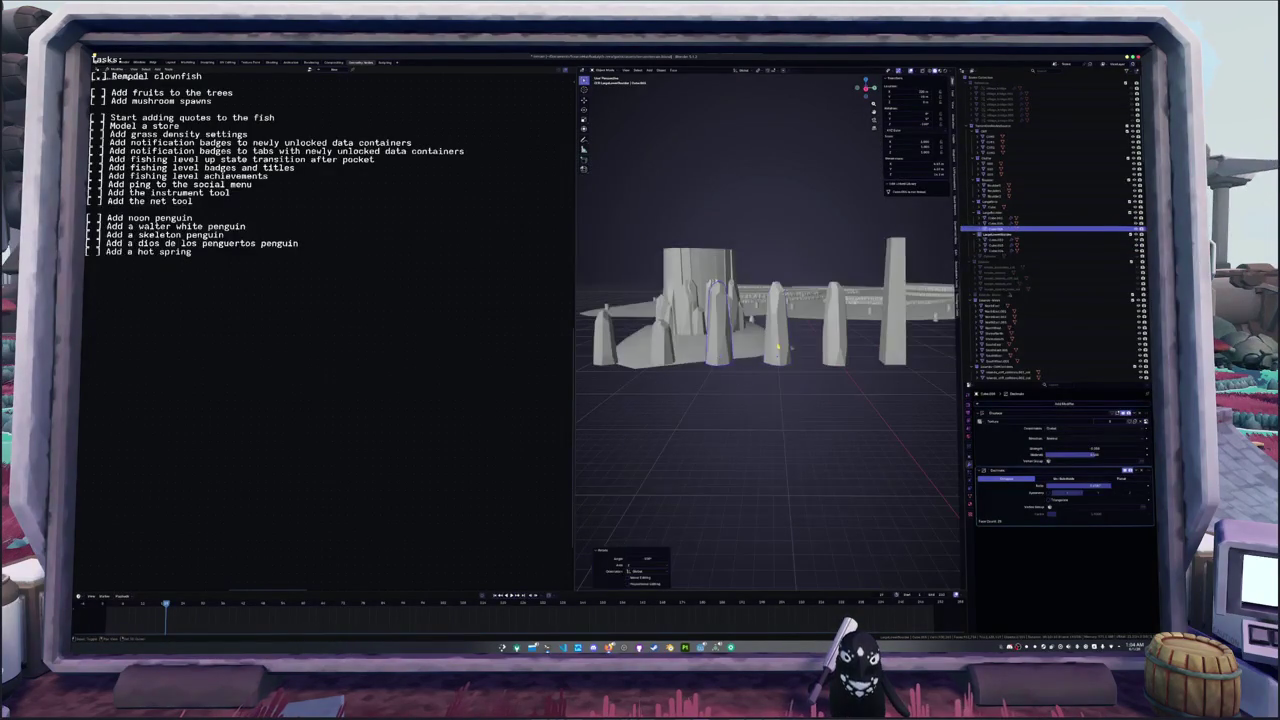
- Select a single stone in the row and centre the view on it
{"action": "left_click", "coordinate": [776, 345], "text": "shift"}
{"action": "left_click", "coordinate": [834, 345], "text": "shift"}
{"action": "left_click", "coordinate": [834, 360]}
{"action": "key", "text": "KP_Decimal"}
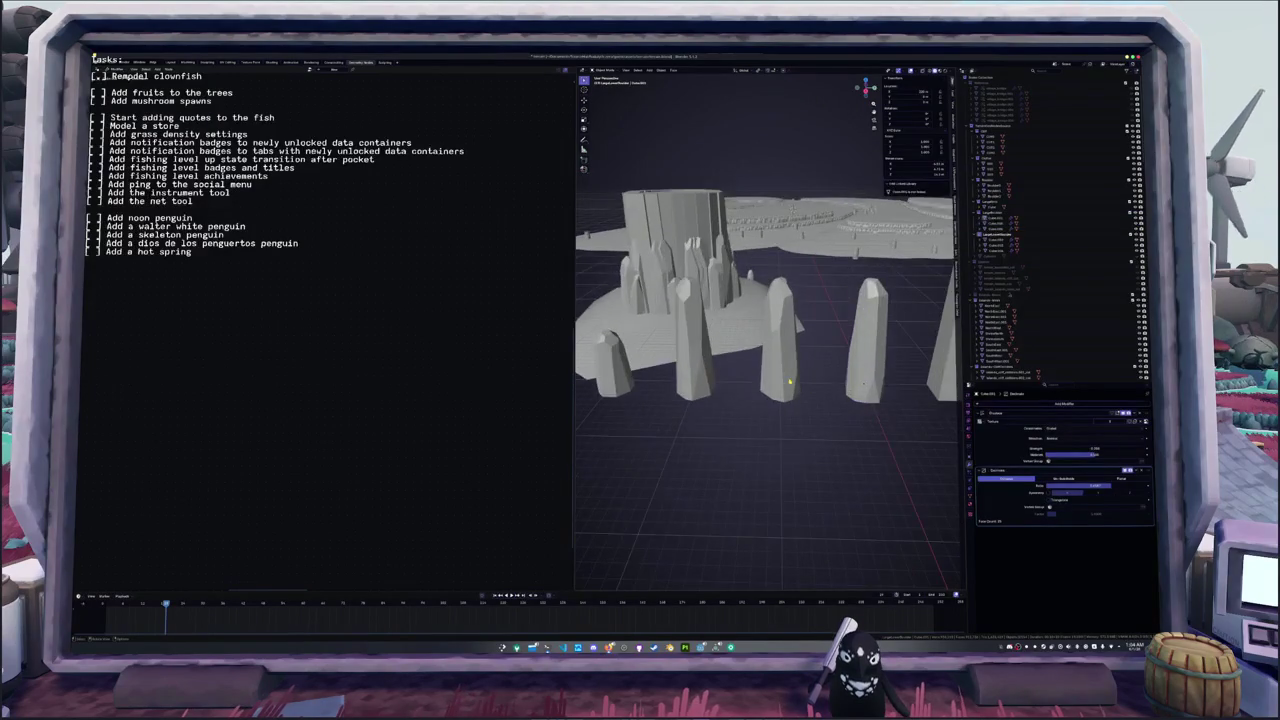
- Try a bisect cut across the stone in Edit Mode, then undo it
{"action": "key", "text": "Tab"}
{"action": "middle_click_drag", "start_coordinate": [765, 377], "coordinate": [766, 372]}
{"action": "right_click", "coordinate": [766, 372]}
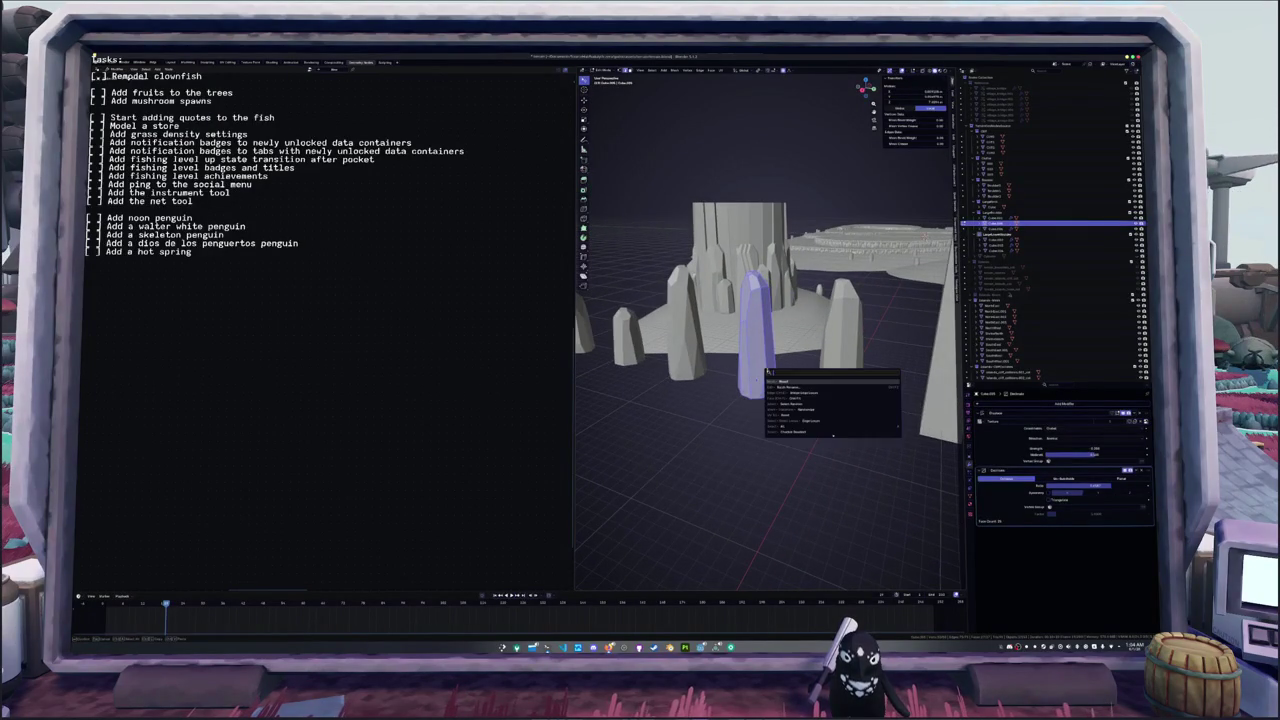
{"action": "key", "text": "Return"}
{"action": "left_click_drag", "start_coordinate": [700, 300], "coordinate": [807, 316]}
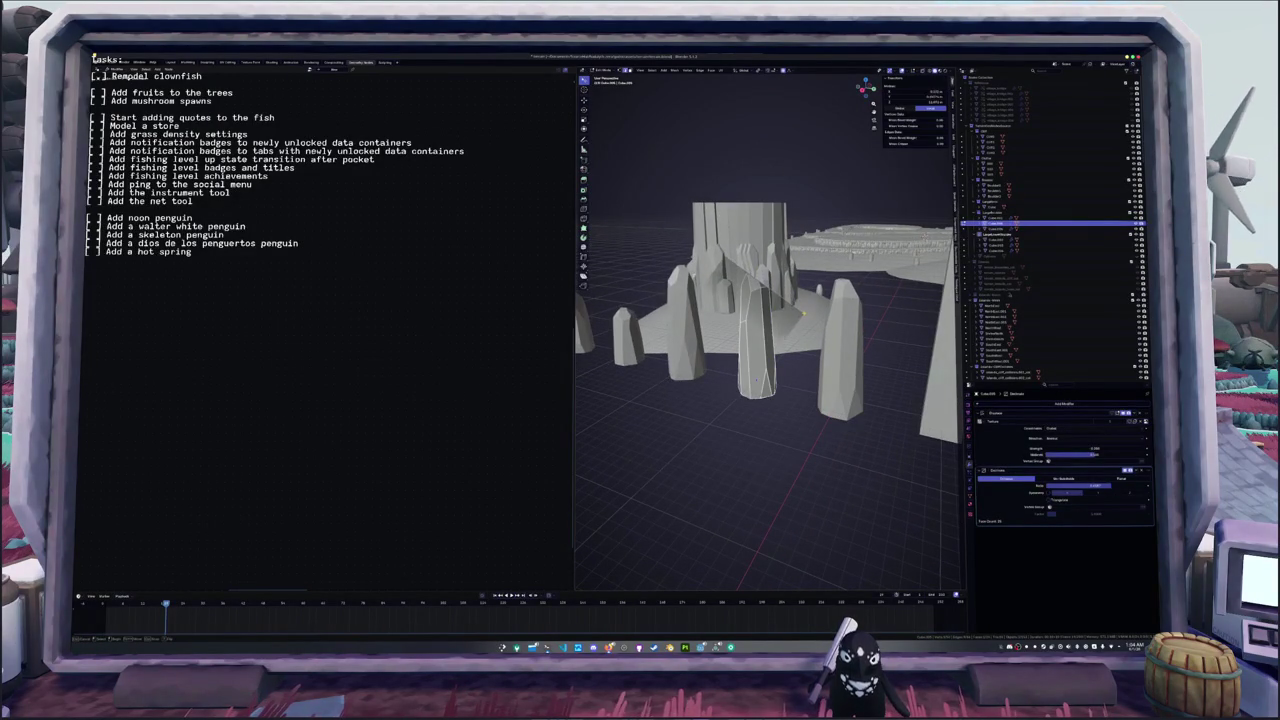
{"action": "key", "text": "ctrl+z"}
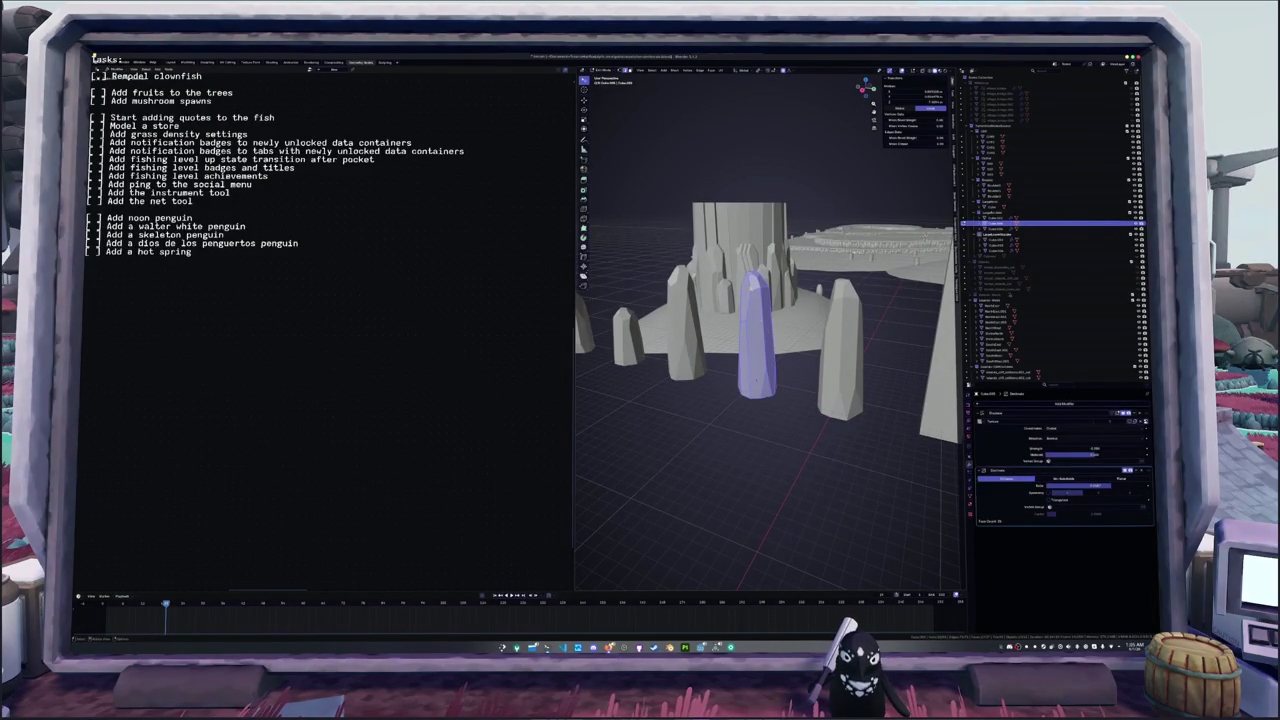
{"action": "right_click", "coordinate": [765, 300]}
{"action": "key", "text": "Escape"}
- Apply a context-menu edit operation to the stone's vertices
{"action": "mouse_move", "coordinate": [765, 330]}
{"action": "middle_mouse_down"}
{"action": "mouse_move", "coordinate": [752, 345]}
{"action": "mouse_move", "coordinate": [745, 336]}
{"action": "middle_mouse_up"}
{"action": "right_click", "coordinate": [745, 336]}
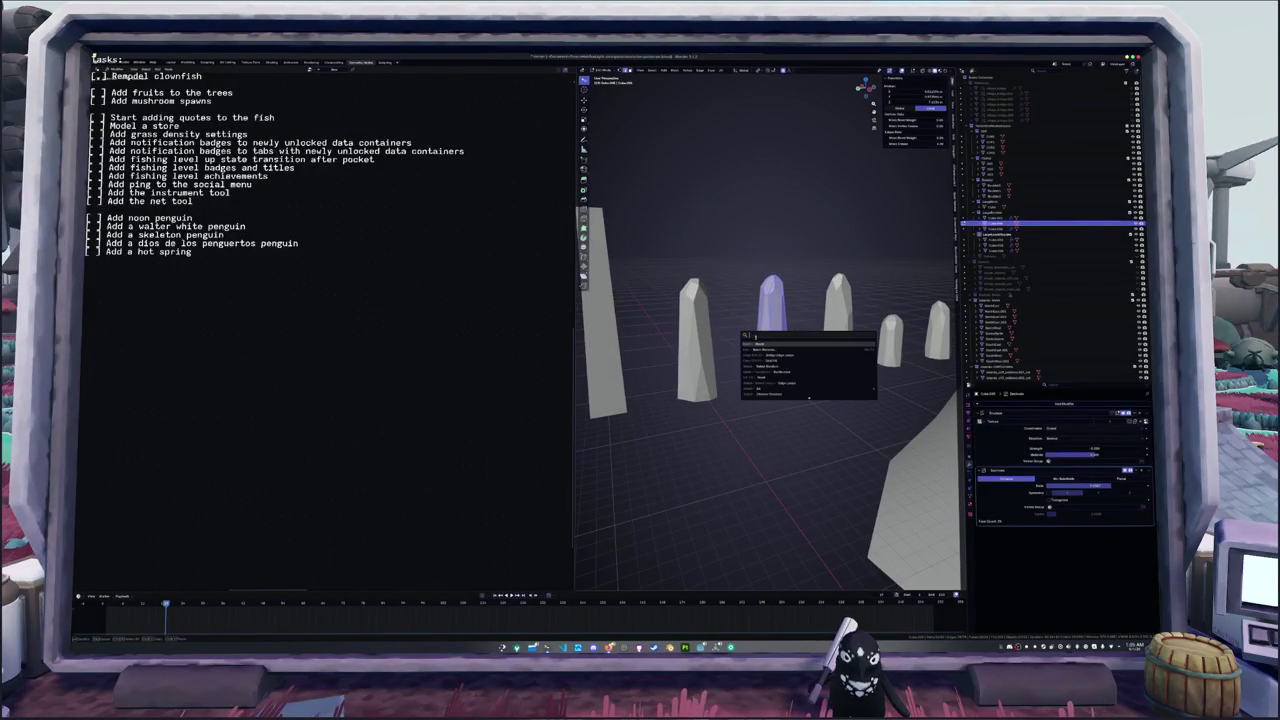
{"action": "left_click", "coordinate": [760, 356]}
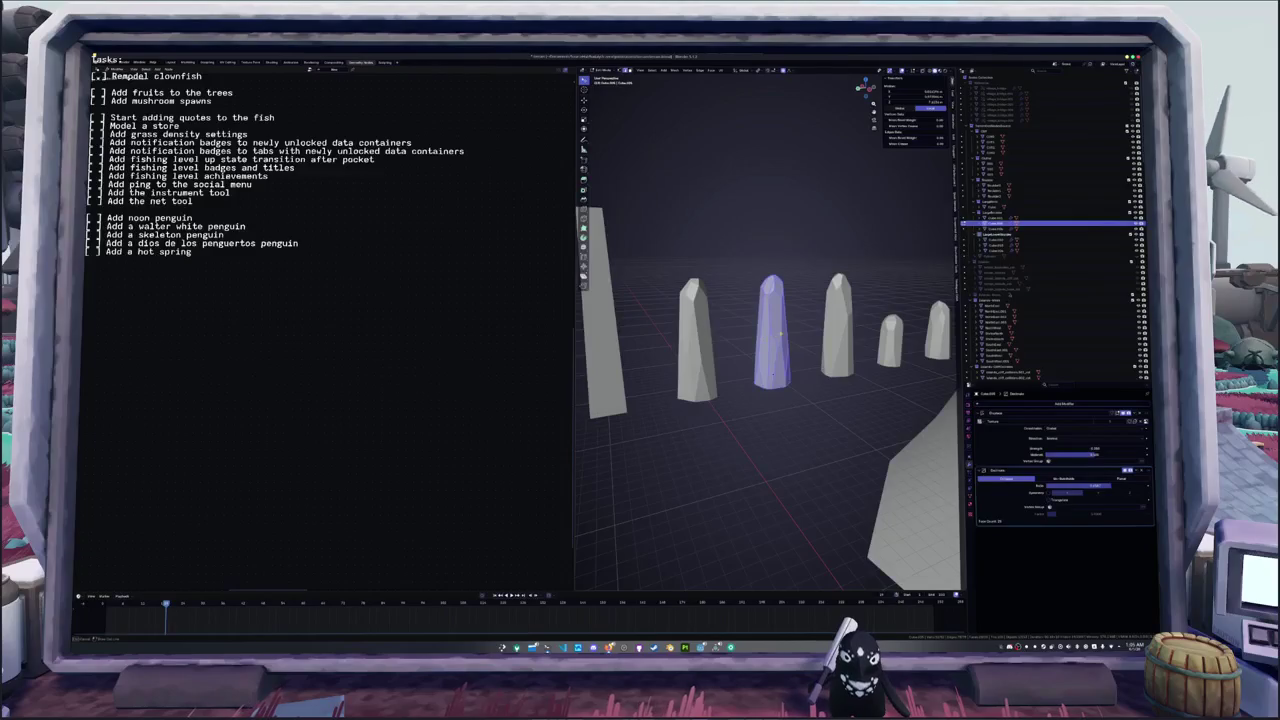
{"action": "key", "text": "Tab"}
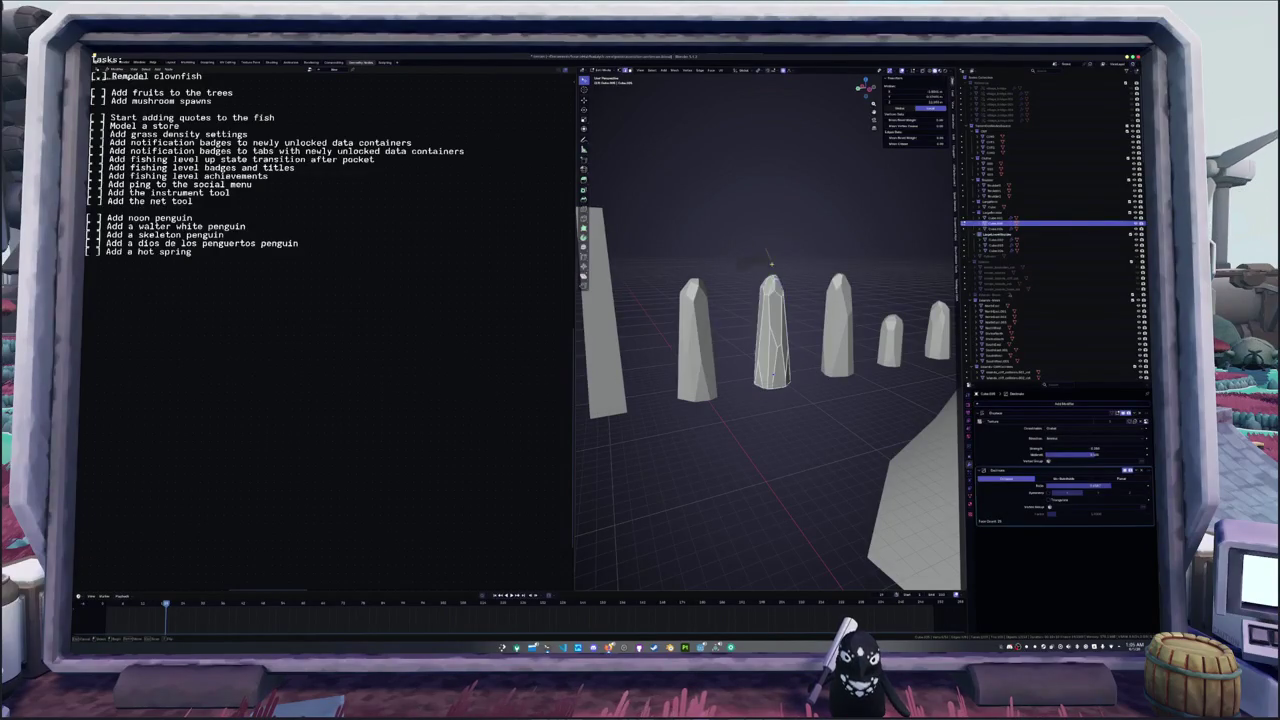
{"action": "left_click", "coordinate": [813, 364]}
- Reshape the stone's tip with a context-menu operation on the whole mesh
{"action": "mouse_move", "coordinate": [813, 364]}
{"action": "middle_mouse_down"}
{"action": "mouse_move", "coordinate": [760, 365]}
{"action": "mouse_move", "coordinate": [770, 353]}
{"action": "middle_mouse_up"}
{"action": "key", "text": "a"}
{"action": "right_click", "coordinate": [770, 353]}
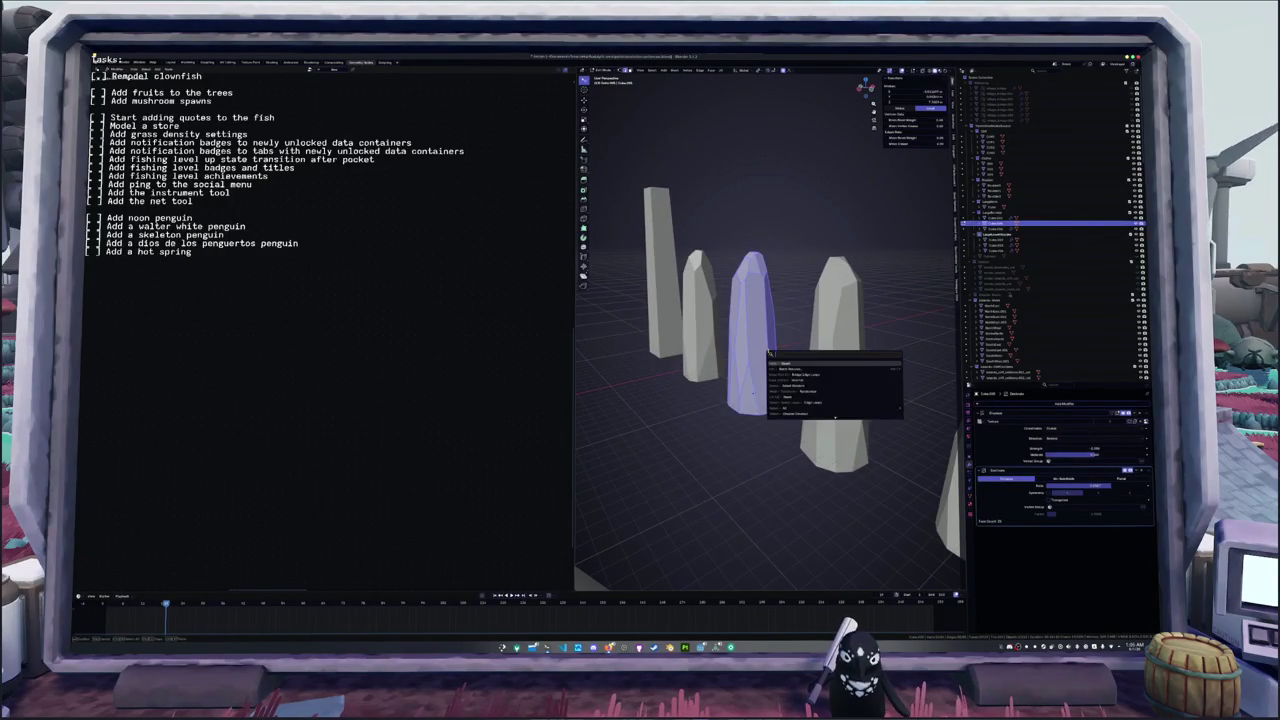
{"action": "left_click", "coordinate": [749, 245]}
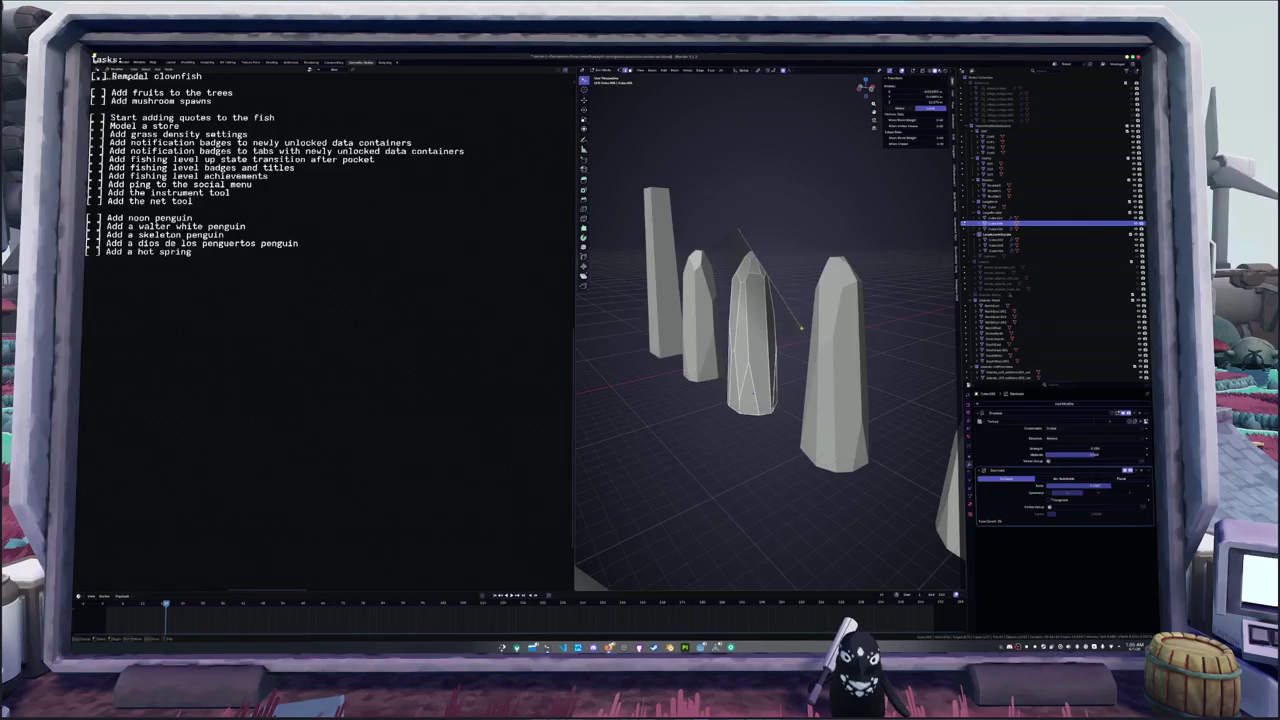
{"action": "left_click", "coordinate": [800, 326]}
- Apply another reshaping operation to the whole stone mesh, then deselect all
{"action": "middle_click_drag", "start_coordinate": [800, 326], "coordinate": [760, 330]}
{"action": "key", "text": "a"}
{"action": "right_click", "coordinate": [755, 336]}
{"action": "left_click", "coordinate": [790, 348]}
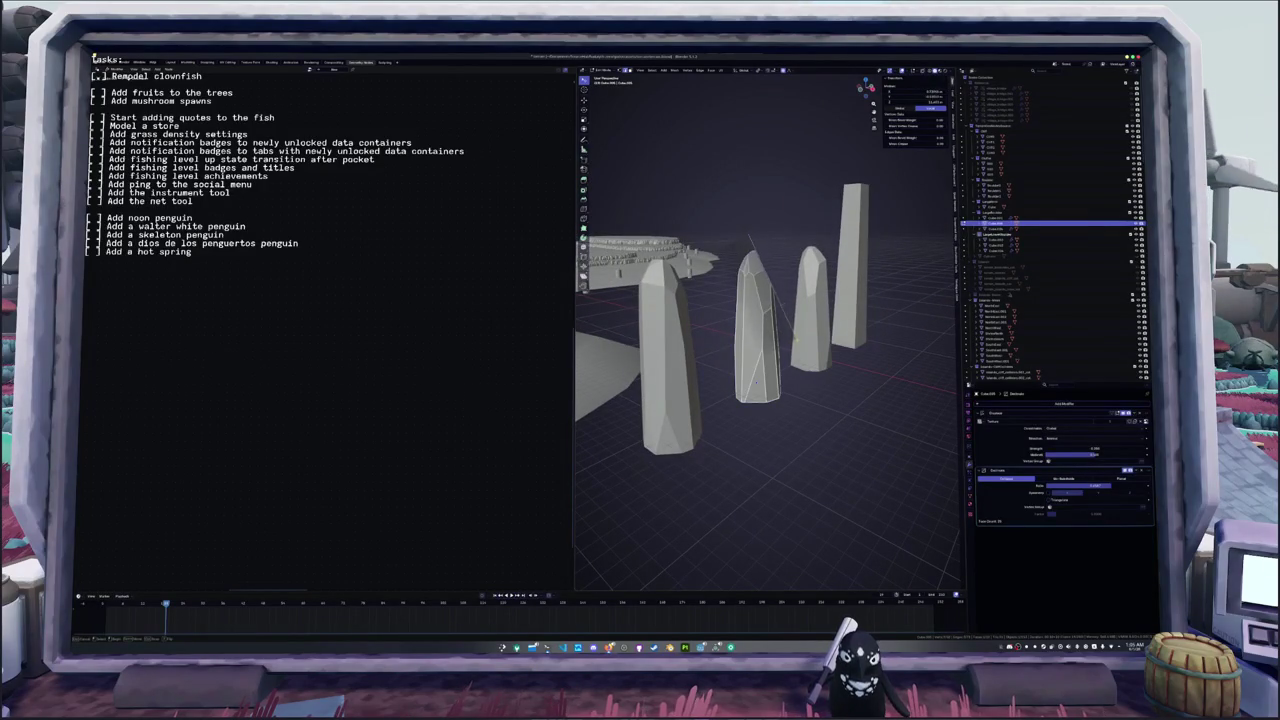
{"action": "left_click", "coordinate": [799, 340]}
{"action": "mouse_move", "coordinate": [799, 340]}
{"action": "middle_mouse_down"}
{"action": "mouse_move", "coordinate": [781, 380]}
{"action": "mouse_move", "coordinate": [746, 342]}
{"action": "middle_mouse_up"}
{"action": "key", "text": "a"}
{"action": "right_click", "coordinate": [746, 342]}
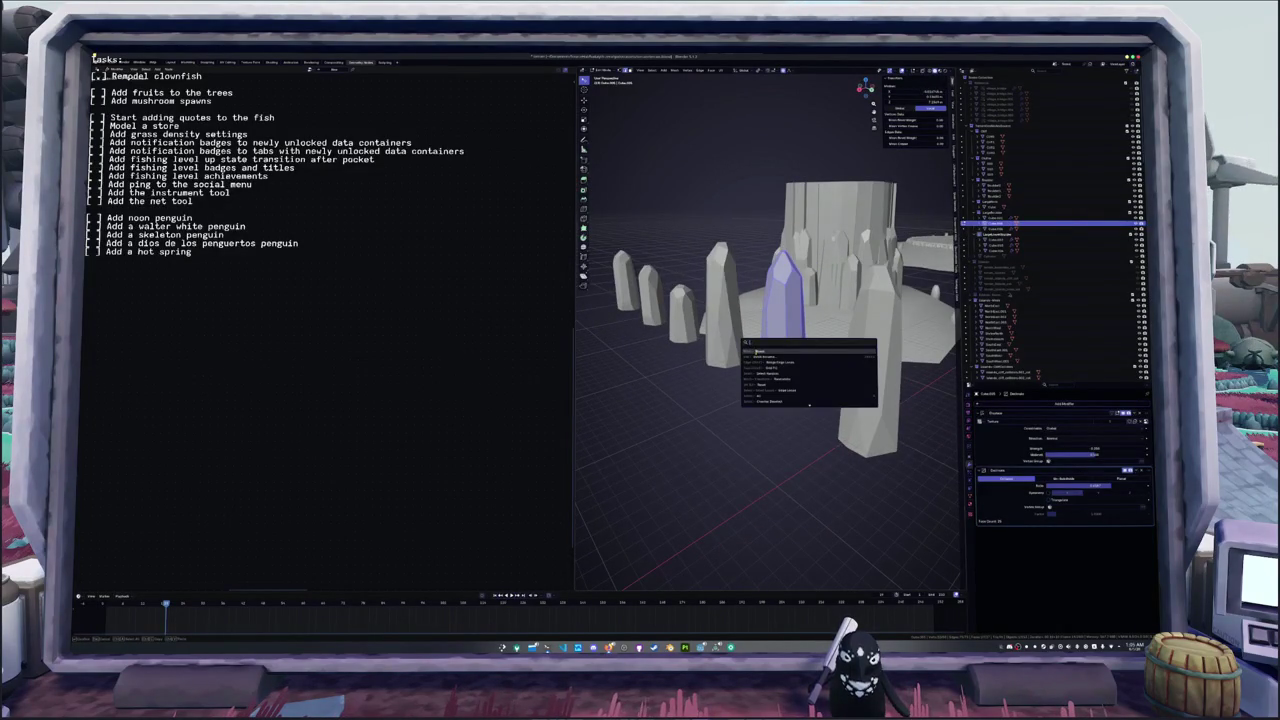
{"action": "left_click", "coordinate": [782, 381]}
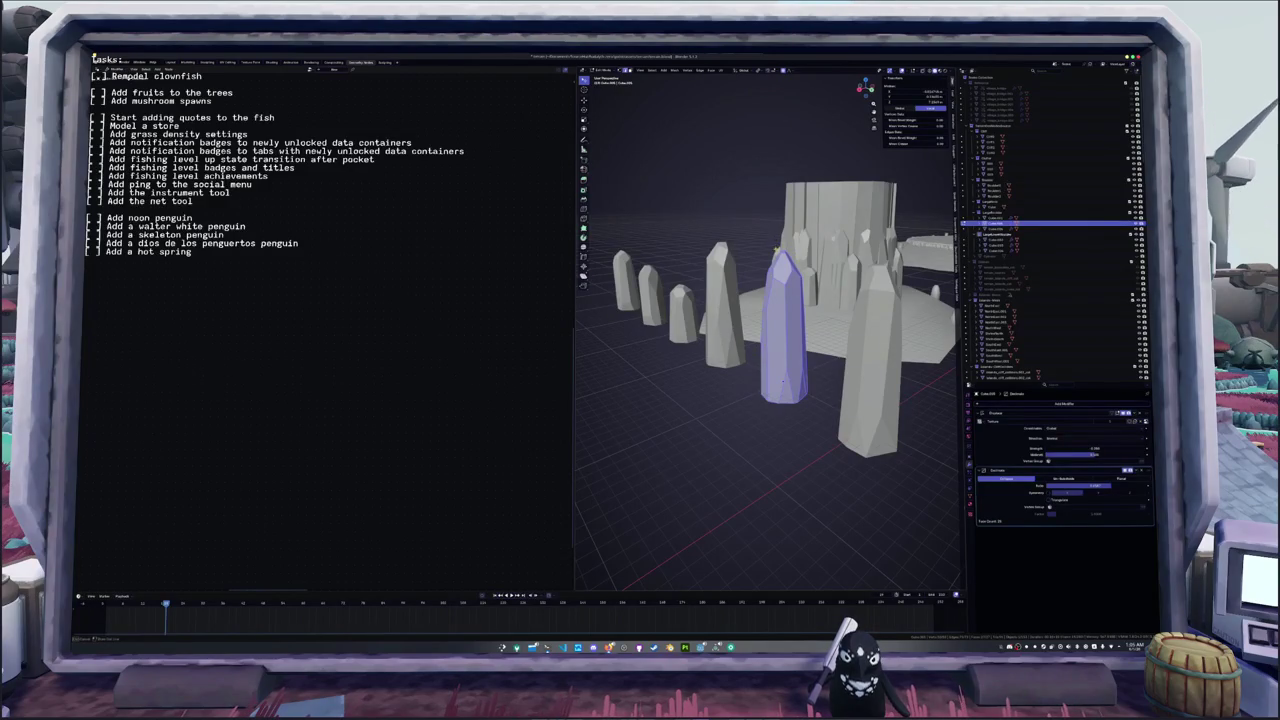
{"action": "key", "text": "alt+a"}
- Scale the tall stone along Z to make it taller, then scale it again in Object Mode
{"action": "left_click", "coordinate": [795, 292]}
{"action": "mouse_move", "coordinate": [795, 292]}
{"action": "middle_mouse_down"}
{"action": "mouse_move", "coordinate": [806, 313]}
{"action": "mouse_move", "coordinate": [848, 297]}
{"action": "mouse_move", "coordinate": [815, 290]}
{"action": "mouse_move", "coordinate": [810, 333]}
{"action": "middle_mouse_up"}
{"action": "key", "text": "l"}
{"action": "key", "text": "s"}
{"action": "key", "text": "z"}
{"action": "left_click", "coordinate": [838, 300]}
{"action": "key", "text": "Tab"}
{"action": "key", "text": "s"}
{"action": "key", "text": "z"}
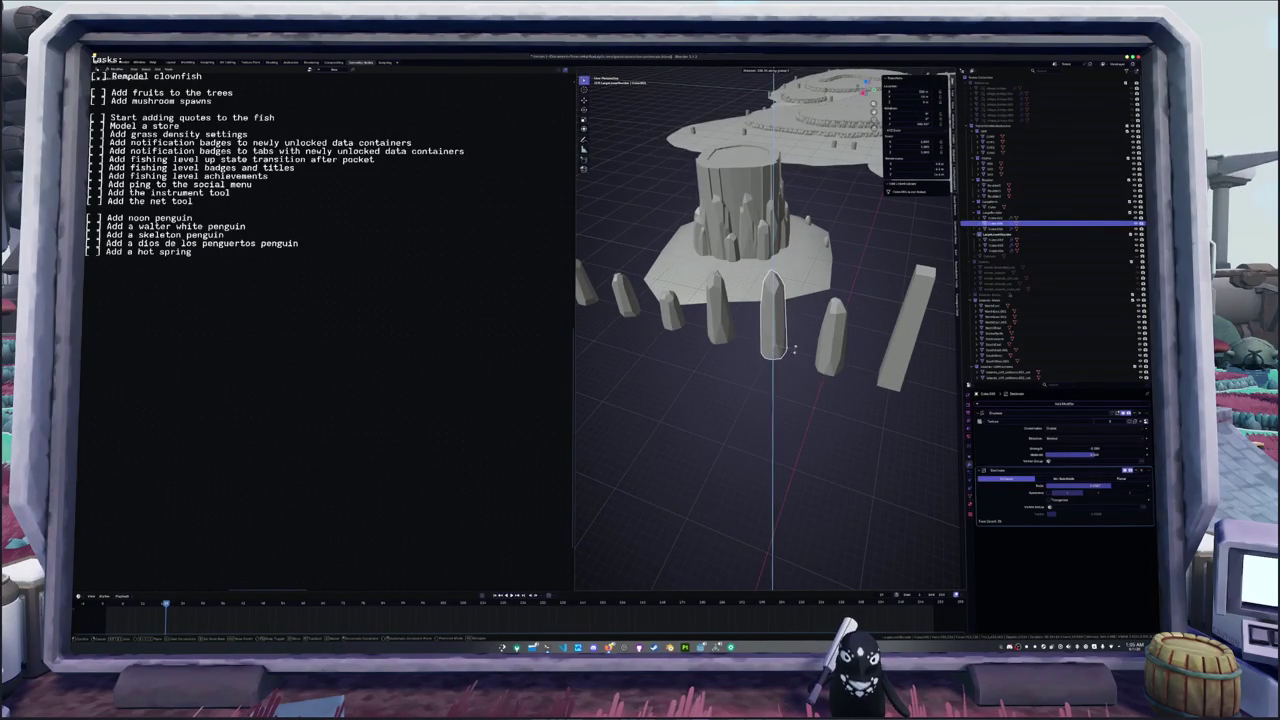
- Rotate the whole pillar around the vertical Z axis
{"action": "left_click", "coordinate": [793, 348]}
{"action": "right_click", "coordinate": [795, 350]}
{"action": "left_click", "coordinate": [794, 352]}
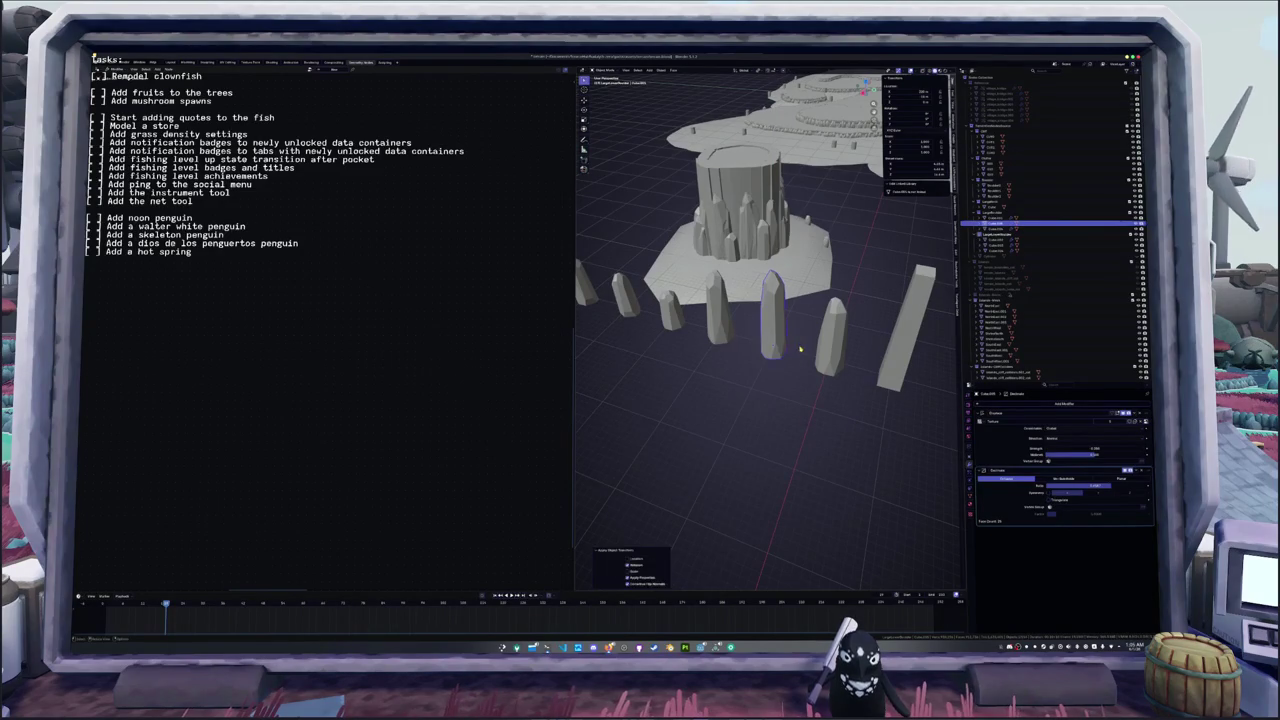
{"action": "key", "text": "a"}
{"action": "key", "text": "r"}
{"action": "key", "text": "z"}
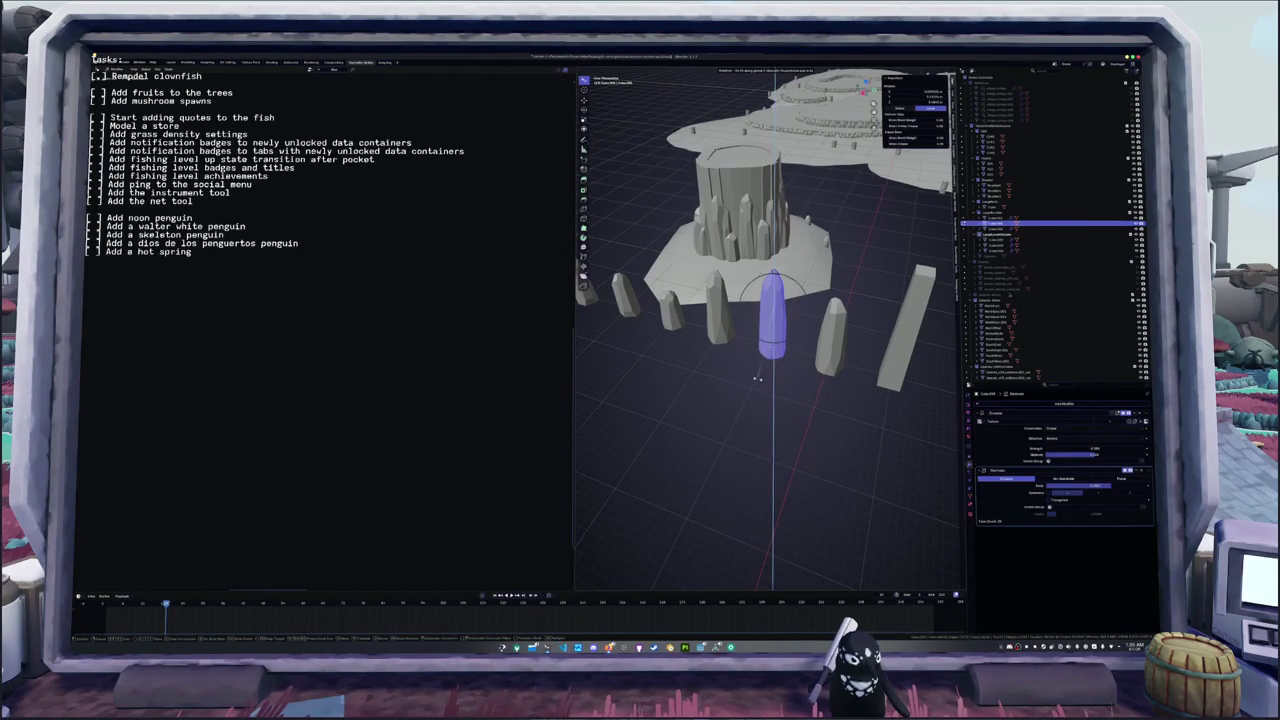
{"action": "left_click", "coordinate": [755, 378]}
{"action": "key", "text": "Tab"}
- Preview the scene in rendered shading, then return to solid shading
{"action": "middle_click_drag", "start_coordinate": [755, 378], "coordinate": [775, 344]}
{"action": "key", "text": "Tab"}
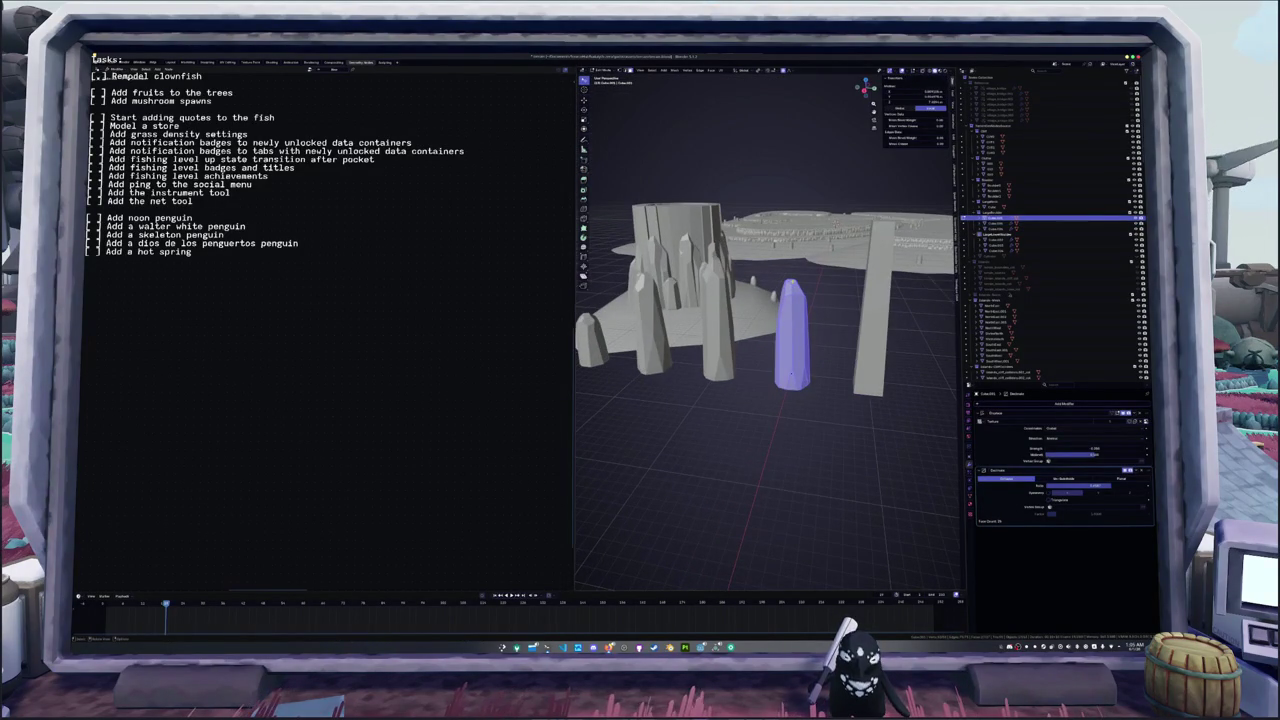
{"action": "key", "text": "alt+a"}
{"action": "left_click", "coordinate": [814, 293]}
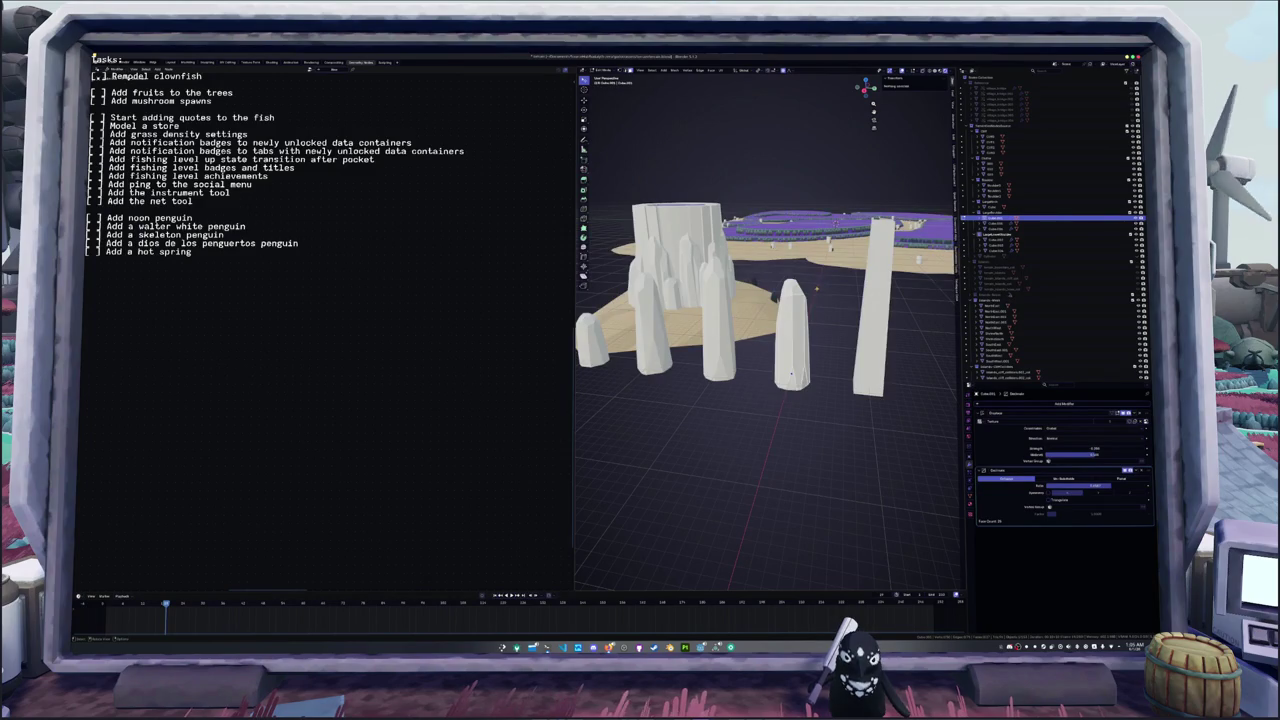
{"action": "left_click", "coordinate": [933, 71]}
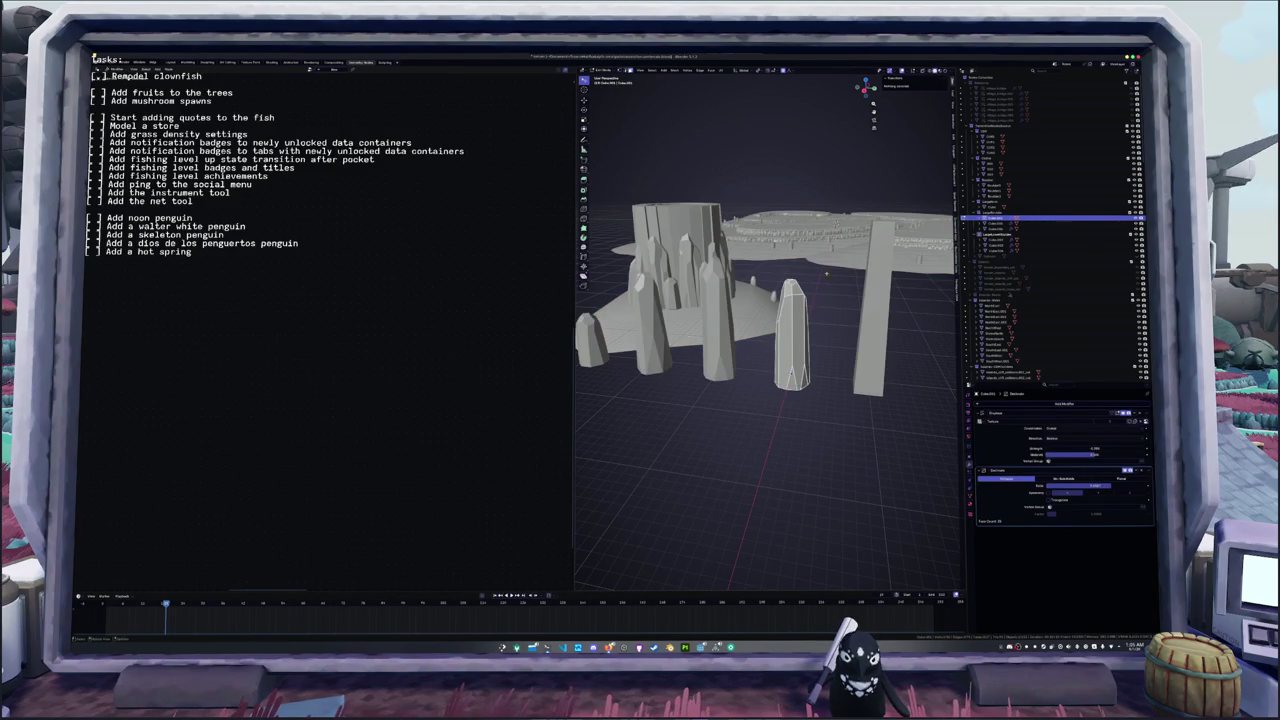
- Extrude the pillar's top upward to make it taller
{"action": "middle_click_drag", "start_coordinate": [790, 300], "coordinate": [800, 275]}
{"action": "left_click_drag", "start_coordinate": [800, 272], "coordinate": [820, 285]}
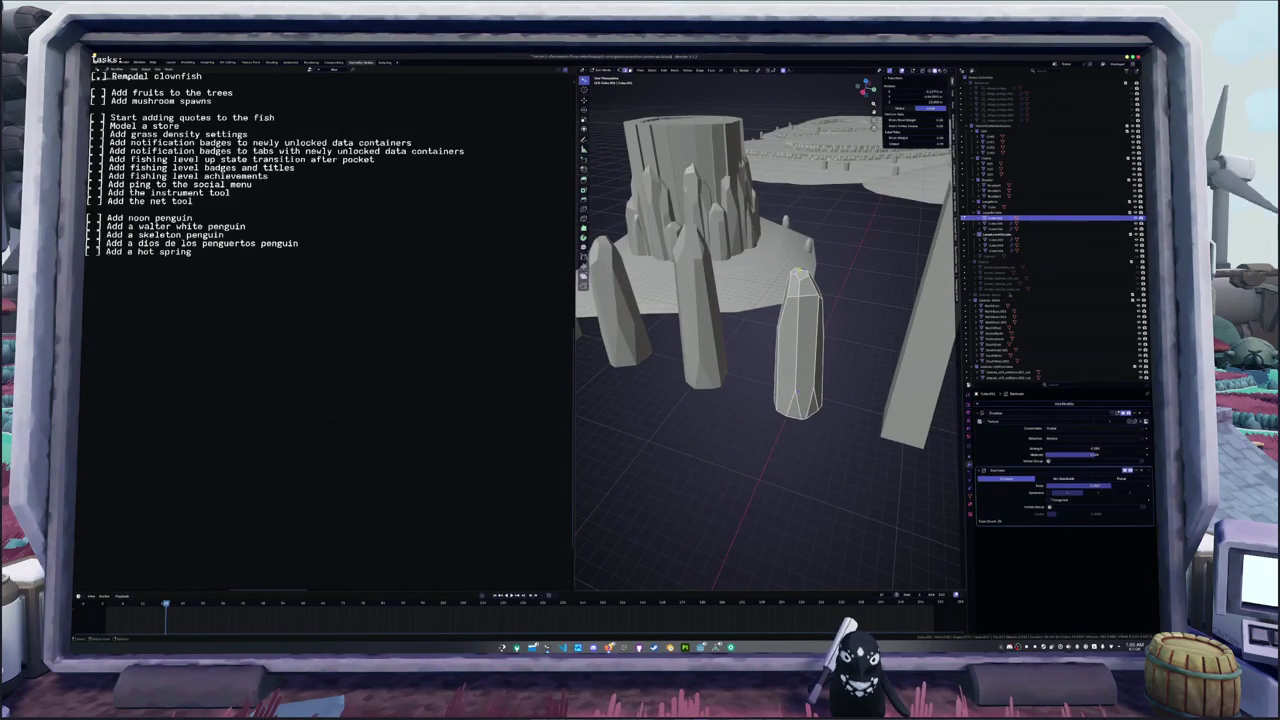
{"action": "key", "text": "e"}
{"action": "scroll", "coordinate": [828, 256], "scroll_direction": "down", "scroll_amount": 3}
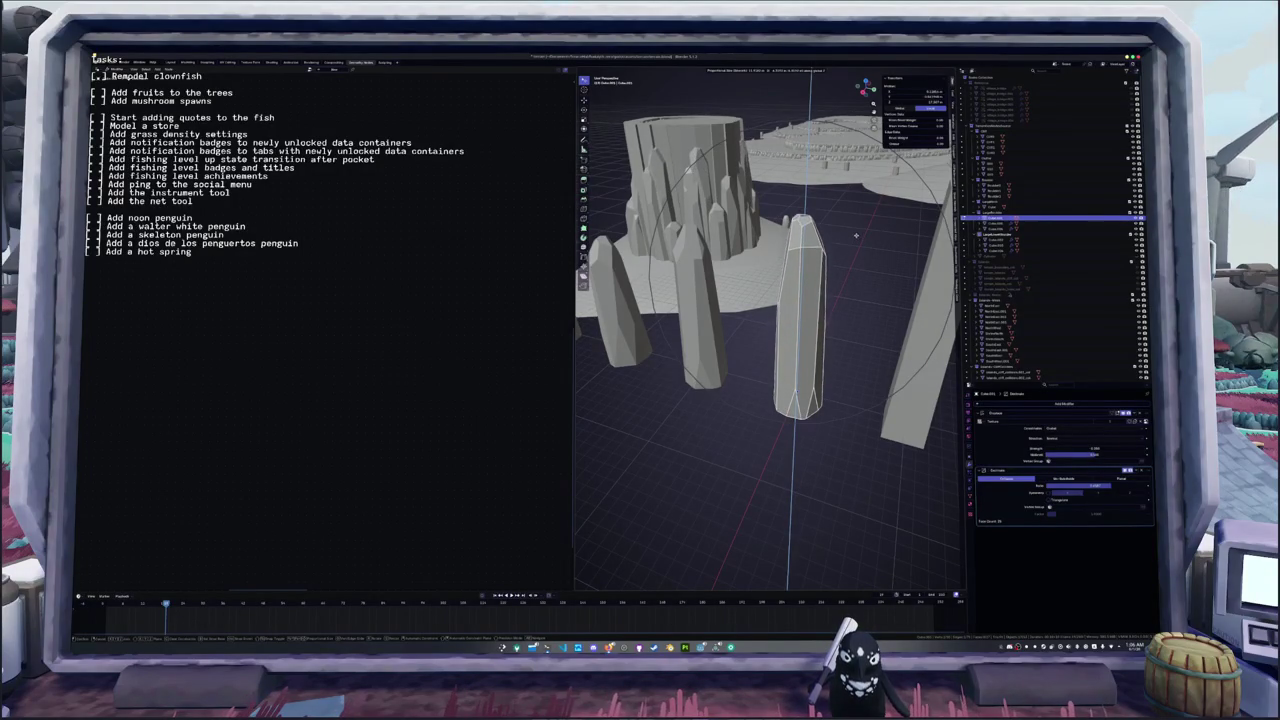
{"action": "left_click", "coordinate": [805, 240]}
{"action": "key", "text": "Tab"}
{"action": "middle_click_drag", "start_coordinate": [805, 245], "coordinate": [812, 280]}
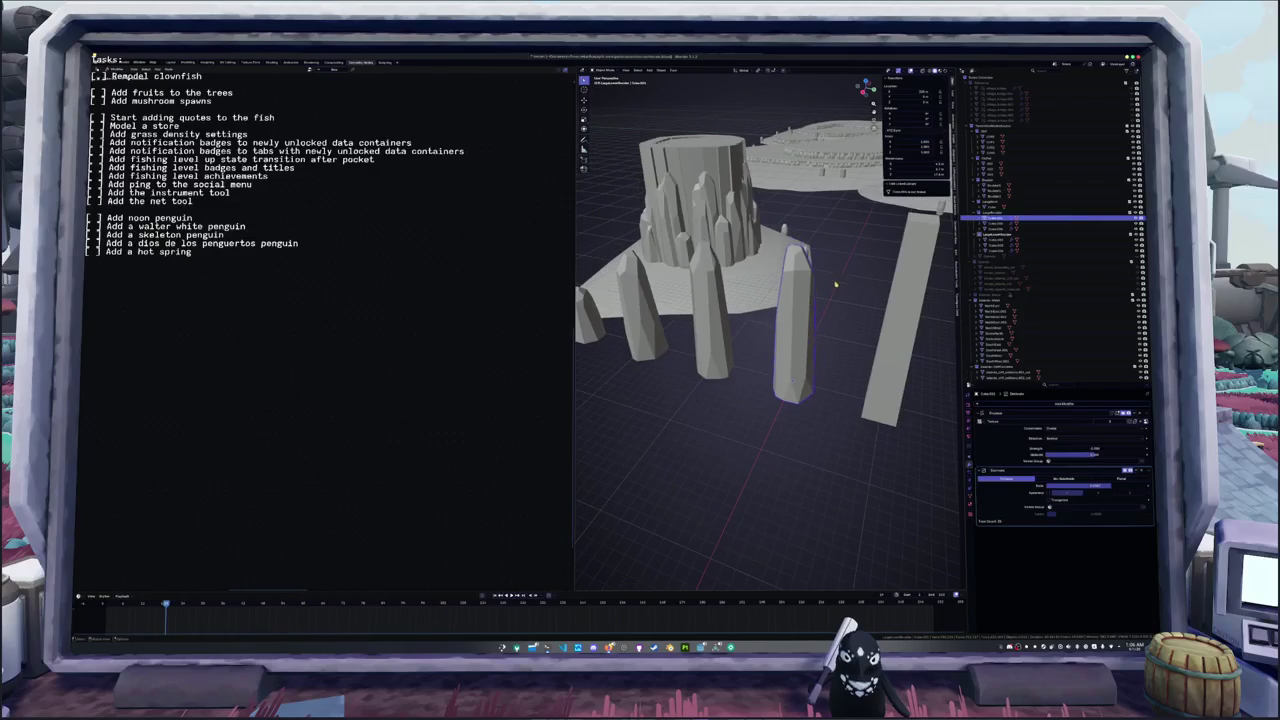
- Apply the pillar's transforms
{"action": "key", "text": "ctrl+a"}
{"action": "left_click", "coordinate": [830, 292]}
{"action": "key", "text": "ctrl+a"}
{"action": "left_click", "coordinate": [825, 292]}
{"action": "middle_click_drag", "start_coordinate": [825, 292], "coordinate": [820, 293]}
{"action": "mouse_move", "coordinate": [822, 344]}
{"action": "middle_mouse_down"}
{"action": "mouse_move", "coordinate": [805, 352]}
{"action": "mouse_move", "coordinate": [825, 352]}
{"action": "middle_mouse_up"}
- Narrow the whole pillar mesh along the X axis
{"action": "key", "text": "Tab"}
{"action": "key", "text": "s"}
{"action": "key", "text": "x"}
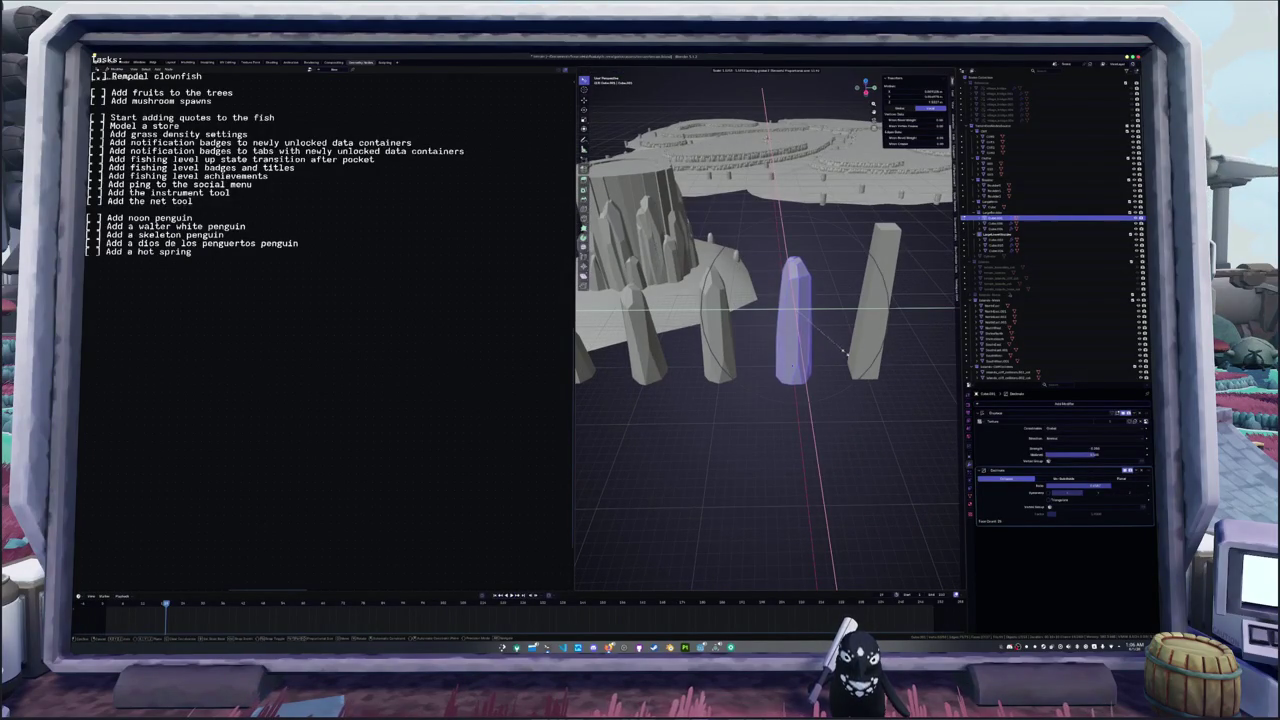
{"action": "left_click", "coordinate": [855, 349]}
{"action": "middle_click_drag", "start_coordinate": [855, 349], "coordinate": [798, 345]}
- Add a new edge cut near the pillar's top
{"action": "key", "text": "a"}
{"action": "right_click", "coordinate": [802, 346]}
{"action": "key", "text": "Escape"}
{"action": "left_click", "coordinate": [790, 256]}
{"action": "key", "text": "a"}
{"action": "middle_click_drag", "start_coordinate": [838, 318], "coordinate": [803, 328]}
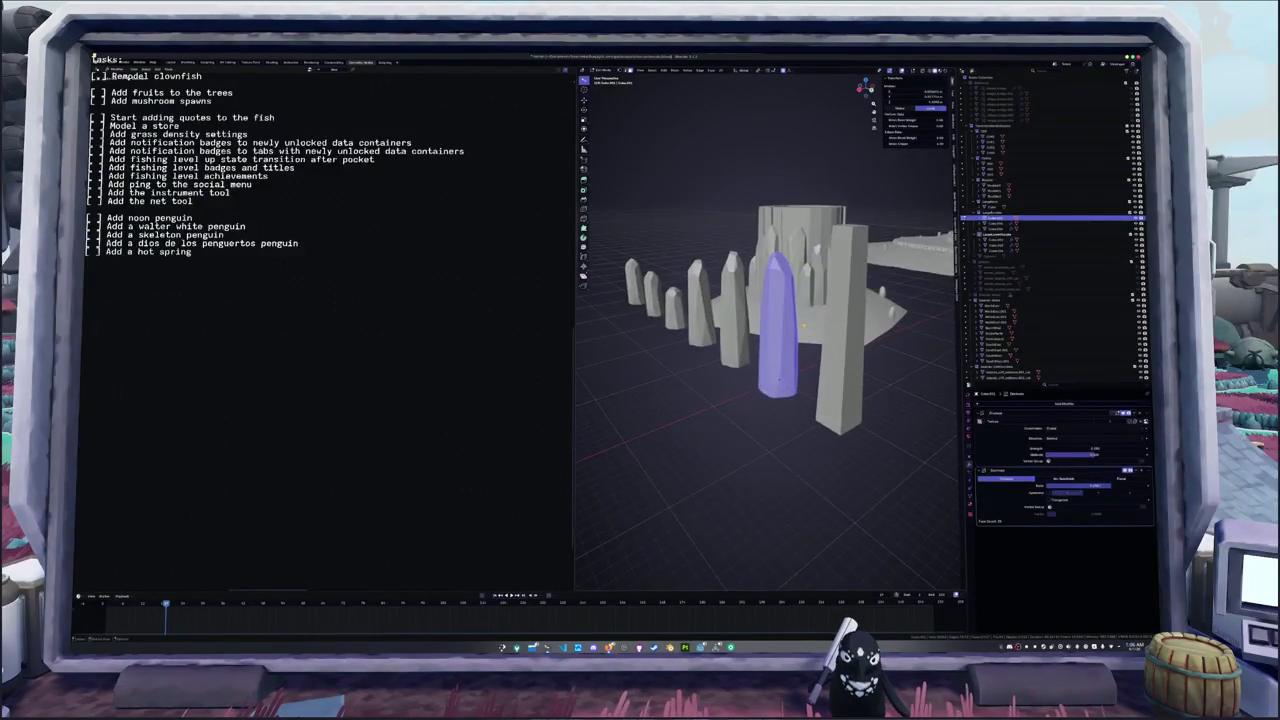
{"action": "right_click", "coordinate": [803, 328]}
{"action": "key", "text": "Escape"}
{"action": "left_click", "coordinate": [800, 280]}
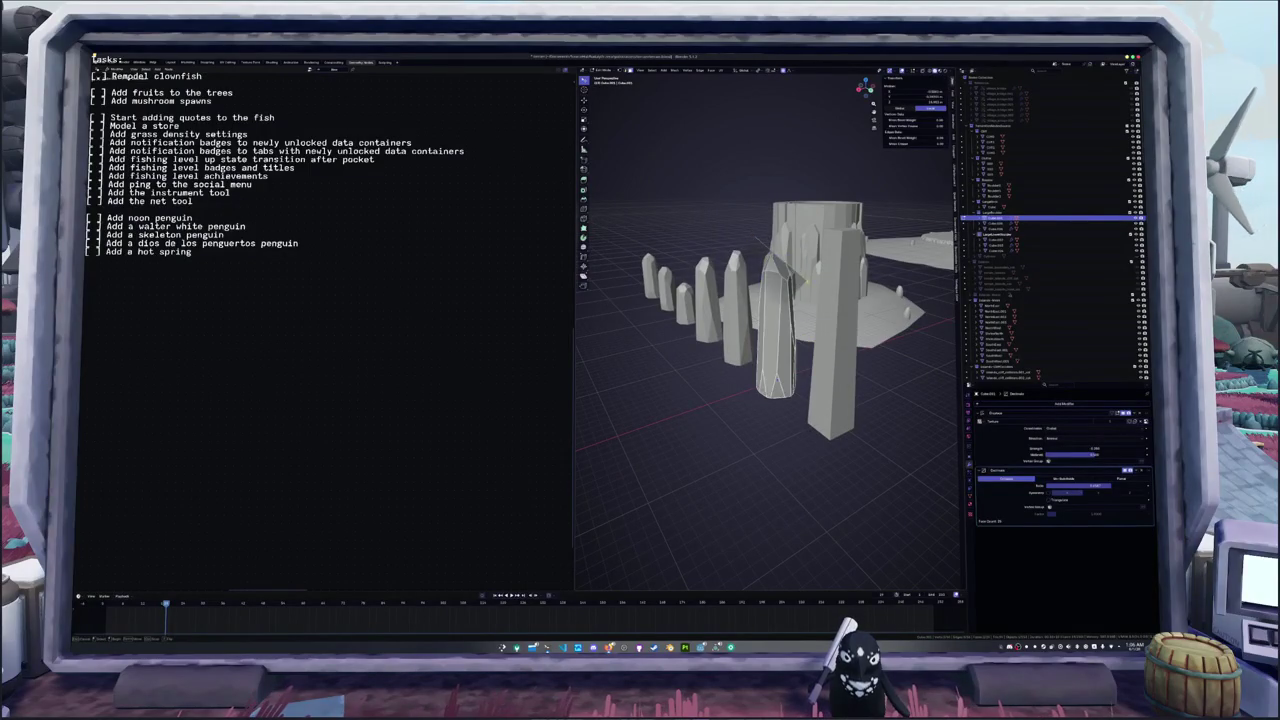
- Cut across the pillar again and run a mesh operation on it
{"action": "key", "text": "a"}
{"action": "middle_click_drag", "start_coordinate": [828, 305], "coordinate": [785, 320]}
{"action": "right_click", "coordinate": [785, 320]}
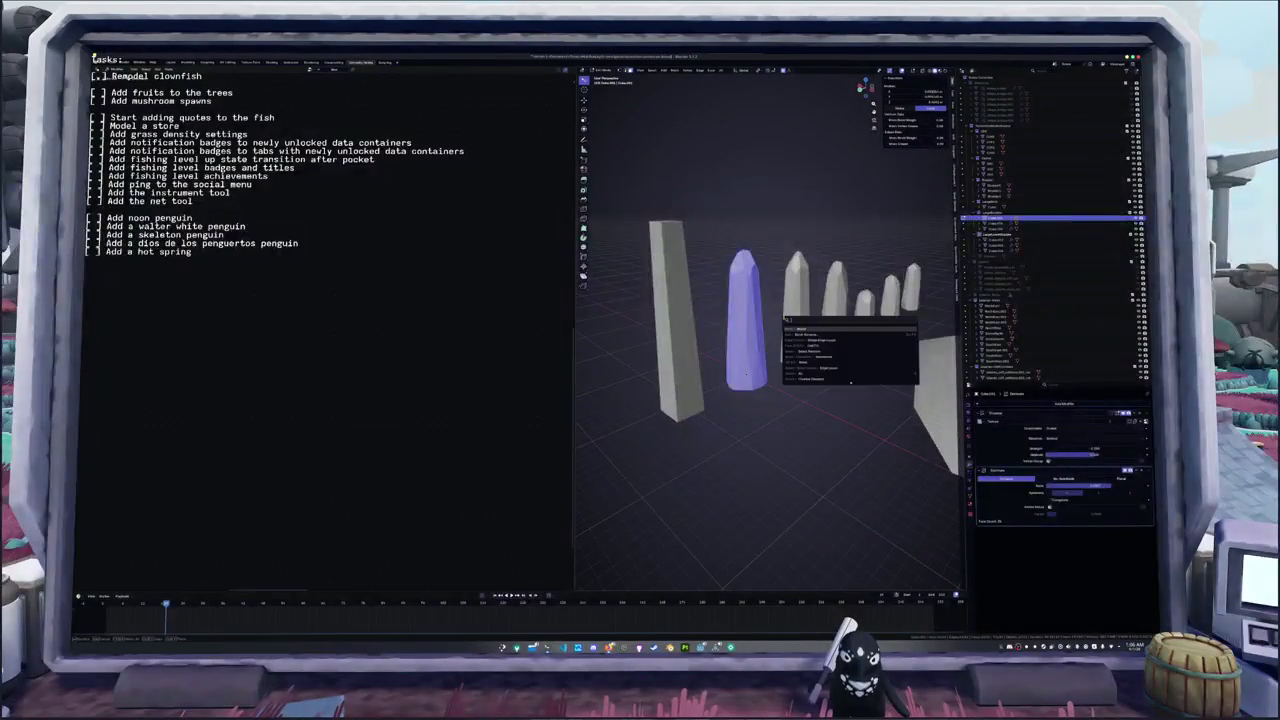
{"action": "key", "text": "Escape"}
{"action": "left_click", "coordinate": [793, 351]}
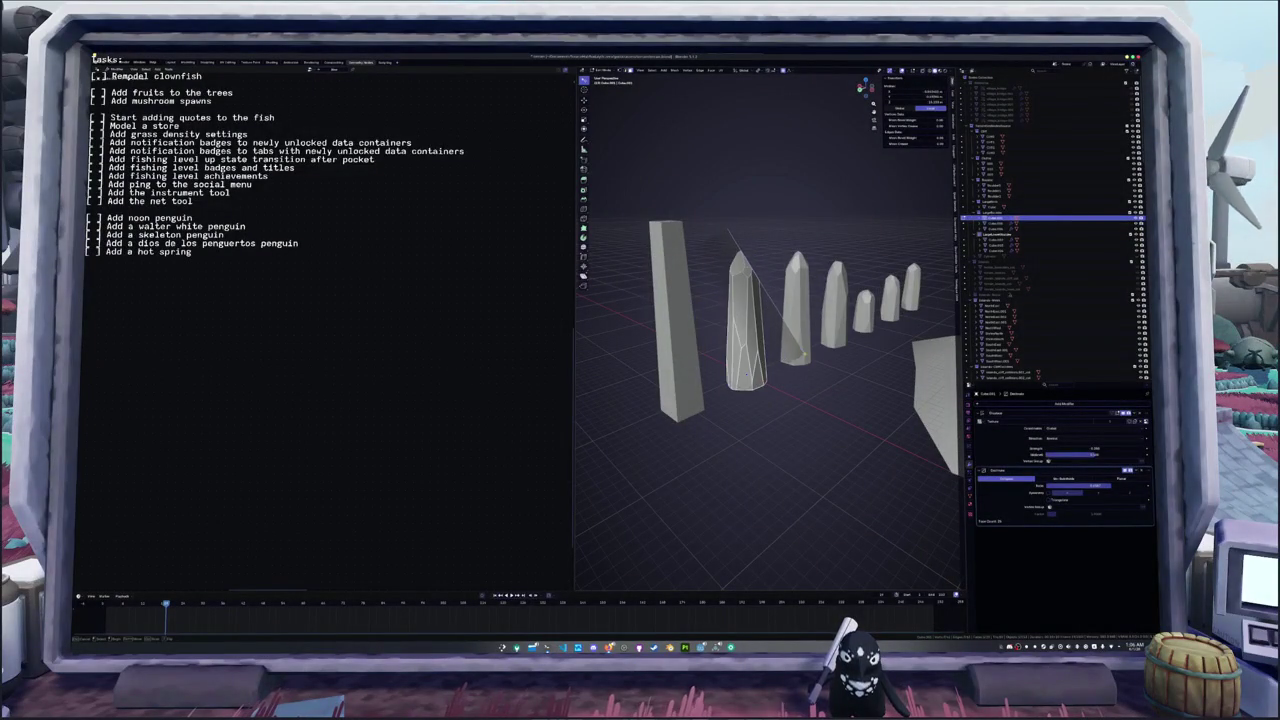
{"action": "key", "text": "a"}
{"action": "middle_click_drag", "start_coordinate": [800, 350], "coordinate": [748, 348]}
{"action": "right_click", "coordinate": [748, 348]}
{"action": "left_click", "coordinate": [776, 410]}
{"action": "middle_click_drag", "start_coordinate": [776, 410], "coordinate": [740, 380]}
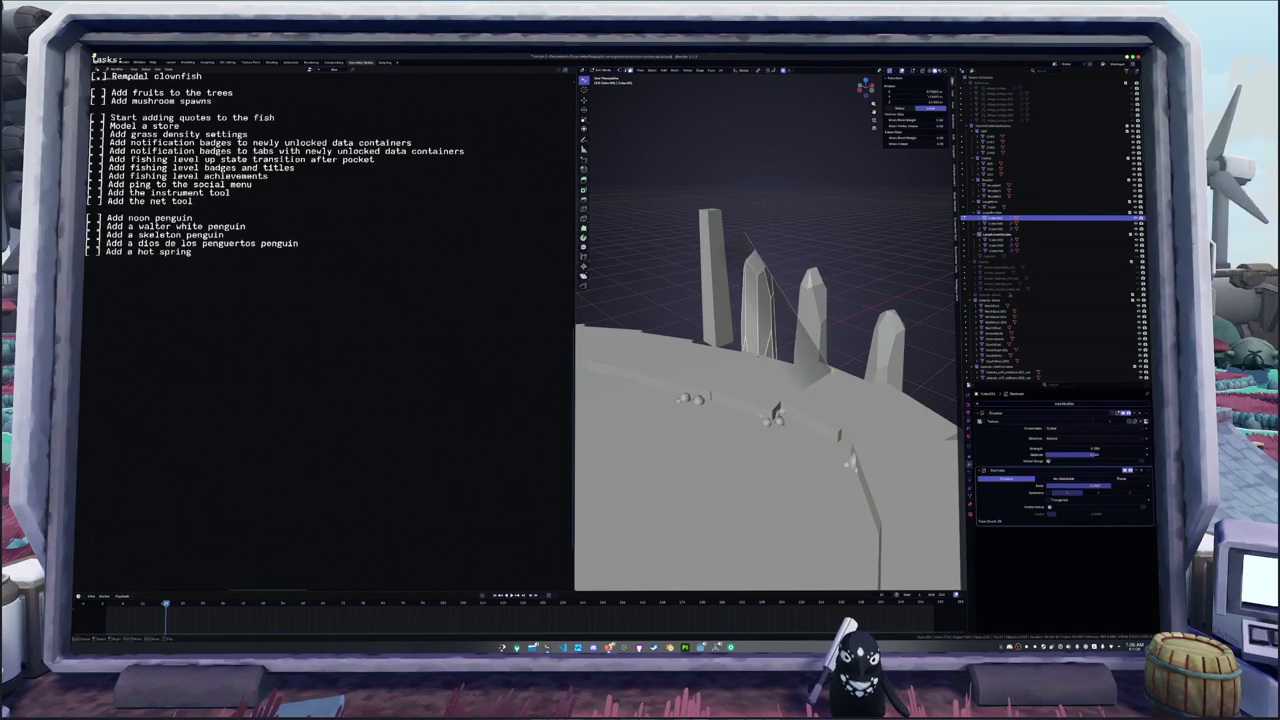
- Resize the gem from a straight top-down view
{"action": "key", "text": "a"}
{"action": "middle_click_drag", "start_coordinate": [785, 262], "coordinate": [781, 237]}
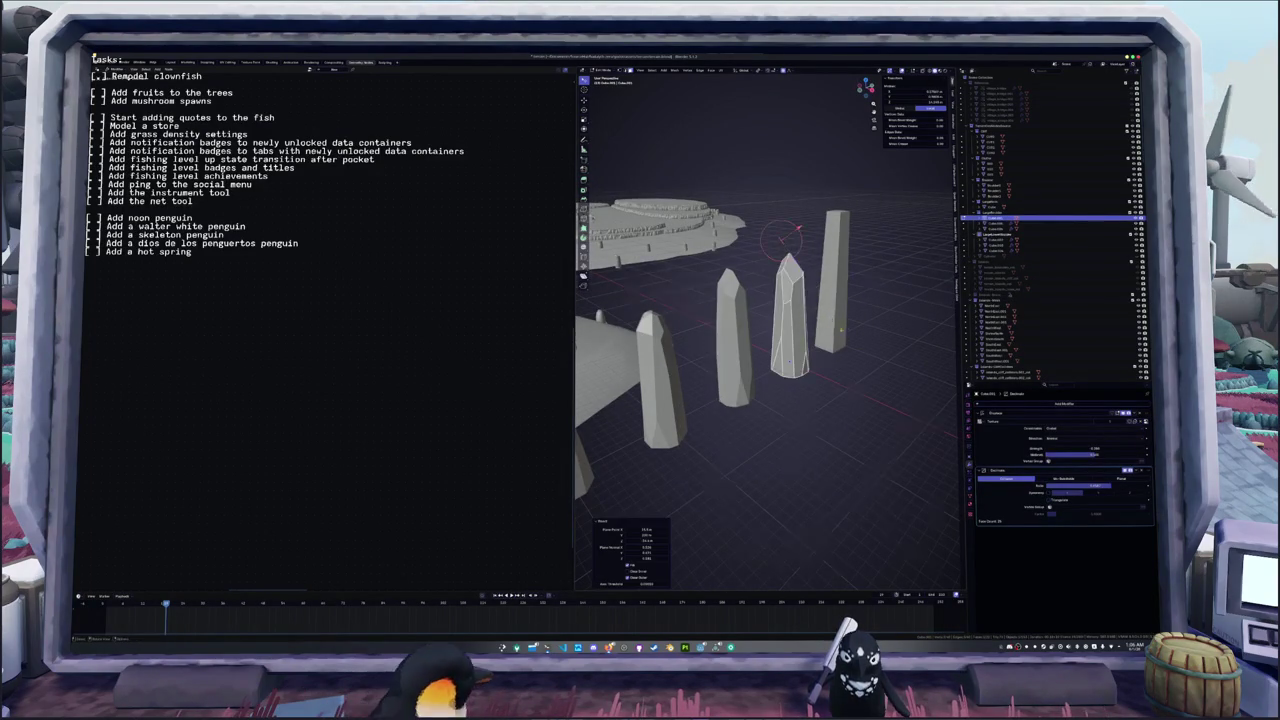
{"action": "middle_click_drag", "start_coordinate": [781, 237], "coordinate": [803, 322]}
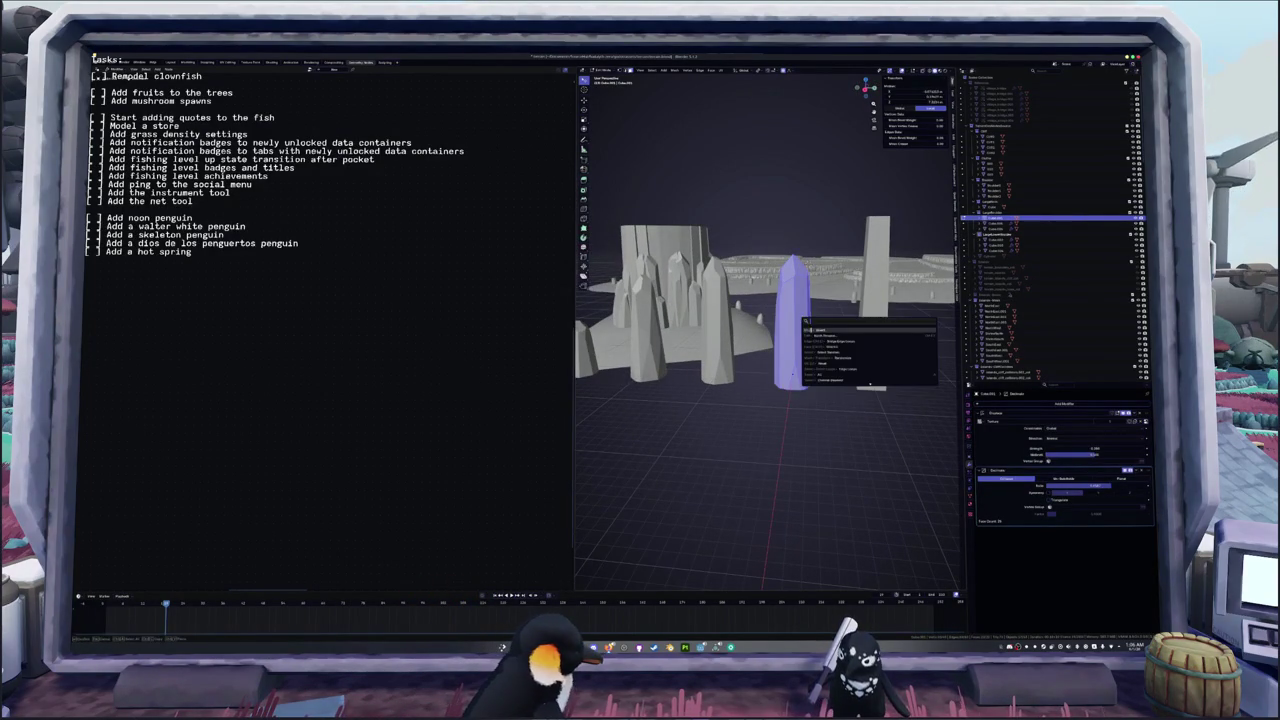
{"action": "left_click", "coordinate": [794, 376]}
{"action": "middle_click_drag", "start_coordinate": [794, 376], "coordinate": [830, 347]}
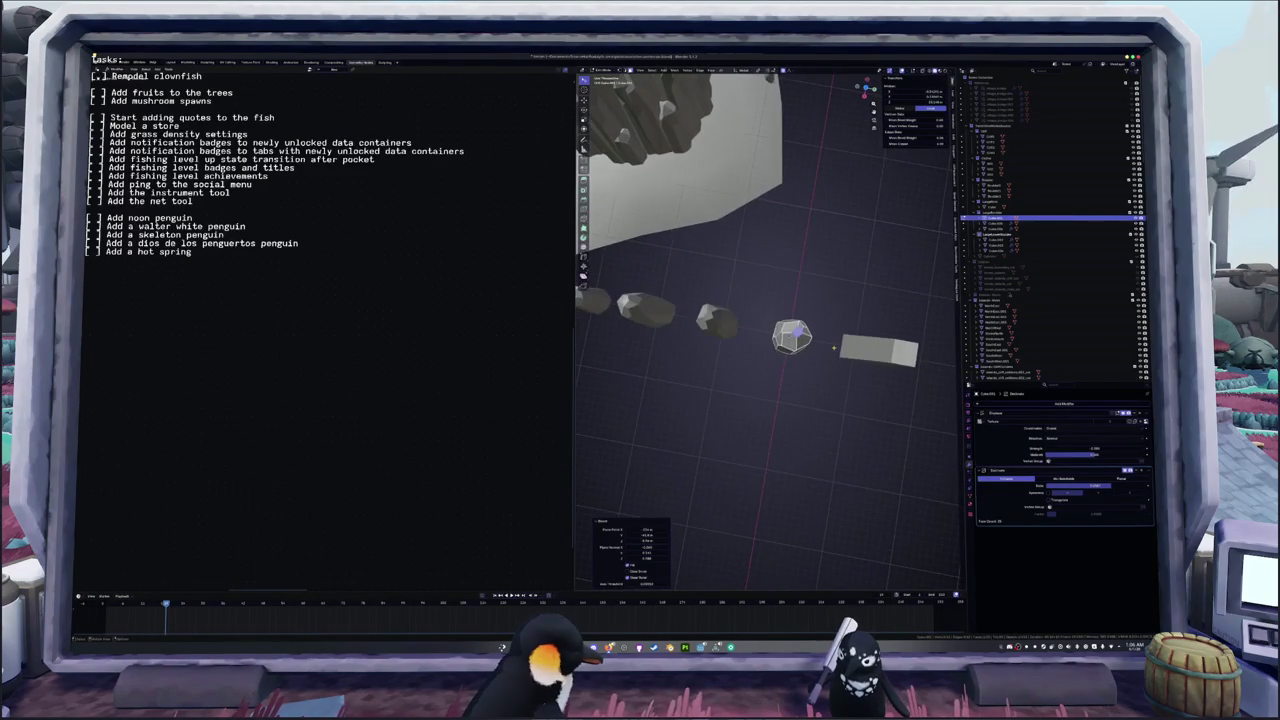
{"action": "key", "text": "KP_7"}
{"action": "right_click", "coordinate": [833, 347]}
{"action": "key", "text": "Escape"}
{"action": "key", "text": "s"}
{"action": "left_click", "coordinate": [826, 327]}
{"action": "scroll", "coordinate": [813, 288], "scroll_direction": "up", "scroll_amount": 2}
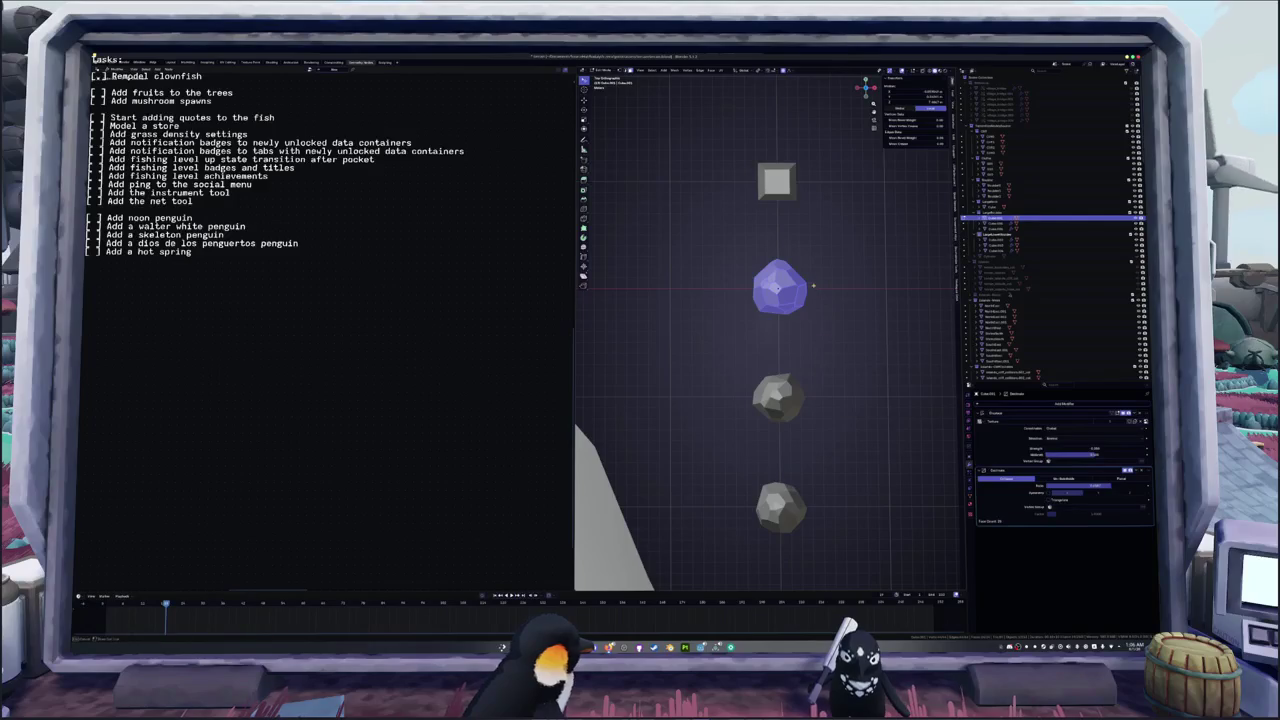
{"action": "key", "text": "alt+a"}
- Adjust the whole gem's transform from an angled view
{"action": "middle_click_drag", "start_coordinate": [767, 347], "coordinate": [793, 341]}
{"action": "key", "text": "a"}
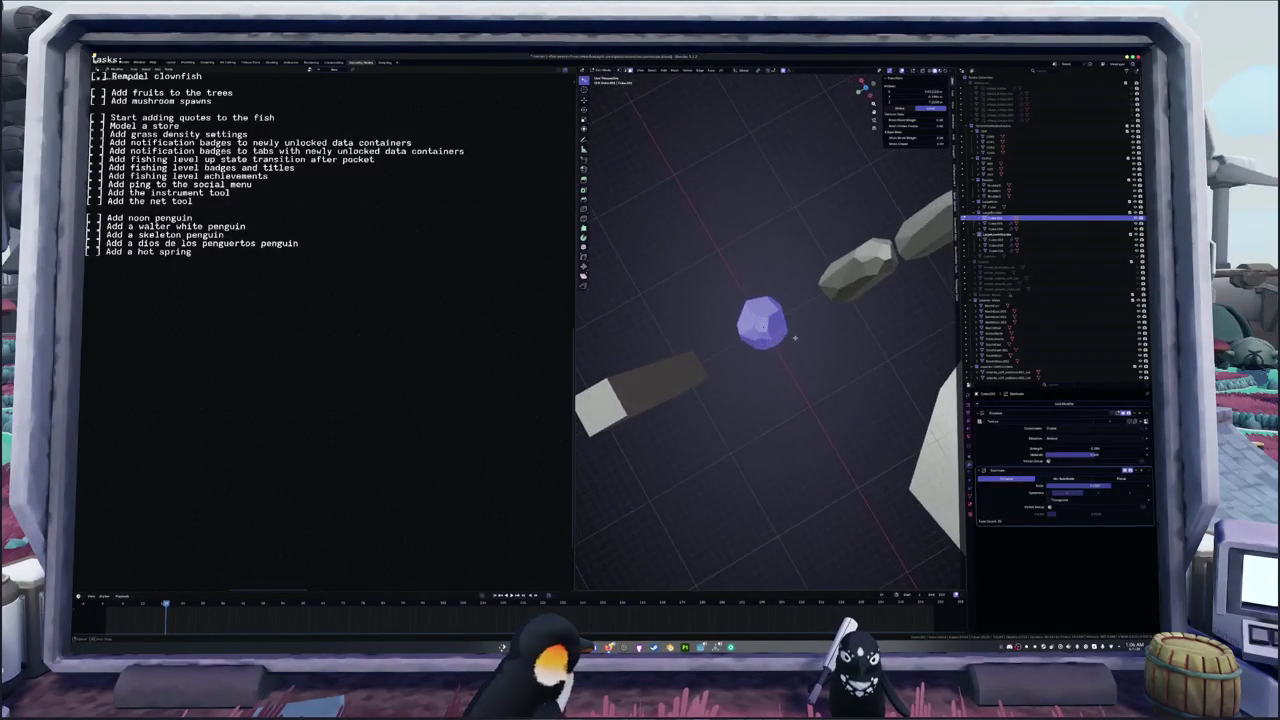
{"action": "right_click", "coordinate": [793, 341]}
{"action": "key", "text": "Escape"}
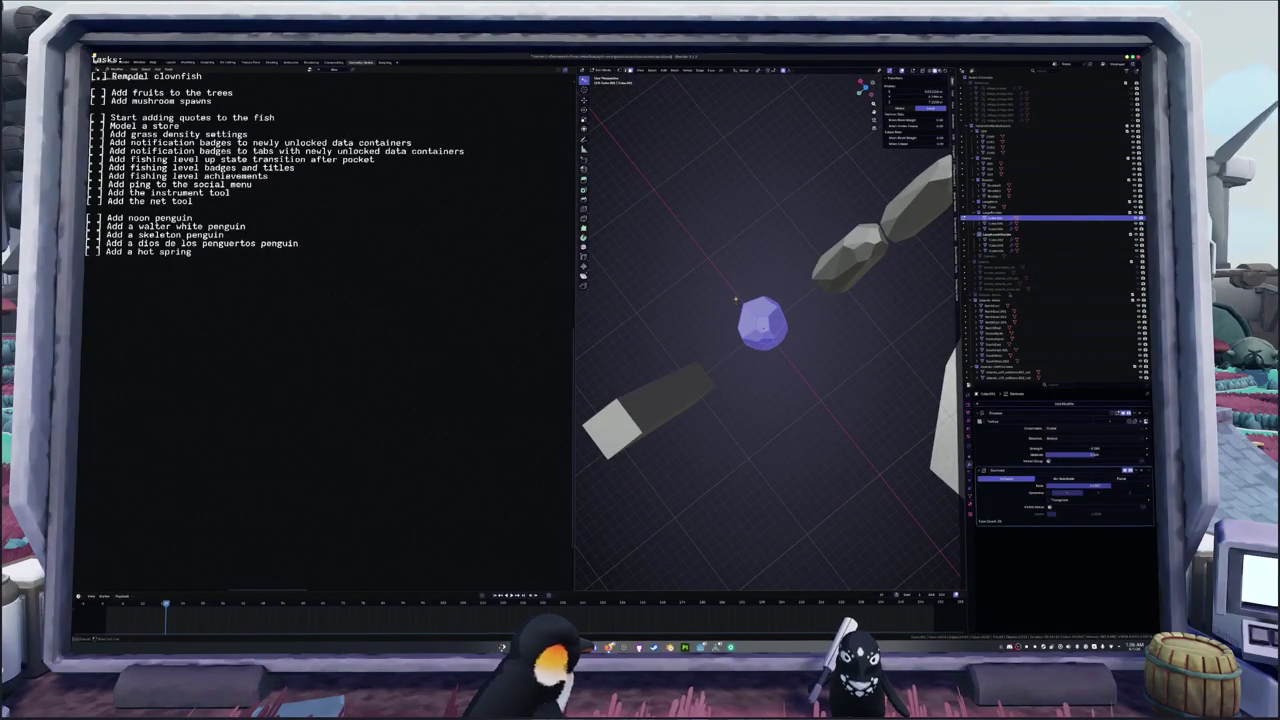
{"action": "left_click", "coordinate": [845, 307]}
{"action": "key", "text": "a"}
{"action": "middle_click_drag", "start_coordinate": [845, 307], "coordinate": [705, 343]}
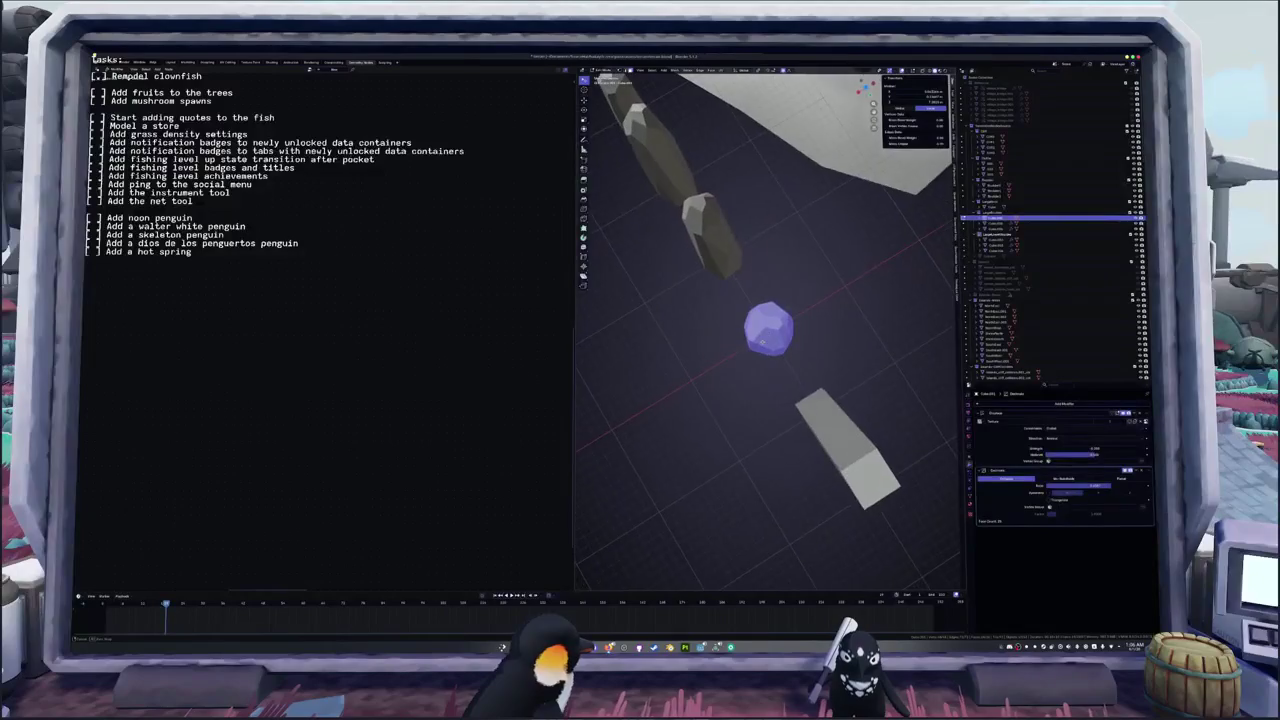
- Bisect the gem with a slicing line to facet its tip
{"action": "key", "text": "F3"}
{"action": "type", "text": "bisect"}
{"action": "key", "text": "Return"}
{"action": "left_click_drag", "start_coordinate": [745, 333], "coordinate": [870, 310]}
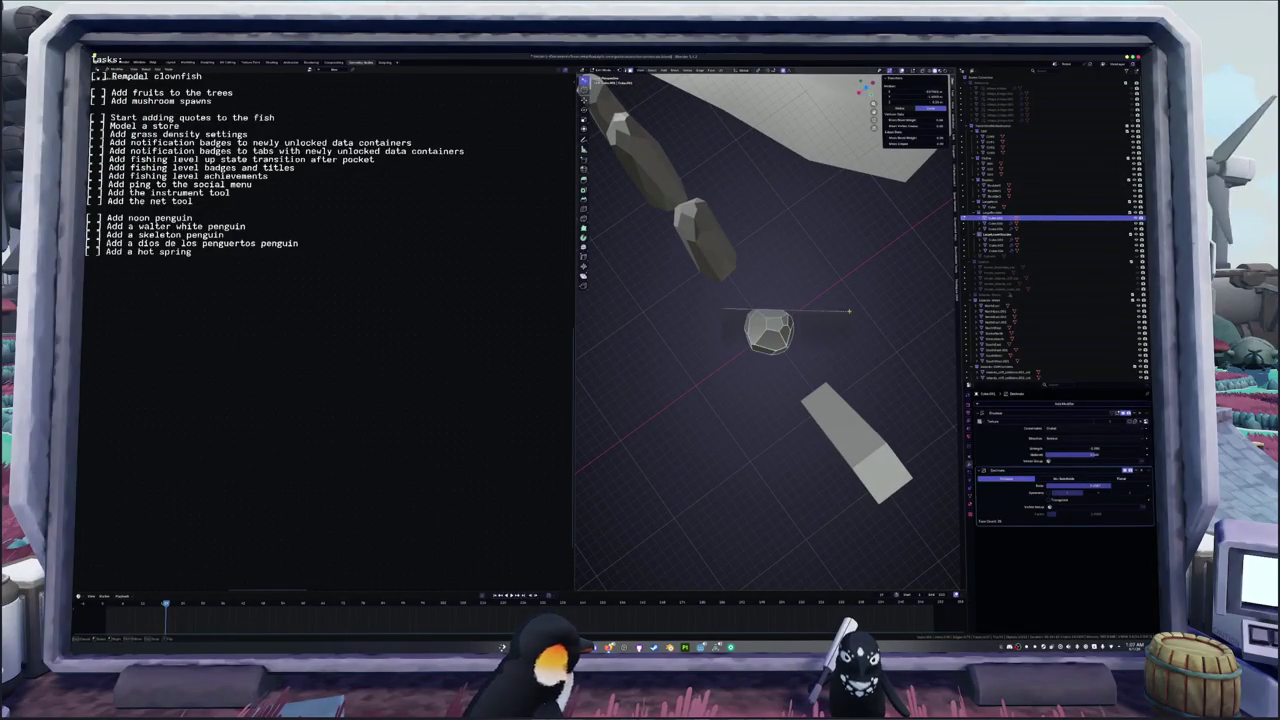
{"action": "key", "text": "a"}
{"action": "middle_click_drag", "start_coordinate": [870, 310], "coordinate": [765, 350]}
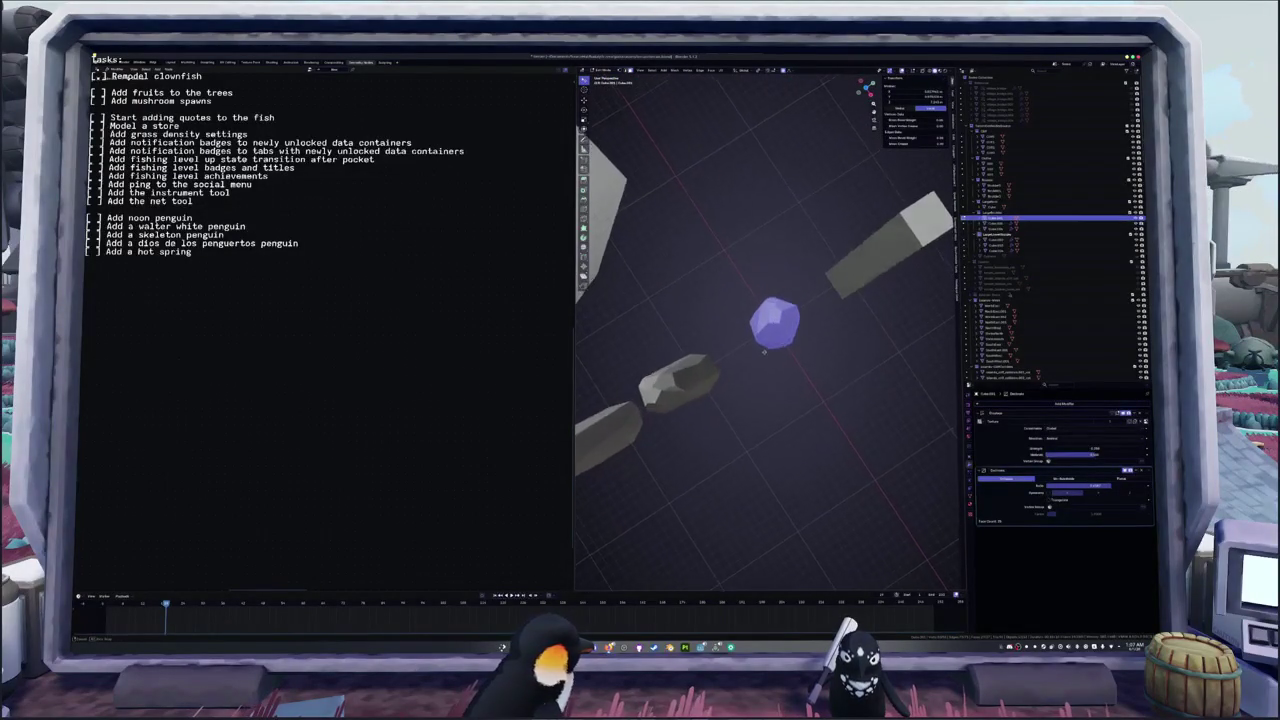
- Deselect the gem, return to Object Mode and call up Apply transforms
{"action": "key", "text": "F3"}
{"action": "key", "text": "Escape"}
{"action": "key", "text": "alt+a"}
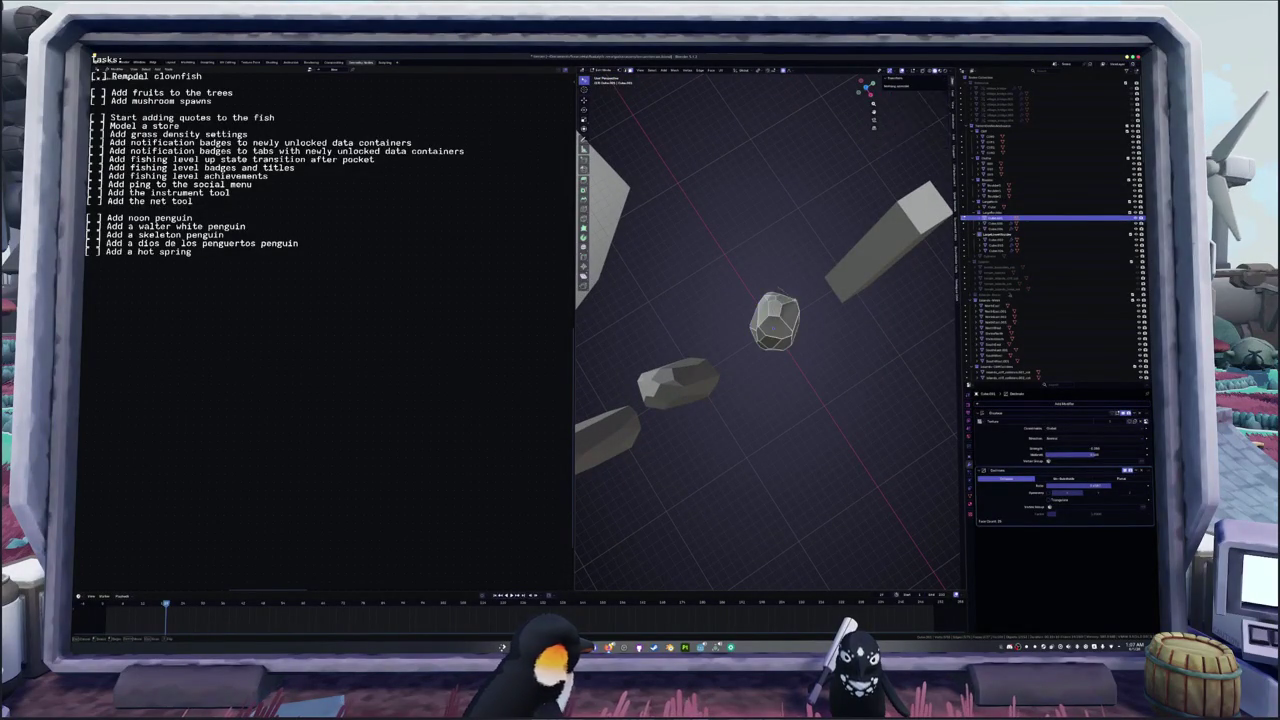
{"action": "key", "text": "Tab"}
{"action": "mouse_move", "coordinate": [826, 352]}
{"action": "middle_mouse_down"}
{"action": "mouse_move", "coordinate": [727, 354]}
{"action": "mouse_move", "coordinate": [805, 350]}
{"action": "middle_mouse_up"}
{"action": "key", "text": "ctrl+a"}
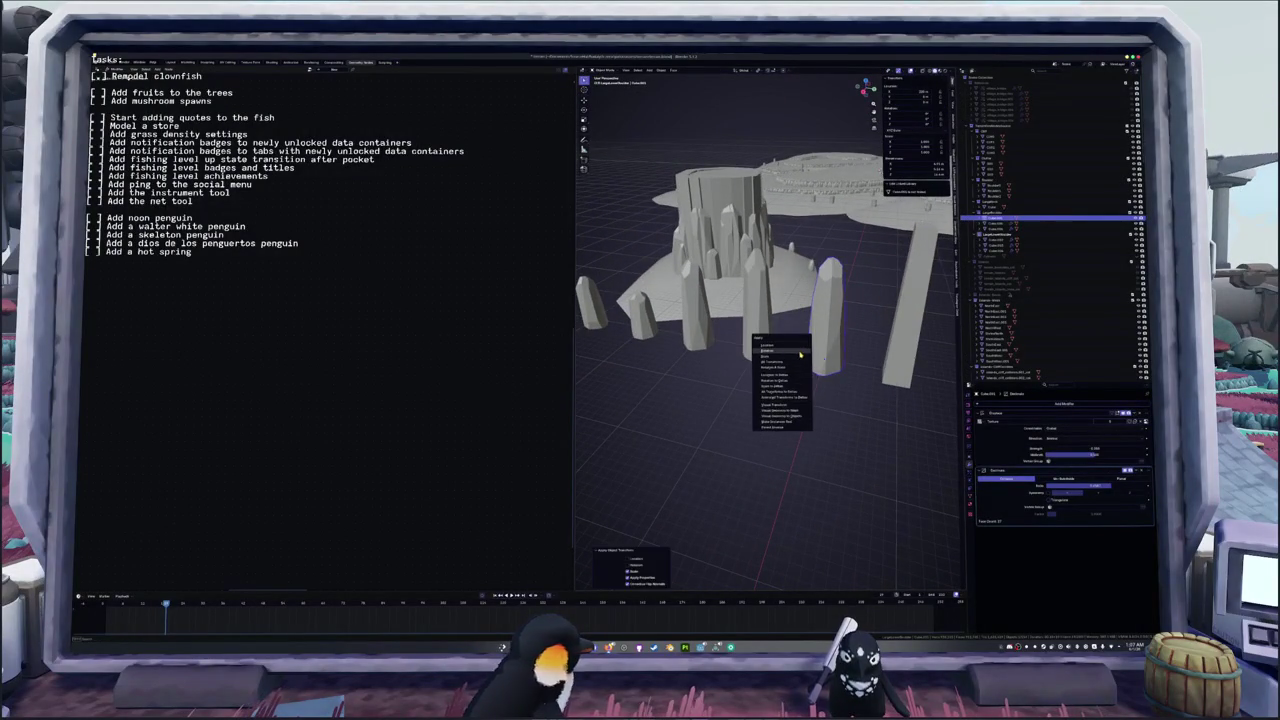
- Apply the gem's transform, select the tower and raise its crystal spike scale value
{"action": "left_click", "coordinate": [800, 357]}
{"action": "middle_click_drag", "start_coordinate": [800, 357], "coordinate": [736, 240]}
{"action": "left_click", "coordinate": [736, 240]}
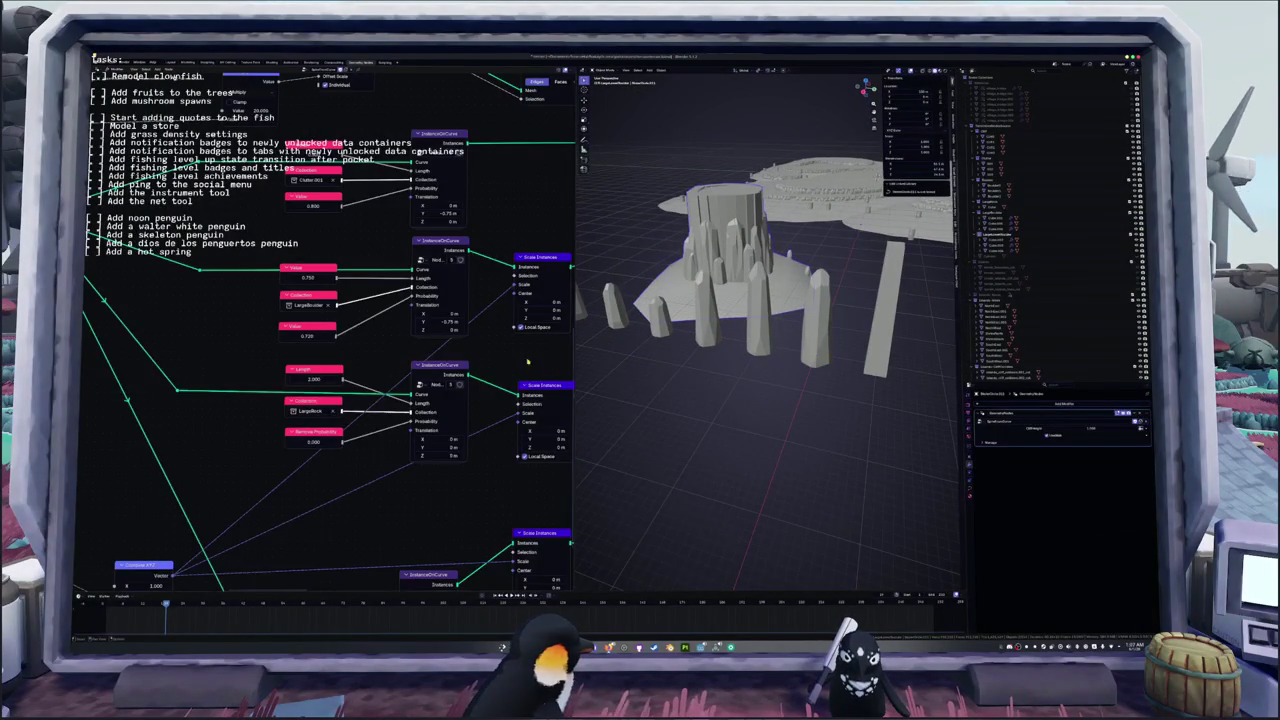
{"action": "left_click_drag", "start_coordinate": [313, 280], "coordinate": [336, 278]}
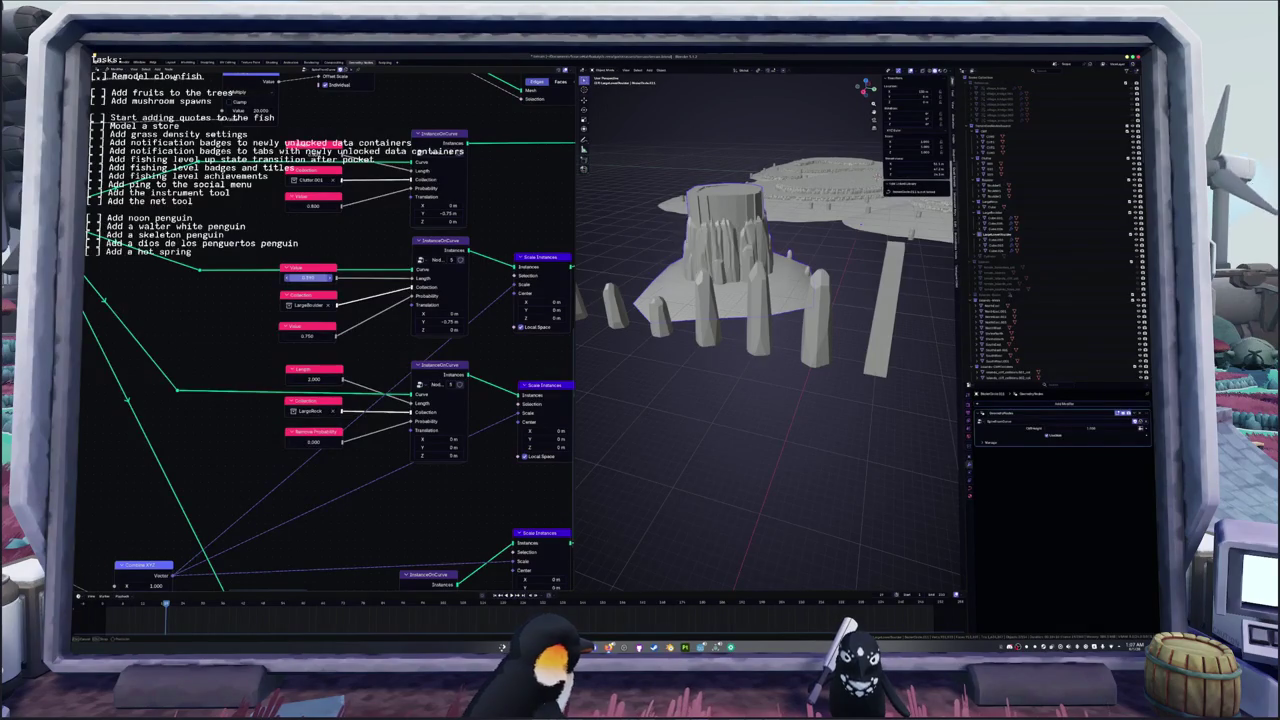
{"action": "middle_click_drag", "start_coordinate": [760, 330], "coordinate": [880, 330]}
{"action": "mouse_move", "coordinate": [770, 330]}
{"action": "middle_mouse_down"}
{"action": "mouse_move", "coordinate": [830, 345]}
{"action": "mouse_move", "coordinate": [860, 370]}
{"action": "mouse_move", "coordinate": [800, 380]}
{"action": "mouse_move", "coordinate": [780, 420]}
{"action": "mouse_move", "coordinate": [736, 365]}
{"action": "mouse_move", "coordinate": [790, 350]}
{"action": "middle_mouse_up"}
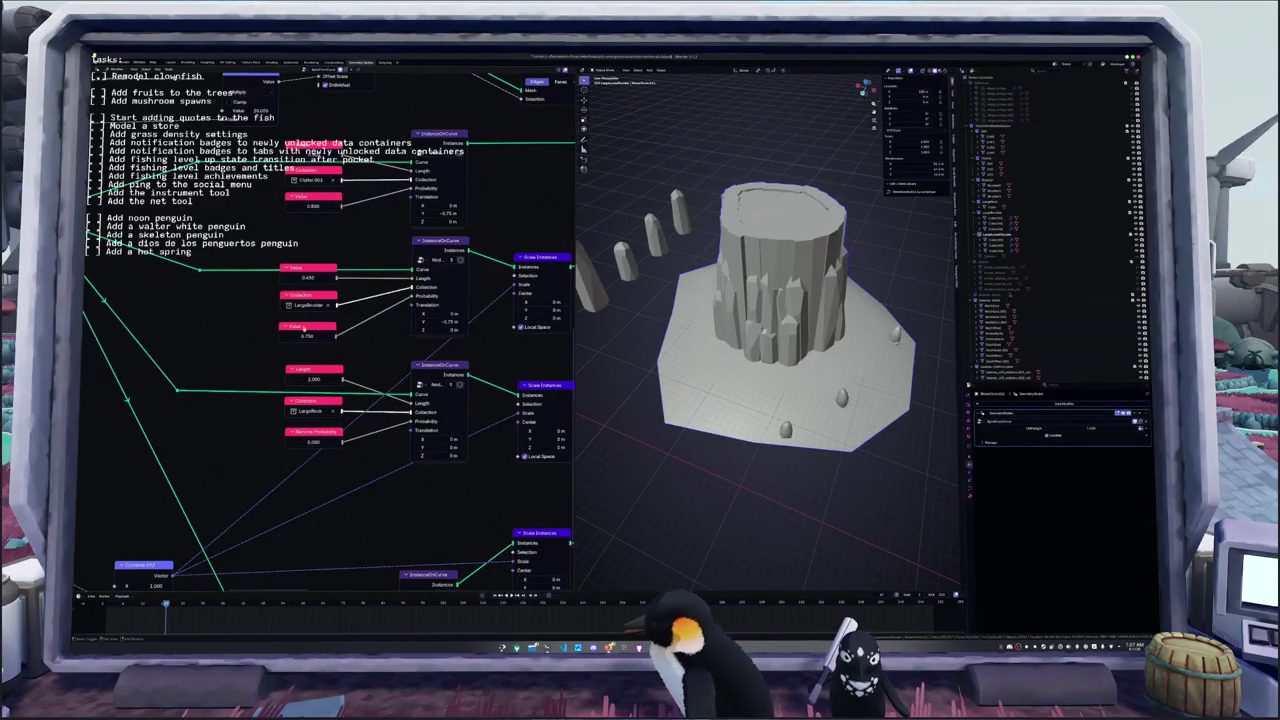
- Enter a new second crystal value, then select another object in the list
{"action": "left_click", "coordinate": [310, 335]}
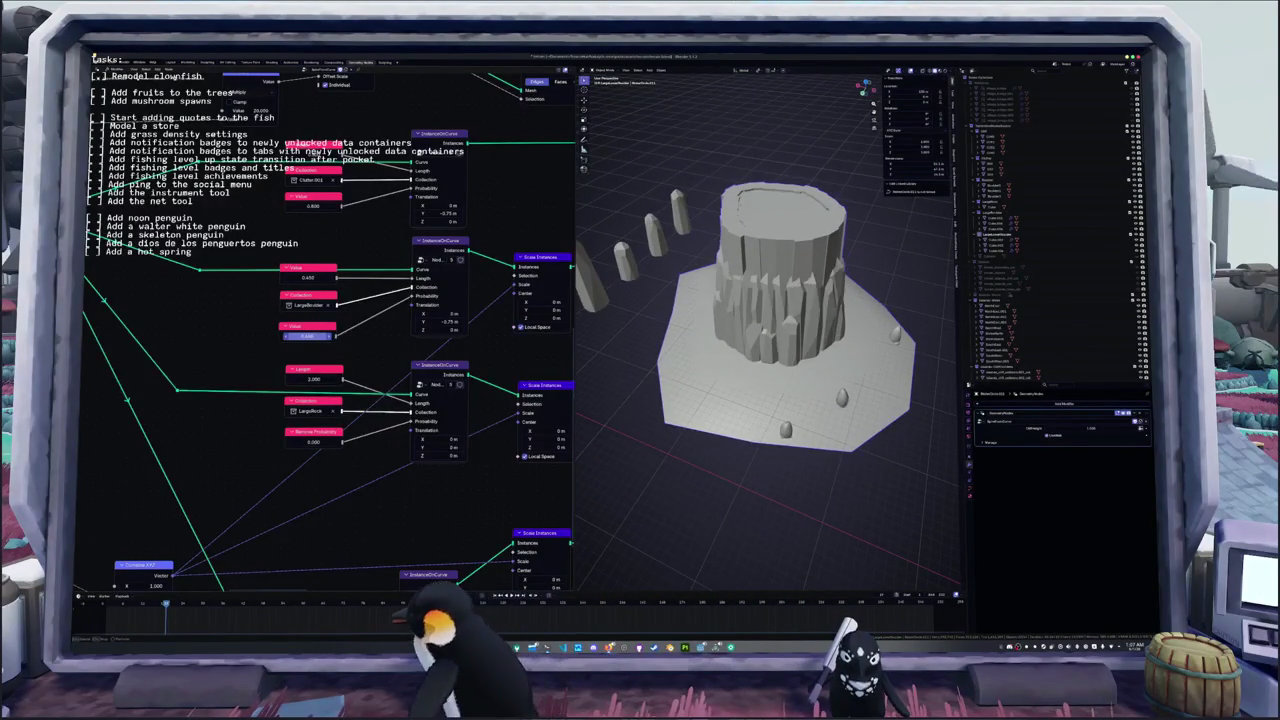
{"action": "key", "text": "Return"}
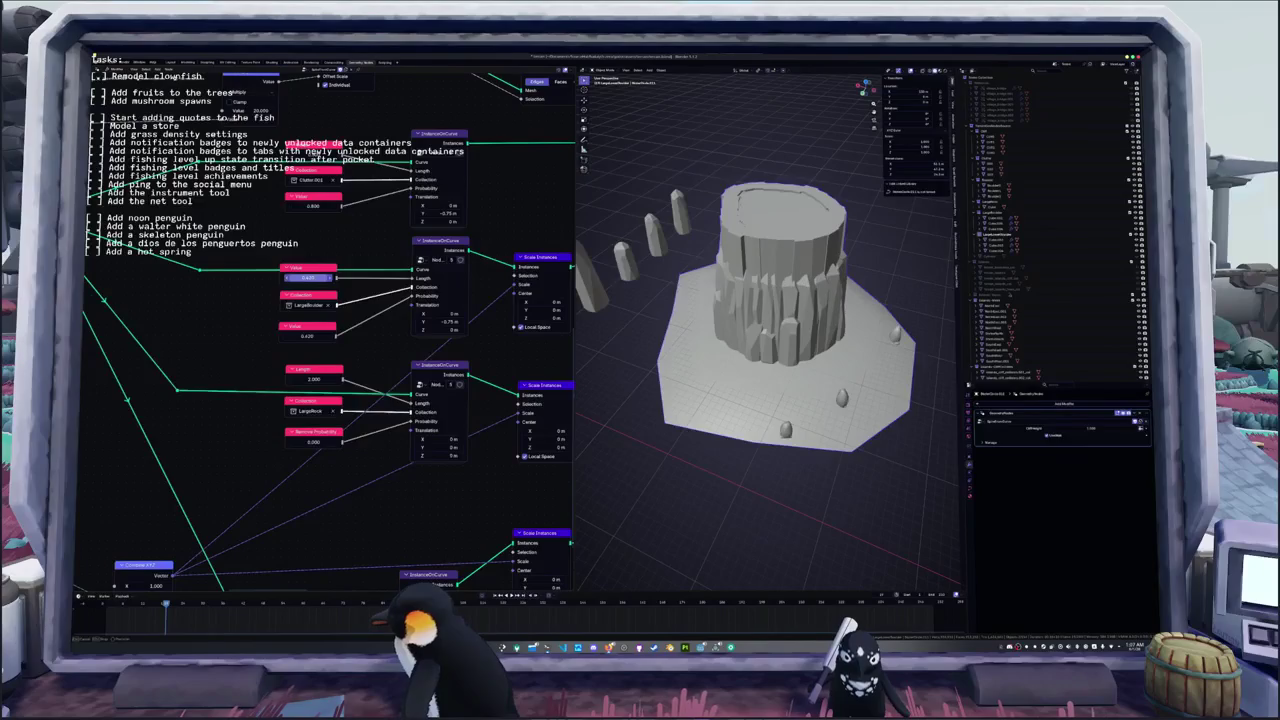
{"action": "mouse_move", "coordinate": [660, 330]}
{"action": "middle_mouse_down"}
{"action": "mouse_move", "coordinate": [590, 345]}
{"action": "mouse_move", "coordinate": [917, 362]}
{"action": "mouse_move", "coordinate": [894, 377]}
{"action": "middle_mouse_up"}
{"action": "scroll", "coordinate": [894, 377], "scroll_direction": "down", "scroll_amount": 5}
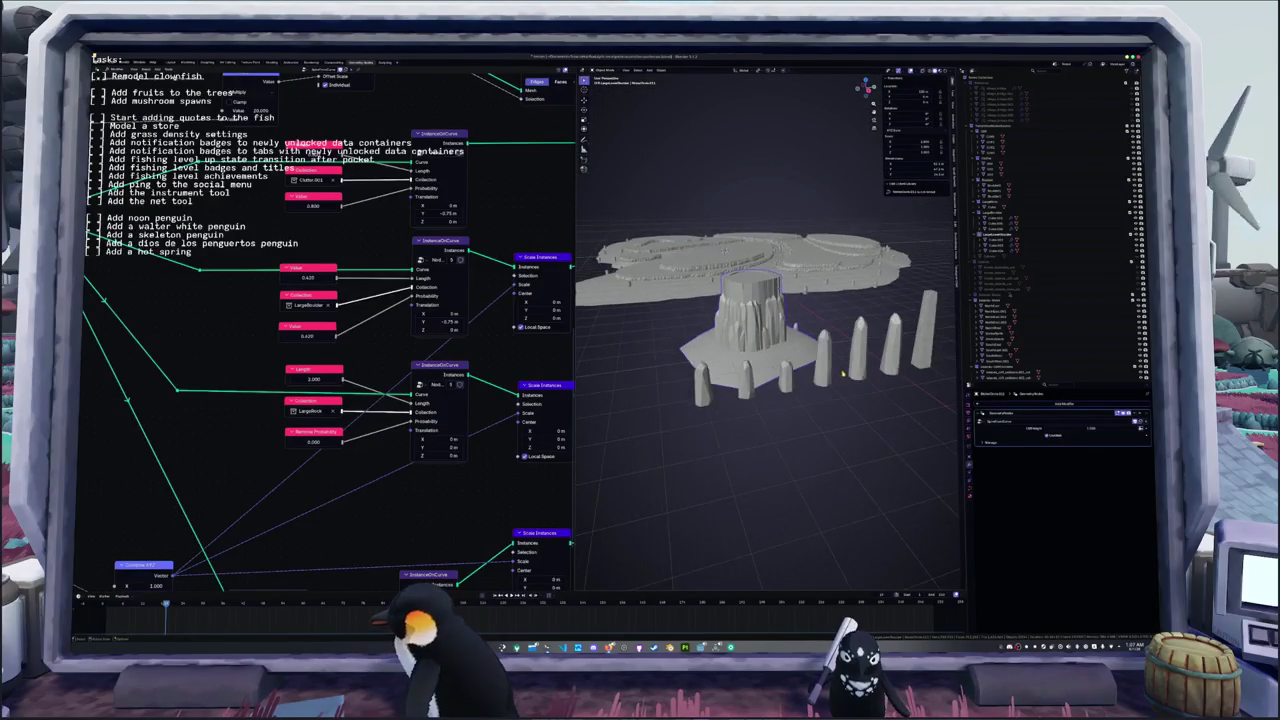
{"action": "left_click", "coordinate": [885, 367]}
{"action": "scroll", "coordinate": [885, 367], "scroll_direction": "up", "scroll_amount": 3}
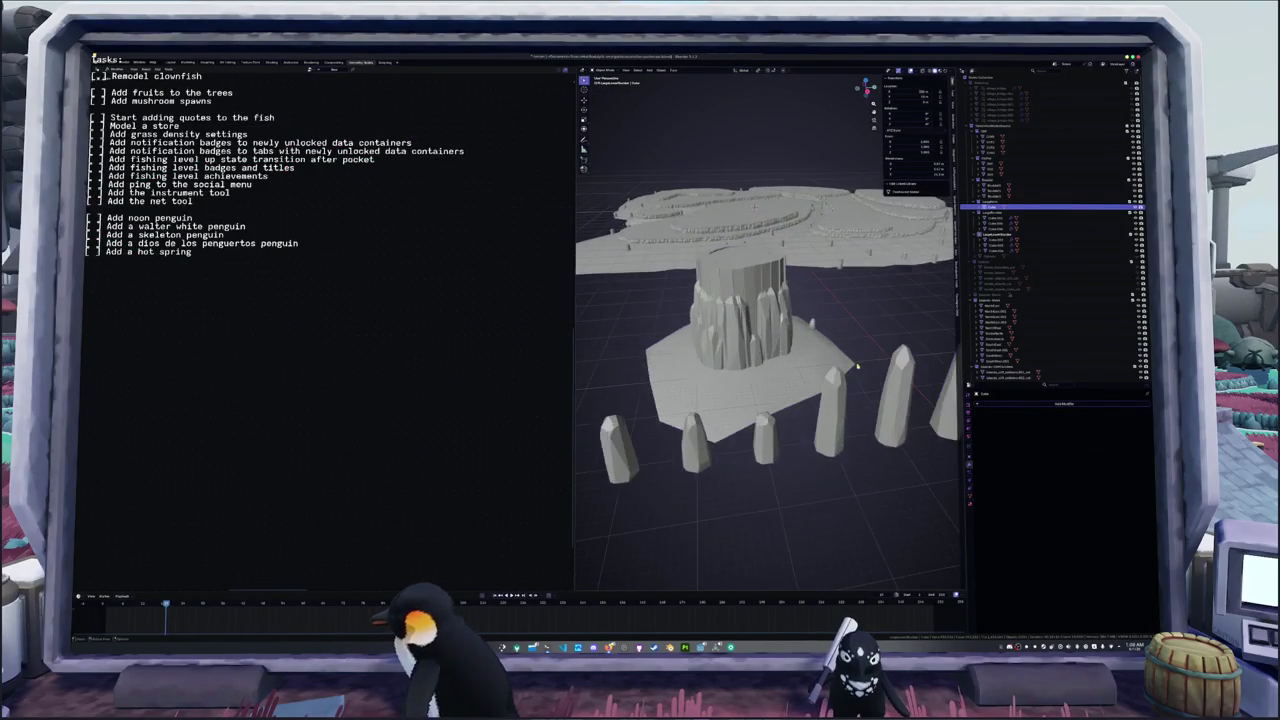
- Apply Shade Smooth to three selected standing stones near the stump
{"action": "middle_click_drag", "start_coordinate": [885, 367], "coordinate": [760, 353]}
{"action": "scroll", "coordinate": [818, 419], "scroll_direction": "down", "scroll_amount": 4}
{"action": "left_click", "coordinate": [840, 382]}
{"action": "left_click", "coordinate": [808, 382], "text": "shift"}
{"action": "left_click", "coordinate": [716, 388], "text": "shift"}
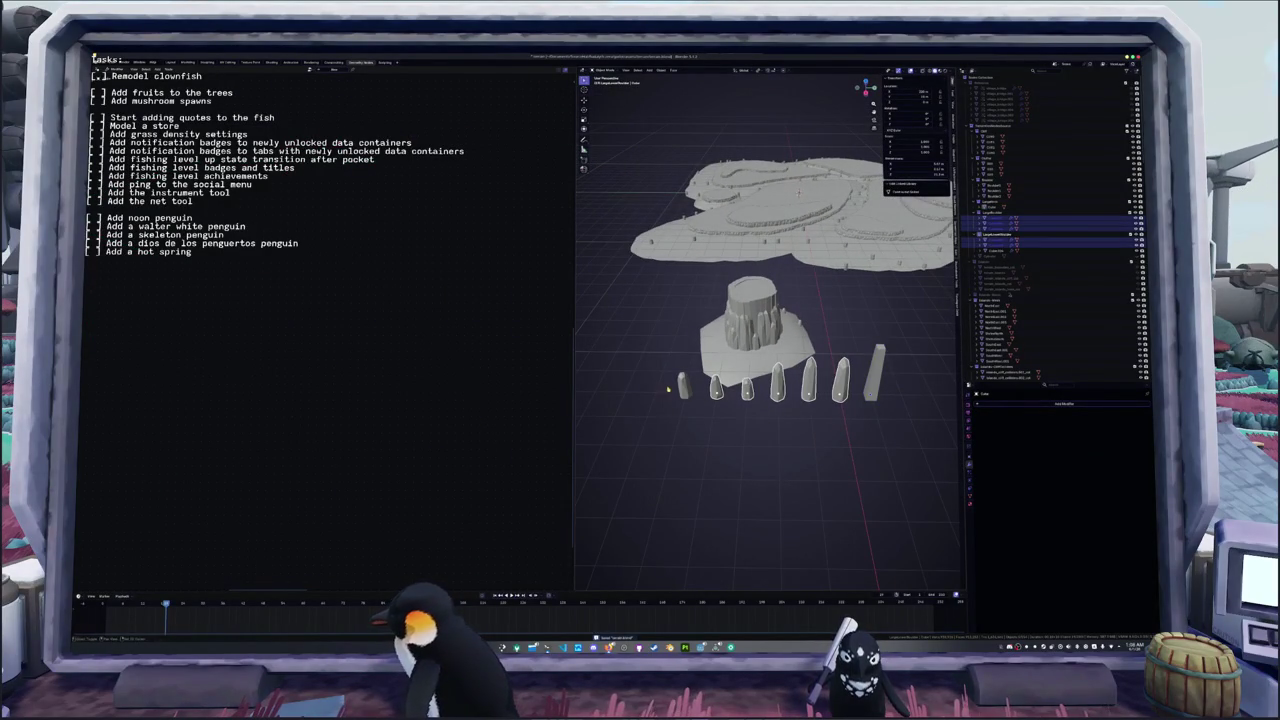
{"action": "right_click", "coordinate": [735, 424]}
{"action": "left_click", "coordinate": [745, 428]}
{"action": "scroll", "coordinate": [745, 428], "scroll_direction": "up", "scroll_amount": 3}
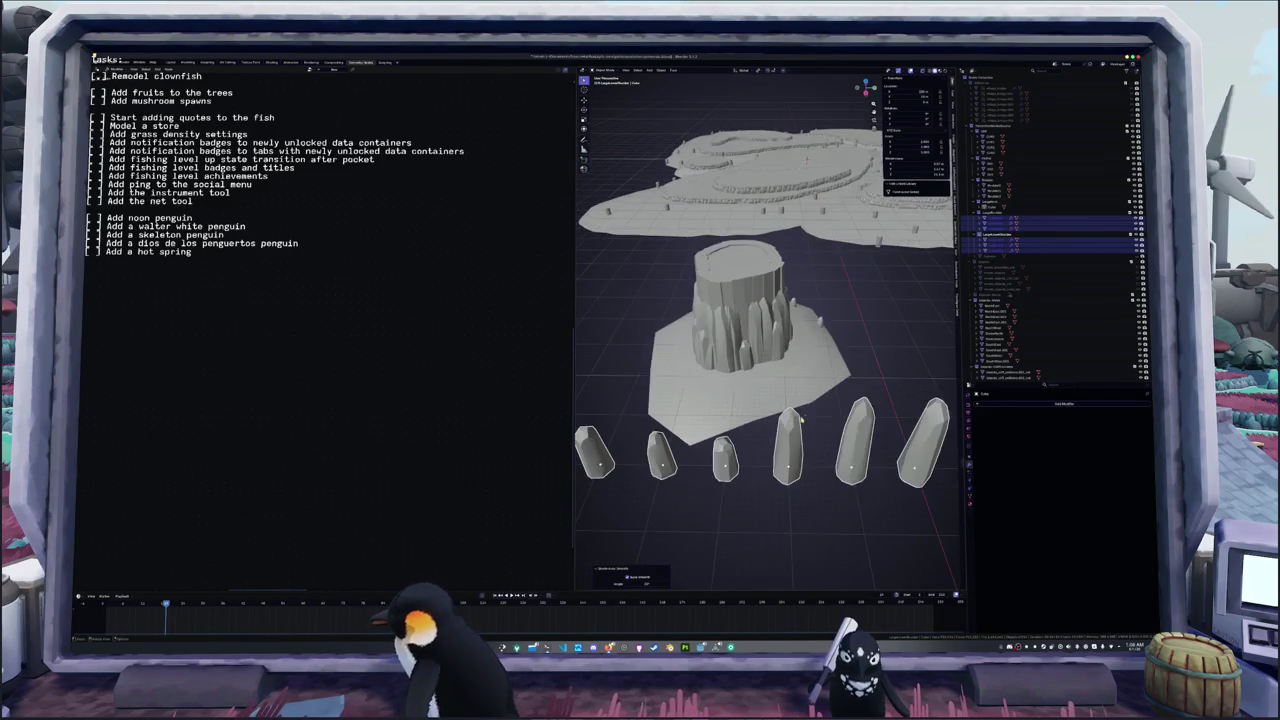
{"action": "mouse_move", "coordinate": [800, 385]}
{"action": "middle_mouse_down"}
{"action": "mouse_move", "coordinate": [818, 365]}
{"action": "mouse_move", "coordinate": [818, 391]}
{"action": "mouse_move", "coordinate": [800, 393]}
{"action": "mouse_move", "coordinate": [763, 352]}
{"action": "middle_mouse_up"}
{"action": "scroll", "coordinate": [800, 393], "scroll_direction": "up", "scroll_amount": 5}
{"action": "scroll", "coordinate": [763, 352], "scroll_direction": "down", "scroll_amount": 5}
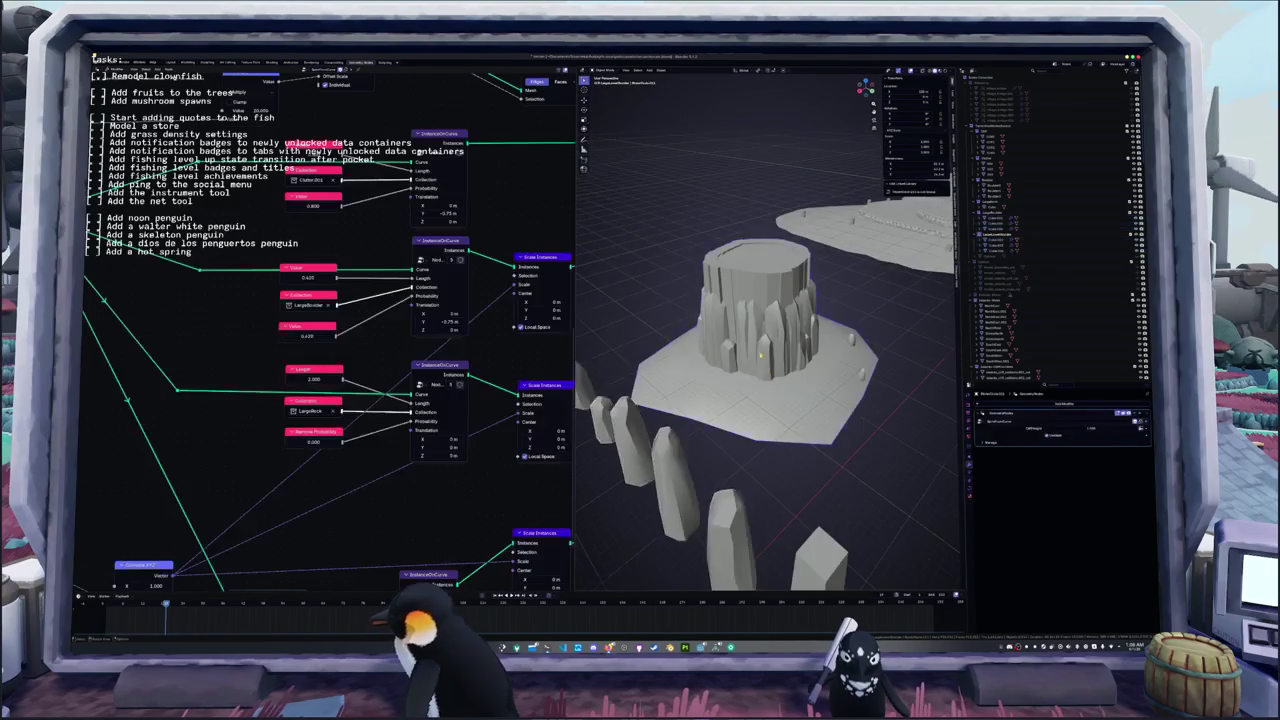
- Tweak the upper crystal Value fields, changing one from 0.620
{"action": "scroll", "coordinate": [763, 352], "scroll_direction": "up", "scroll_amount": 3}
{"action": "left_click_drag", "start_coordinate": [310, 277], "coordinate": [380, 277]}
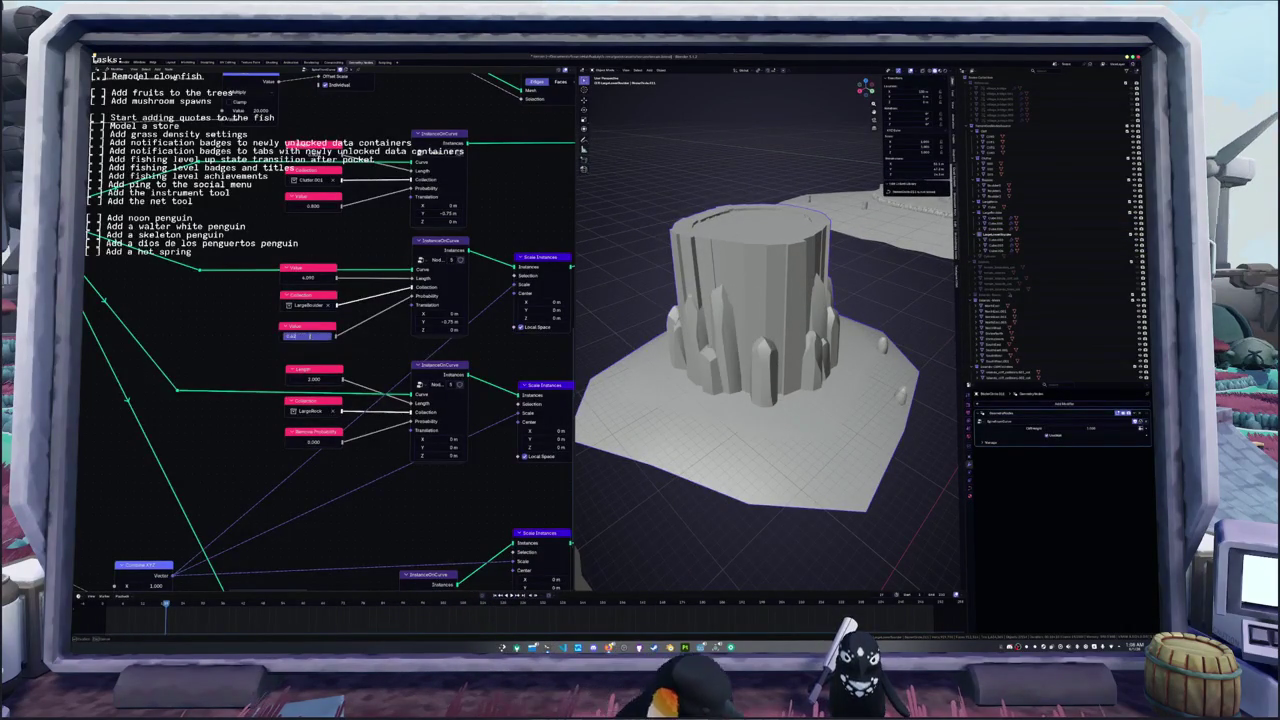
{"action": "left_click_drag", "start_coordinate": [306, 339], "coordinate": [337, 340]}
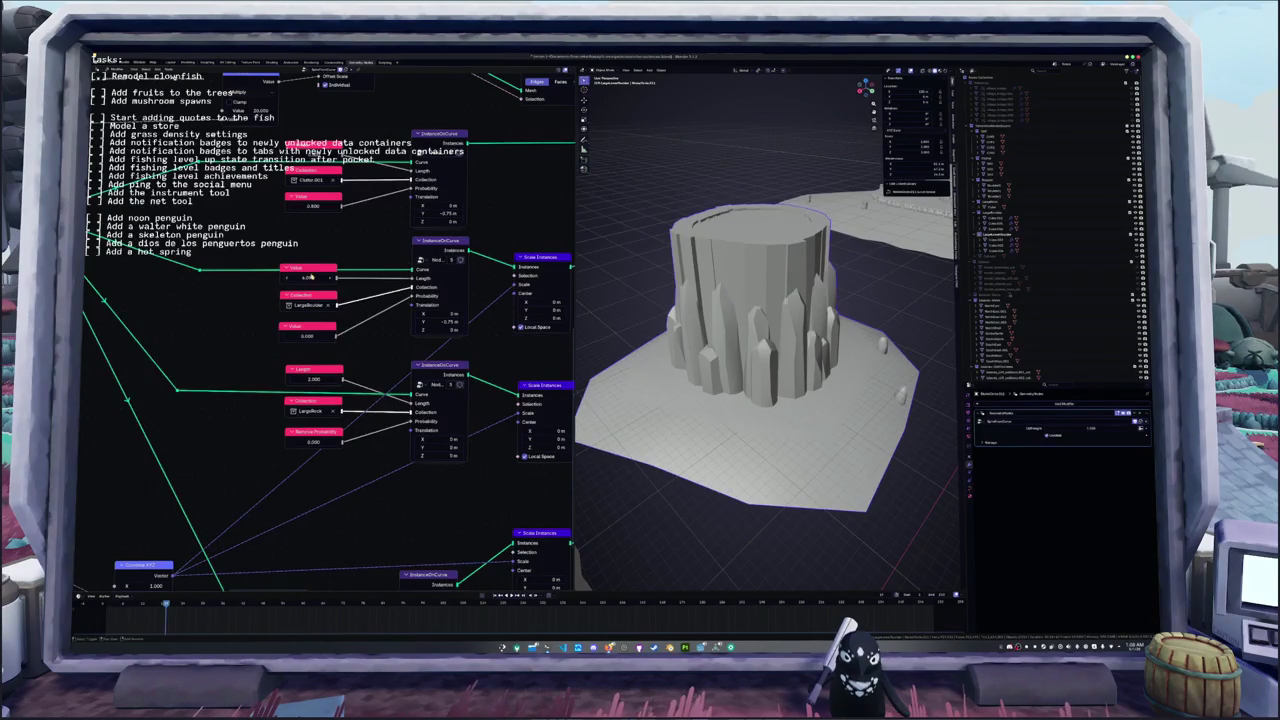
{"action": "left_click_drag", "start_coordinate": [310, 277], "coordinate": [330, 277]}
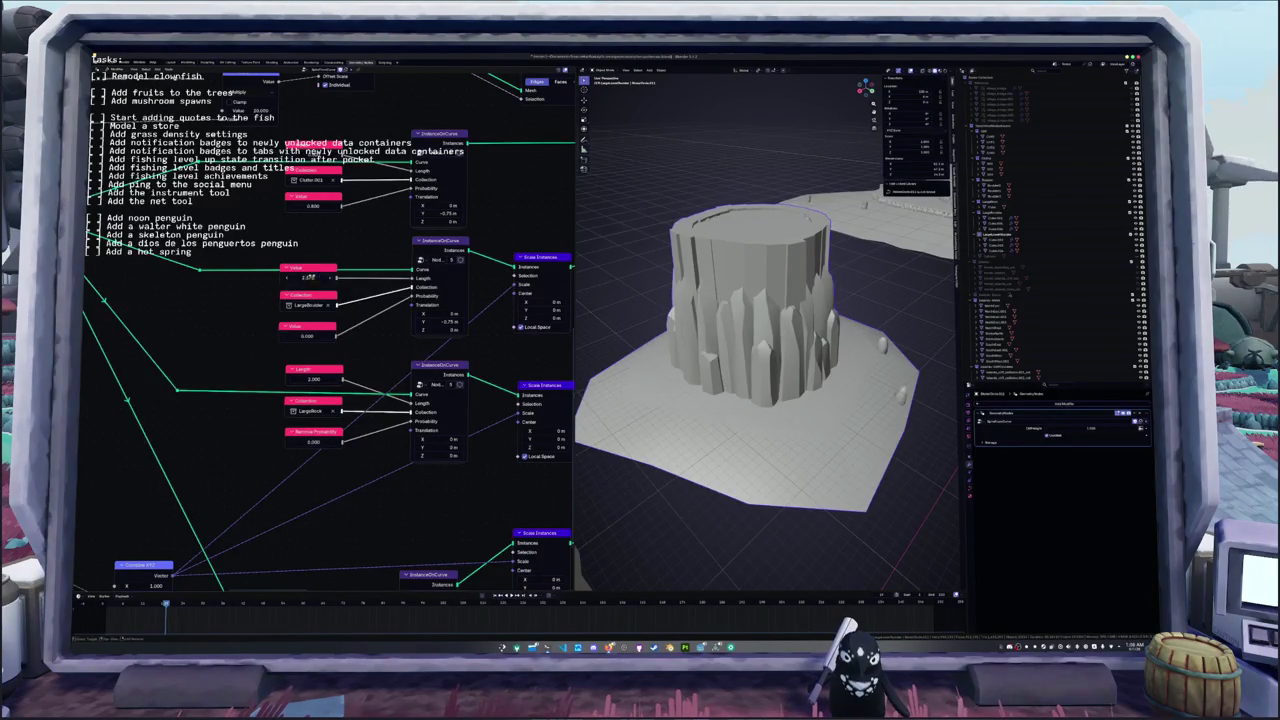
{"action": "middle_click_drag", "start_coordinate": [648, 390], "coordinate": [700, 380]}
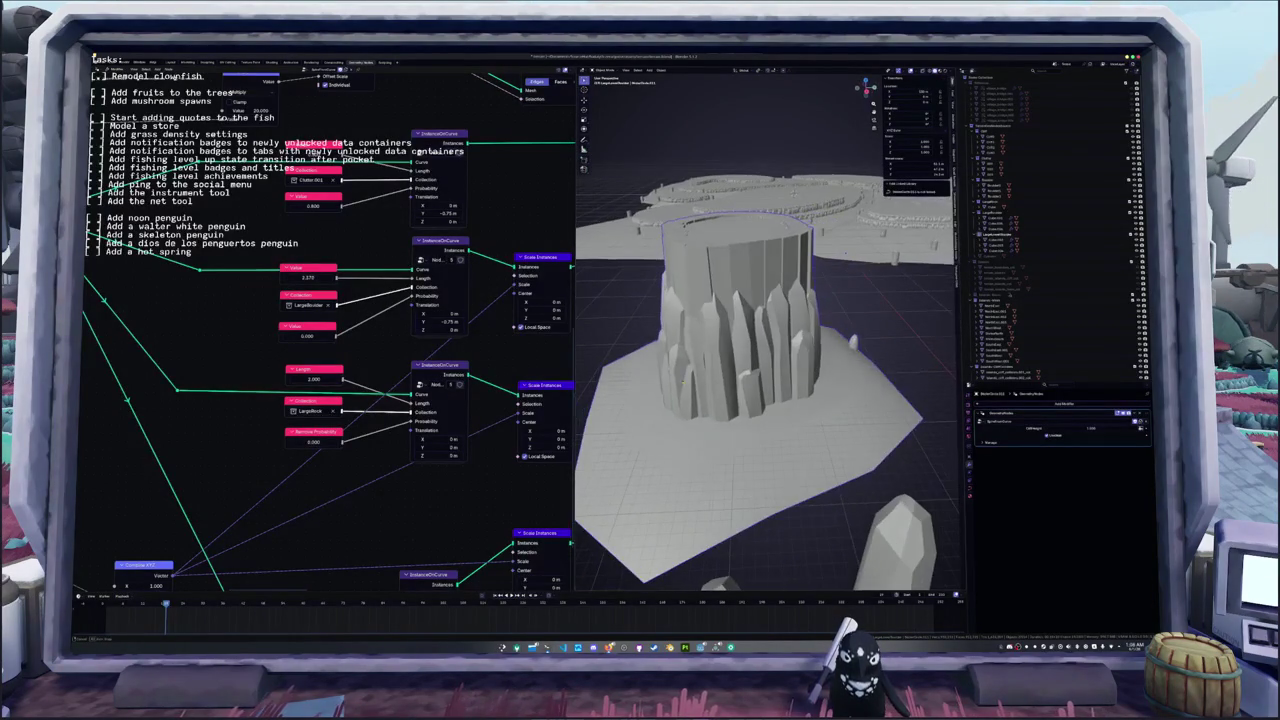
- Set the lower crystal Length to 0.549 and raise Remove Probability from 0.000
{"action": "middle_click_drag", "start_coordinate": [391, 454], "coordinate": [365, 396]}
{"action": "middle_click_drag", "start_coordinate": [338, 466], "coordinate": [349, 403]}
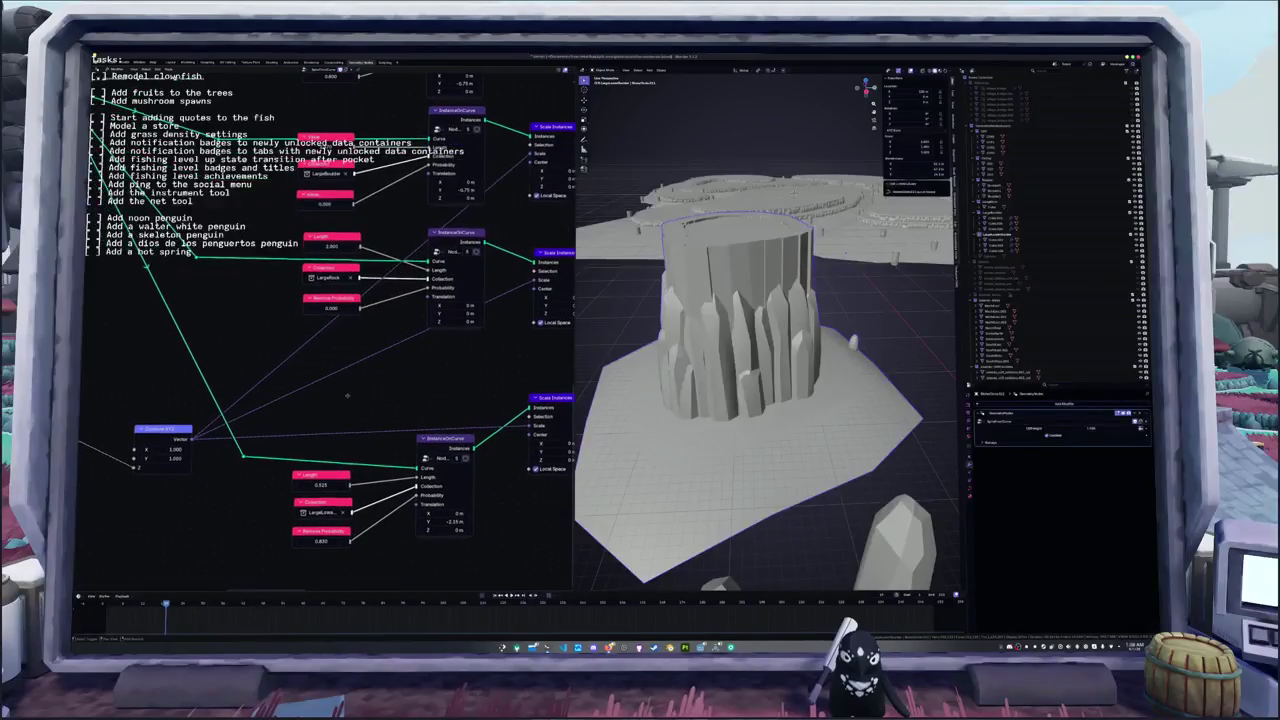
{"action": "left_click_drag", "start_coordinate": [318, 485], "coordinate": [345, 485]}
{"action": "left_click_drag", "start_coordinate": [399, 532], "coordinate": [399, 535]}
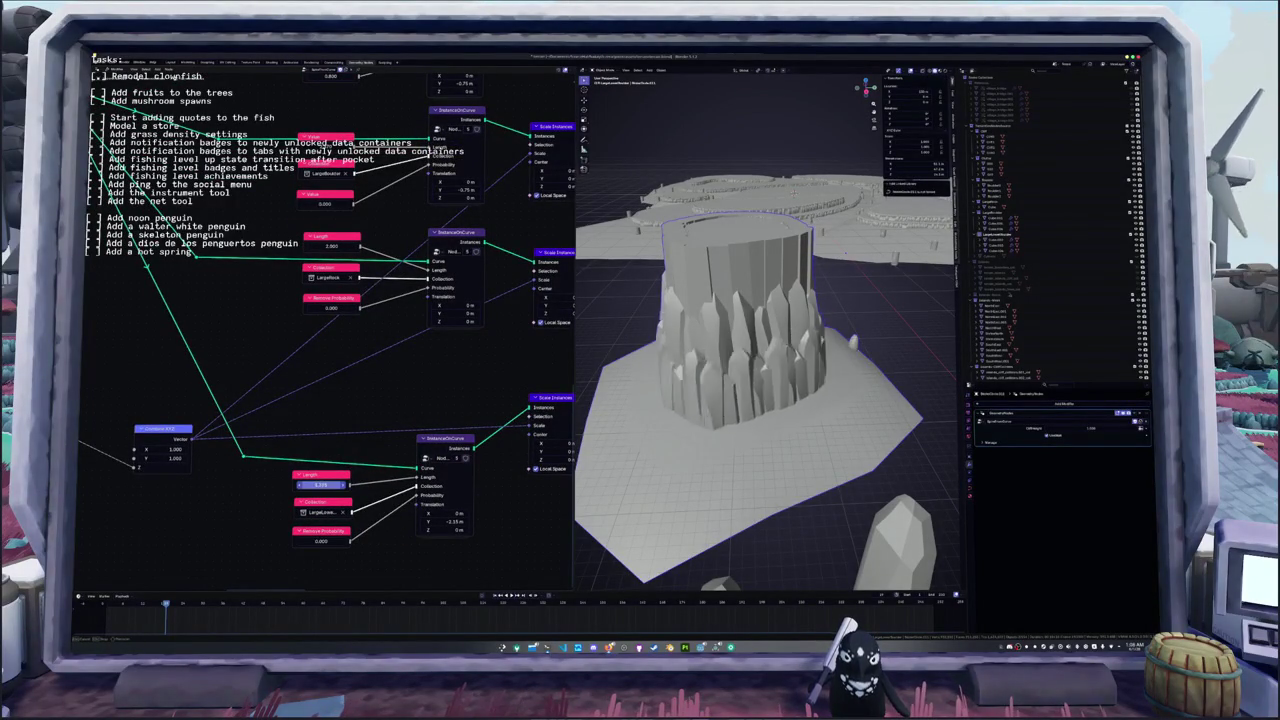
{"action": "left_click_drag", "start_coordinate": [320, 485], "coordinate": [326, 485]}
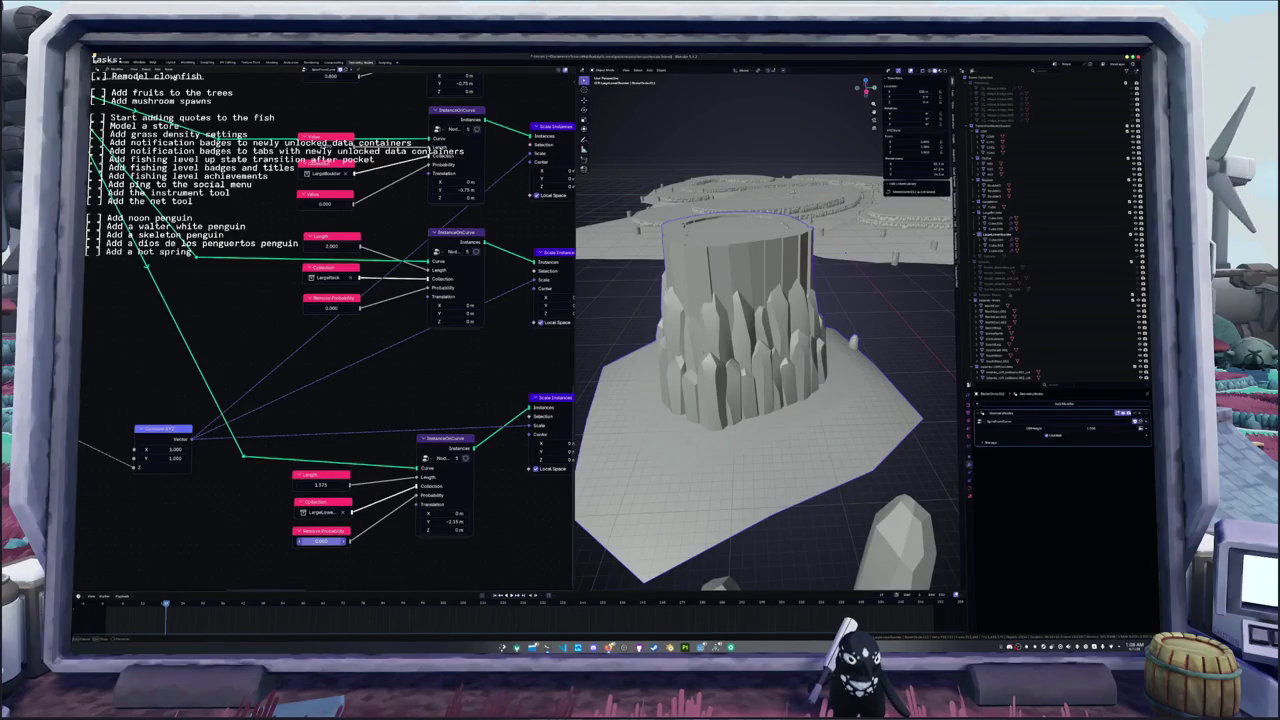
{"action": "left_click_drag", "start_coordinate": [320, 541], "coordinate": [323, 541]}
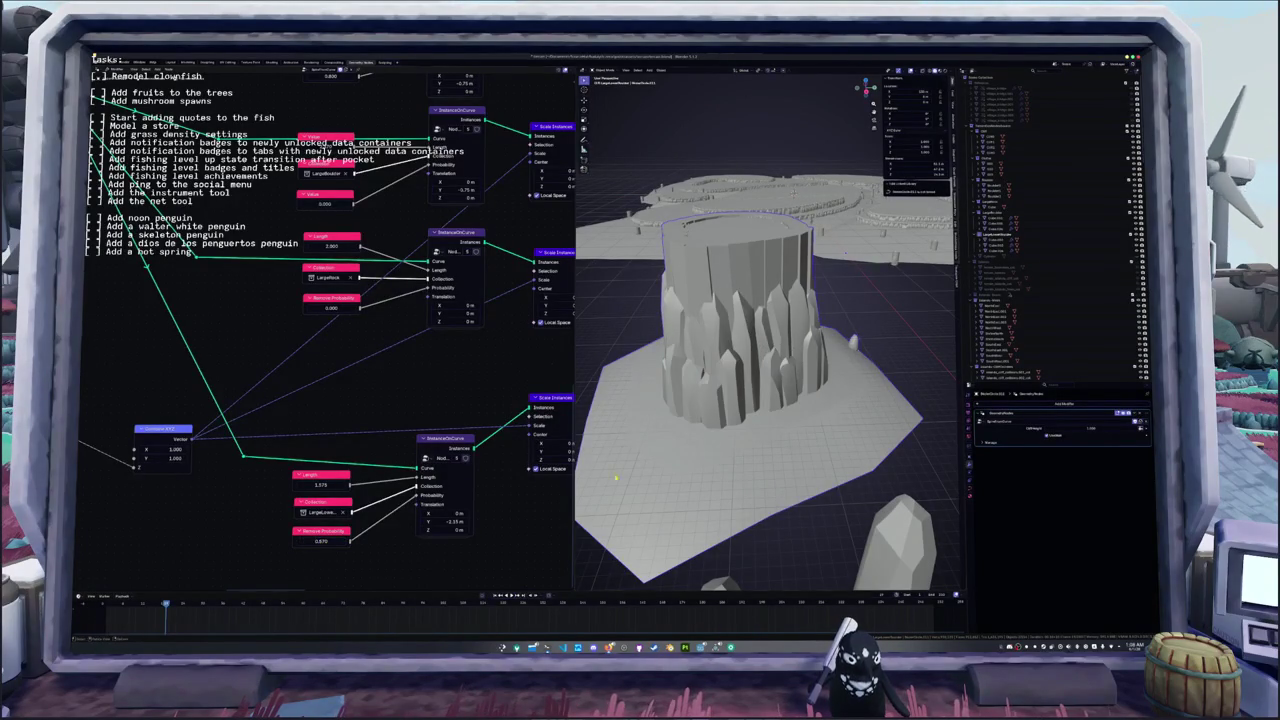
- View the stump from another side and select one of the crystal pillars
{"action": "scroll", "coordinate": [652, 450], "scroll_direction": "down", "scroll_amount": 5}
{"action": "middle_click_drag", "start_coordinate": [652, 450], "coordinate": [655, 433]}
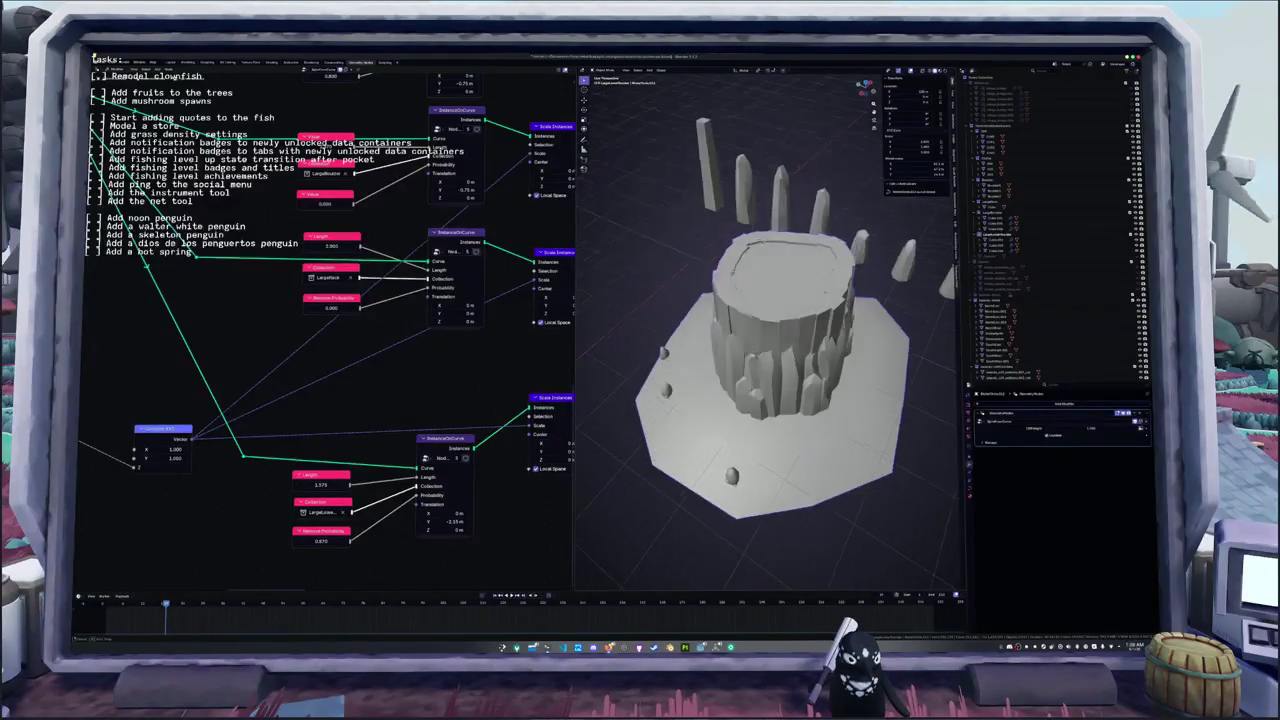
{"action": "scroll", "coordinate": [655, 433], "scroll_direction": "down", "scroll_amount": 3}
{"action": "mouse_move", "coordinate": [655, 433]}
{"action": "middle_mouse_down"}
{"action": "mouse_move", "coordinate": [791, 407]}
{"action": "mouse_move", "coordinate": [840, 360]}
{"action": "middle_mouse_up"}
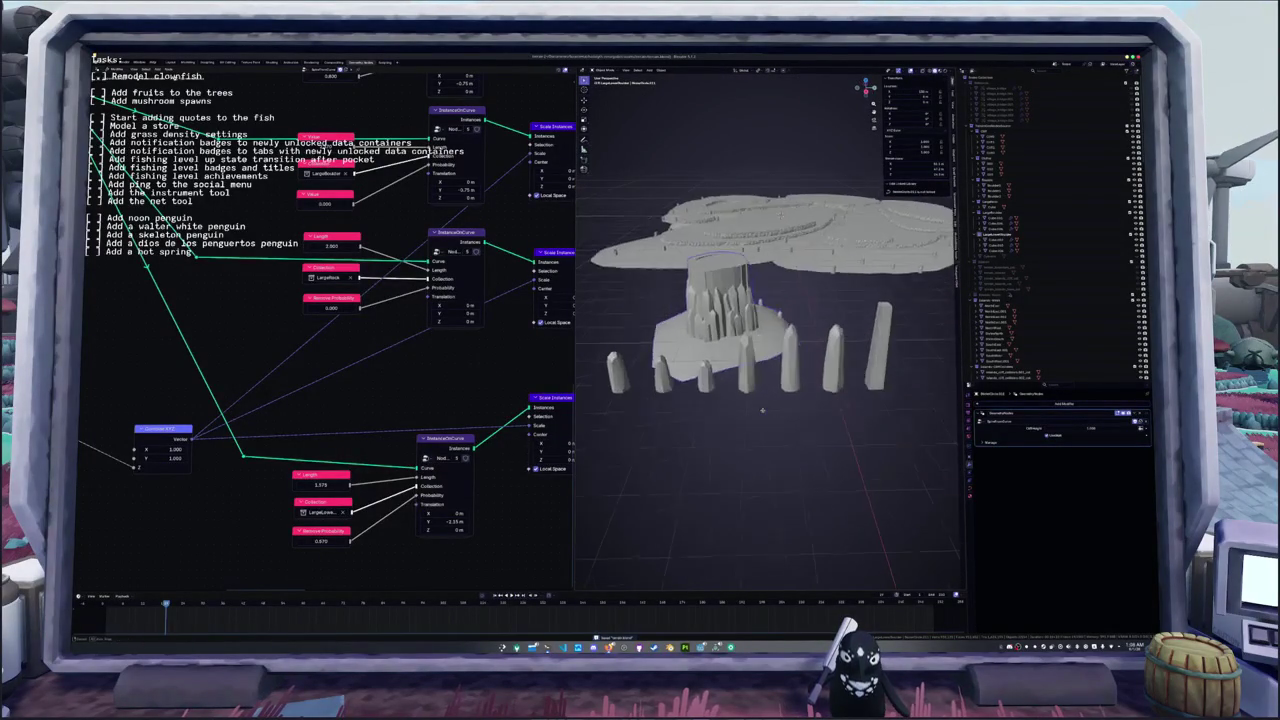
{"action": "left_click", "coordinate": [840, 360]}
- Switch to the Layout workspace and frame the tall pillar beside the stump
{"action": "key", "text": "KP_Decimal"}
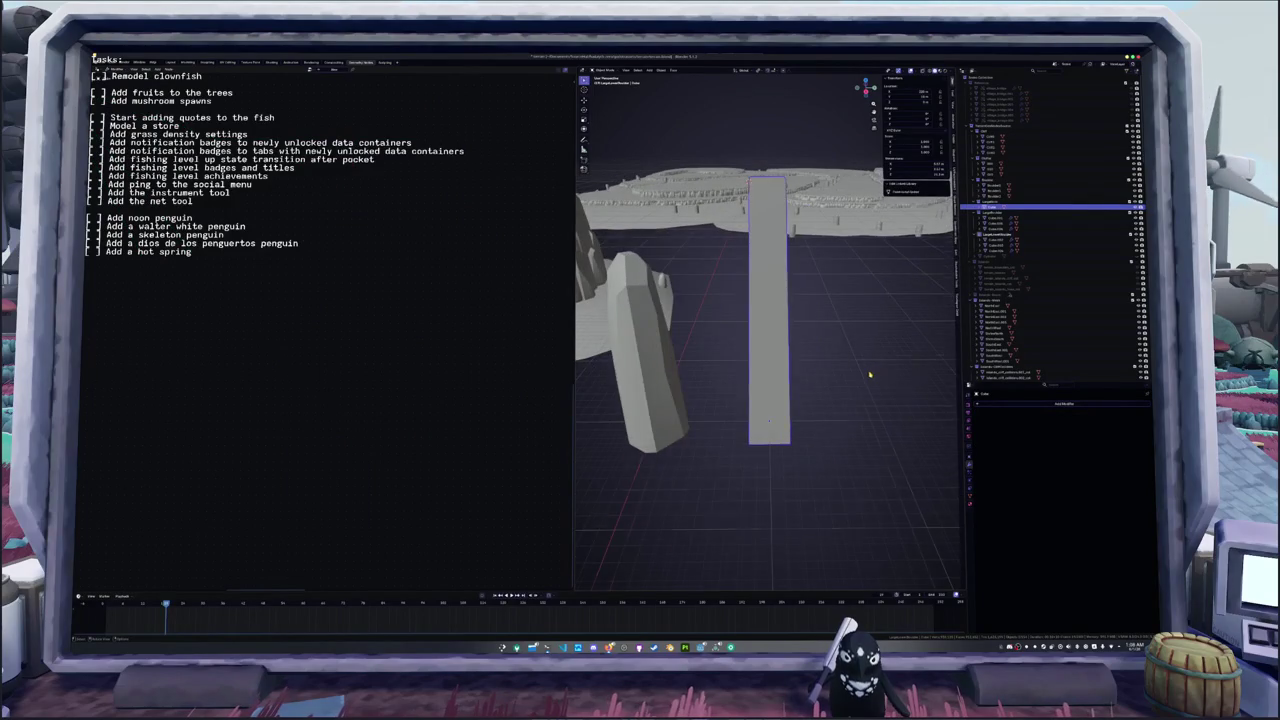
{"action": "scroll", "coordinate": [870, 375], "scroll_direction": "down", "scroll_amount": 3}
{"action": "middle_click_drag", "start_coordinate": [870, 375], "coordinate": [818, 378]}
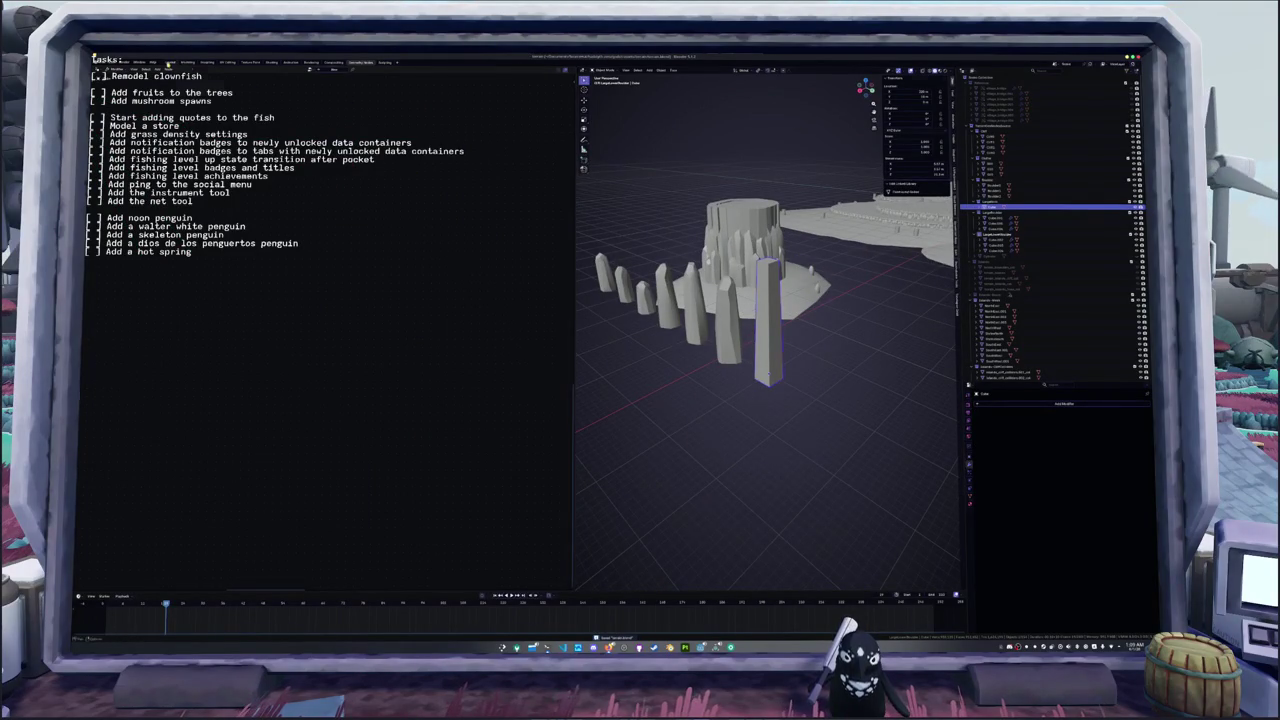
{"action": "left_click", "coordinate": [170, 62]}
{"action": "middle_click_drag", "start_coordinate": [594, 354], "coordinate": [610, 380]}
{"action": "key", "text": "KP_Decimal"}
{"action": "scroll", "coordinate": [617, 391], "scroll_direction": "down", "scroll_amount": 3}
{"action": "scroll", "coordinate": [617, 391], "scroll_direction": "down", "scroll_amount": 2}
{"action": "mouse_move", "coordinate": [536, 383]}
{"action": "middle_mouse_down"}
{"action": "mouse_move", "coordinate": [480, 330]}
{"action": "mouse_move", "coordinate": [585, 363]}
{"action": "middle_mouse_up"}
- Try making the rock tower taller, undo it, and select the front pillar
{"action": "left_click", "coordinate": [470, 300]}
{"action": "left_click", "coordinate": [572, 366]}
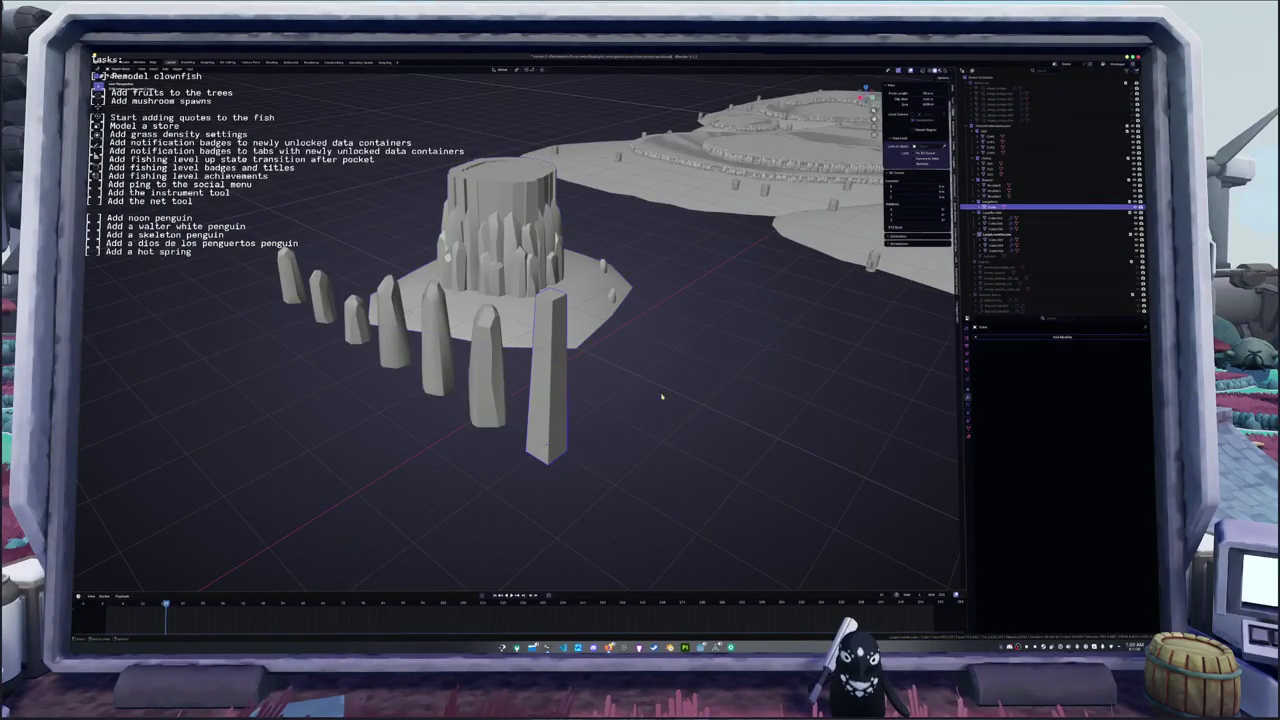
{"action": "left_click", "coordinate": [530, 257]}
{"action": "left_click_drag", "start_coordinate": [1060, 361], "coordinate": [1100, 361]}
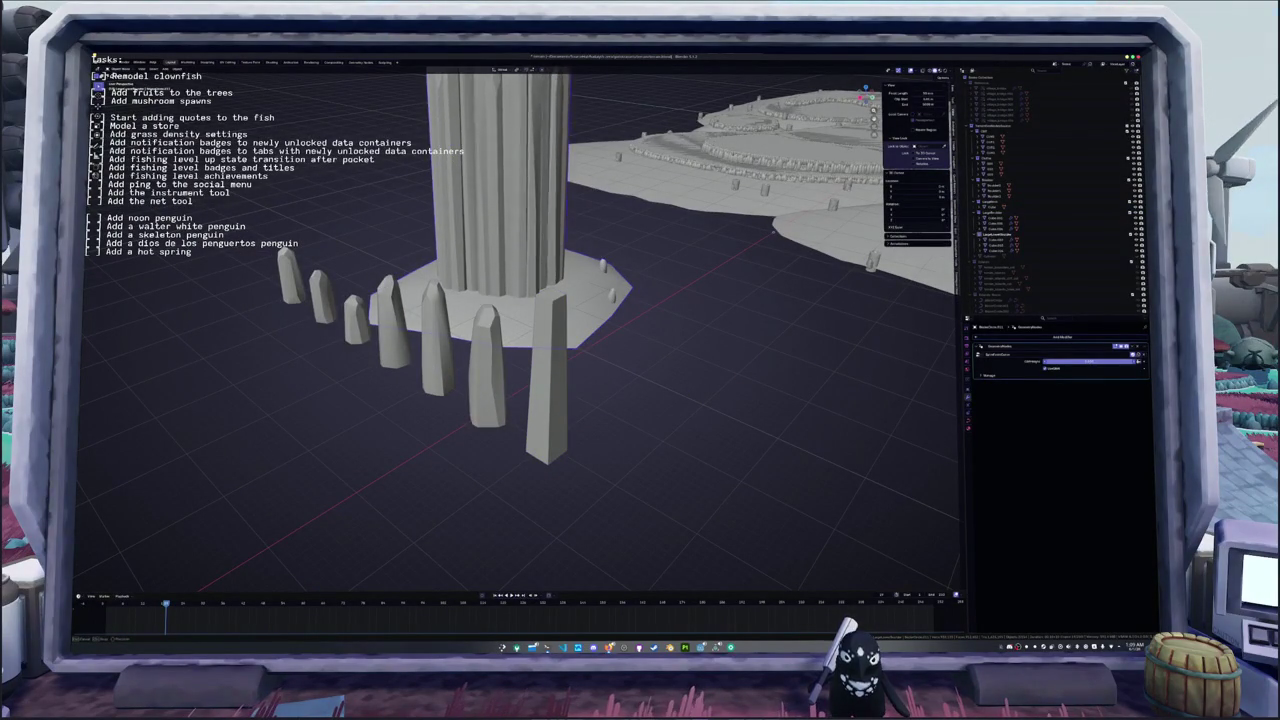
{"action": "mouse_move", "coordinate": [700, 390]}
{"action": "middle_mouse_down"}
{"action": "mouse_move", "coordinate": [733, 375]}
{"action": "mouse_move", "coordinate": [700, 418]}
{"action": "mouse_move", "coordinate": [976, 449]}
{"action": "middle_mouse_up"}
{"action": "key", "text": "ctrl+z"}
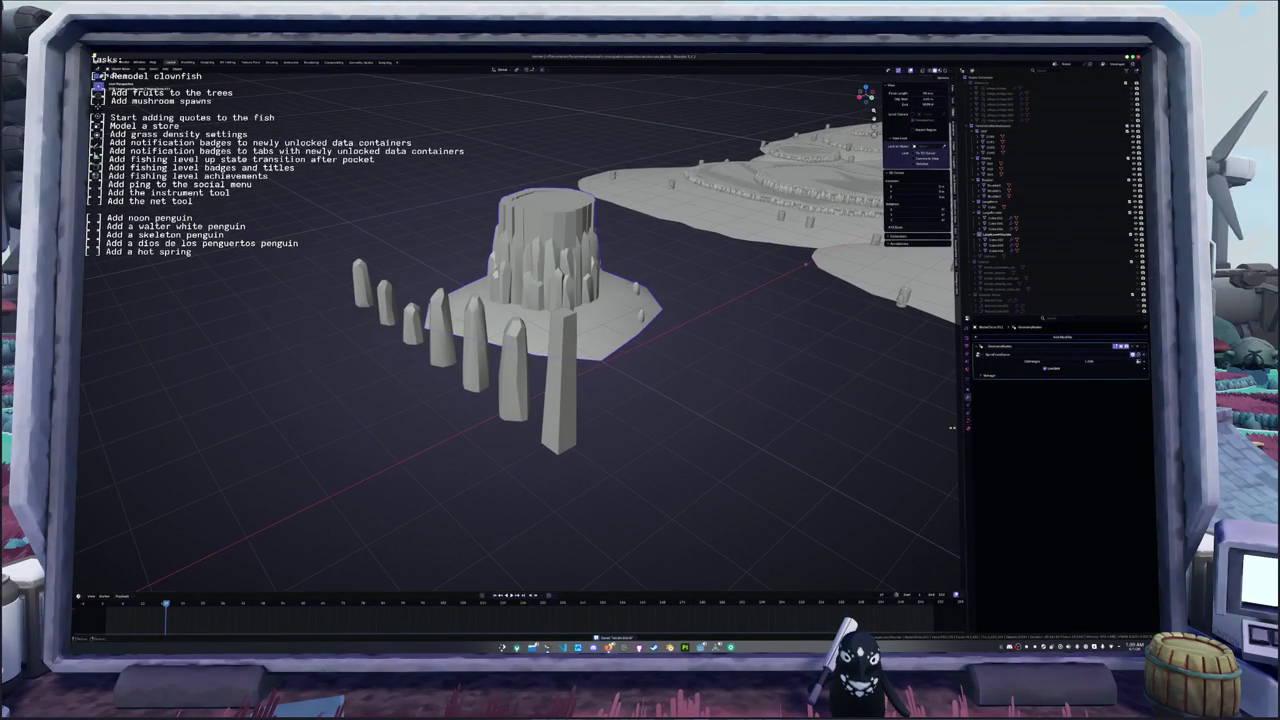
{"action": "middle_click_drag", "start_coordinate": [873, 421], "coordinate": [671, 424]}
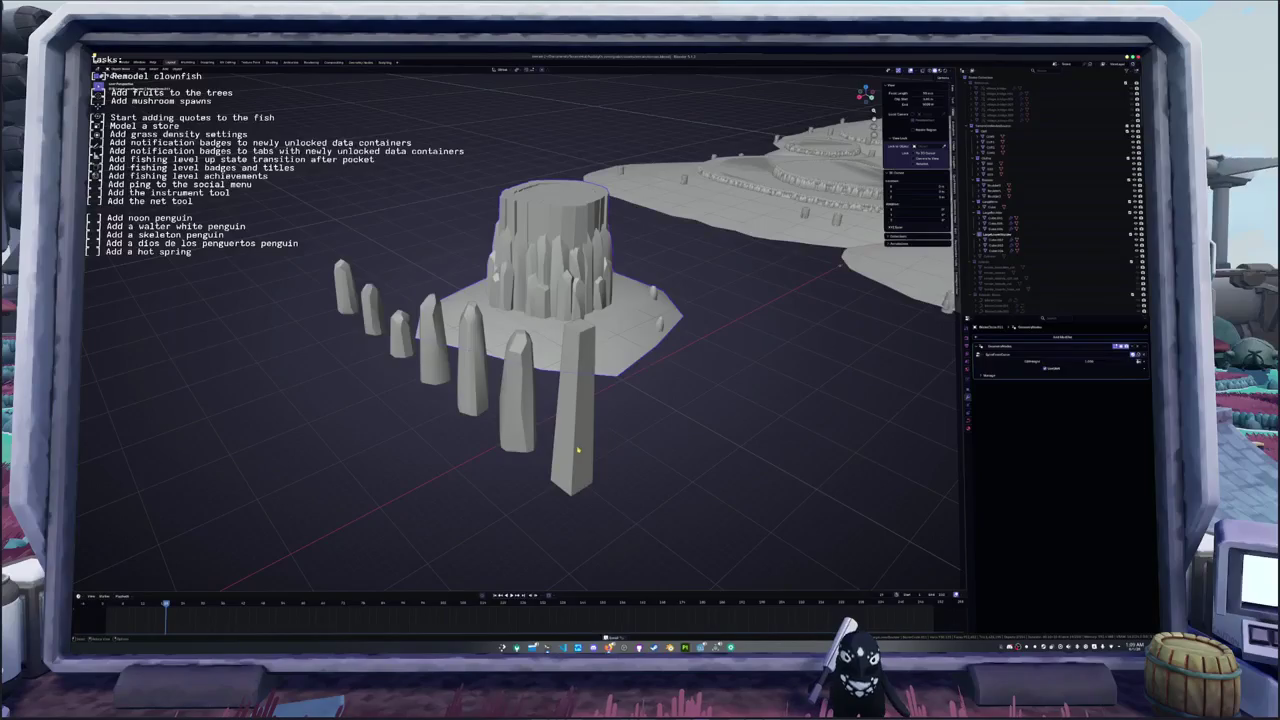
{"action": "left_click", "coordinate": [586, 450]}
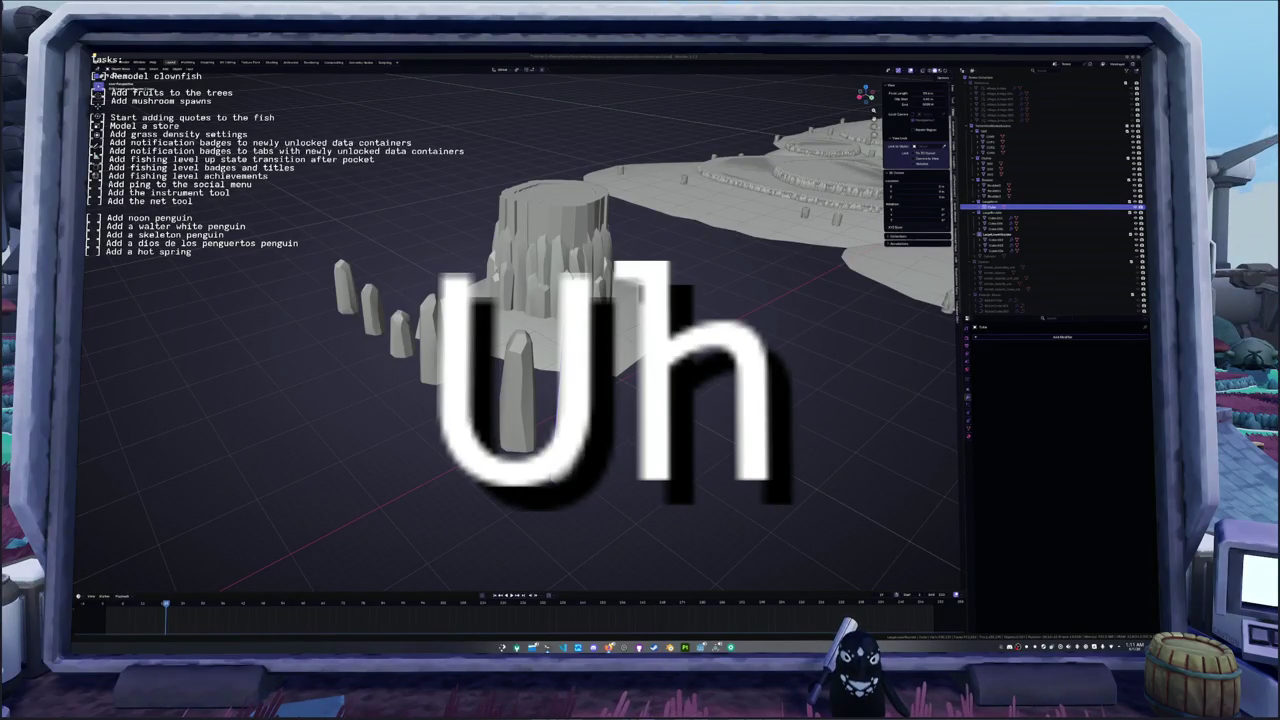
- Search the application launcher for 'gimp' and close it without launching anything
{"action": "key", "text": "super"}
{"action": "type", "text": "gimp"}
{"action": "key", "text": "Return"}
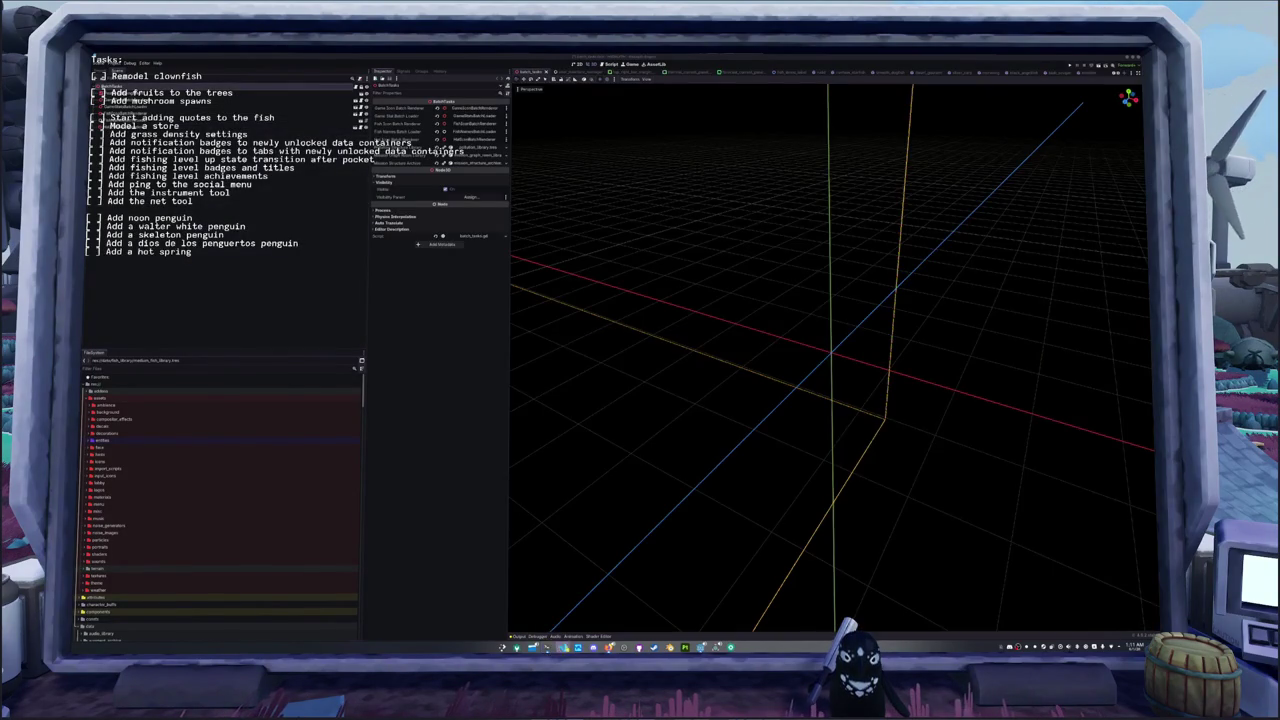
{"action": "key", "text": "alt+Tab"}
{"action": "scroll", "coordinate": [800, 450], "scroll_direction": "down", "scroll_amount": 5}
{"action": "scroll", "coordinate": [800, 450], "scroll_direction": "down", "scroll_amount": 5}
{"action": "scroll", "coordinate": [800, 450], "scroll_direction": "up", "scroll_amount": 5}
{"action": "scroll", "coordinate": [800, 450], "scroll_direction": "down", "scroll_amount": 3}
{"action": "scroll", "coordinate": [800, 450], "scroll_direction": "down", "scroll_amount": 3}
{"action": "scroll", "coordinate": [800, 450], "scroll_direction": "down", "scroll_amount": 2}
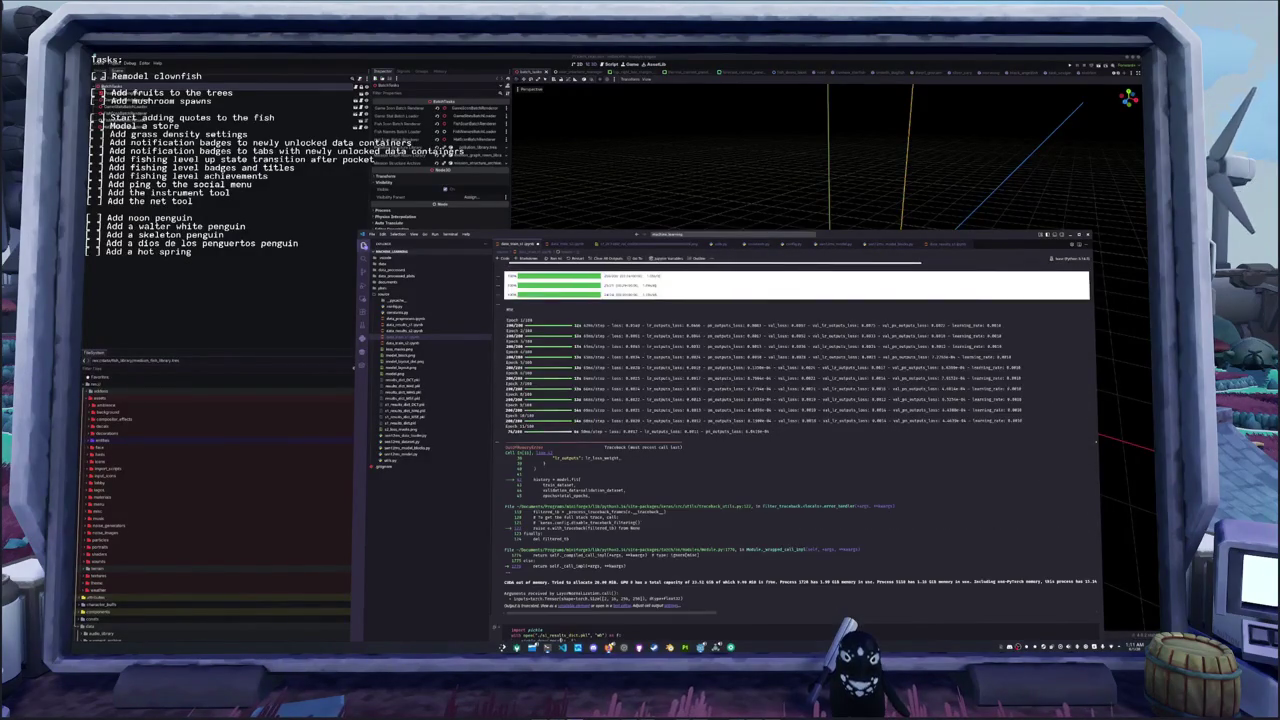
{"action": "key", "text": "alt+Tab"}
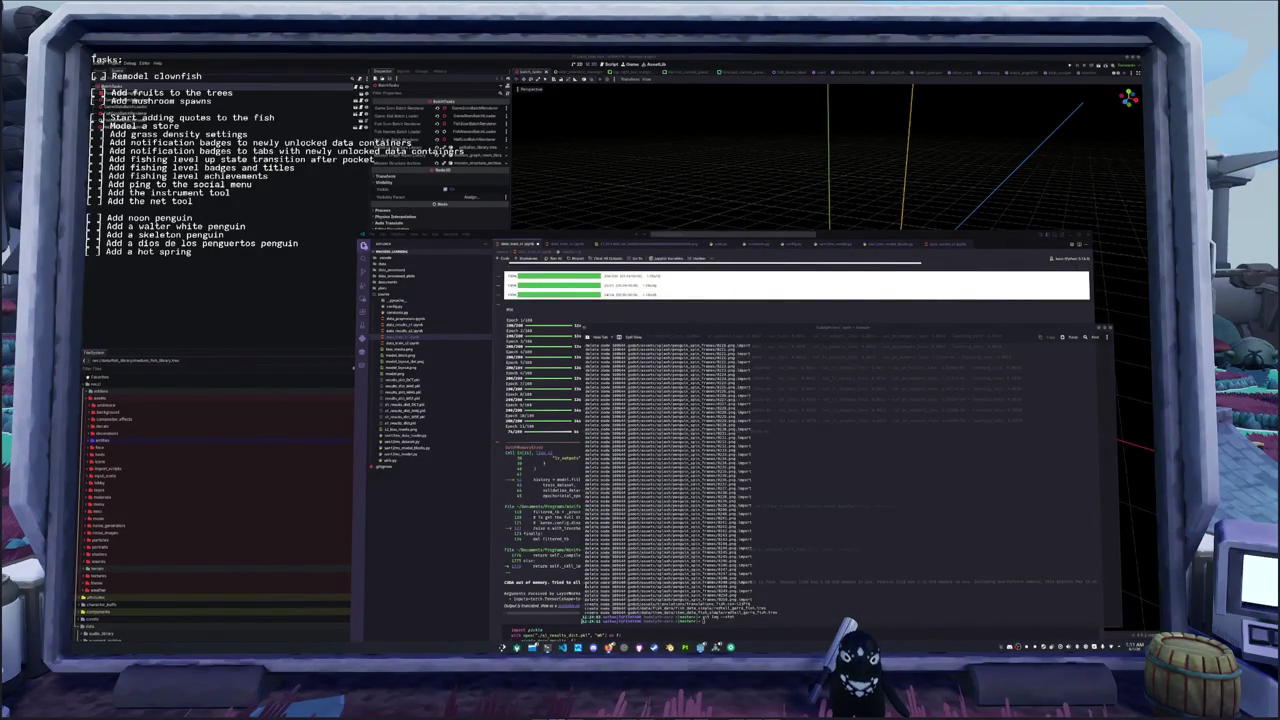
{"action": "key", "text": "alt+Tab"}
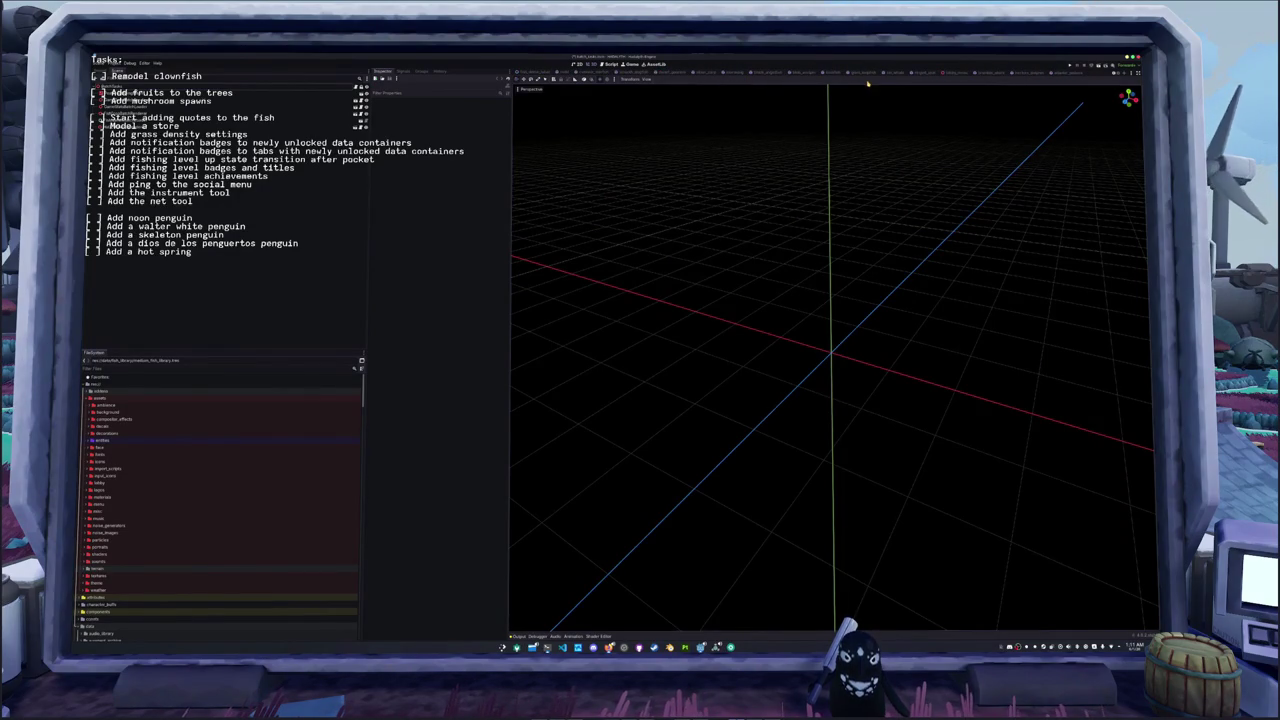
- In the lobby scene, duplicate the fish model and rotate the copy around its Y axis
{"action": "left_click", "coordinate": [955, 74]}
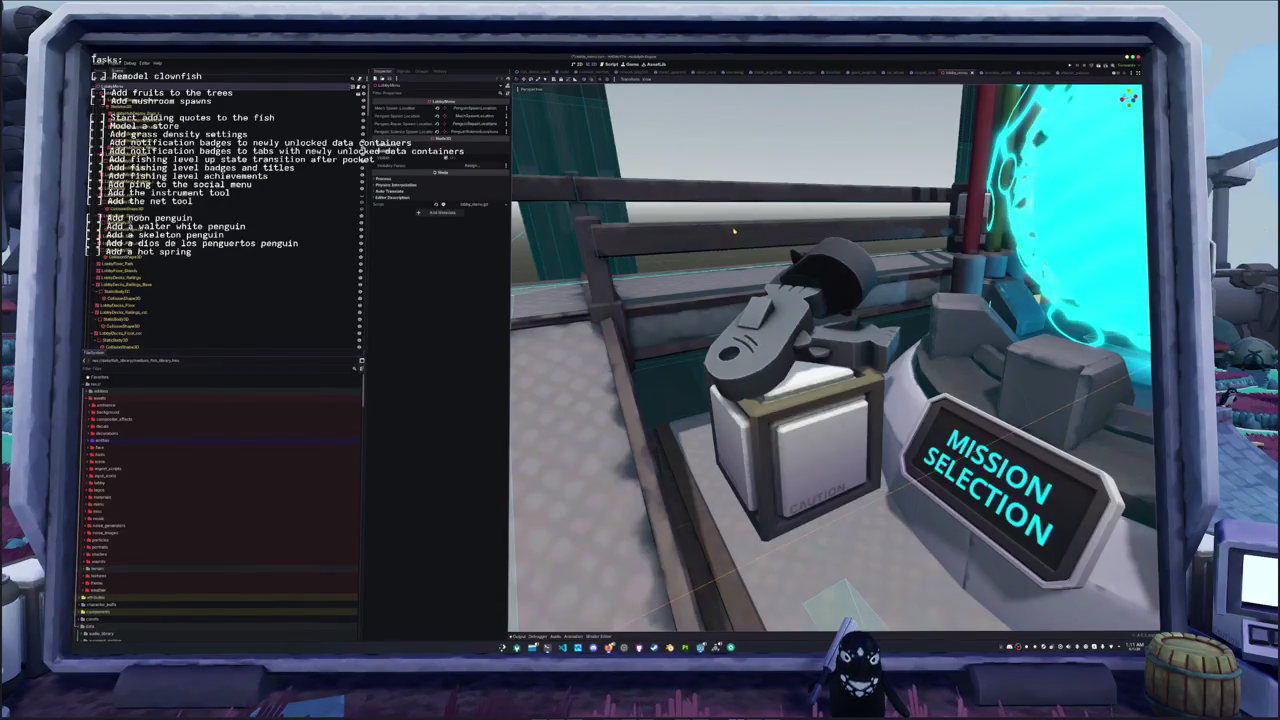
{"action": "left_click", "coordinate": [765, 330]}
{"action": "key", "text": "f"}
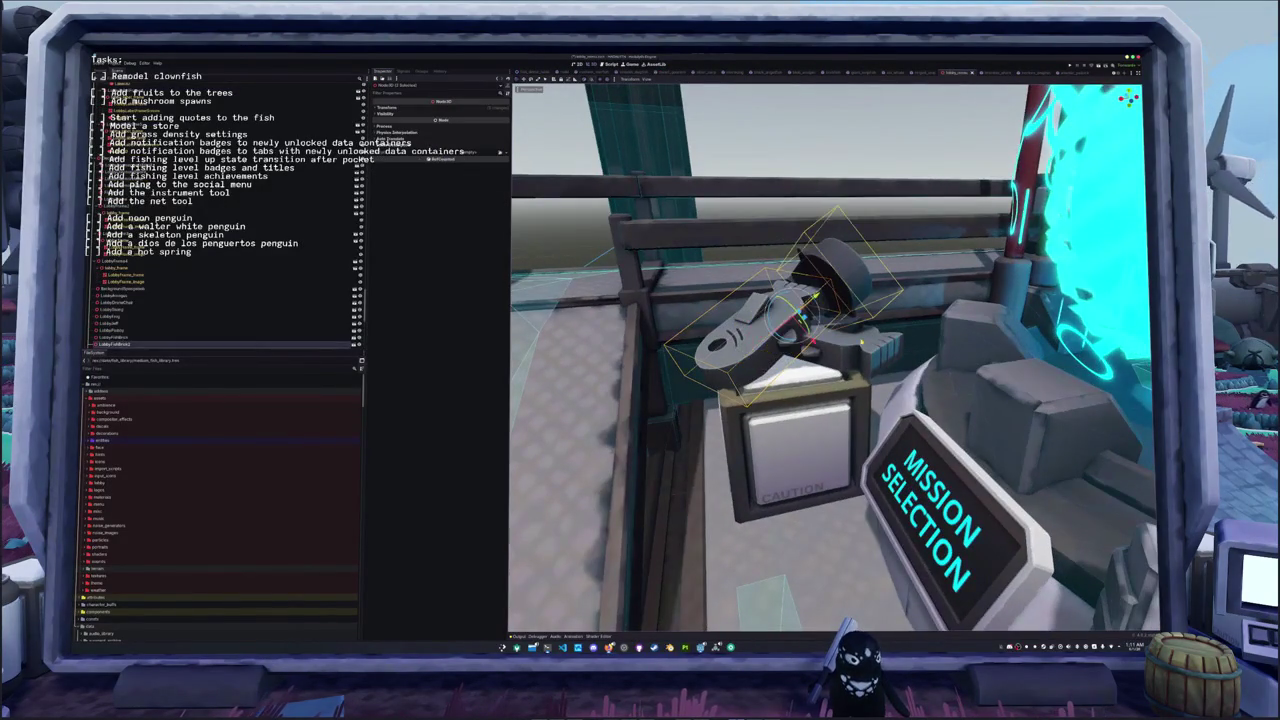
{"action": "key", "text": "ctrl+d"}
{"action": "key", "text": "r"}
{"action": "key", "text": "y"}
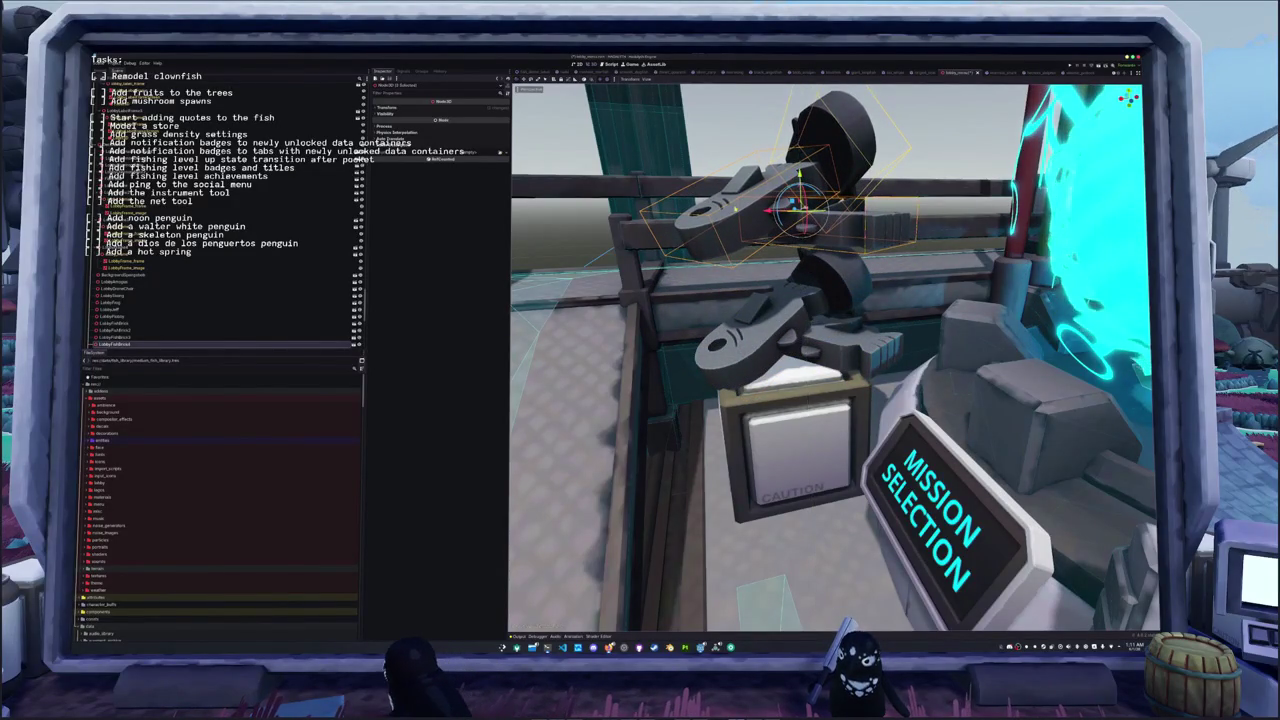
- Select the turret object beside the console and give it a new rotation
{"action": "middle_click_drag", "start_coordinate": [800, 205], "coordinate": [760, 215]}
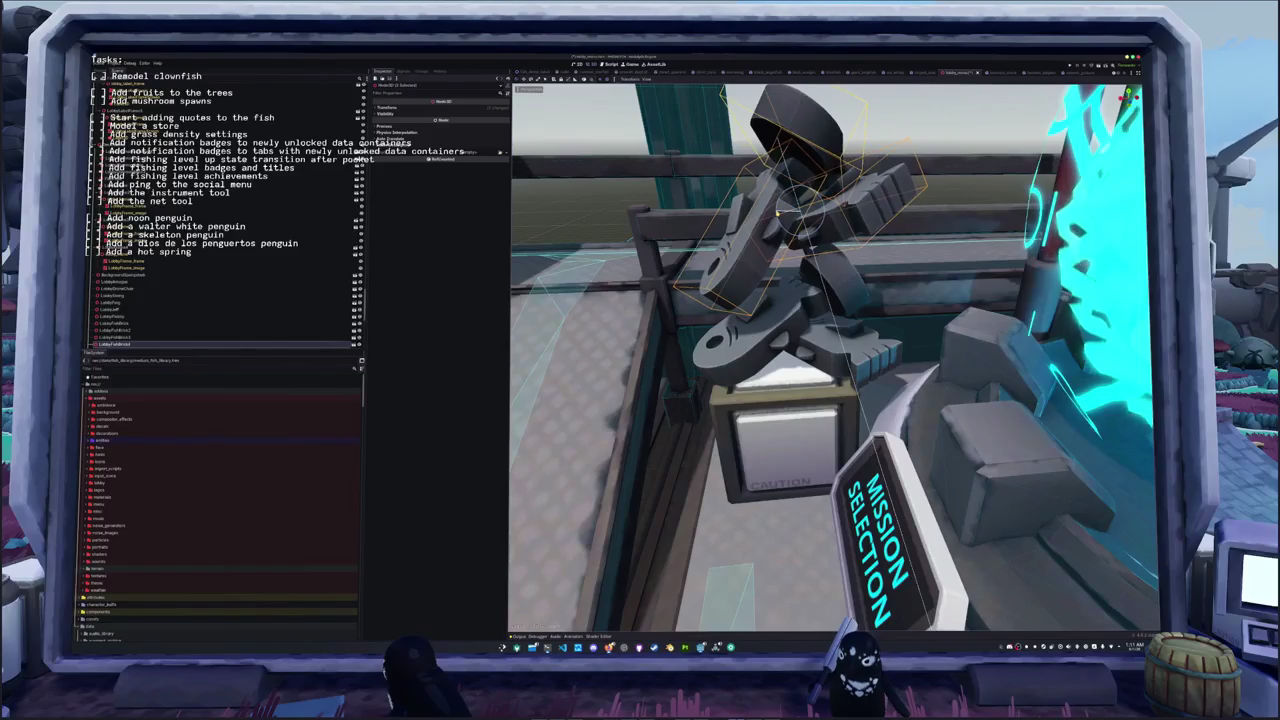
{"action": "middle_click_drag", "start_coordinate": [800, 205], "coordinate": [790, 225]}
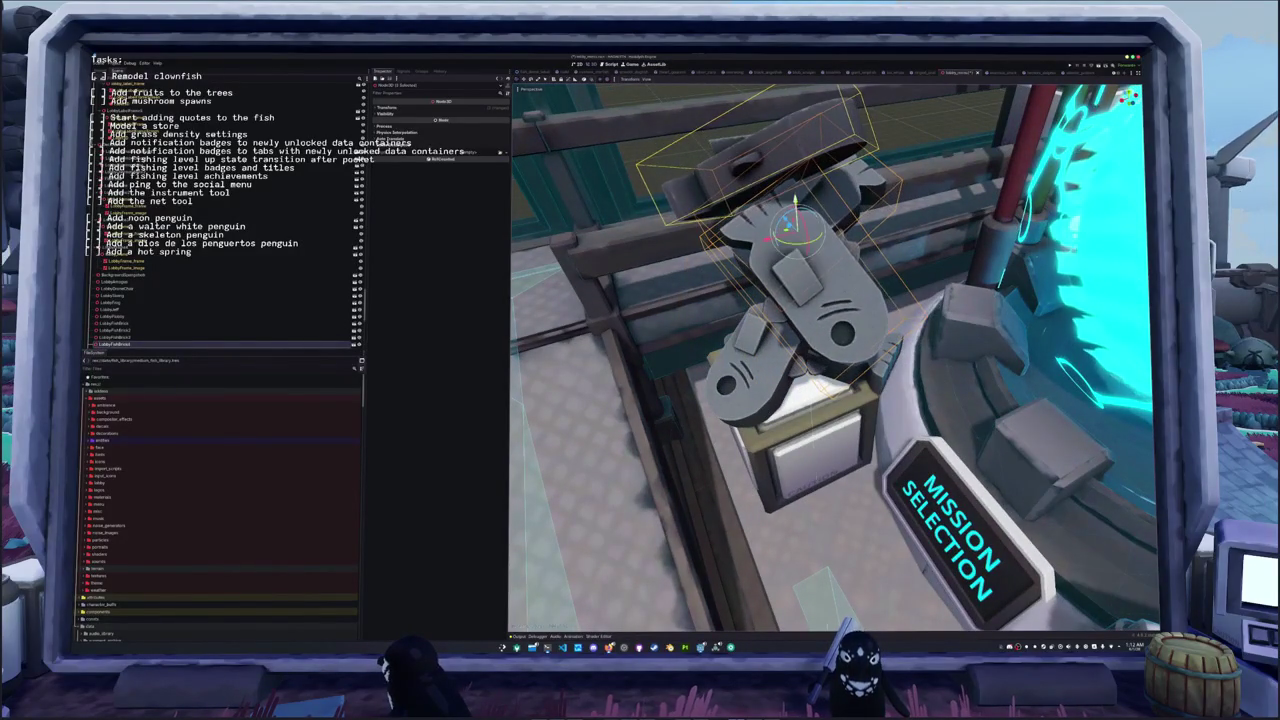
{"action": "middle_click_drag", "start_coordinate": [800, 300], "coordinate": [800, 200]}
{"action": "middle_click_drag", "start_coordinate": [800, 250], "coordinate": [760, 240]}
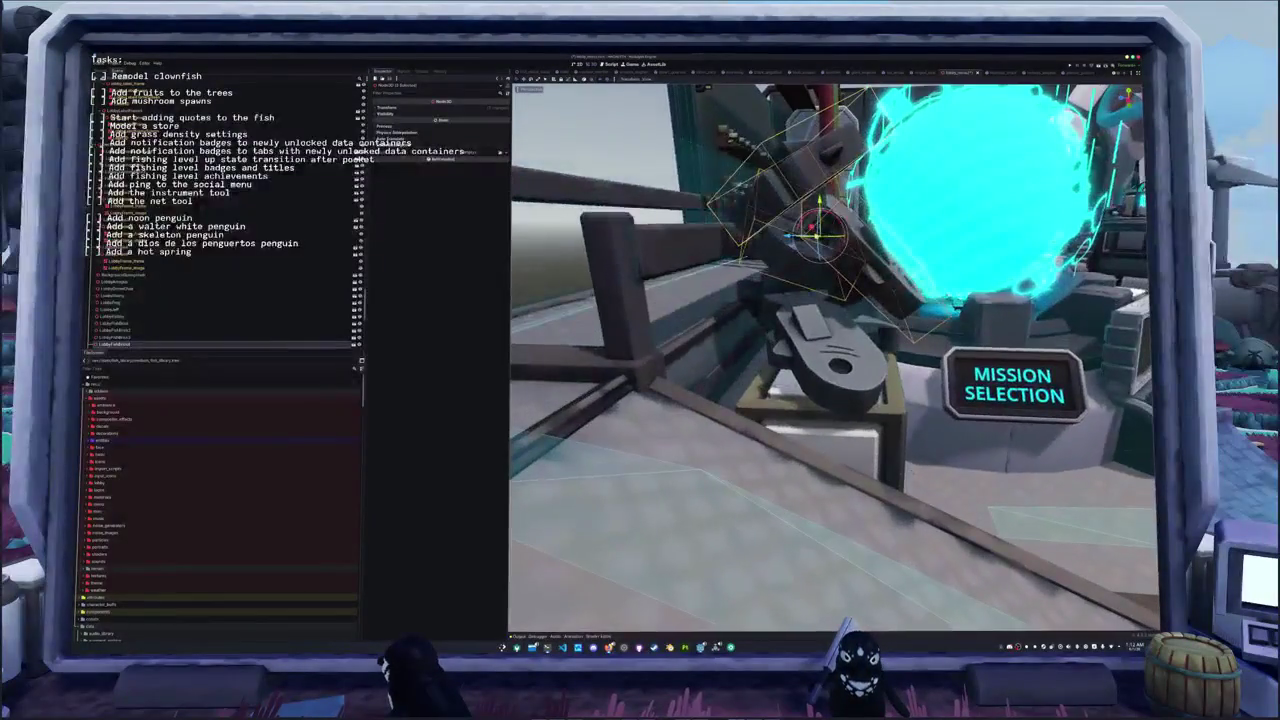
{"action": "mouse_move", "coordinate": [800, 300]}
{"action": "middle_mouse_down"}
{"action": "mouse_move", "coordinate": [760, 230]}
{"action": "mouse_move", "coordinate": [820, 262]}
{"action": "mouse_move", "coordinate": [810, 320]}
{"action": "middle_mouse_up"}
{"action": "left_click", "coordinate": [800, 240]}
{"action": "left_click", "coordinate": [830, 295]}
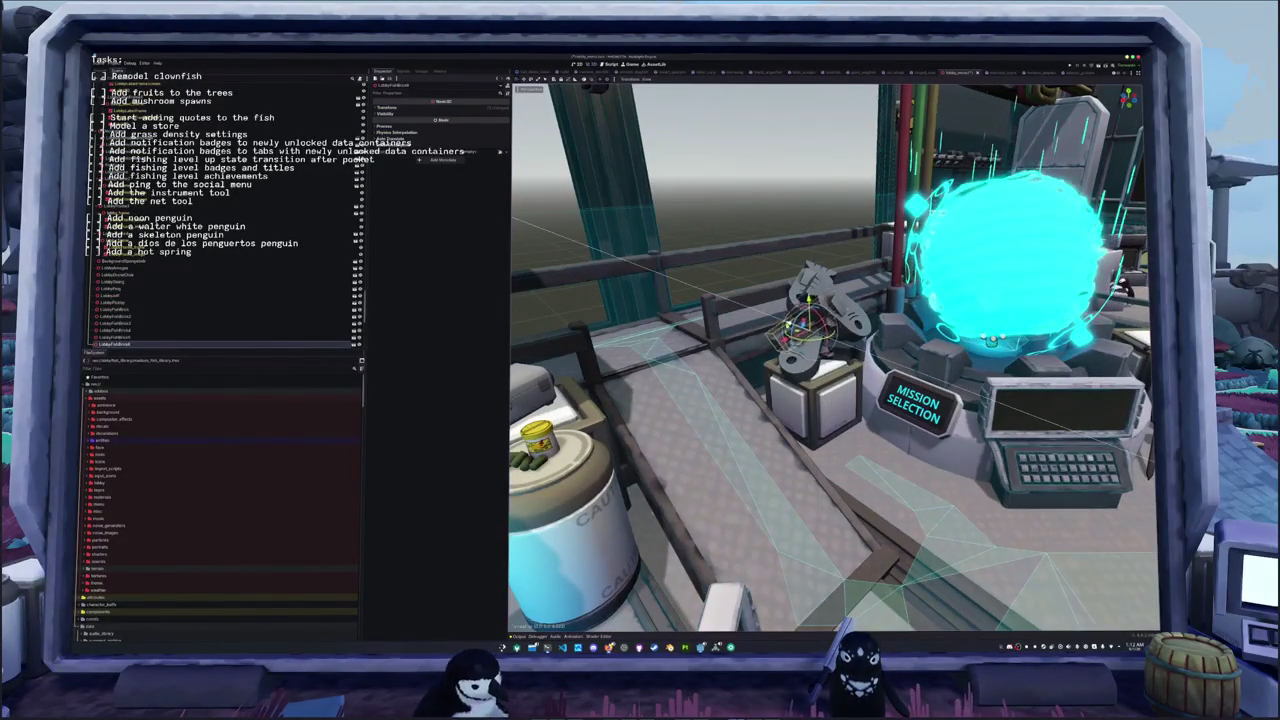
{"action": "mouse_move", "coordinate": [810, 320]}
{"action": "middle_mouse_down"}
{"action": "mouse_move", "coordinate": [790, 290]}
{"action": "mouse_move", "coordinate": [760, 340]}
{"action": "middle_mouse_up"}
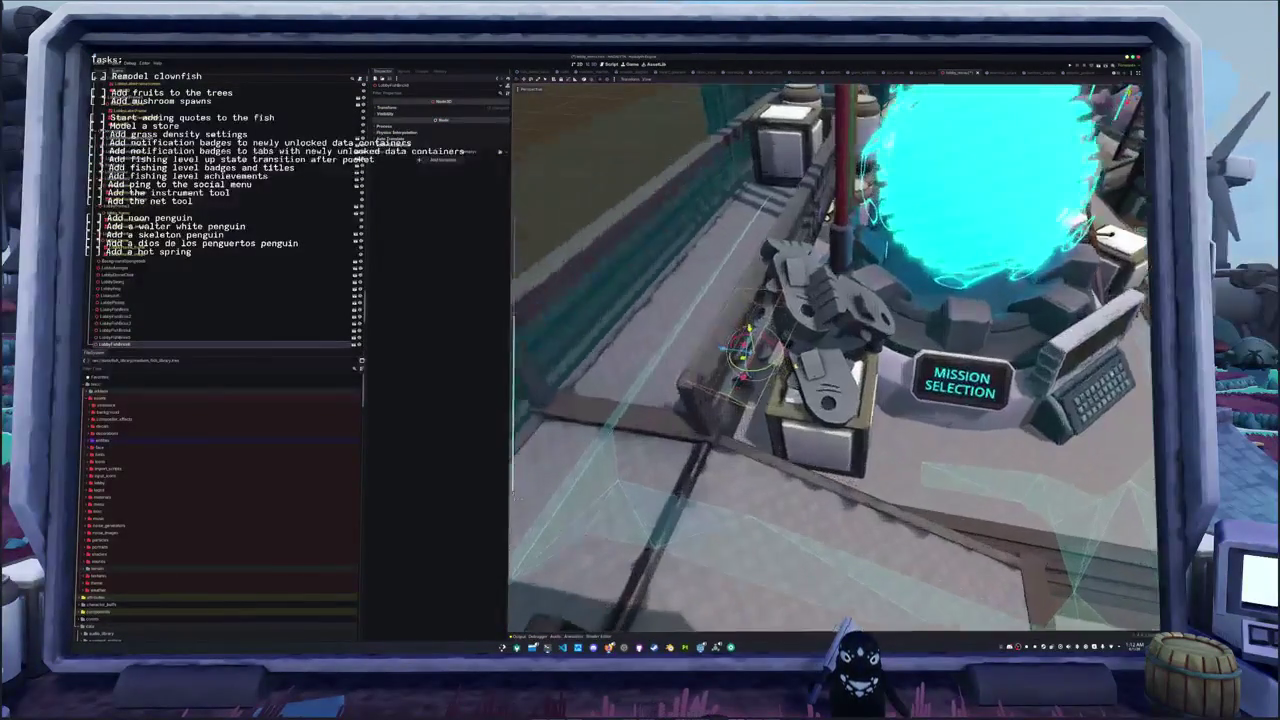
{"action": "key", "text": "r"}
{"action": "left_click", "coordinate": [760, 352]}
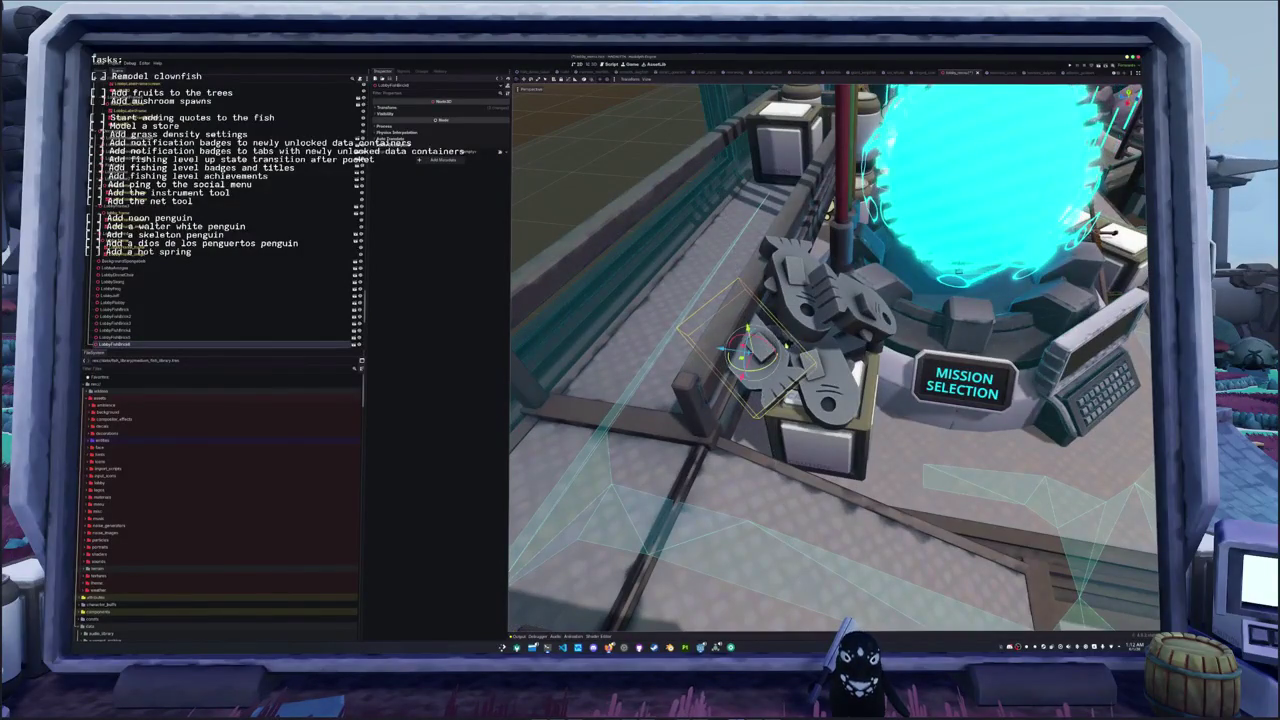
- Reselect the mechanical turret piece and tilt it up and to the left
{"action": "mouse_move", "coordinate": [760, 350]}
{"action": "middle_mouse_down"}
{"action": "mouse_move", "coordinate": [740, 345]}
{"action": "mouse_move", "coordinate": [760, 310]}
{"action": "middle_mouse_up"}
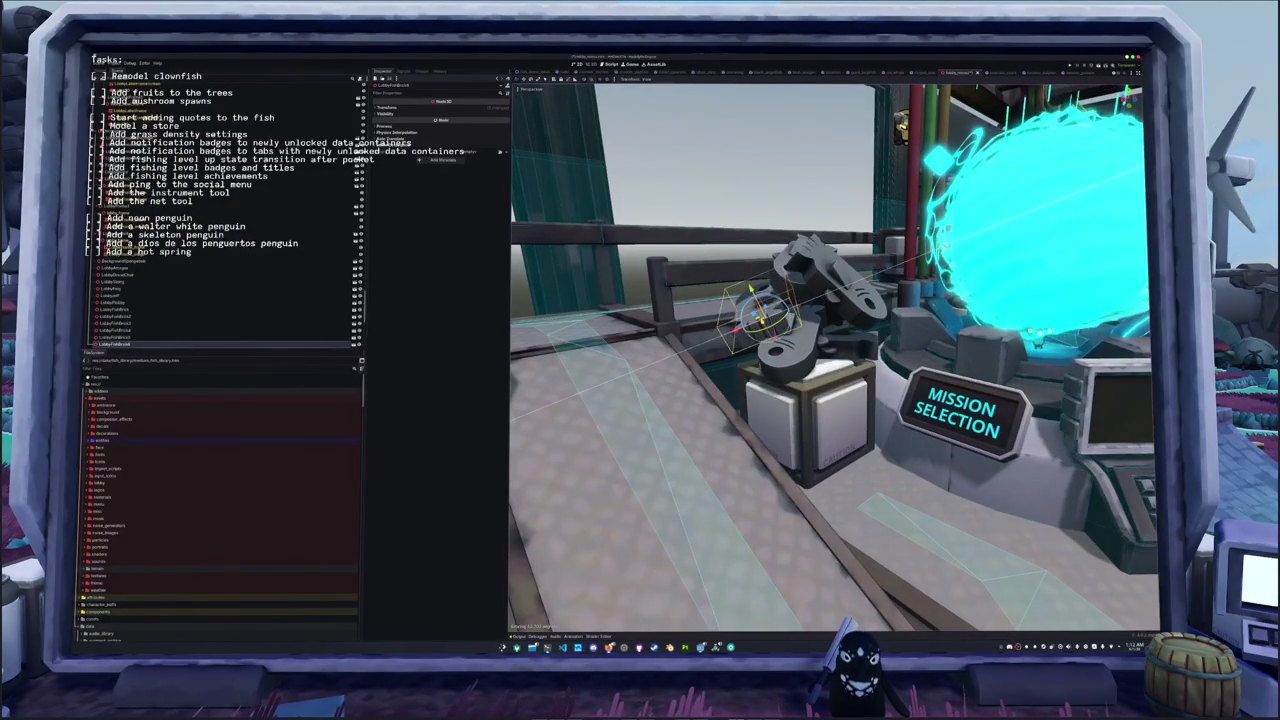
{"action": "middle_click_drag", "start_coordinate": [760, 310], "coordinate": [780, 305]}
{"action": "middle_click_drag", "start_coordinate": [760, 320], "coordinate": [736, 196]}
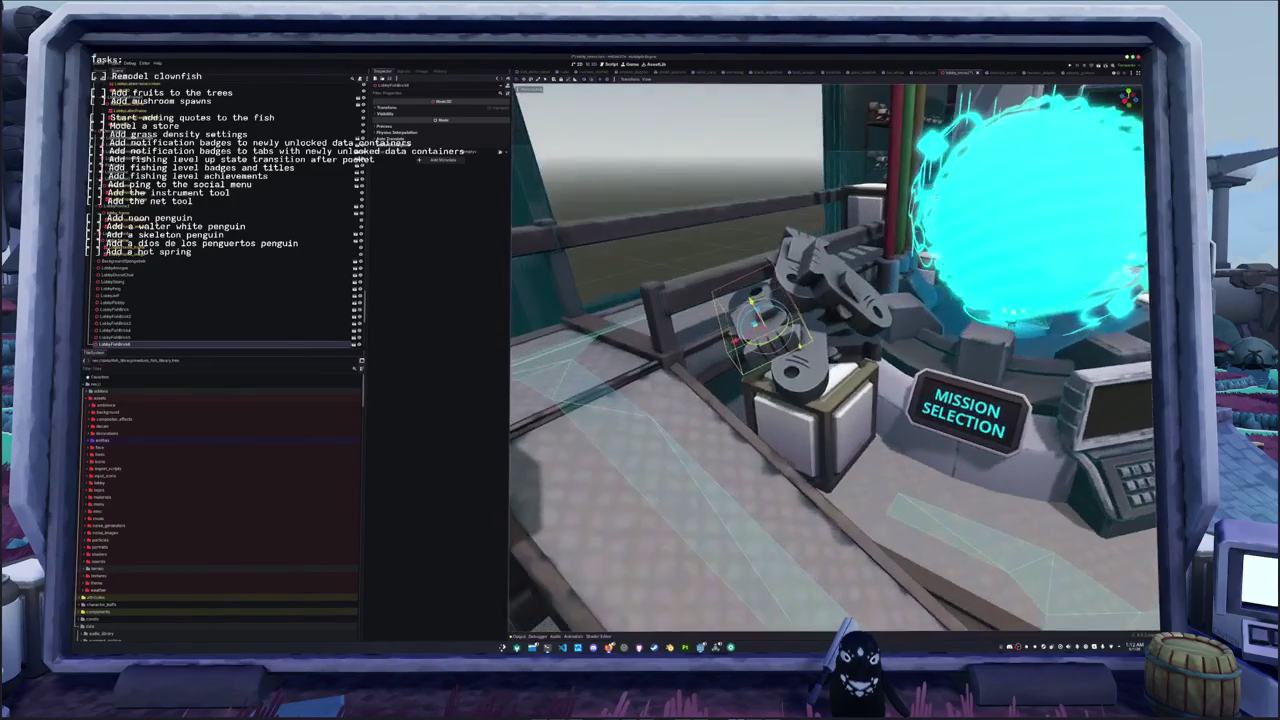
{"action": "left_click", "coordinate": [736, 196]}
{"action": "left_click", "coordinate": [840, 298]}
{"action": "middle_click_drag", "start_coordinate": [840, 298], "coordinate": [860, 300]}
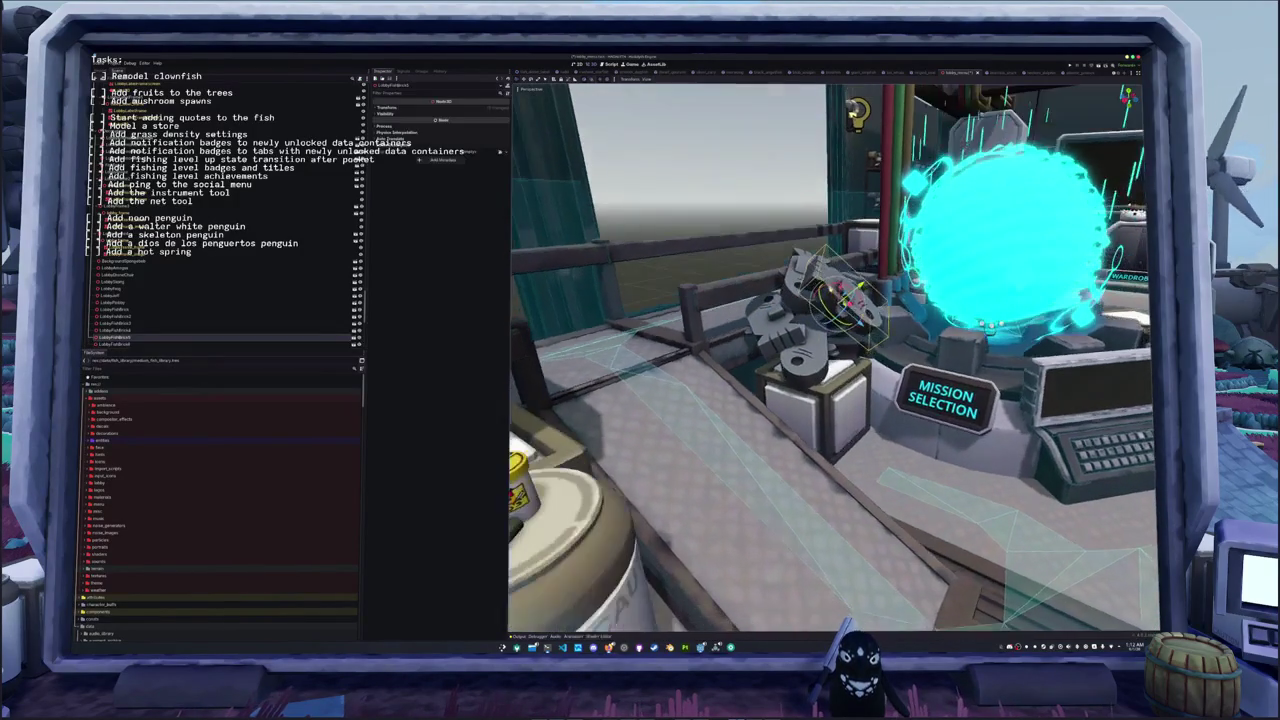
{"action": "left_click_drag", "start_coordinate": [850, 295], "coordinate": [810, 258]}
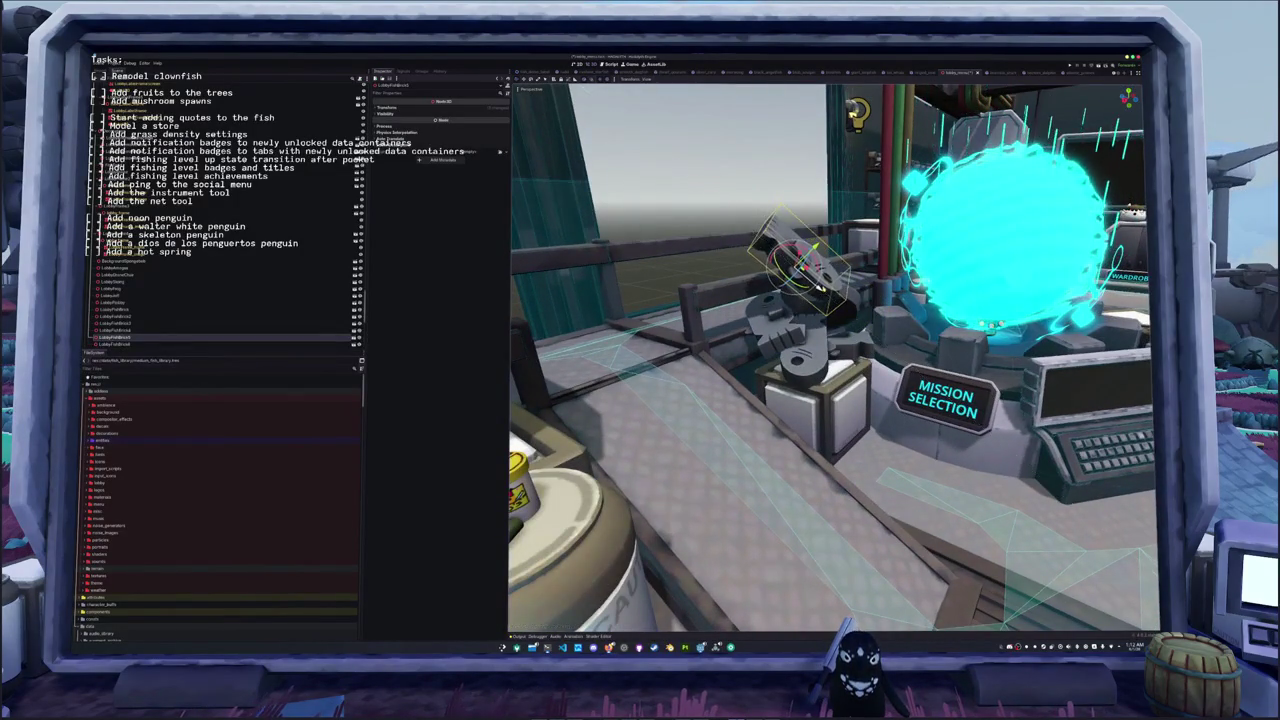
- Fine-tune the turret piece into a flatter, horizontal pose and save the scene
{"action": "middle_click_drag", "start_coordinate": [815, 285], "coordinate": [790, 300]}
{"action": "left_click_drag", "start_coordinate": [830, 260], "coordinate": [800, 245]}
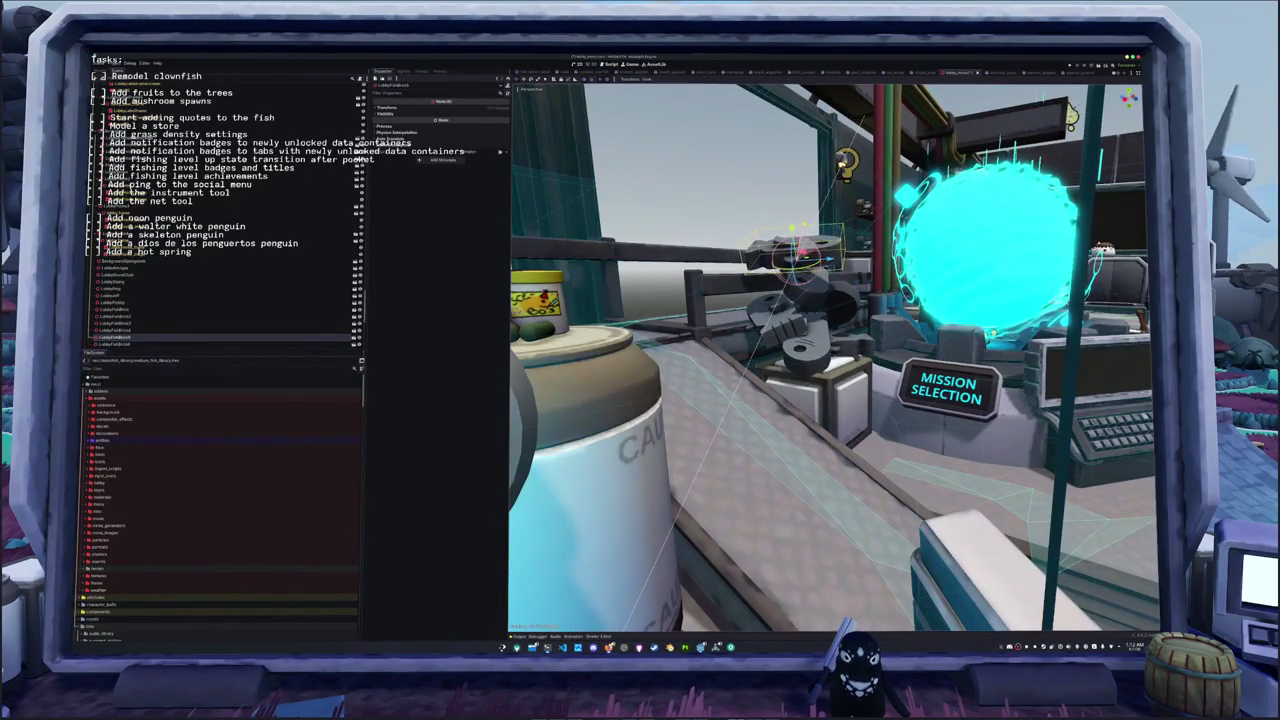
{"action": "middle_click_drag", "start_coordinate": [800, 290], "coordinate": [790, 320]}
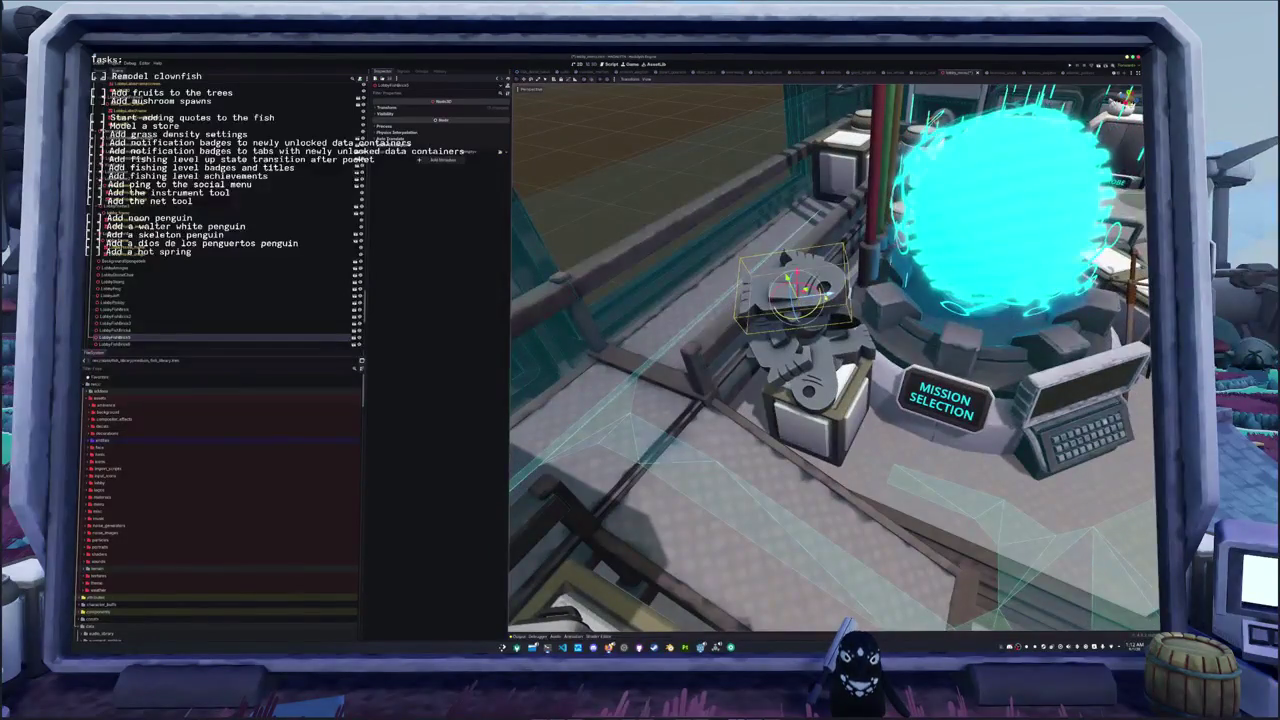
{"action": "left_click_drag", "start_coordinate": [795, 288], "coordinate": [768, 272]}
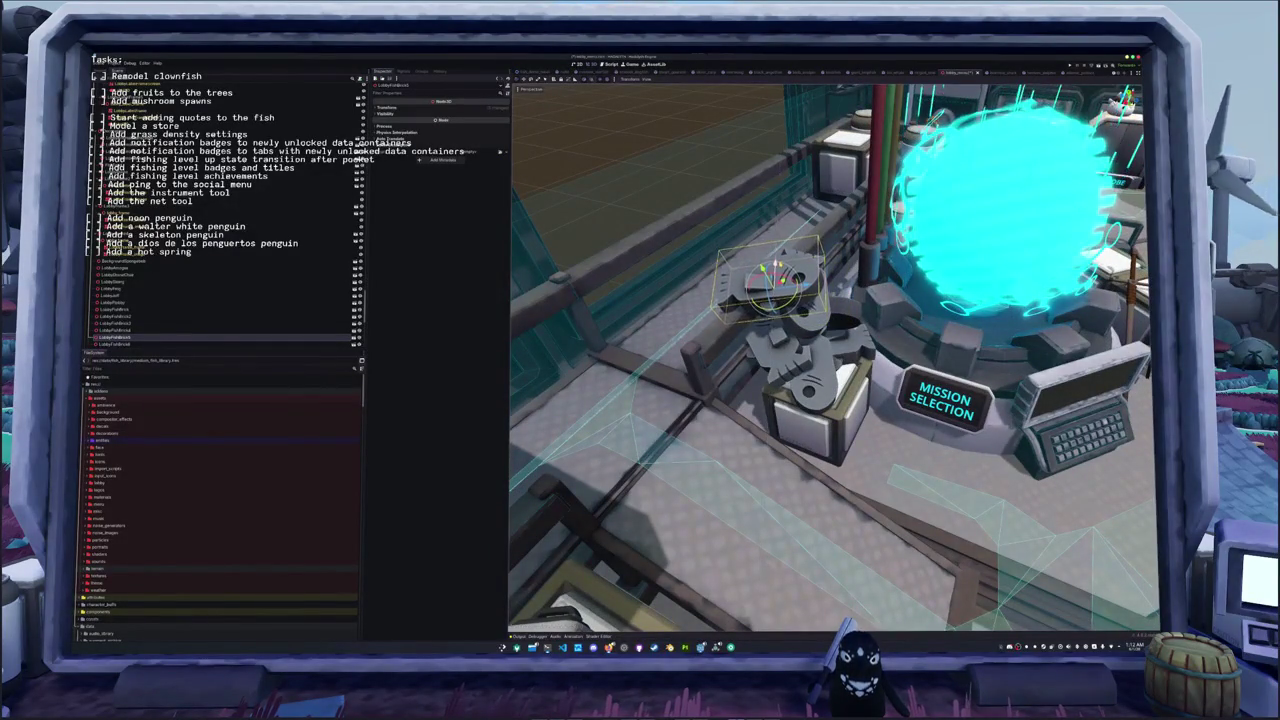
{"action": "middle_click_drag", "start_coordinate": [800, 320], "coordinate": [780, 260]}
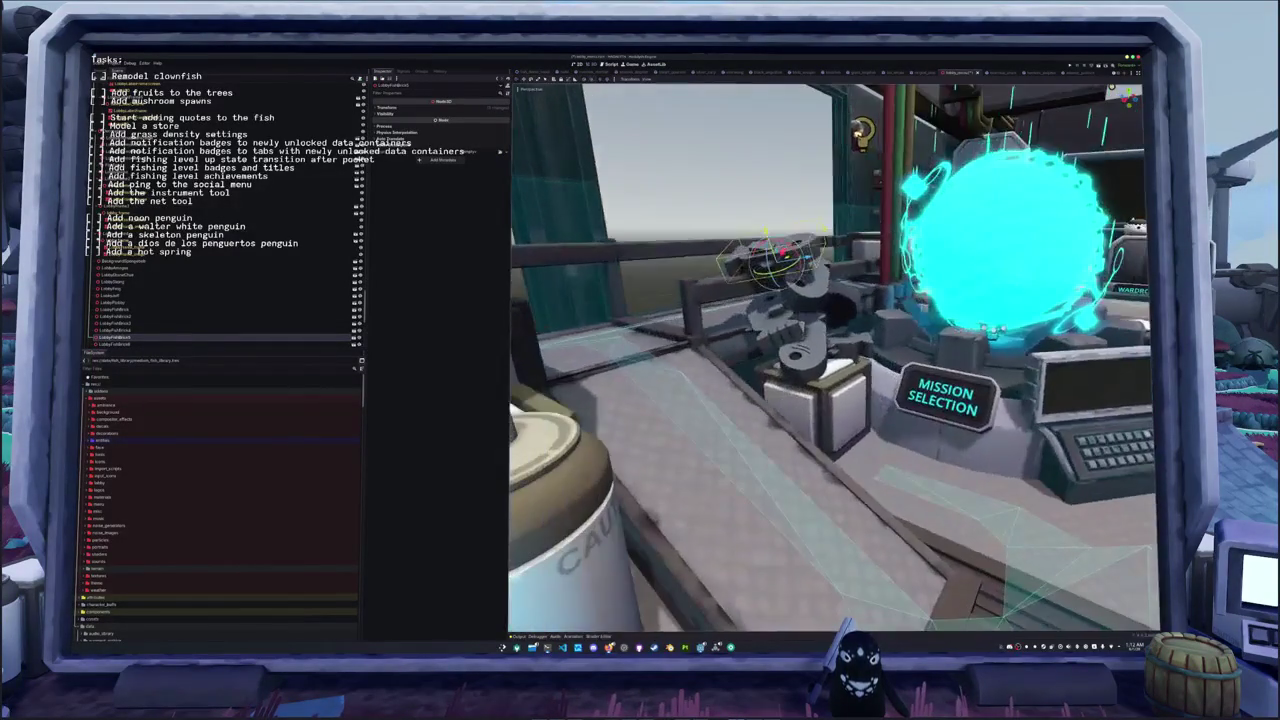
{"action": "left_click_drag", "start_coordinate": [770, 250], "coordinate": [772, 240]}
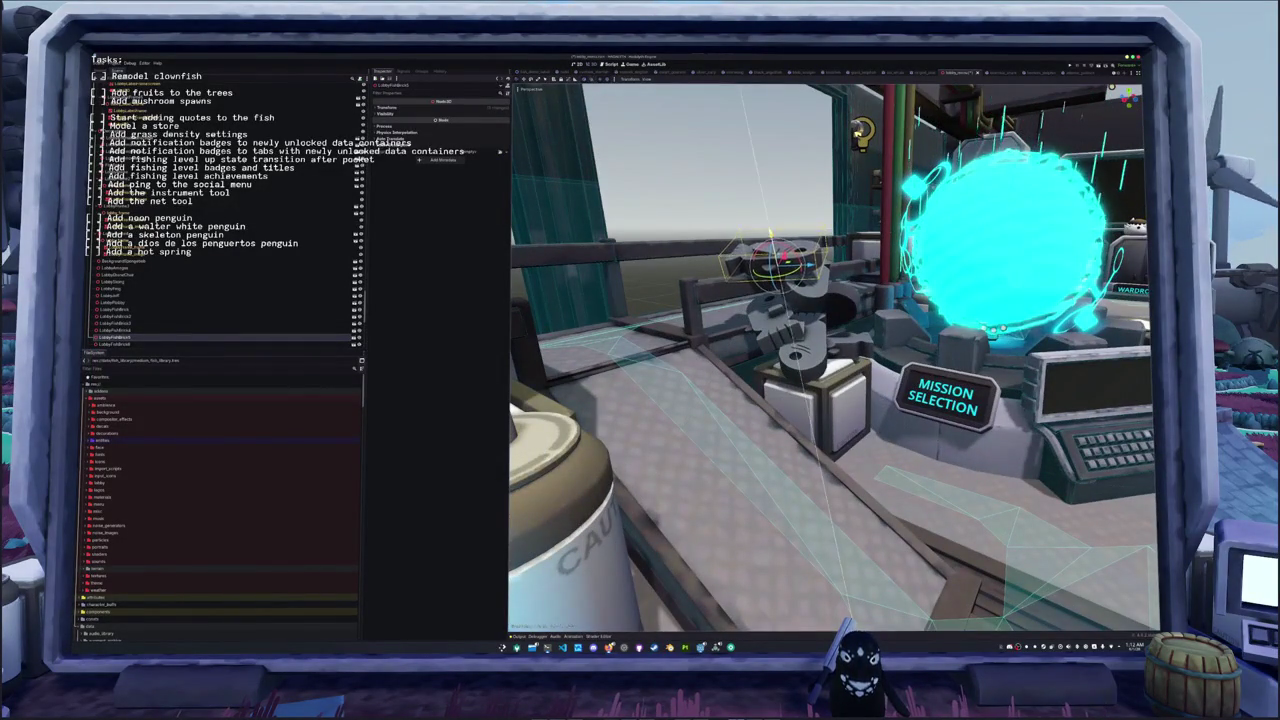
{"action": "middle_click_drag", "start_coordinate": [800, 340], "coordinate": [800, 400]}
{"action": "key", "text": "ctrl+s"}
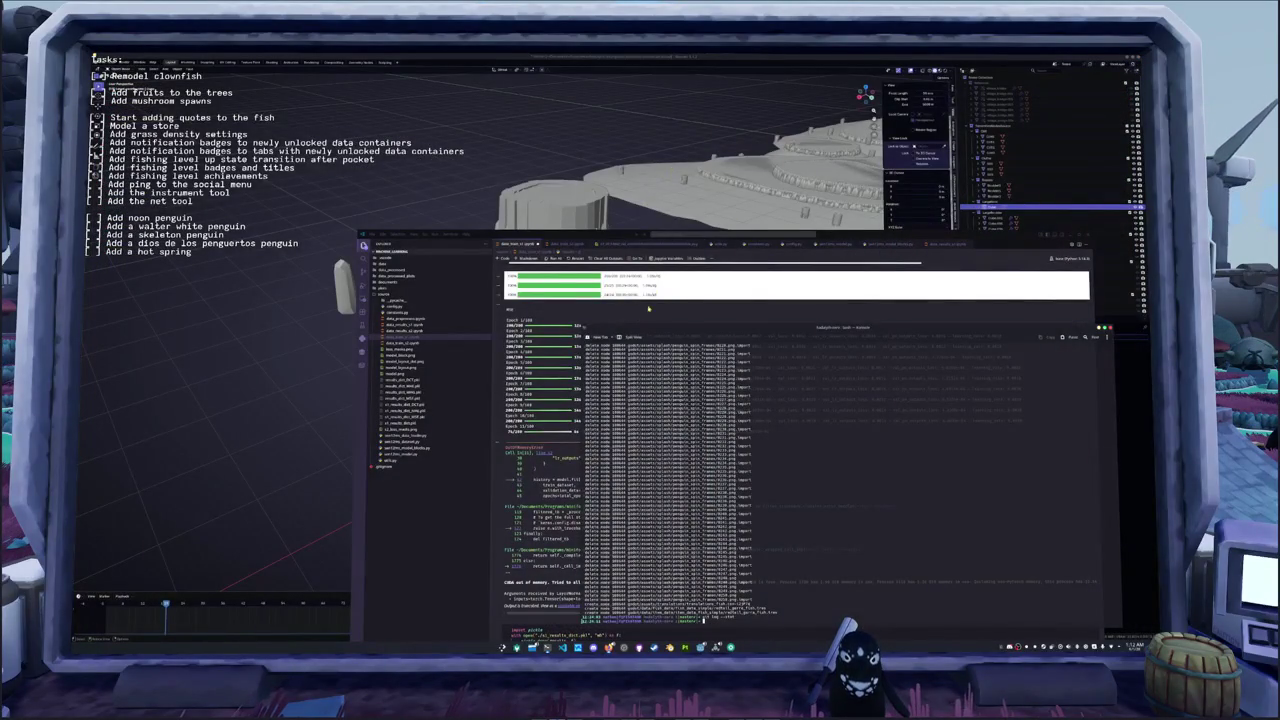
- Scroll down the training notebook's epoch log, clear all its outputs, and return to Blender
{"action": "key", "text": "alt+Tab"}
{"action": "scroll", "coordinate": [797, 440], "scroll_direction": "down", "scroll_amount": 5}
{"action": "scroll", "coordinate": [797, 440], "scroll_direction": "down", "scroll_amount": 5}
{"action": "scroll", "coordinate": [797, 440], "scroll_direction": "down", "scroll_amount": 5}
{"action": "left_click_drag", "start_coordinate": [835, 233], "coordinate": [835, 141]}
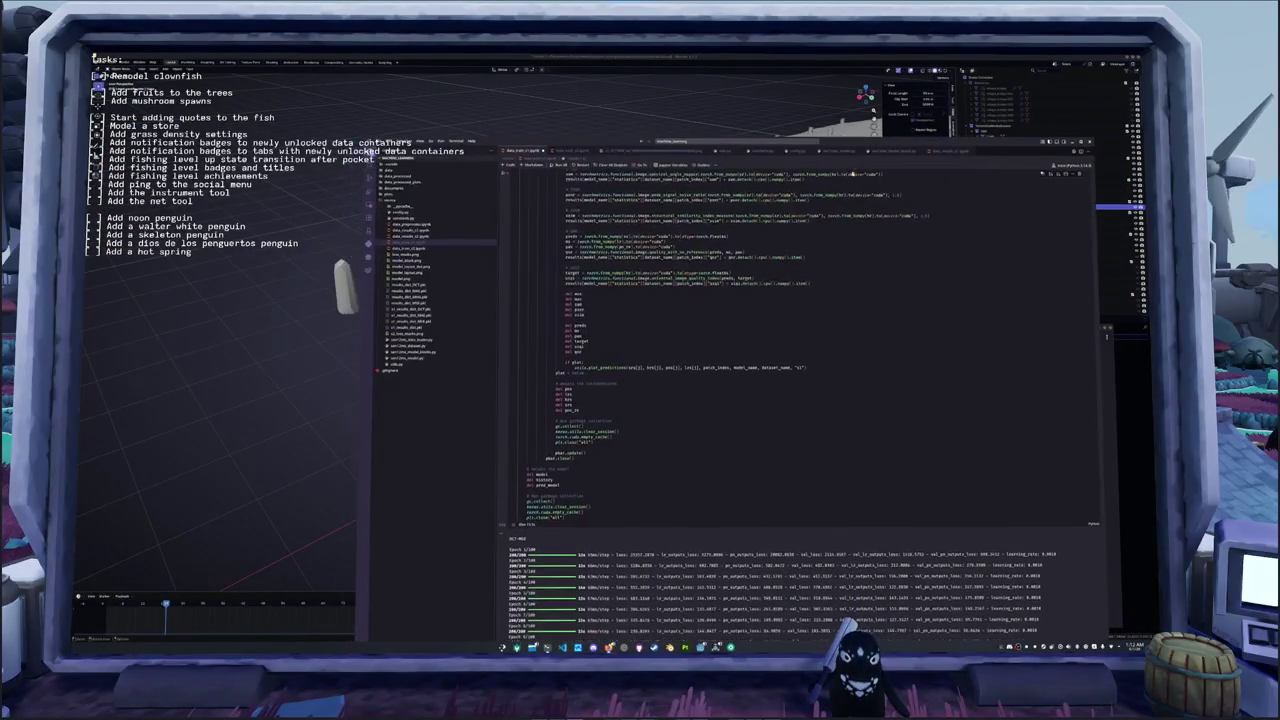
{"action": "scroll", "coordinate": [703, 378], "scroll_direction": "down", "scroll_amount": 5}
{"action": "scroll", "coordinate": [703, 378], "scroll_direction": "down", "scroll_amount": 5}
{"action": "scroll", "coordinate": [703, 378], "scroll_direction": "down", "scroll_amount": 5}
{"action": "scroll", "coordinate": [703, 378], "scroll_direction": "down", "scroll_amount": 5}
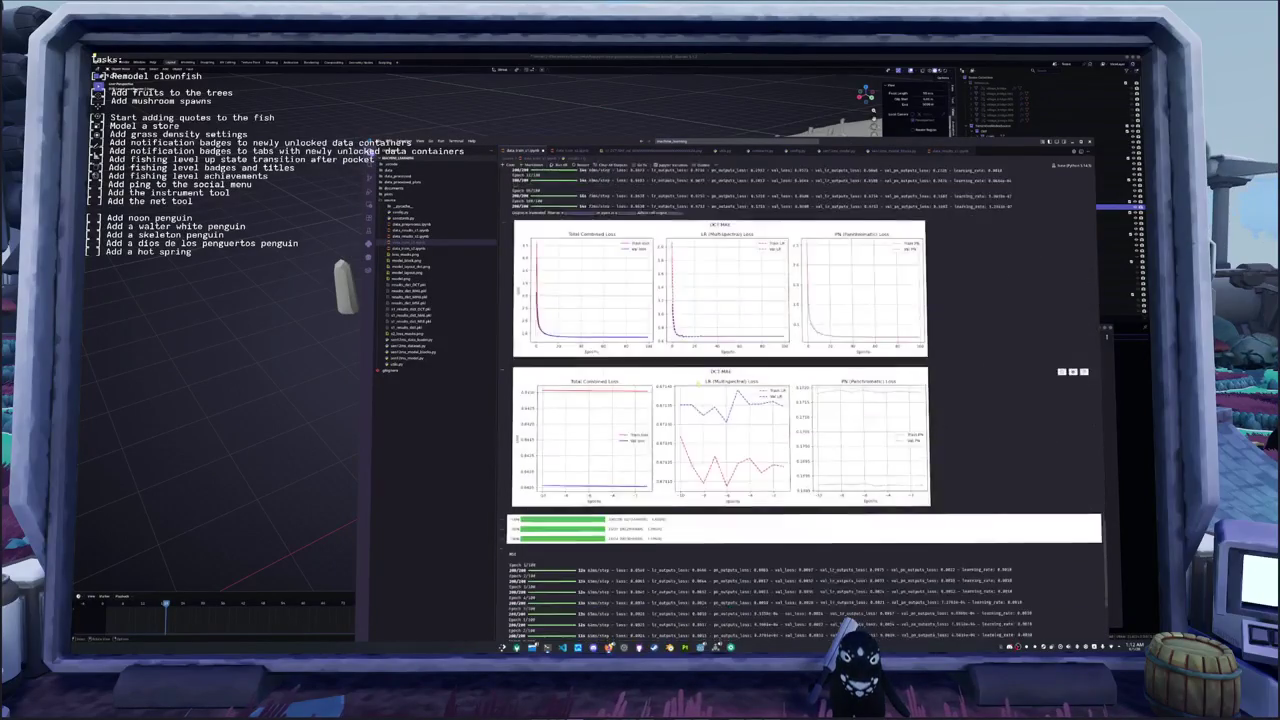
{"action": "scroll", "coordinate": [680, 400], "scroll_direction": "down", "scroll_amount": 5}
{"action": "scroll", "coordinate": [647, 422], "scroll_direction": "down", "scroll_amount": 5}
{"action": "scroll", "coordinate": [636, 388], "scroll_direction": "down", "scroll_amount": 3}
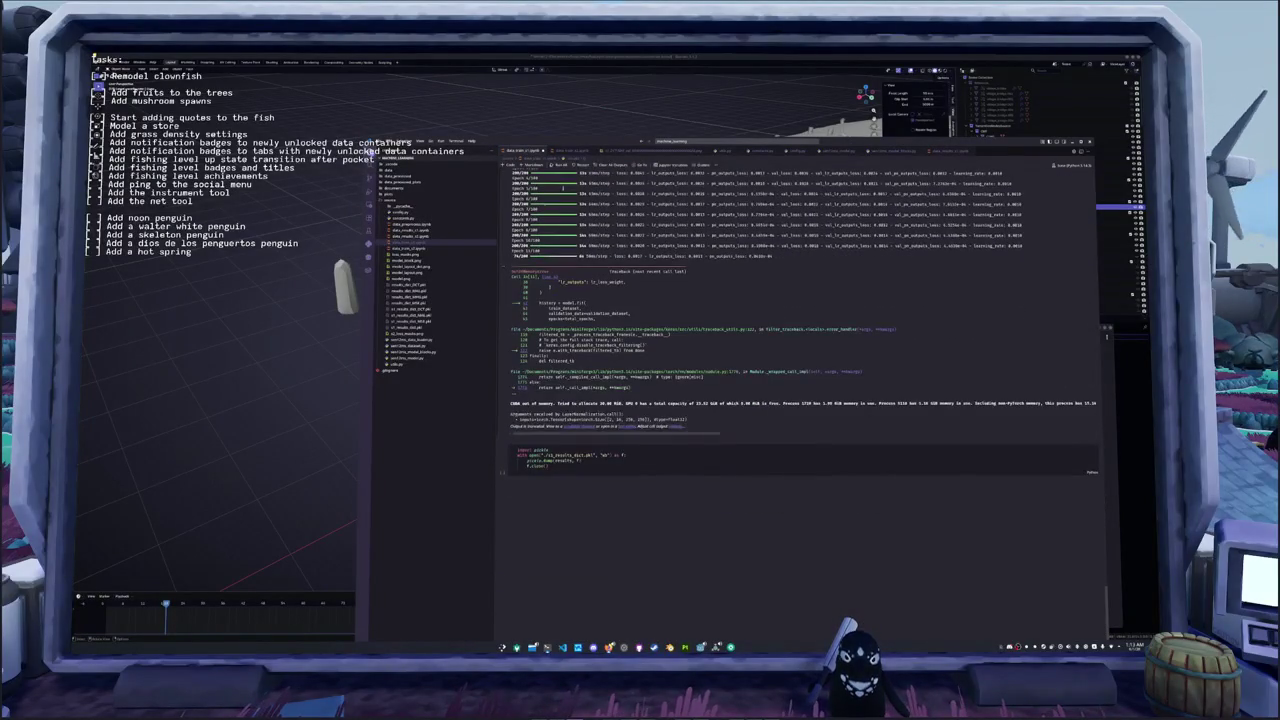
{"action": "left_click", "coordinate": [615, 165]}
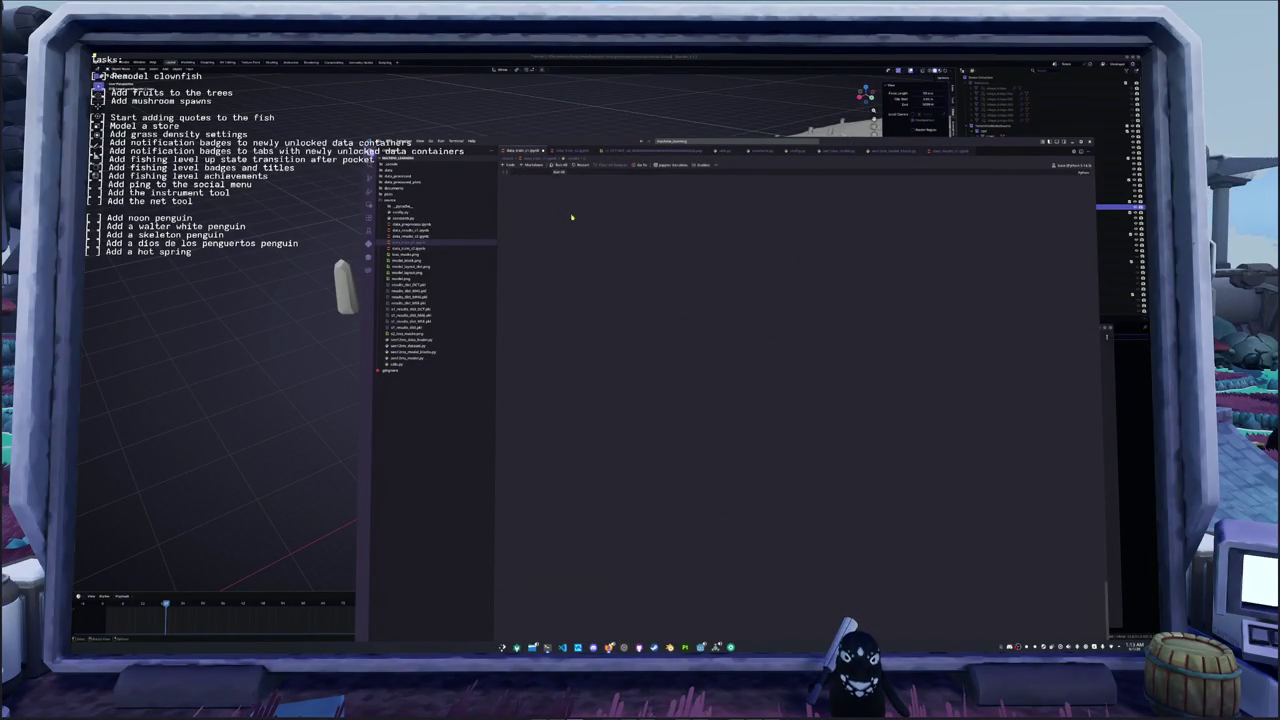
{"action": "left_click", "coordinate": [325, 420]}
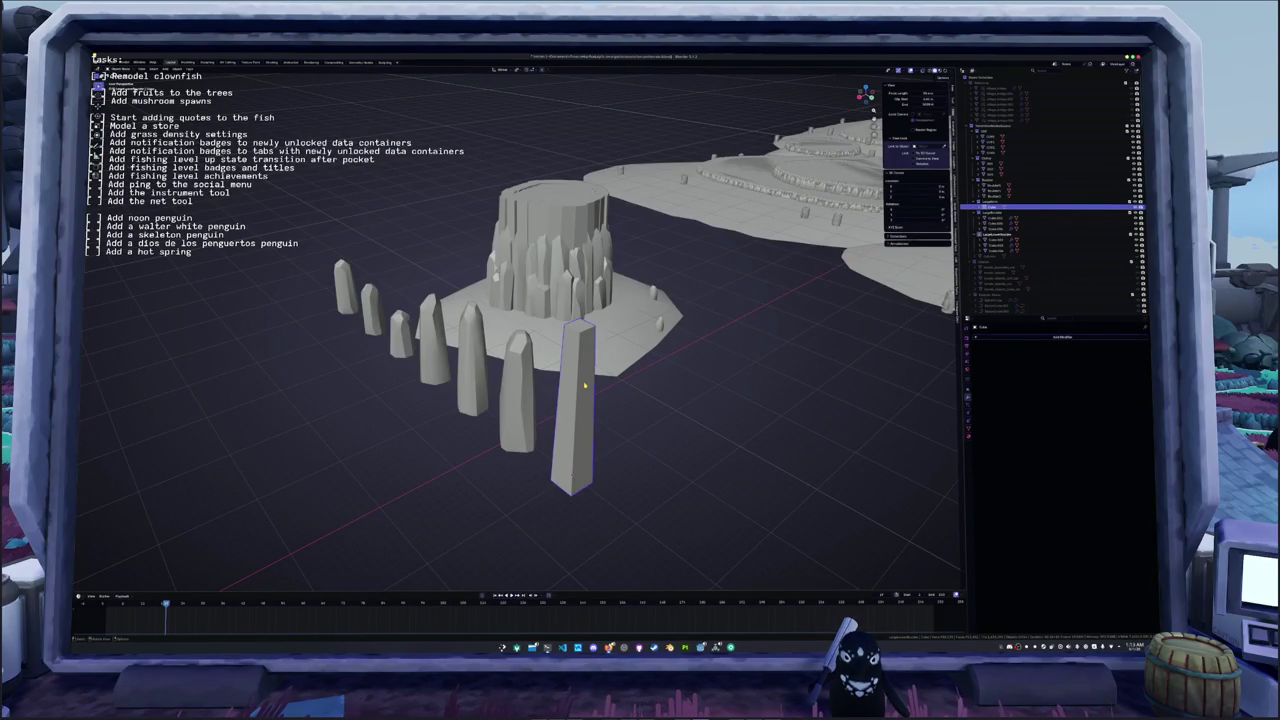
- From a top-down view, measure the distance from the cube out to the rocks
{"action": "middle_click_drag", "start_coordinate": [540, 340], "coordinate": [500, 335]}
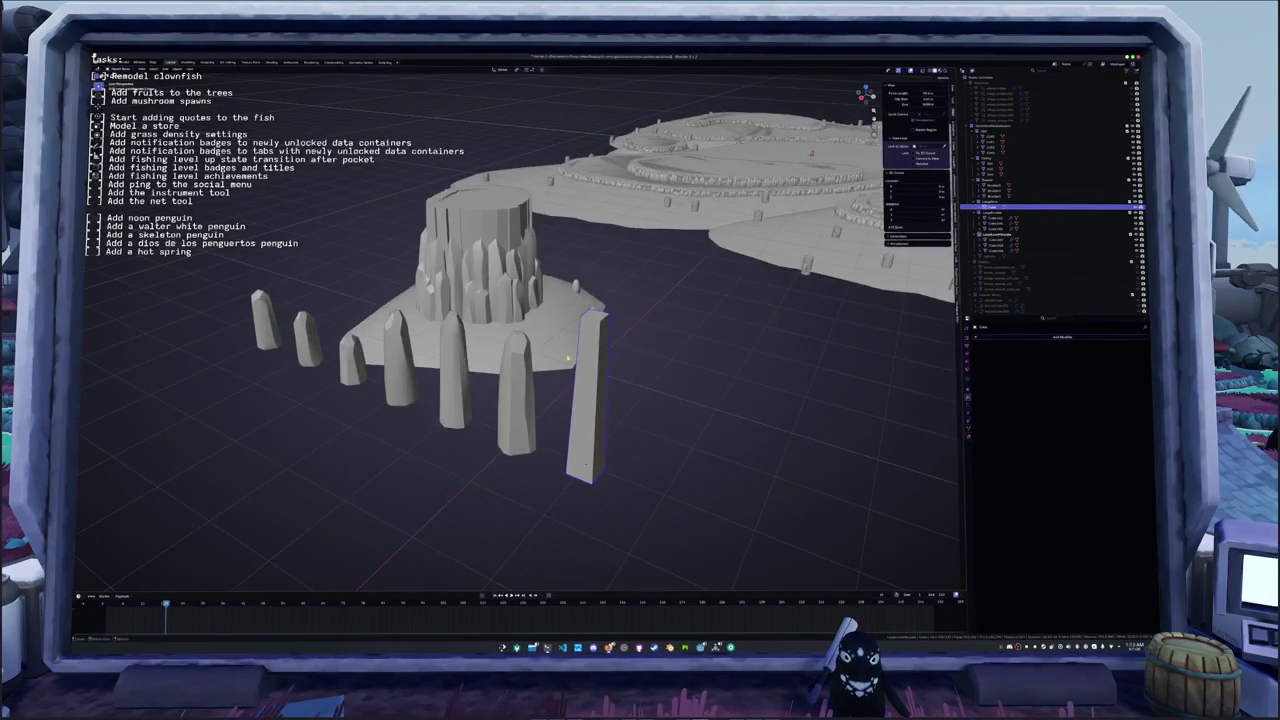
{"action": "key", "text": "KP_7"}
{"action": "scroll", "coordinate": [585, 310], "scroll_direction": "up", "scroll_amount": 2}
{"action": "middle_click_drag", "start_coordinate": [571, 280], "coordinate": [602, 322], "text": "shift"}
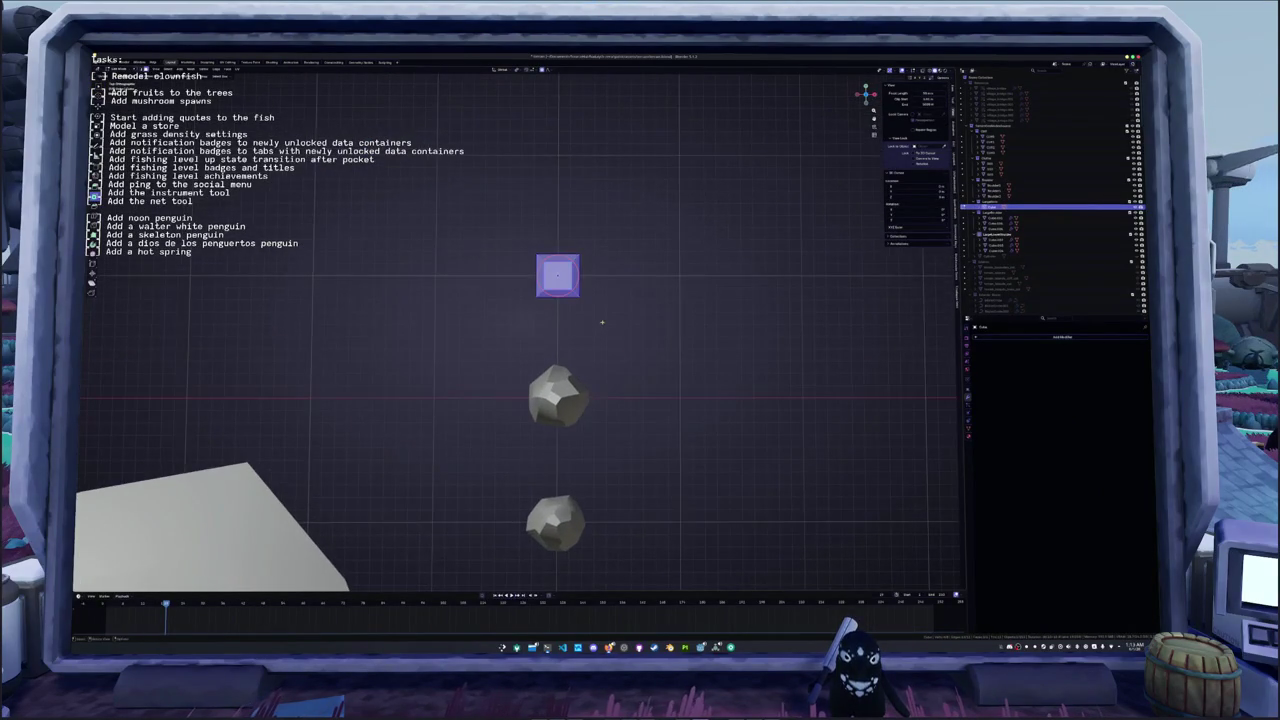
{"action": "right_click", "coordinate": [597, 303]}
{"action": "left_click", "coordinate": [640, 330]}
{"action": "left_click_drag", "start_coordinate": [545, 234], "coordinate": [661, 307]}
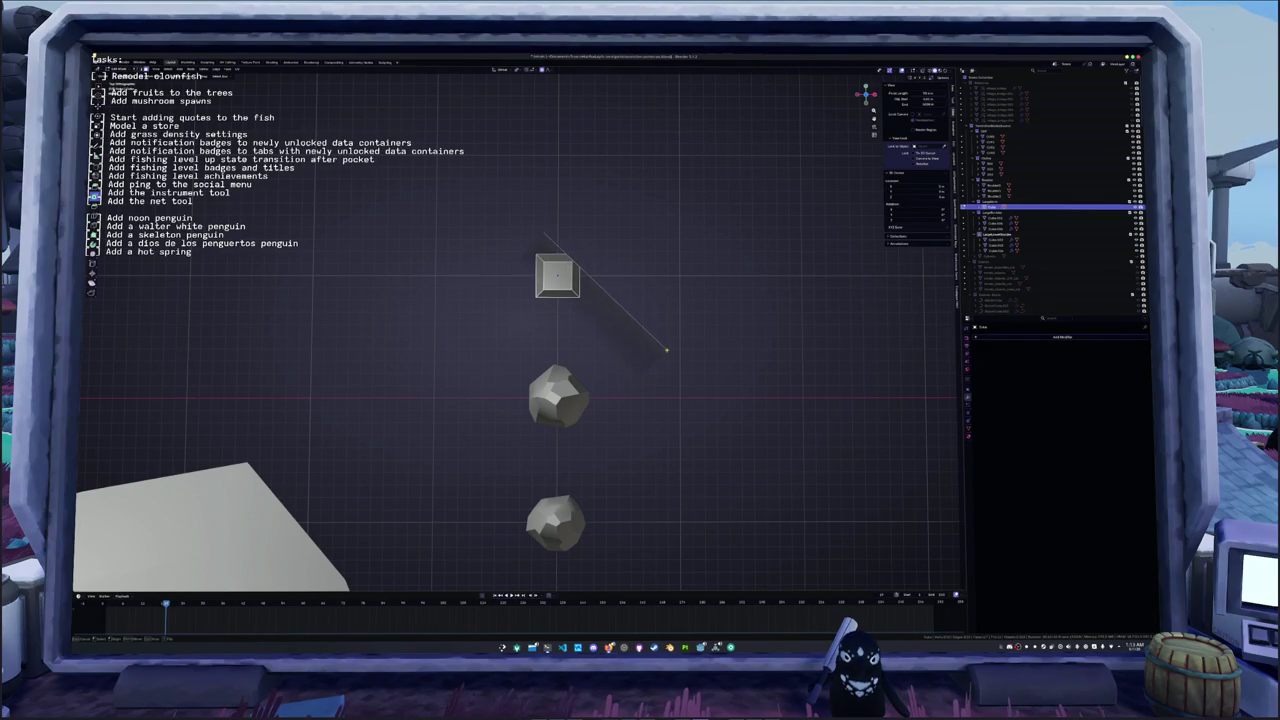
{"action": "left_click", "coordinate": [676, 350]}
- Reselect the cube and select all of its geometry in Edit Mode
{"action": "middle_click_drag", "start_coordinate": [676, 350], "coordinate": [620, 260]}
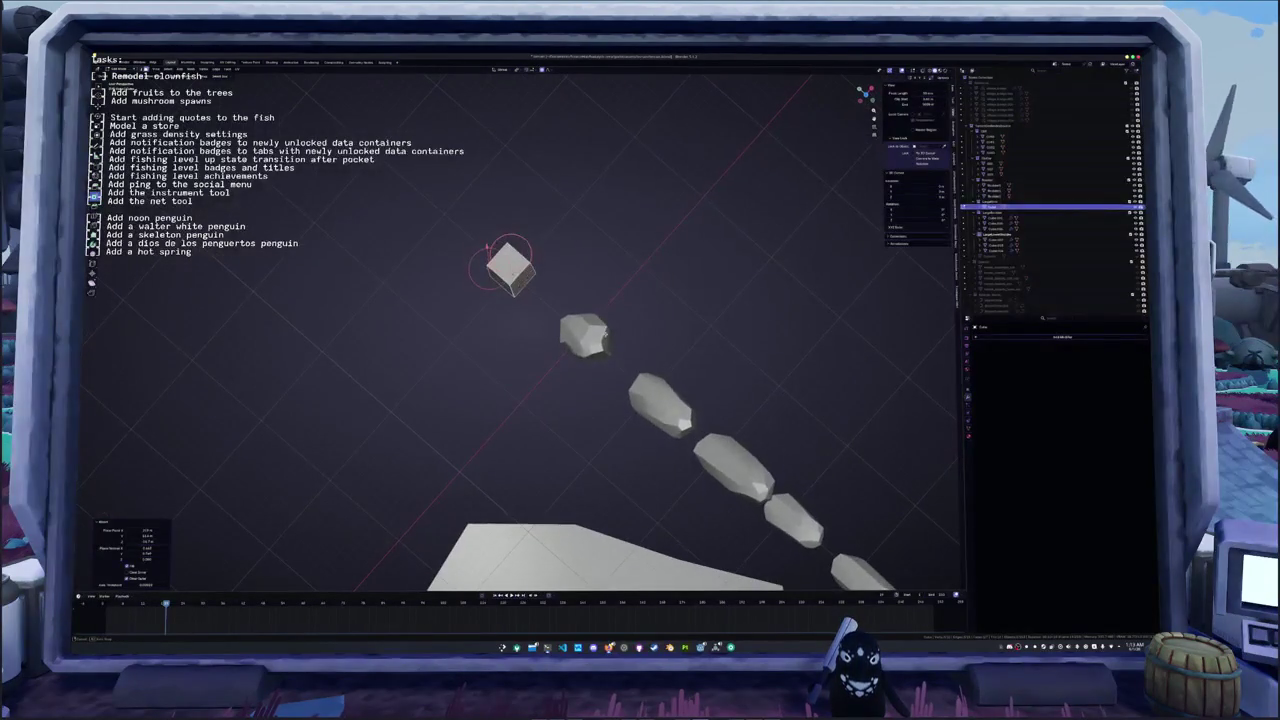
{"action": "right_click", "coordinate": [603, 334]}
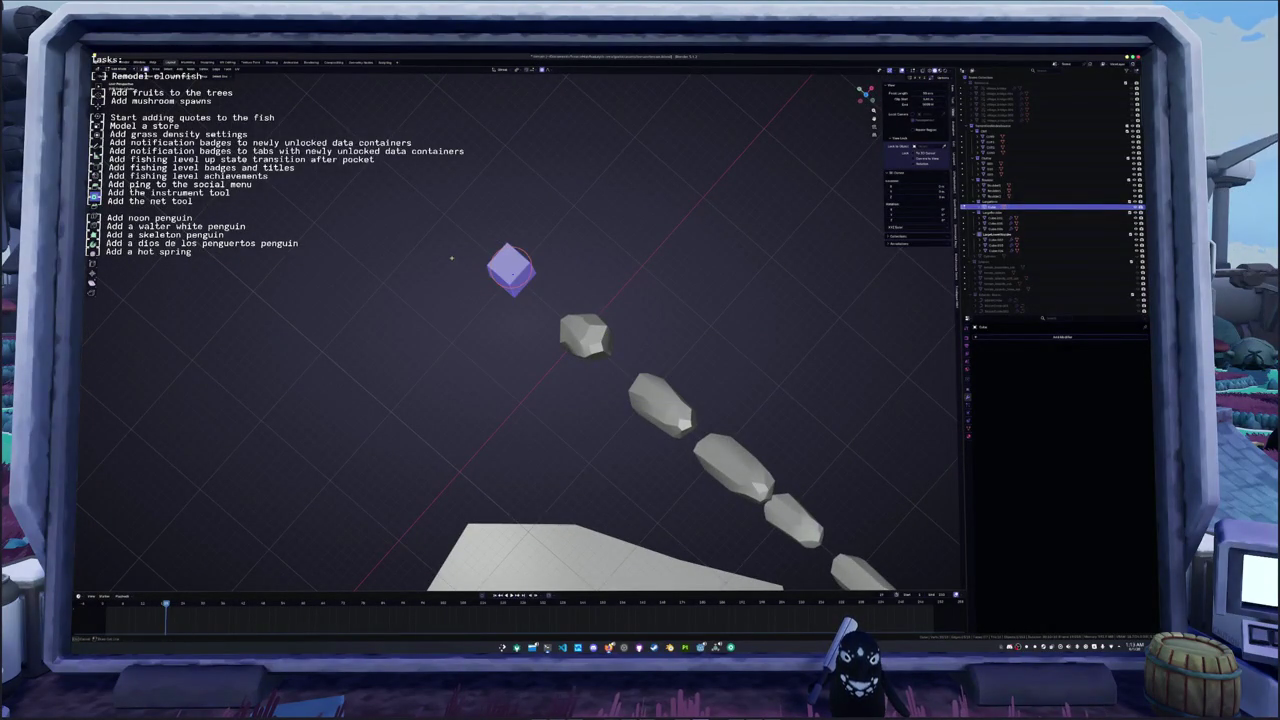
{"action": "left_click", "coordinate": [682, 235]}
{"action": "mouse_move", "coordinate": [682, 235]}
{"action": "middle_mouse_down"}
{"action": "mouse_move", "coordinate": [615, 296]}
{"action": "mouse_move", "coordinate": [575, 290]}
{"action": "middle_mouse_up"}
{"action": "scroll", "coordinate": [587, 292], "scroll_direction": "up", "scroll_amount": 3}
{"action": "right_click", "coordinate": [575, 290]}
{"action": "key", "text": "Escape"}
{"action": "key", "text": "alt+a"}
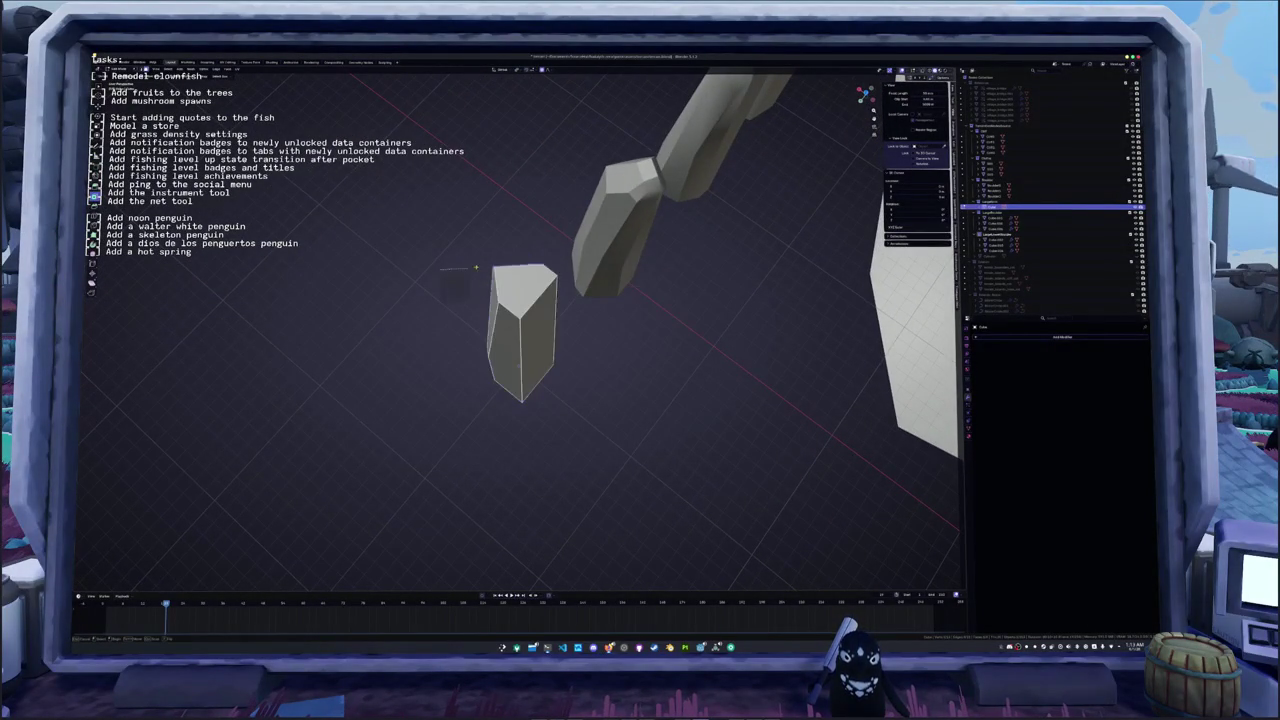
{"action": "key", "text": "a"}
- Slice a corner off the crystal and select all of its geometry again
{"action": "mouse_move", "coordinate": [588, 297]}
{"action": "middle_mouse_down"}
{"action": "mouse_move", "coordinate": [560, 300]}
{"action": "mouse_move", "coordinate": [600, 302]}
{"action": "mouse_move", "coordinate": [565, 325]}
{"action": "mouse_move", "coordinate": [600, 328]}
{"action": "middle_mouse_up"}
{"action": "right_click", "coordinate": [600, 302]}
{"action": "key", "text": "Escape"}
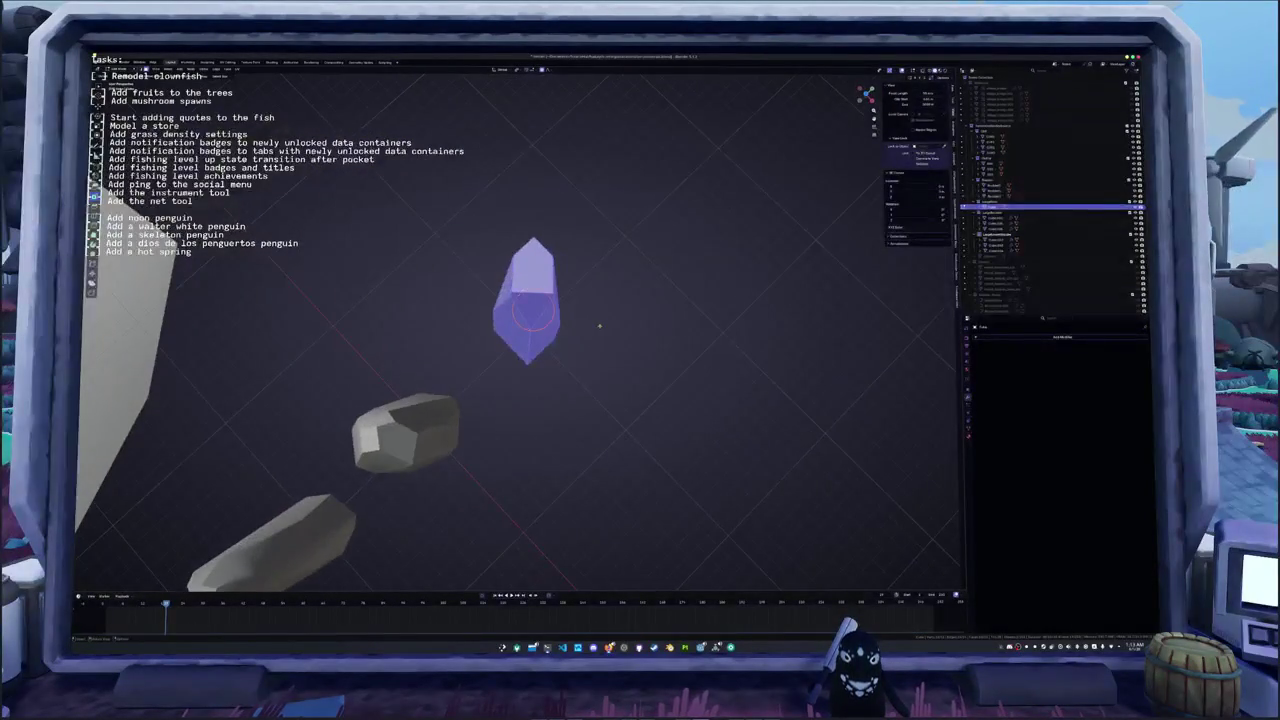
{"action": "right_click", "coordinate": [600, 328]}
{"action": "key", "text": "Escape"}
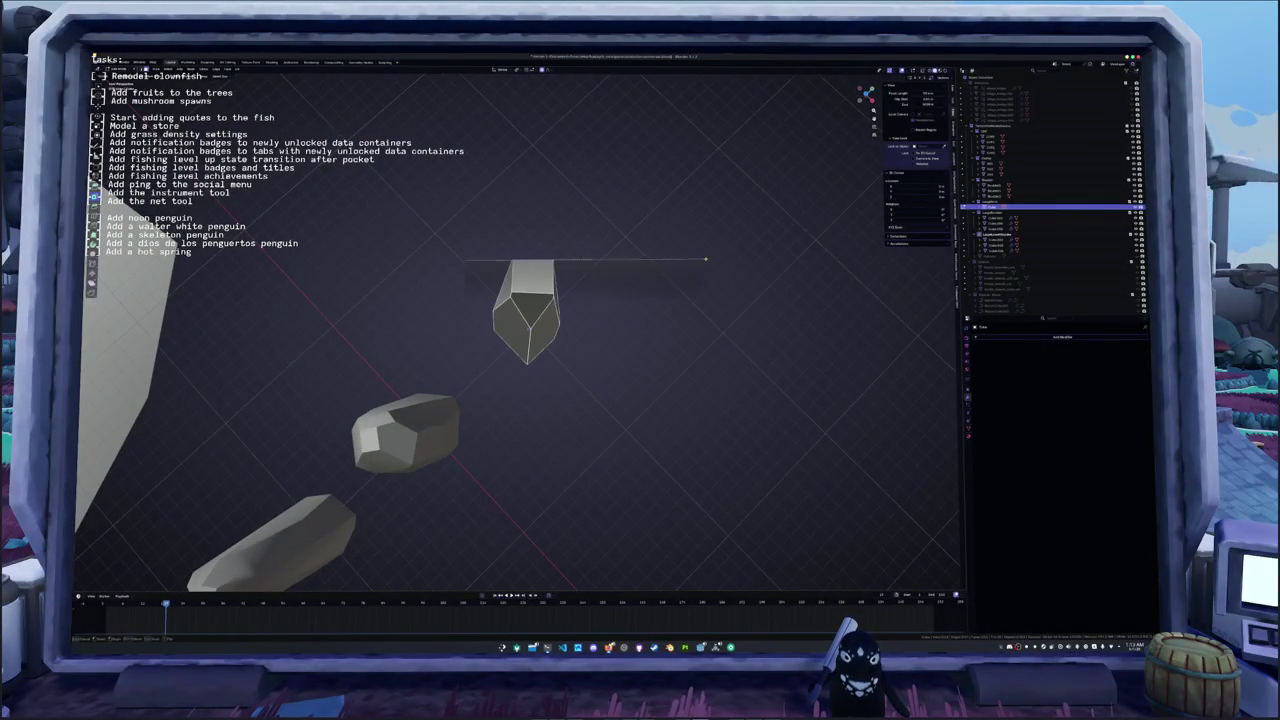
{"action": "left_click_drag", "start_coordinate": [700, 261], "coordinate": [700, 261]}
{"action": "middle_click_drag", "start_coordinate": [700, 261], "coordinate": [565, 298]}
{"action": "key", "text": "a"}
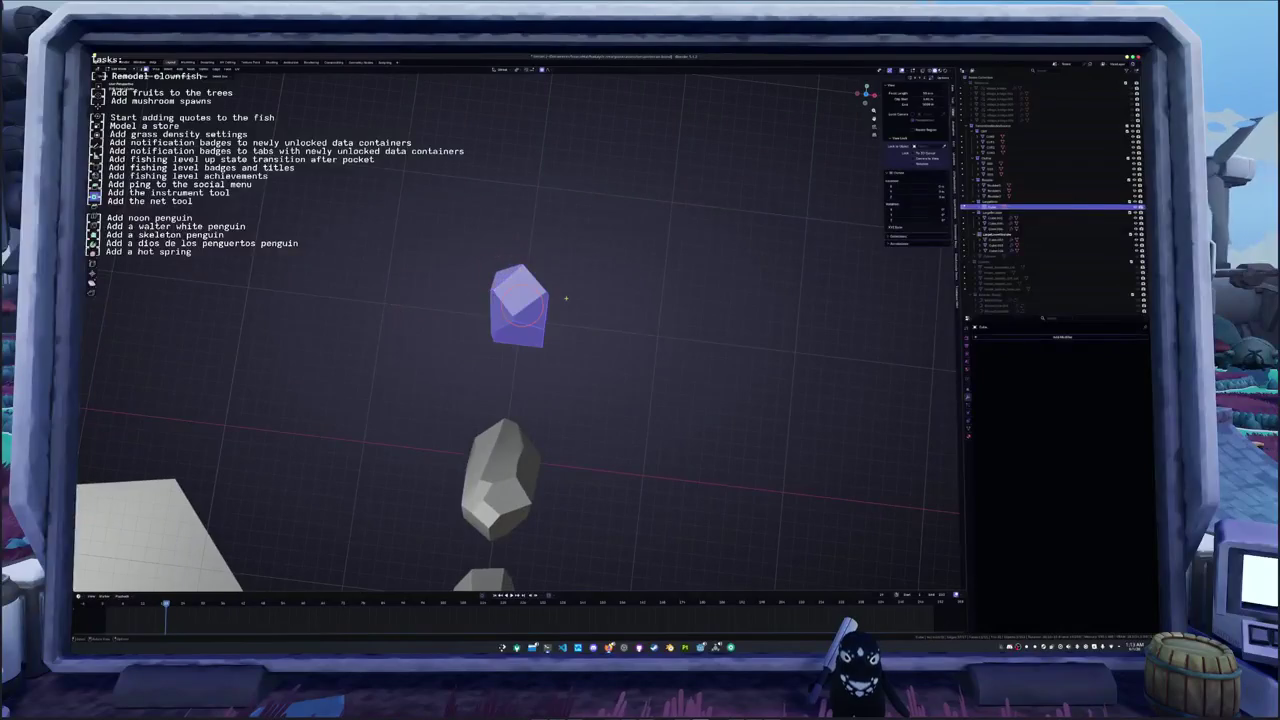
{"action": "key", "text": "shift+s"}
- Slice two more corners off the crystal to add facets
{"action": "left_click", "coordinate": [620, 325]}
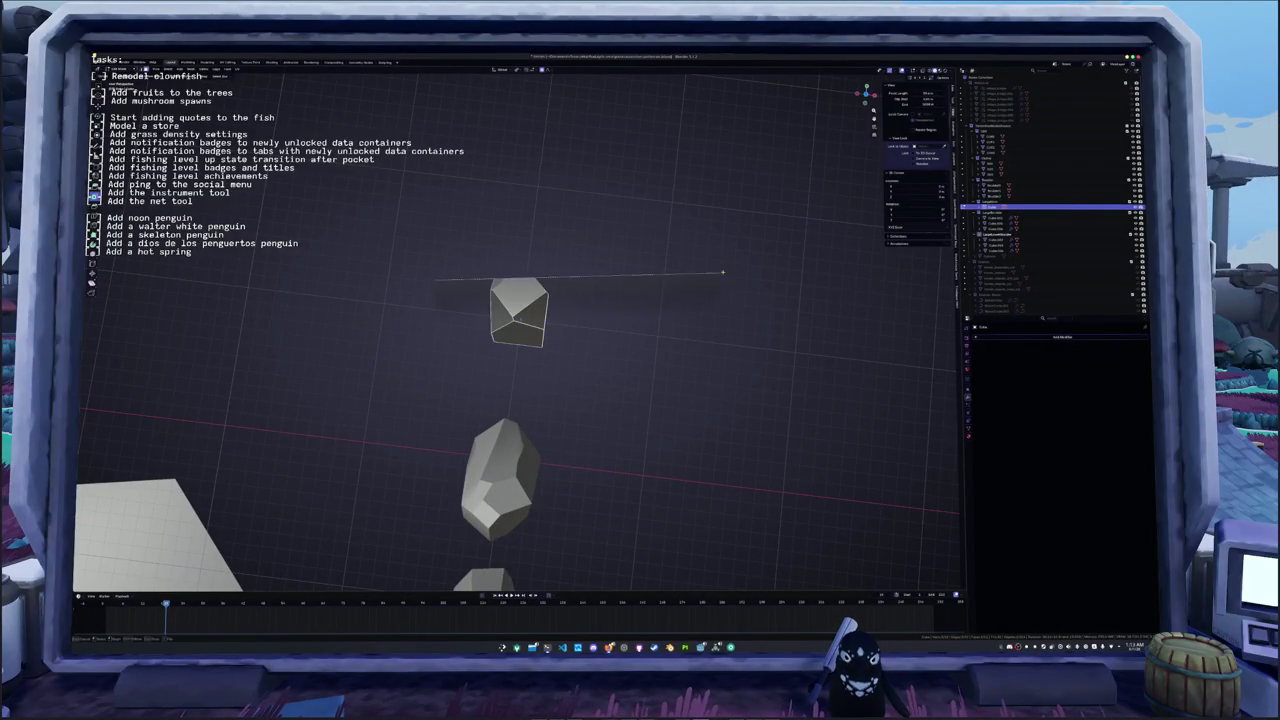
{"action": "left_click_drag", "start_coordinate": [713, 274], "coordinate": [713, 274]}
{"action": "key", "text": "a"}
{"action": "middle_click_drag", "start_coordinate": [586, 286], "coordinate": [562, 311]}
{"action": "key", "text": "shift+s"}
{"action": "left_click_drag", "start_coordinate": [683, 312], "coordinate": [683, 312]}
{"action": "key", "text": "a"}
{"action": "middle_click_drag", "start_coordinate": [683, 312], "coordinate": [549, 318]}
- Run the slicing command from F3 search and cut another facet across the crystal
{"action": "key", "text": "F3"}
{"action": "key", "text": "Return"}
{"action": "left_click_drag", "start_coordinate": [440, 312], "coordinate": [671, 310]}
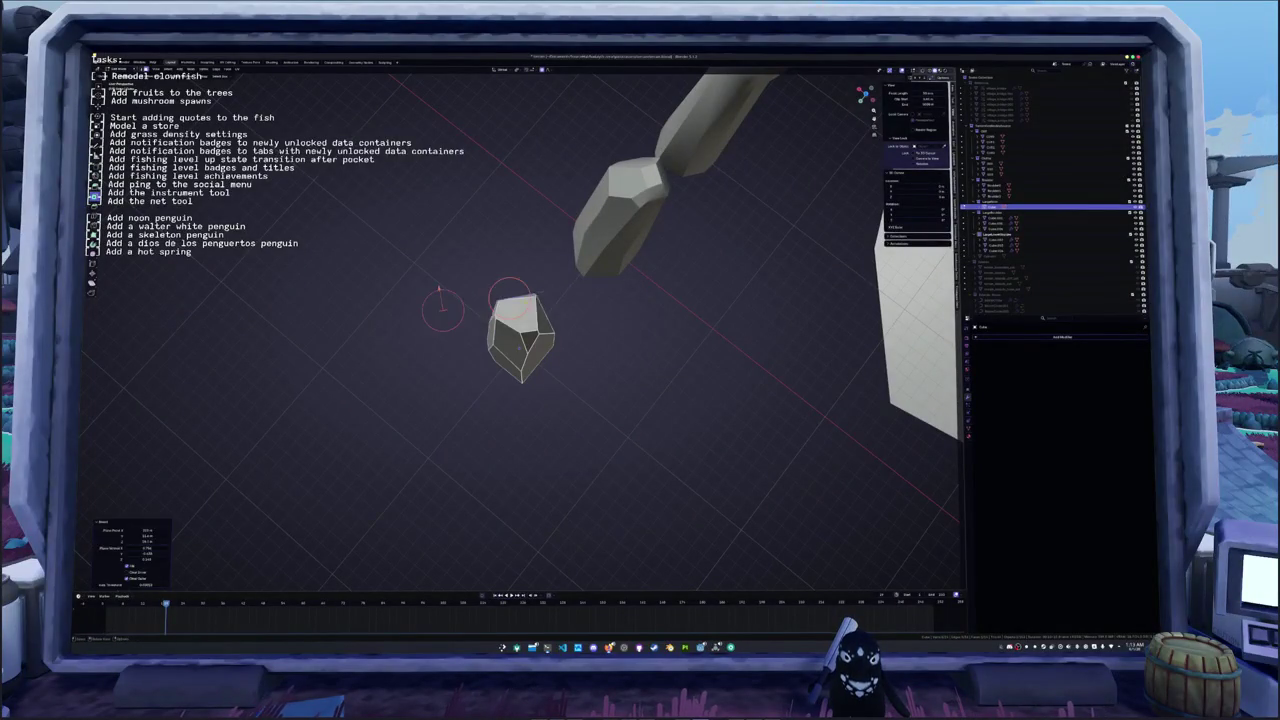
{"action": "key", "text": "a"}
{"action": "mouse_move", "coordinate": [609, 282]}
{"action": "middle_mouse_down"}
{"action": "mouse_move", "coordinate": [466, 307]}
{"action": "mouse_move", "coordinate": [443, 349]}
{"action": "middle_mouse_up"}
{"action": "key", "text": "shift+s"}
- Draw a horizontal cut across the crystal and orbit until it stands upright
{"action": "key", "text": "Tab"}
{"action": "key", "text": "a"}
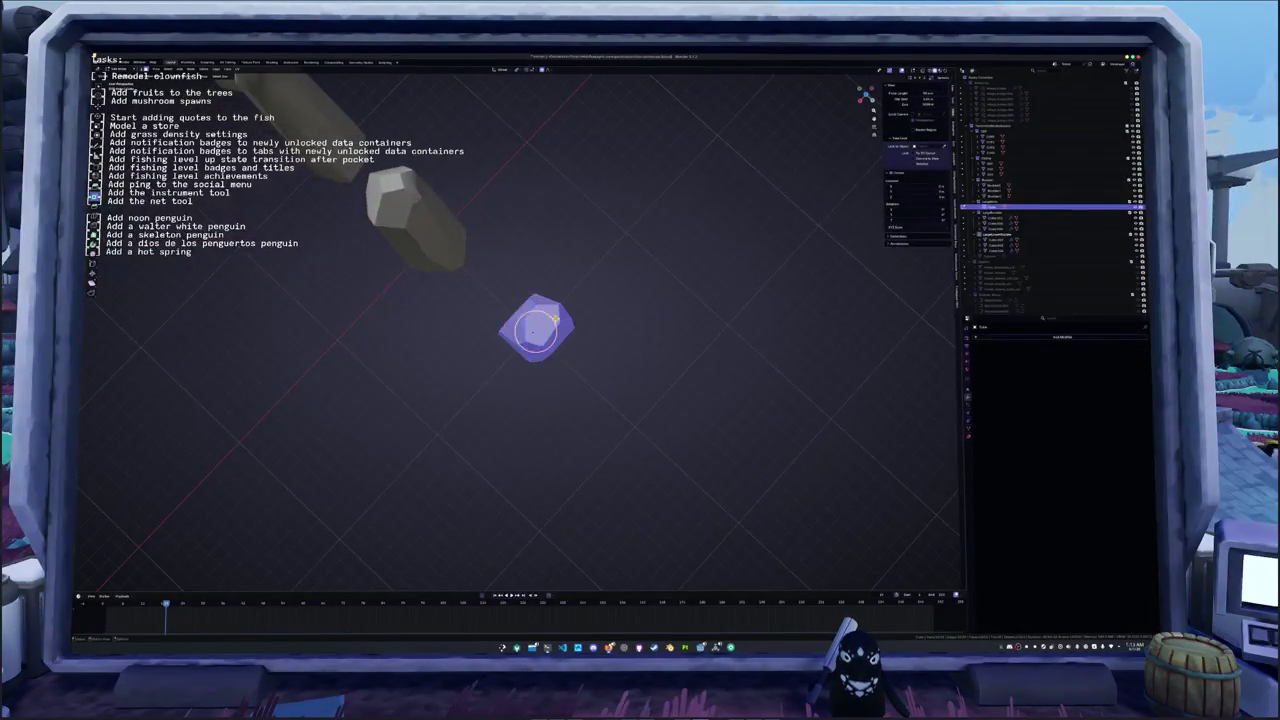
{"action": "middle_click_drag", "start_coordinate": [540, 300], "coordinate": [604, 318]}
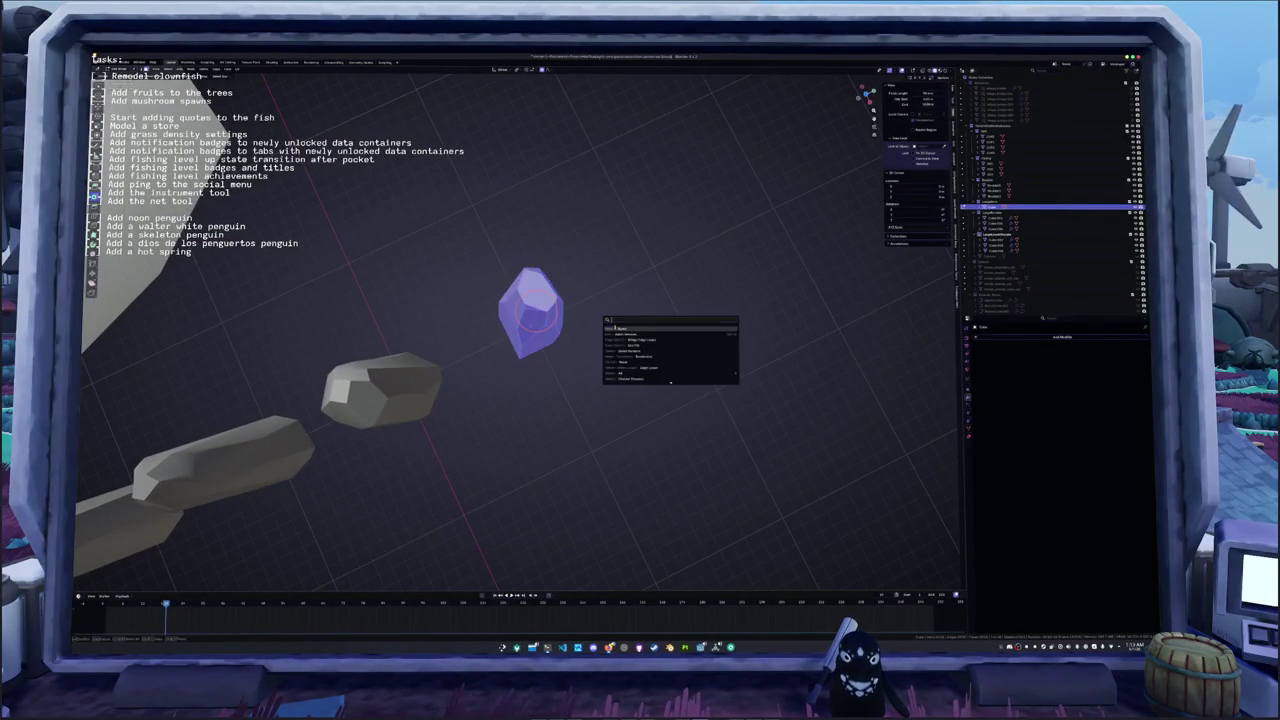
{"action": "key", "text": "Escape"}
{"action": "key", "text": "Tab"}
{"action": "left_click_drag", "start_coordinate": [455, 282], "coordinate": [680, 282]}
{"action": "middle_click_drag", "start_coordinate": [579, 295], "coordinate": [596, 292]}
- In top view, select the crystal and apply a transform through F3 search
{"action": "key", "text": "KP_7"}
{"action": "key", "text": "F3"}
{"action": "key", "text": "Escape"}
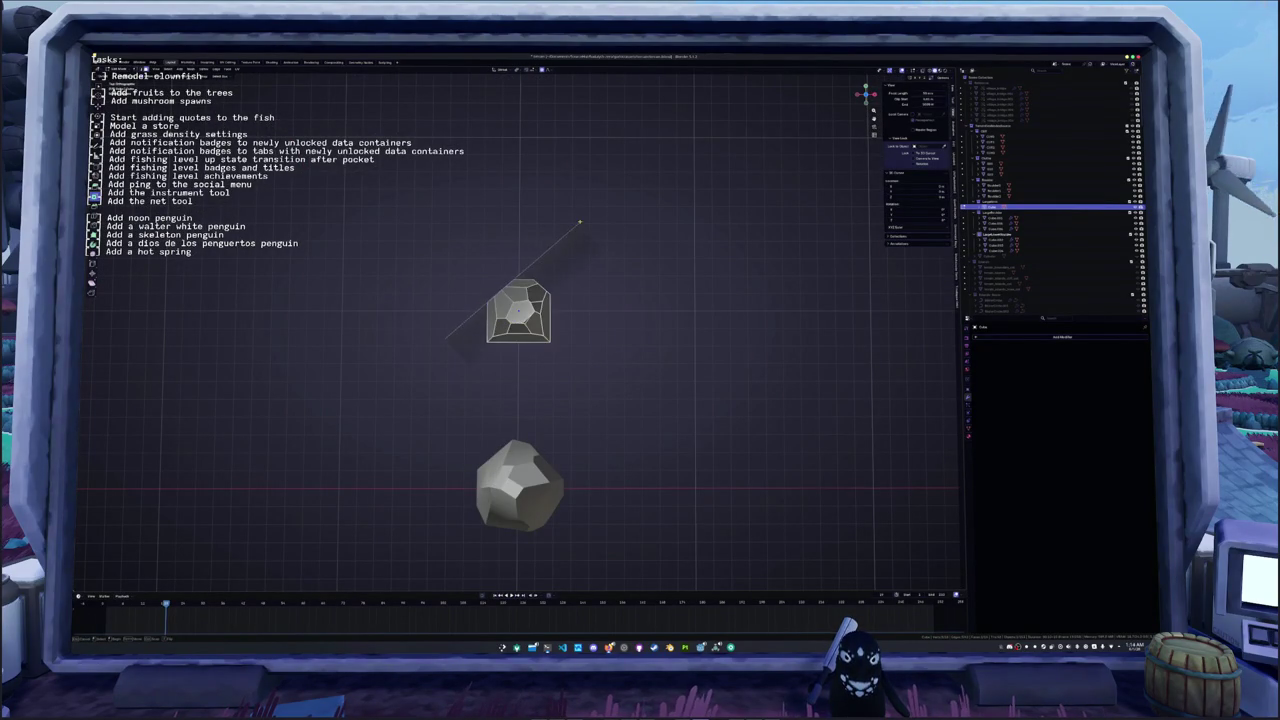
{"action": "key", "text": "a"}
{"action": "key", "text": "F3"}
{"action": "key", "text": "Return"}
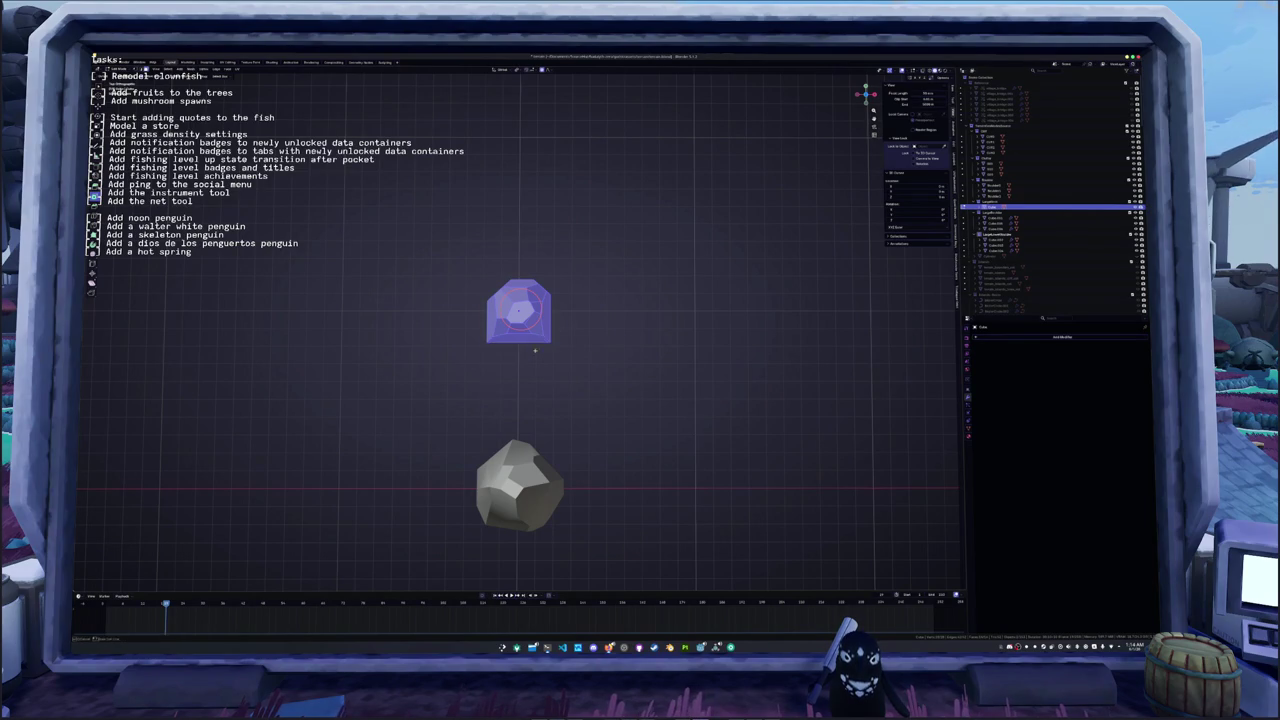
{"action": "left_click", "coordinate": [479, 402]}
{"action": "key", "text": "a"}
{"action": "key", "text": "F3"}
{"action": "key", "text": "Return"}
{"action": "left_click", "coordinate": [456, 279]}
- Add a new crystal mesh above the rock and run a mesh operation on it
{"action": "key", "text": "F3"}
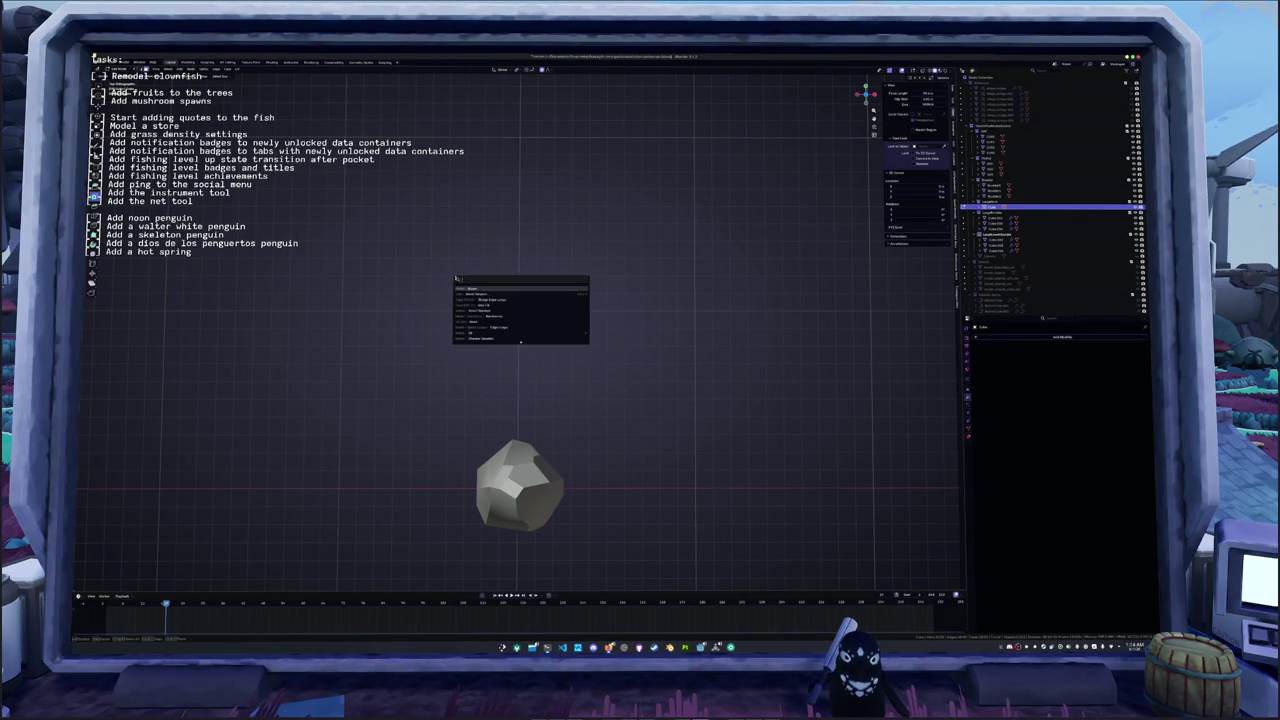
{"action": "key", "text": "Return"}
{"action": "key", "text": "a"}
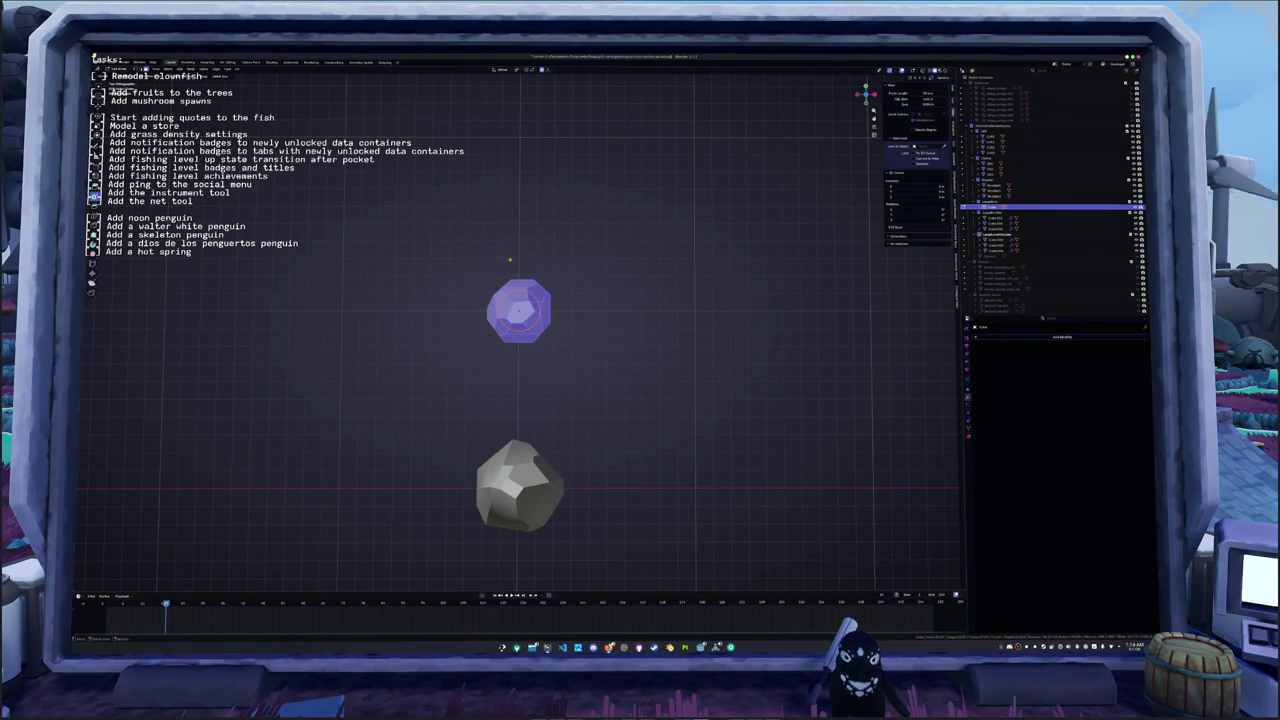
{"action": "key", "text": "F3"}
{"action": "key", "text": "Return"}
{"action": "key", "text": "Tab"}
{"action": "key", "text": "Tab"}
- Clear and reselect all of the new crystal mesh's geometry
{"action": "middle_click_drag", "start_coordinate": [499, 350], "coordinate": [501, 349]}
{"action": "key", "text": "F3"}
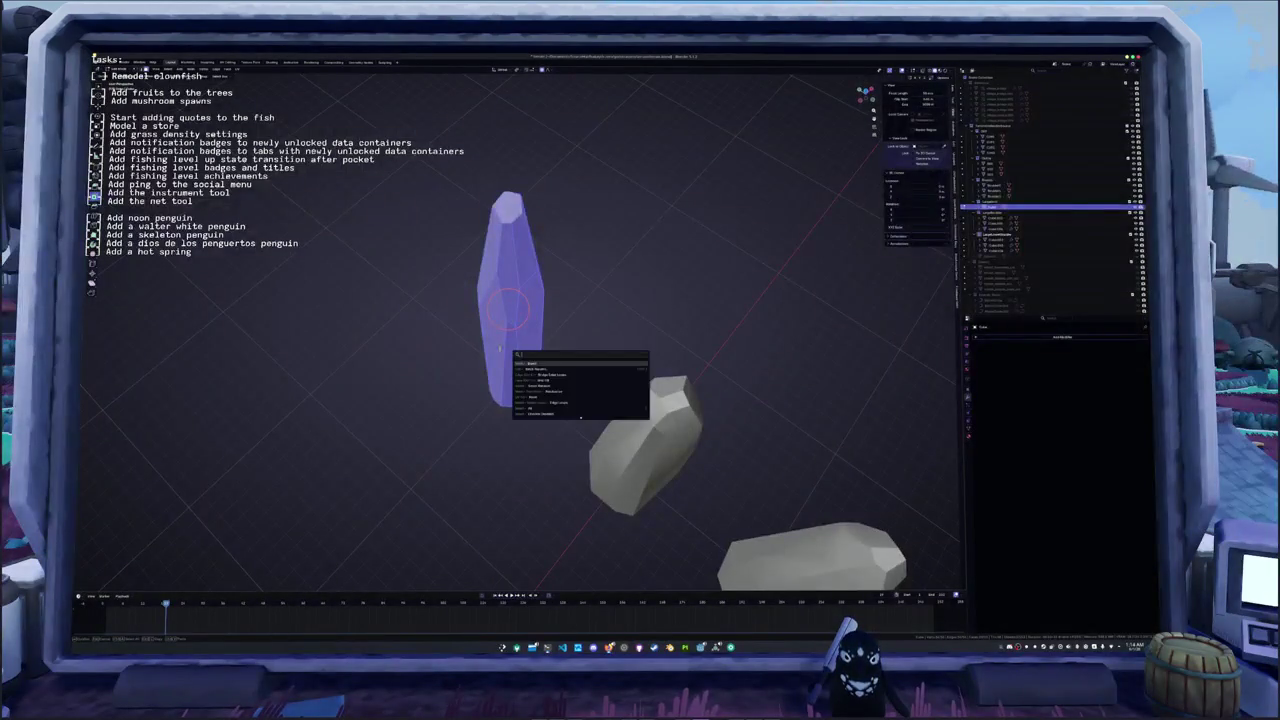
{"action": "key", "text": "Escape"}
{"action": "key", "text": "alt+a"}
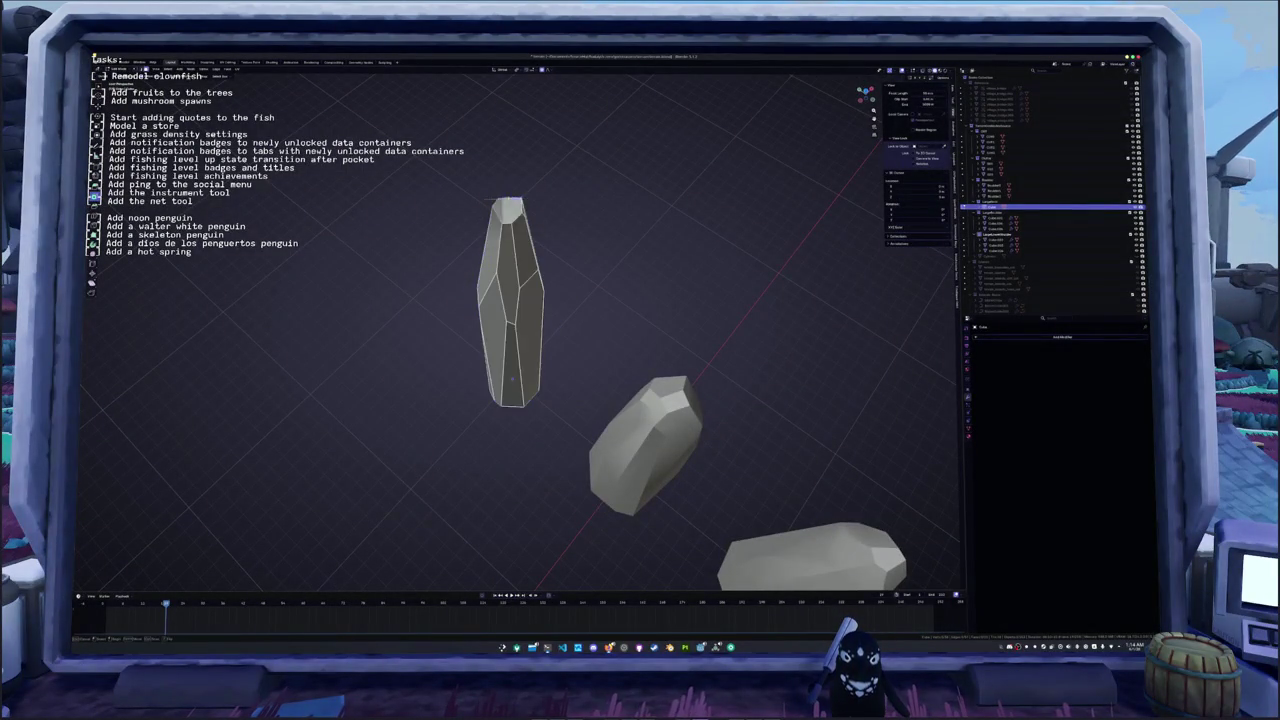
{"action": "key", "text": "a"}
{"action": "middle_click_drag", "start_coordinate": [500, 196], "coordinate": [530, 298]}
- Clear the crystal mesh selection and orbit to a low side view of the stones
{"action": "key", "text": "alt+a"}
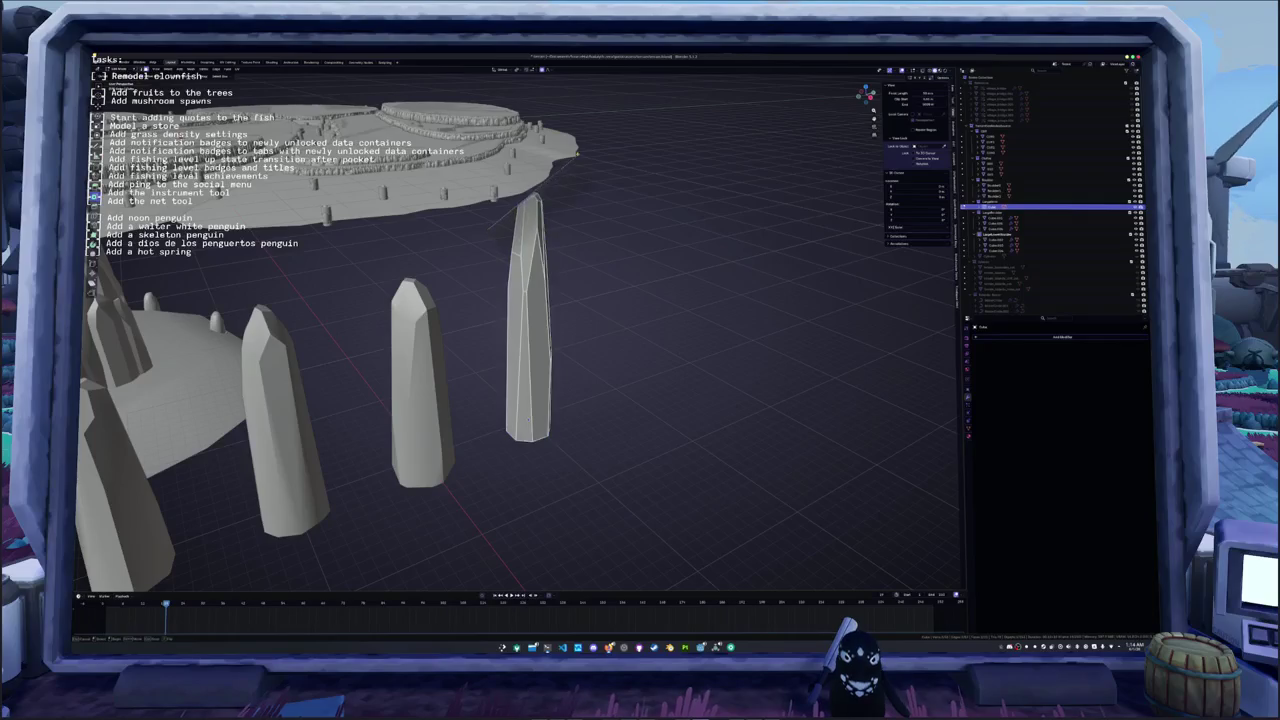
{"action": "key", "text": "a"}
{"action": "middle_click_drag", "start_coordinate": [530, 298], "coordinate": [536, 302]}
{"action": "key", "text": "F3"}
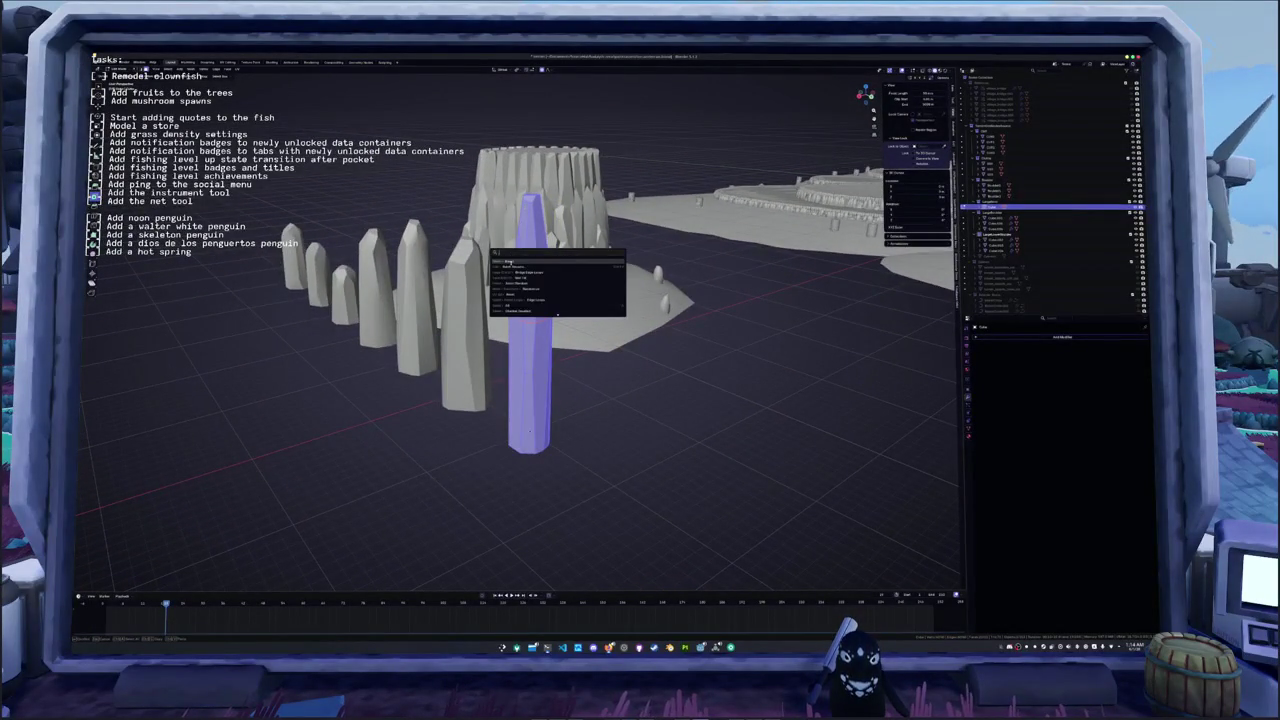
{"action": "key", "text": "Return"}
{"action": "key", "text": "alt+a"}
{"action": "mouse_move", "coordinate": [534, 300]}
{"action": "middle_mouse_down"}
{"action": "mouse_move", "coordinate": [540, 330]}
{"action": "mouse_move", "coordinate": [563, 340]}
{"action": "middle_mouse_up"}
{"action": "scroll", "coordinate": [560, 330], "scroll_direction": "up", "scroll_amount": 2}
{"action": "scroll", "coordinate": [560, 330], "scroll_direction": "up", "scroll_amount": 2}
{"action": "scroll", "coordinate": [560, 330], "scroll_direction": "up", "scroll_amount": 2}
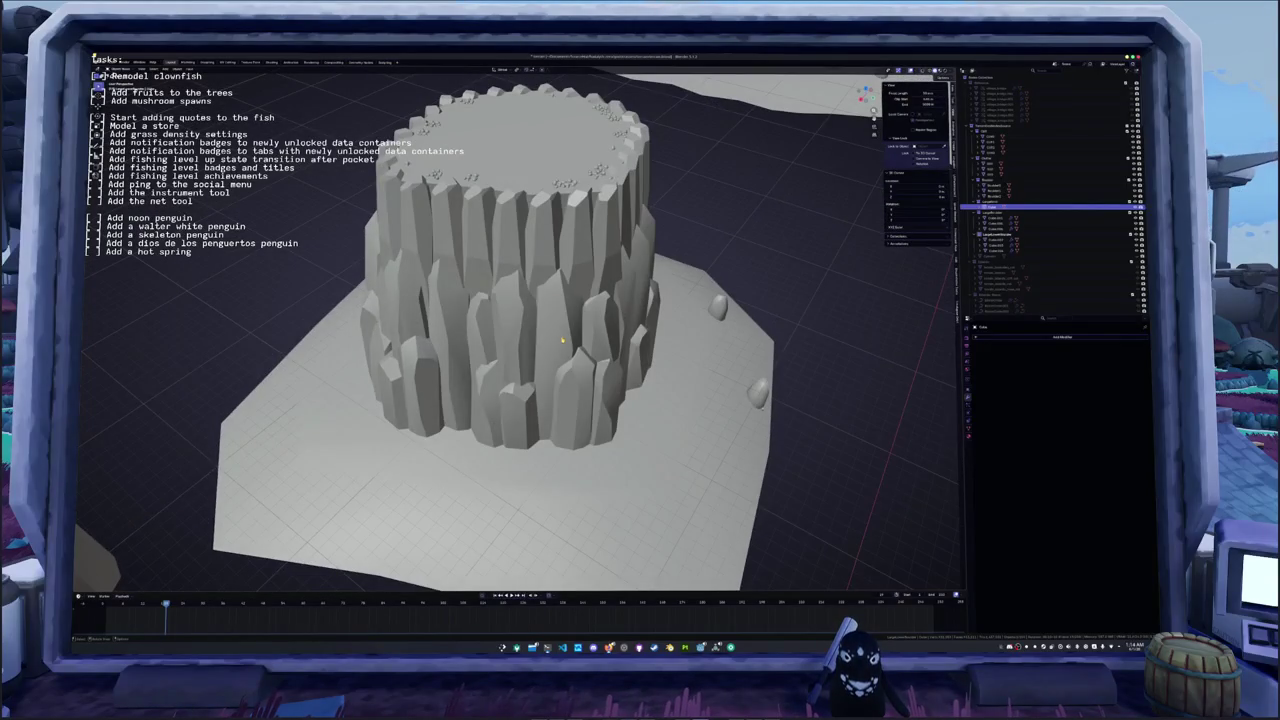
{"action": "scroll", "coordinate": [562, 340], "scroll_direction": "down", "scroll_amount": 1}
{"action": "scroll", "coordinate": [562, 340], "scroll_direction": "down", "scroll_amount": 1}
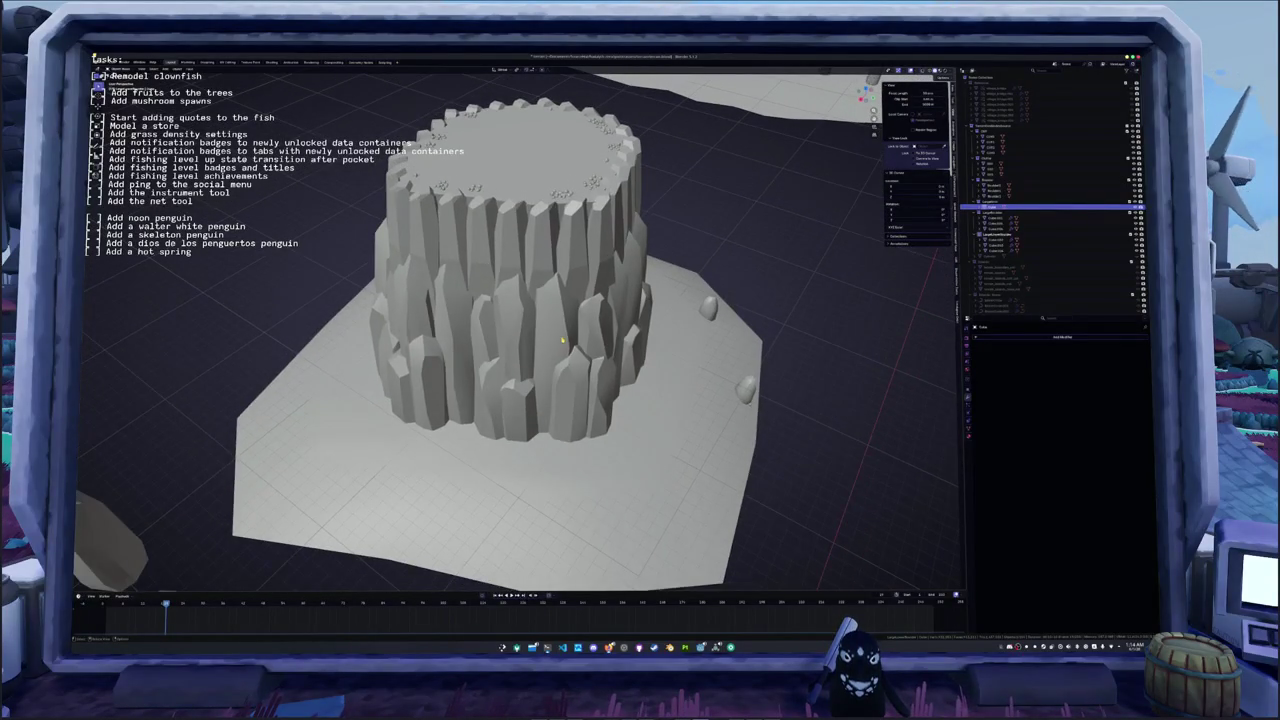
{"action": "scroll", "coordinate": [565, 345], "scroll_direction": "down", "scroll_amount": 2}
{"action": "scroll", "coordinate": [572, 360], "scroll_direction": "down", "scroll_amount": 2}
{"action": "middle_click_drag", "start_coordinate": [575, 367], "coordinate": [557, 326]}
- In Edit Mode, raise the stone's top vertex vertically along Z
{"action": "key", "text": "Tab"}
{"action": "key", "text": "alt+z"}
{"action": "left_click", "coordinate": [568, 338]}
{"action": "key", "text": "alt+z"}
{"action": "scroll", "coordinate": [585, 345], "scroll_direction": "up", "scroll_amount": 1}
{"action": "key", "text": "g"}
{"action": "key", "text": "z"}
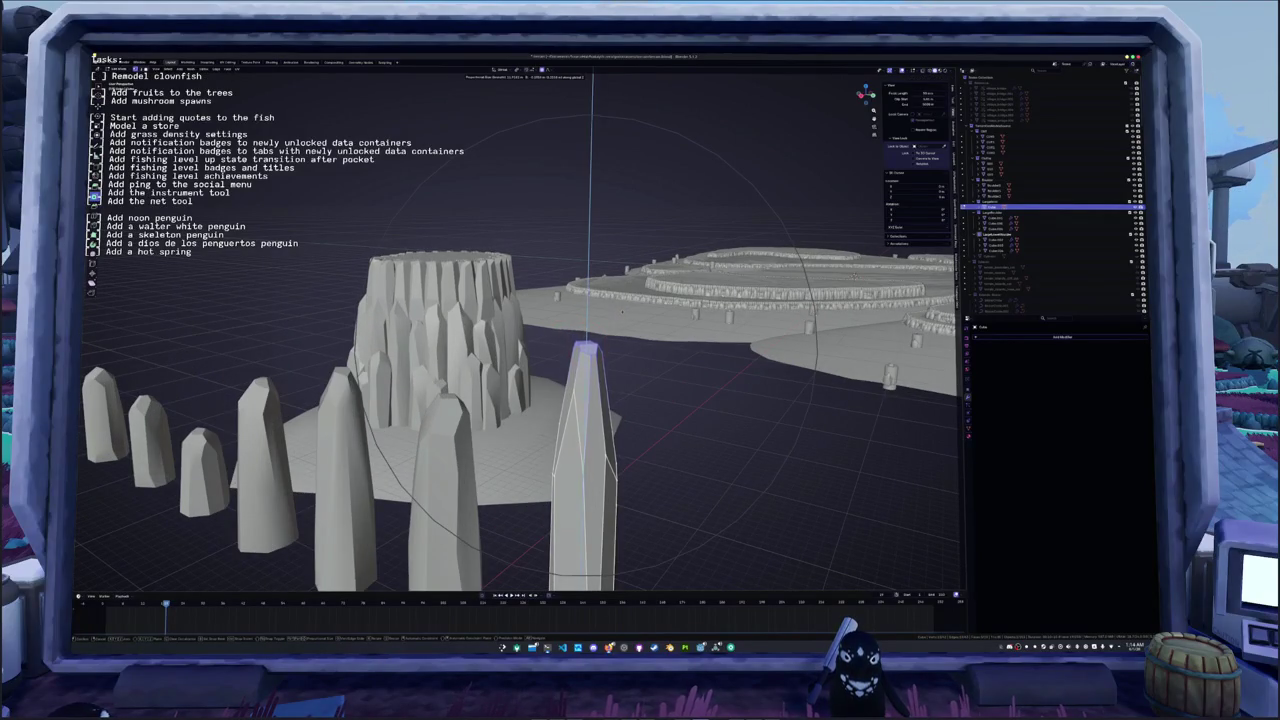
{"action": "left_click", "coordinate": [585, 345]}
{"action": "middle_click_drag", "start_coordinate": [585, 345], "coordinate": [556, 316]}
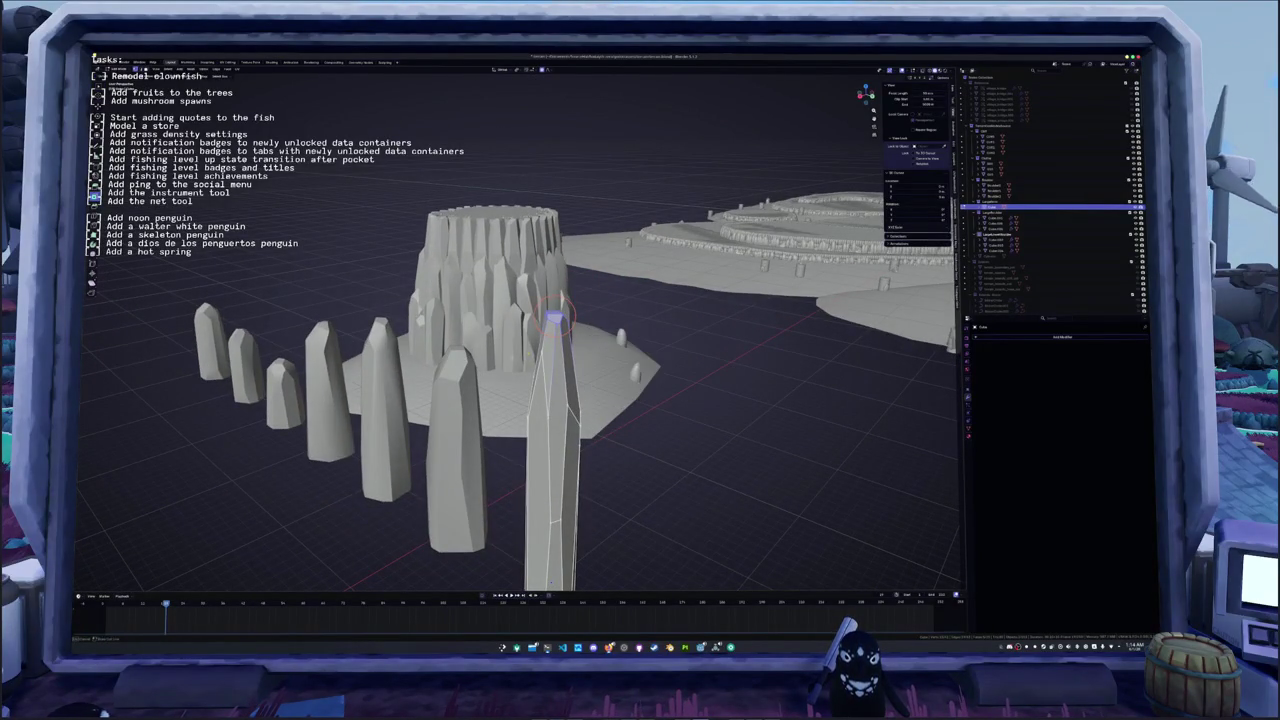
{"action": "key", "text": "ctrl+z"}
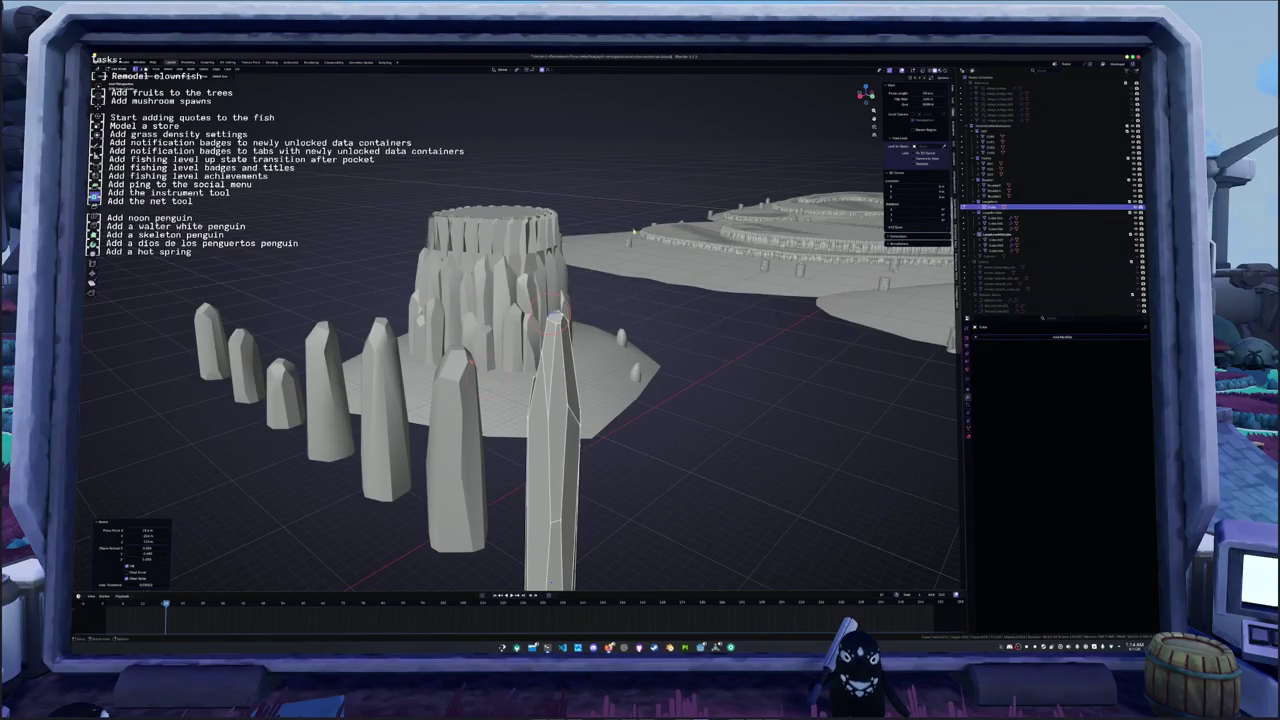
- Select the foreground pillar and slice a cut line across its top
{"action": "key", "text": "l"}
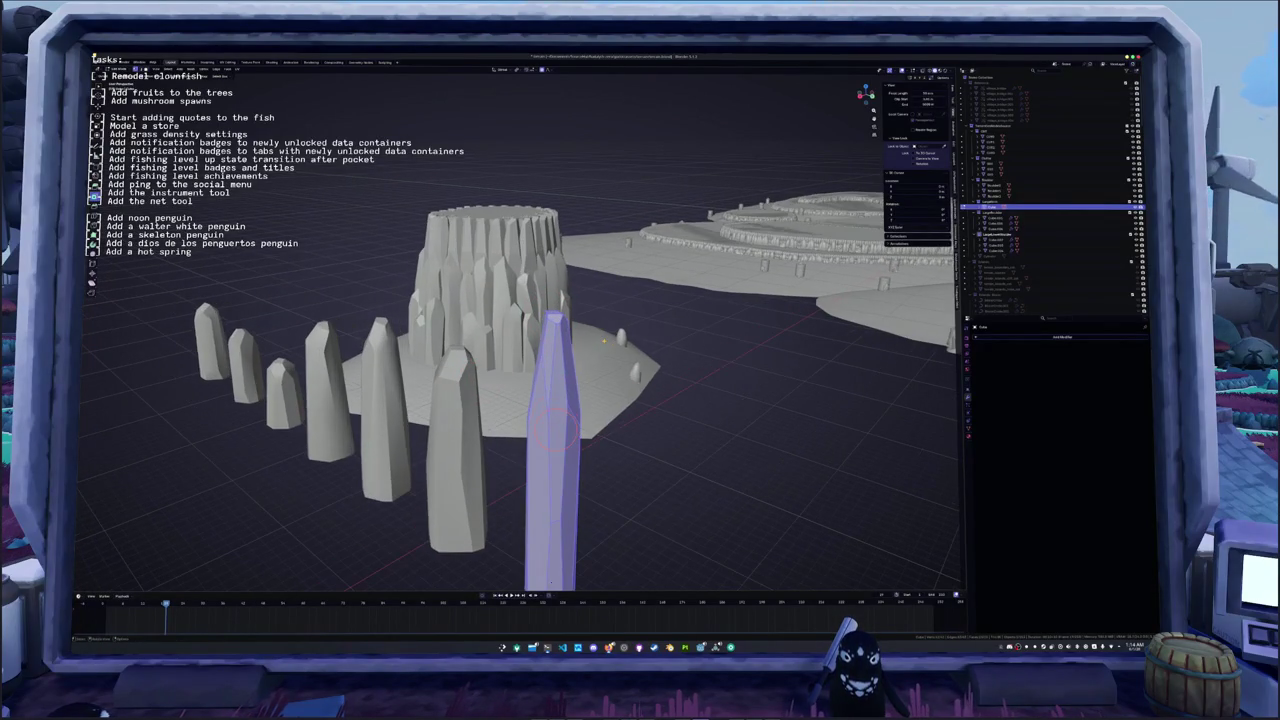
{"action": "left_click", "coordinate": [587, 275]}
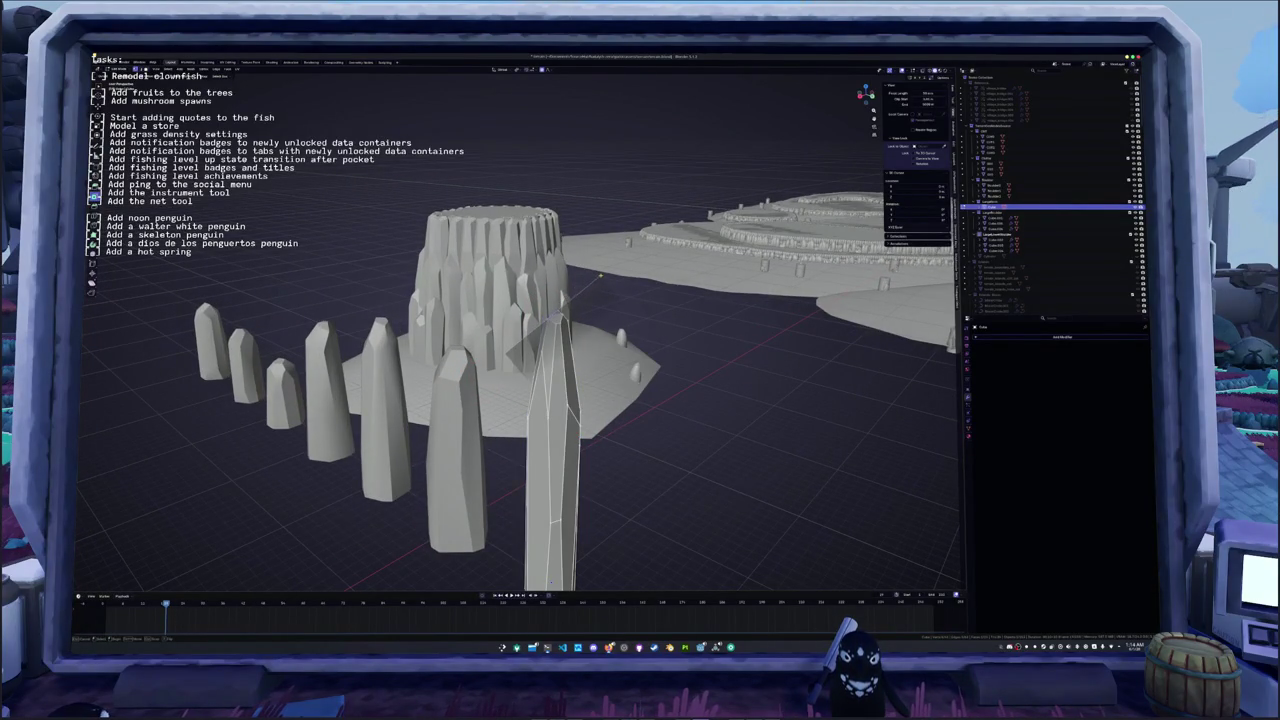
{"action": "left_click_drag", "start_coordinate": [600, 272], "coordinate": [603, 275]}
{"action": "middle_click_drag", "start_coordinate": [520, 330], "coordinate": [560, 330]}
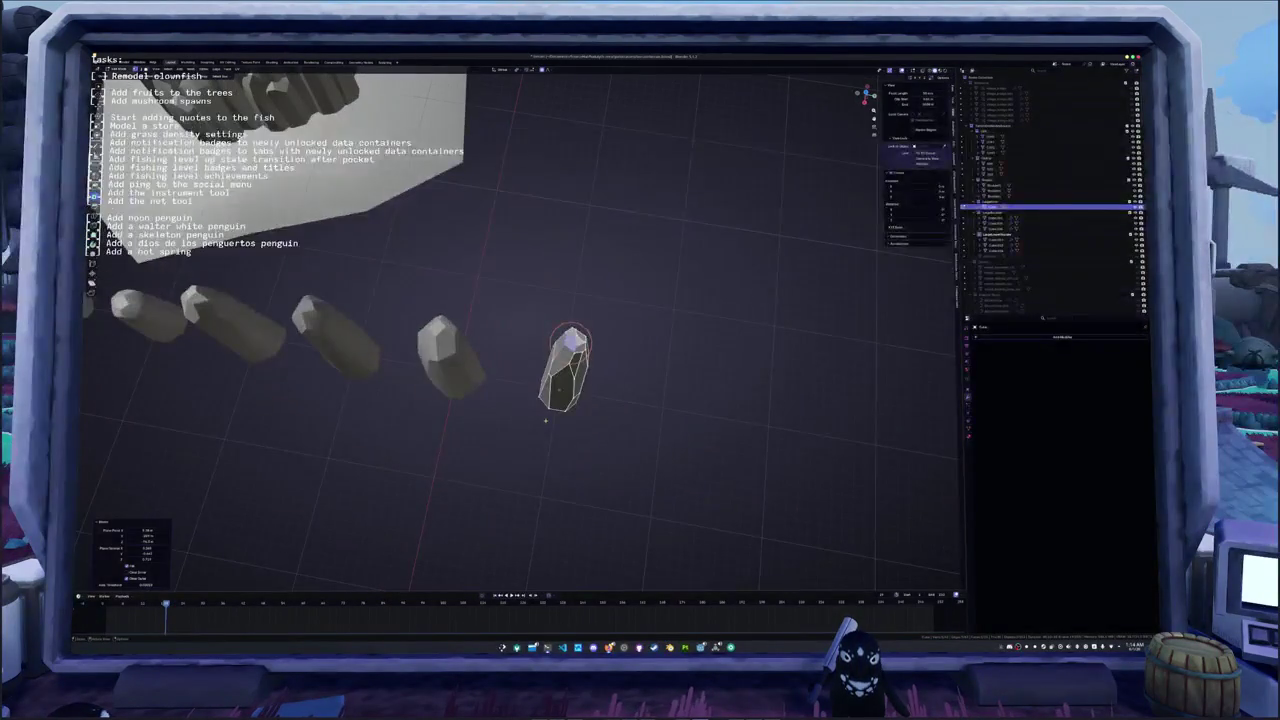
{"action": "key", "text": "a"}
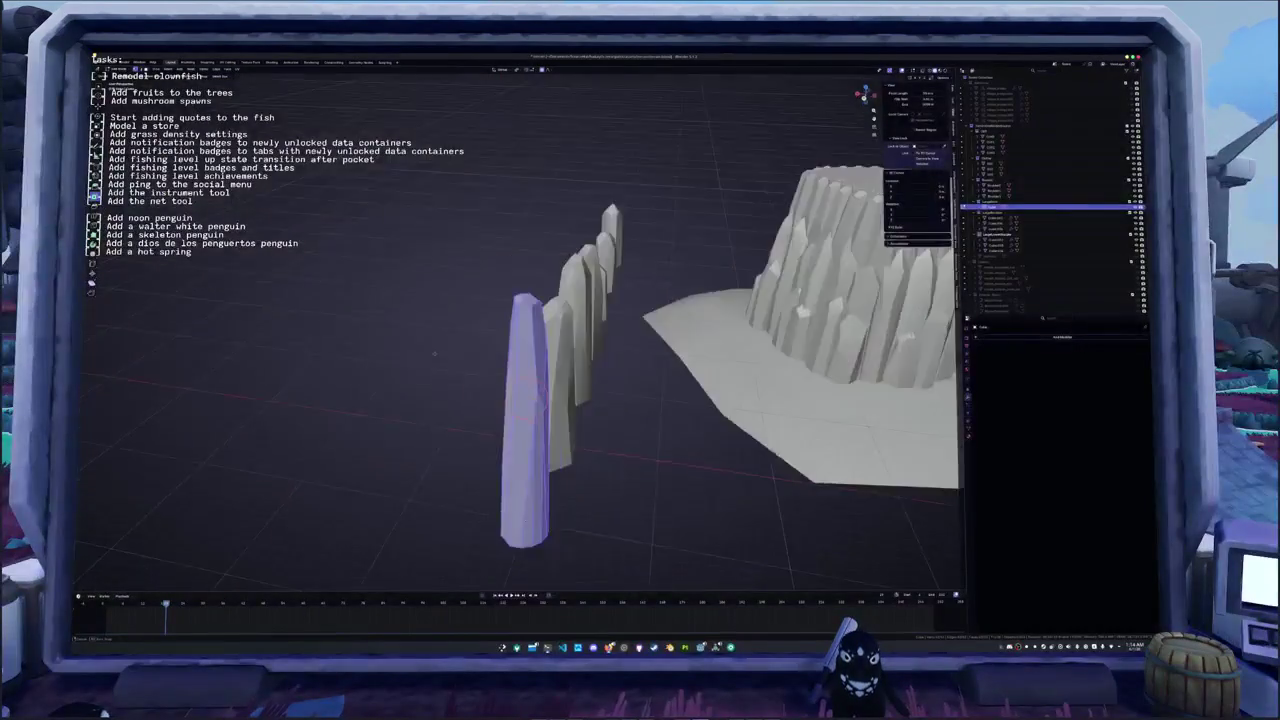
{"action": "mouse_move", "coordinate": [520, 330]}
{"action": "middle_mouse_down"}
{"action": "mouse_move", "coordinate": [485, 399]}
{"action": "mouse_move", "coordinate": [548, 397]}
{"action": "middle_mouse_up"}
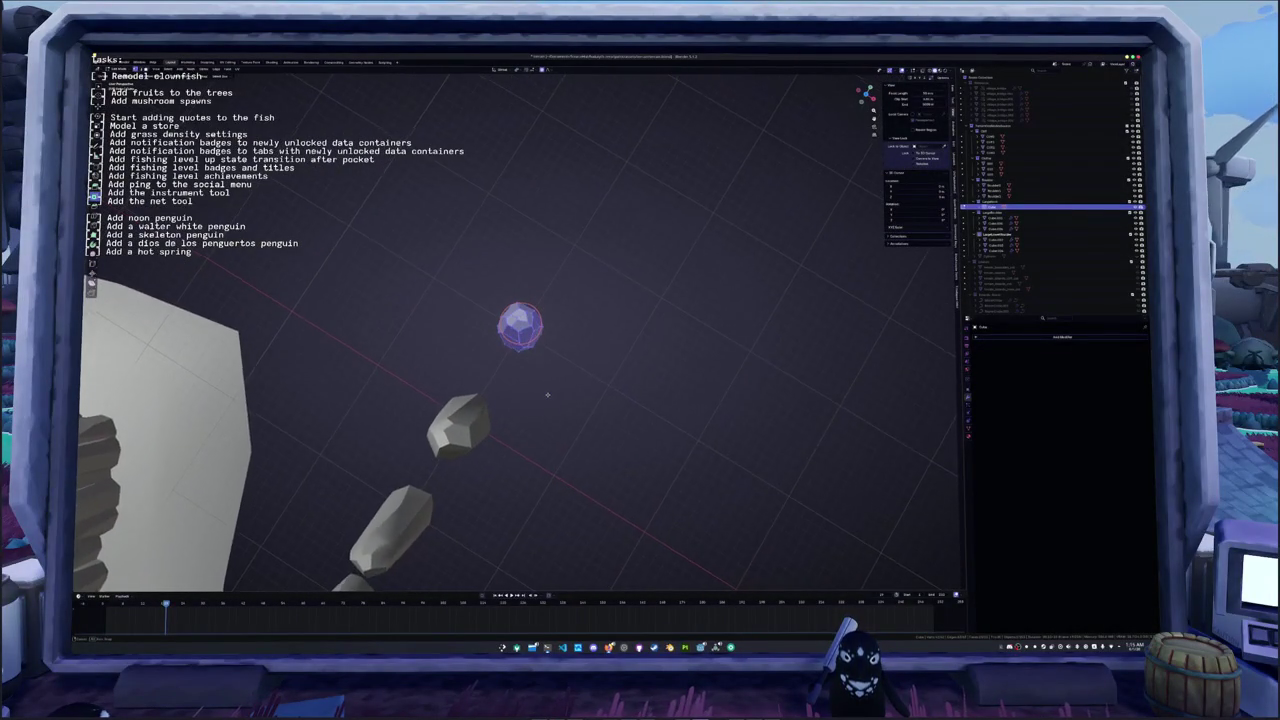
- Bisect the small mesh with two cuts from the context menu
{"action": "key", "text": "F3"}
{"action": "key", "text": "Escape"}
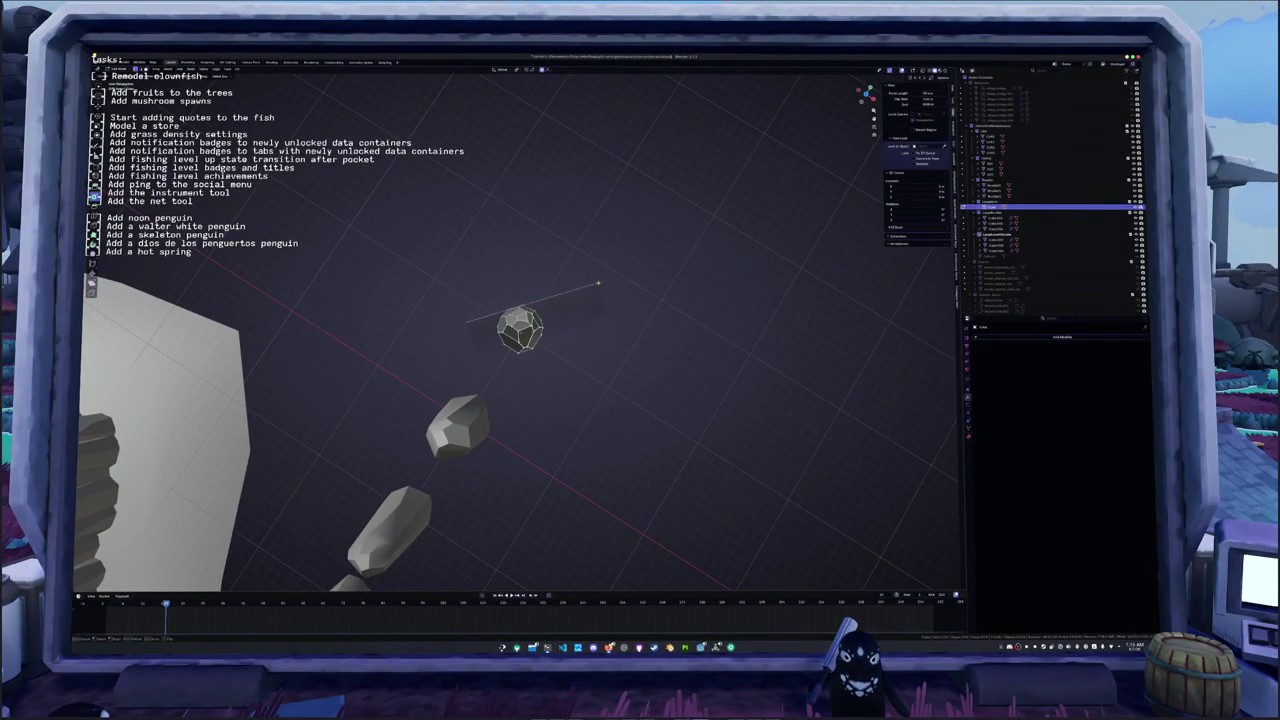
{"action": "middle_click_drag", "start_coordinate": [483, 348], "coordinate": [606, 354]}
{"action": "right_click", "coordinate": [606, 354]}
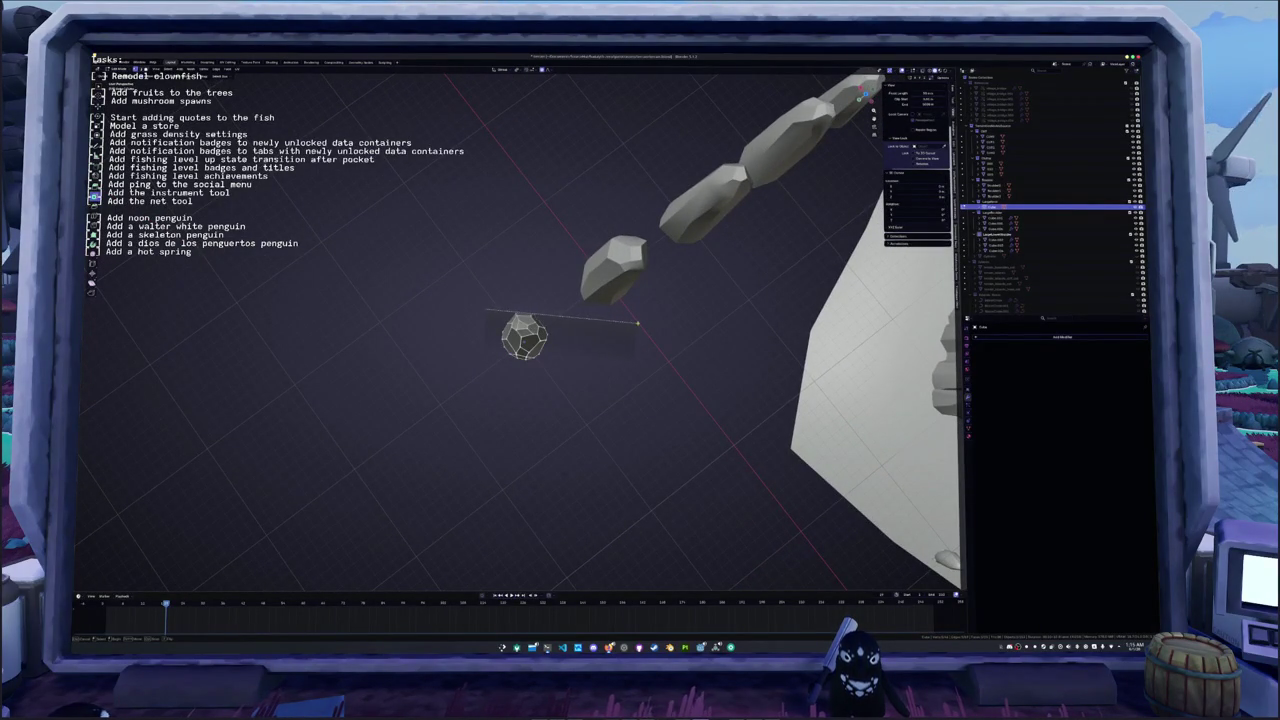
{"action": "left_click_drag", "start_coordinate": [636, 323], "coordinate": [640, 326]}
{"action": "key", "text": "a"}
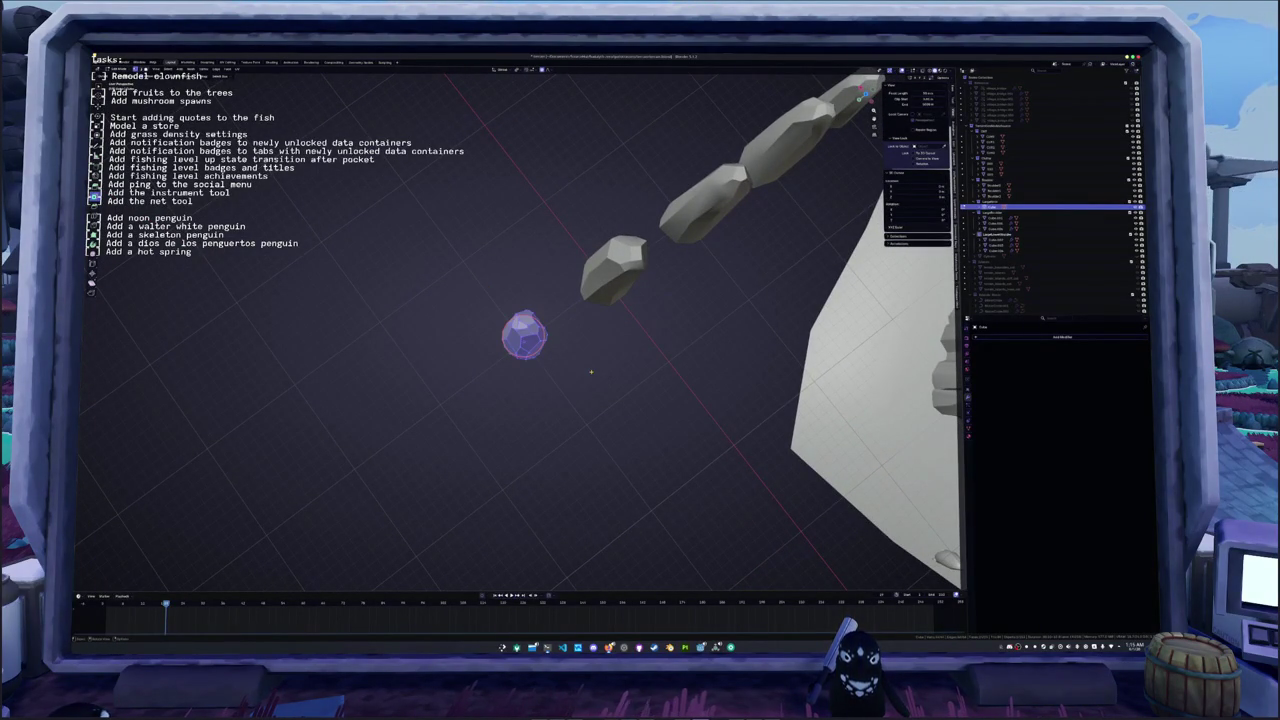
{"action": "right_click", "coordinate": [591, 372]}
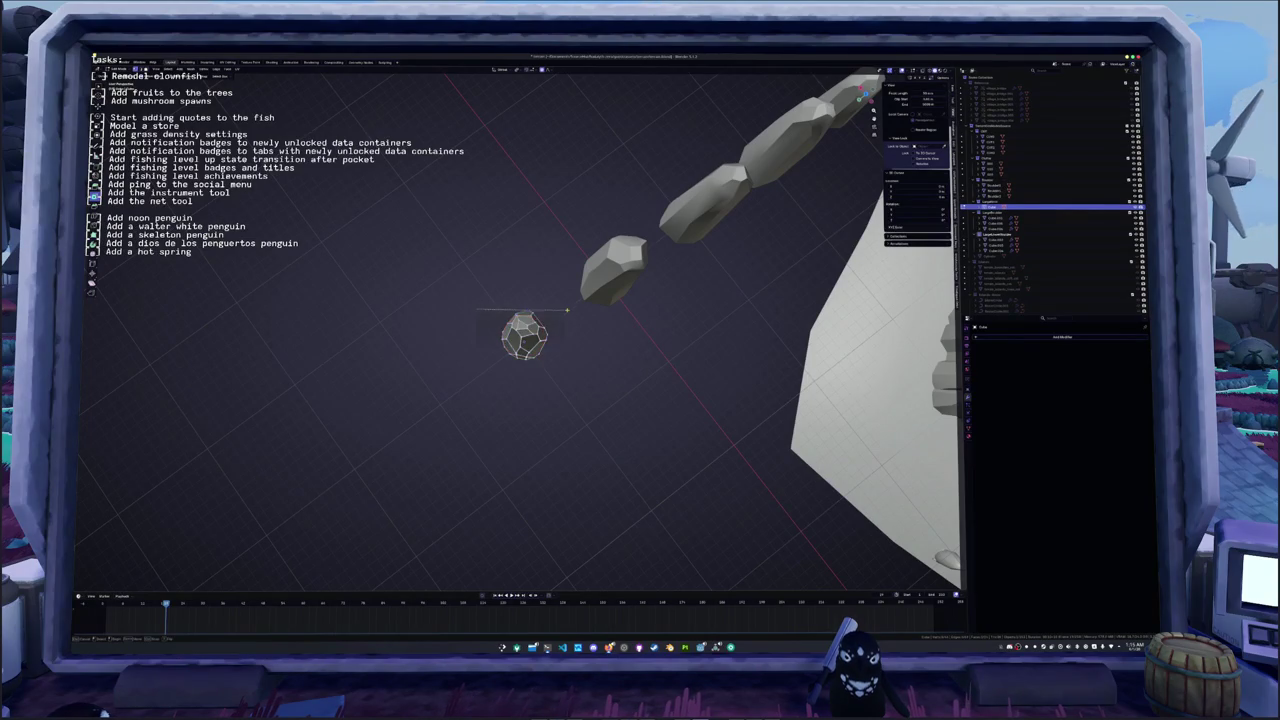
{"action": "left_click_drag", "start_coordinate": [620, 322], "coordinate": [620, 322]}
- Round the whole selected mesh into a smooth sphere
{"action": "middle_click_drag", "start_coordinate": [620, 322], "coordinate": [560, 360]}
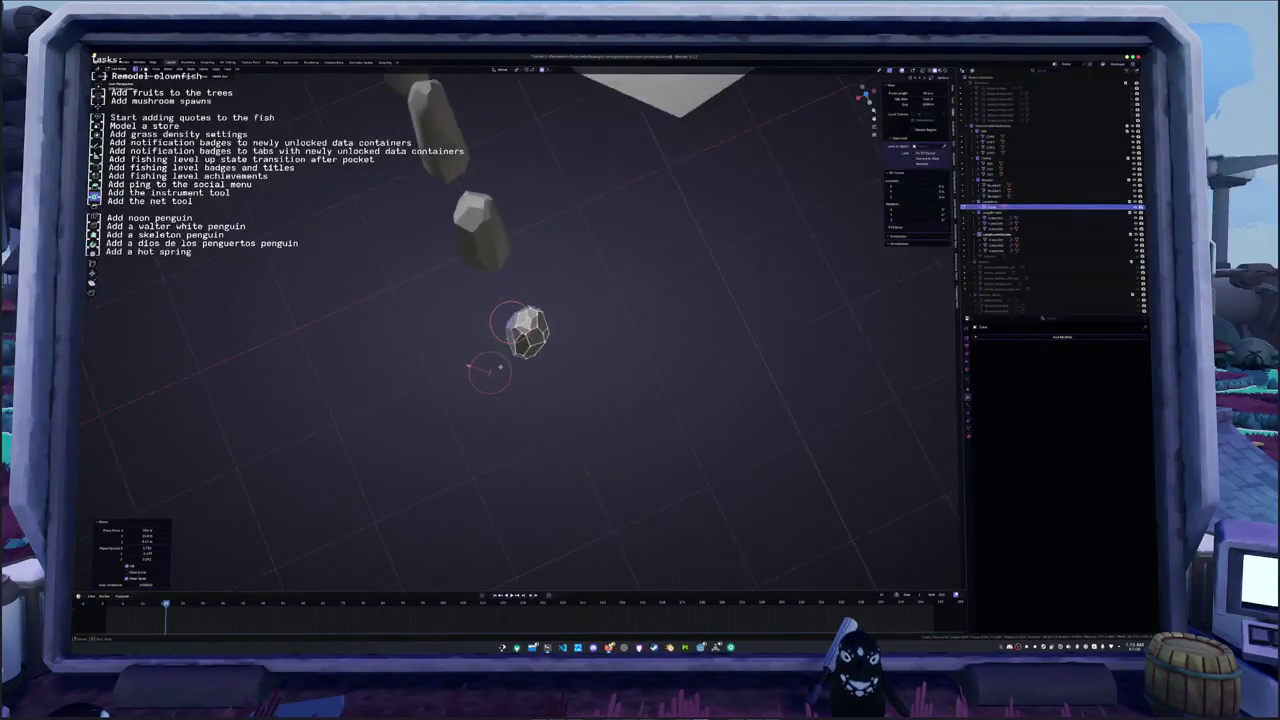
{"action": "key", "text": "a"}
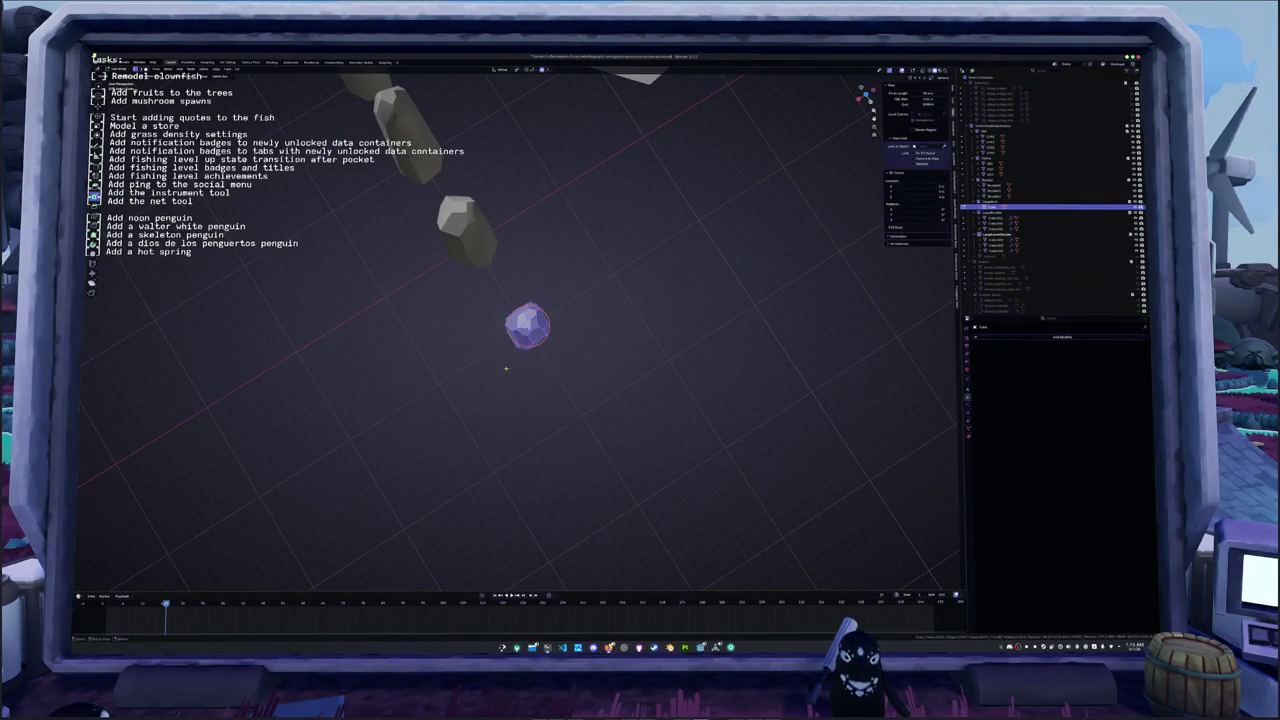
{"action": "key", "text": "F3"}
{"action": "key", "text": "Escape"}
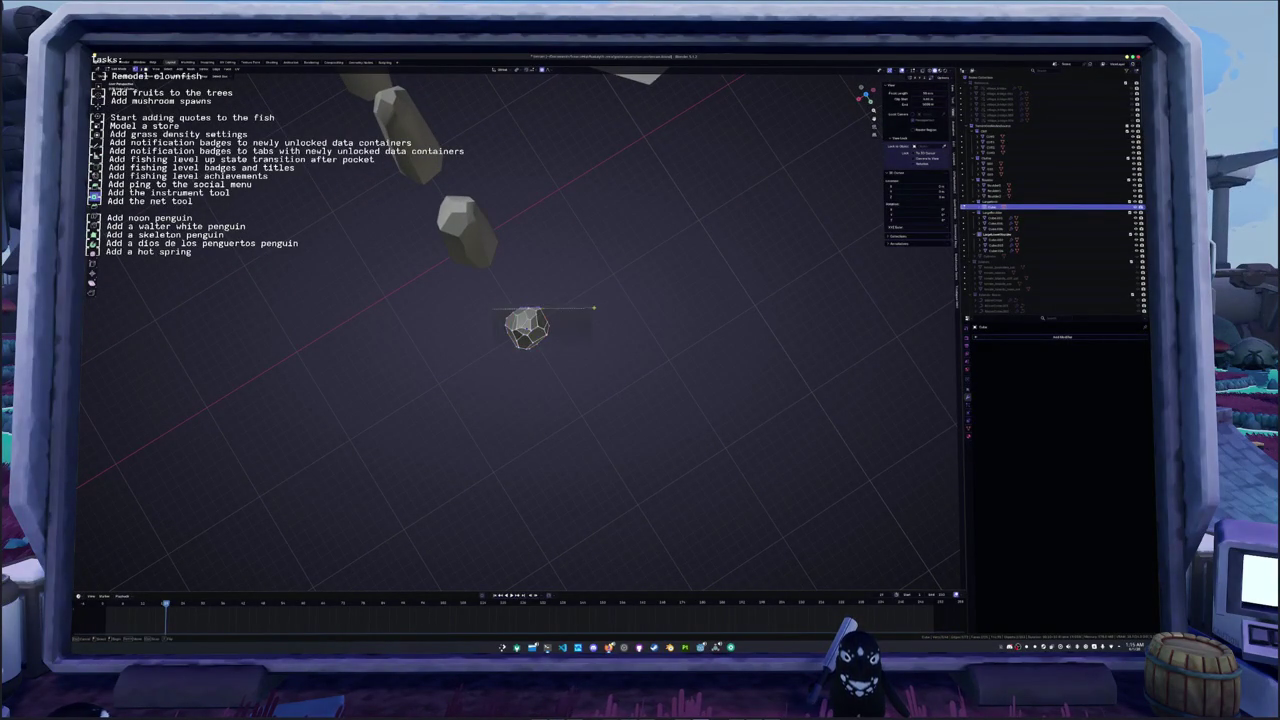
{"action": "left_click", "coordinate": [570, 340]}
- Apply the new pillar's transforms with Ctrl+A
{"action": "mouse_move", "coordinate": [570, 340]}
{"action": "middle_mouse_down"}
{"action": "mouse_move", "coordinate": [564, 360]}
{"action": "mouse_move", "coordinate": [520, 350]}
{"action": "mouse_move", "coordinate": [516, 368]}
{"action": "mouse_move", "coordinate": [557, 366]}
{"action": "middle_mouse_up"}
{"action": "scroll", "coordinate": [520, 350], "scroll_direction": "down", "scroll_amount": 5}
{"action": "key", "text": "ctrl+a"}
{"action": "left_click", "coordinate": [516, 368]}
- Add a modifier to the pillar from the Properties modifier list
{"action": "scroll", "coordinate": [517, 367], "scroll_direction": "up", "scroll_amount": 3}
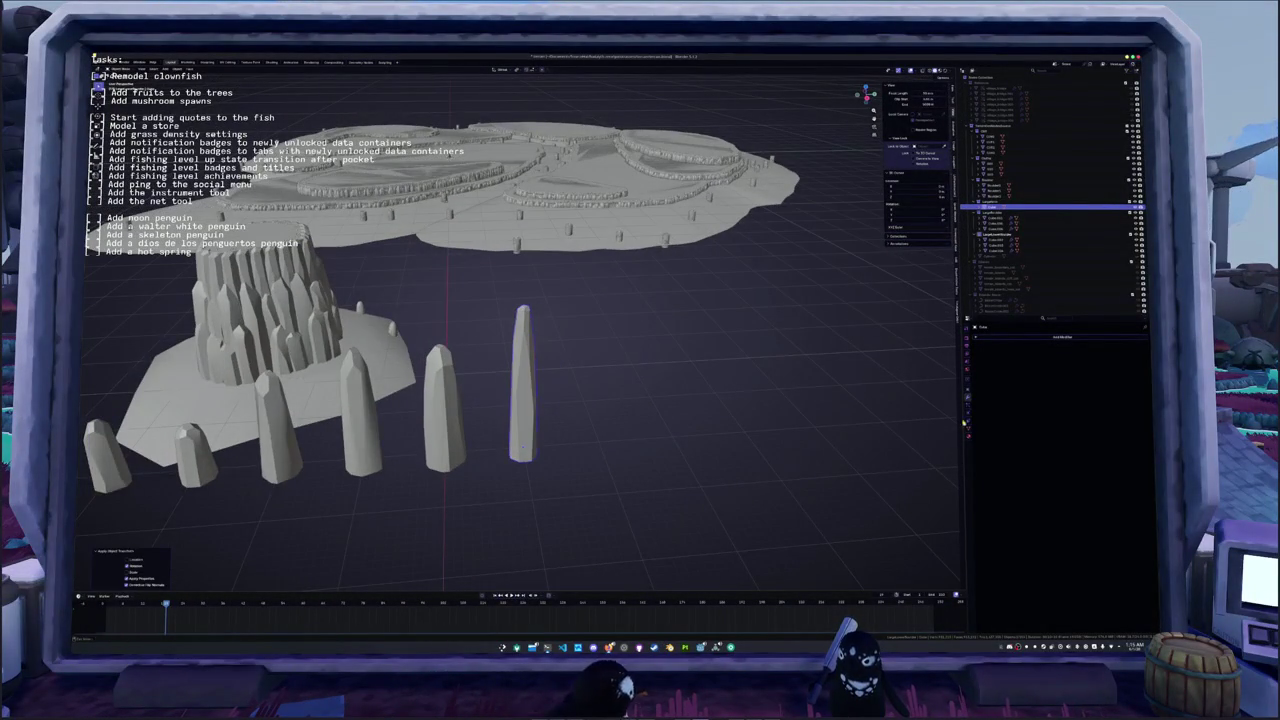
{"action": "left_click", "coordinate": [1018, 338]}
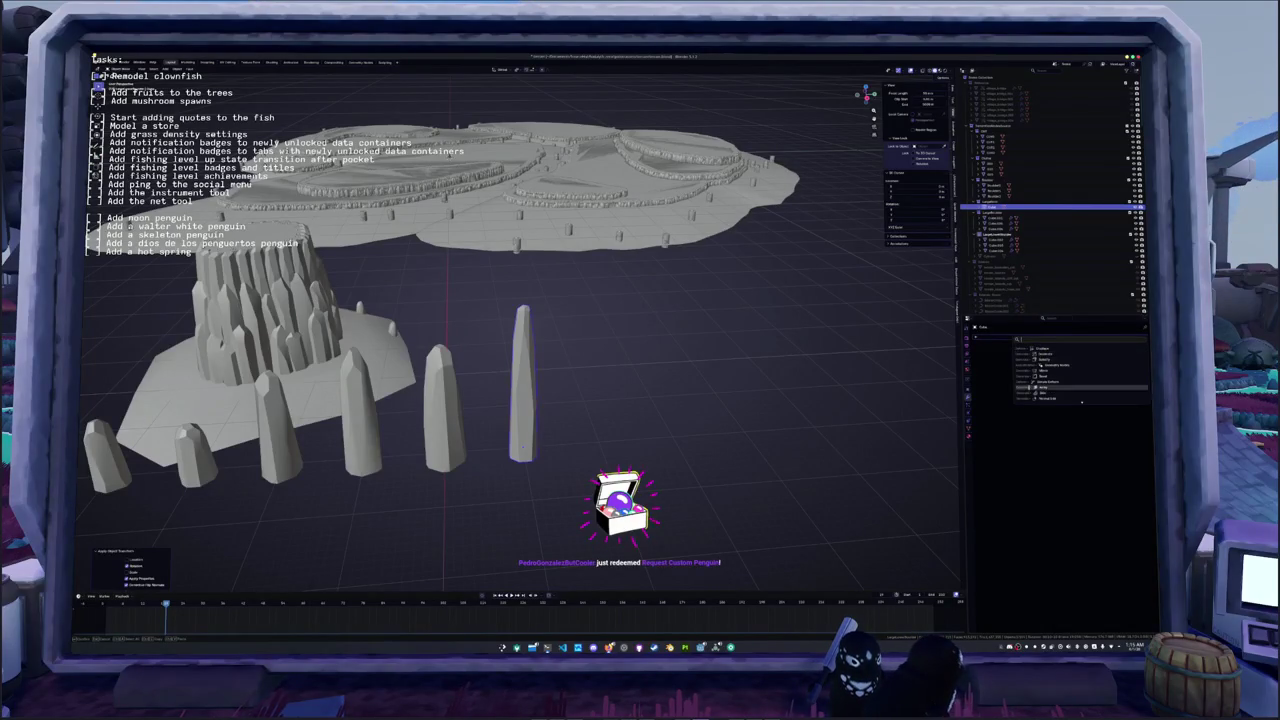
{"action": "key", "text": "Escape"}
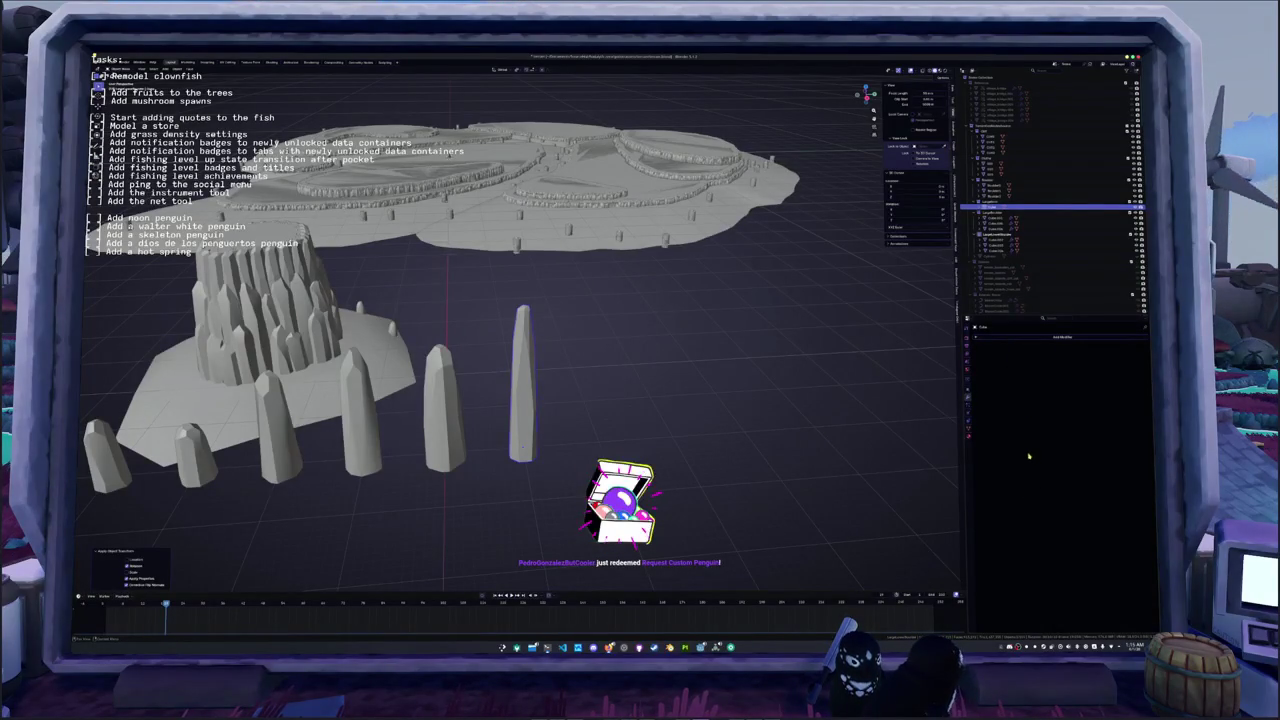
{"action": "left_click", "coordinate": [1060, 337]}
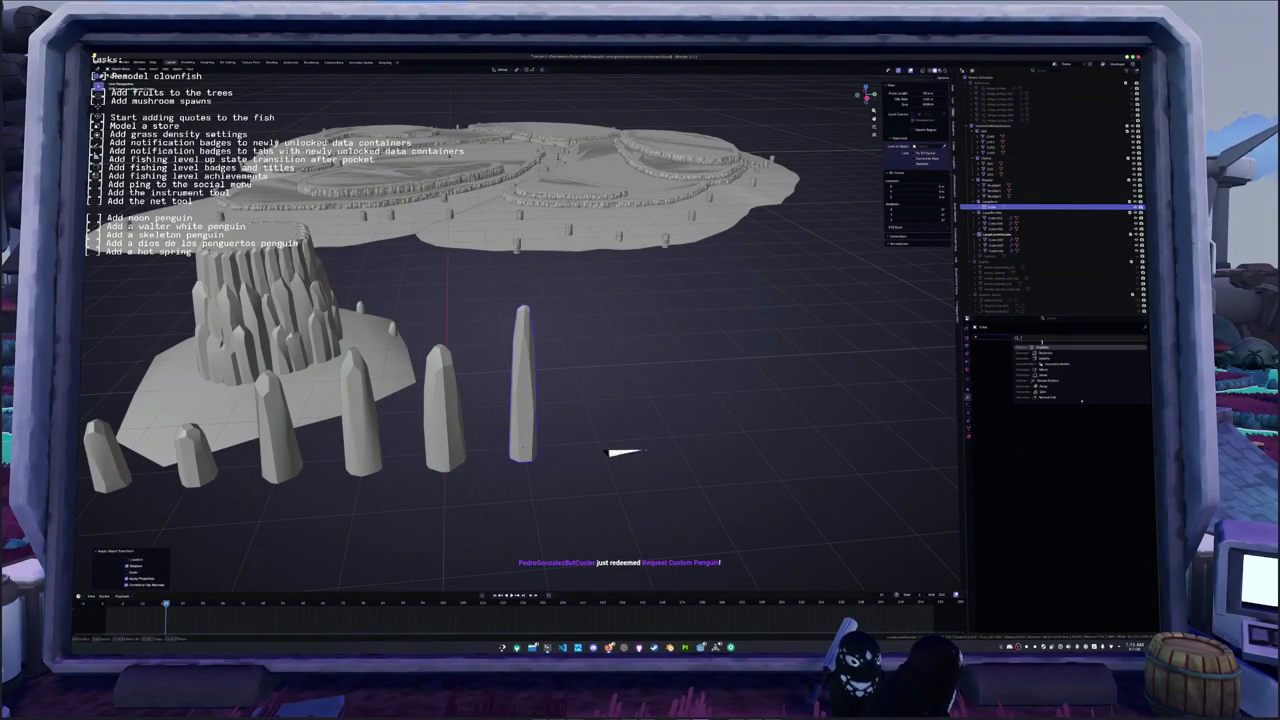
{"action": "left_click", "coordinate": [1081, 400]}
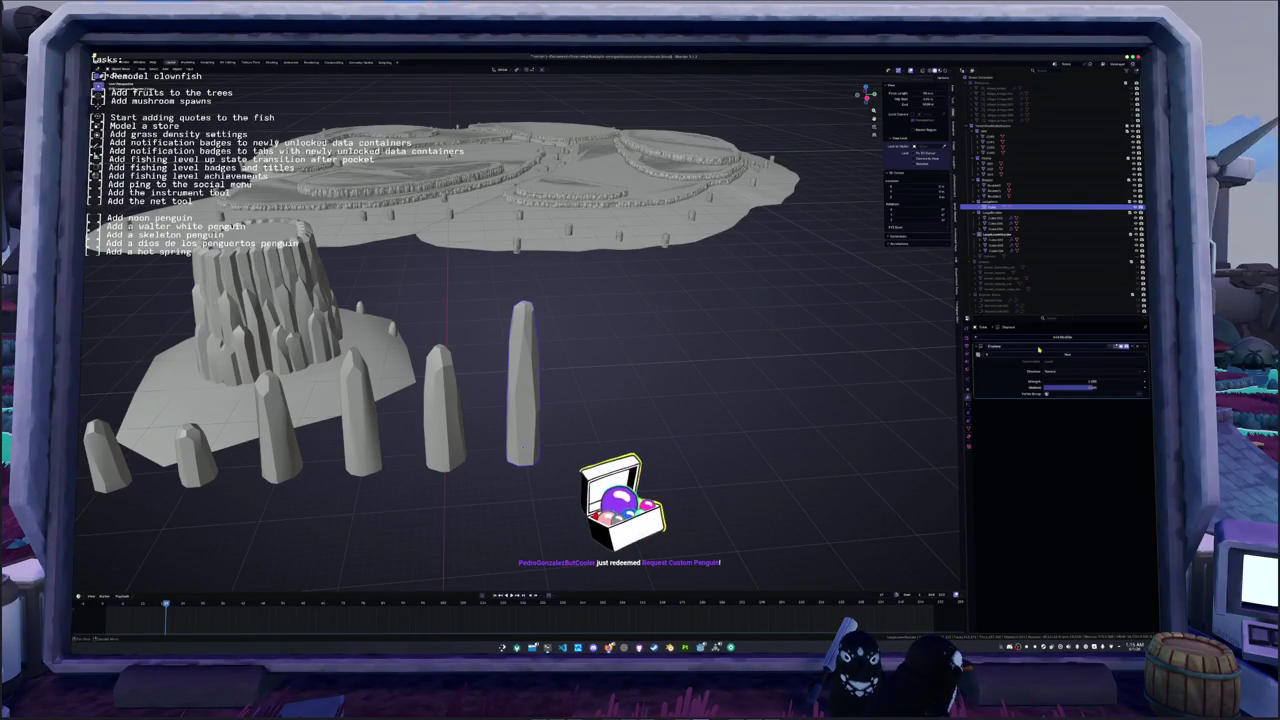
- Apply all transforms to the tall pillar
{"action": "left_click", "coordinate": [452, 452]}
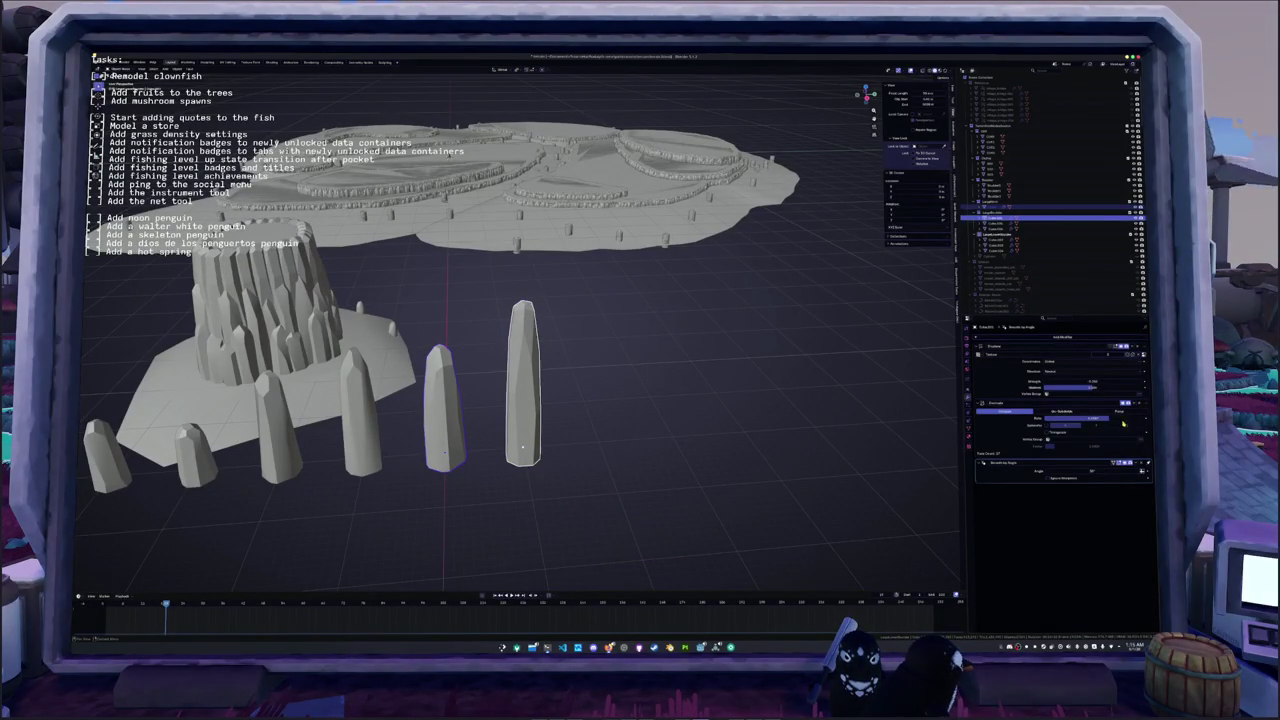
{"action": "left_click", "coordinate": [515, 453]}
{"action": "right_click", "coordinate": [519, 448]}
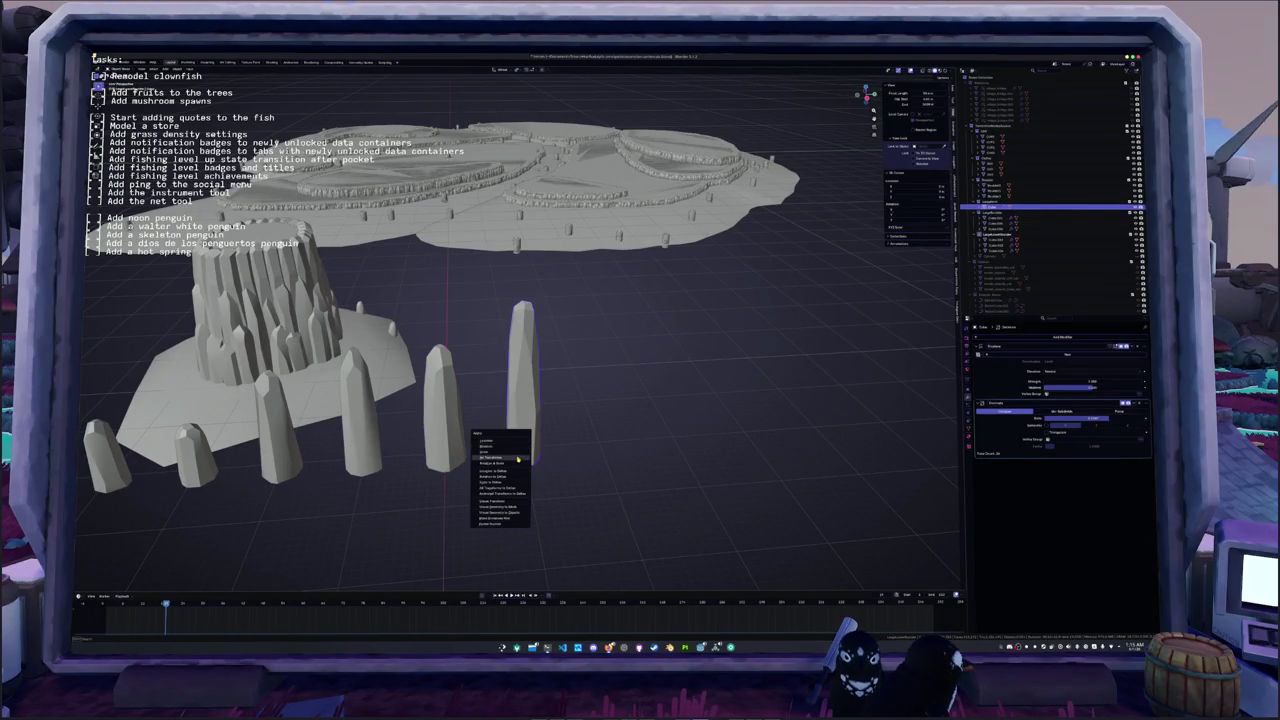
{"action": "left_click", "coordinate": [518, 458]}
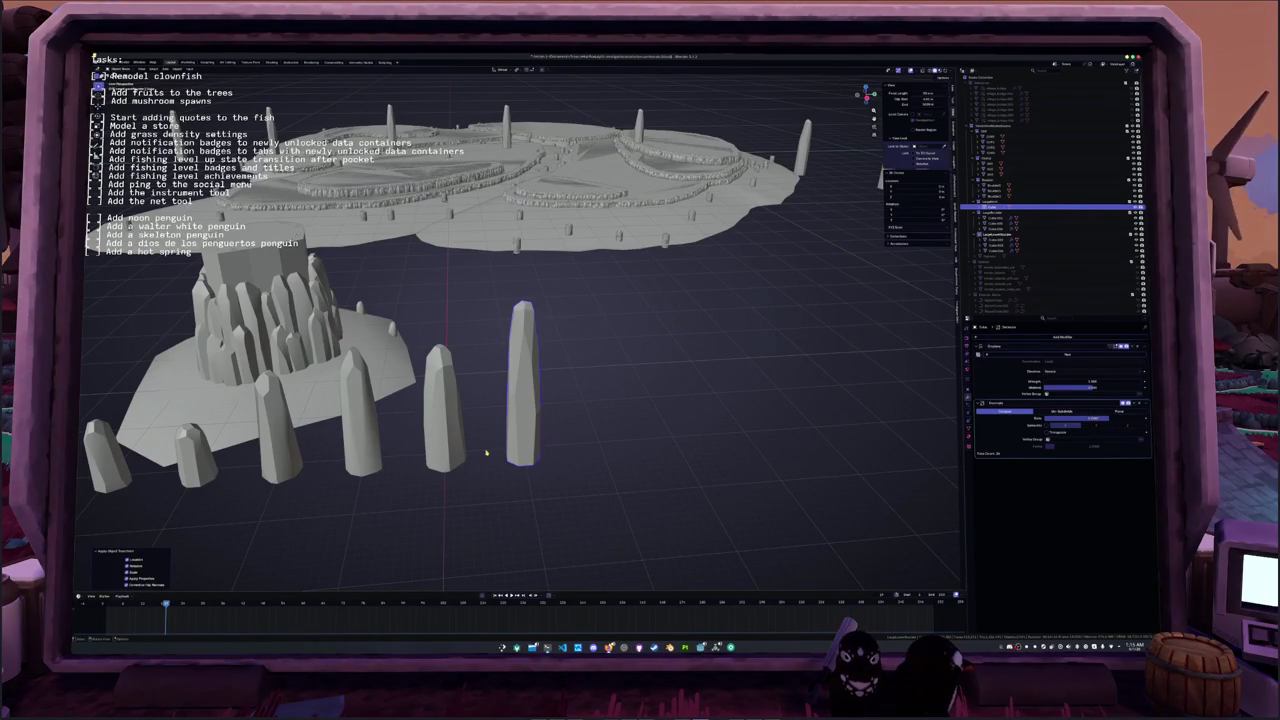
- Duplicate the tall pillar, stand it upright, and place a copy beside the others
{"action": "scroll", "coordinate": [481, 445], "scroll_direction": "up", "scroll_amount": 1}
{"action": "middle_click_drag", "start_coordinate": [481, 445], "coordinate": [581, 418]}
{"action": "key", "text": "ctrl+v"}
{"action": "key", "text": "alt+r"}
{"action": "key", "text": "g"}
{"action": "key", "text": "Return"}
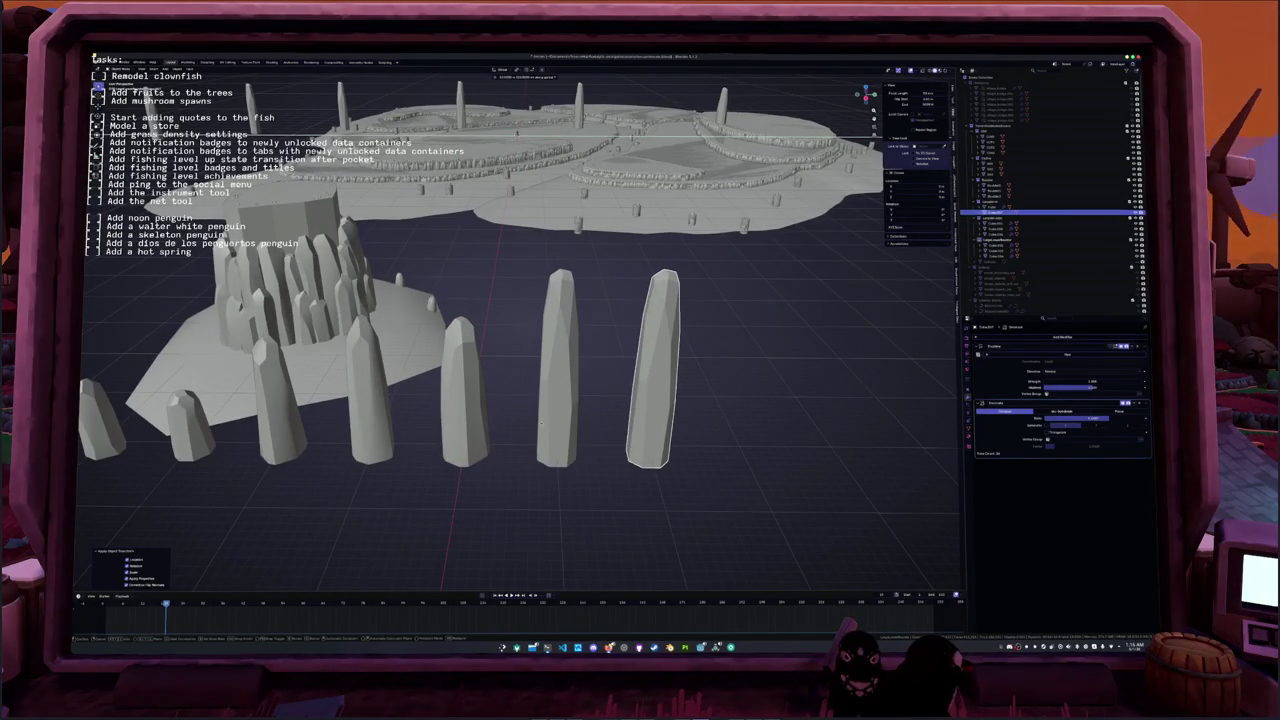
{"action": "key", "text": "shift+d"}
{"action": "key", "text": "Escape"}
{"action": "middle_click_drag", "start_coordinate": [541, 425], "coordinate": [457, 459]}
{"action": "key", "text": "g"}
{"action": "left_click", "coordinate": [503, 449]}
- Apply all transforms to the new, middle and left pillars together
{"action": "key", "text": "Tab"}
{"action": "key", "text": "Tab"}
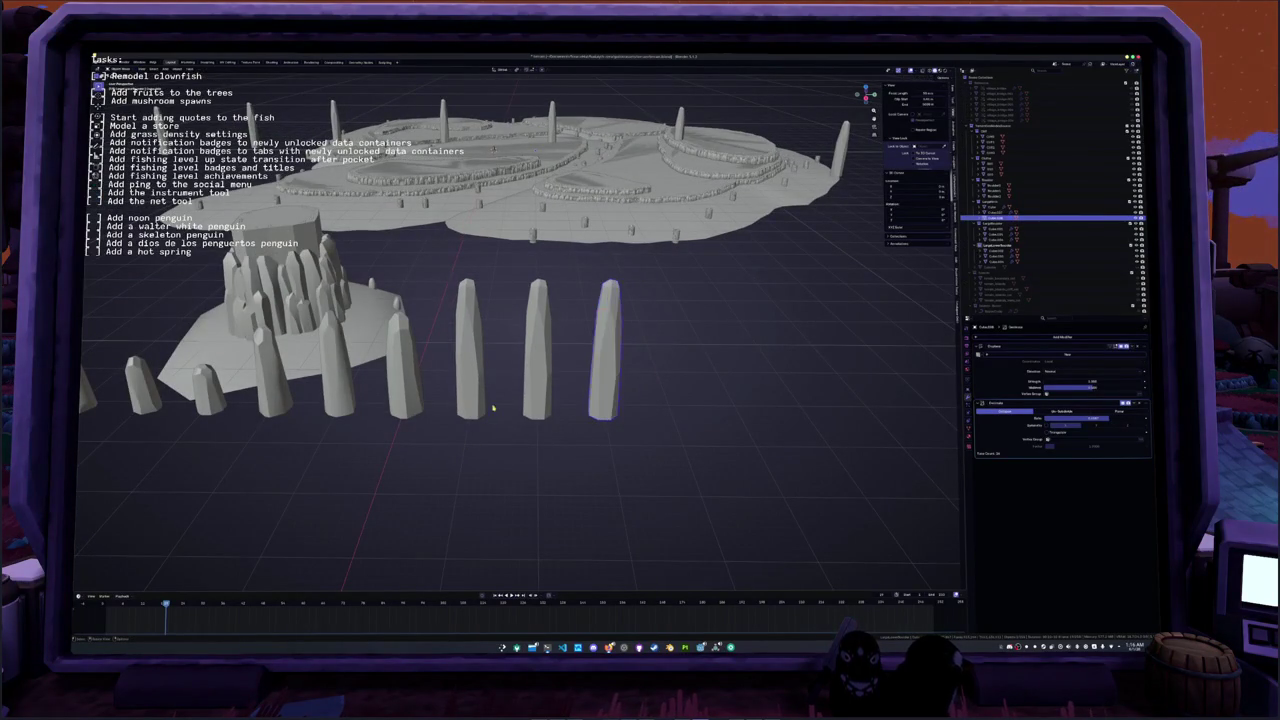
{"action": "left_click", "coordinate": [538, 405], "text": "shift"}
{"action": "left_click", "coordinate": [468, 395], "text": "shift"}
{"action": "key", "text": "ctrl+a"}
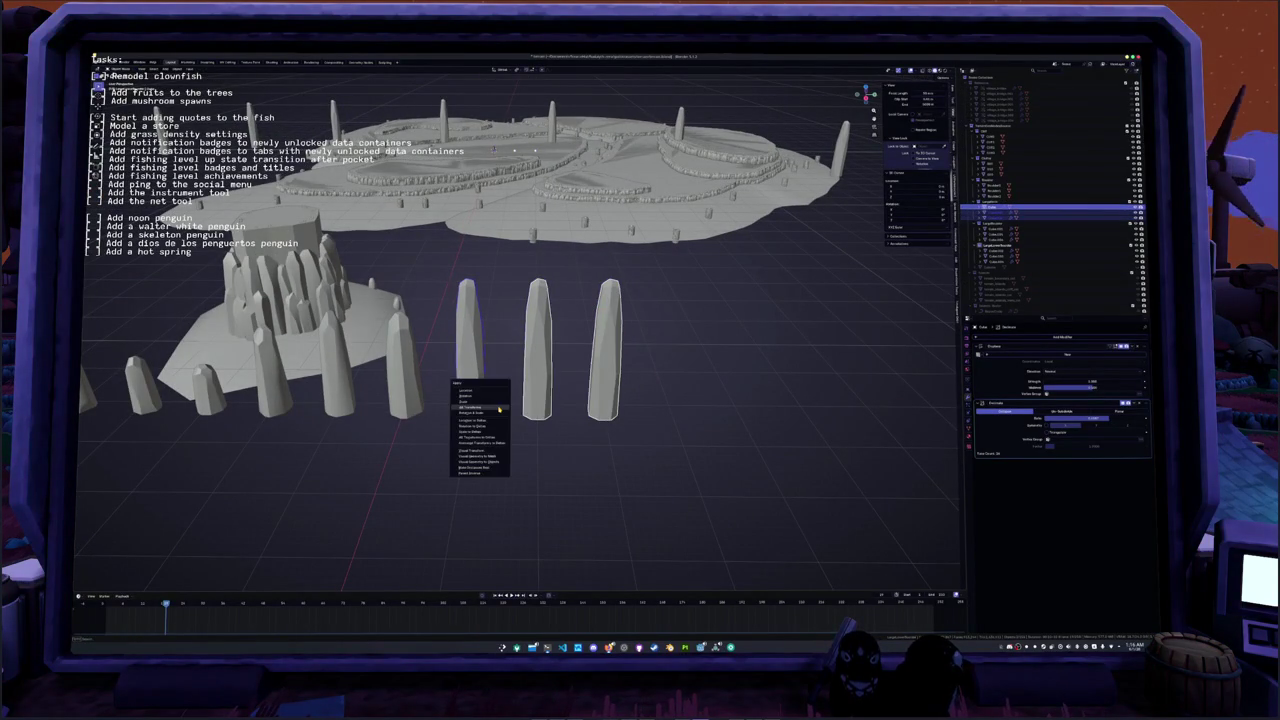
{"action": "left_click", "coordinate": [498, 410]}
- Delete the rightmost front pillar
{"action": "scroll", "coordinate": [499, 410], "scroll_direction": "down", "scroll_amount": 2}
{"action": "scroll", "coordinate": [505, 380], "scroll_direction": "down", "scroll_amount": 1}
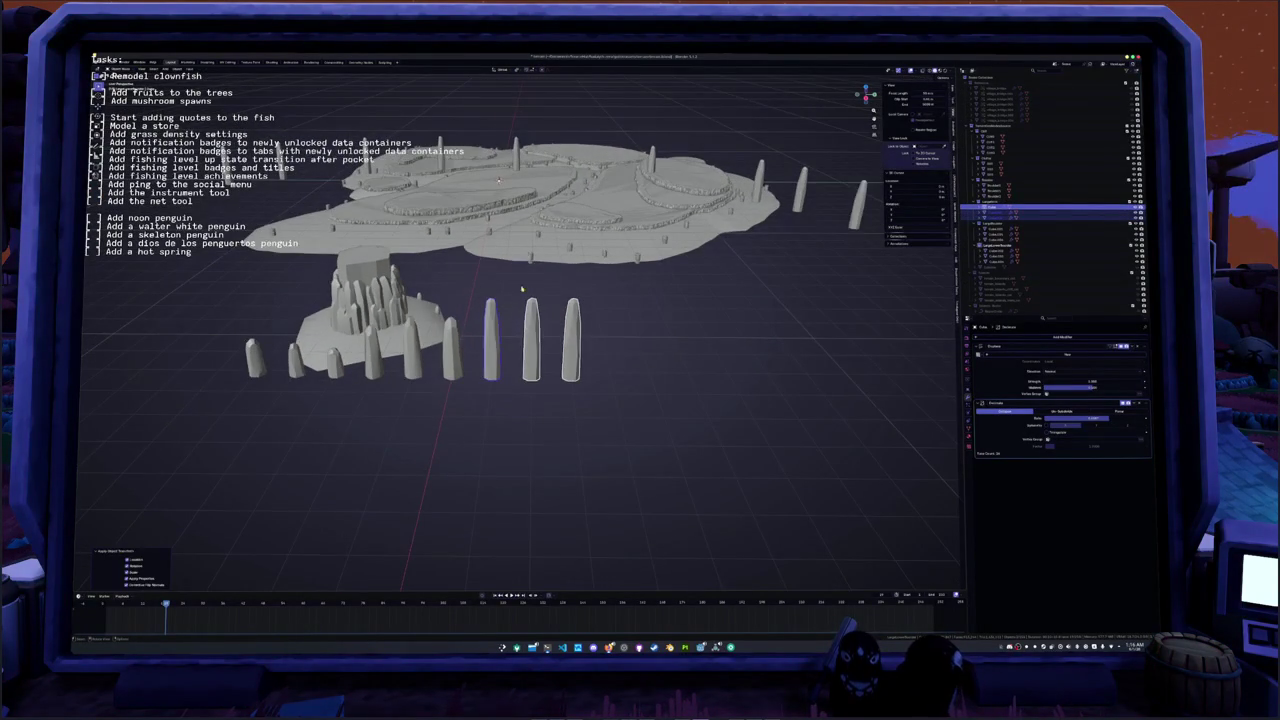
{"action": "left_click", "coordinate": [571, 340]}
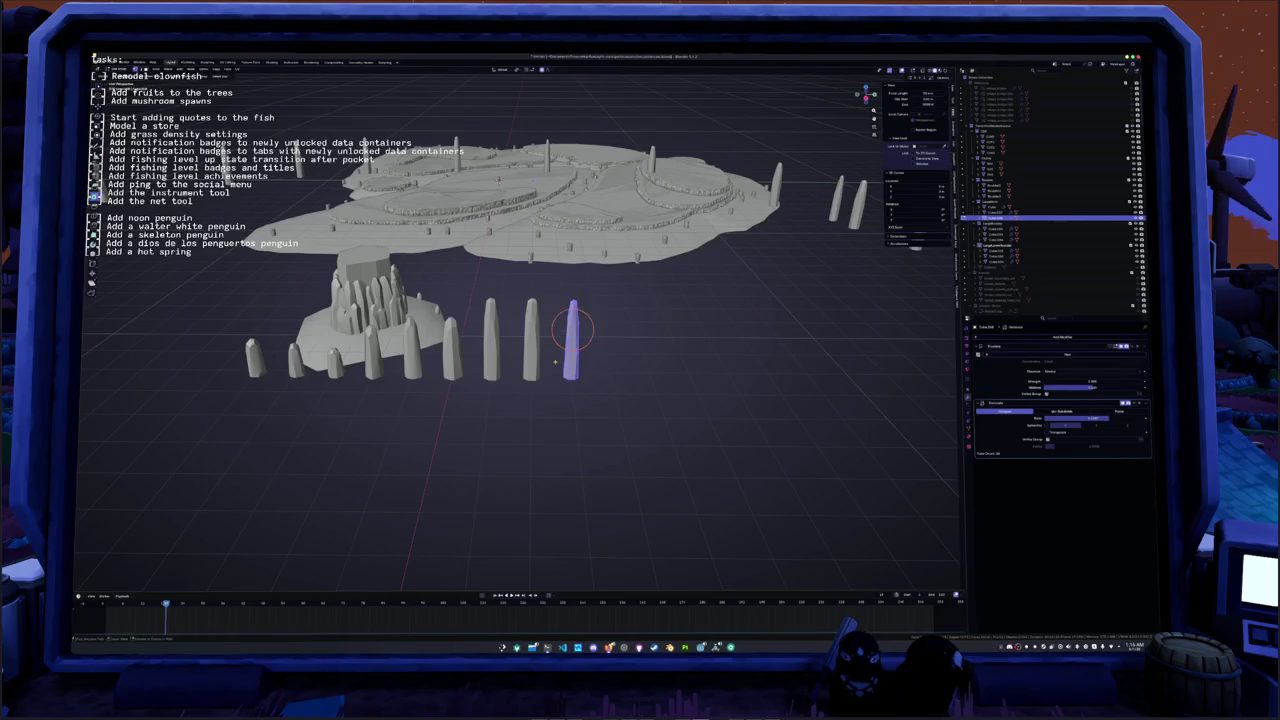
{"action": "key", "text": "Delete"}
{"action": "key", "text": "Delete"}
- Make two X-axis copies of the tall front pillar, extending the row to the right
{"action": "scroll", "coordinate": [552, 366], "scroll_direction": "up", "scroll_amount": 2}
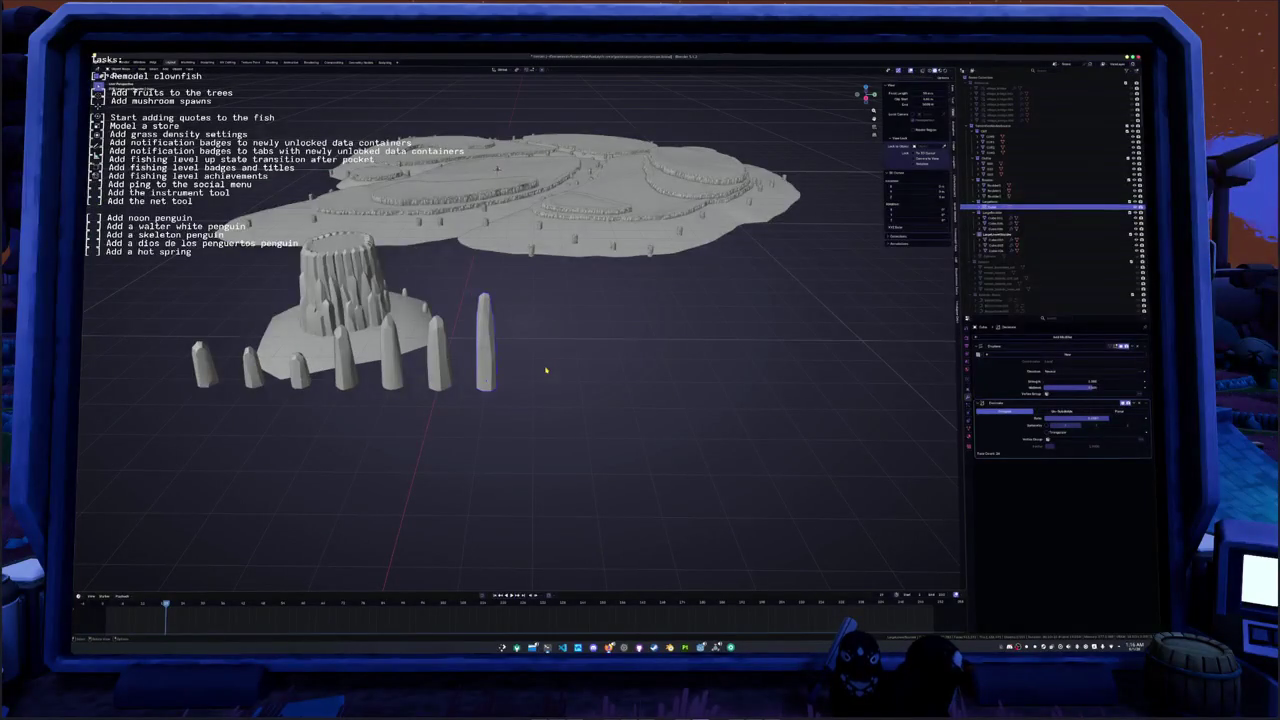
{"action": "key", "text": "shift+d"}
{"action": "key", "text": "x"}
{"action": "left_click", "coordinate": [640, 358]}
{"action": "key", "text": "shift+d"}
{"action": "key", "text": "x"}
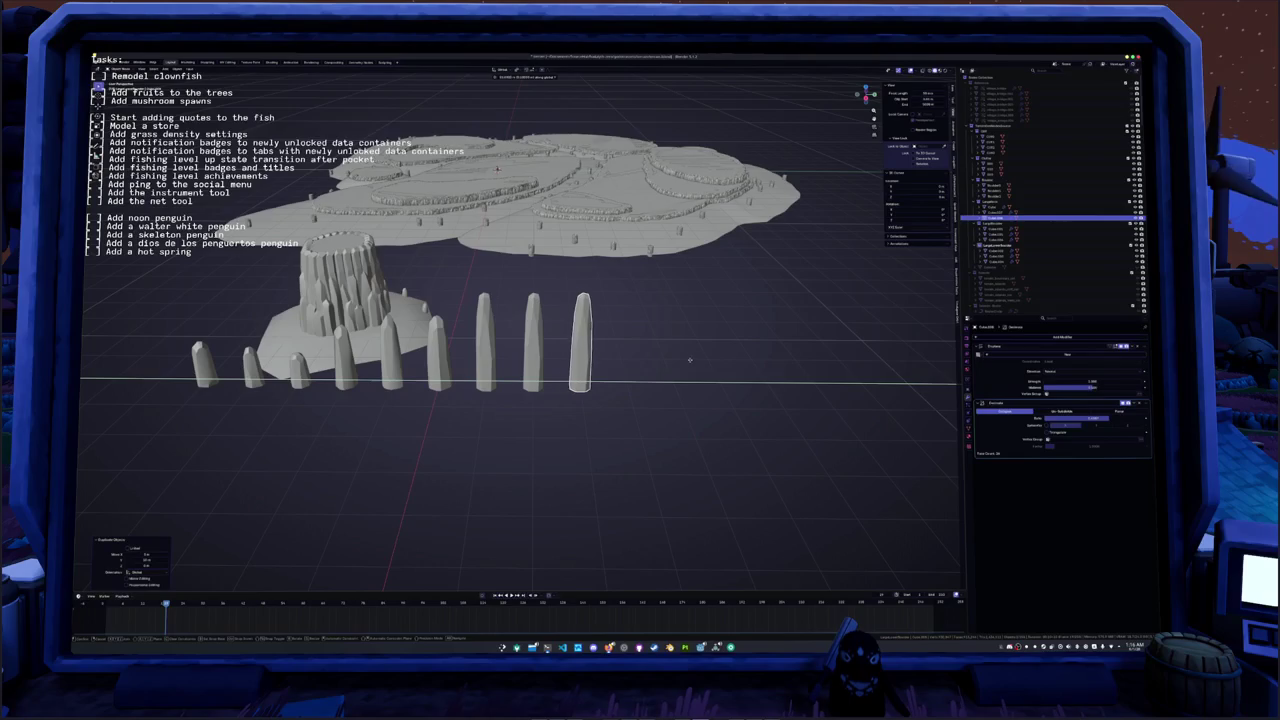
{"action": "left_click", "coordinate": [686, 360]}
- Apply all transforms to the three right-hand pillars
{"action": "left_click", "coordinate": [580, 345]}
{"action": "left_click", "coordinate": [532, 345], "text": "shift"}
{"action": "left_click", "coordinate": [485, 345], "text": "shift"}
{"action": "key", "text": "ctrl+a"}
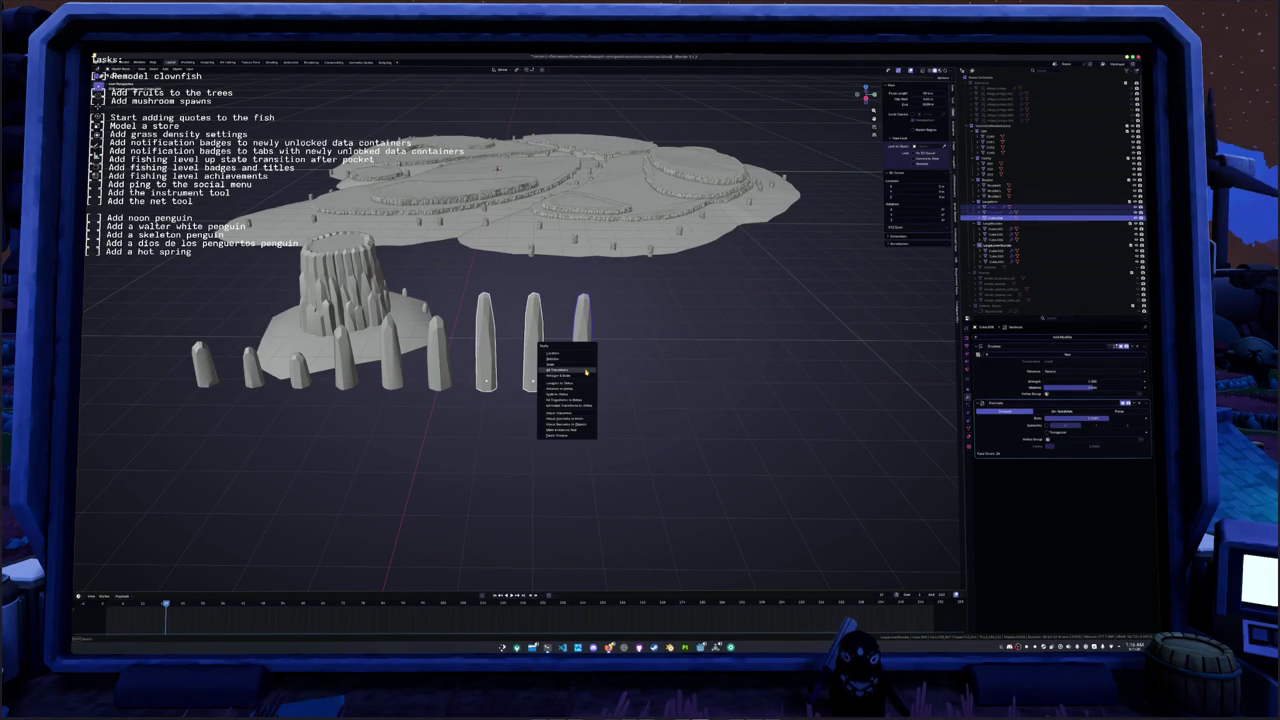
{"action": "left_click", "coordinate": [580, 358]}
{"action": "key", "text": "ctrl+a"}
- Raise the modifier value so the pillars become taller and tapered
{"action": "scroll", "coordinate": [733, 388], "scroll_direction": "up", "scroll_amount": 2}
{"action": "scroll", "coordinate": [733, 388], "scroll_direction": "up", "scroll_amount": 2}
{"action": "middle_click_drag", "start_coordinate": [733, 388], "coordinate": [733, 340]}
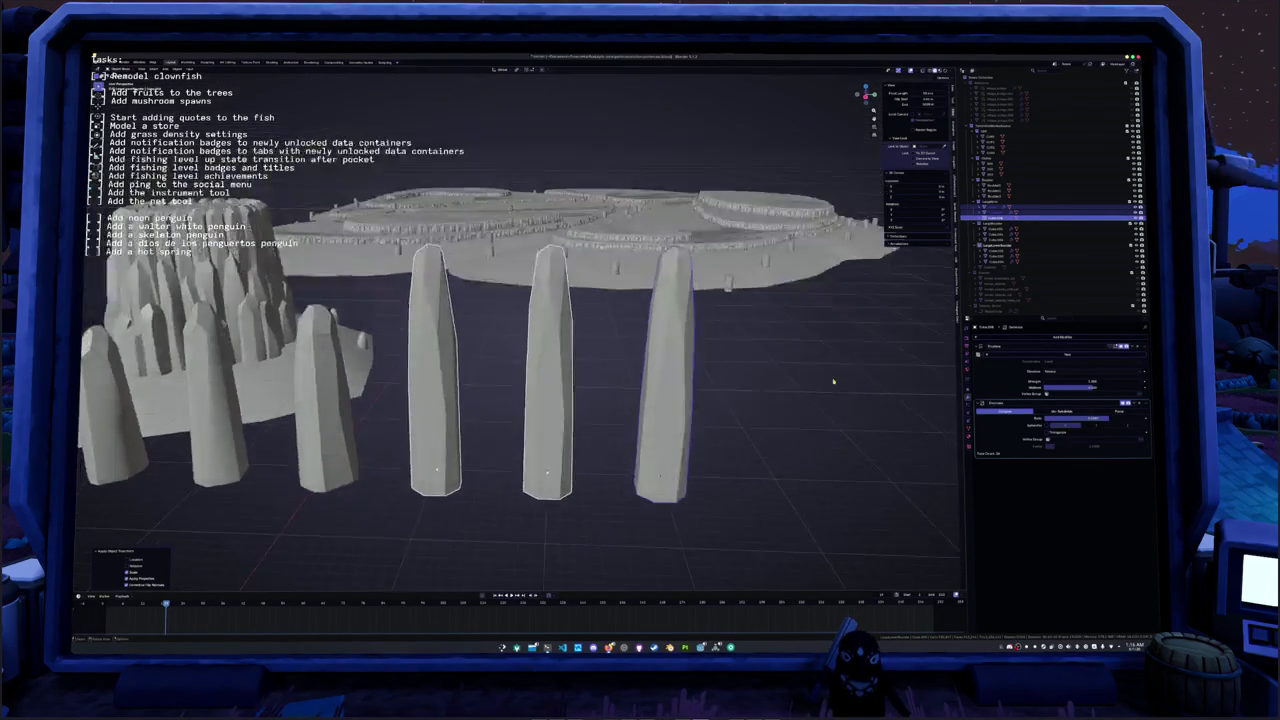
{"action": "left_click_drag", "start_coordinate": [1080, 381], "coordinate": [1100, 381]}
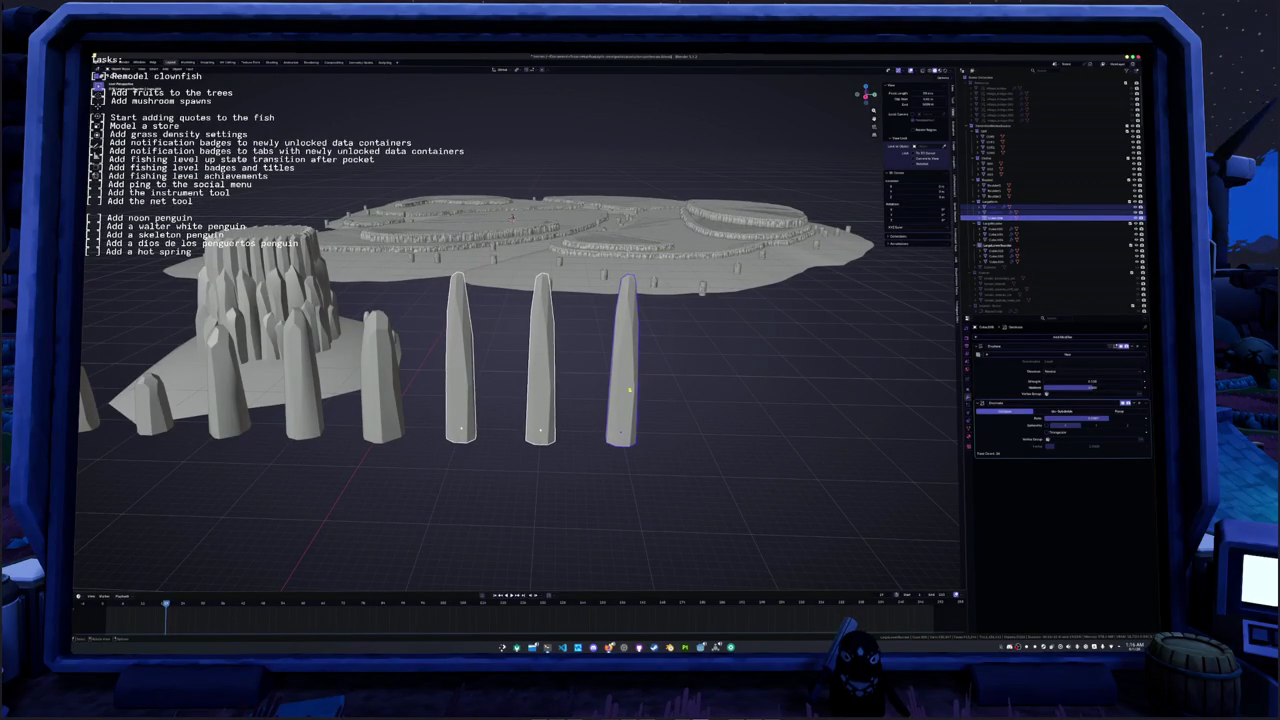
{"action": "key", "text": "Tab"}
{"action": "scroll", "coordinate": [645, 342], "scroll_direction": "up", "scroll_amount": 1}
{"action": "mouse_move", "coordinate": [645, 342]}
{"action": "middle_mouse_down"}
{"action": "mouse_move", "coordinate": [612, 425]}
{"action": "mouse_move", "coordinate": [600, 425]}
{"action": "middle_mouse_up"}
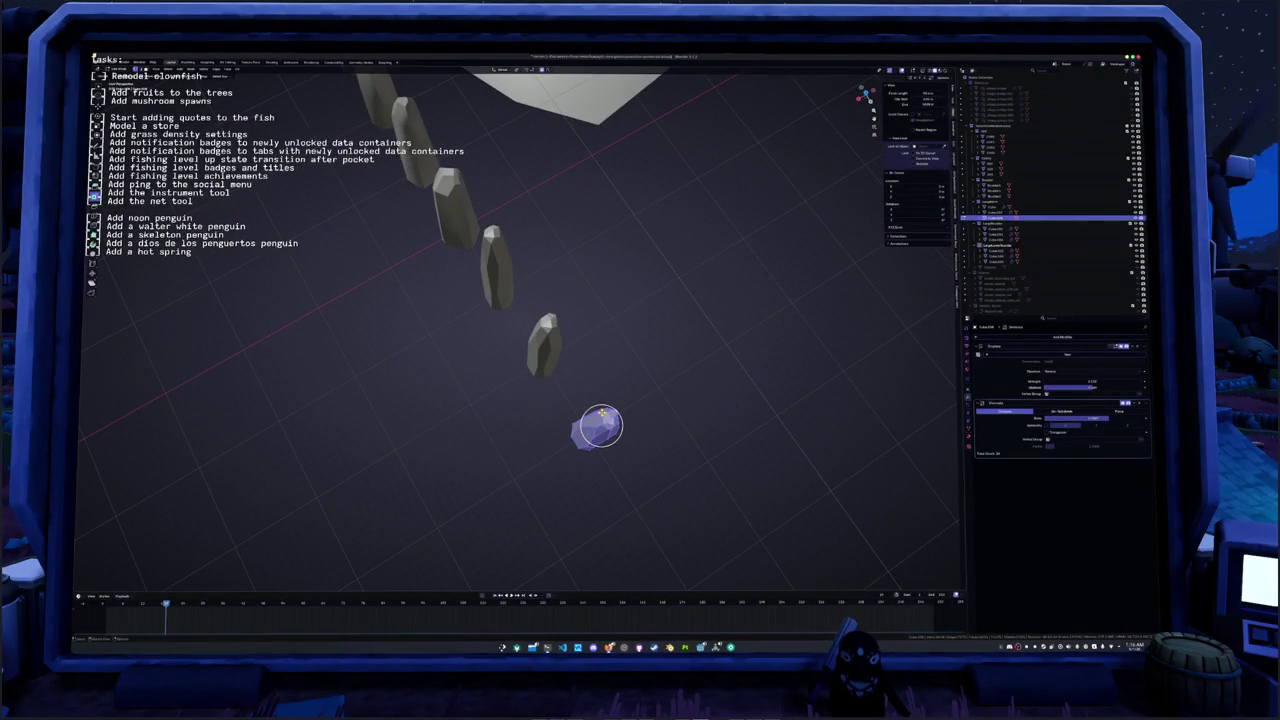
- Switch to top view, pan over the pillars, then orbit to a side view
{"action": "key", "text": "KP_7"}
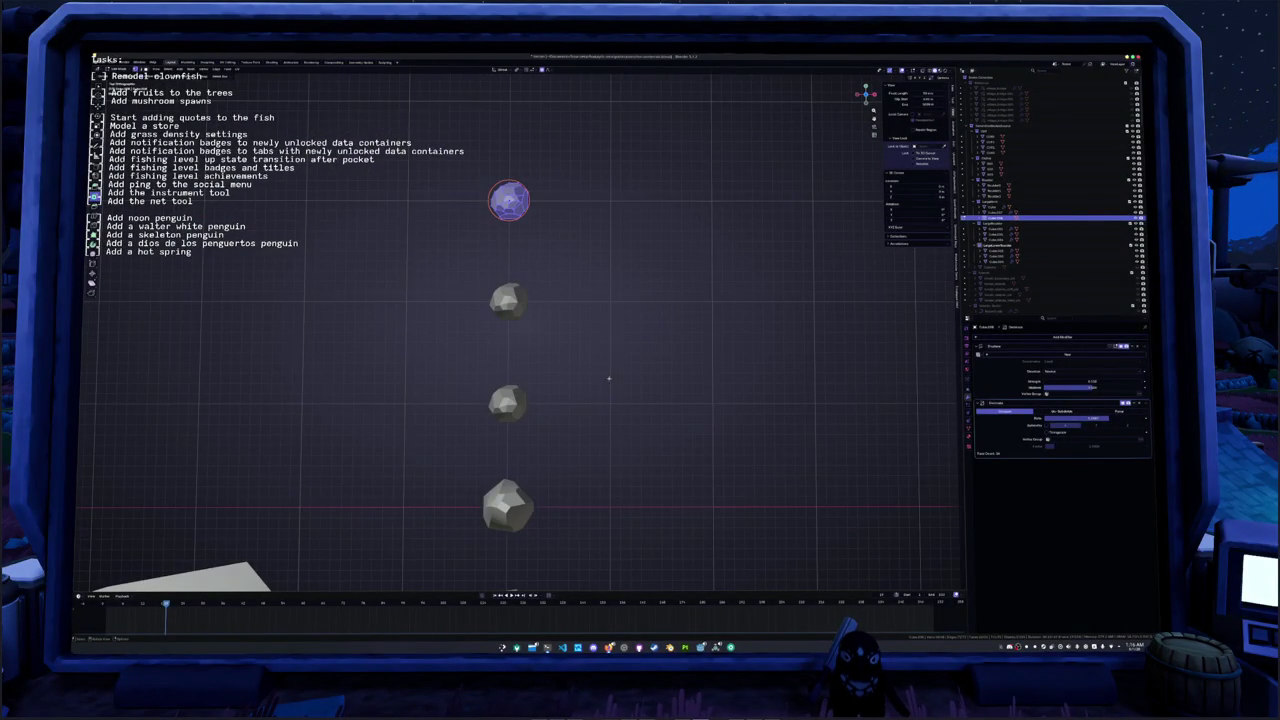
{"action": "mouse_move", "coordinate": [603, 318]}
{"action": "middle_mouse_down", "text": "shift"}
{"action": "mouse_move", "coordinate": [573, 430]}
{"action": "mouse_move", "coordinate": [603, 460]}
{"action": "middle_mouse_up", "text": "shift"}
{"action": "scroll", "coordinate": [576, 400], "scroll_direction": "up", "scroll_amount": 2}
{"action": "scroll", "coordinate": [585, 437], "scroll_direction": "up", "scroll_amount": 1}
{"action": "right_click", "coordinate": [569, 413]}
{"action": "key", "text": "Escape"}
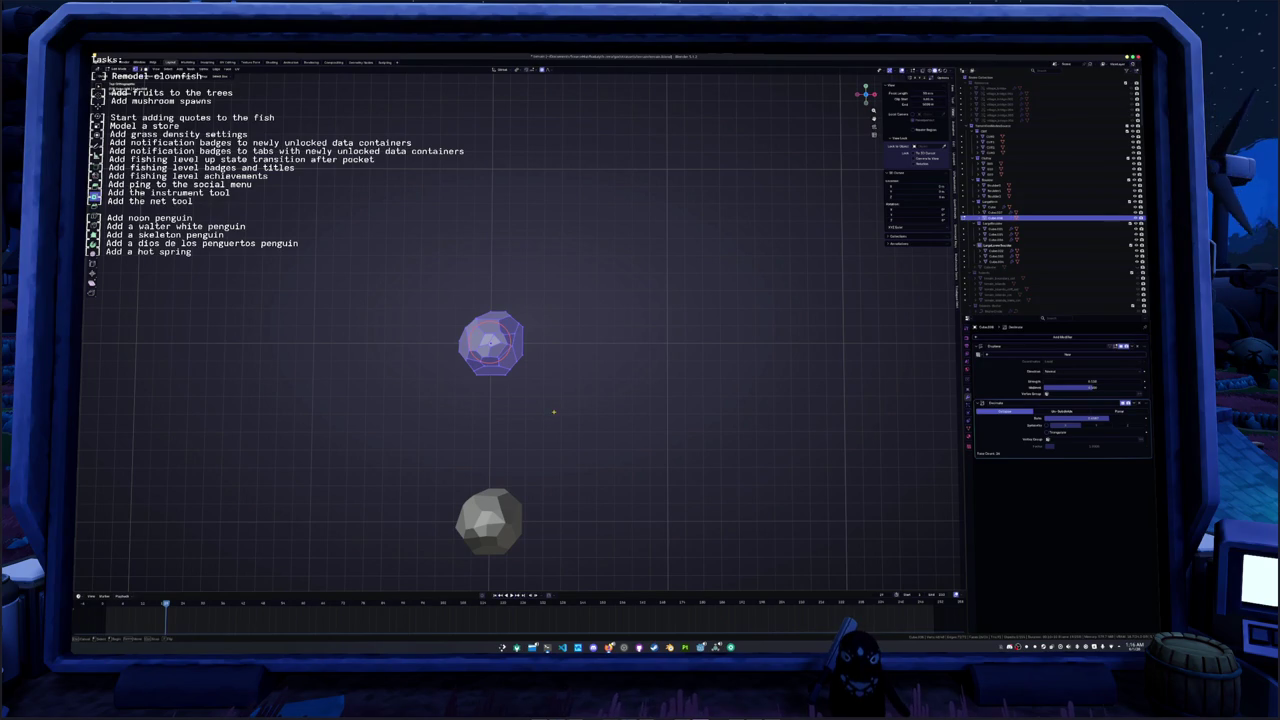
{"action": "middle_click_drag", "start_coordinate": [553, 411], "coordinate": [571, 413]}
{"action": "right_click", "coordinate": [571, 413]}
{"action": "key", "text": "Escape"}
- Rework the pillar's mesh in Edit Mode using operations from the F3 search
{"action": "key", "text": "Tab"}
{"action": "key", "text": "Tab"}
{"action": "middle_click_drag", "start_coordinate": [577, 333], "coordinate": [460, 403]}
{"action": "key", "text": "F3"}
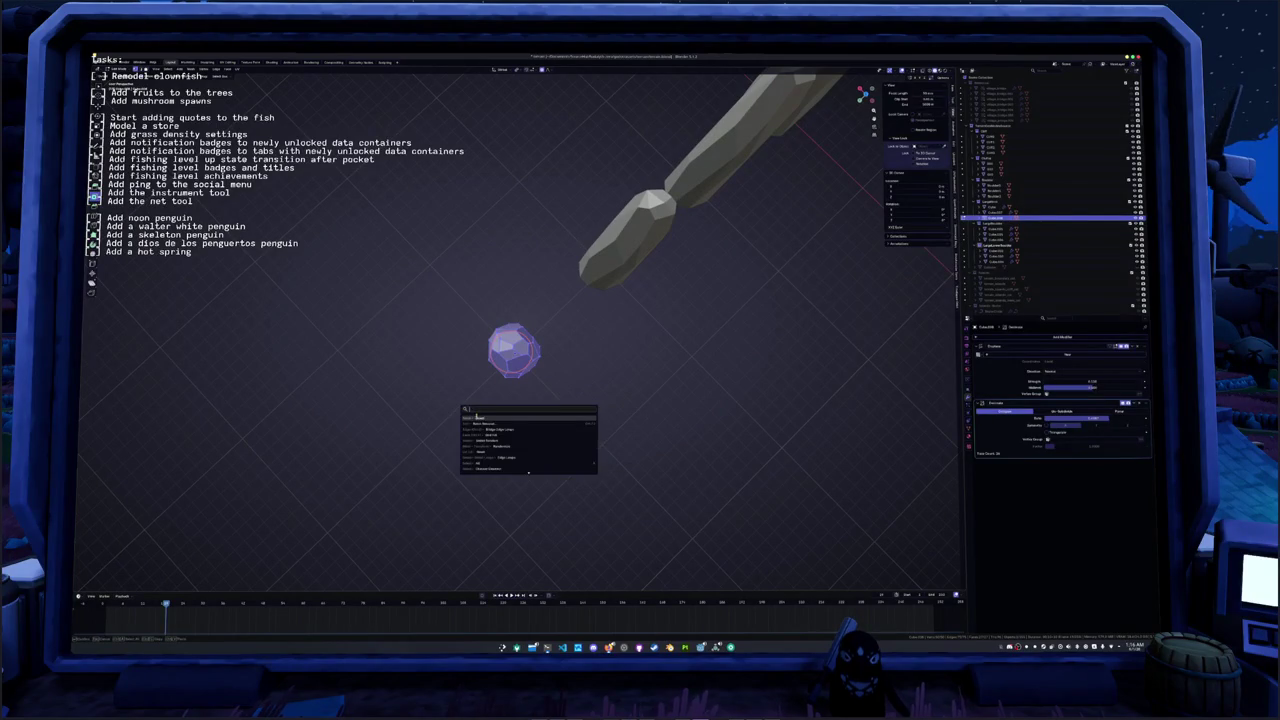
{"action": "key", "text": "Escape"}
{"action": "key", "text": "Tab"}
{"action": "key", "text": "Tab"}
{"action": "middle_click_drag", "start_coordinate": [471, 391], "coordinate": [526, 397]}
{"action": "key", "text": "F3"}
{"action": "key", "text": "Escape"}
{"action": "key", "text": "Tab"}
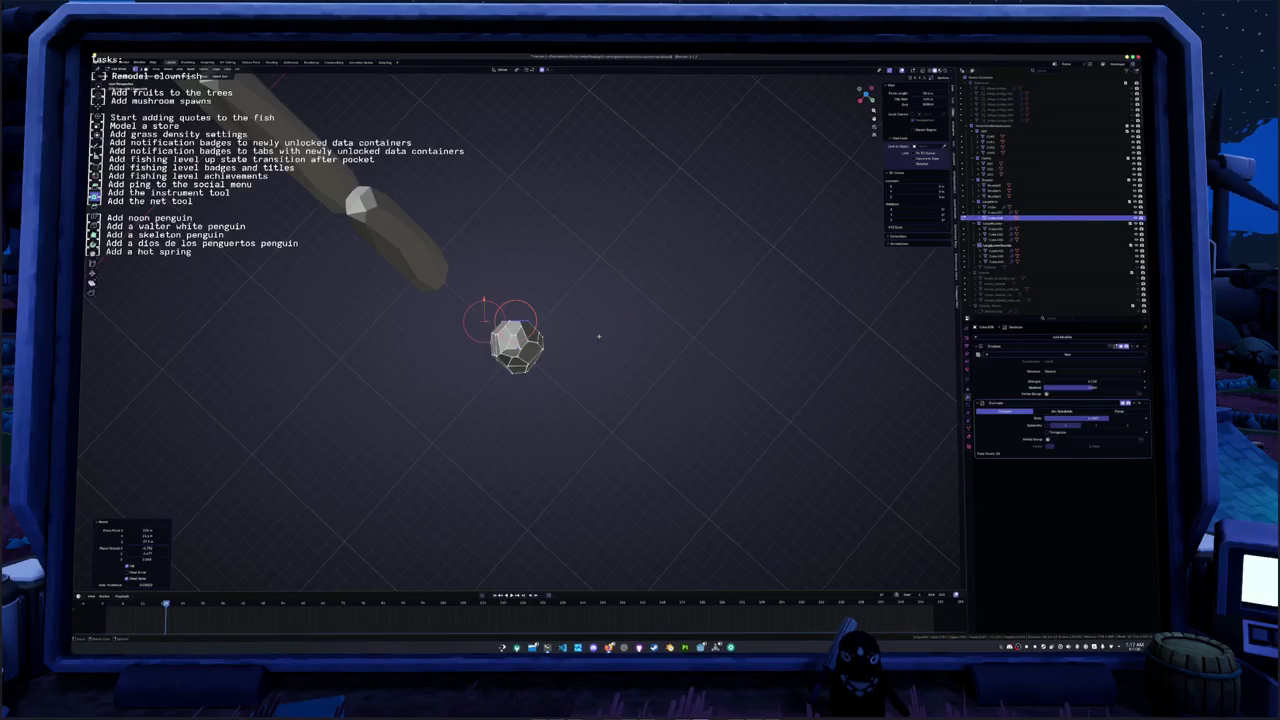
{"action": "key", "text": "Tab"}
{"action": "middle_click_drag", "start_coordinate": [506, 391], "coordinate": [583, 399]}
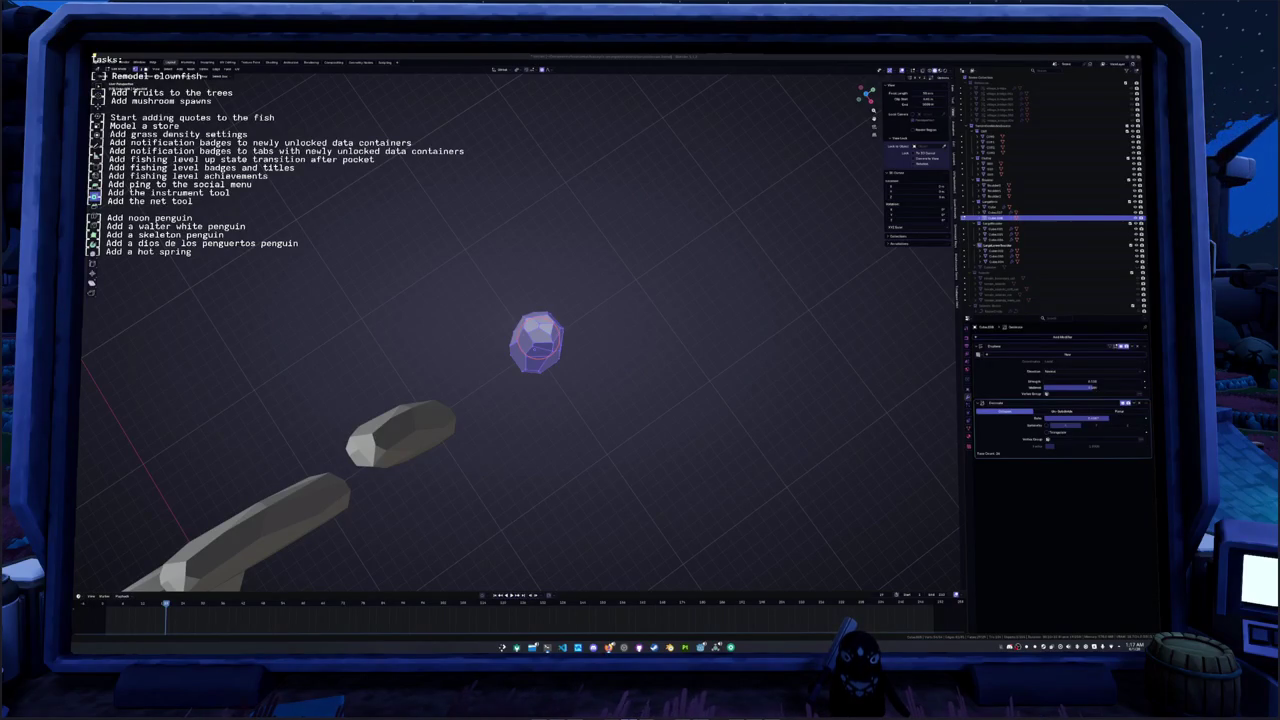
- Leave local view so the edited pillar shows within the whole scene
{"action": "mouse_move", "coordinate": [798, 407]}
{"action": "middle_mouse_down"}
{"action": "mouse_move", "coordinate": [600, 390]}
{"action": "mouse_move", "coordinate": [634, 396]}
{"action": "mouse_move", "coordinate": [586, 357]}
{"action": "mouse_move", "coordinate": [535, 366]}
{"action": "mouse_move", "coordinate": [548, 335]}
{"action": "middle_mouse_up"}
{"action": "scroll", "coordinate": [607, 357], "scroll_direction": "down", "scroll_amount": 1}
{"action": "key", "text": "Escape"}
{"action": "key", "text": "Tab"}
{"action": "key", "text": "Tab"}
{"action": "key", "text": "slash"}
{"action": "middle_click_drag", "start_coordinate": [541, 299], "coordinate": [494, 298]}
{"action": "key", "text": "Tab"}
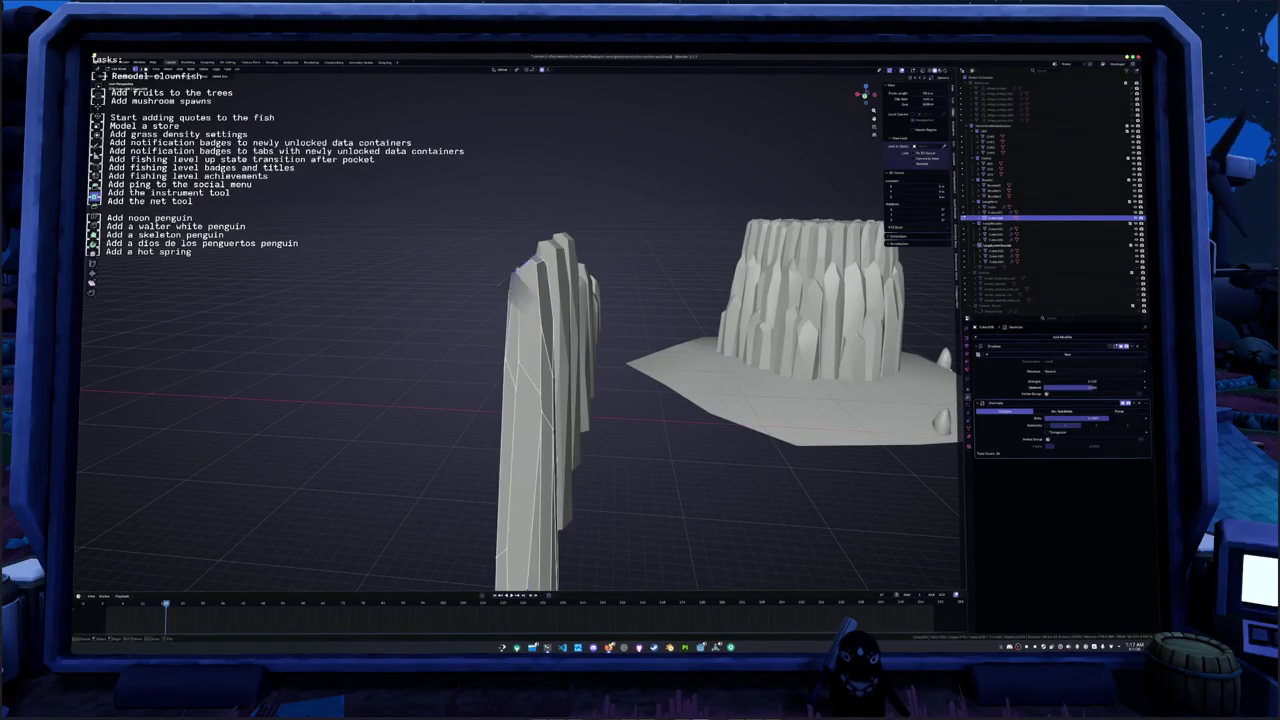
- Lift the front pillar's top along Z with proportional editing into a taller point
{"action": "middle_click_drag", "start_coordinate": [558, 215], "coordinate": [538, 262]}
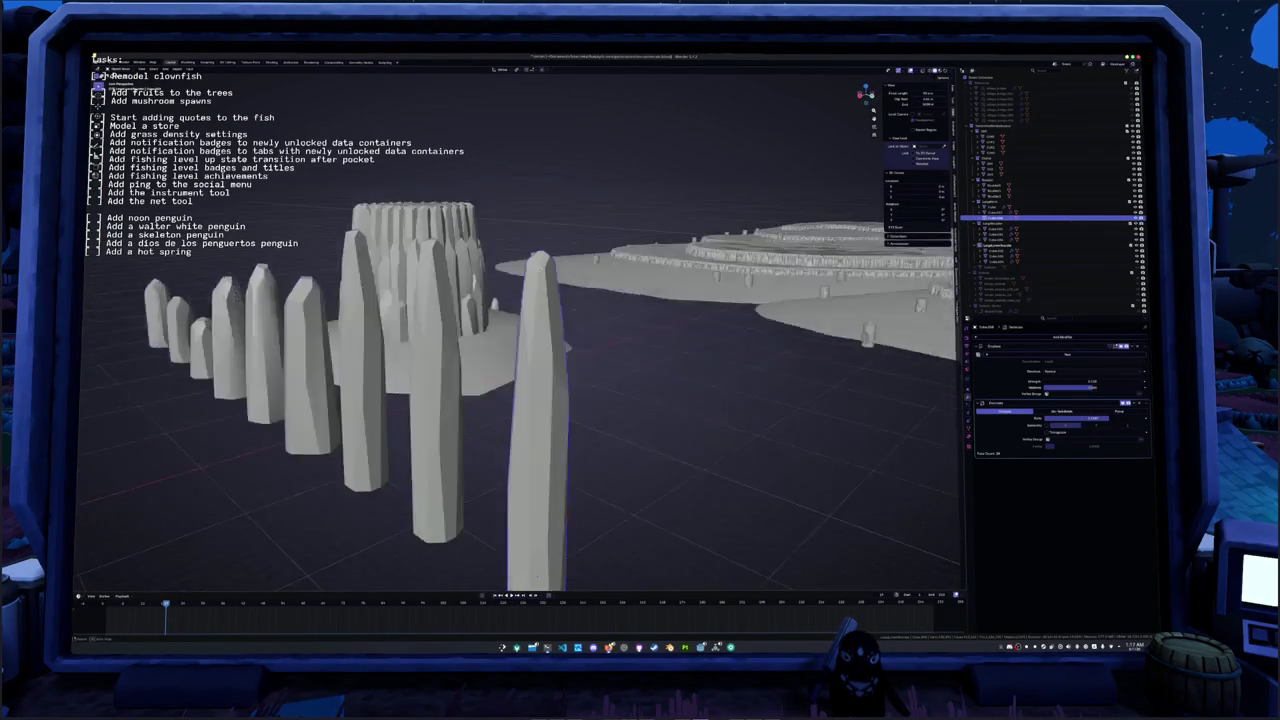
{"action": "key", "text": "Tab"}
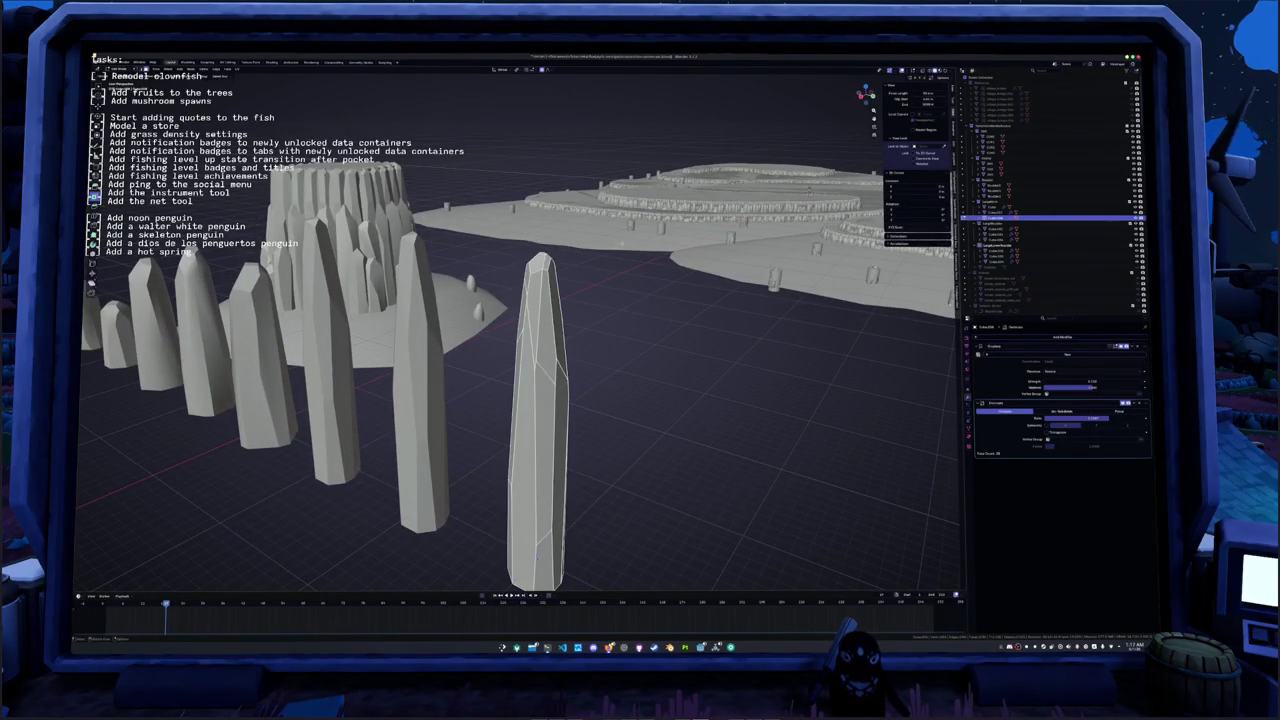
{"action": "key", "text": "Tab"}
{"action": "key", "text": "g"}
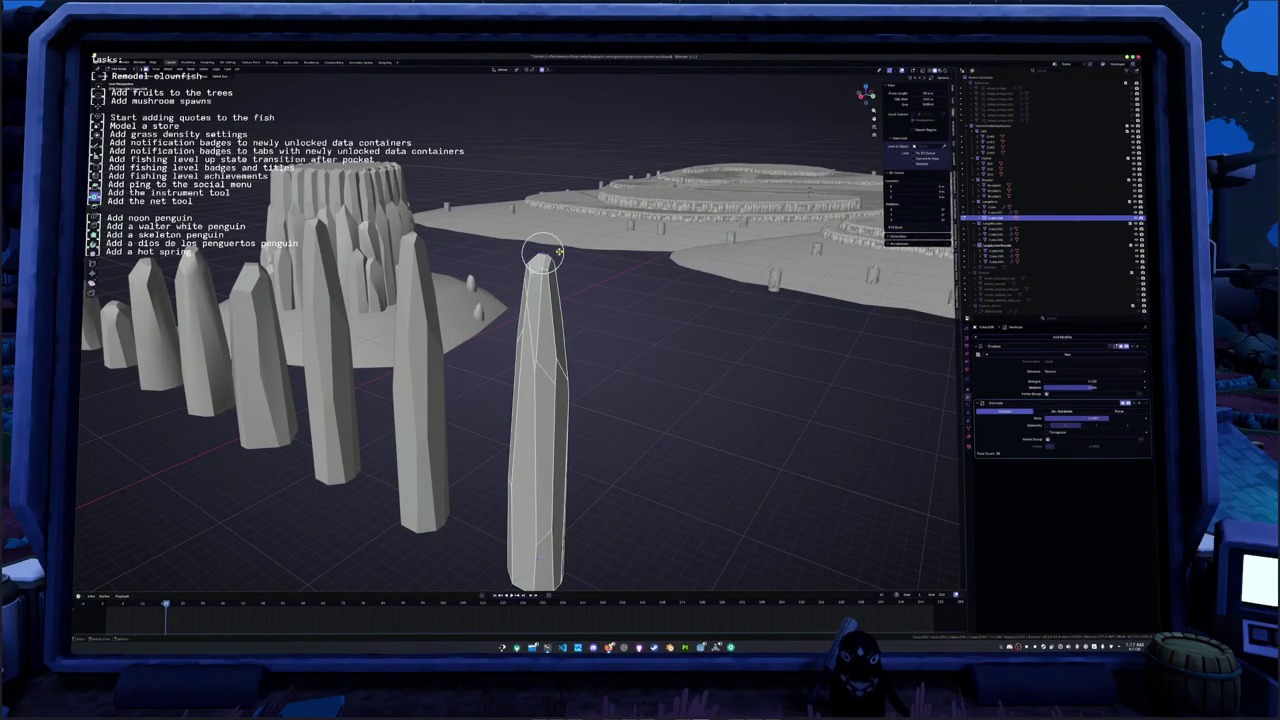
{"action": "key", "text": "z"}
{"action": "scroll", "coordinate": [541, 258], "scroll_direction": "down", "scroll_amount": 5}
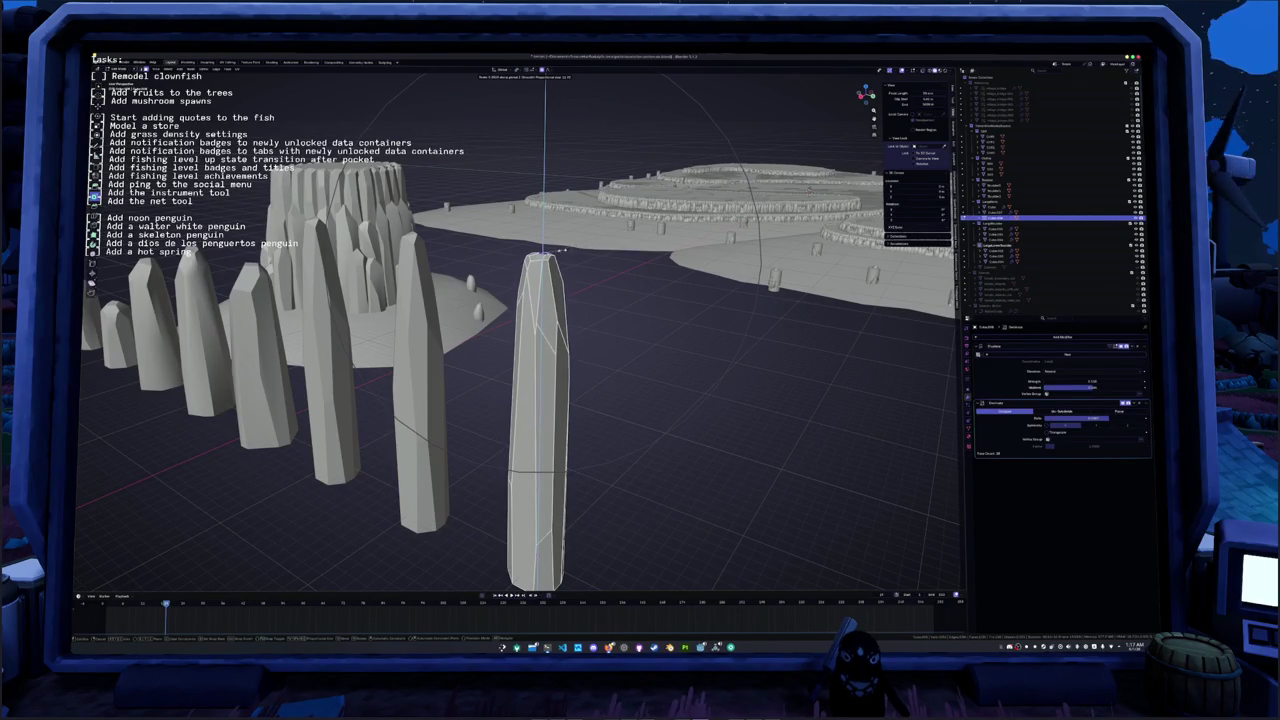
{"action": "left_click", "coordinate": [557, 253]}
{"action": "key", "text": "Tab"}
- Select the tall middle pillar and inspect the row from new angles
{"action": "middle_click_drag", "start_coordinate": [557, 253], "coordinate": [426, 290]}
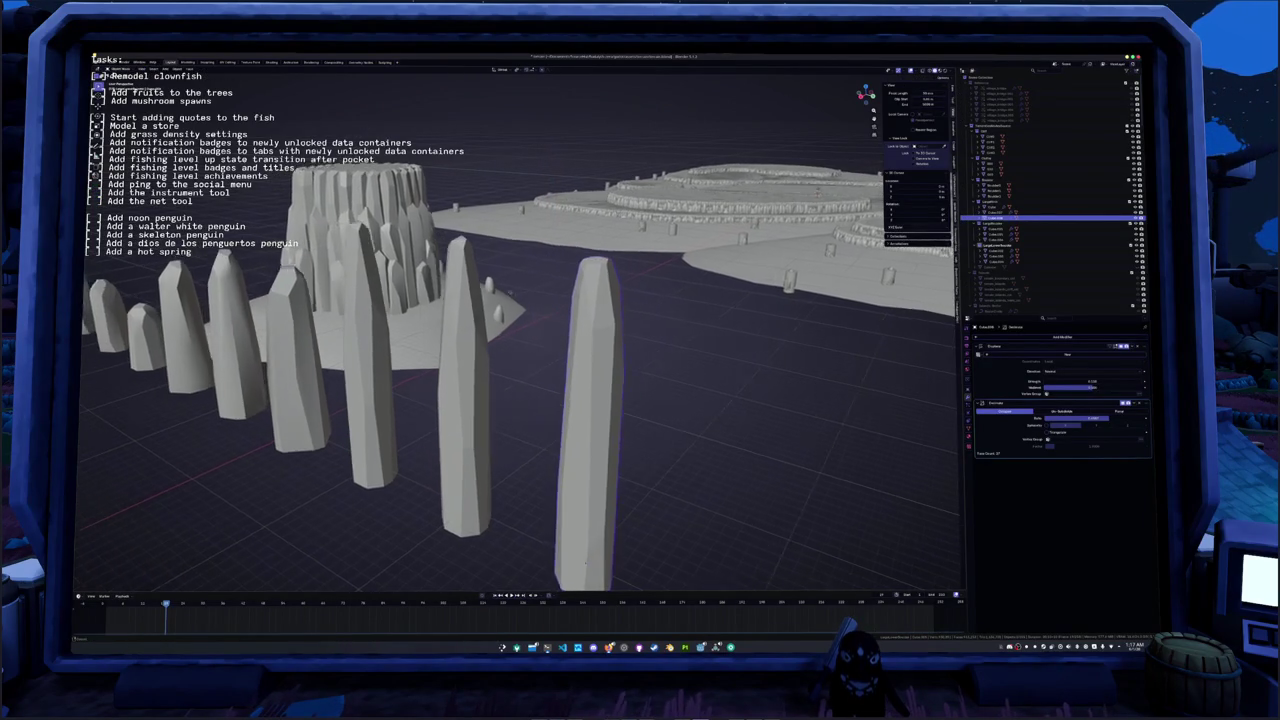
{"action": "left_click", "coordinate": [474, 289]}
{"action": "scroll", "coordinate": [499, 288], "scroll_direction": "up", "scroll_amount": 3}
{"action": "middle_click_drag", "start_coordinate": [598, 268], "coordinate": [586, 292]}
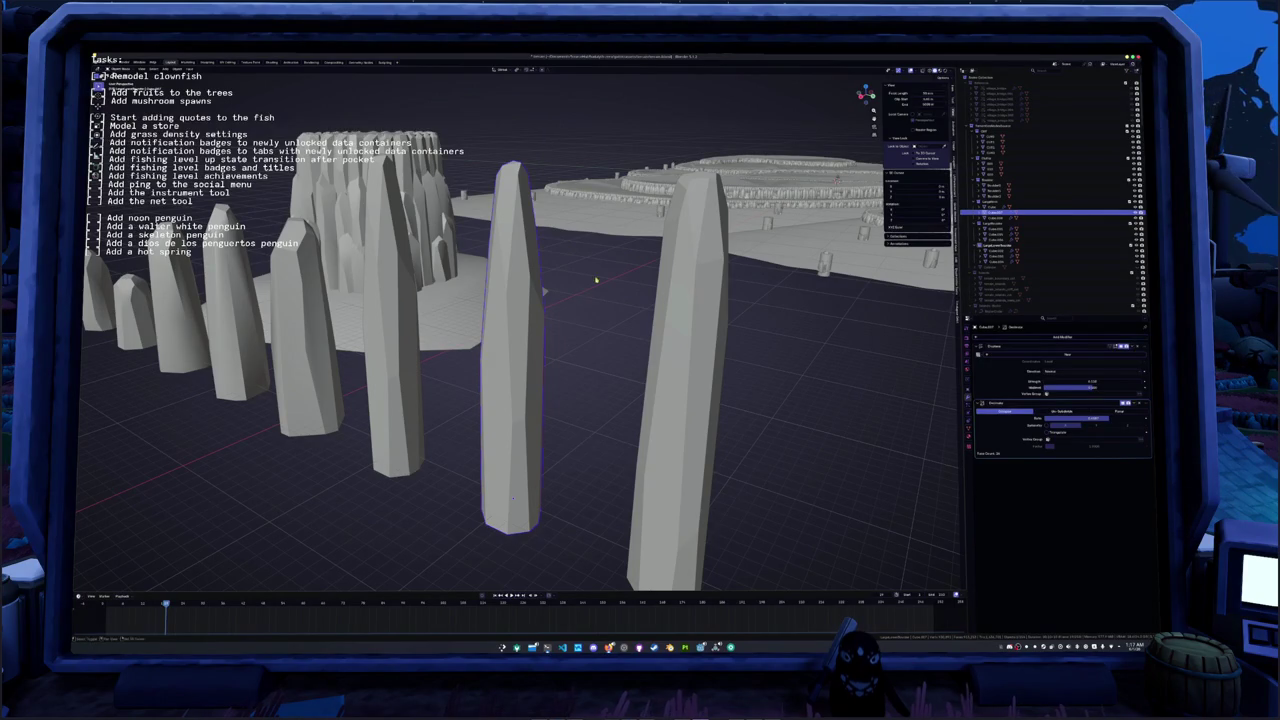
{"action": "middle_click_drag", "start_coordinate": [596, 281], "coordinate": [608, 314]}
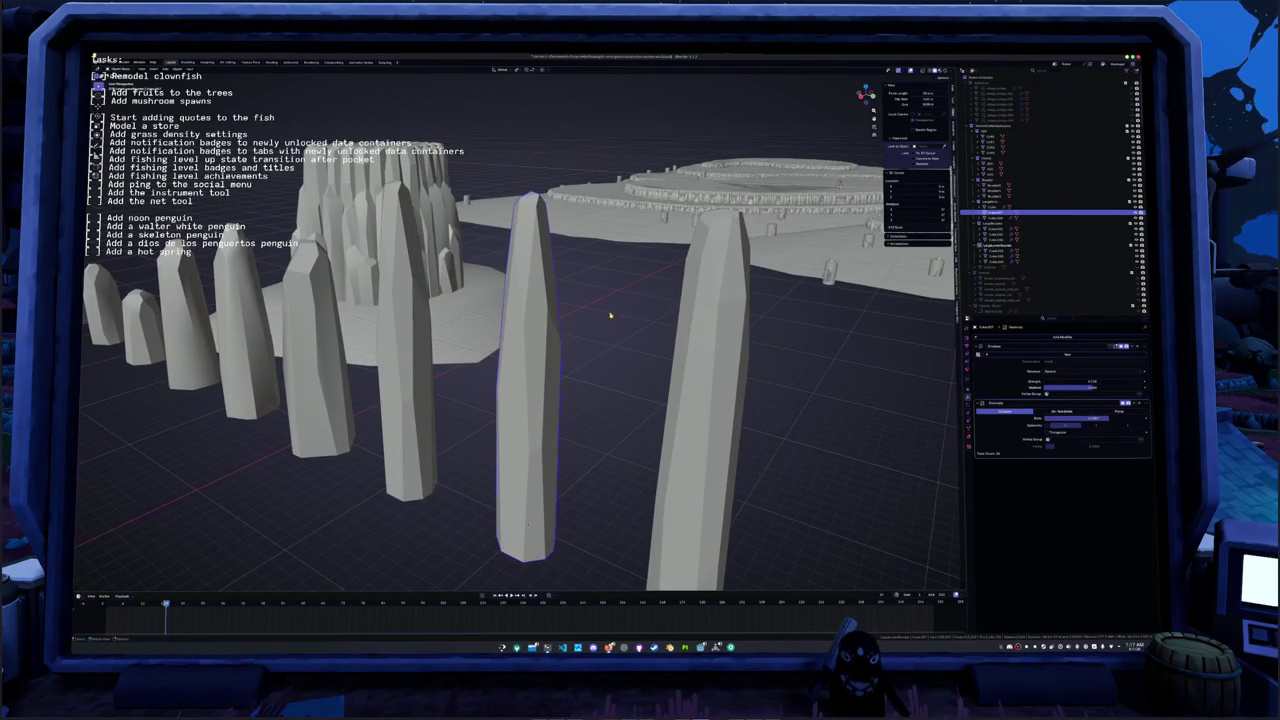
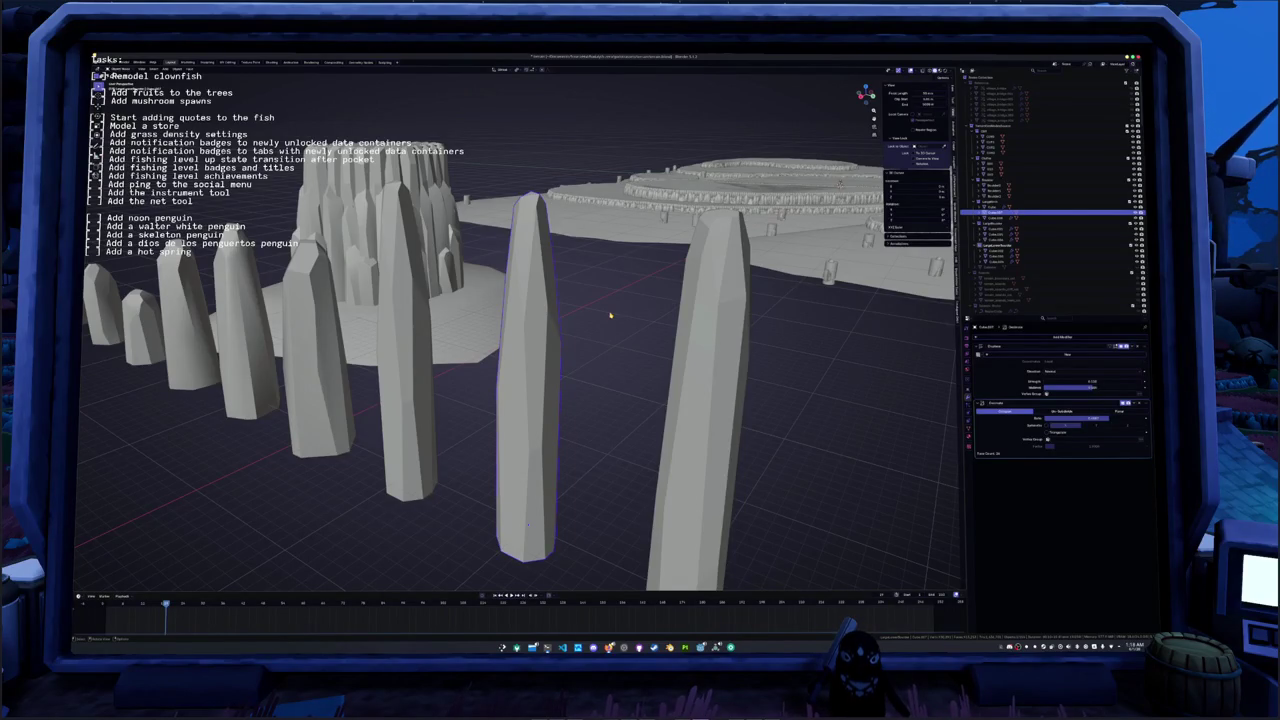
- Reshape the middle pillar's top vertex along the vertical axis in Edit Mode
{"action": "mouse_move", "coordinate": [593, 308]}
{"action": "middle_mouse_down"}
{"action": "mouse_move", "coordinate": [620, 297]}
{"action": "mouse_move", "coordinate": [635, 313]}
{"action": "middle_mouse_up"}
{"action": "key", "text": "Tab"}
{"action": "key", "text": "alt+a"}
{"action": "left_click", "coordinate": [540, 231]}
{"action": "key", "text": "g"}
{"action": "key", "text": "z"}
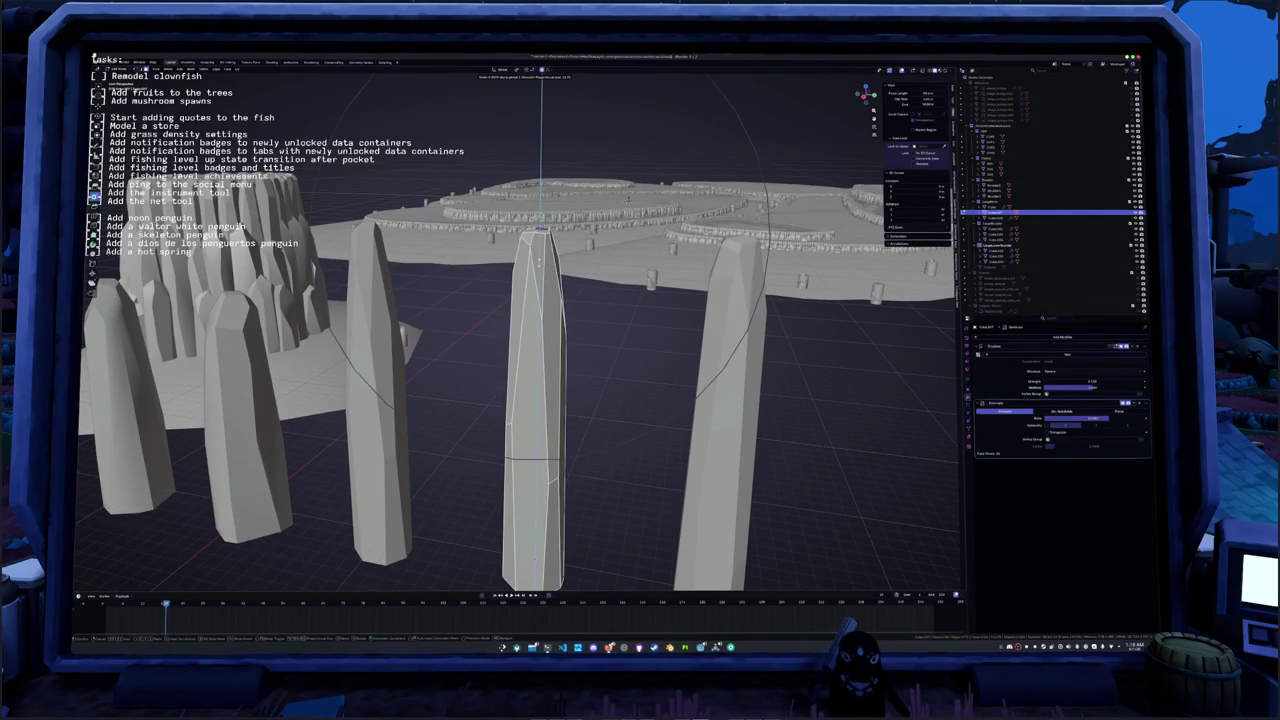
{"action": "key", "text": "Return"}
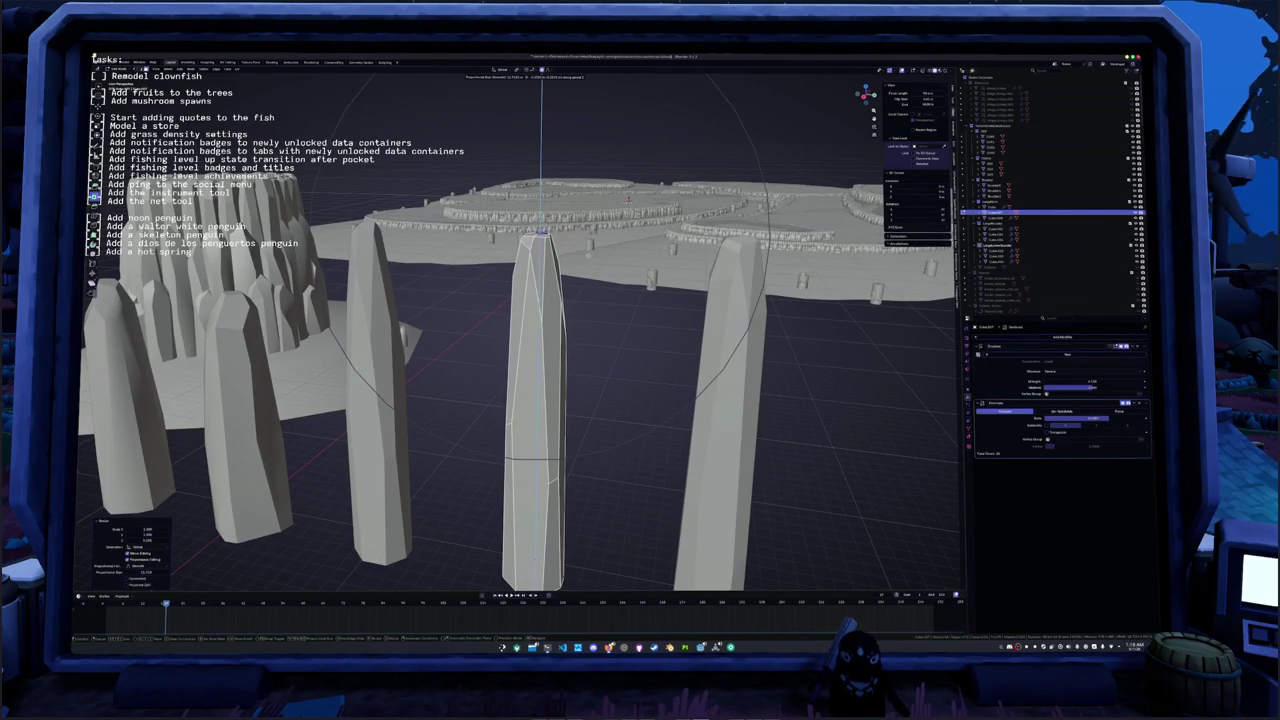
{"action": "key", "text": "Return"}
{"action": "key", "text": "Tab"}
- Apply the scale transform to the middle and right pillars
{"action": "middle_click_drag", "start_coordinate": [540, 400], "coordinate": [474, 306]}
{"action": "key", "text": "ctrl+a"}
{"action": "left_click", "coordinate": [474, 305]}
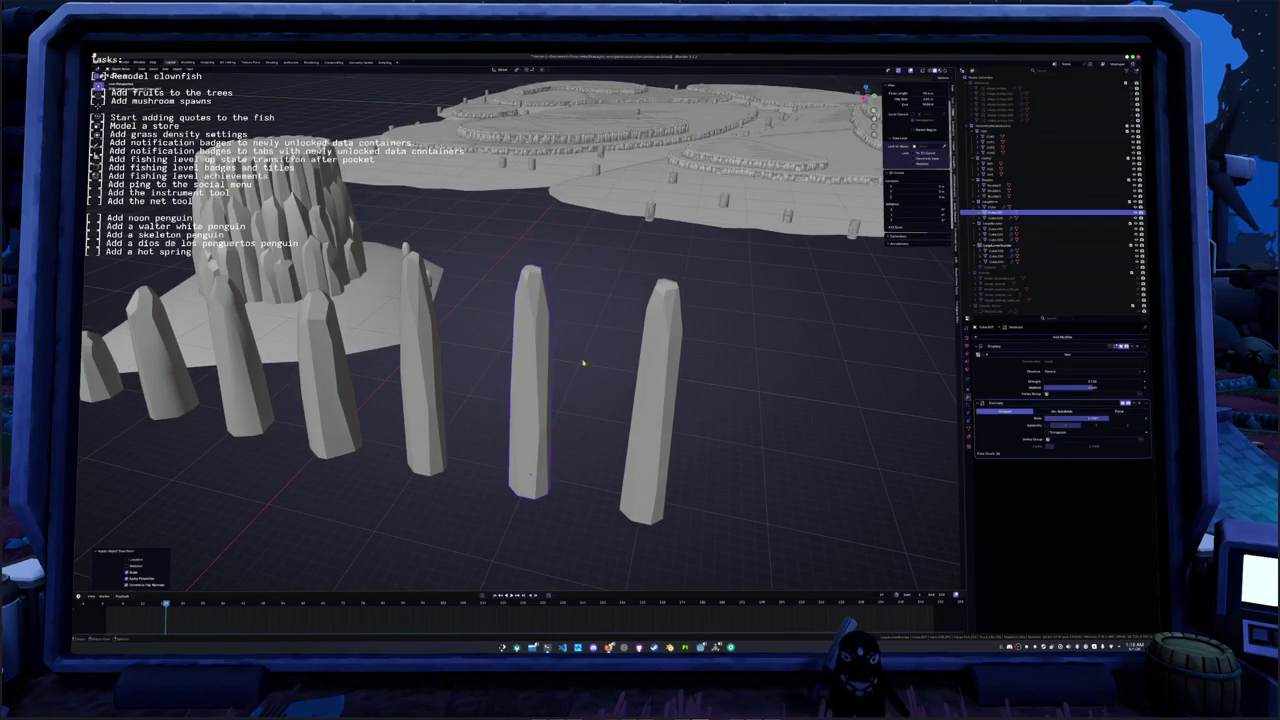
{"action": "left_click", "coordinate": [652, 385]}
{"action": "key", "text": "ctrl+a"}
{"action": "left_click", "coordinate": [652, 385]}
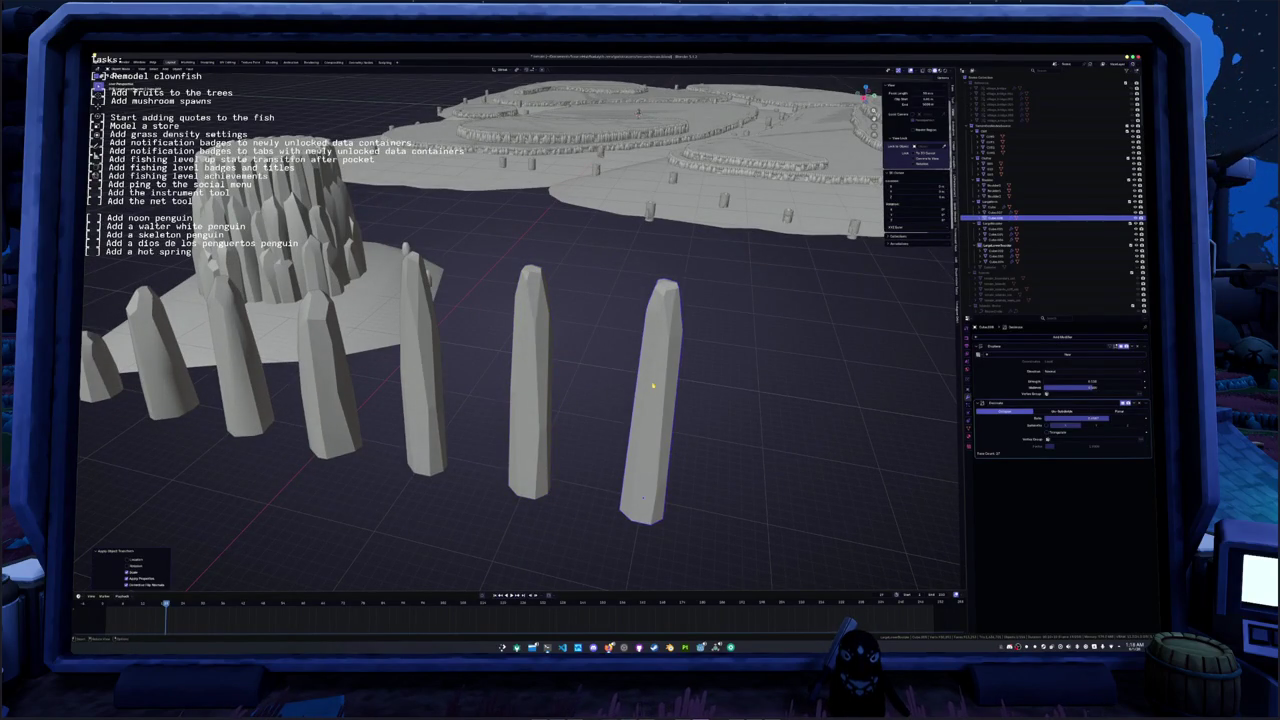
{"action": "key", "text": "ctrl+a"}
{"action": "left_click", "coordinate": [466, 404]}
{"action": "middle_click_drag", "start_coordinate": [466, 404], "coordinate": [456, 304]}
{"action": "left_click", "coordinate": [456, 304]}
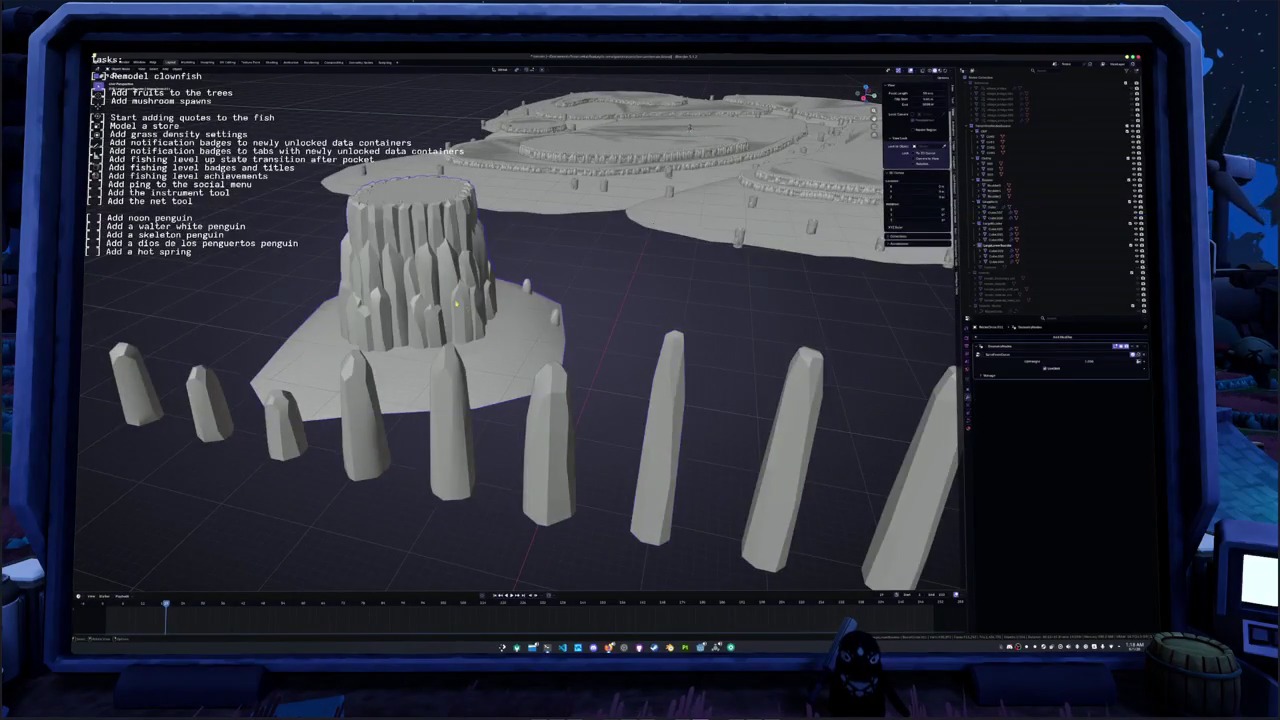
{"action": "key", "text": "KP_Decimal"}
{"action": "scroll", "coordinate": [540, 300], "scroll_direction": "up", "scroll_amount": 3}
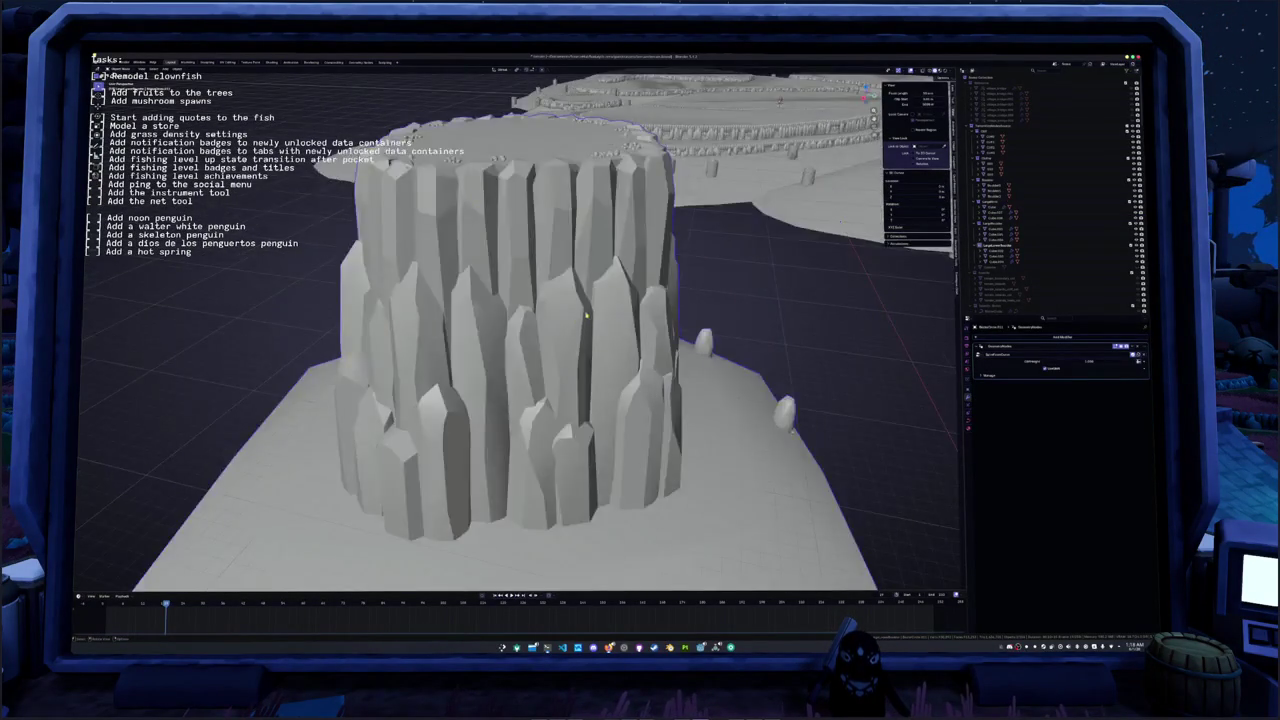
{"action": "scroll", "coordinate": [551, 320], "scroll_direction": "up", "scroll_amount": 2}
{"action": "mouse_move", "coordinate": [551, 321]}
{"action": "middle_mouse_down"}
{"action": "mouse_move", "coordinate": [500, 325]}
{"action": "mouse_move", "coordinate": [500, 370]}
{"action": "mouse_move", "coordinate": [496, 317]}
{"action": "mouse_move", "coordinate": [383, 325]}
{"action": "mouse_move", "coordinate": [478, 311]}
{"action": "middle_mouse_up"}
{"action": "scroll", "coordinate": [495, 317], "scroll_direction": "down", "scroll_amount": 2}
{"action": "scroll", "coordinate": [495, 317], "scroll_direction": "down", "scroll_amount": 3}
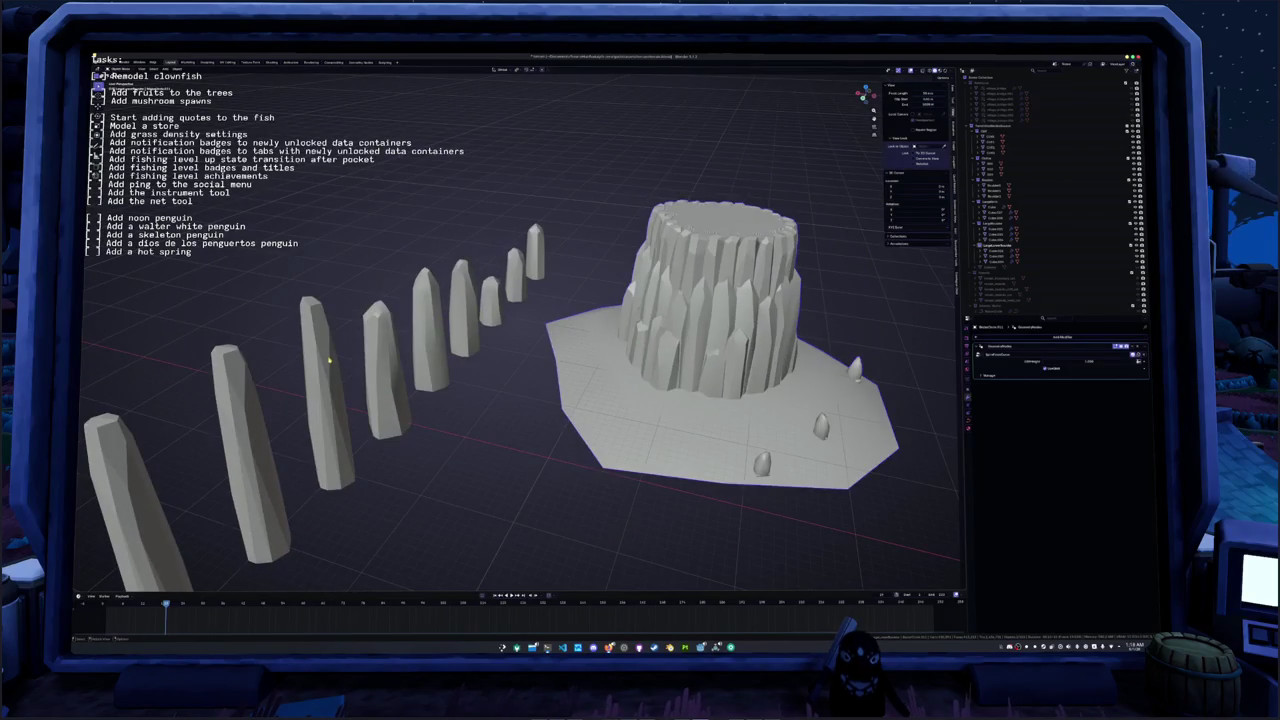
{"action": "left_click", "coordinate": [328, 360]}
{"action": "middle_click_drag", "start_coordinate": [328, 360], "coordinate": [411, 401]}
{"action": "left_click", "coordinate": [411, 401], "text": "shift"}
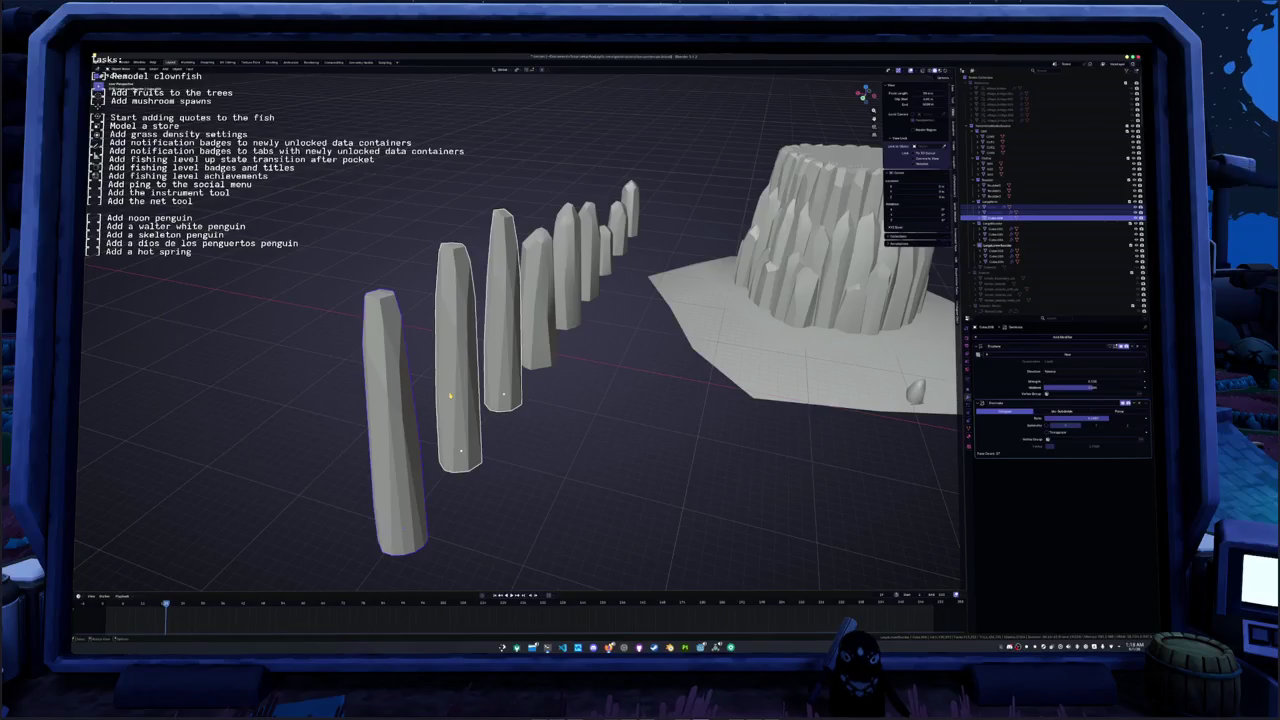
- Make Cube.007 the active pillar and move it up along the Z axis
{"action": "mouse_move", "coordinate": [450, 396]}
{"action": "middle_mouse_down"}
{"action": "mouse_move", "coordinate": [410, 311]}
{"action": "mouse_move", "coordinate": [486, 305]}
{"action": "middle_mouse_up"}
{"action": "key", "text": "Tab"}
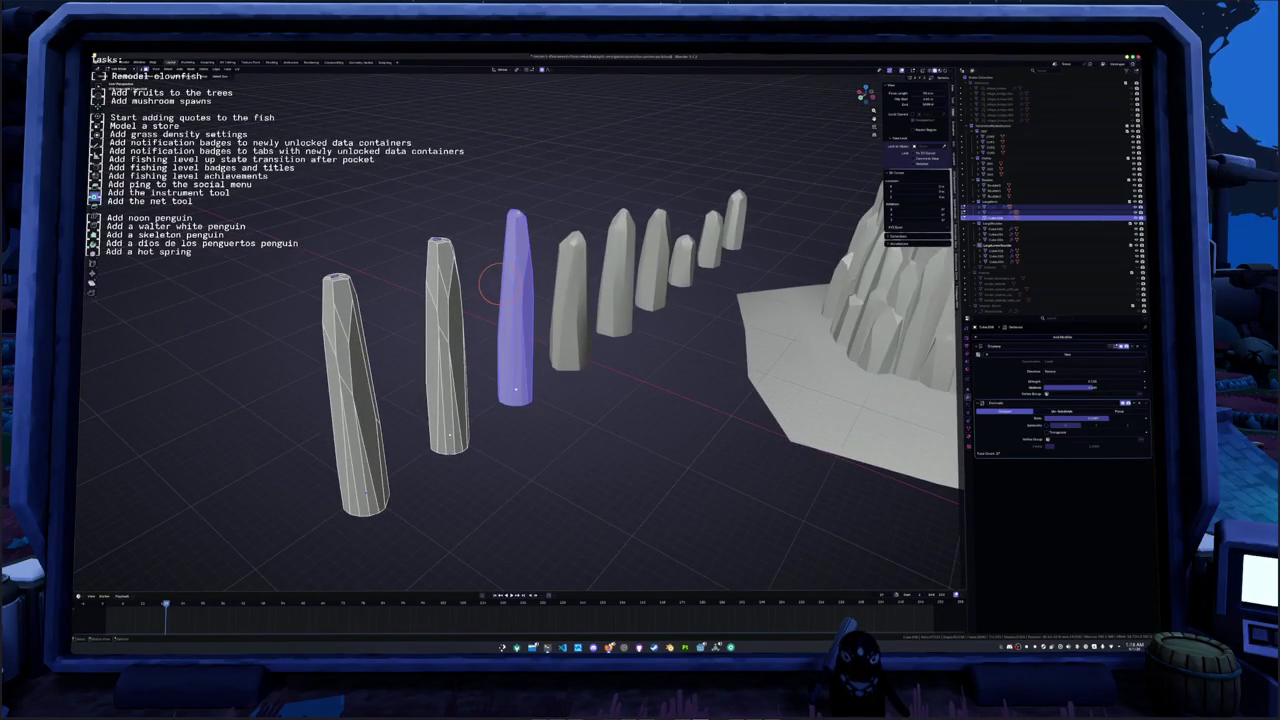
{"action": "left_click", "coordinate": [490, 285]}
{"action": "left_click", "coordinate": [514, 212]}
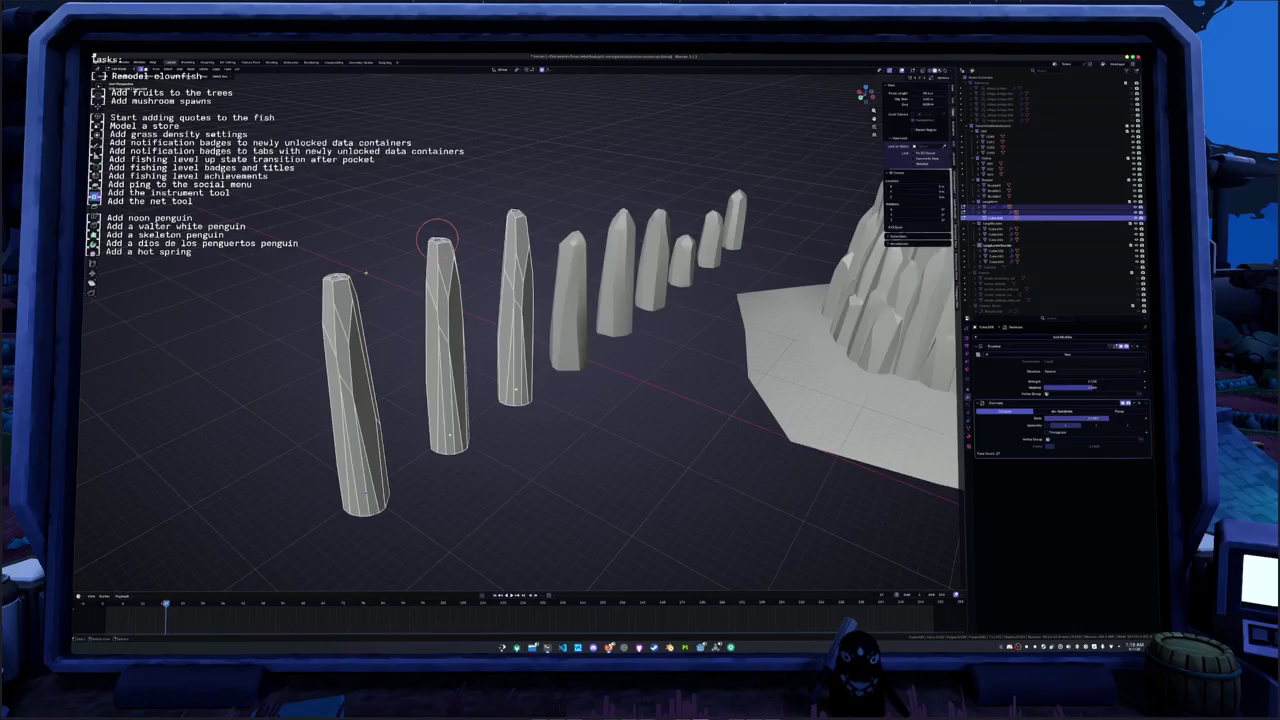
{"action": "key", "text": "KP_Decimal"}
{"action": "key", "text": "g"}
{"action": "key", "text": "z"}
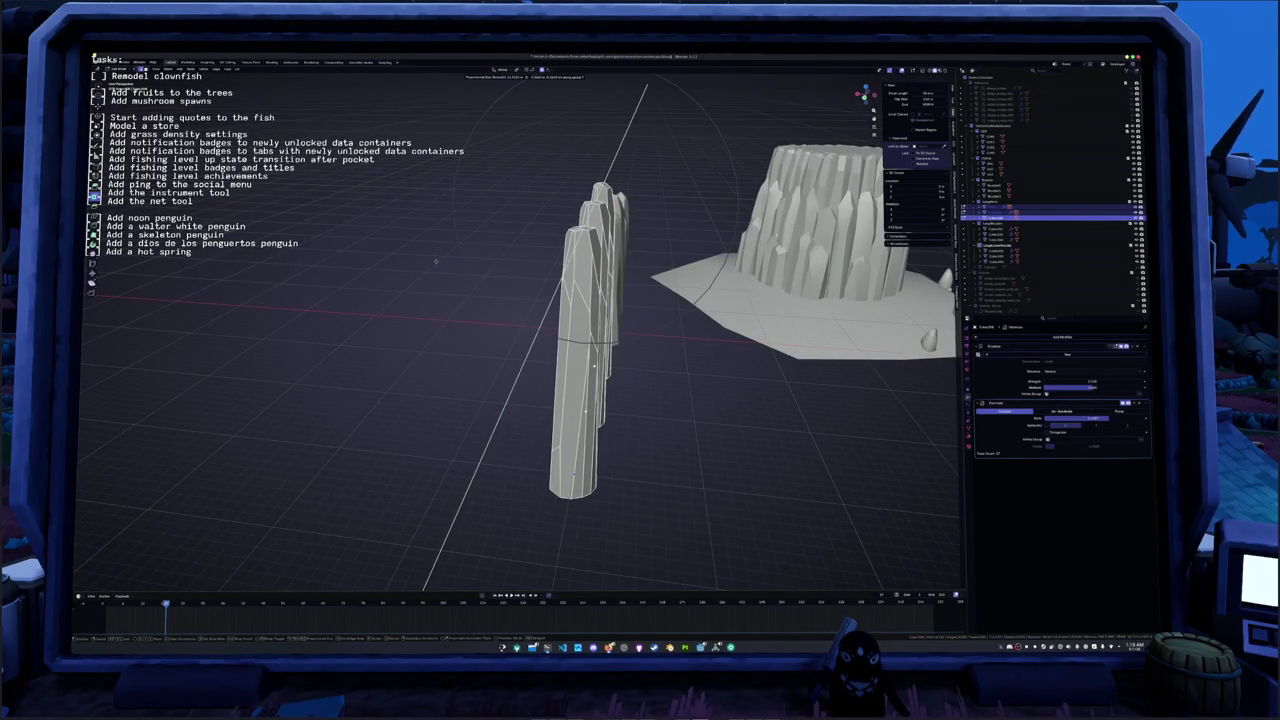
{"action": "left_click", "coordinate": [435, 261]}
- Start scaling the rock column along the Y axis
{"action": "mouse_move", "coordinate": [435, 261]}
{"action": "middle_mouse_down"}
{"action": "mouse_move", "coordinate": [130, 290]}
{"action": "mouse_move", "coordinate": [540, 298]}
{"action": "middle_mouse_up"}
{"action": "key", "text": "s"}
{"action": "key", "text": "y"}
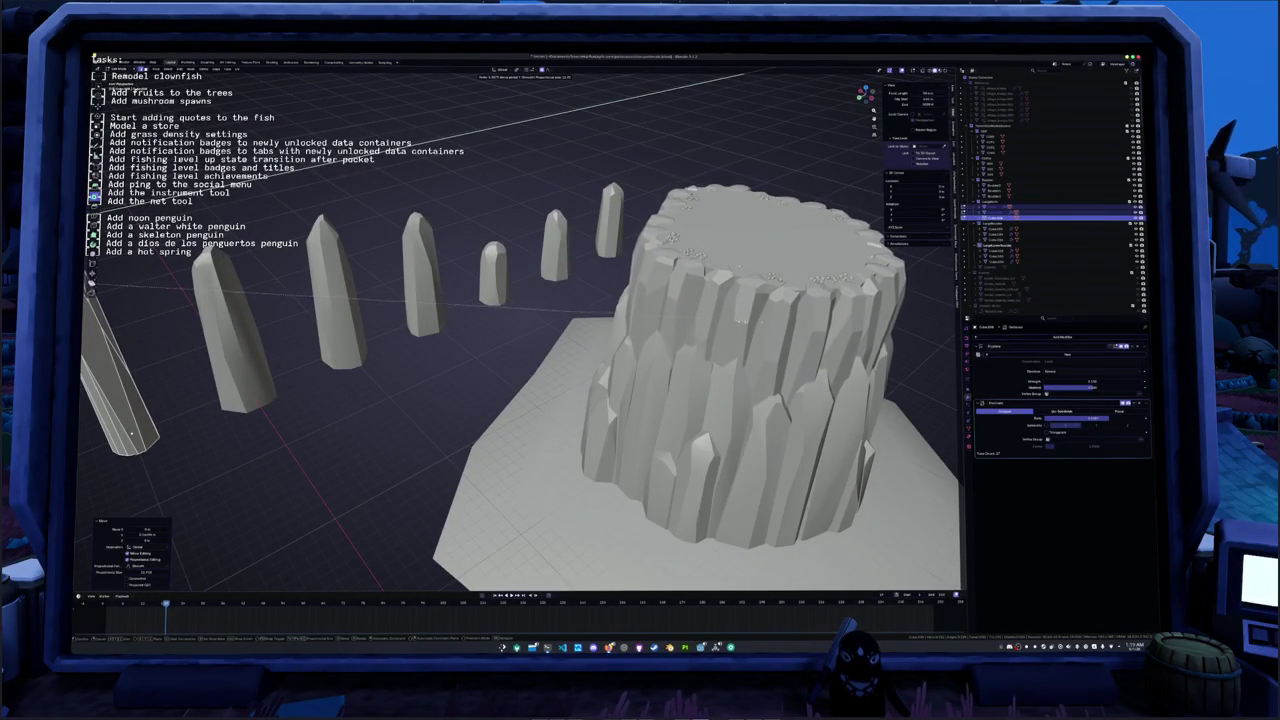
- Confirm the column's Y-axis scale, then undo and redo edits to settle the column top
{"action": "left_click", "coordinate": [615, 309]}
{"action": "key", "text": "s"}
{"action": "key", "text": "y"}
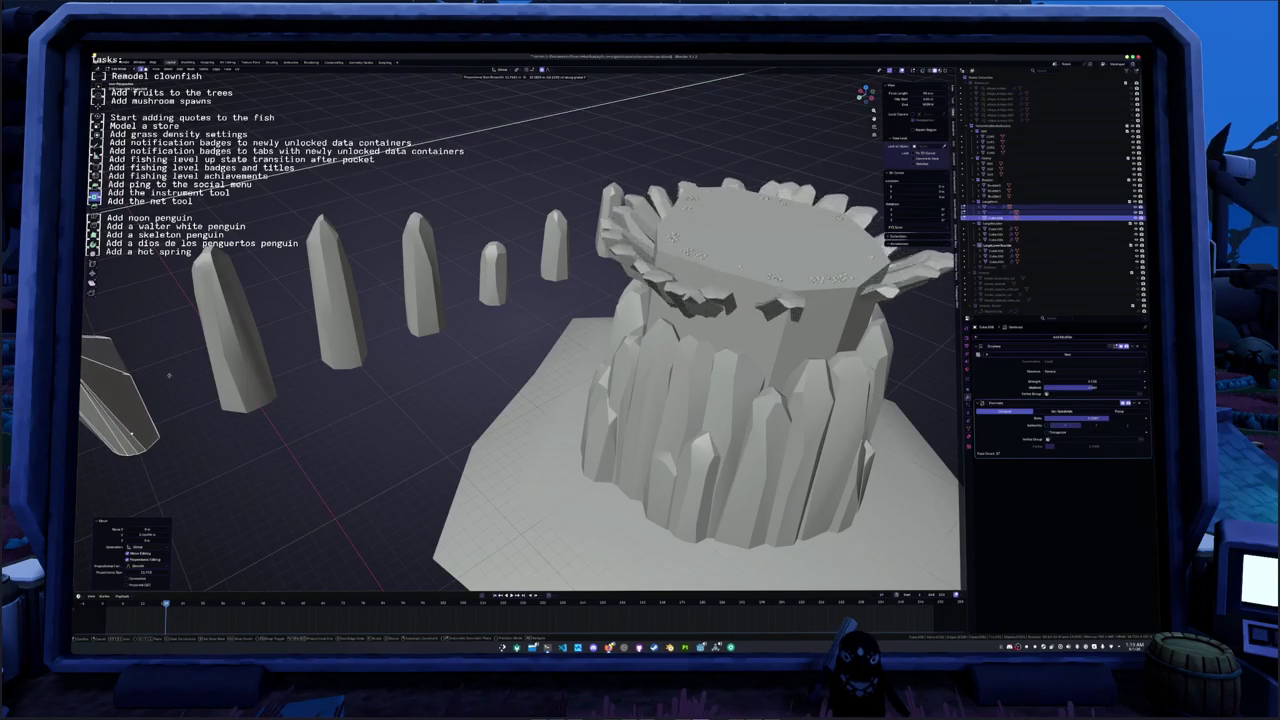
{"action": "scroll", "coordinate": [705, 273], "scroll_direction": "down", "scroll_amount": 5}
{"action": "key", "text": "ctrl+z"}
{"action": "key", "text": "ctrl+z"}
{"action": "key", "text": "ctrl+z"}
{"action": "key", "text": "ctrl+z"}
{"action": "key", "text": "ctrl+shift+z"}
{"action": "key", "text": "ctrl+z"}
{"action": "key", "text": "ctrl+shift+z"}
{"action": "key", "text": "ctrl+shift+z"}
{"action": "key", "text": "ctrl+z"}
{"action": "key", "text": "ctrl+shift+z"}
{"action": "key", "text": "ctrl+z"}
{"action": "key", "text": "ctrl+z"}
- Widen the rock column top along the X axis in two scaling passes
{"action": "key", "text": "s"}
{"action": "key", "text": "x"}
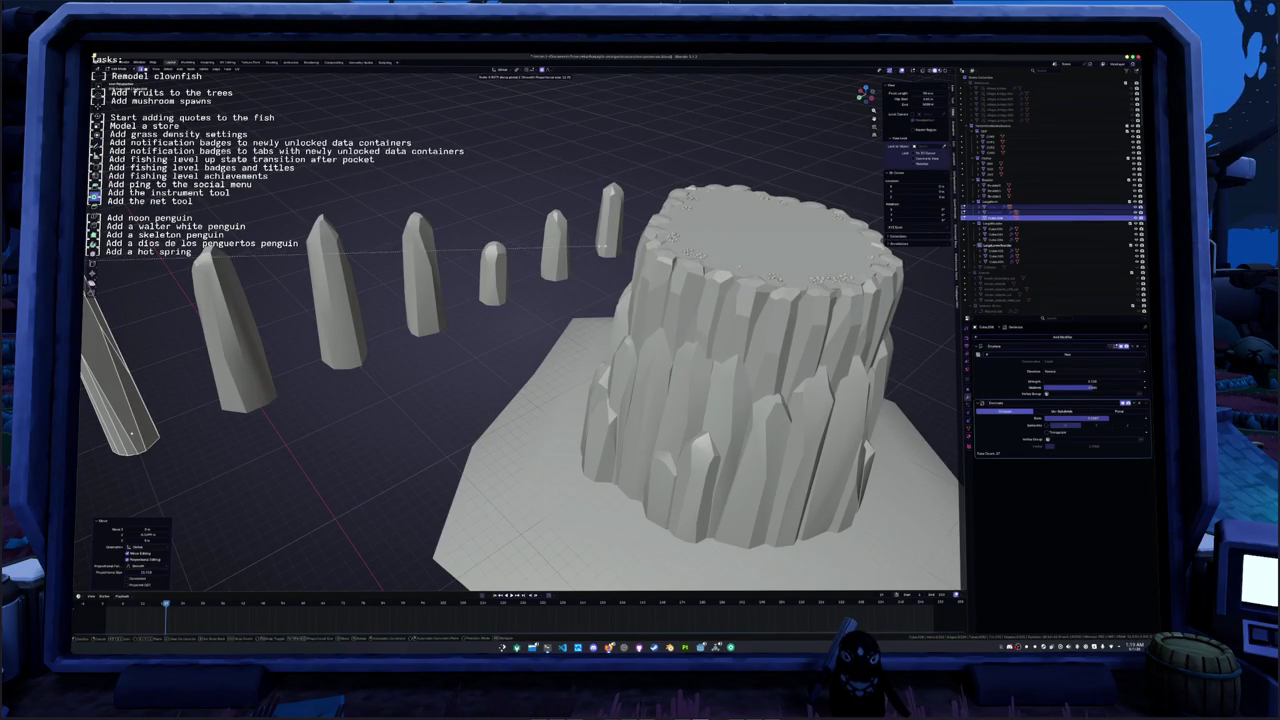
{"action": "left_click", "coordinate": [621, 239]}
{"action": "middle_click_drag", "start_coordinate": [621, 239], "coordinate": [650, 240]}
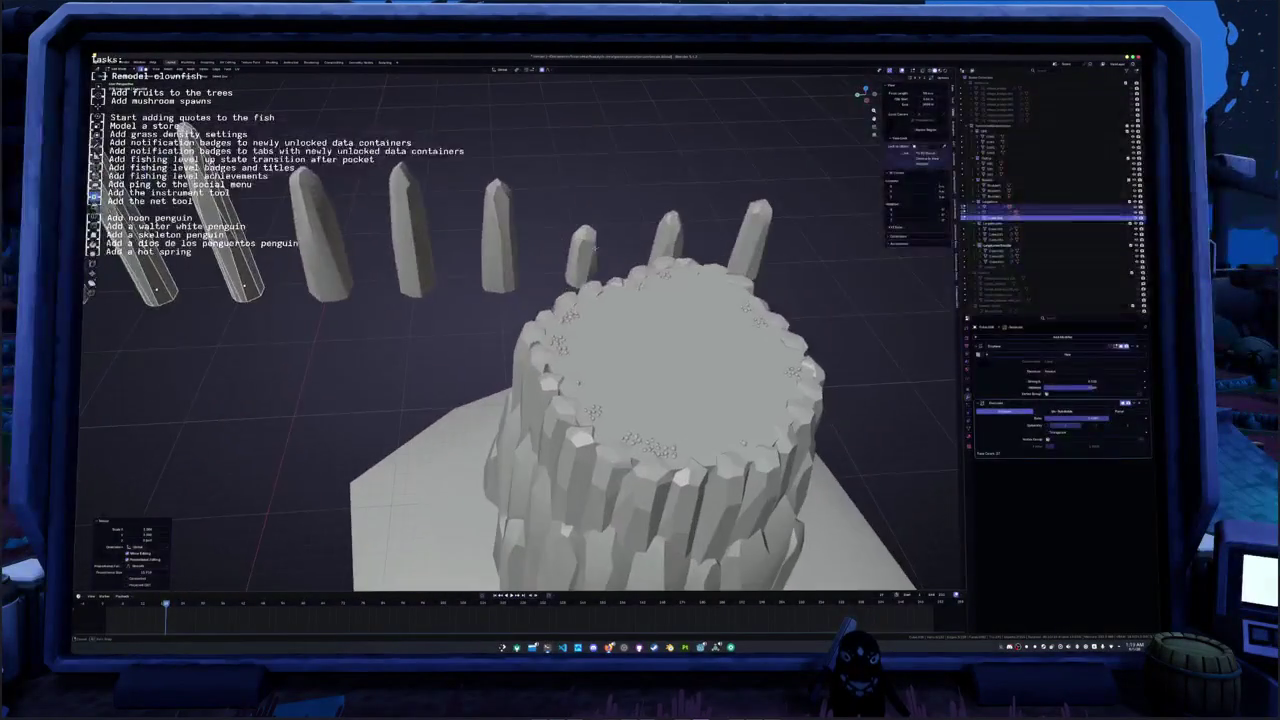
{"action": "key", "text": "s"}
{"action": "key", "text": "x"}
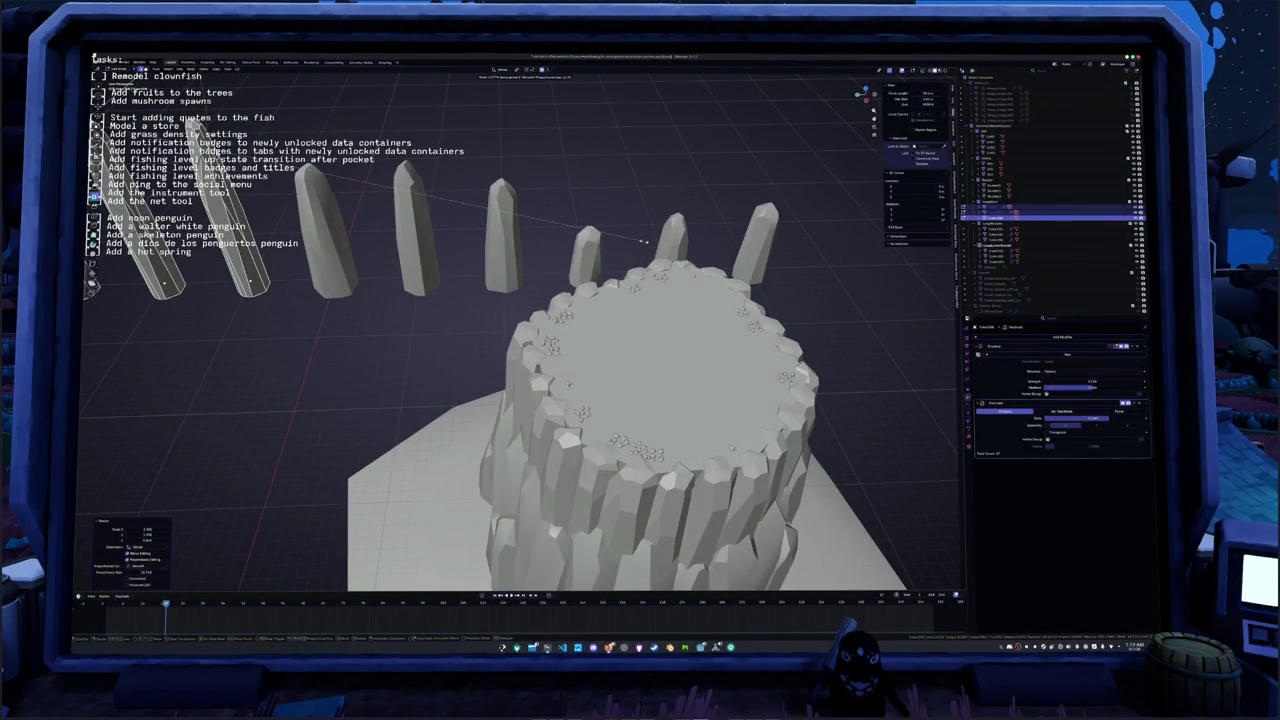
{"action": "scroll", "coordinate": [635, 242], "scroll_direction": "down", "scroll_amount": 2}
{"action": "scroll", "coordinate": [636, 242], "scroll_direction": "down", "scroll_amount": 2}
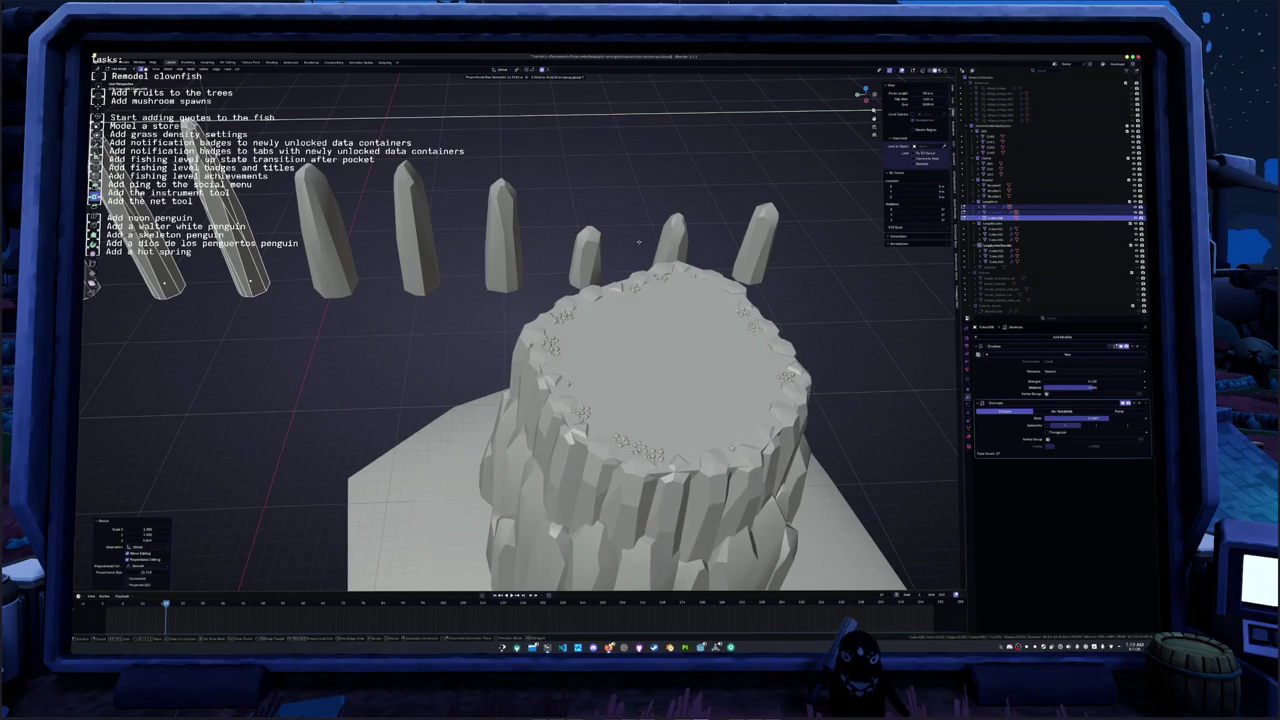
{"action": "left_click", "coordinate": [639, 241]}
- Scale the rock top with soft proportional falloff and apply the object's scale
{"action": "middle_click_drag", "start_coordinate": [639, 241], "coordinate": [640, 205]}
{"action": "key", "text": "s"}
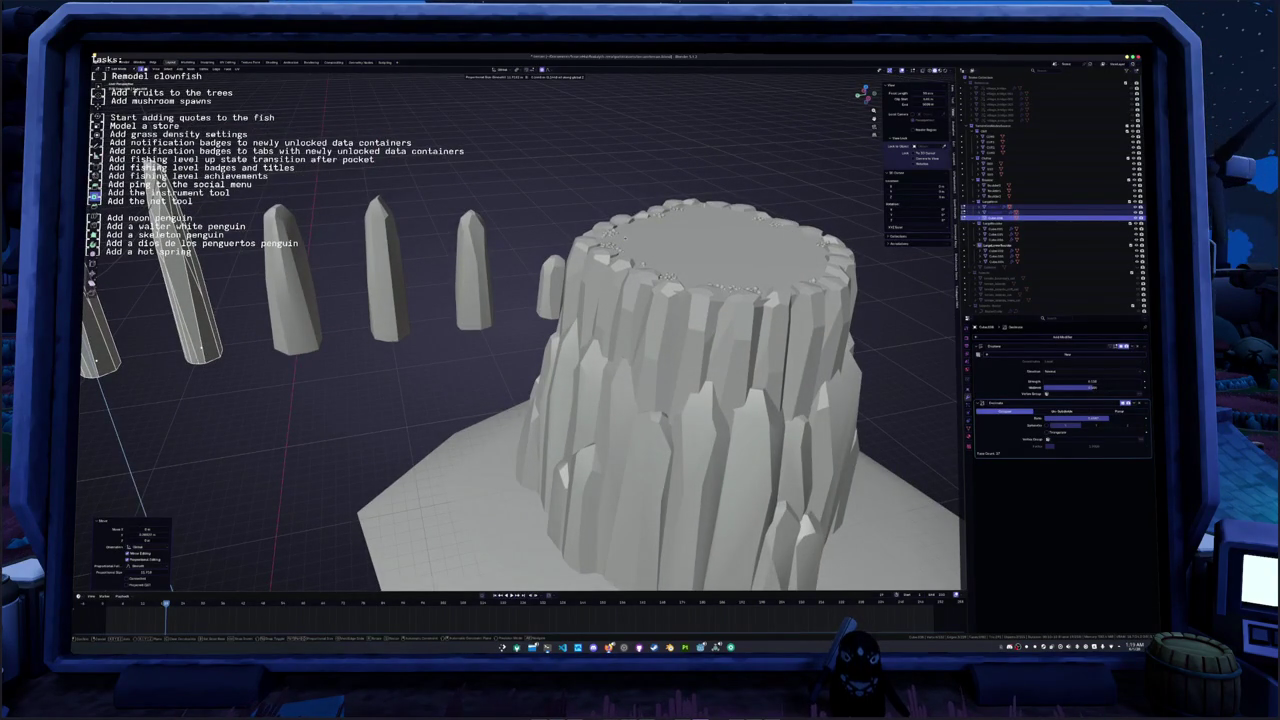
{"action": "left_click", "coordinate": [146, 515]}
{"action": "mouse_move", "coordinate": [146, 515]}
{"action": "middle_mouse_down"}
{"action": "mouse_move", "coordinate": [576, 270]}
{"action": "mouse_move", "coordinate": [213, 588]}
{"action": "middle_mouse_up"}
{"action": "key", "text": "ctrl+a"}
{"action": "left_click", "coordinate": [576, 270]}
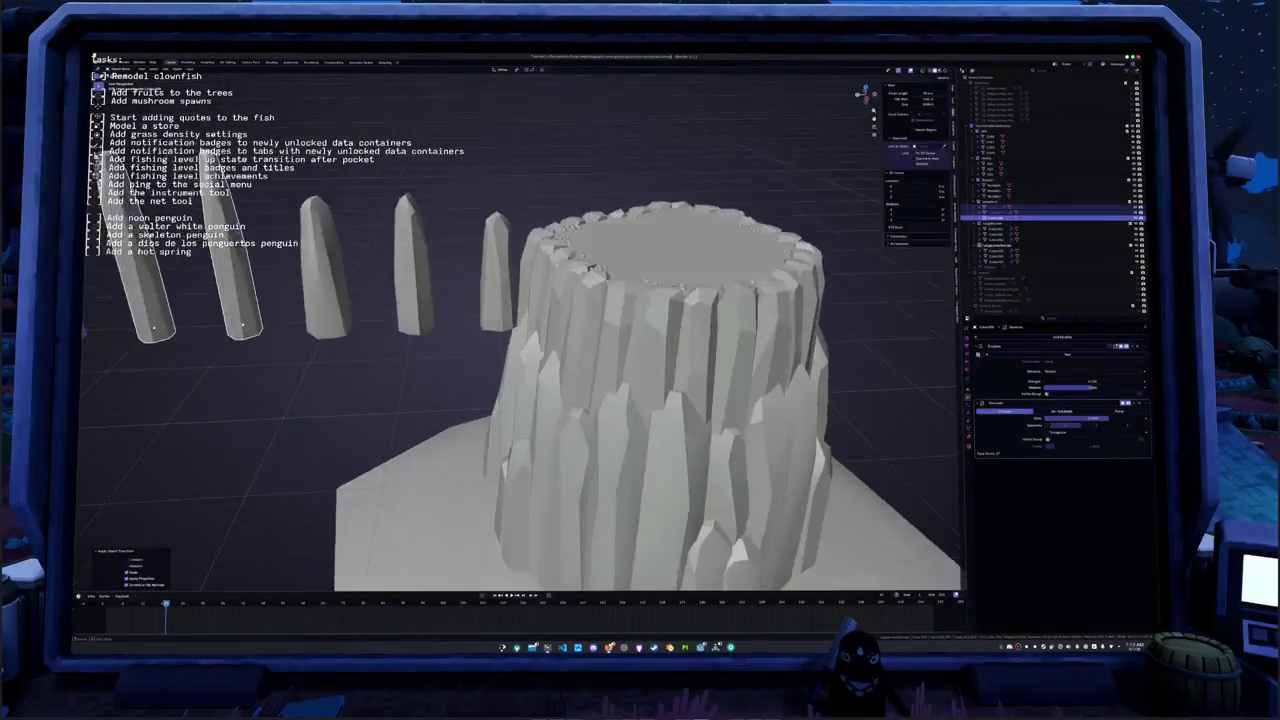
- Rescale the selected pillar and select the node-generated rock stump
{"action": "key", "text": "s"}
{"action": "left_click", "coordinate": [213, 588]}
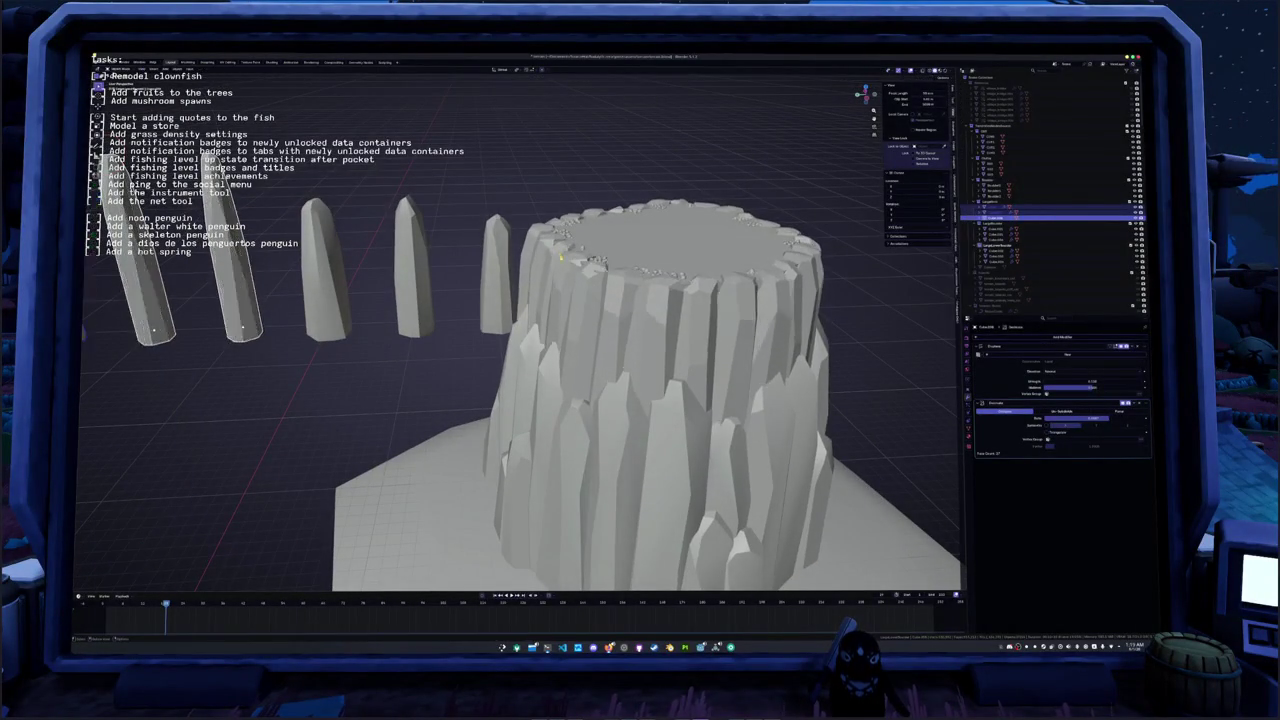
{"action": "mouse_move", "coordinate": [561, 257]}
{"action": "middle_mouse_down"}
{"action": "mouse_move", "coordinate": [572, 298]}
{"action": "mouse_move", "coordinate": [555, 279]}
{"action": "middle_mouse_up"}
{"action": "left_click", "coordinate": [570, 299]}
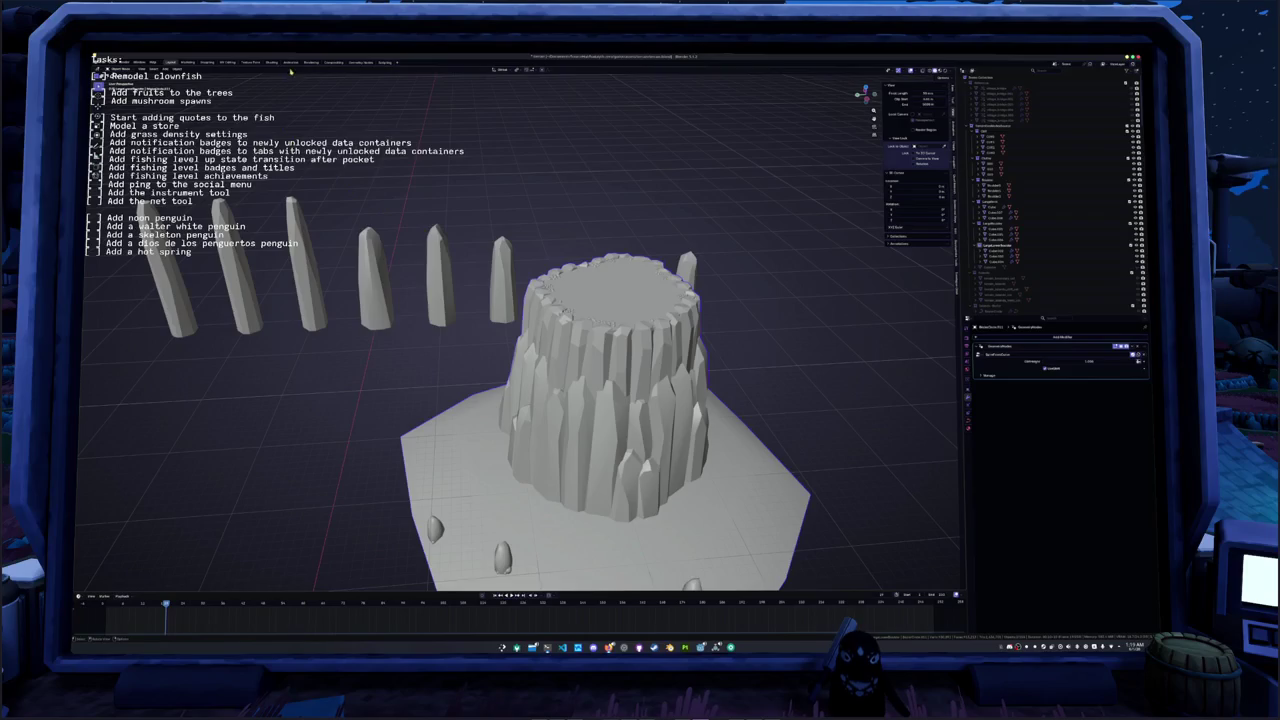
{"action": "left_click", "coordinate": [361, 62]}
- Adjust the Value input and raise the curve-instance Length to 3.240 so the pillars regenerate taller
{"action": "mouse_move", "coordinate": [740, 330]}
{"action": "middle_mouse_down"}
{"action": "mouse_move", "coordinate": [718, 322]}
{"action": "mouse_move", "coordinate": [730, 296]}
{"action": "middle_mouse_up"}
{"action": "scroll", "coordinate": [728, 321], "scroll_direction": "up", "scroll_amount": 5}
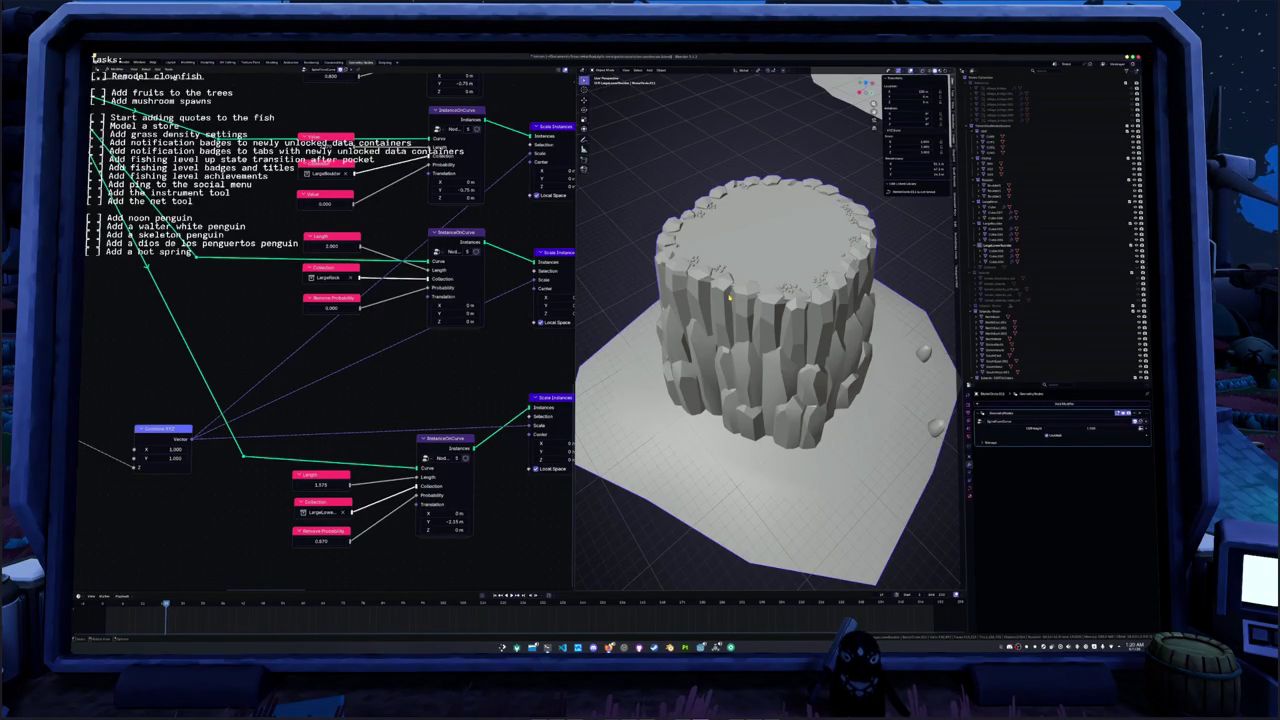
{"action": "middle_click_drag", "start_coordinate": [729, 297], "coordinate": [625, 240]}
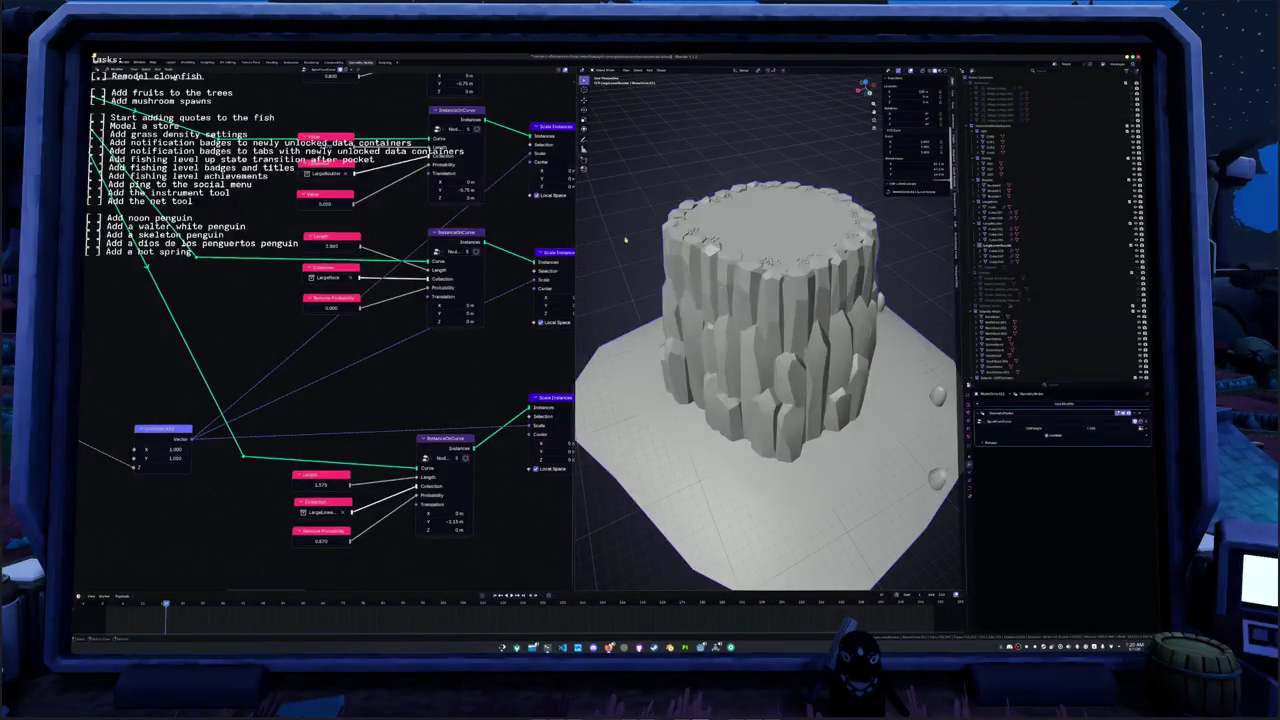
{"action": "middle_click_drag", "start_coordinate": [352, 296], "coordinate": [338, 391]}
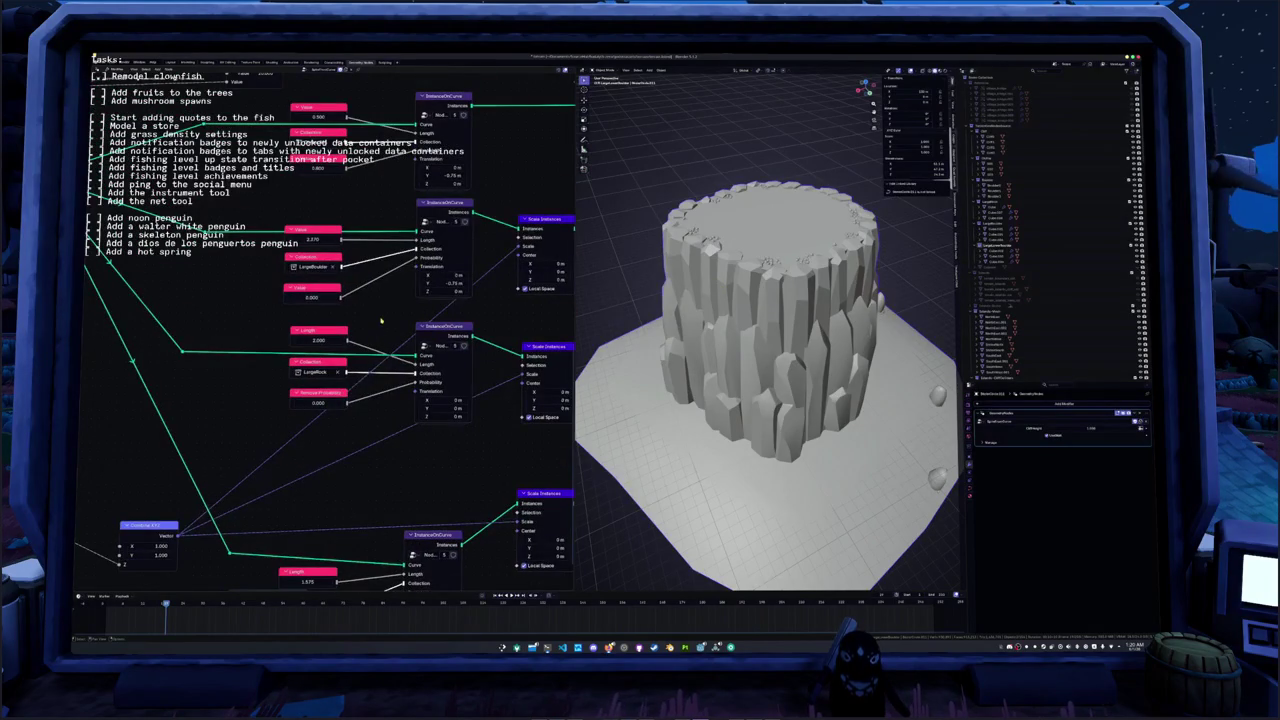
{"action": "middle_click_drag", "start_coordinate": [326, 229], "coordinate": [324, 274]}
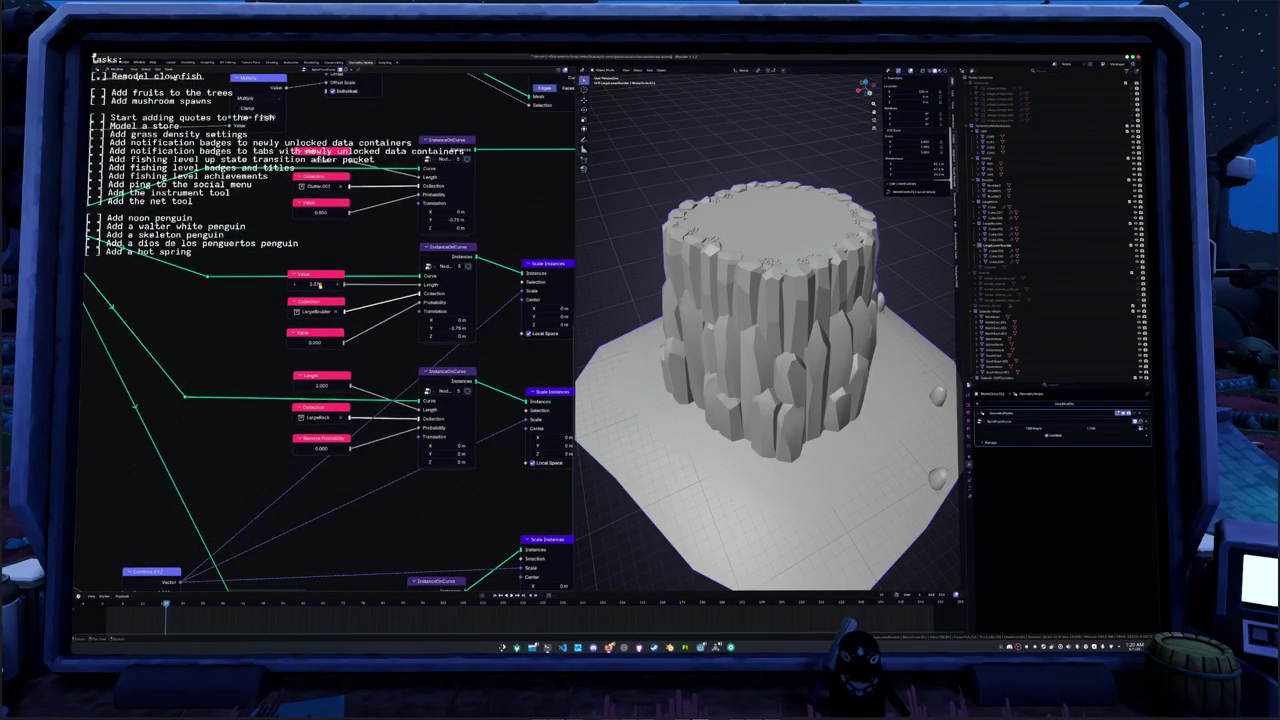
{"action": "left_click_drag", "start_coordinate": [316, 285], "coordinate": [350, 285]}
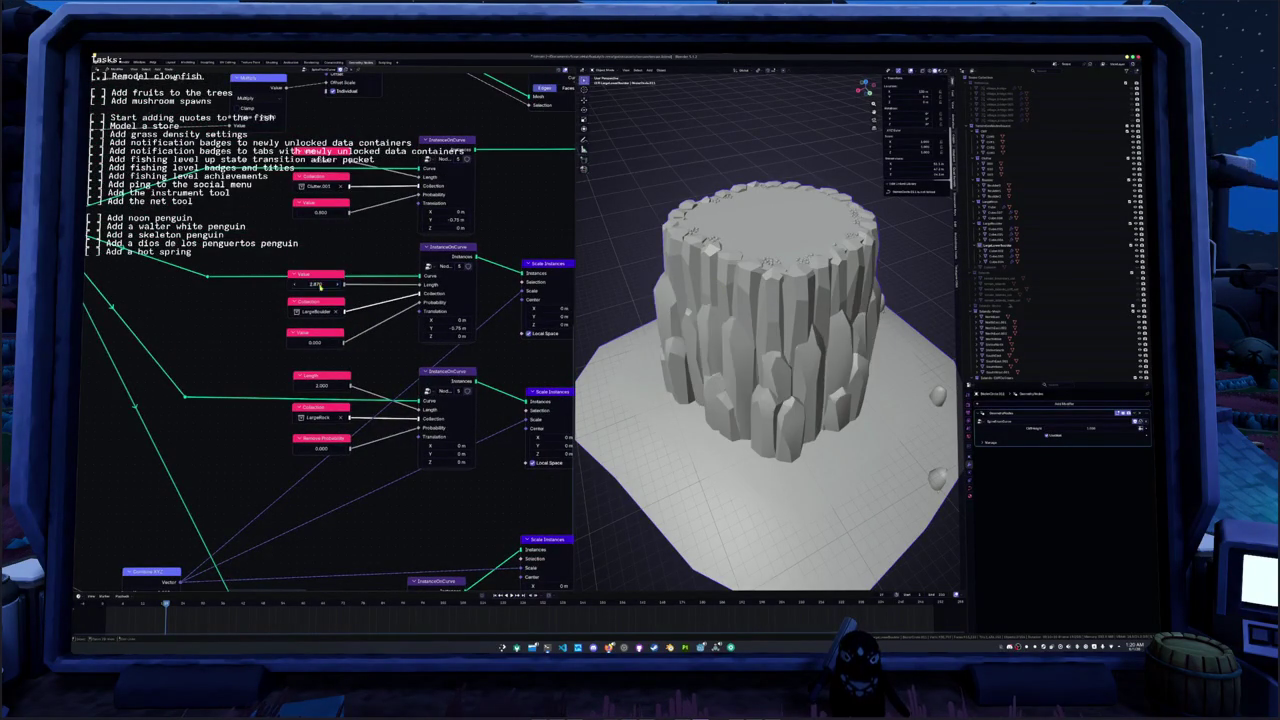
{"action": "scroll", "coordinate": [371, 360], "scroll_direction": "down", "scroll_amount": 5, "text": "shift"}
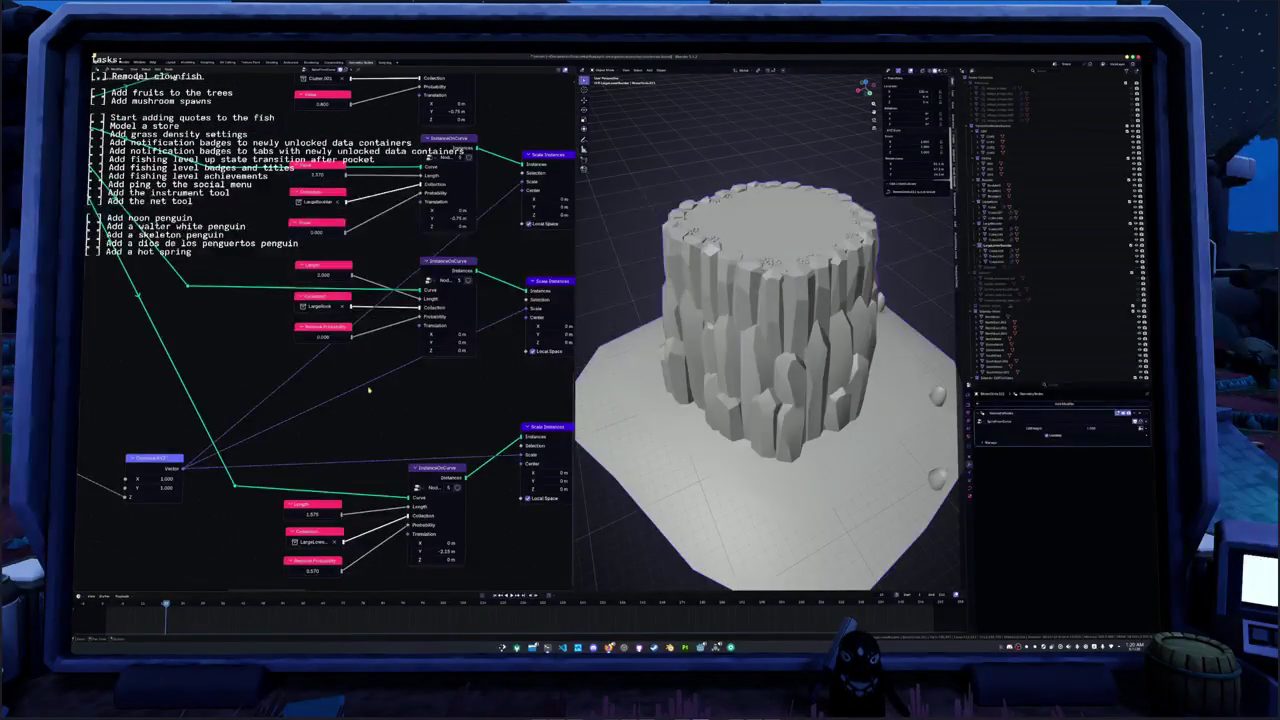
{"action": "left_click_drag", "start_coordinate": [321, 277], "coordinate": [370, 321]}
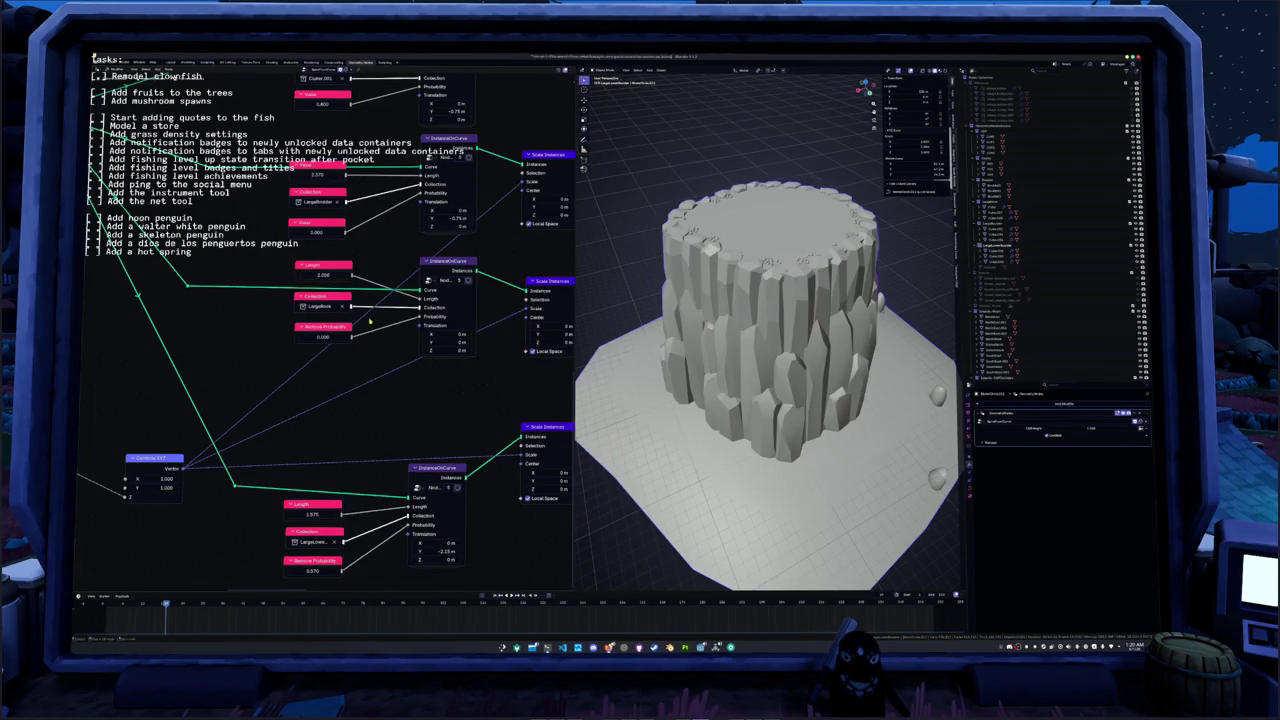
{"action": "left_click_drag", "start_coordinate": [331, 277], "coordinate": [394, 273]}
{"action": "scroll", "coordinate": [642, 409], "scroll_direction": "down", "scroll_amount": 5}
{"action": "middle_click_drag", "start_coordinate": [642, 409], "coordinate": [750, 378]}
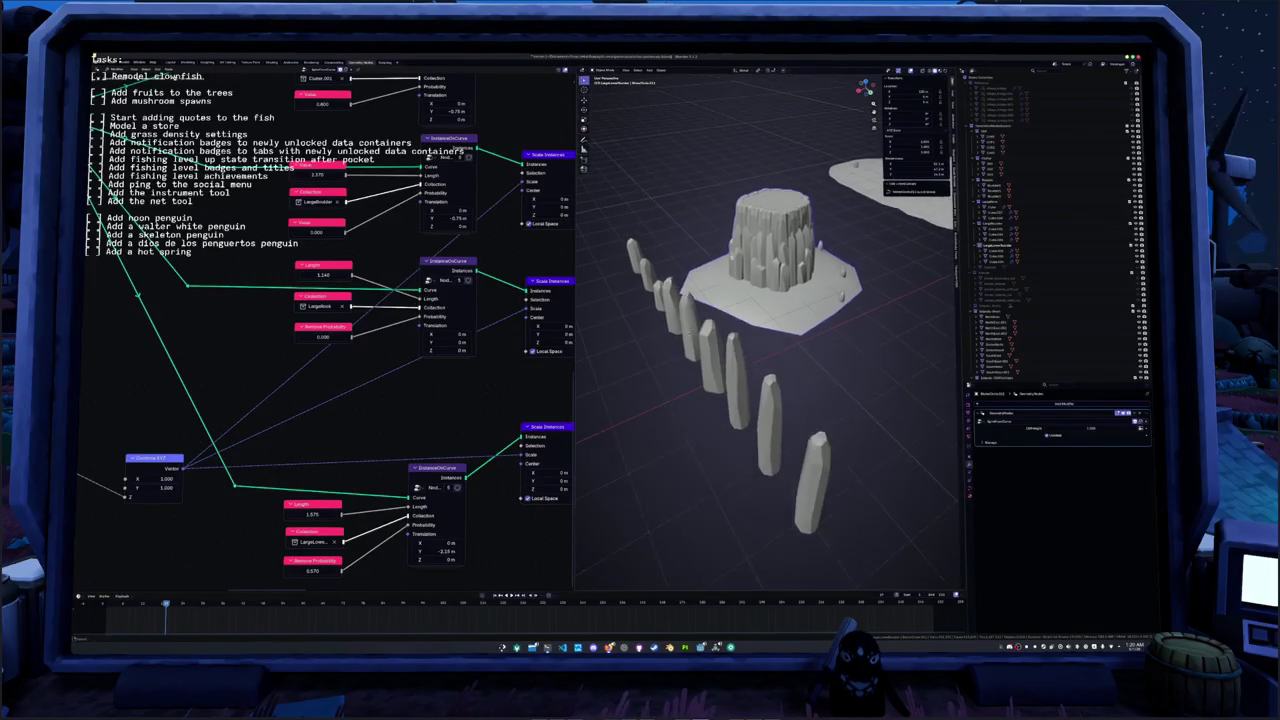
- Select three standing pillars and scale their geometry in Edit Mode
{"action": "left_click", "coordinate": [750, 378]}
{"action": "left_click", "coordinate": [787, 405], "text": "shift"}
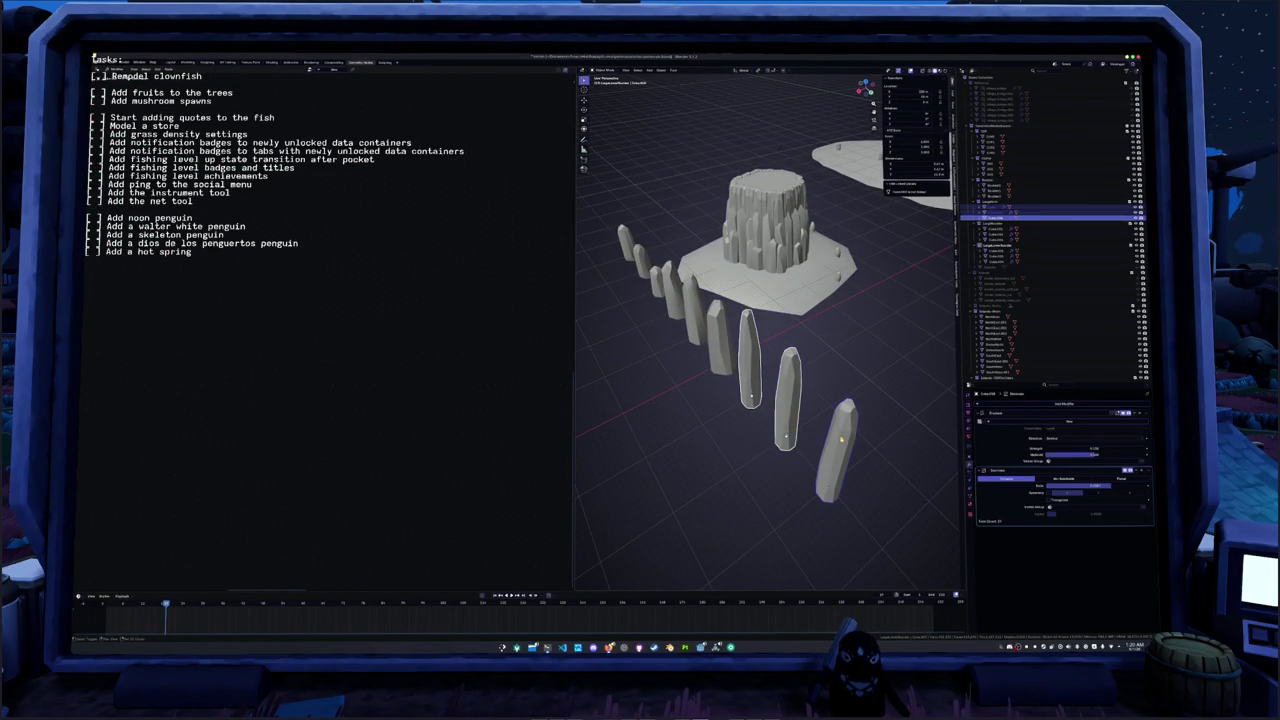
{"action": "left_click", "coordinate": [830, 425], "text": "shift"}
{"action": "key", "text": "Tab"}
{"action": "key", "text": "s"}
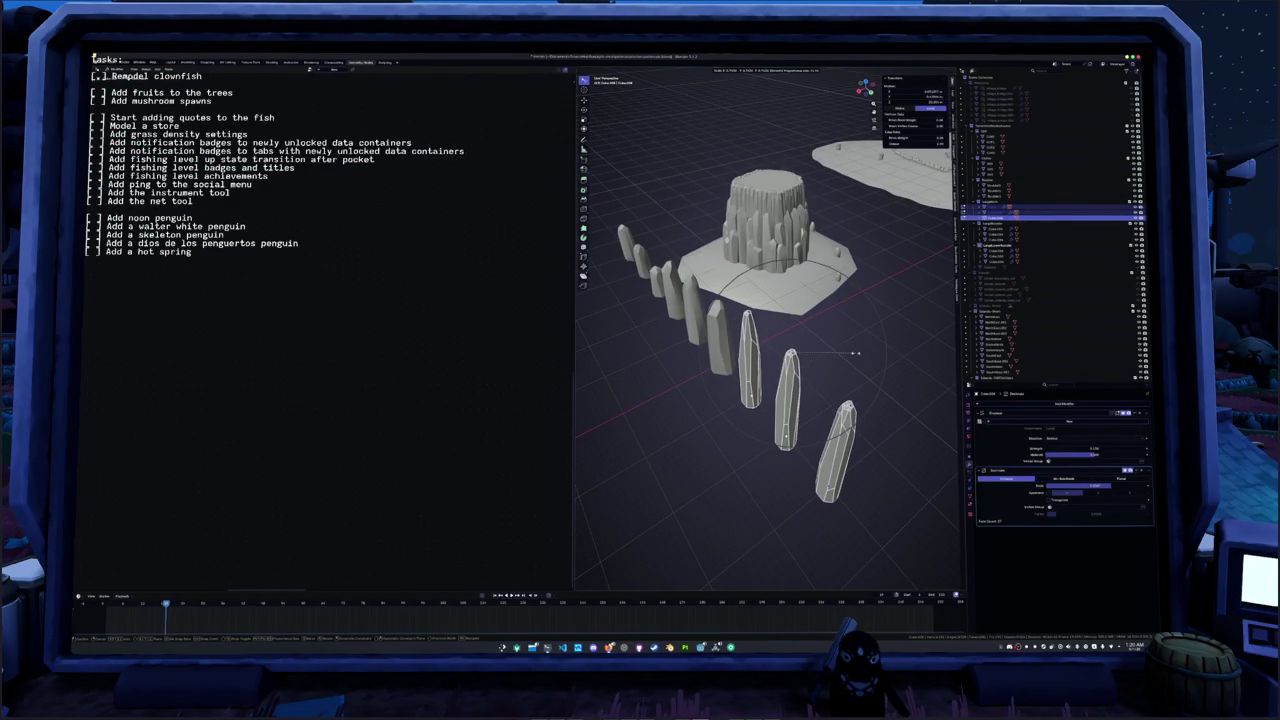
{"action": "left_click", "coordinate": [856, 352]}
{"action": "scroll", "coordinate": [760, 360], "scroll_direction": "up", "scroll_amount": 3}
{"action": "mouse_move", "coordinate": [760, 360]}
{"action": "middle_mouse_down"}
{"action": "mouse_move", "coordinate": [770, 420]}
{"action": "mouse_move", "coordinate": [726, 449]}
{"action": "mouse_move", "coordinate": [800, 374]}
{"action": "middle_mouse_up"}
{"action": "scroll", "coordinate": [753, 437], "scroll_direction": "up", "scroll_amount": 3}
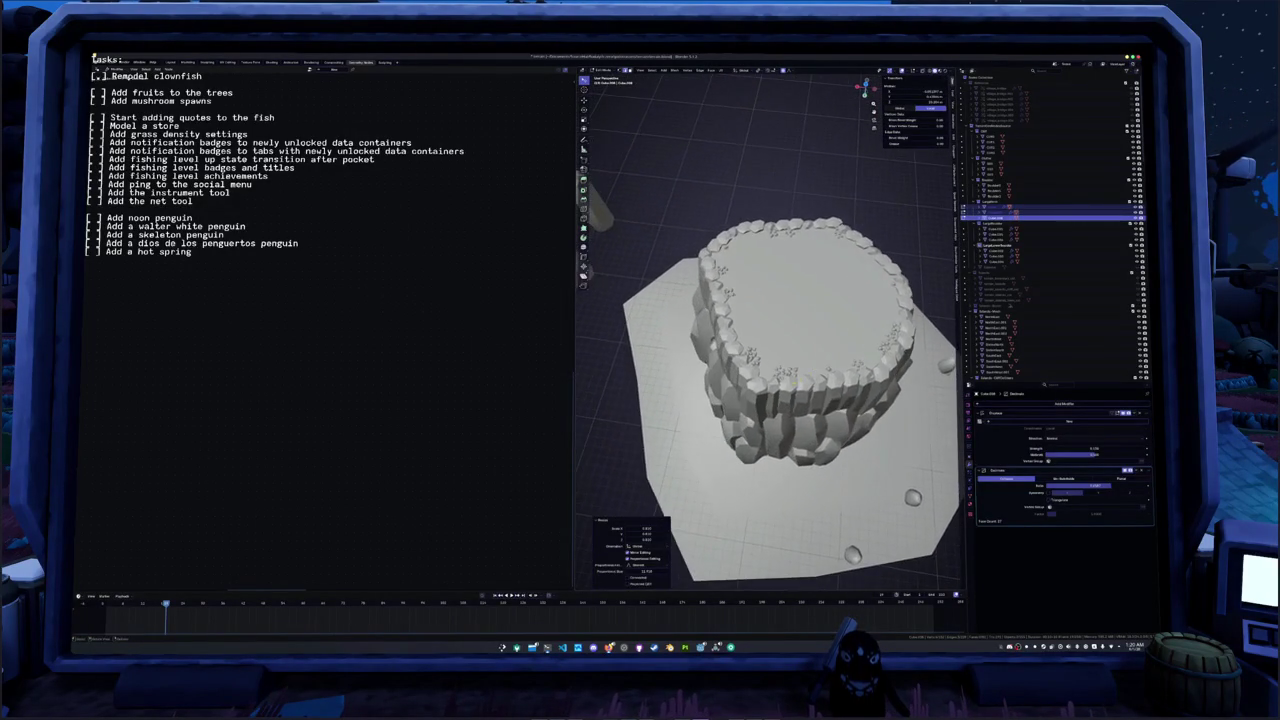
{"action": "key", "text": "Tab"}
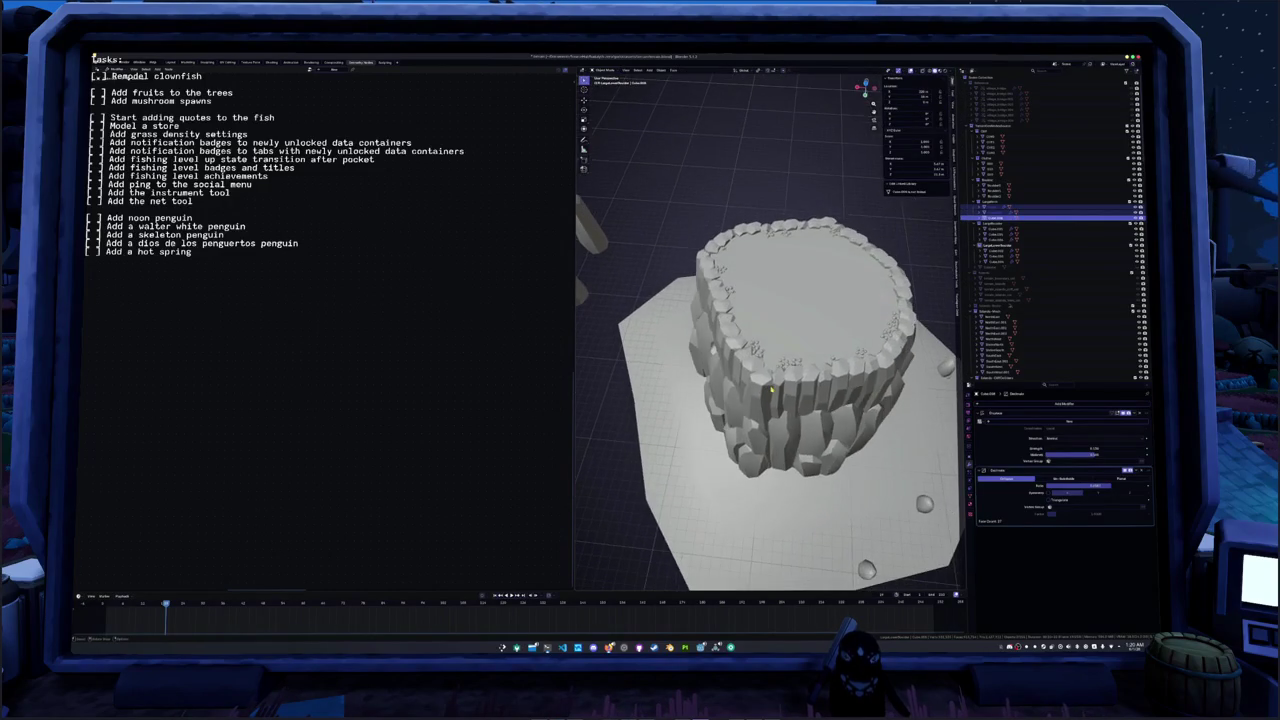
- Select the rock stump and apply its transforms
{"action": "left_click", "coordinate": [775, 383]}
{"action": "key", "text": "ctrl+a"}
{"action": "left_click", "coordinate": [770, 393]}
{"action": "mouse_move", "coordinate": [770, 393]}
{"action": "middle_mouse_down"}
{"action": "mouse_move", "coordinate": [800, 330]}
{"action": "mouse_move", "coordinate": [732, 373]}
{"action": "middle_mouse_up"}
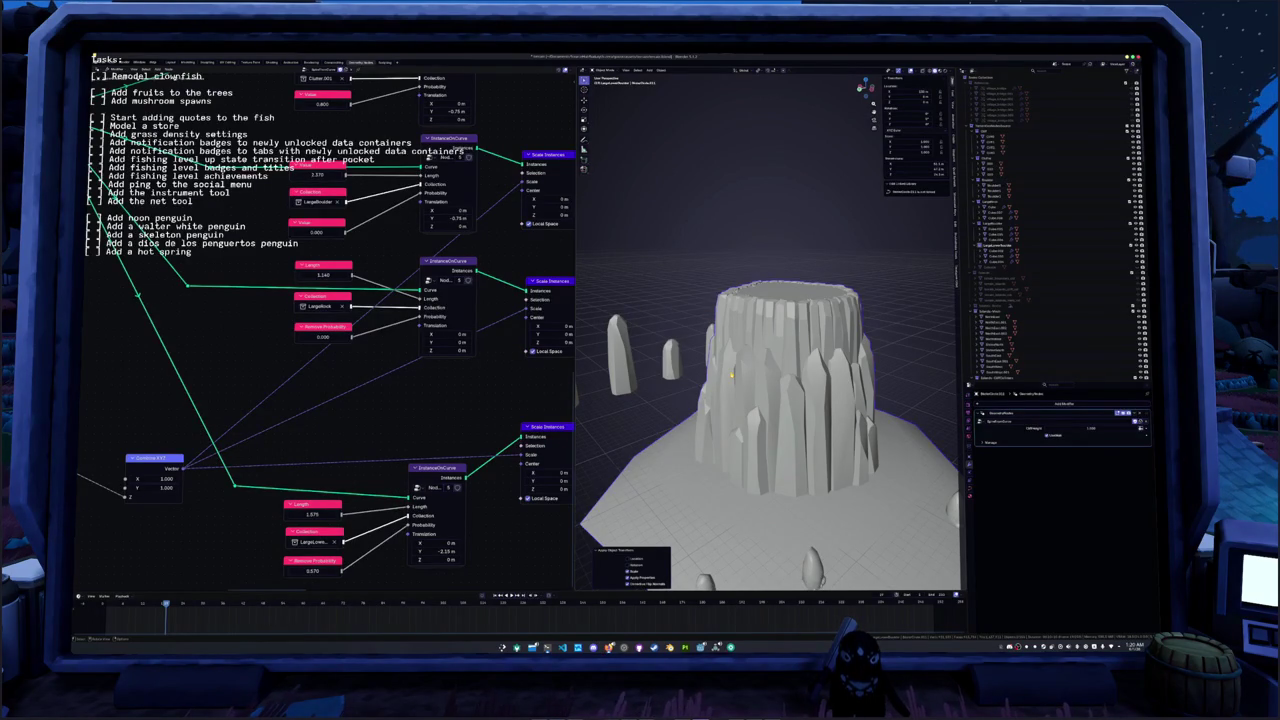
- Tune the crystal ring's curve-instance Length to around 1.31–1.333 to regenerate the stump columns
{"action": "scroll", "coordinate": [731, 374], "scroll_direction": "up", "scroll_amount": 3}
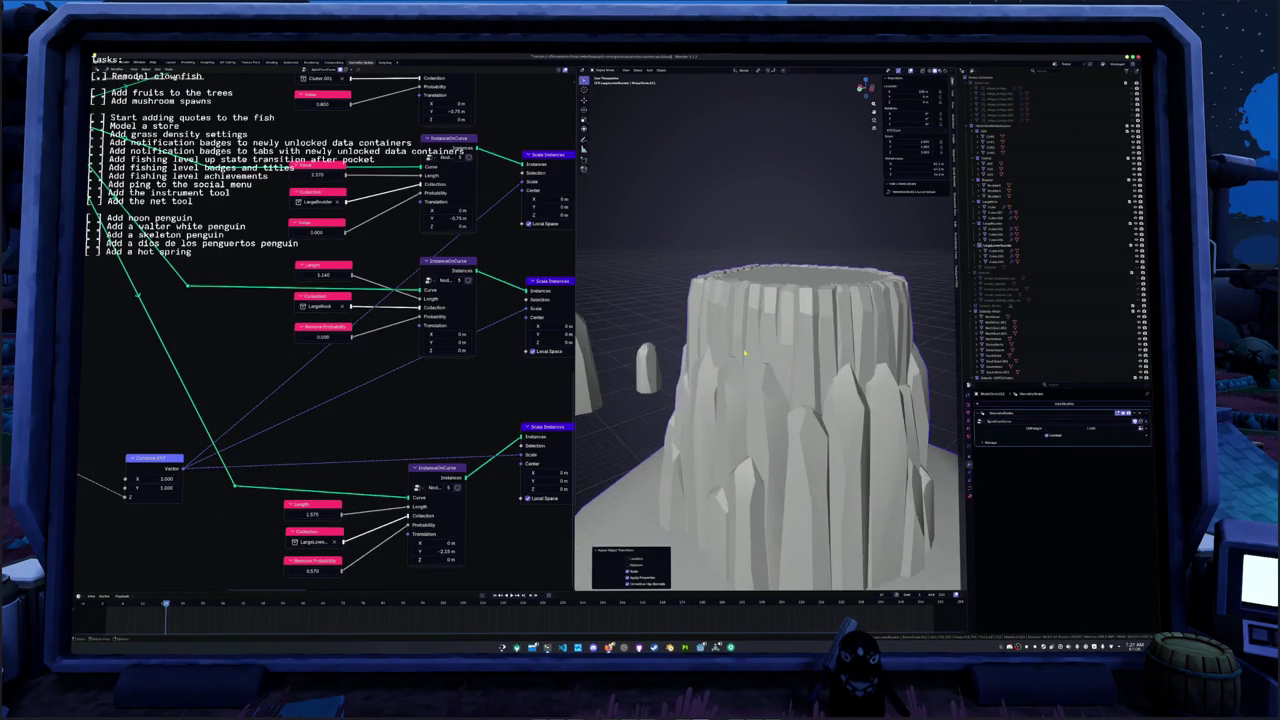
{"action": "middle_click_drag", "start_coordinate": [731, 374], "coordinate": [740, 360]}
{"action": "scroll", "coordinate": [740, 360], "scroll_direction": "down", "scroll_amount": 2}
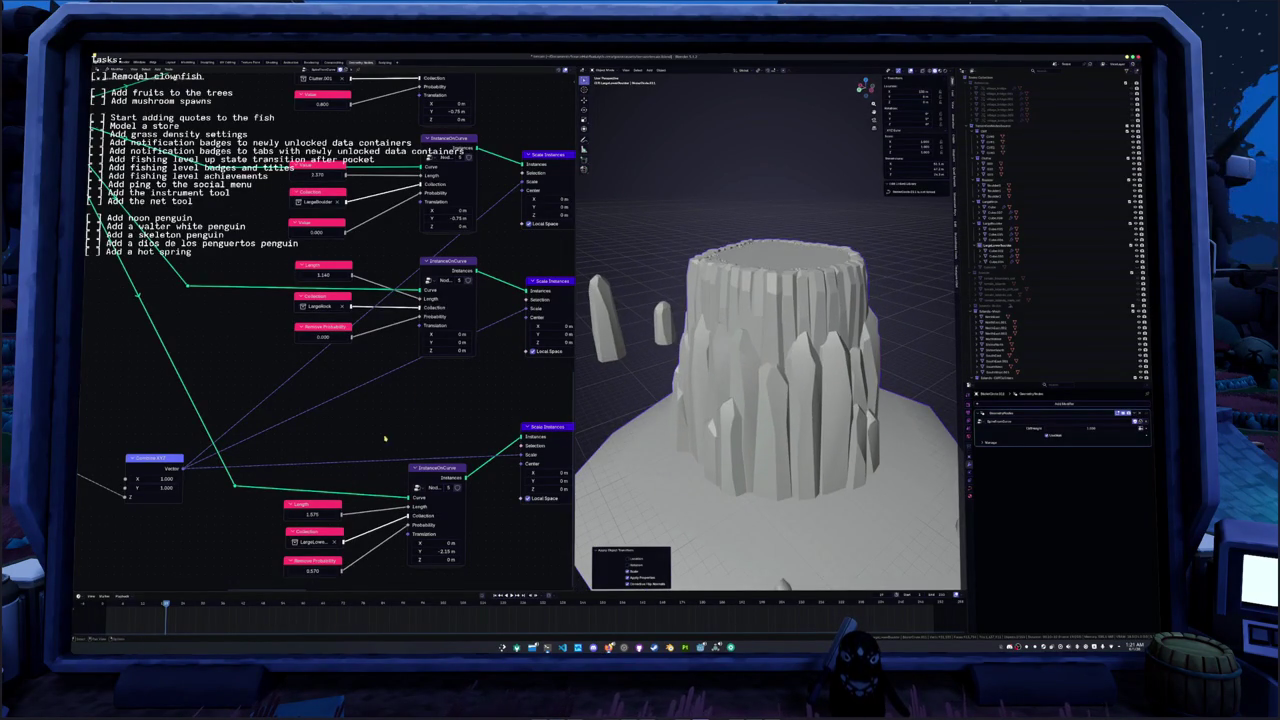
{"action": "middle_click_drag", "start_coordinate": [384, 438], "coordinate": [396, 456]}
{"action": "left_click_drag", "start_coordinate": [335, 302], "coordinate": [350, 302]}
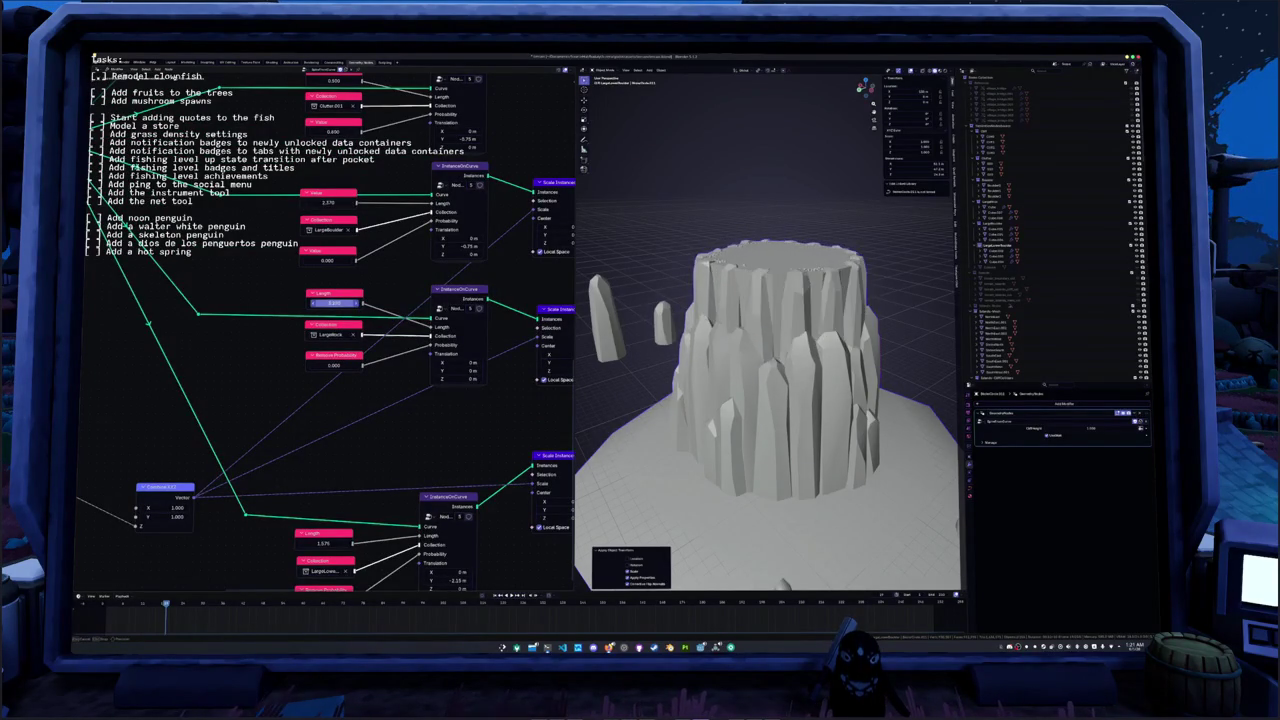
{"action": "left_click_drag", "start_coordinate": [335, 302], "coordinate": [345, 302]}
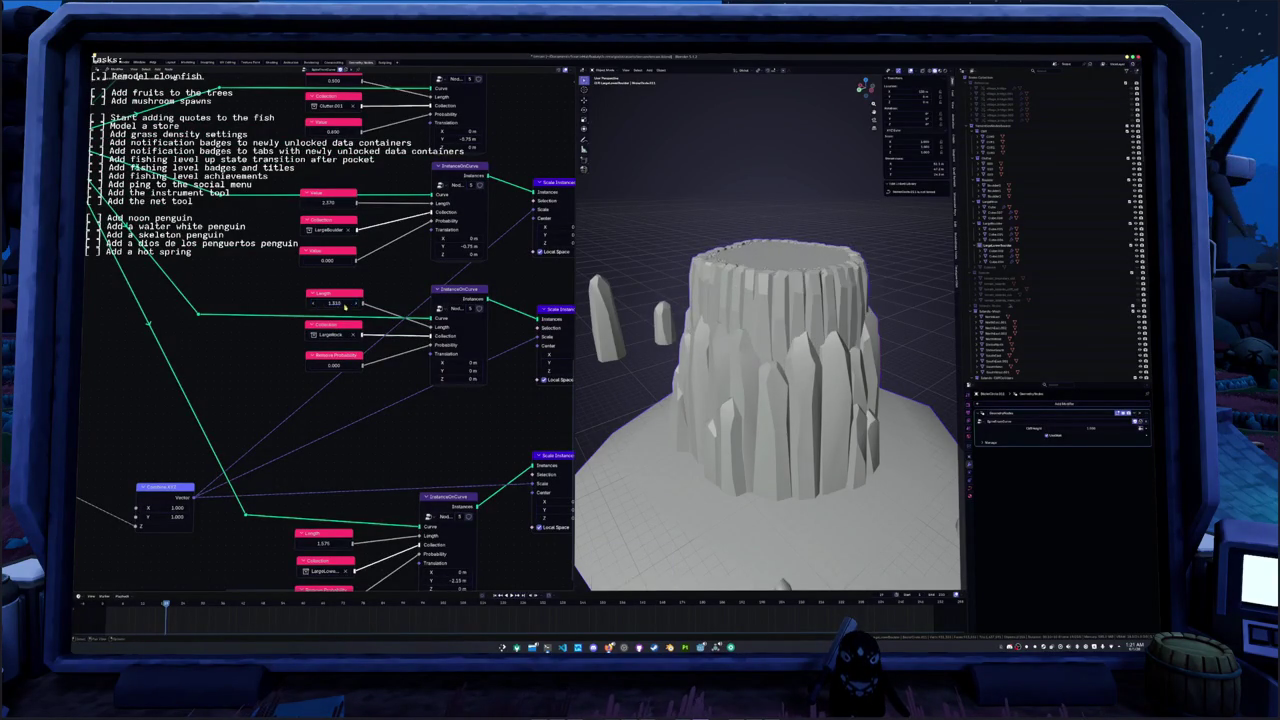
{"action": "scroll", "coordinate": [712, 344], "scroll_direction": "up", "scroll_amount": 3}
{"action": "middle_click_drag", "start_coordinate": [712, 344], "coordinate": [688, 338]}
{"action": "scroll", "coordinate": [685, 337], "scroll_direction": "up", "scroll_amount": 3}
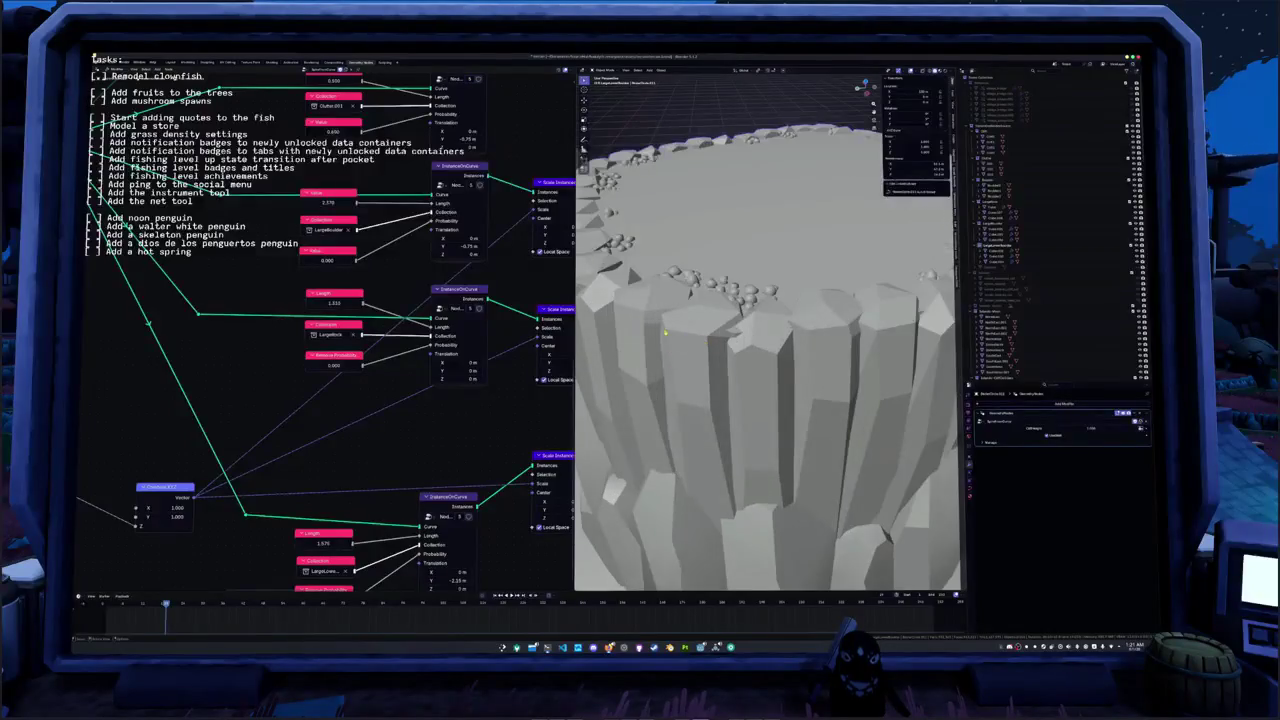
{"action": "left_click_drag", "start_coordinate": [324, 305], "coordinate": [378, 302]}
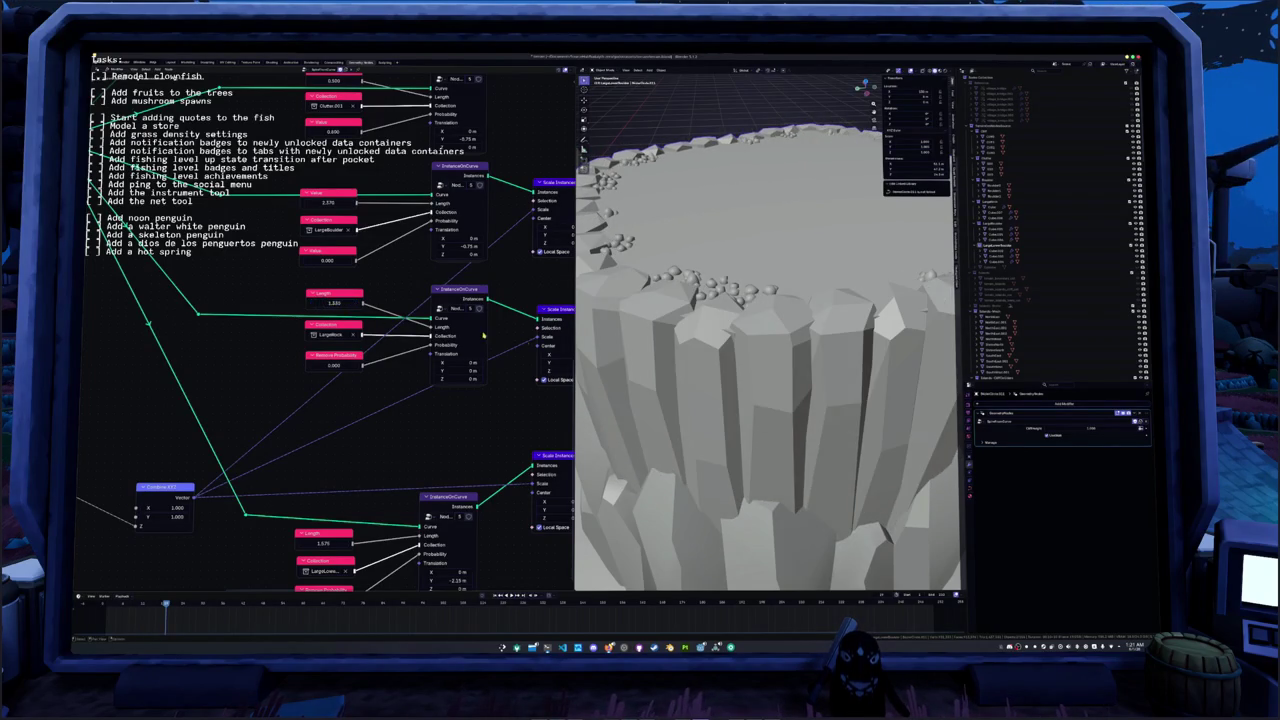
{"action": "scroll", "coordinate": [622, 356], "scroll_direction": "down", "scroll_amount": 3}
{"action": "middle_click_drag", "start_coordinate": [458, 370], "coordinate": [418, 371]}
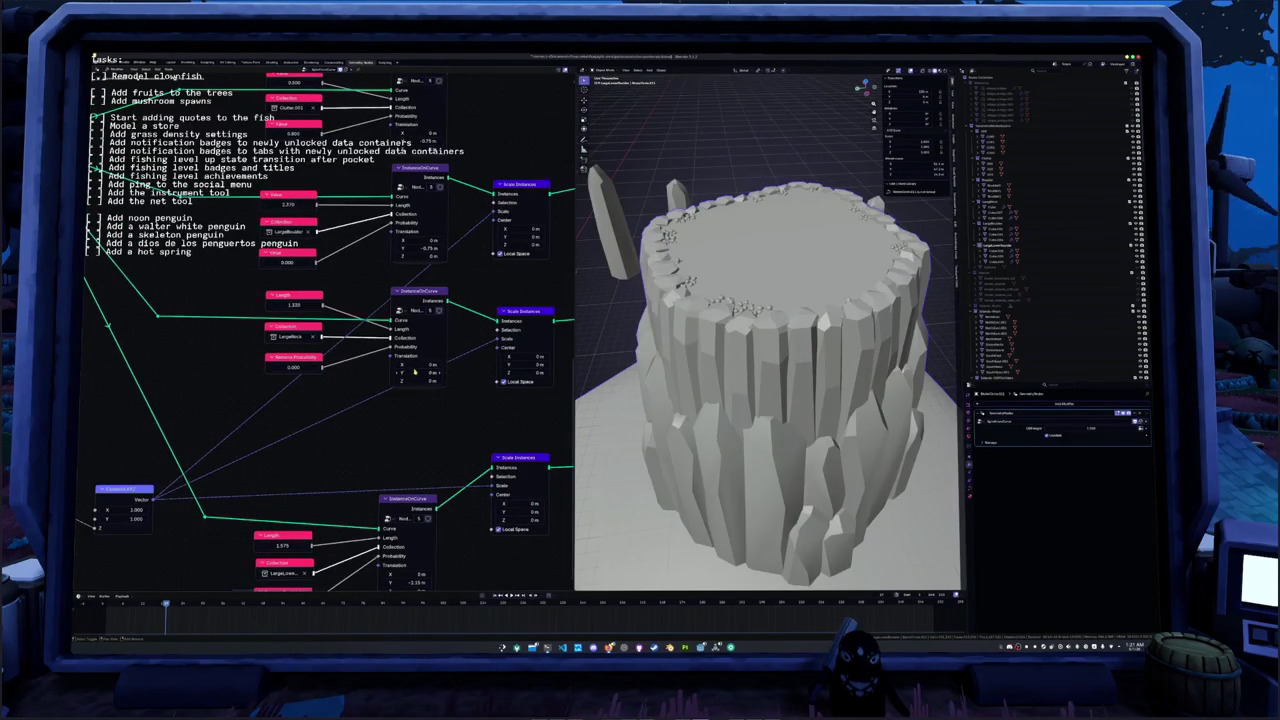
- Shift the middle ring's Translation Y to about -0.09 m and set its Length to 1.310
{"action": "left_click_drag", "start_coordinate": [418, 371], "coordinate": [432, 372]}
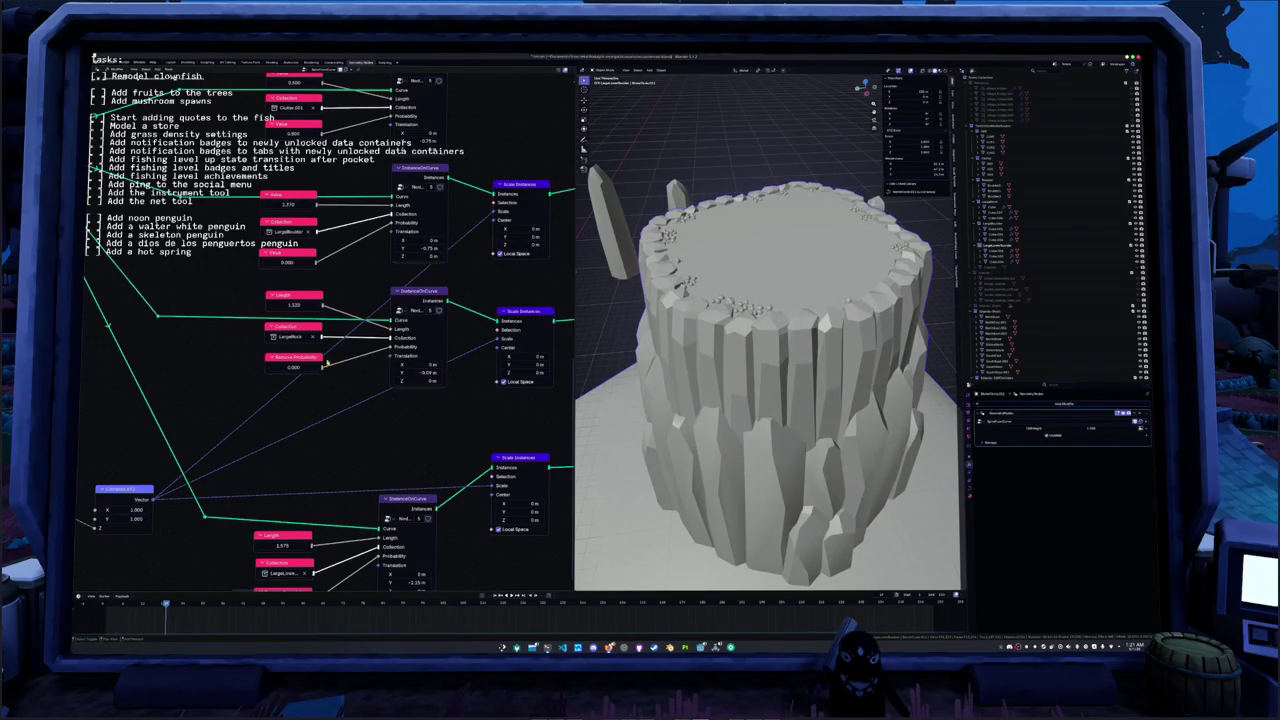
{"action": "left_click_drag", "start_coordinate": [293, 304], "coordinate": [313, 304]}
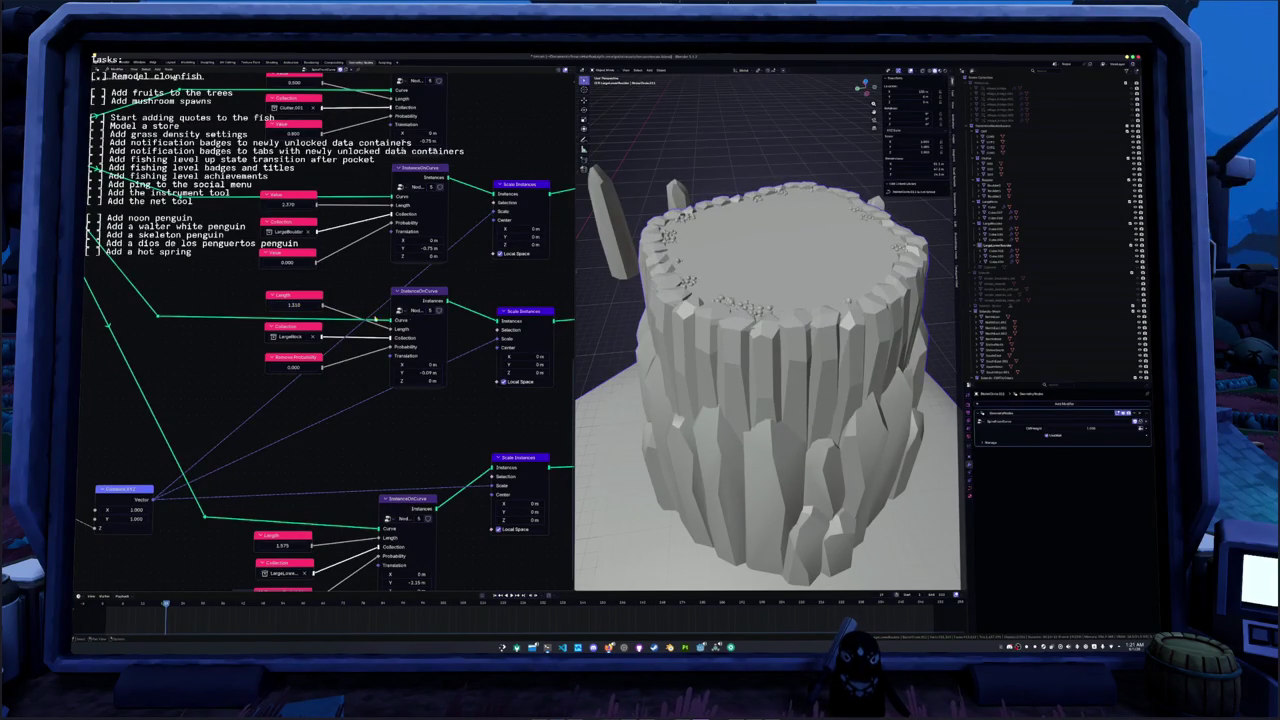
{"action": "scroll", "coordinate": [684, 345], "scroll_direction": "down", "scroll_amount": 2}
{"action": "key", "text": "ctrl+a"}
- Apply the rock stump's transforms
{"action": "left_click", "coordinate": [684, 352]}
{"action": "right_click", "coordinate": [649, 306]}
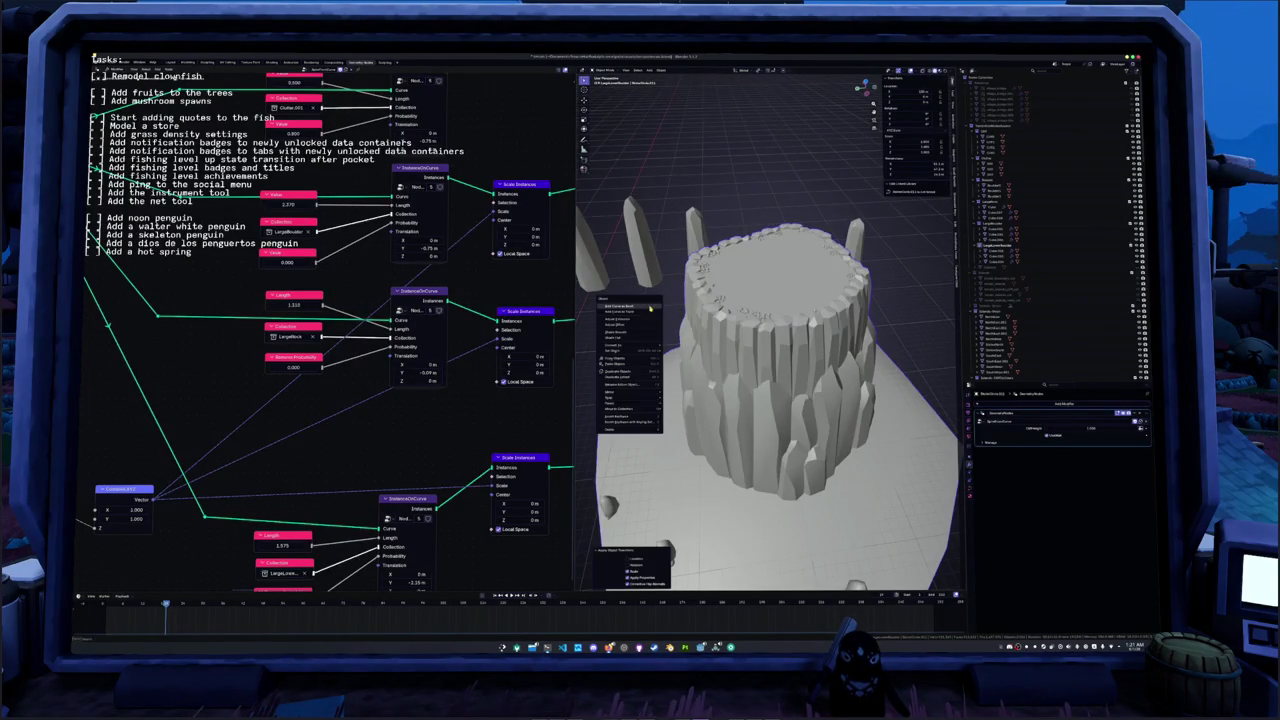
{"action": "scroll", "coordinate": [660, 300], "scroll_direction": "down", "scroll_amount": 3}
{"action": "scroll", "coordinate": [660, 300], "scroll_direction": "down", "scroll_amount": 1}
- Box-select the standing crystal pillars and give them Smooth by Angle shading
{"action": "left_click_drag", "start_coordinate": [603, 237], "coordinate": [697, 283]}
{"action": "right_click", "coordinate": [698, 285]}
{"action": "left_click", "coordinate": [705, 283]}
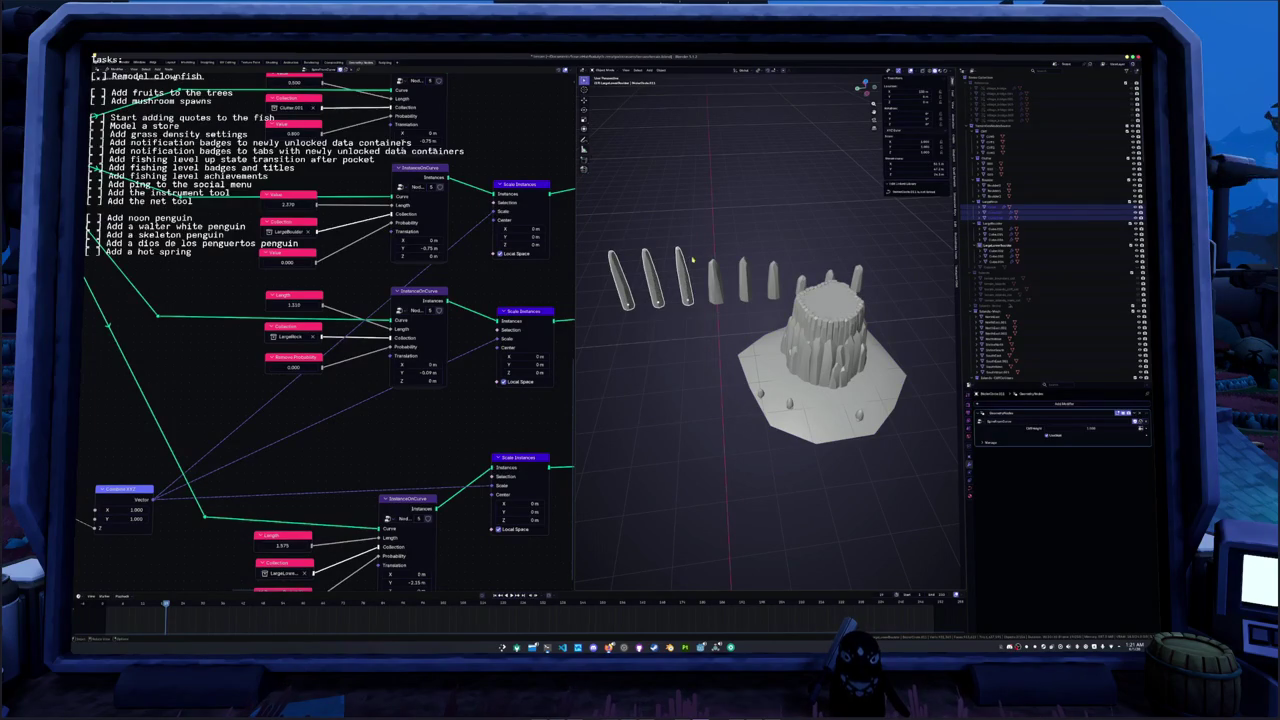
{"action": "right_click", "coordinate": [684, 285]}
{"action": "left_click", "coordinate": [686, 284]}
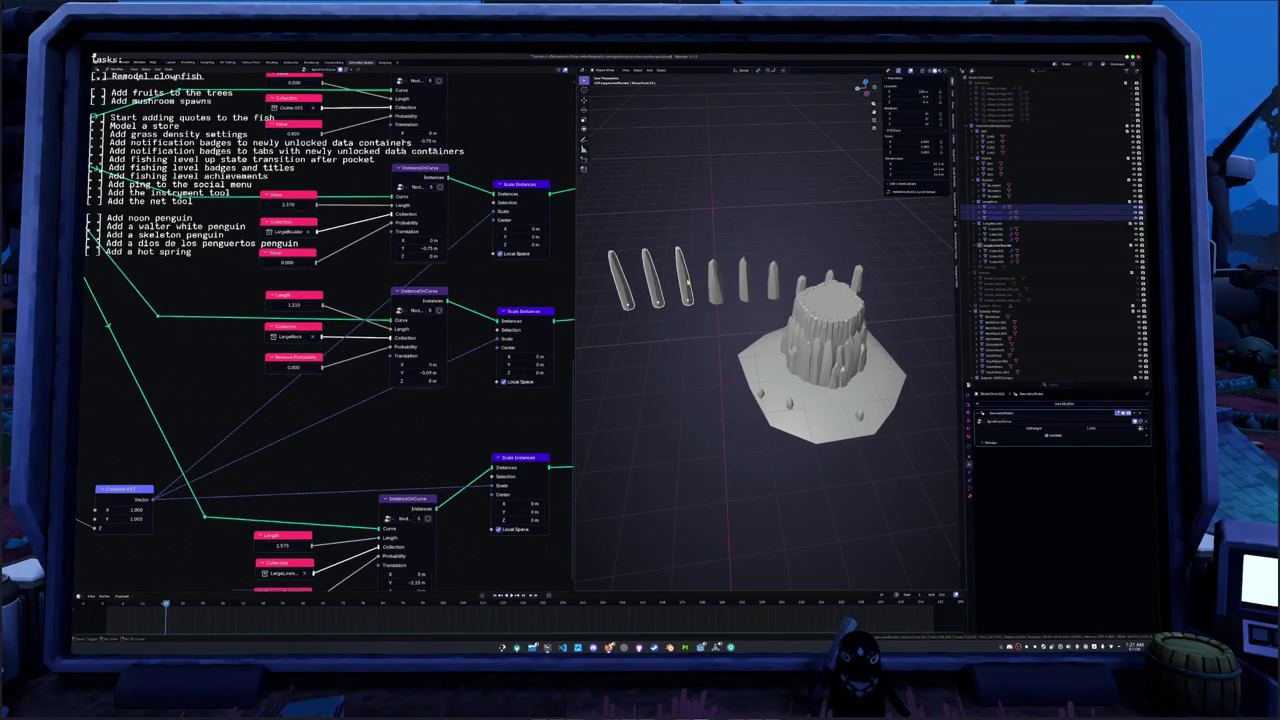
{"action": "right_click", "coordinate": [687, 283]}
{"action": "left_click", "coordinate": [687, 281]}
{"action": "scroll", "coordinate": [742, 335], "scroll_direction": "up", "scroll_amount": 6}
{"action": "middle_click_drag", "start_coordinate": [742, 335], "coordinate": [688, 297]}
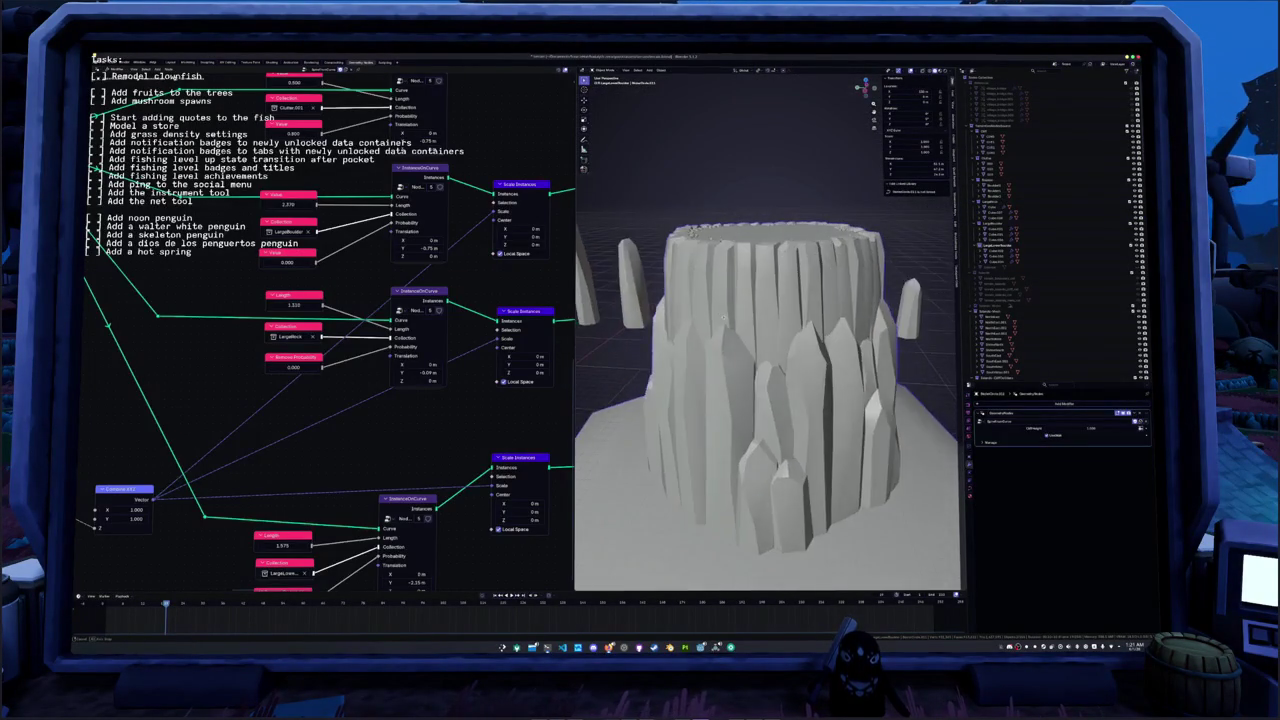
{"action": "scroll", "coordinate": [688, 297], "scroll_direction": "down", "scroll_amount": 3}
{"action": "left_click", "coordinate": [686, 238]}
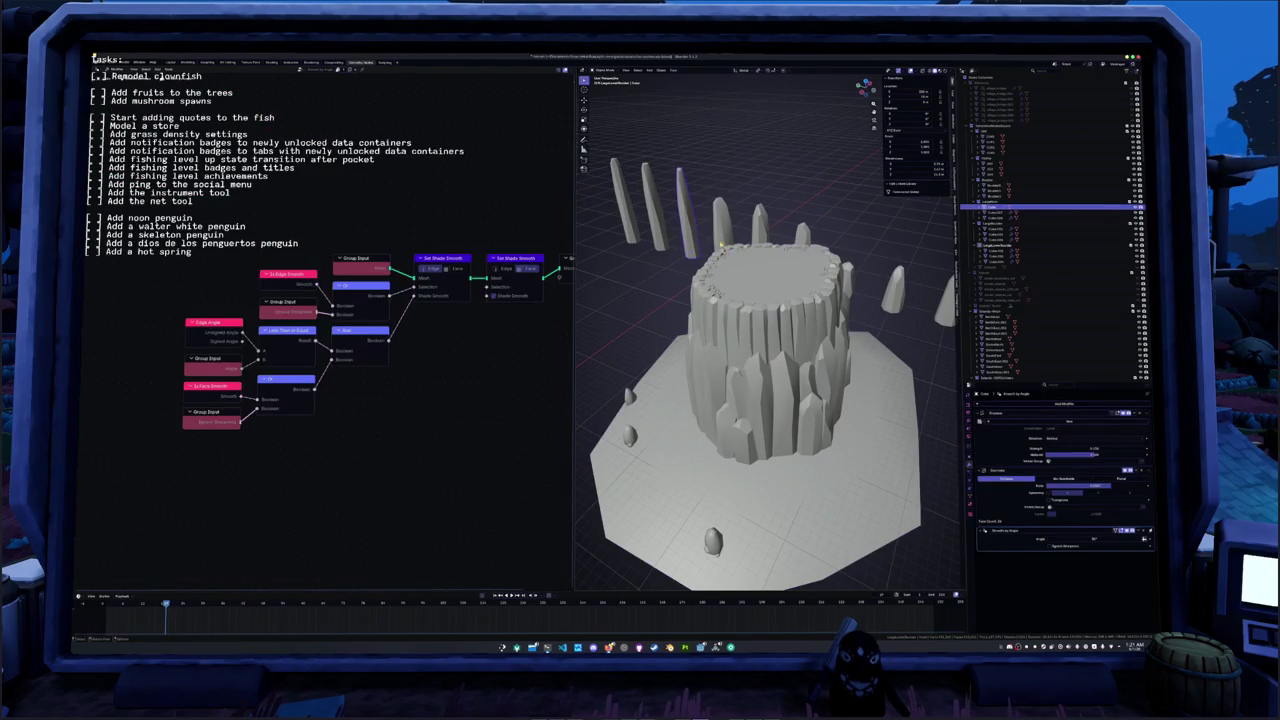
- Move the tall crystal pillar's geometry straight up along Z, then select the rock stump
{"action": "key", "text": "Tab"}
{"action": "key", "text": "g"}
{"action": "key", "text": "z"}
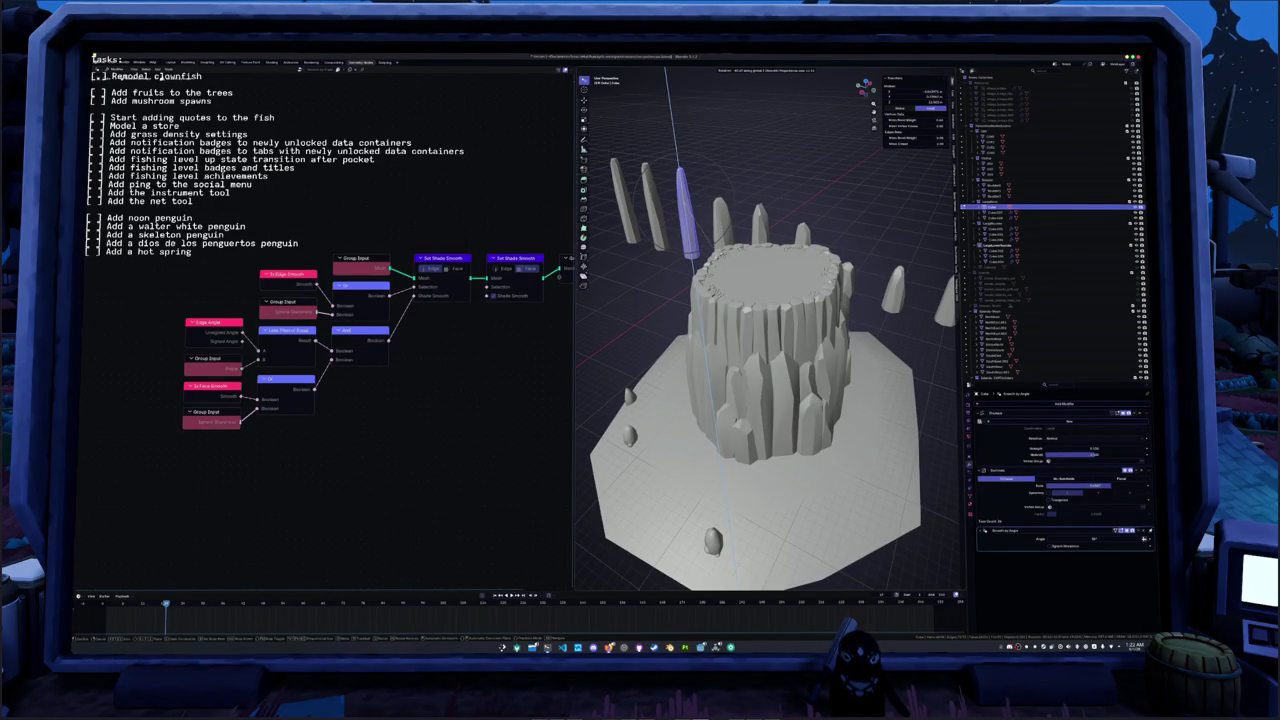
{"action": "key", "text": "Return"}
{"action": "middle_click_drag", "start_coordinate": [740, 300], "coordinate": [800, 300]}
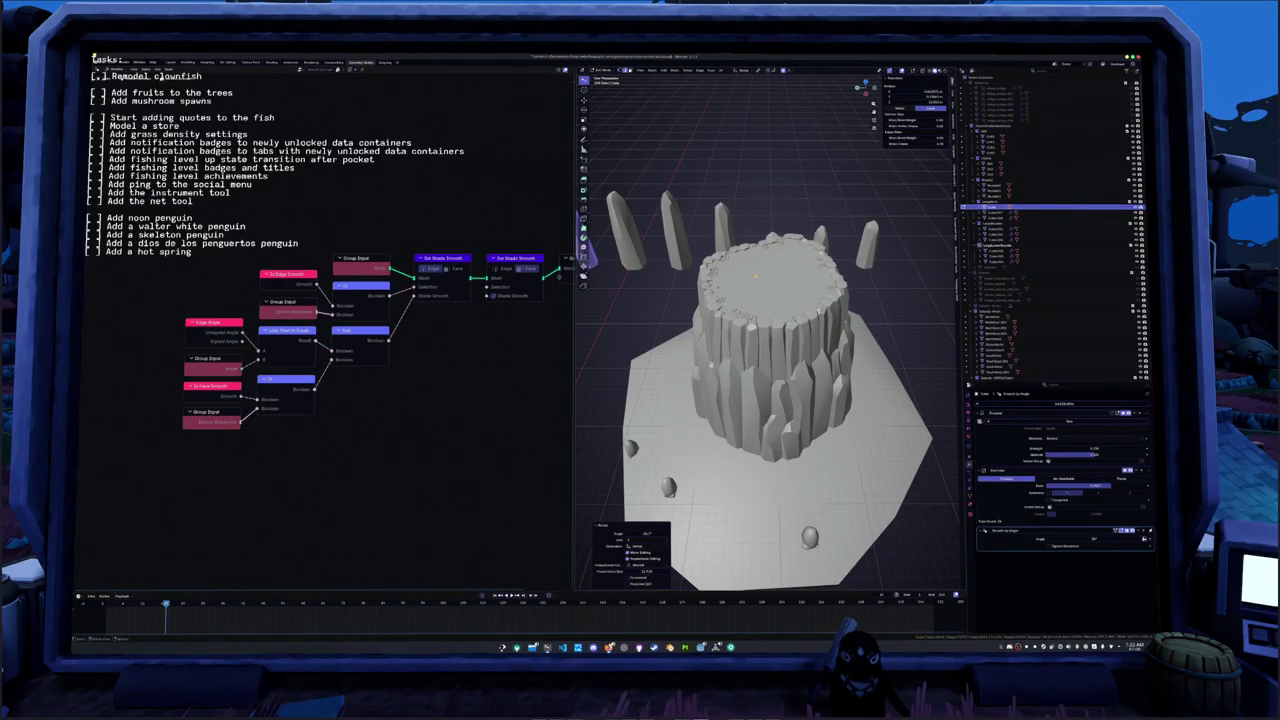
{"action": "mouse_move", "coordinate": [776, 280]}
{"action": "middle_mouse_down"}
{"action": "mouse_move", "coordinate": [811, 292]}
{"action": "mouse_move", "coordinate": [820, 252]}
{"action": "middle_mouse_up"}
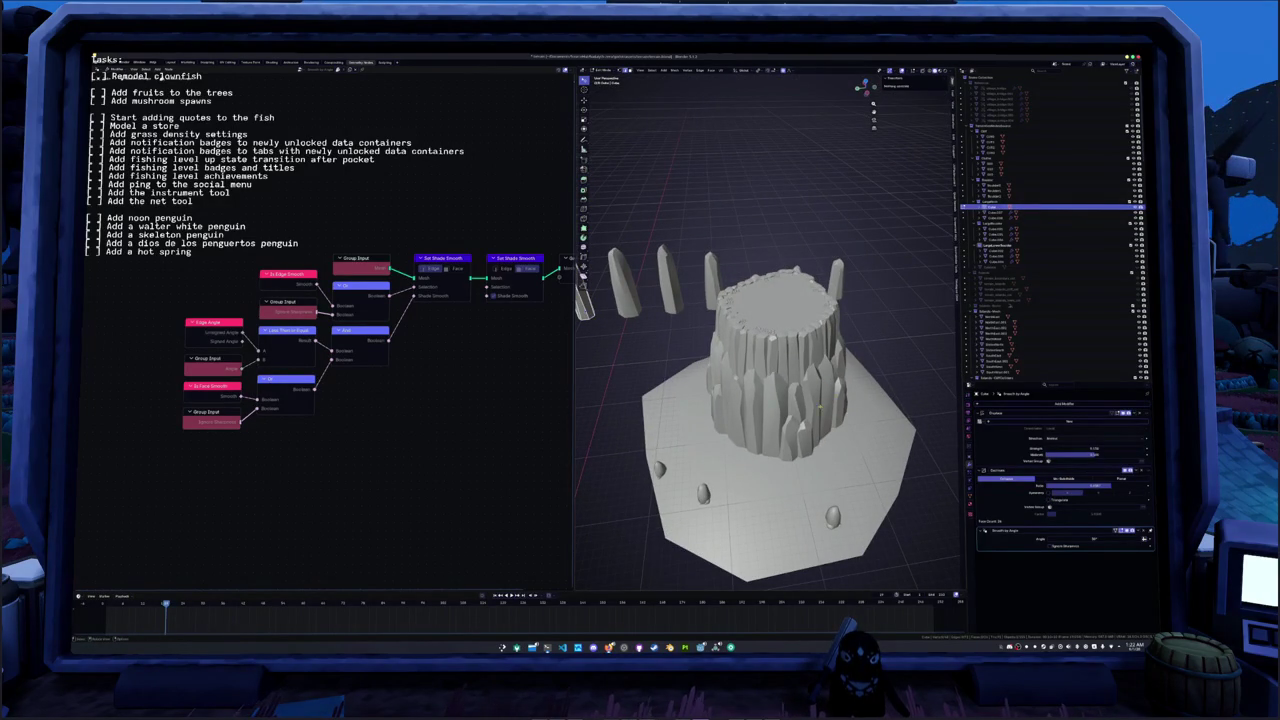
{"action": "left_click", "coordinate": [820, 408]}
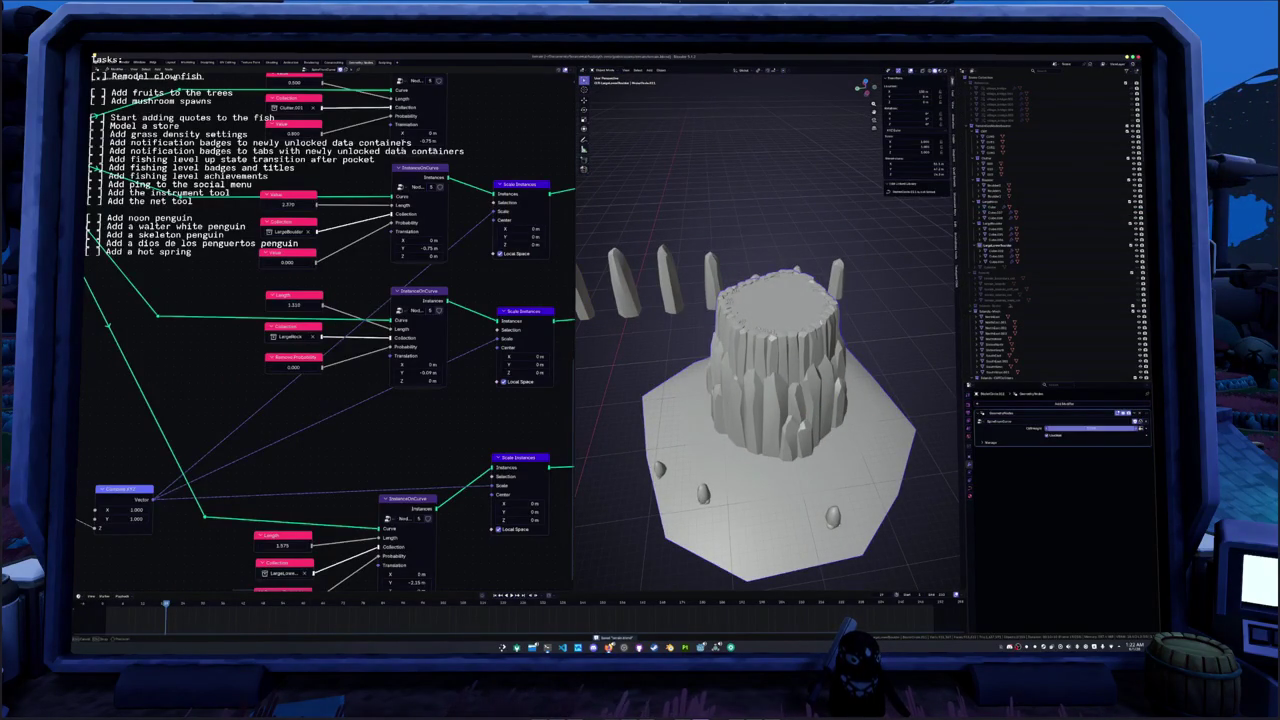
- Drag the stump's Geometry Nodes input to shrink the tower into a crater ring, then regrow its walls taller
{"action": "left_click_drag", "start_coordinate": [1090, 428], "coordinate": [1060, 428]}
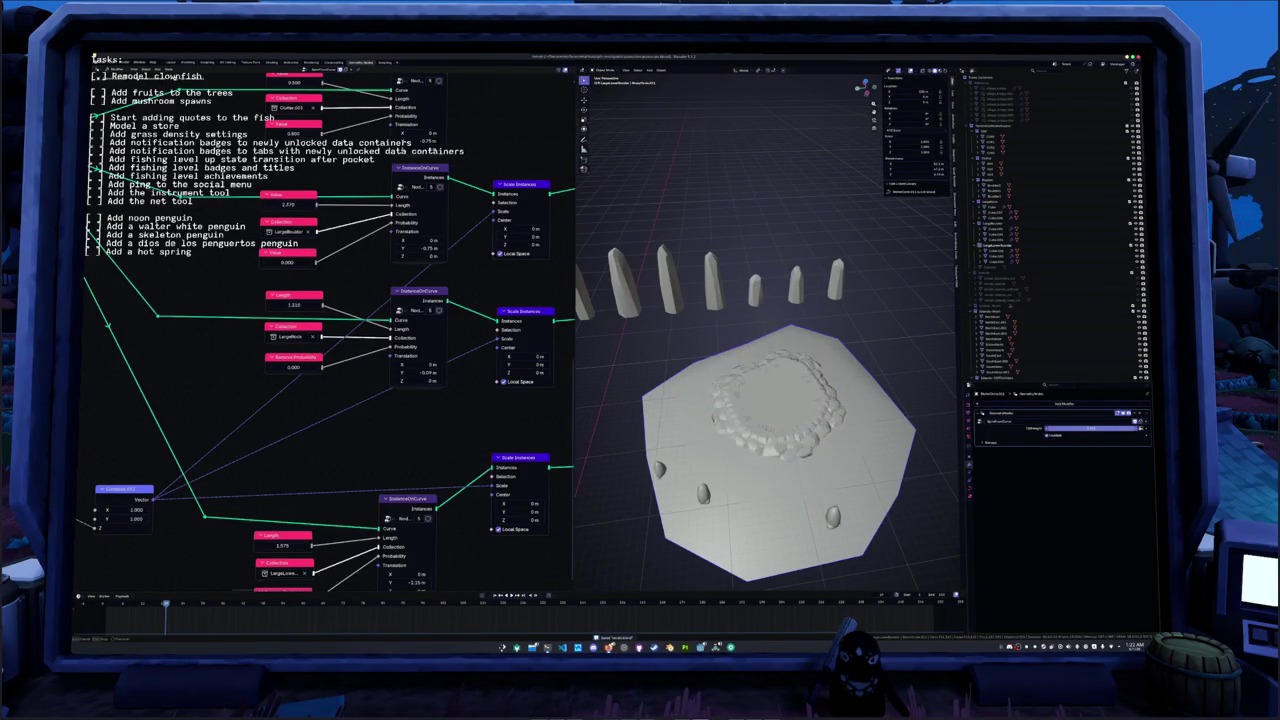
{"action": "left_click_drag", "start_coordinate": [1060, 428], "coordinate": [1085, 428]}
{"action": "scroll", "coordinate": [767, 400], "scroll_direction": "up", "scroll_amount": 3}
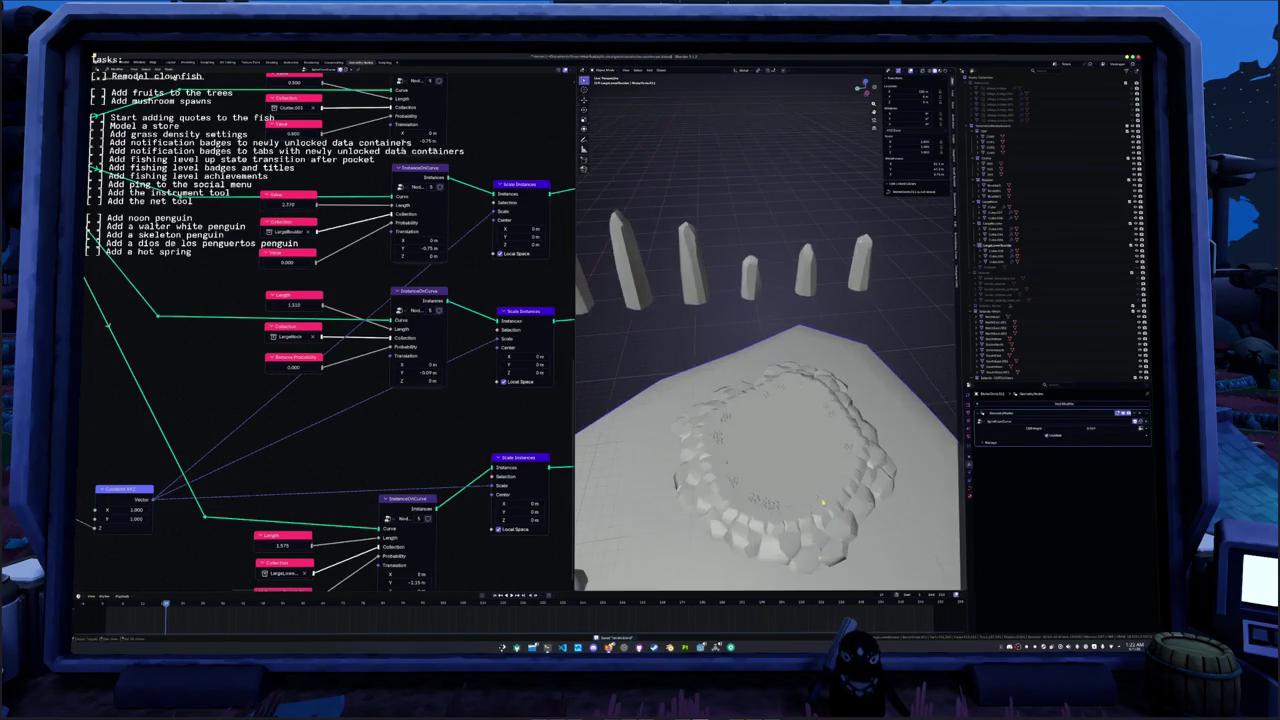
{"action": "middle_click_drag", "start_coordinate": [767, 400], "coordinate": [767, 340]}
{"action": "scroll", "coordinate": [767, 400], "scroll_direction": "down", "scroll_amount": 2}
{"action": "middle_click_drag", "start_coordinate": [767, 400], "coordinate": [767, 360]}
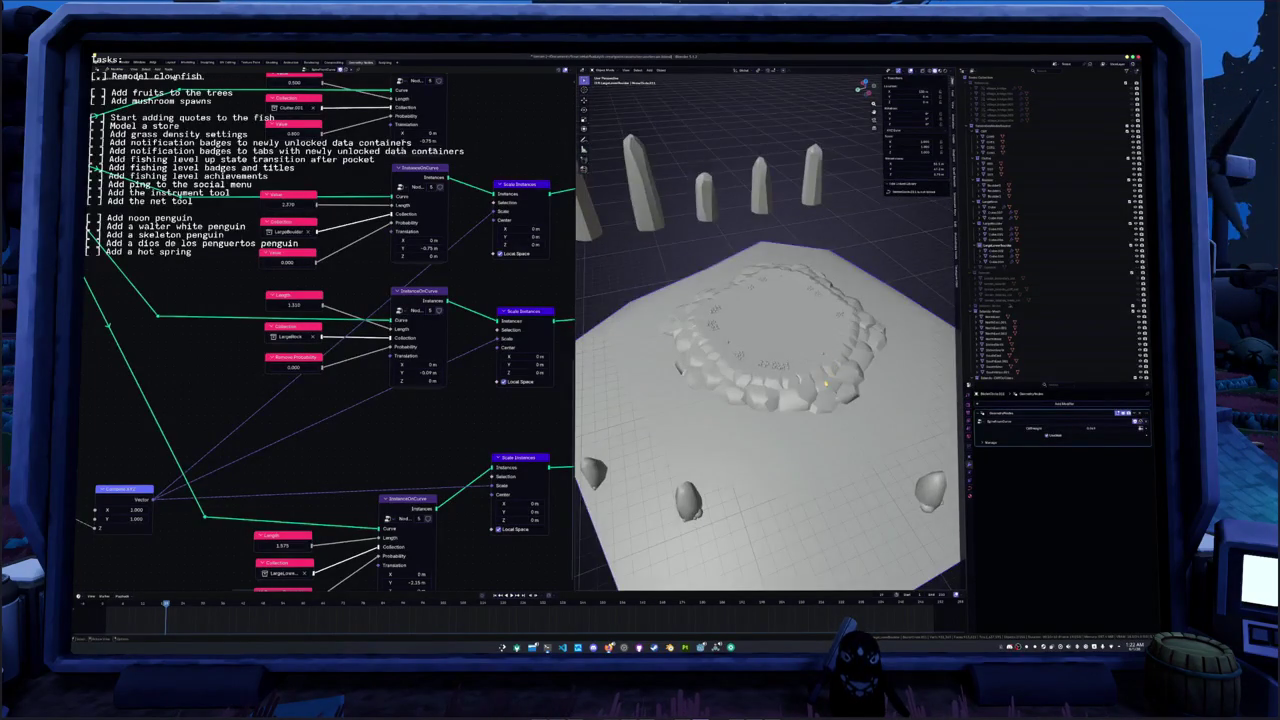
{"action": "scroll", "coordinate": [767, 400], "scroll_direction": "up", "scroll_amount": 2}
{"action": "mouse_move", "coordinate": [1060, 428]}
{"action": "left_mouse_down"}
{"action": "mouse_move", "coordinate": [1090, 428]}
{"action": "mouse_move", "coordinate": [1075, 428]}
{"action": "left_mouse_up"}
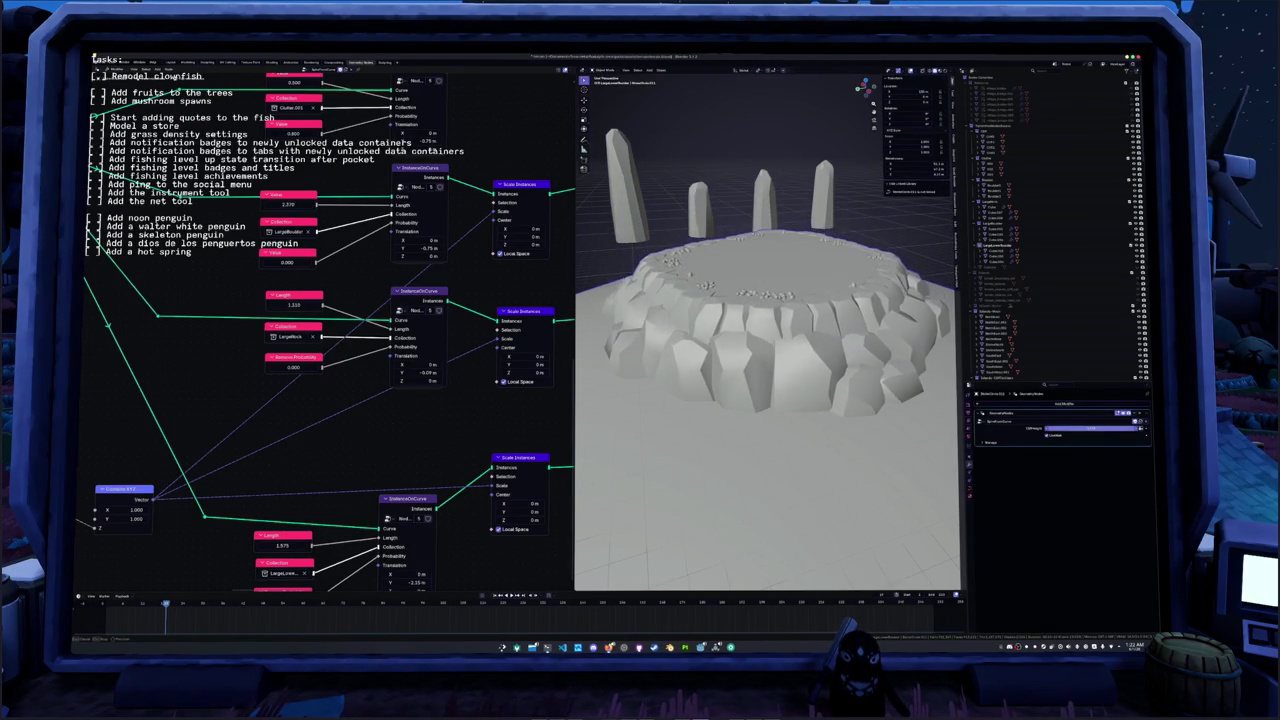
{"action": "mouse_move", "coordinate": [1075, 428]}
{"action": "left_mouse_down"}
{"action": "mouse_move", "coordinate": [1095, 428]}
{"action": "mouse_move", "coordinate": [1070, 428]}
{"action": "left_mouse_up"}
{"action": "scroll", "coordinate": [770, 383], "scroll_direction": "down", "scroll_amount": 10}
- Undo to restore the tall crater rock walls and look over the plane
{"action": "key", "text": "ctrl+z"}
{"action": "middle_click_drag", "start_coordinate": [770, 383], "coordinate": [845, 396]}
{"action": "scroll", "coordinate": [845, 396], "scroll_direction": "up", "scroll_amount": 3}
{"action": "scroll", "coordinate": [845, 396], "scroll_direction": "down", "scroll_amount": 2}
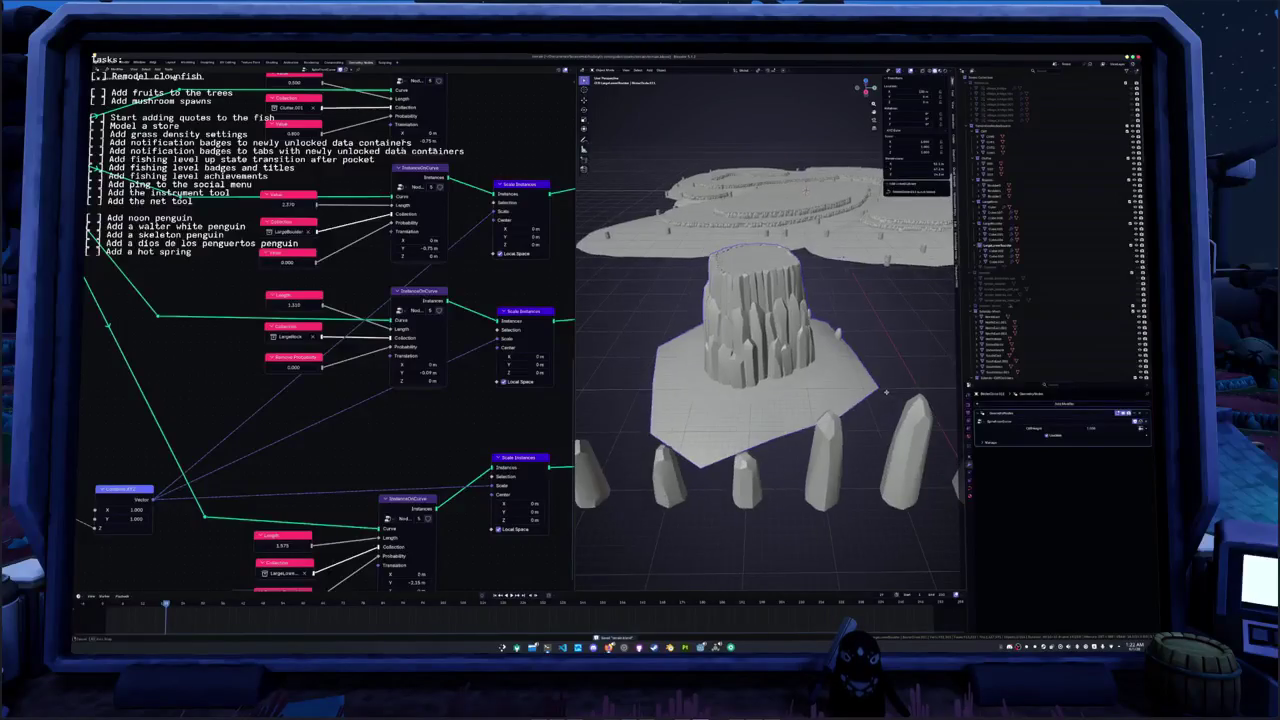
{"action": "scroll", "coordinate": [860, 398], "scroll_direction": "down", "scroll_amount": 1}
{"action": "scroll", "coordinate": [887, 402], "scroll_direction": "down", "scroll_amount": 1}
- Box-select the row of spike rocks and orbit around the terrain and spikes
{"action": "middle_click_drag", "start_coordinate": [851, 383], "coordinate": [872, 384]}
{"action": "left_click_drag", "start_coordinate": [919, 385], "coordinate": [848, 304]}
{"action": "left_click", "coordinate": [821, 346], "text": "shift"}
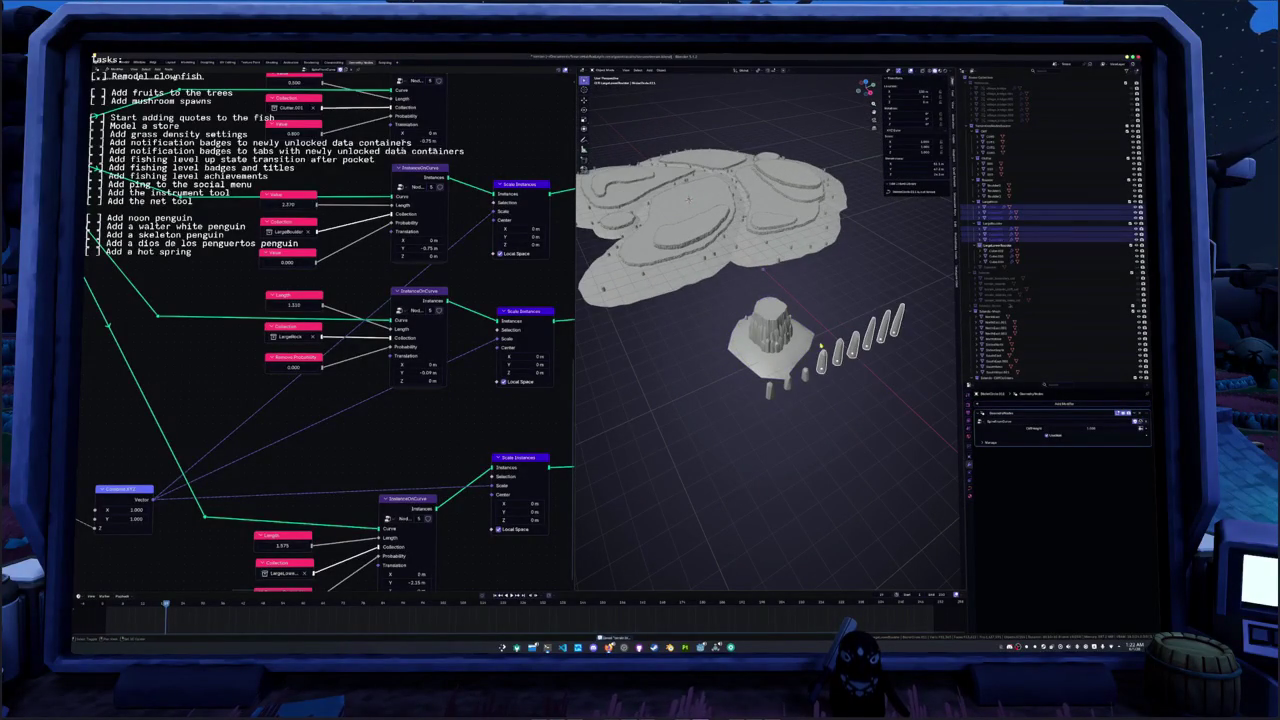
{"action": "scroll", "coordinate": [798, 372], "scroll_direction": "up", "scroll_amount": 1}
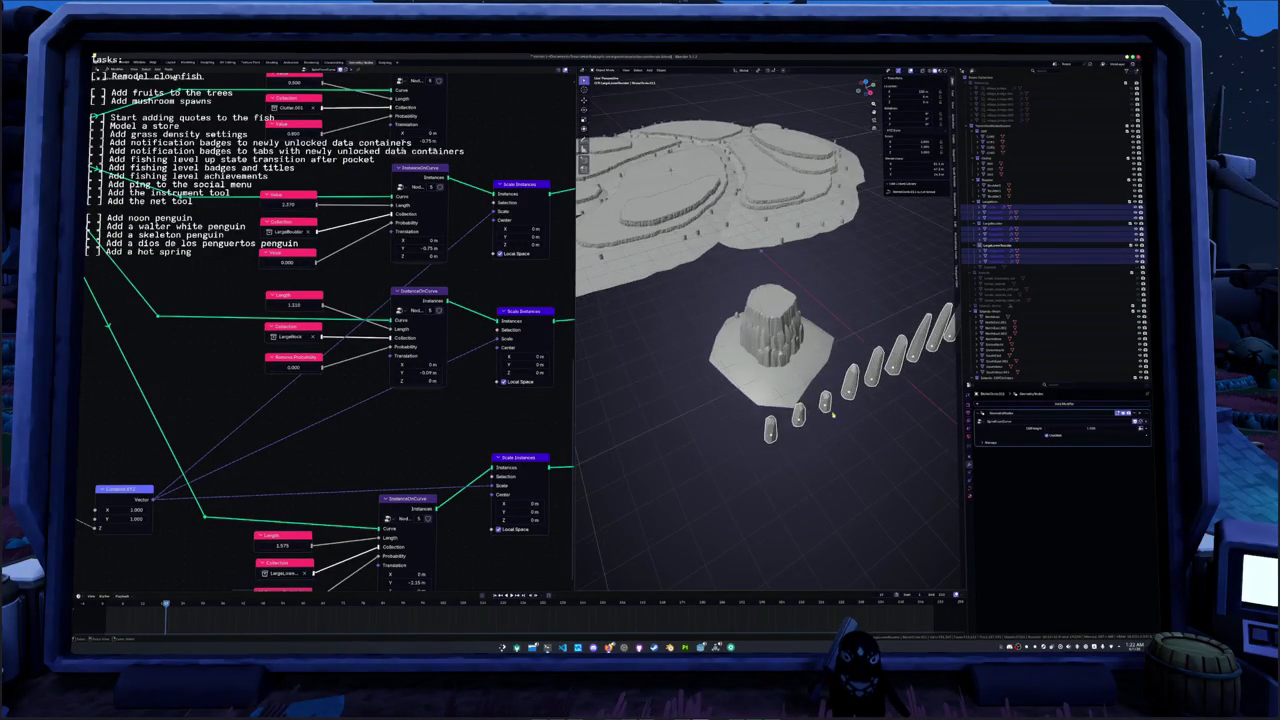
{"action": "scroll", "coordinate": [788, 405], "scroll_direction": "up", "scroll_amount": 1}
{"action": "middle_click_drag", "start_coordinate": [788, 405], "coordinate": [893, 378]}
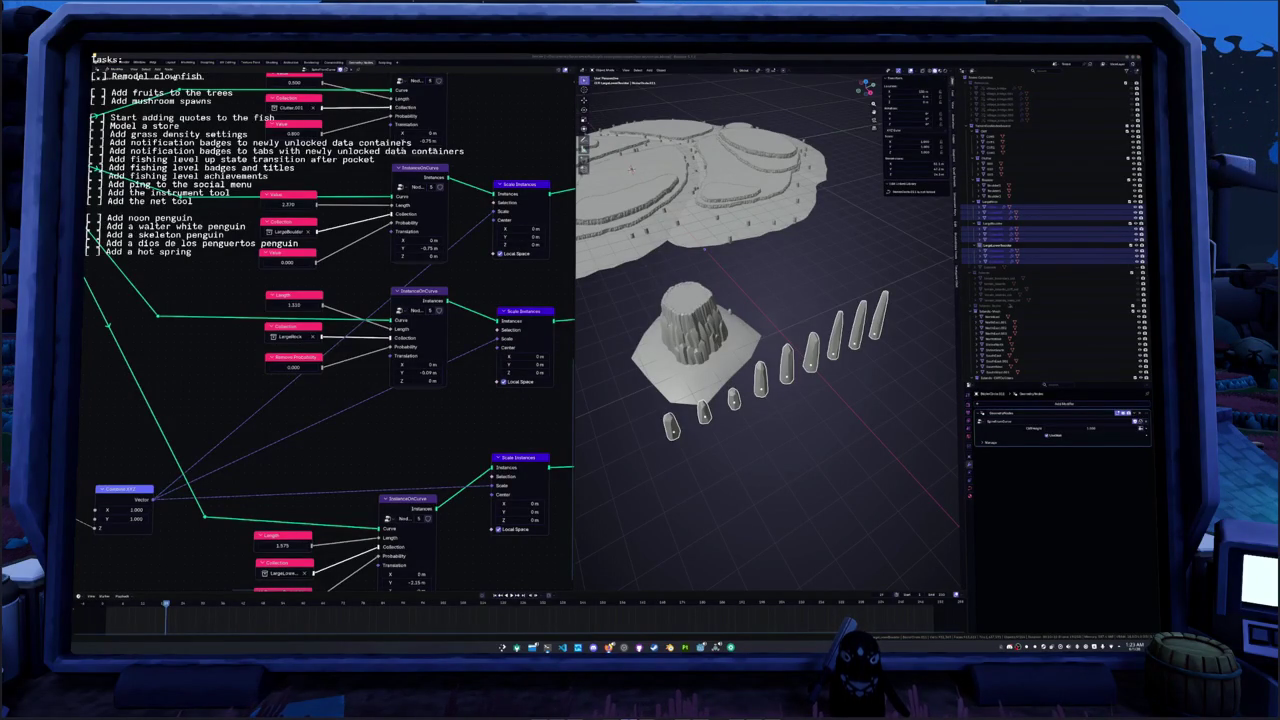
- Deselect everything, select the terrain island object and frame it in the viewport
{"action": "left_click", "coordinate": [850, 262]}
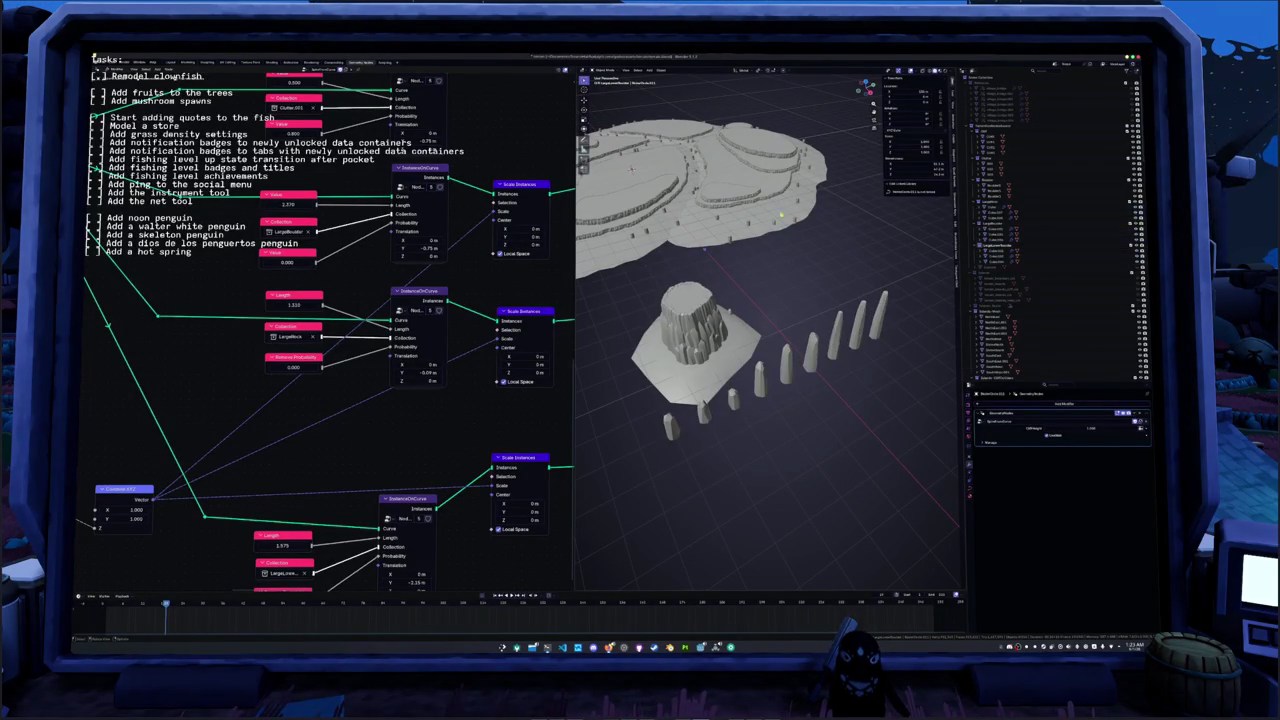
{"action": "left_click", "coordinate": [760, 203]}
{"action": "scroll", "coordinate": [770, 250], "scroll_direction": "up", "scroll_amount": 5}
{"action": "mouse_move", "coordinate": [770, 260]}
{"action": "middle_mouse_down"}
{"action": "mouse_move", "coordinate": [778, 304]}
{"action": "mouse_move", "coordinate": [835, 303]}
{"action": "middle_mouse_up"}
{"action": "scroll", "coordinate": [800, 303], "scroll_direction": "down", "scroll_amount": 3}
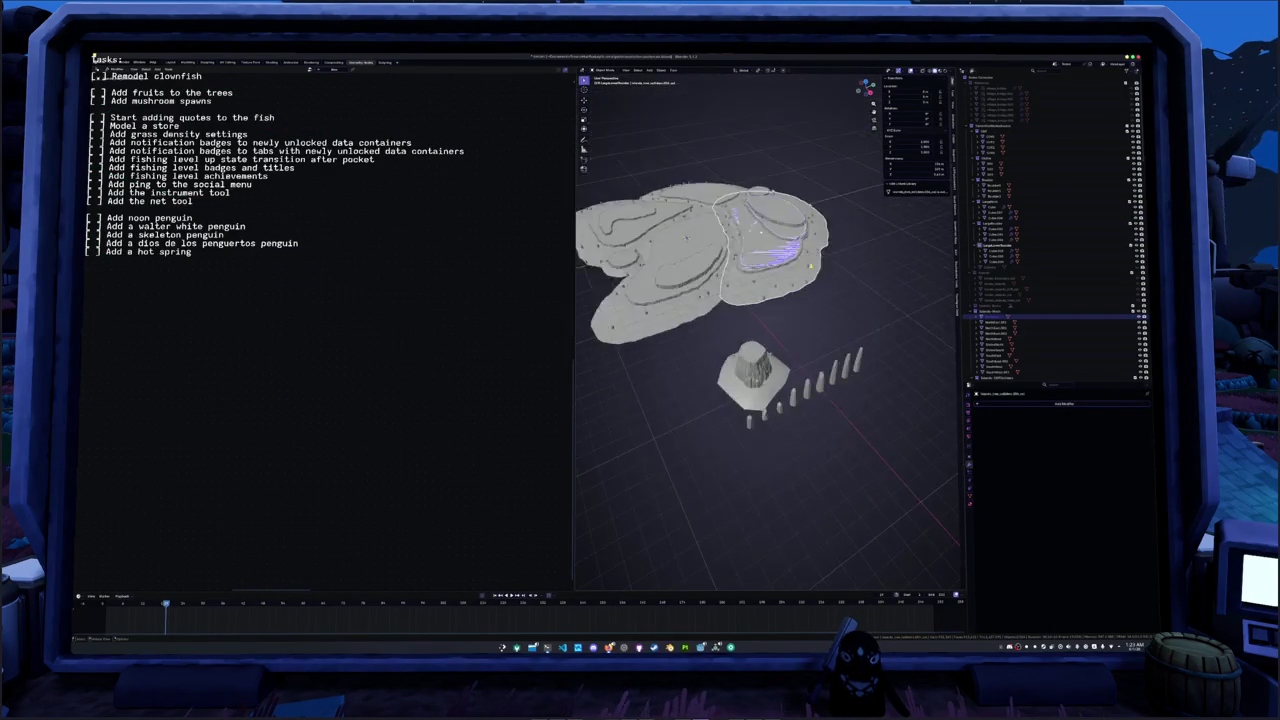
- Apply Shade Auto Smooth to the box-selected terrain pieces, then deselect them
{"action": "left_click_drag", "start_coordinate": [835, 303], "coordinate": [600, 175]}
{"action": "right_click", "coordinate": [630, 170]}
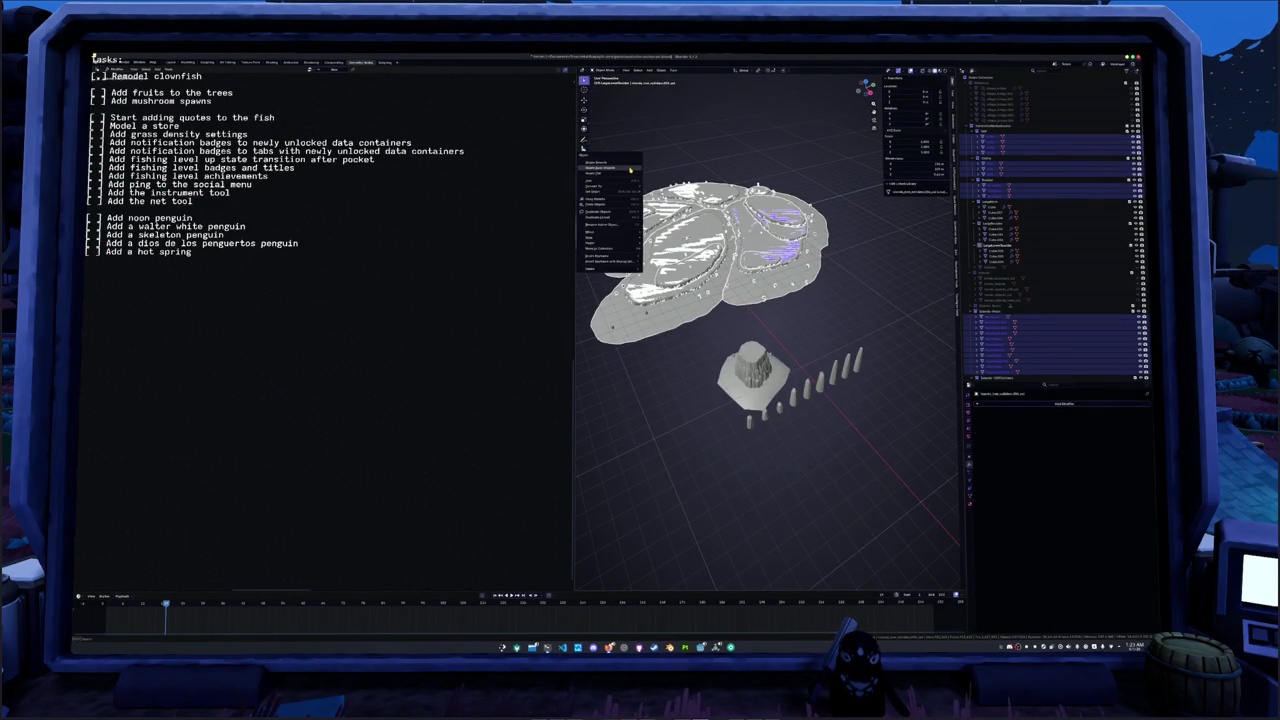
{"action": "left_click", "coordinate": [630, 170]}
{"action": "left_click", "coordinate": [810, 307]}
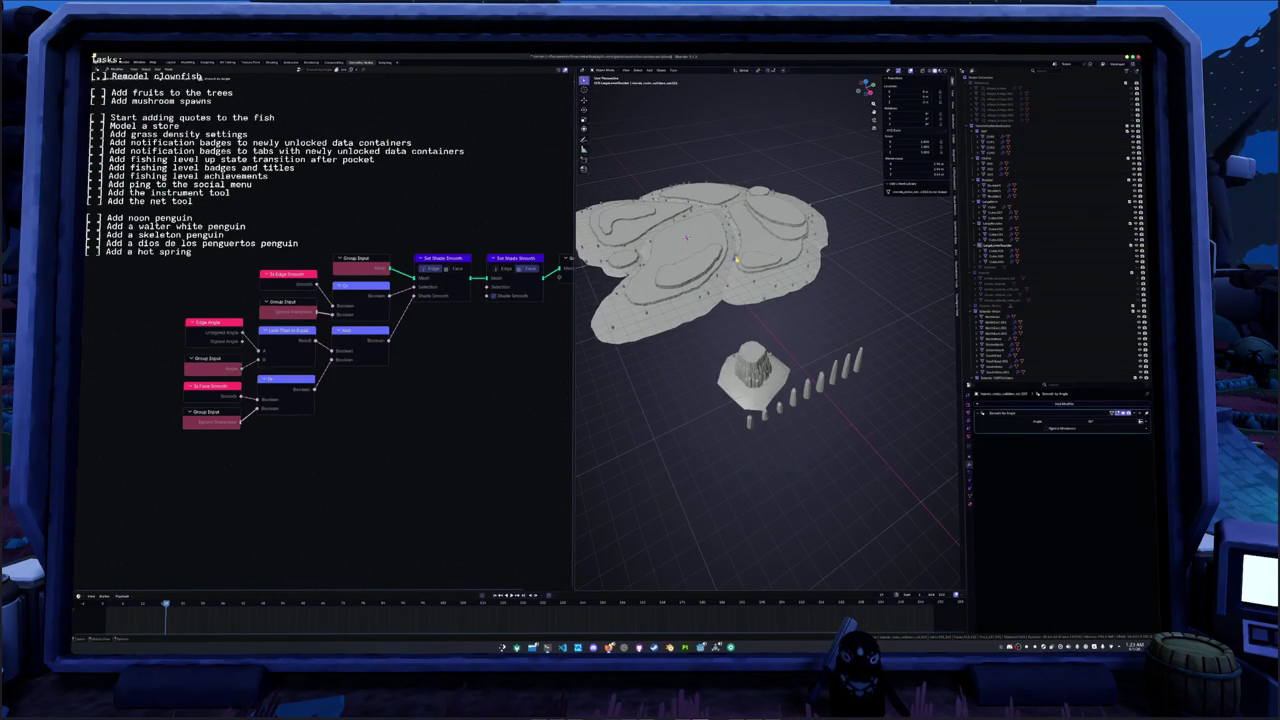
- Frame one terraced terrain piece and orbit low to inspect its cliff edge
{"action": "scroll", "coordinate": [716, 218], "scroll_direction": "up", "scroll_amount": 3}
{"action": "left_click", "coordinate": [750, 222]}
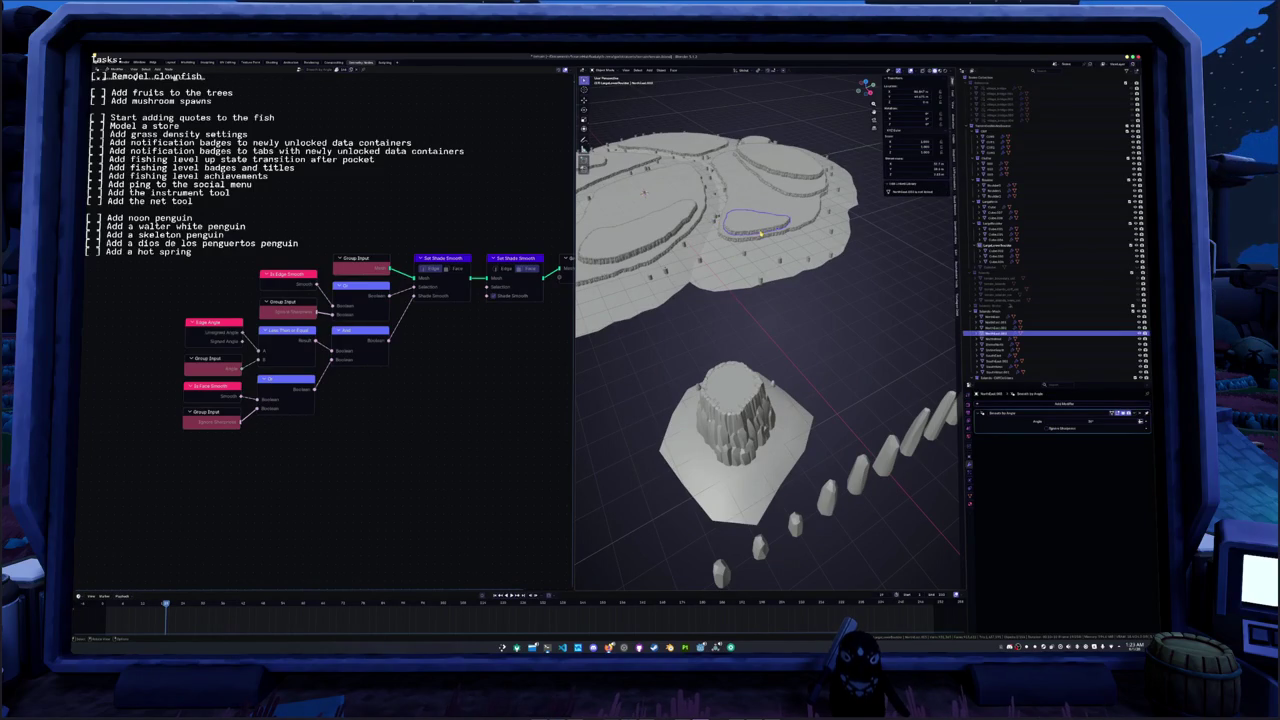
{"action": "key", "text": "KP_Decimal"}
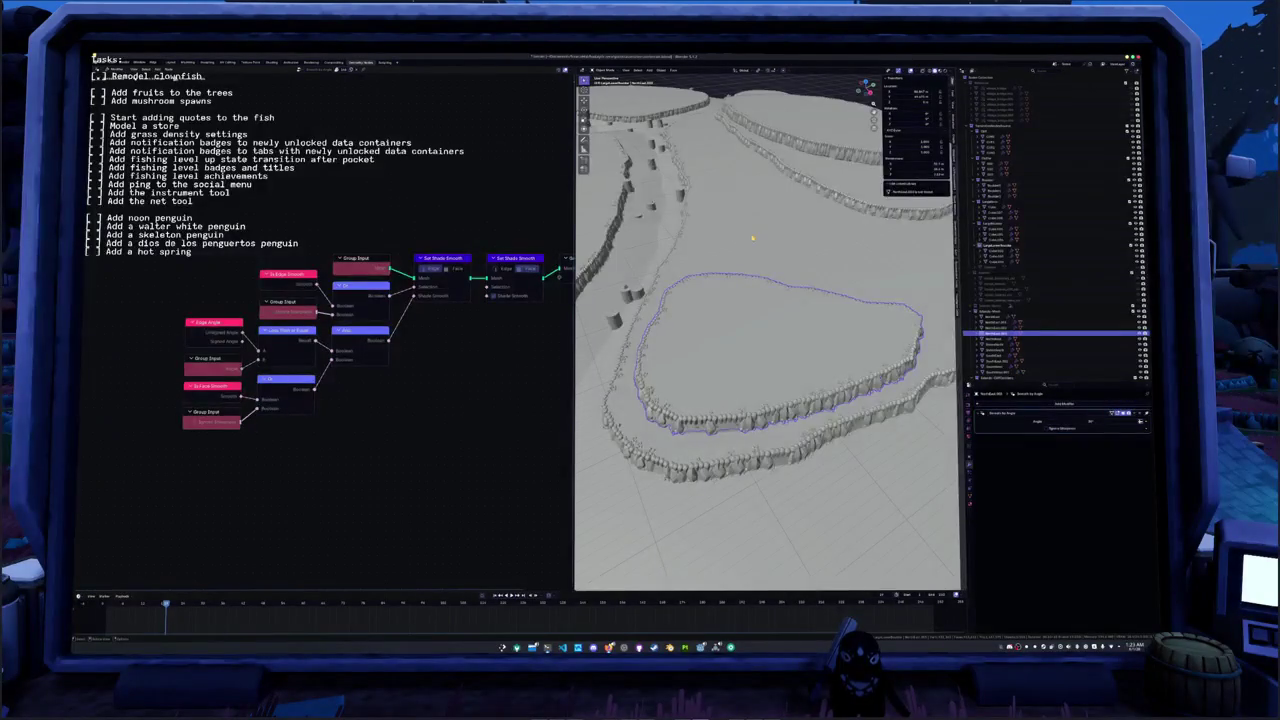
{"action": "mouse_move", "coordinate": [770, 380]}
{"action": "middle_mouse_down"}
{"action": "mouse_move", "coordinate": [770, 300]}
{"action": "mouse_move", "coordinate": [770, 400]}
{"action": "middle_mouse_up"}
- Select several terrain and Scatter collection objects and view them from higher up
{"action": "left_click", "coordinate": [995, 316]}
{"action": "scroll", "coordinate": [998, 330], "scroll_direction": "down", "scroll_amount": 2}
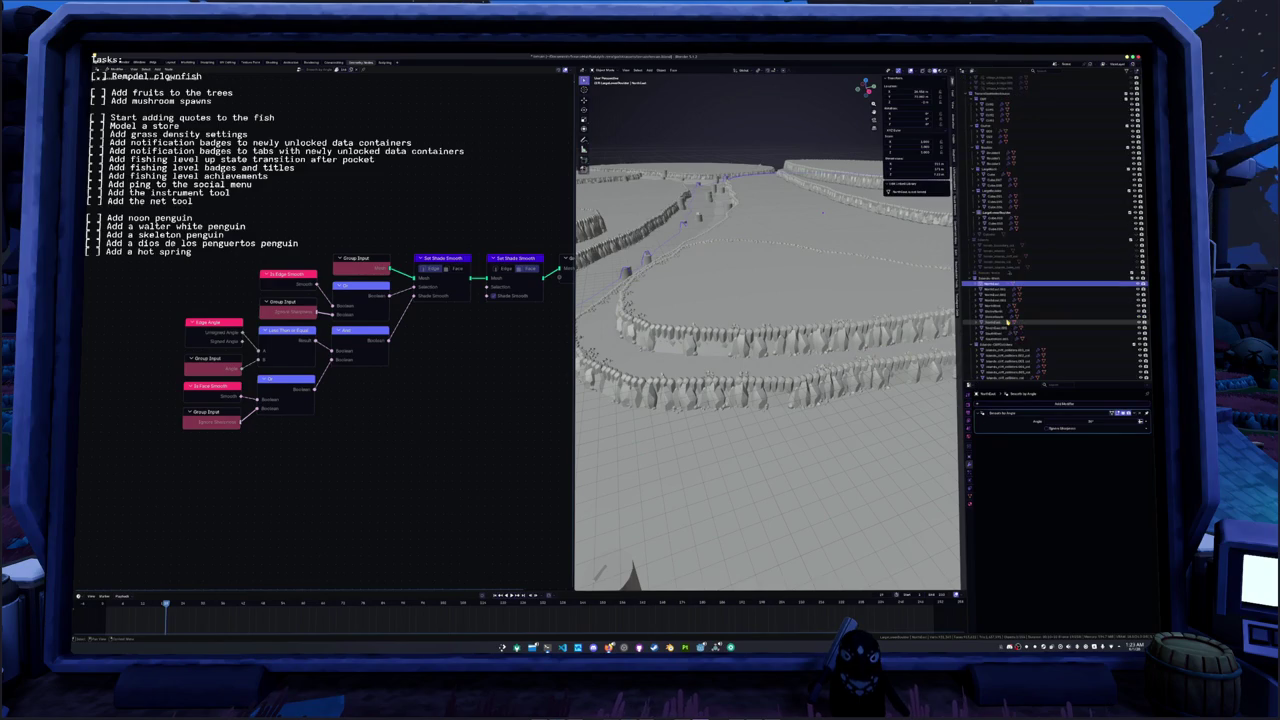
{"action": "left_click", "coordinate": [997, 339], "text": "shift"}
{"action": "scroll", "coordinate": [782, 316], "scroll_direction": "down", "scroll_amount": 3}
{"action": "middle_click_drag", "start_coordinate": [782, 300], "coordinate": [782, 316]}
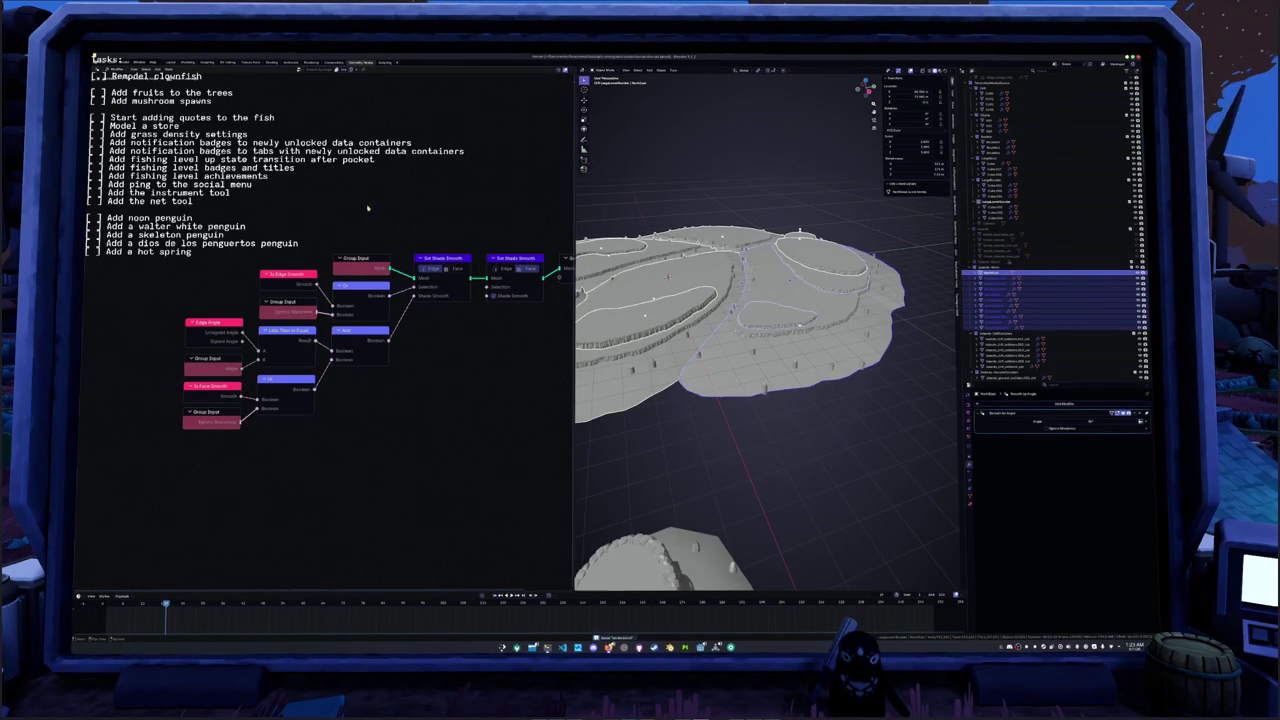
{"action": "left_click", "coordinate": [96, 61]}
- Centre the rock and its pillars and switch to Material Preview shading
{"action": "key", "text": "Escape"}
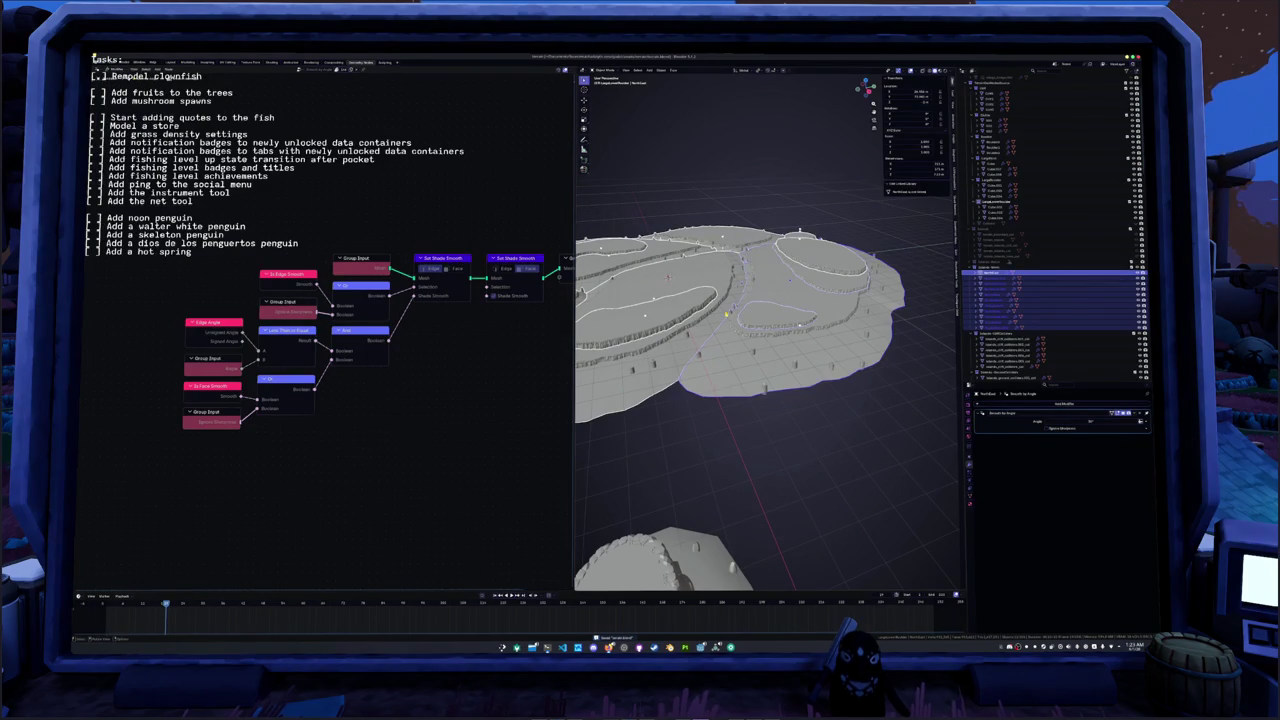
{"action": "middle_click_drag", "start_coordinate": [799, 439], "coordinate": [776, 378], "text": "shift"}
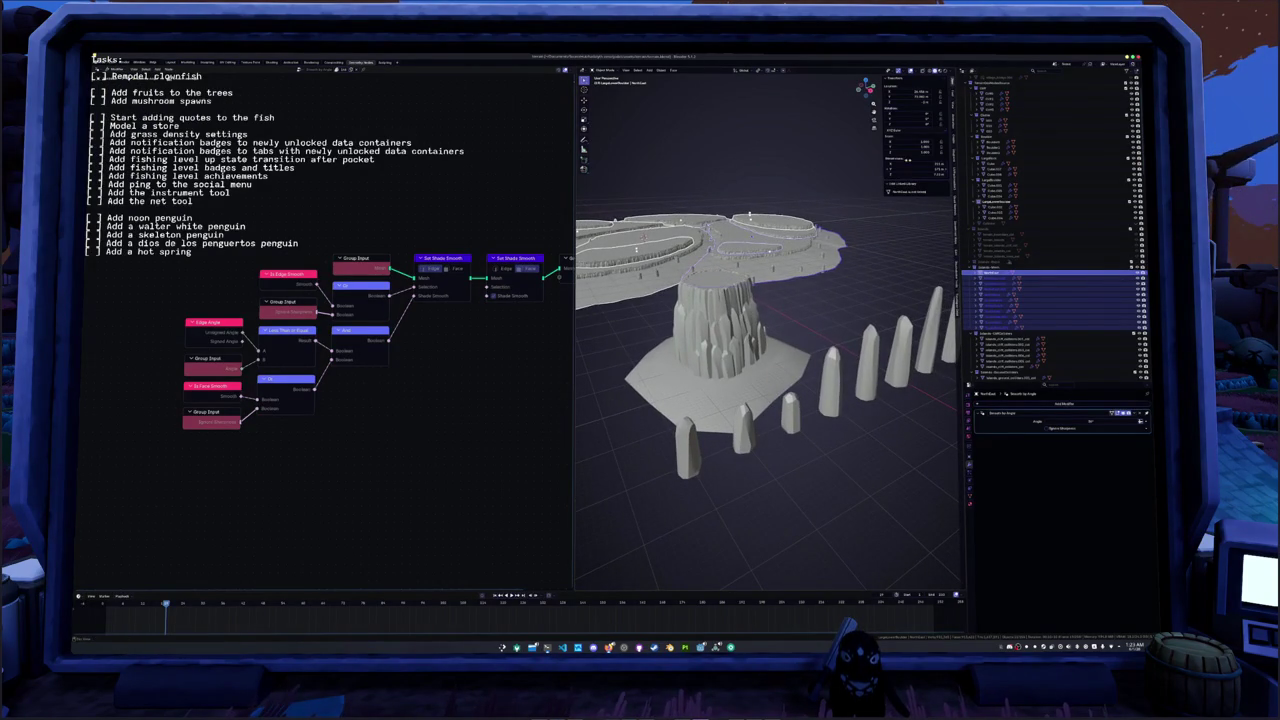
{"action": "left_click", "coordinate": [943, 72]}
- Select the four standing pillars and orbit to see them with the island
{"action": "middle_click_drag", "start_coordinate": [790, 299], "coordinate": [916, 382]}
{"action": "left_click_drag", "start_coordinate": [916, 382], "coordinate": [834, 315]}
{"action": "left_click", "coordinate": [797, 338], "text": "shift"}
{"action": "left_click", "coordinate": [770, 340], "text": "shift"}
{"action": "left_click", "coordinate": [742, 350], "text": "shift"}
{"action": "left_click", "coordinate": [708, 368], "text": "shift"}
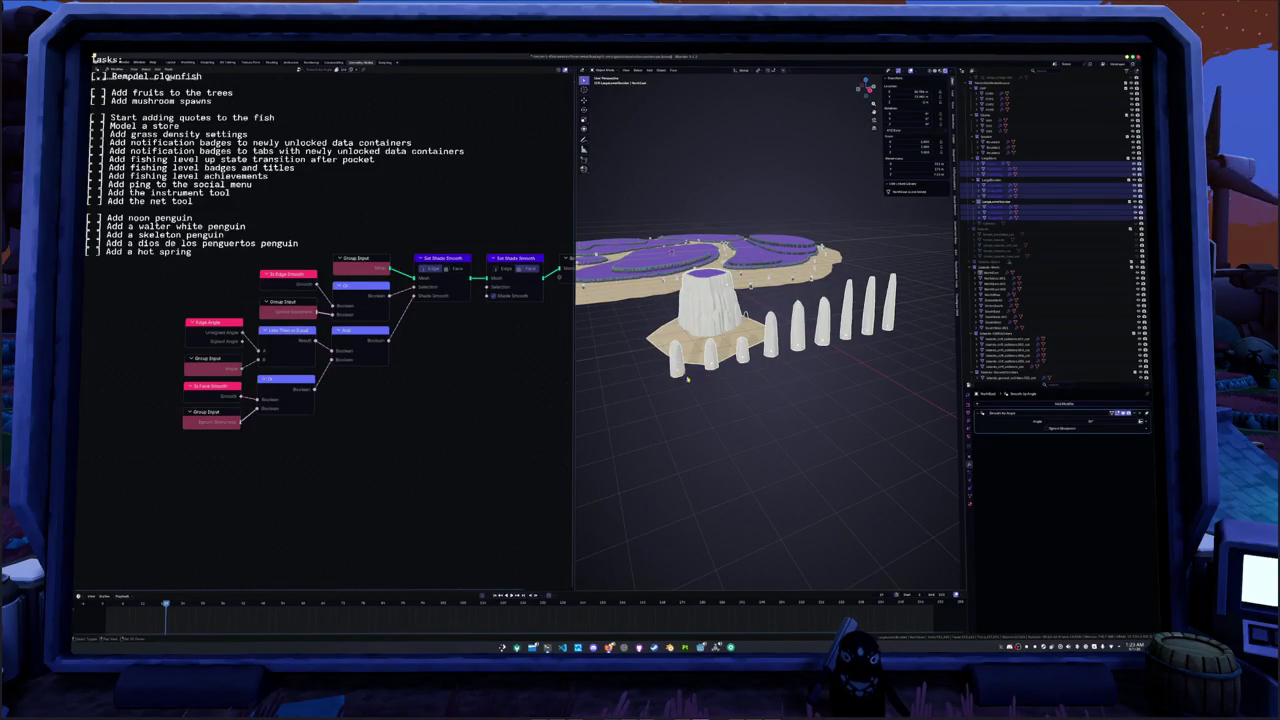
{"action": "middle_click_drag", "start_coordinate": [708, 373], "coordinate": [887, 325]}
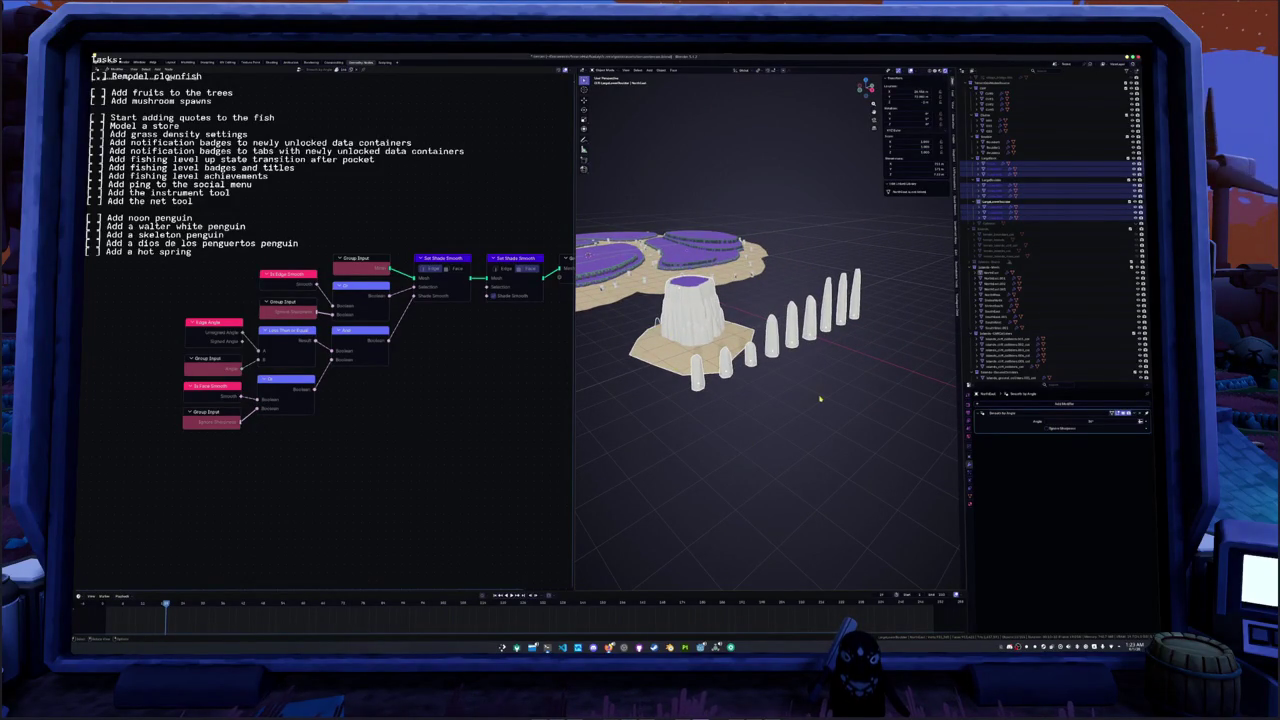
- Frame a single pillar and walk-navigate down to ground level along the tree row
{"action": "left_click", "coordinate": [771, 340]}
{"action": "key", "text": "KP_Decimal"}
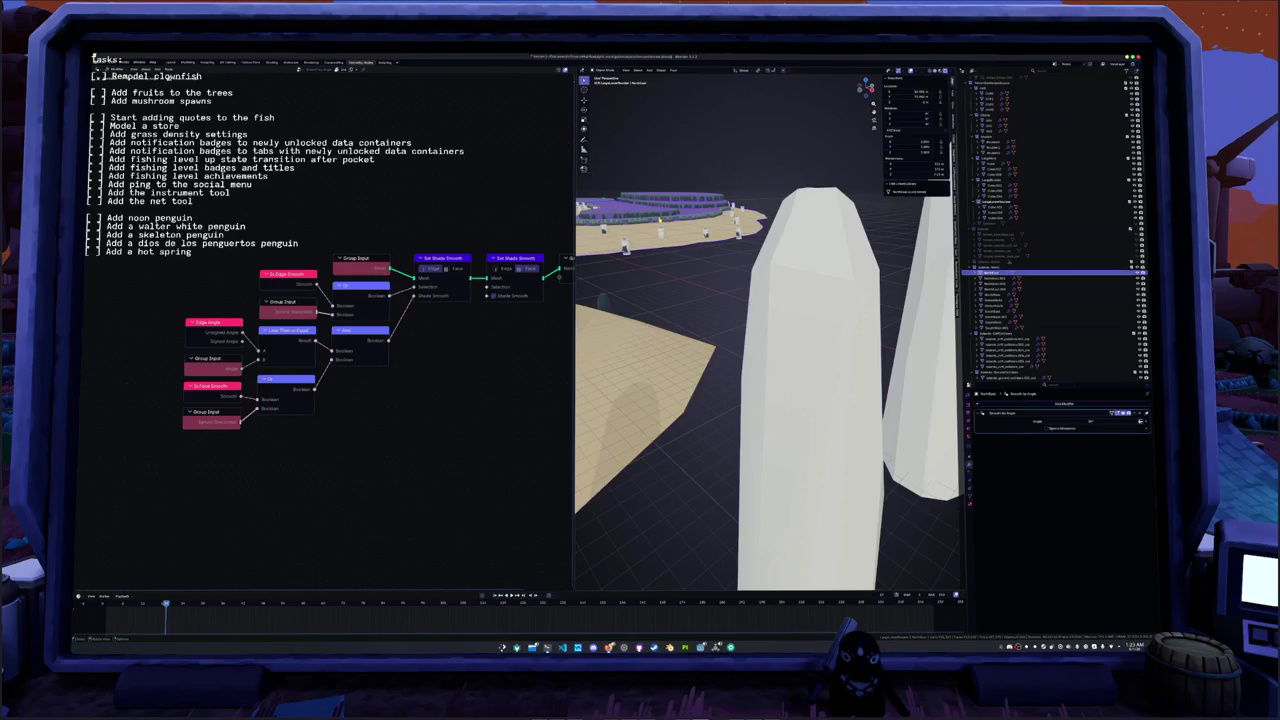
{"action": "scroll", "coordinate": [678, 234], "scroll_direction": "down", "scroll_amount": 5}
{"action": "key", "text": "shift+grave"}
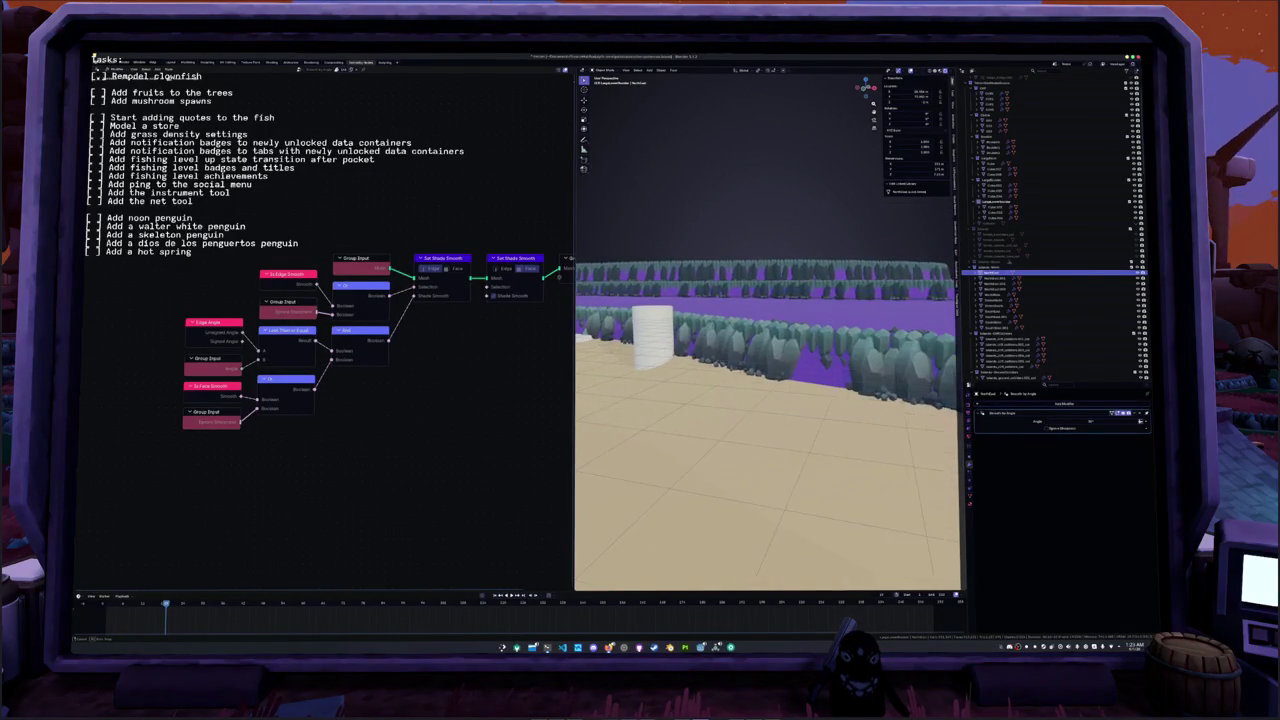
{"action": "left_click", "coordinate": [830, 358]}
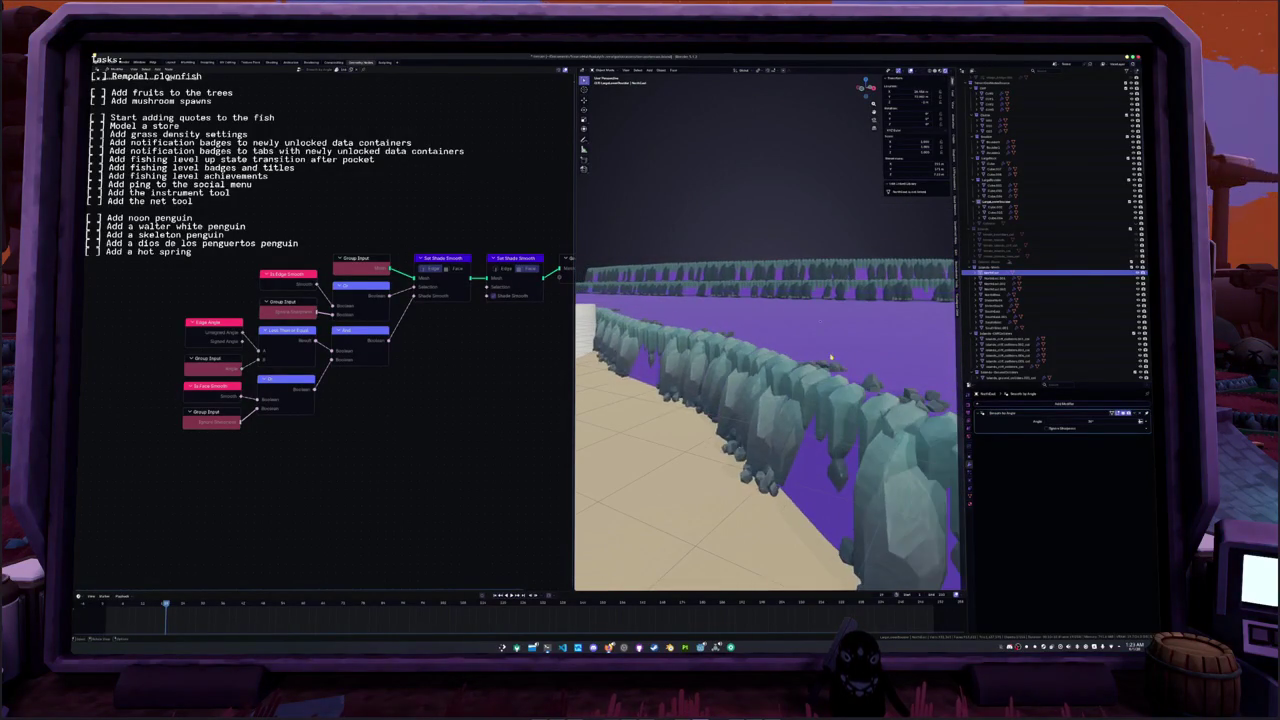
{"action": "left_click", "coordinate": [790, 389]}
{"action": "key", "text": "shift+grave"}
- Select NorthBase and the other island pieces and frame the whole island group
{"action": "left_click", "coordinate": [992, 271]}
{"action": "left_click", "coordinate": [998, 327], "text": "shift"}
{"action": "key", "text": "KP_Decimal"}
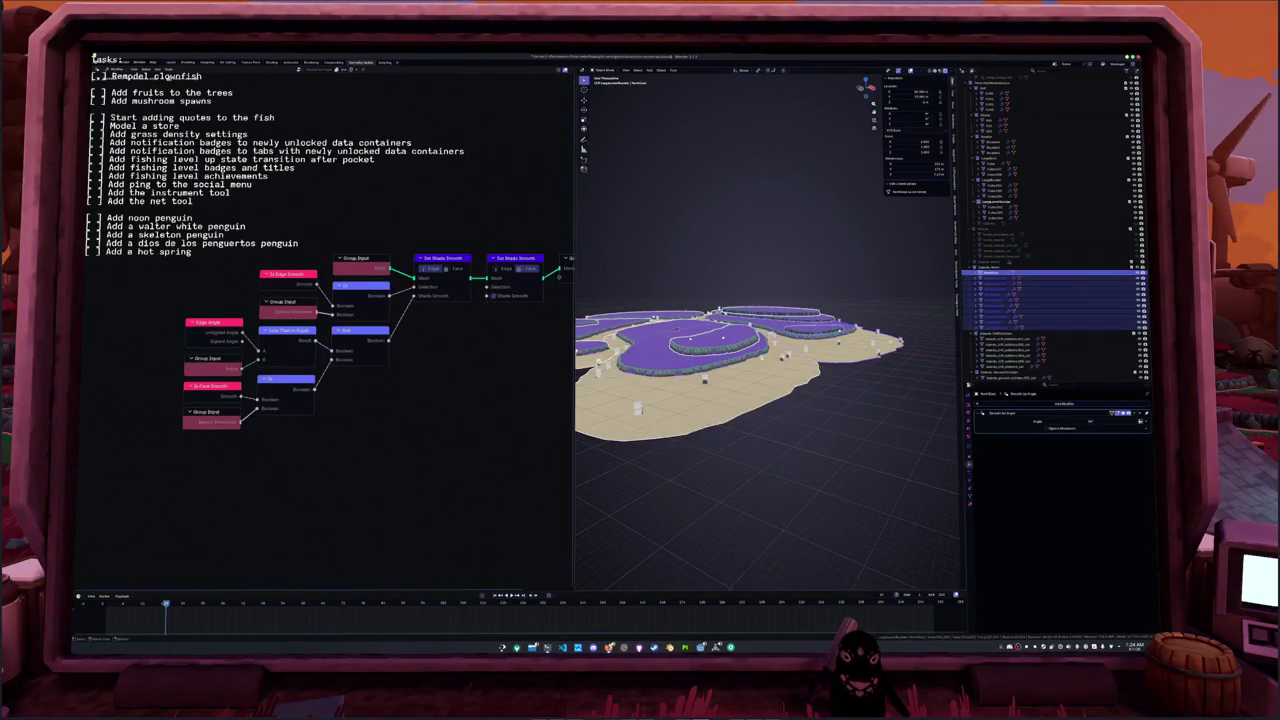
{"action": "middle_click_drag", "start_coordinate": [640, 300], "coordinate": [600, 293]}
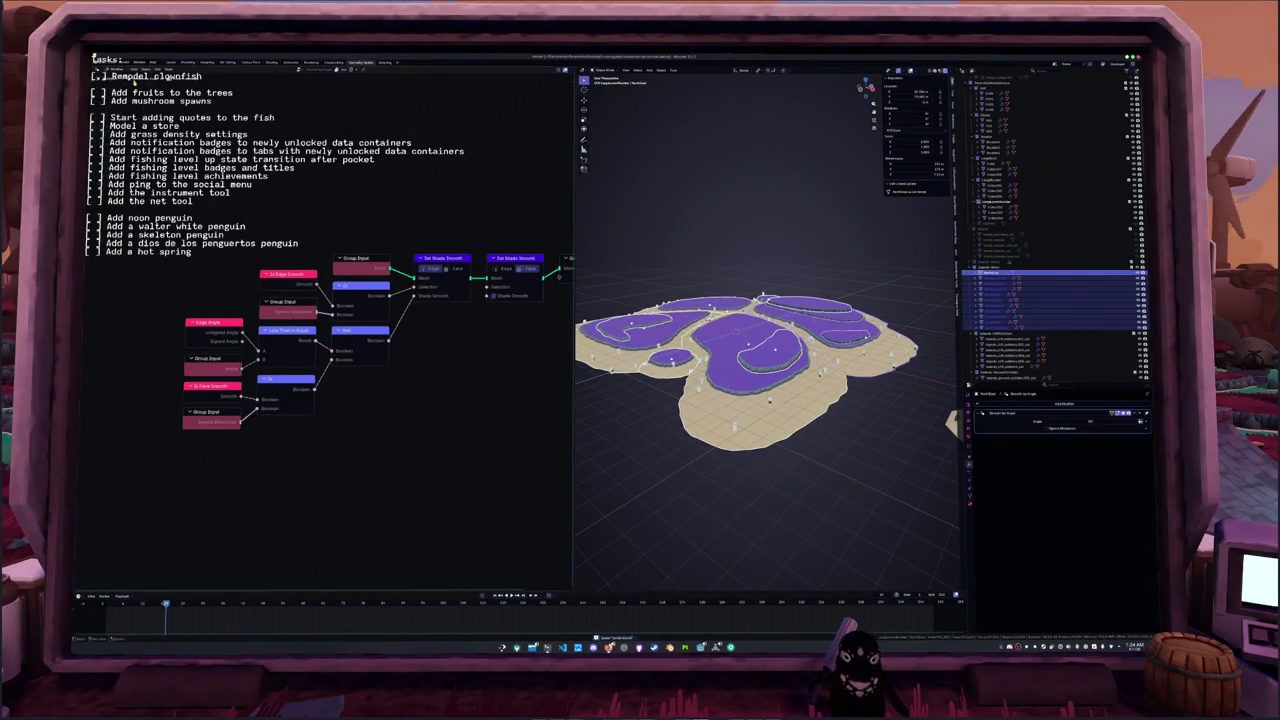
{"action": "right_click", "coordinate": [808, 434]}
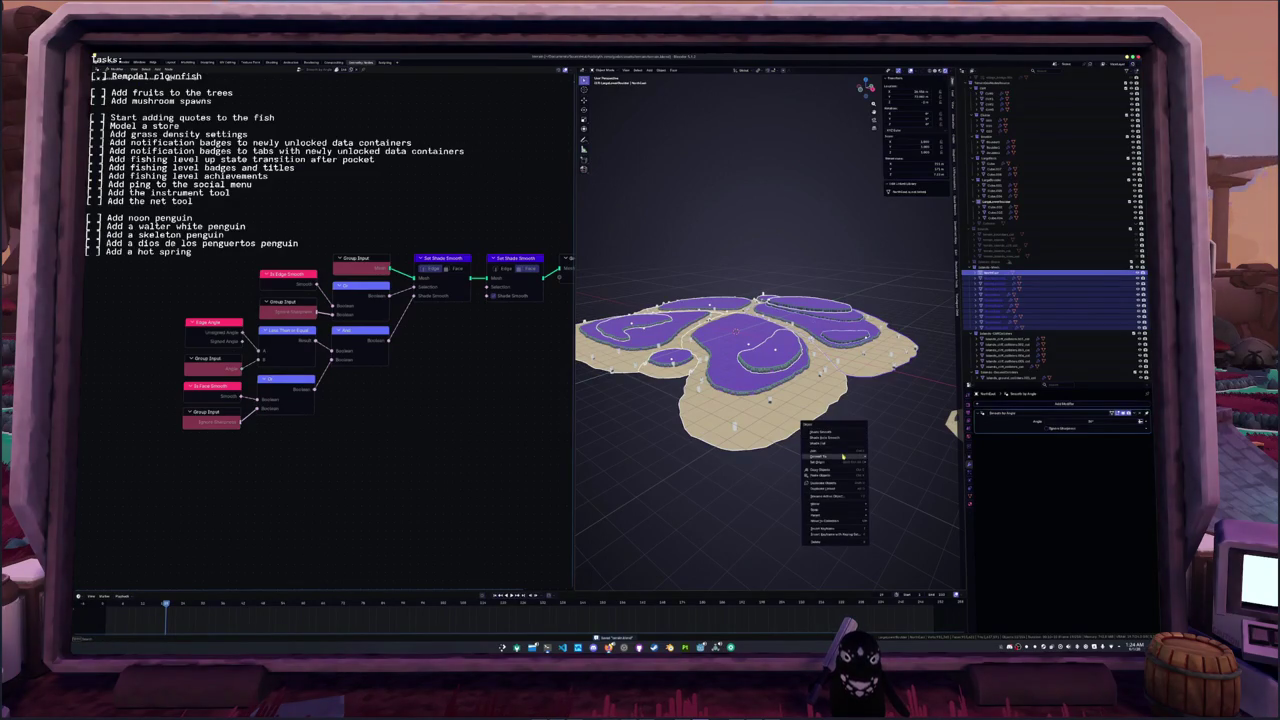
- Convert the selected pieces to meshes and change the glTF export's material image format
{"action": "mouse_move", "coordinate": [830, 456]}
{"action": "left_click", "coordinate": [885, 458]}
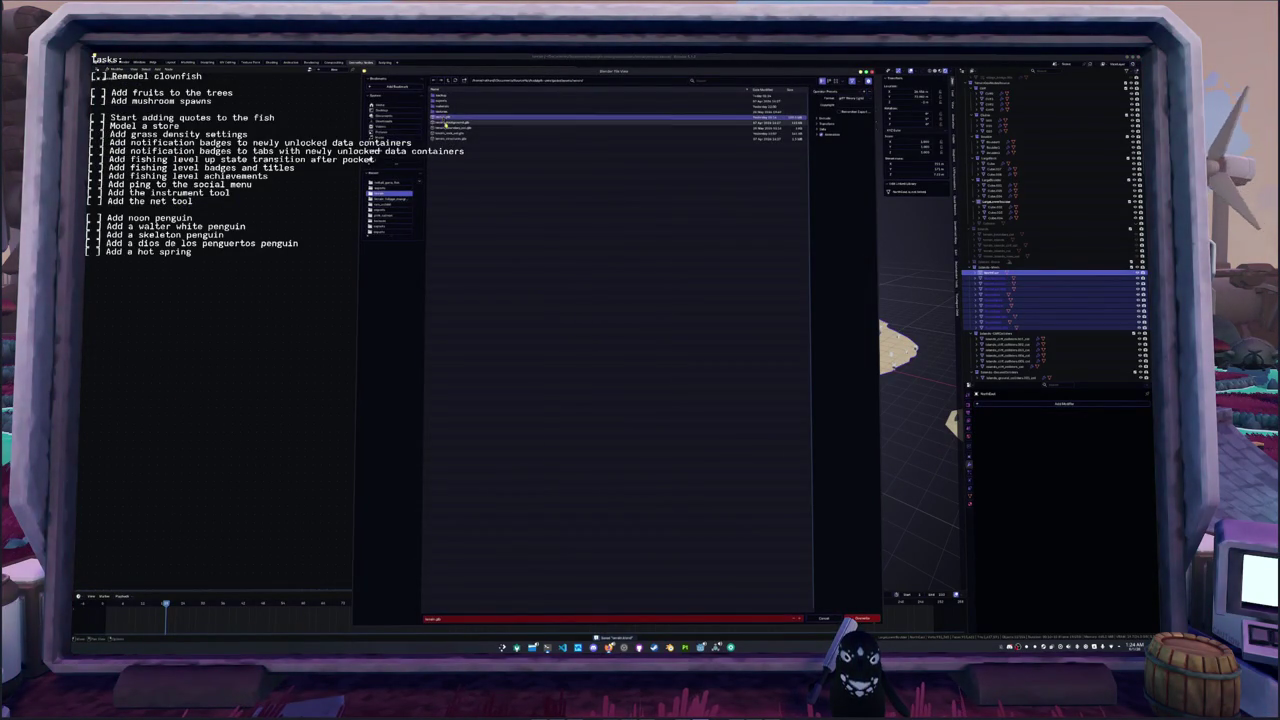
{"action": "left_click", "coordinate": [823, 120]}
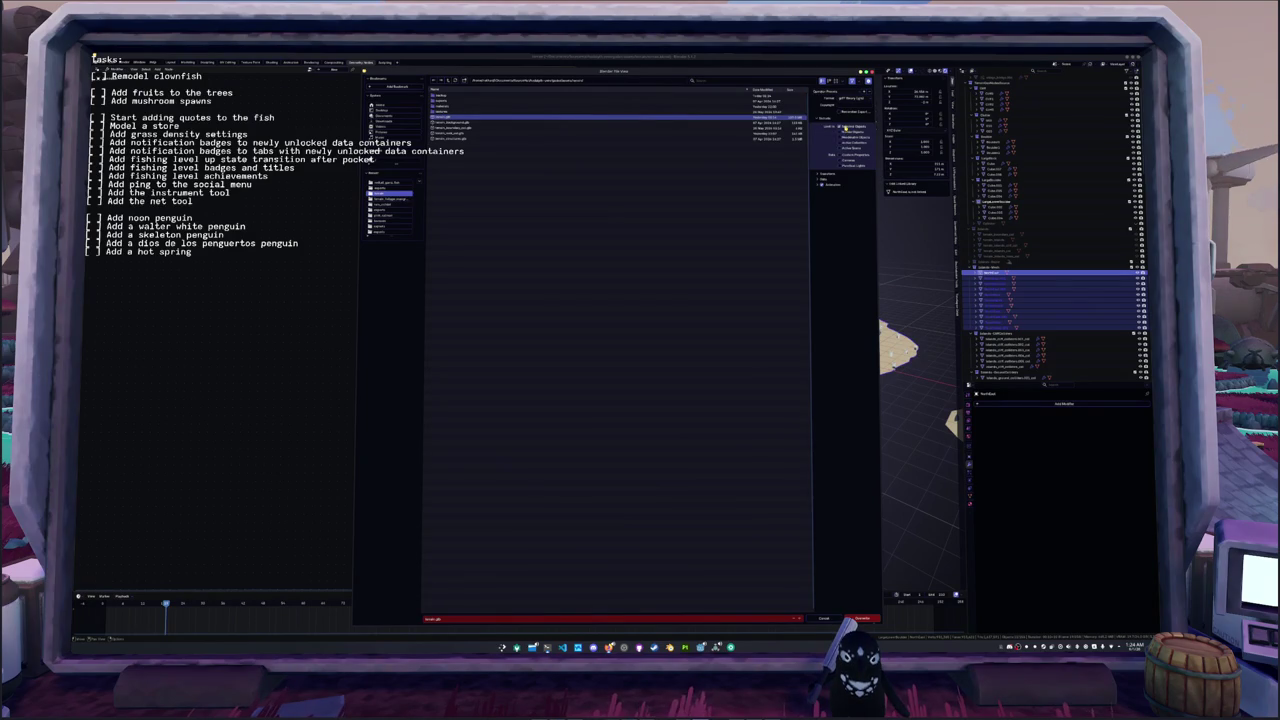
{"action": "left_click", "coordinate": [821, 181]}
{"action": "left_click", "coordinate": [820, 198]}
{"action": "left_click", "coordinate": [846, 212]}
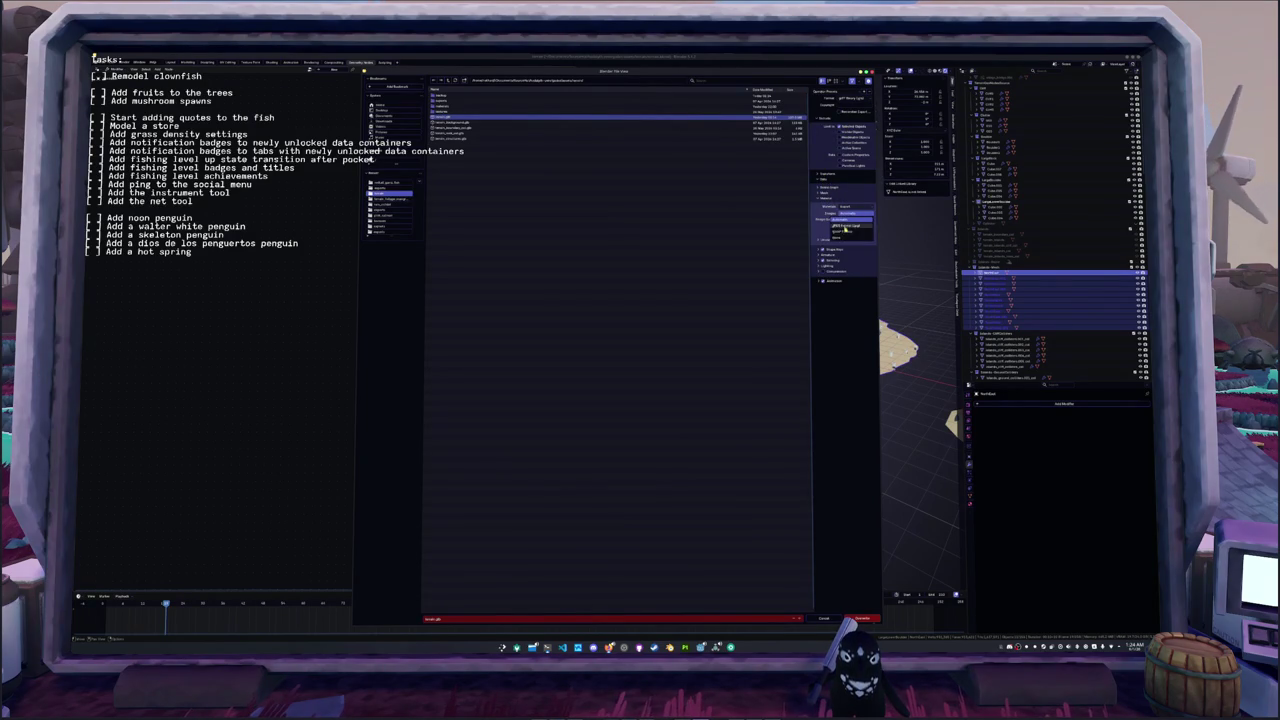
{"action": "left_click", "coordinate": [844, 237]}
- Turn off animation export and export the island as a glTF file
{"action": "left_click", "coordinate": [828, 274]}
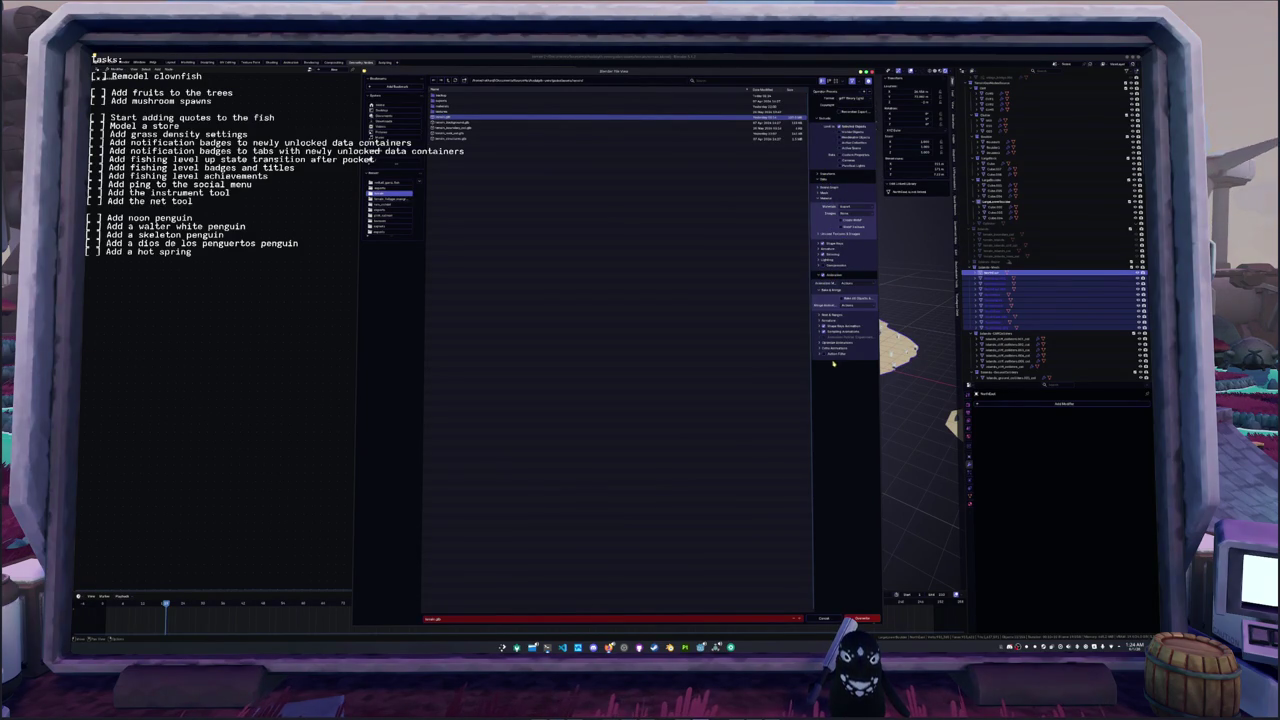
{"action": "left_click", "coordinate": [819, 274]}
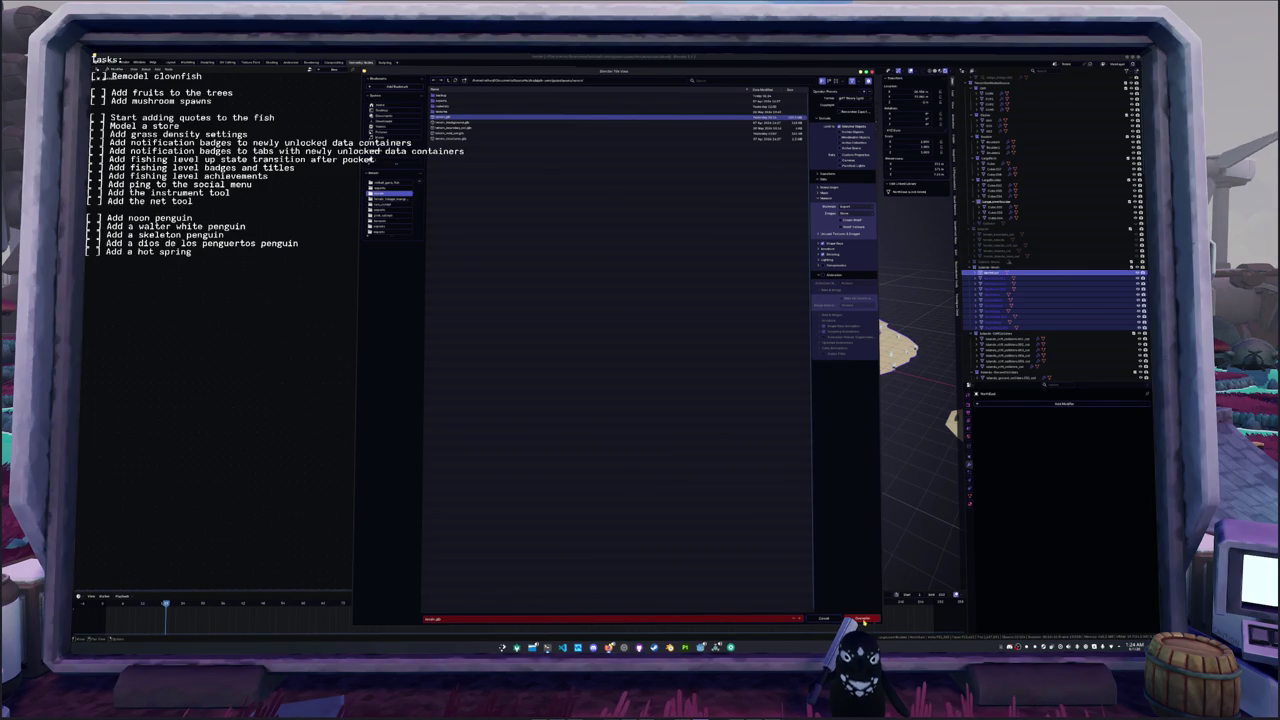
{"action": "left_click", "coordinate": [863, 619]}
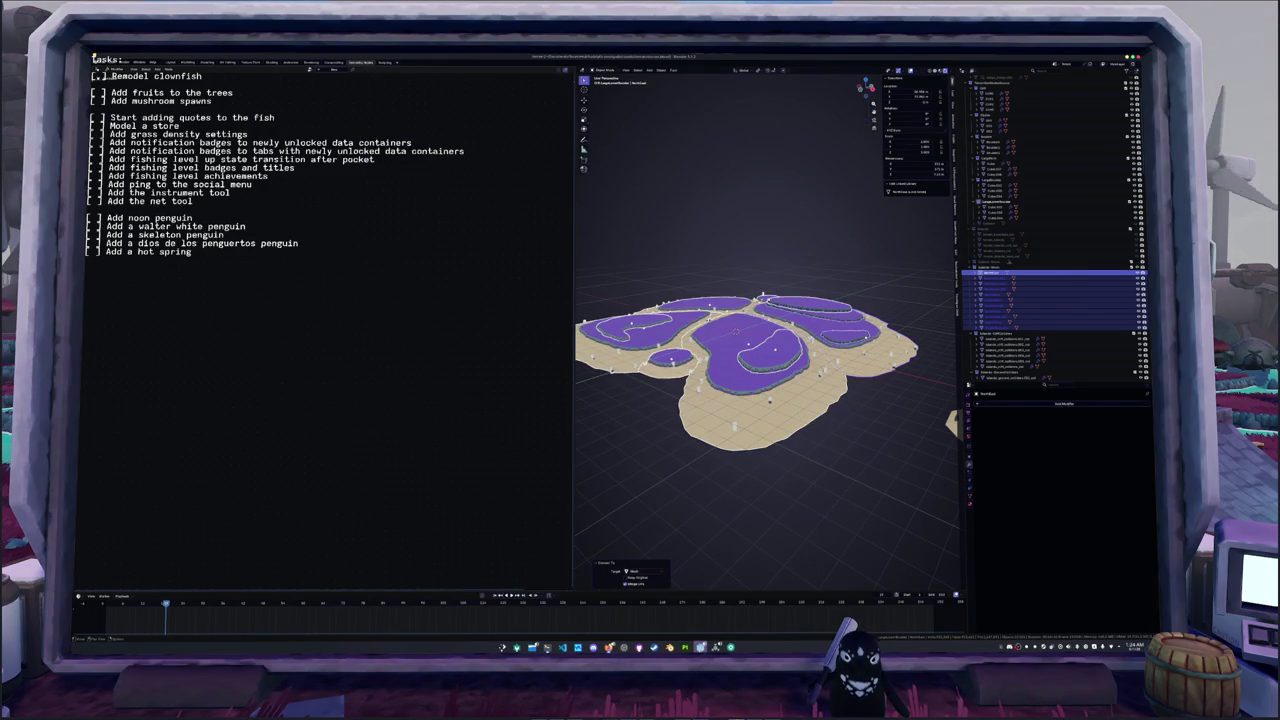
{"action": "left_click", "coordinate": [700, 647]}
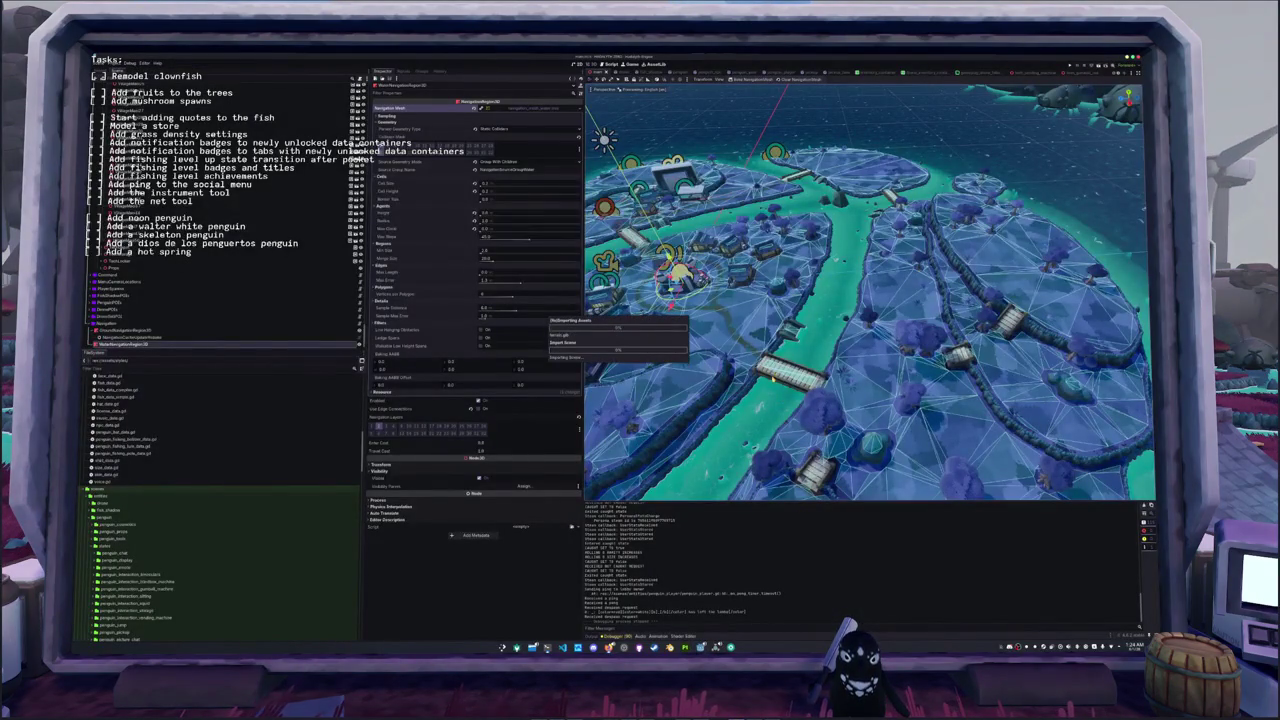
- Return to Godot after the asset reimport and fly the camera down the river valley
{"action": "key", "text": "alt+Tab"}
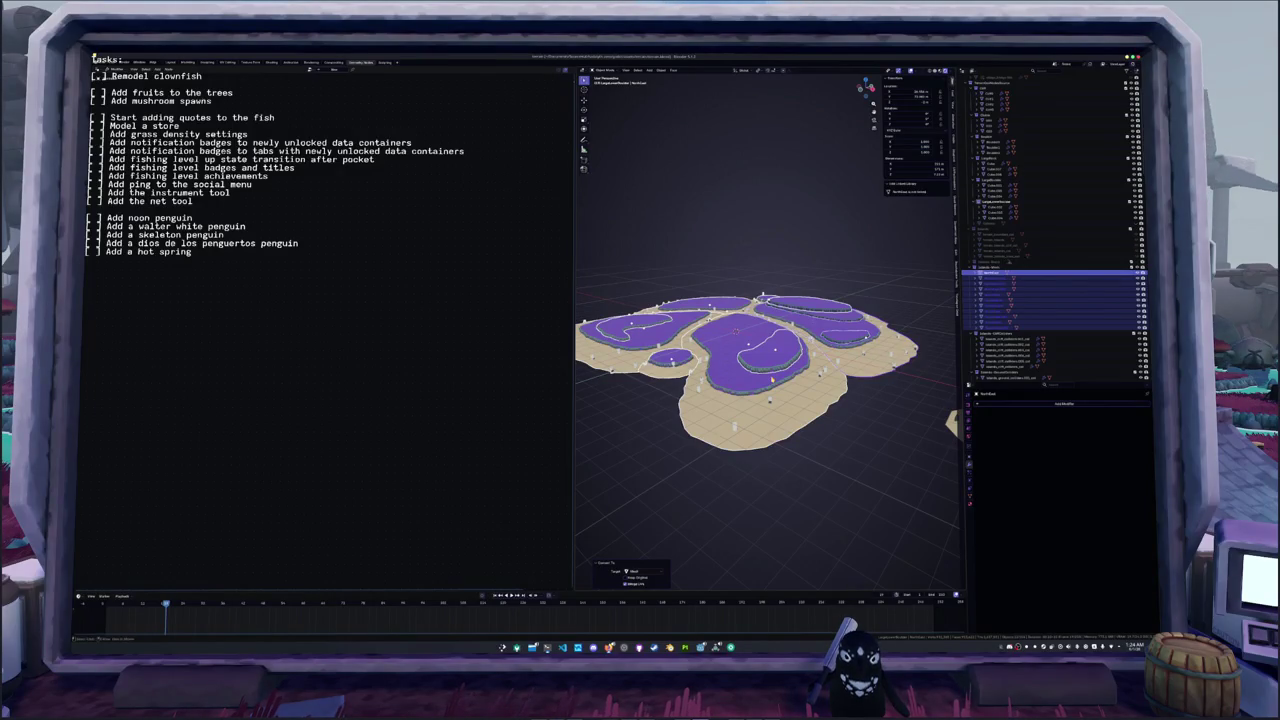
{"action": "key", "text": "alt+Tab"}
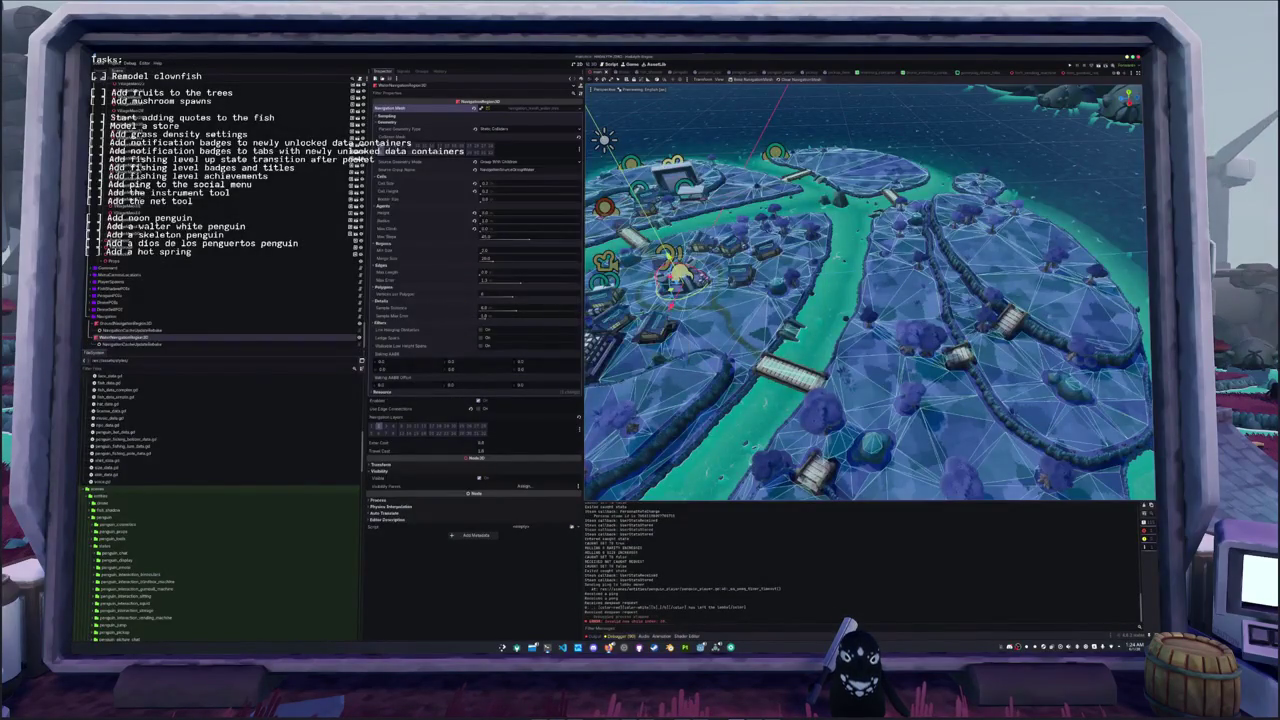
{"action": "mouse_move", "coordinate": [870, 290]}
{"action": "right_mouse_down"}
{"action": "mouse_move", "coordinate": [872, 326]}
{"action": "mouse_move", "coordinate": [908, 332]}
{"action": "mouse_move", "coordinate": [902, 343]}
{"action": "mouse_move", "coordinate": [873, 313]}
{"action": "mouse_move", "coordinate": [899, 323]}
{"action": "mouse_move", "coordinate": [887, 339]}
{"action": "right_mouse_up"}
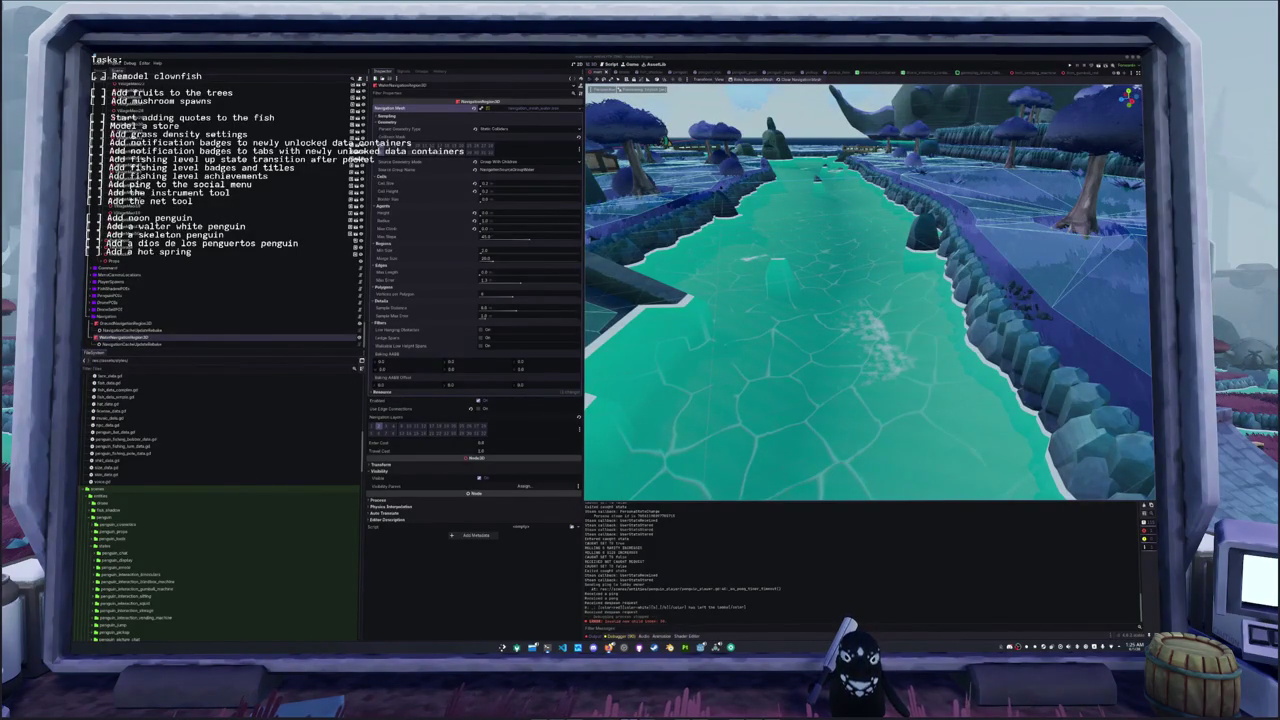
- Rise to a high island overview, save the scene with Ctrl+S, and select a tree mesh
{"action": "mouse_move", "coordinate": [930, 480]}
{"action": "middle_mouse_down"}
{"action": "mouse_move", "coordinate": [917, 403]}
{"action": "mouse_move", "coordinate": [868, 377]}
{"action": "mouse_move", "coordinate": [913, 349]}
{"action": "mouse_move", "coordinate": [906, 359]}
{"action": "middle_mouse_up"}
{"action": "key", "text": "ctrl+s"}
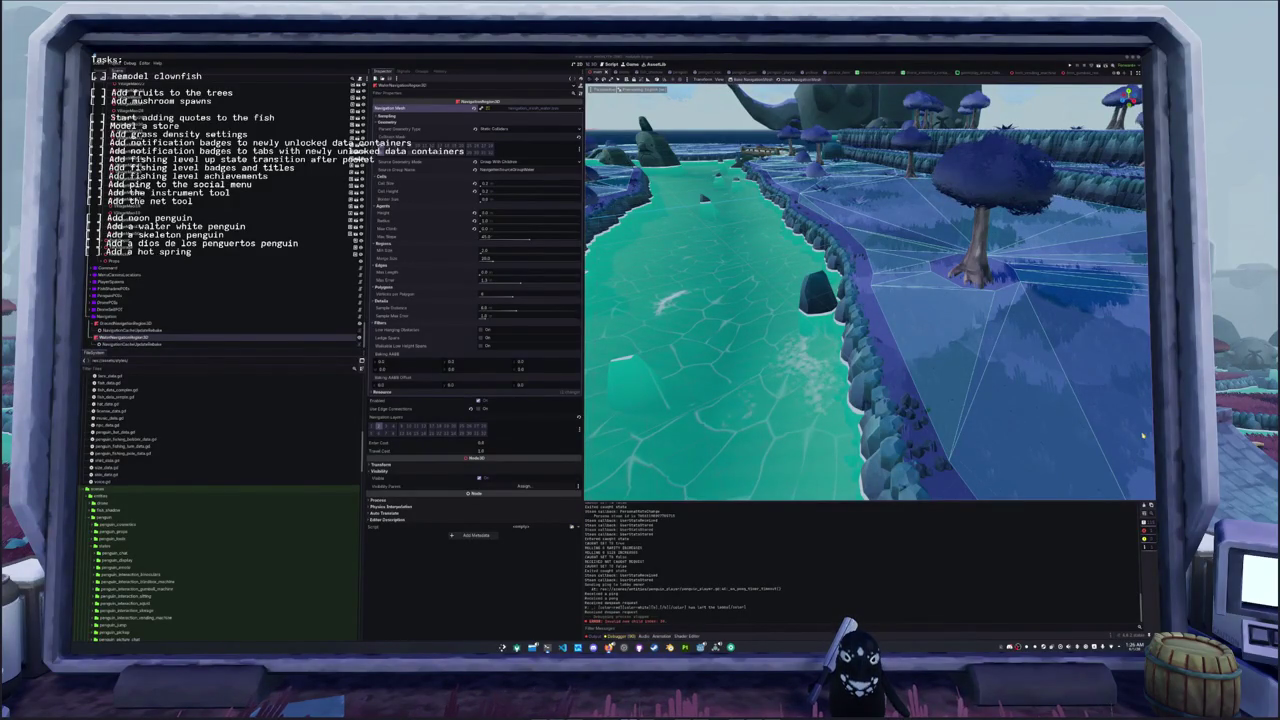
{"action": "left_click", "coordinate": [912, 384]}
{"action": "scroll", "coordinate": [882, 395], "scroll_direction": "down", "scroll_amount": 5}
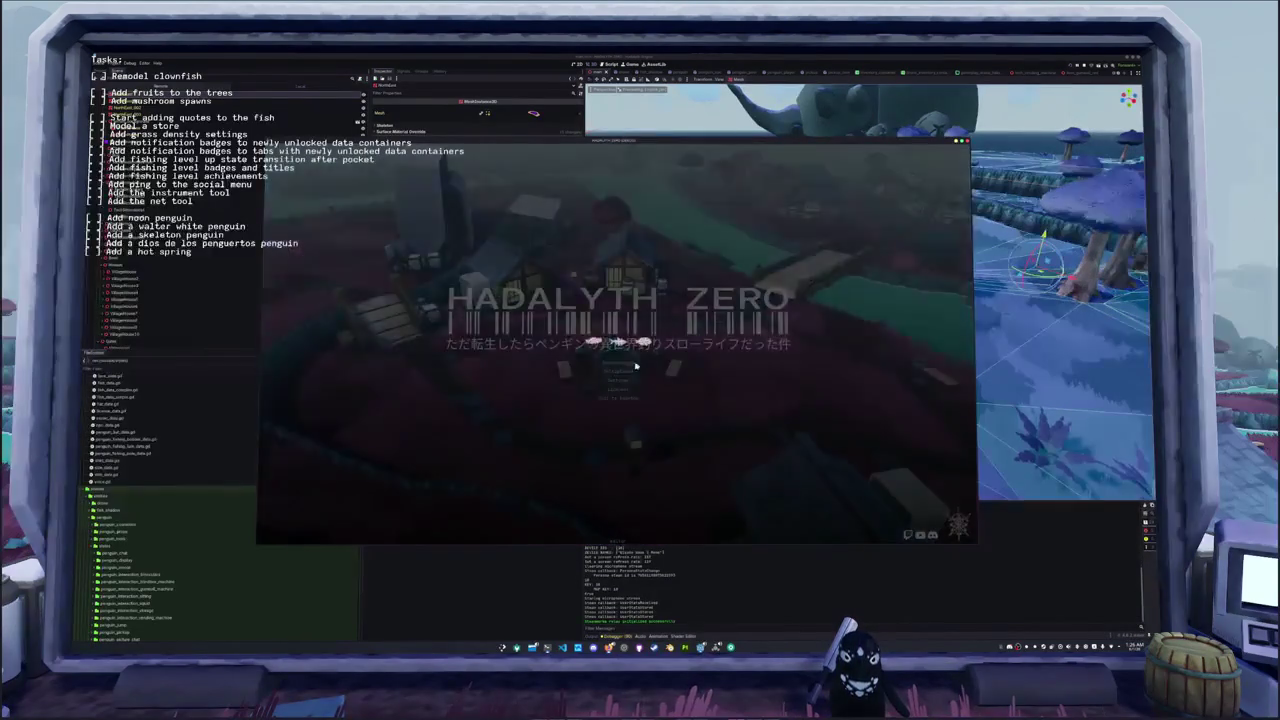
- Start from the Hadalyth Zero title screen, open and close chat, then quit with F8
{"action": "left_click", "coordinate": [631, 365]}
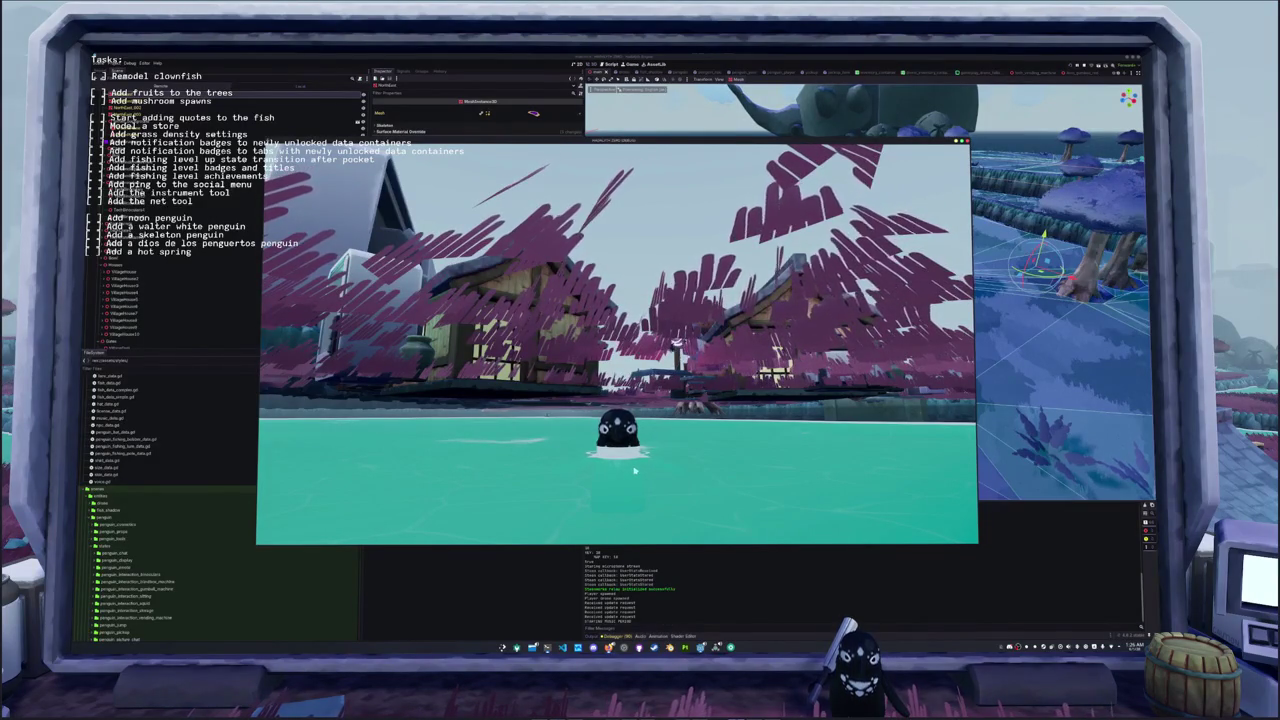
{"action": "key", "text": "Return"}
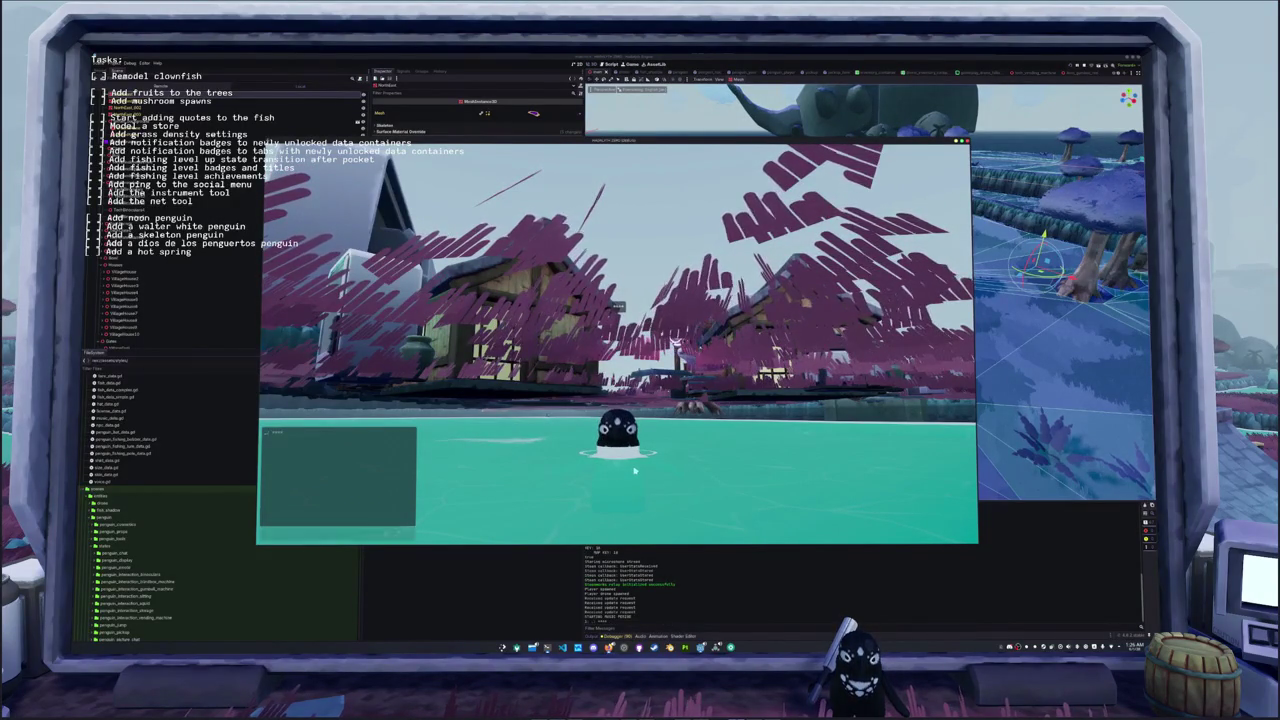
{"action": "key", "text": "Escape"}
{"action": "key", "text": "Escape"}
{"action": "key", "text": "F8"}
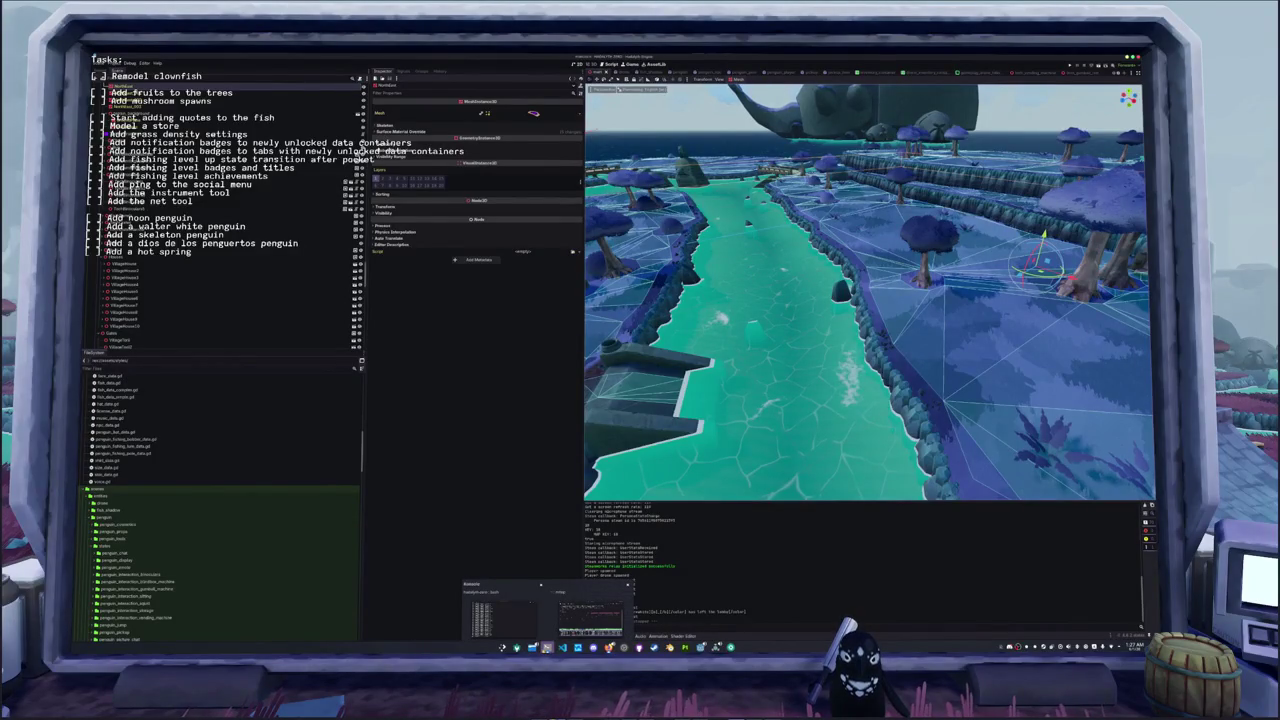
- Run git restore on the godot project files in the terminal
{"action": "left_click", "coordinate": [500, 618]}
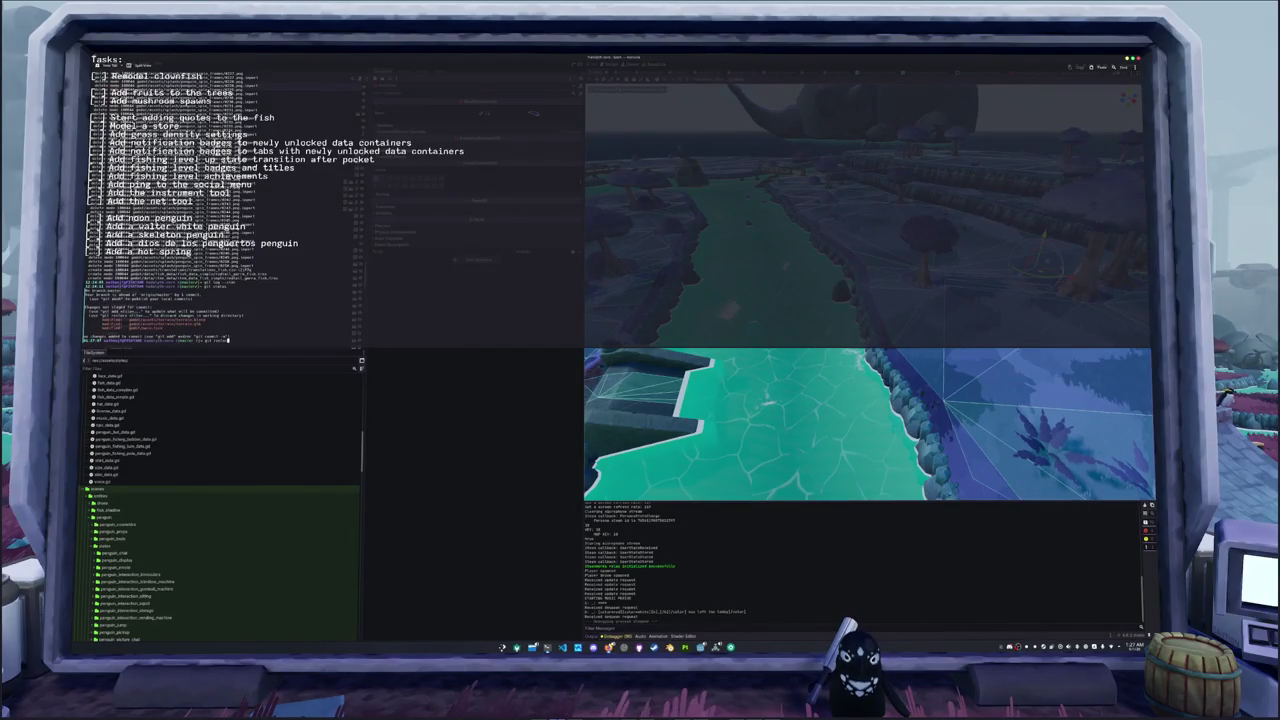
{"action": "type", "text": "god"}
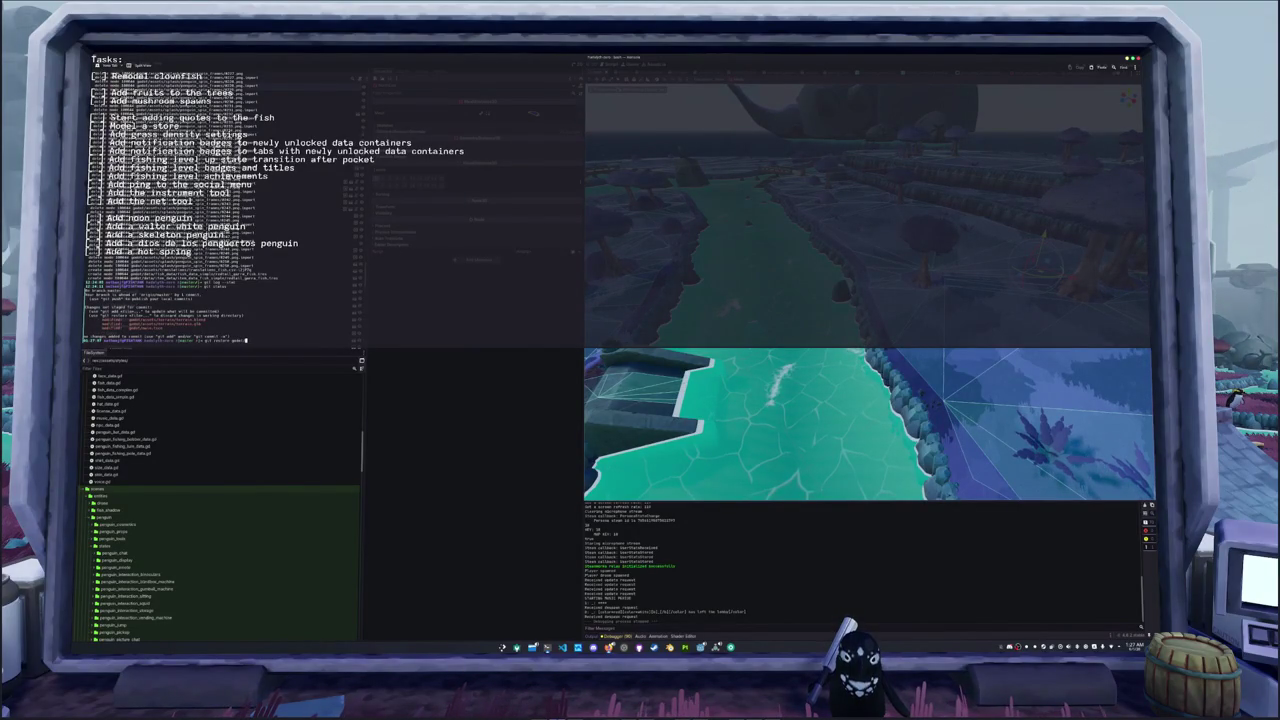
{"action": "key", "text": "Return"}
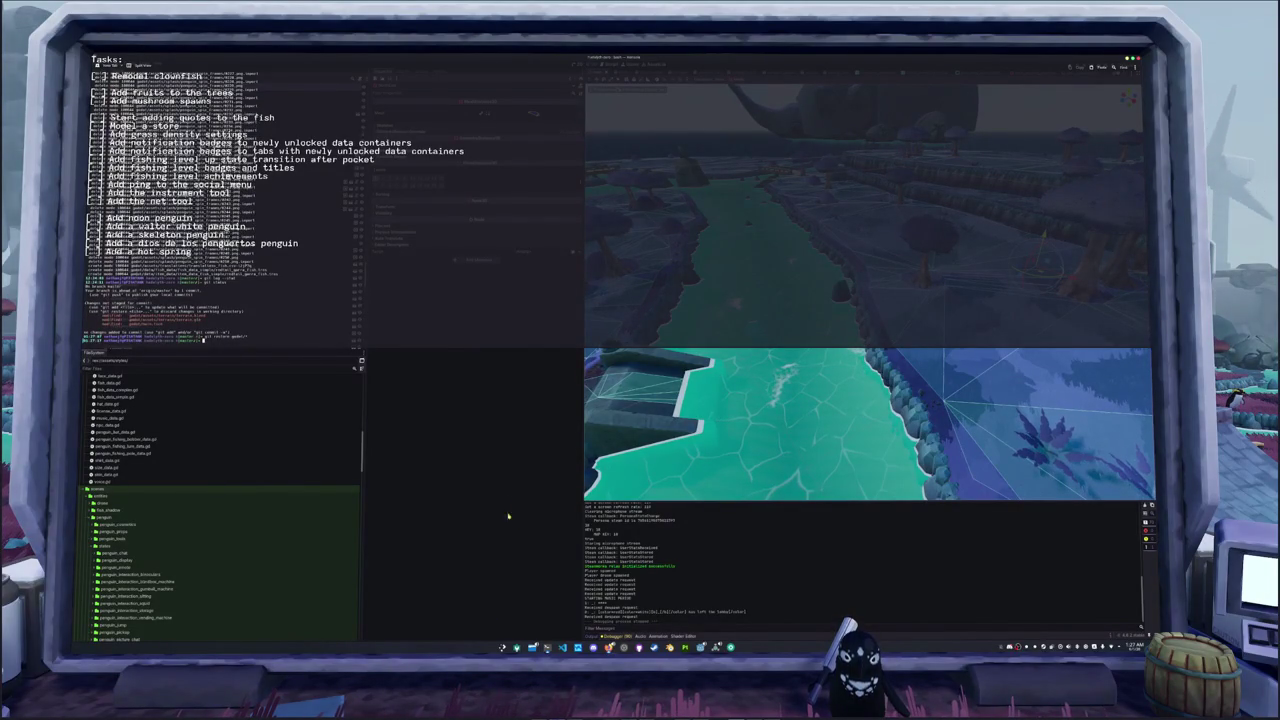
{"action": "left_click", "coordinate": [508, 502]}
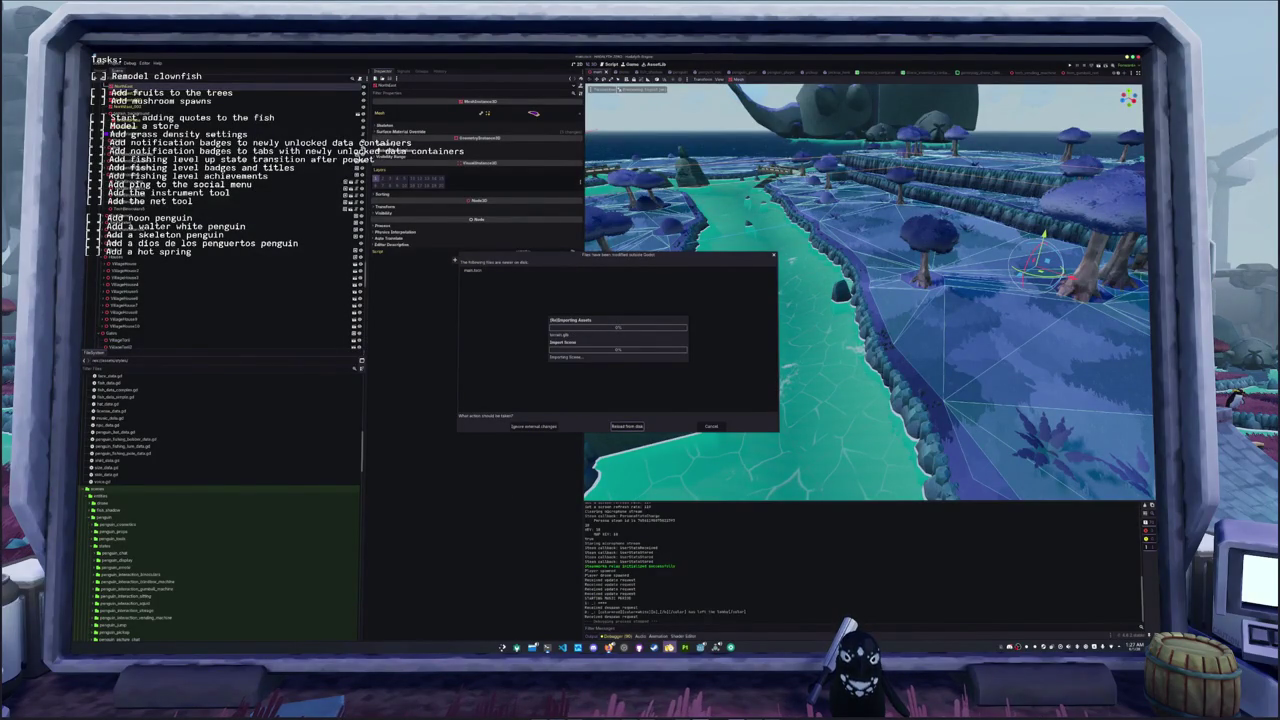
- Check the island in Blender, then choose 'Reload from disk' in Godot's files-modified prompt
{"action": "left_click", "coordinate": [657, 647]}
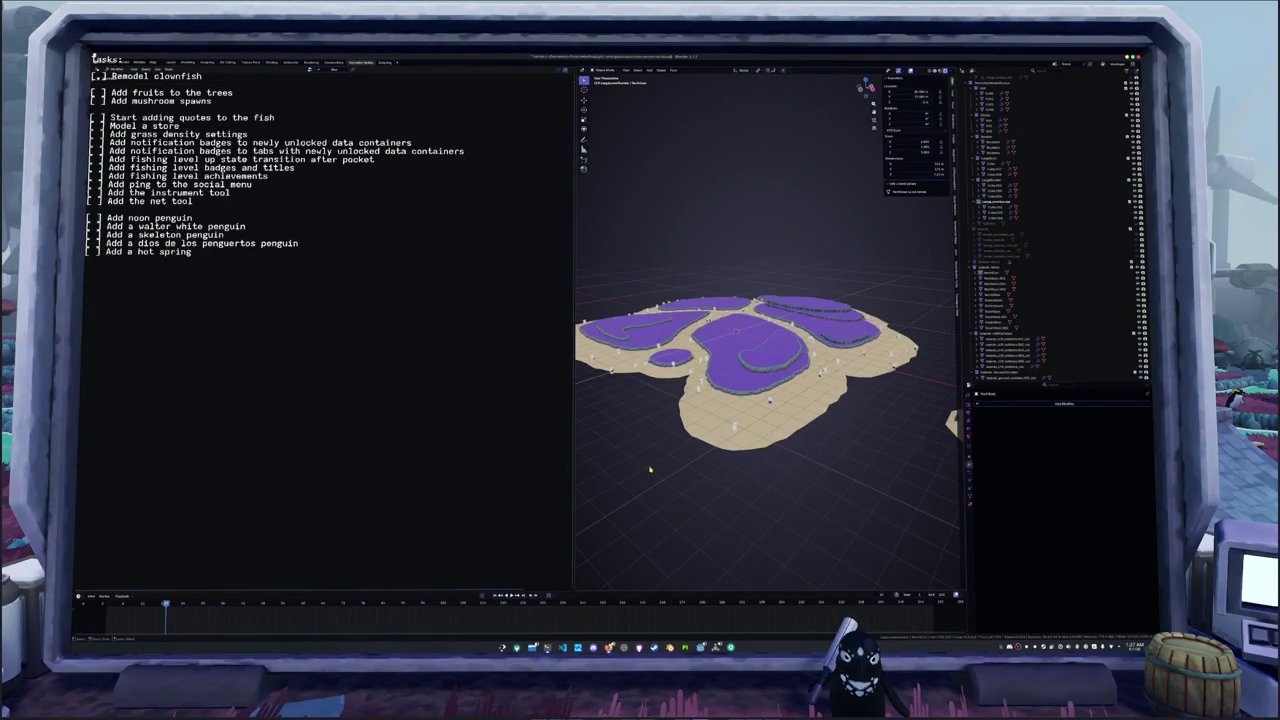
{"action": "scroll", "coordinate": [650, 469], "scroll_direction": "down", "scroll_amount": 2}
{"action": "key", "text": "alt+Tab"}
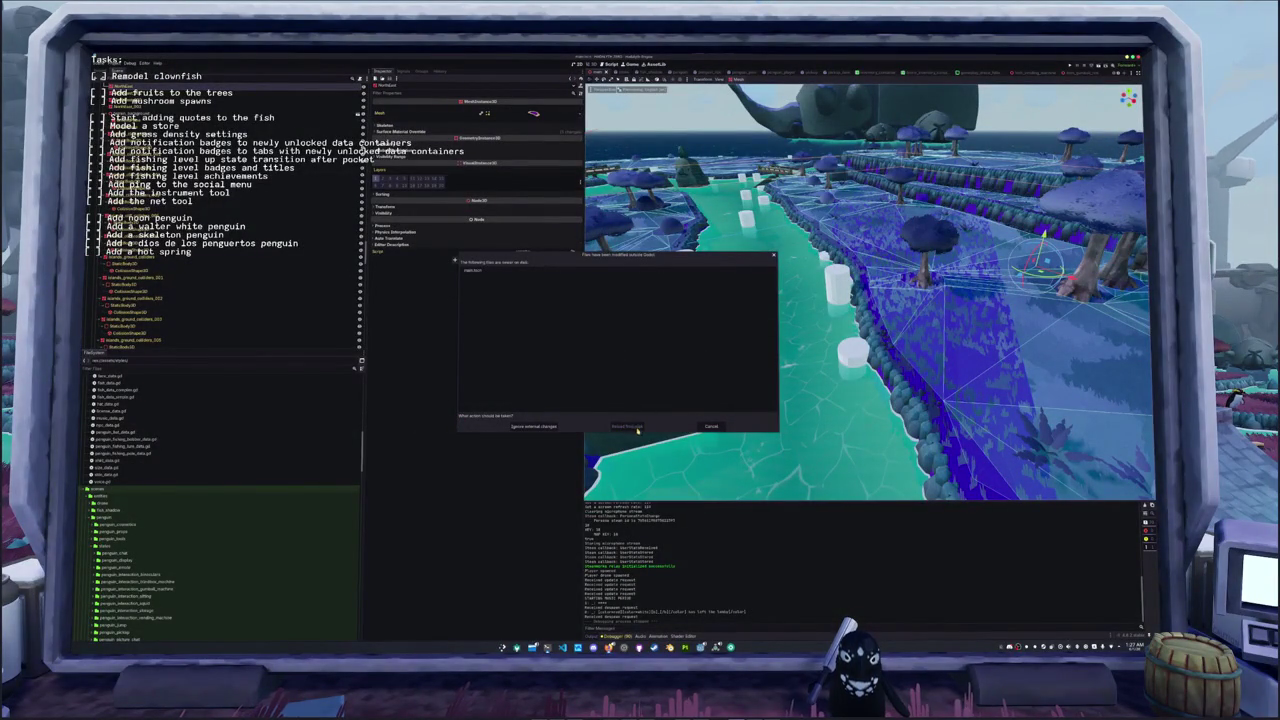
{"action": "left_click", "coordinate": [676, 429]}
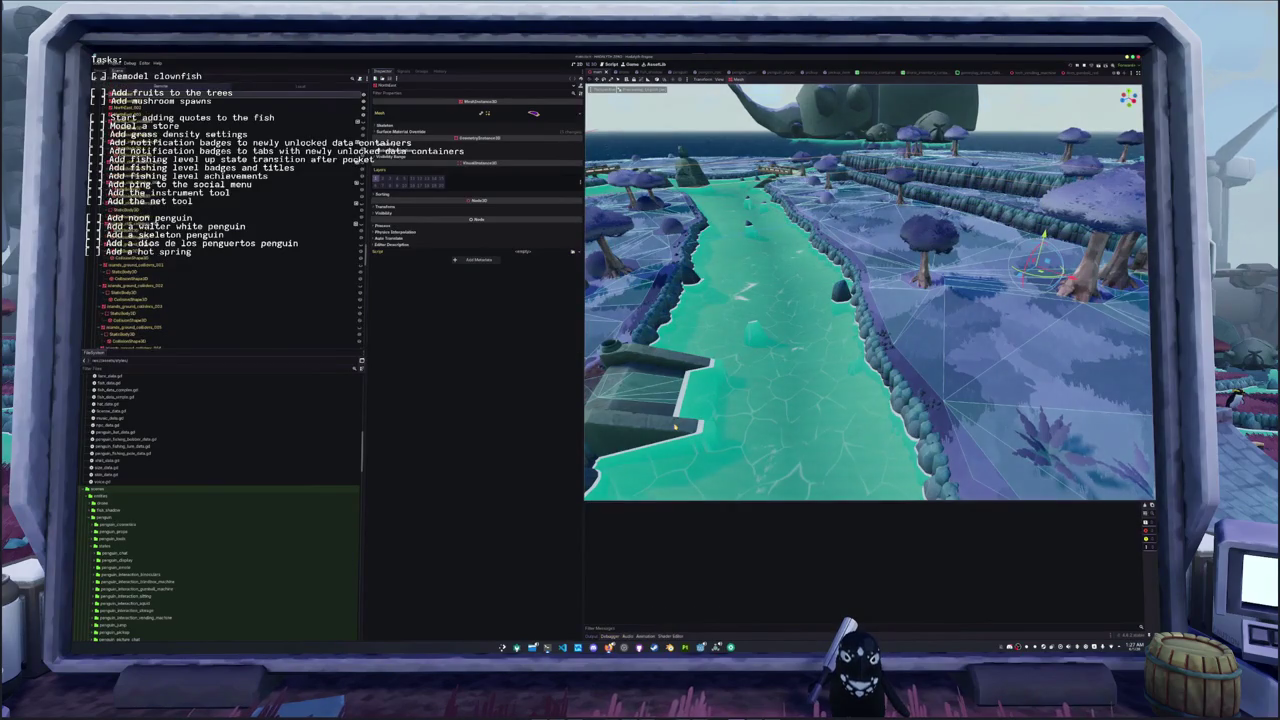
- Run the game with F5 and walk the penguin to the river and swim across
{"action": "key", "text": "F5"}
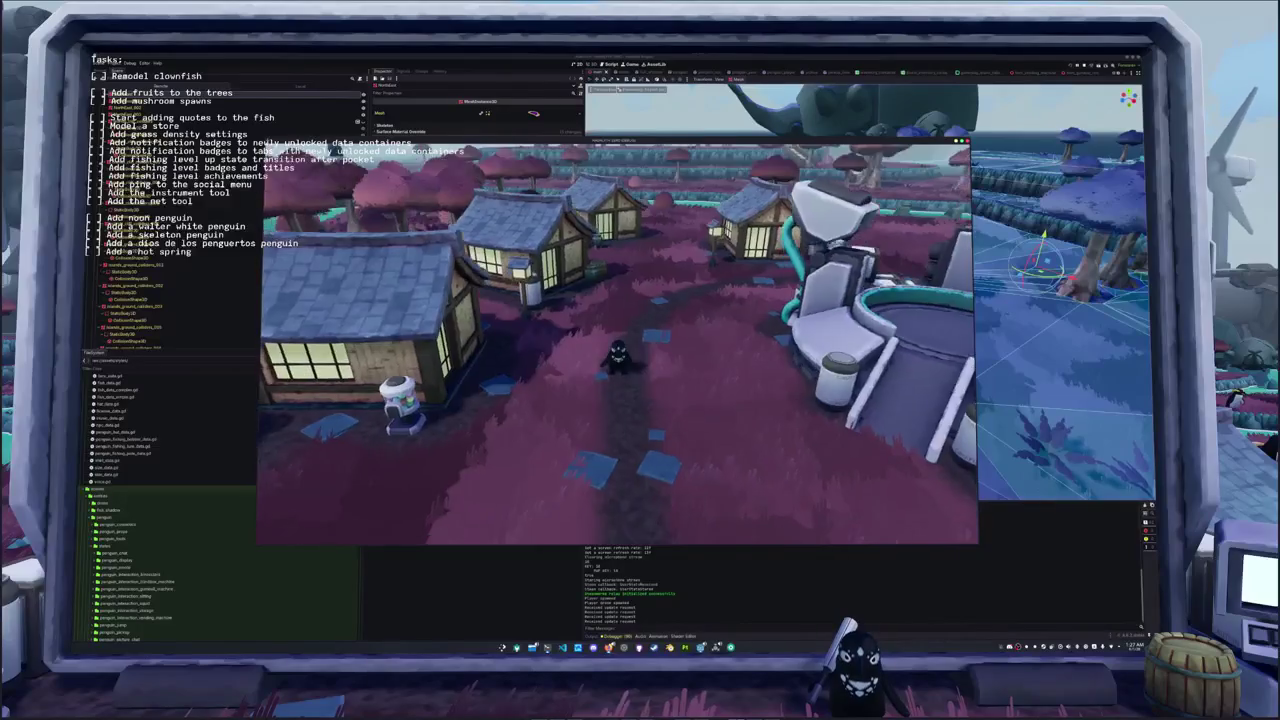
{"action": "key", "text": "s"}
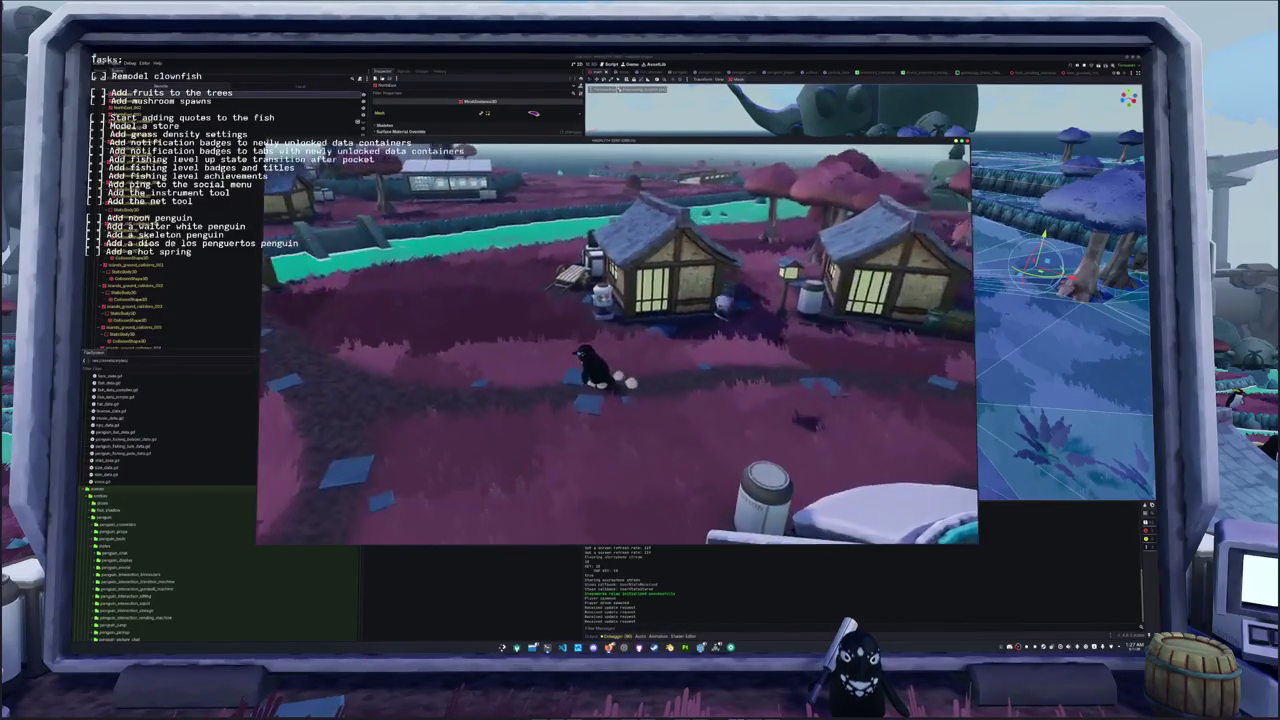
{"action": "key", "text": "w"}
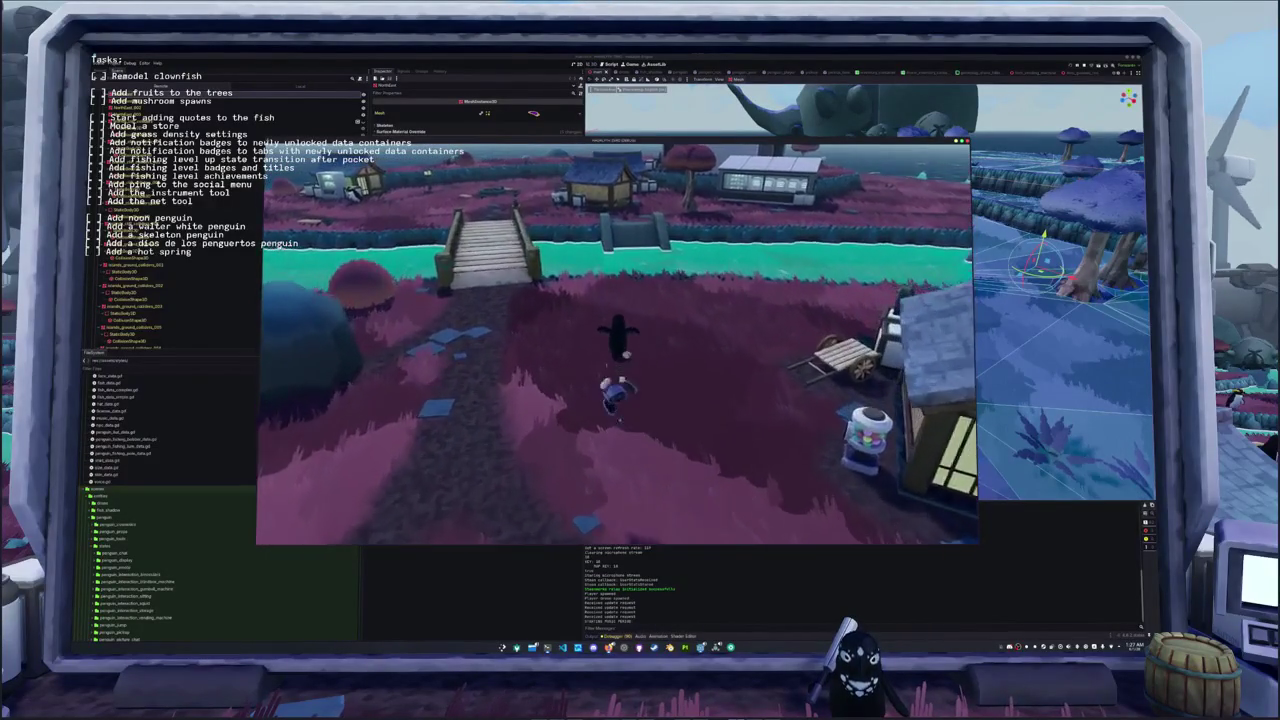
{"action": "key", "text": "w"}
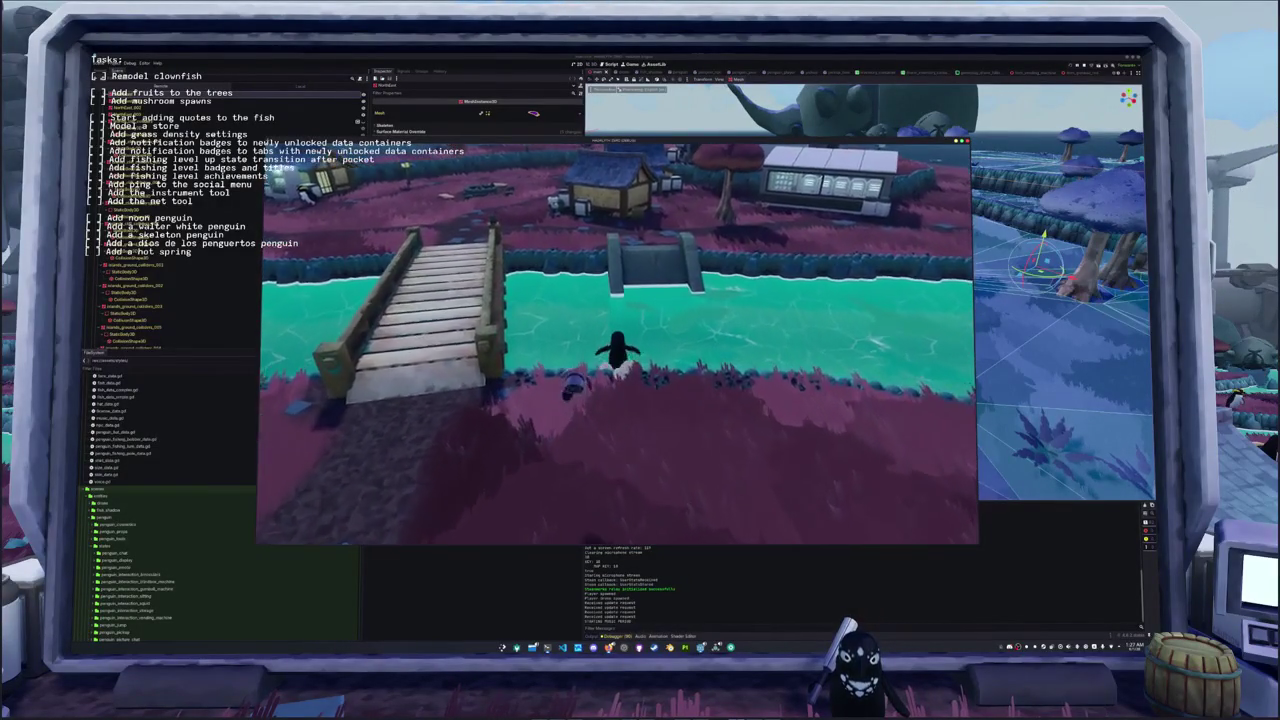
{"action": "key", "text": "w"}
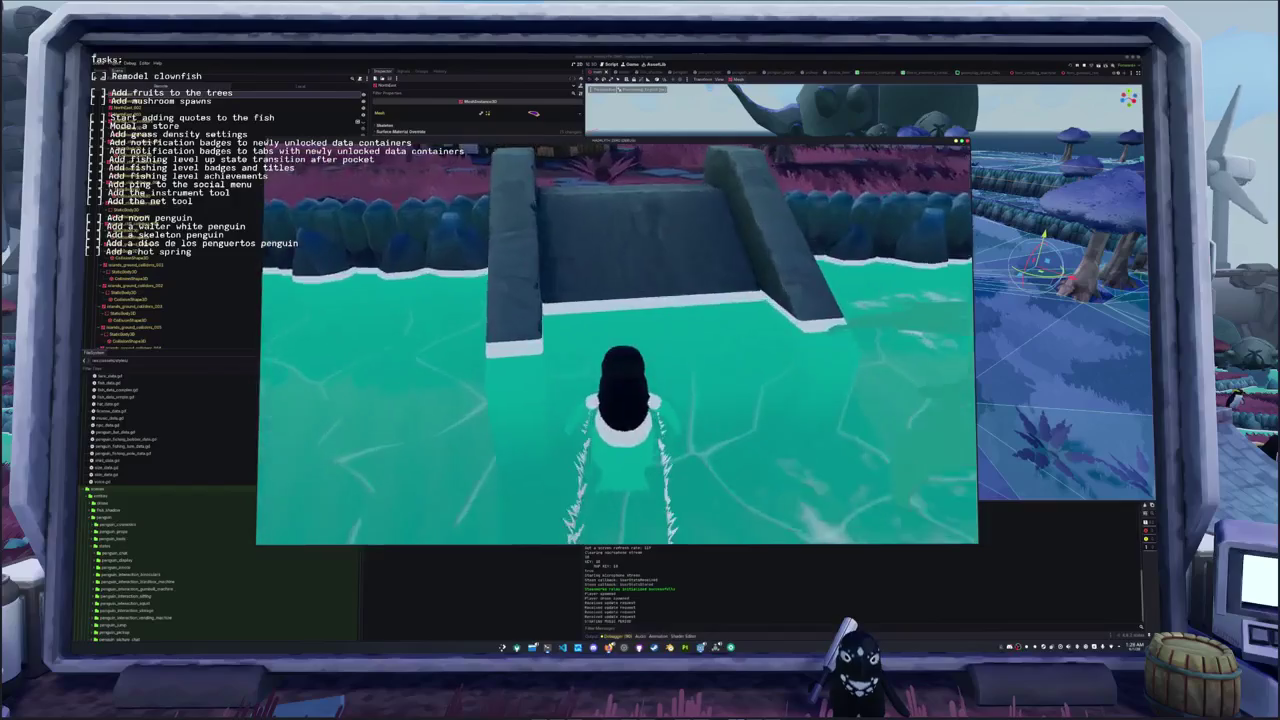
- Cross the stone dam, walk the penguin up to the fence, and start a region screenshot
{"action": "key", "text": "w"}
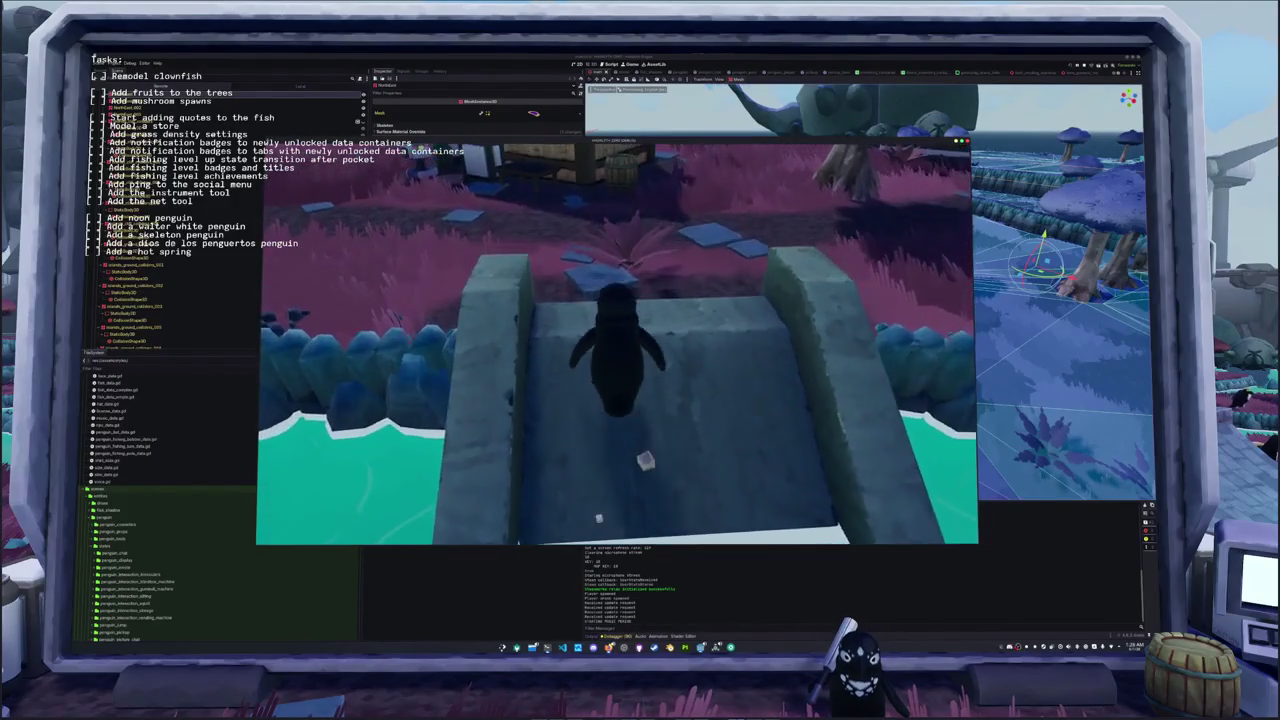
{"action": "key", "text": "s"}
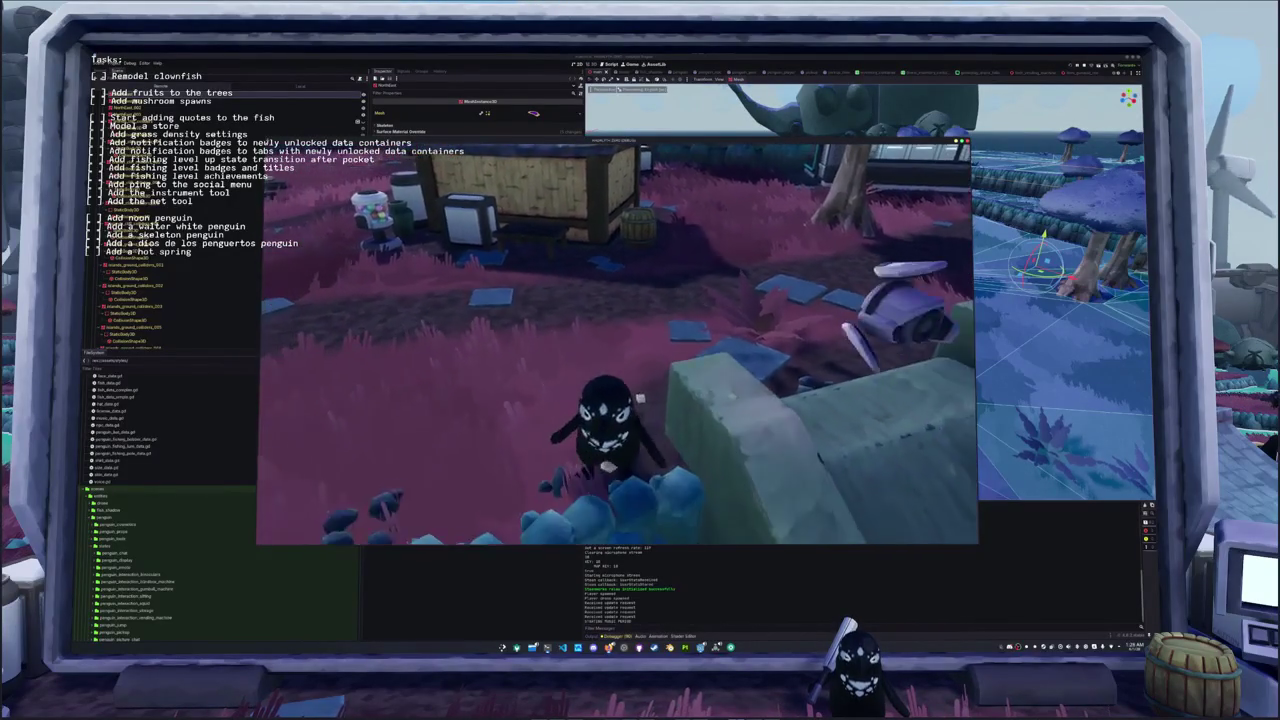
{"action": "key", "text": "s"}
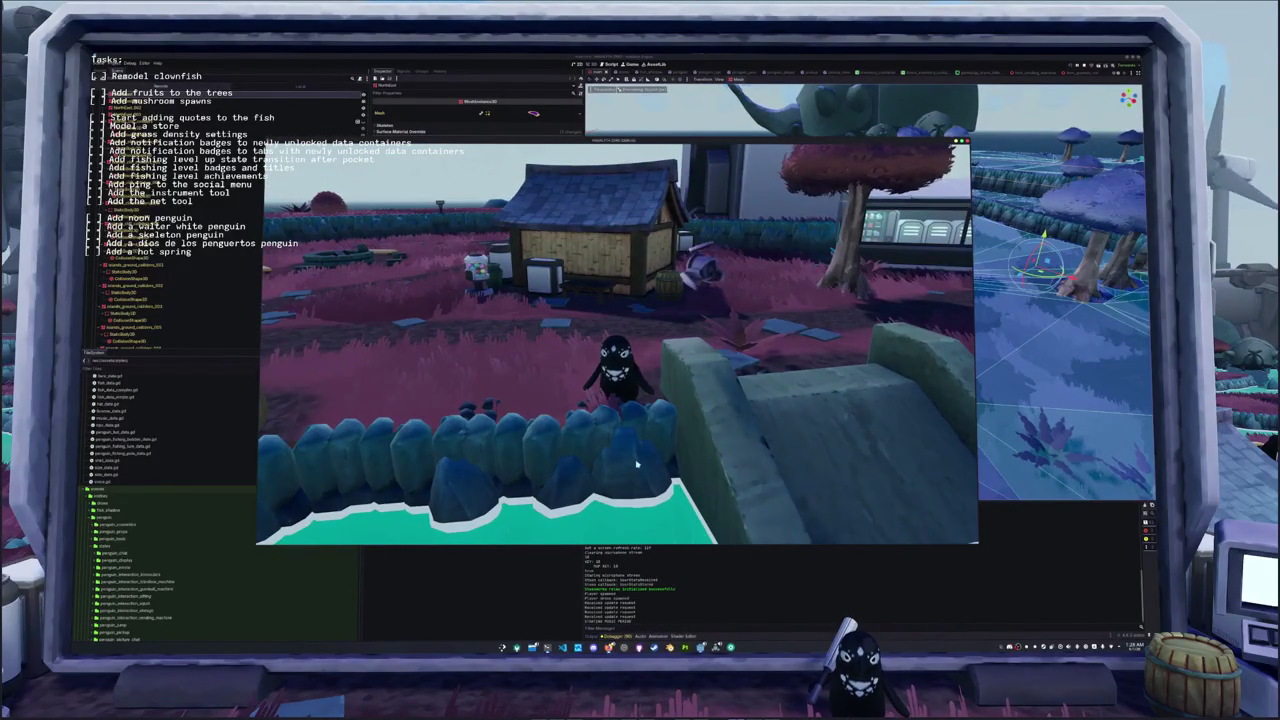
{"action": "key", "text": "Print"}
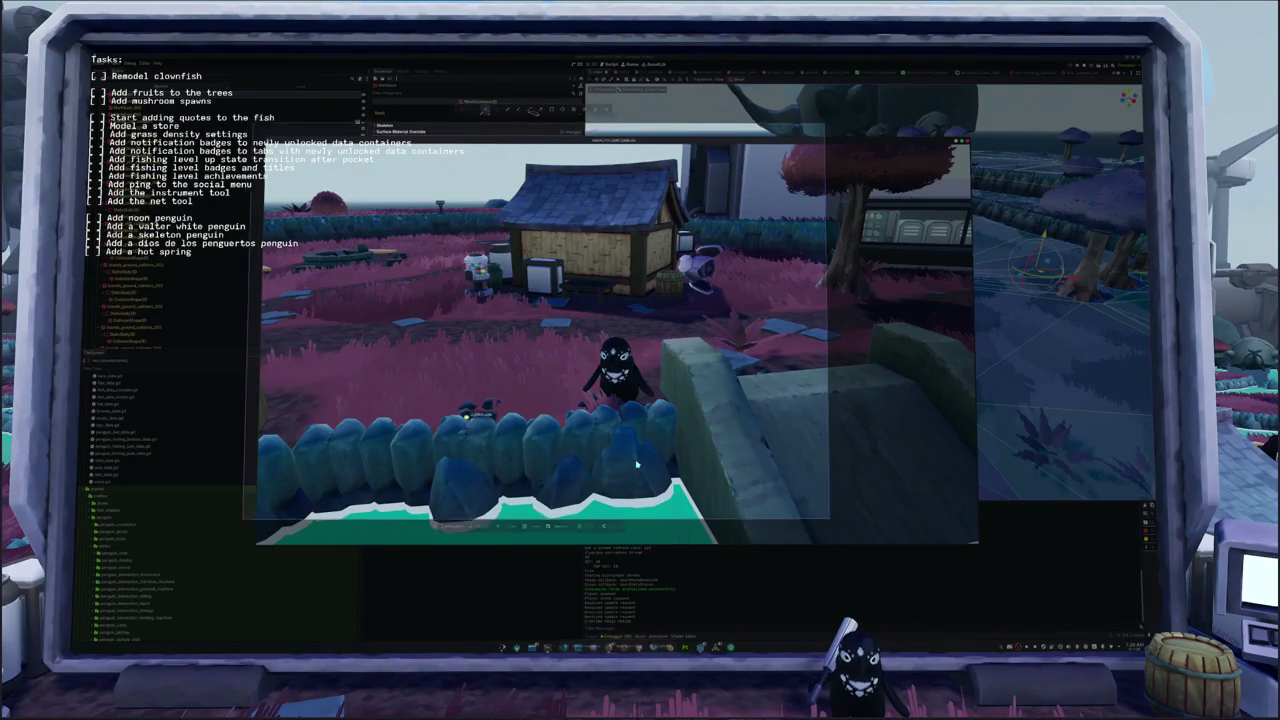
- Capture a Spectacle region framing the blue fence along the water beside the penguin
{"action": "left_click_drag", "start_coordinate": [612, 452], "coordinate": [918, 555]}
{"action": "left_click_drag", "start_coordinate": [398, 376], "coordinate": [718, 532]}
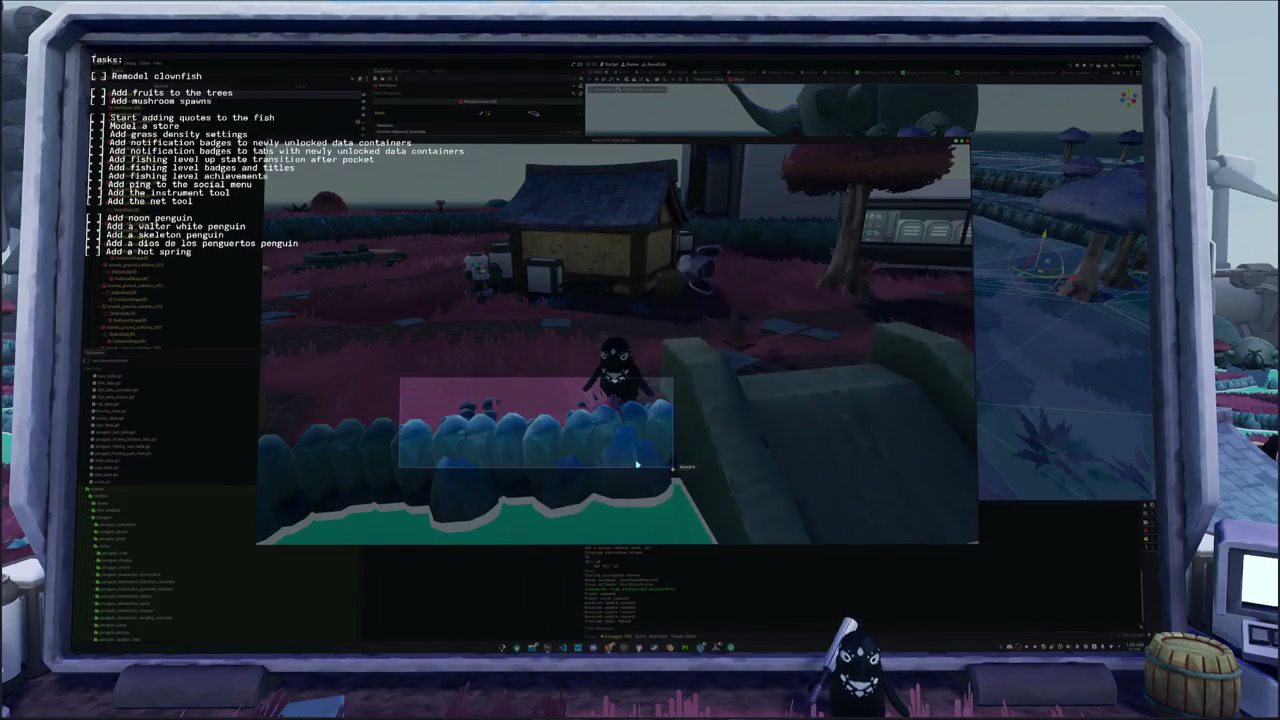
{"action": "key", "text": "Return"}
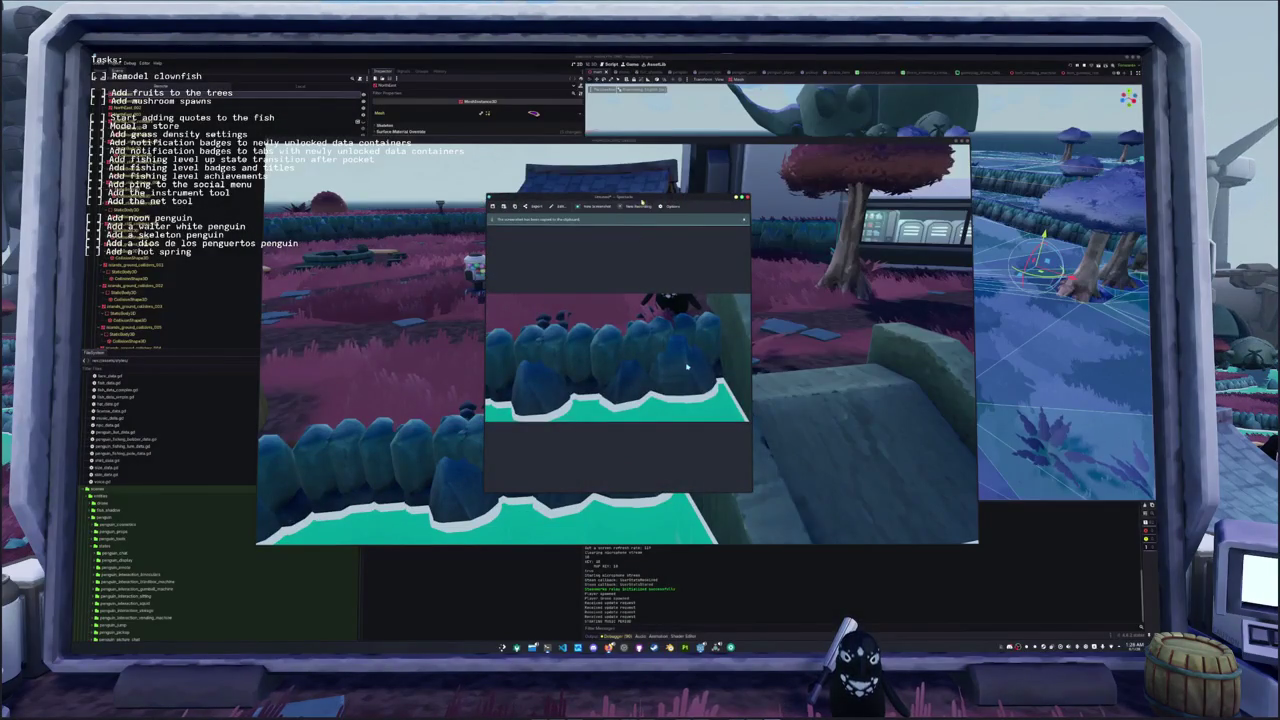
- Save the fence capture to Screenshots and open the saved image from its folder
{"action": "left_click_drag", "start_coordinate": [686, 367], "coordinate": [1056, 462]}
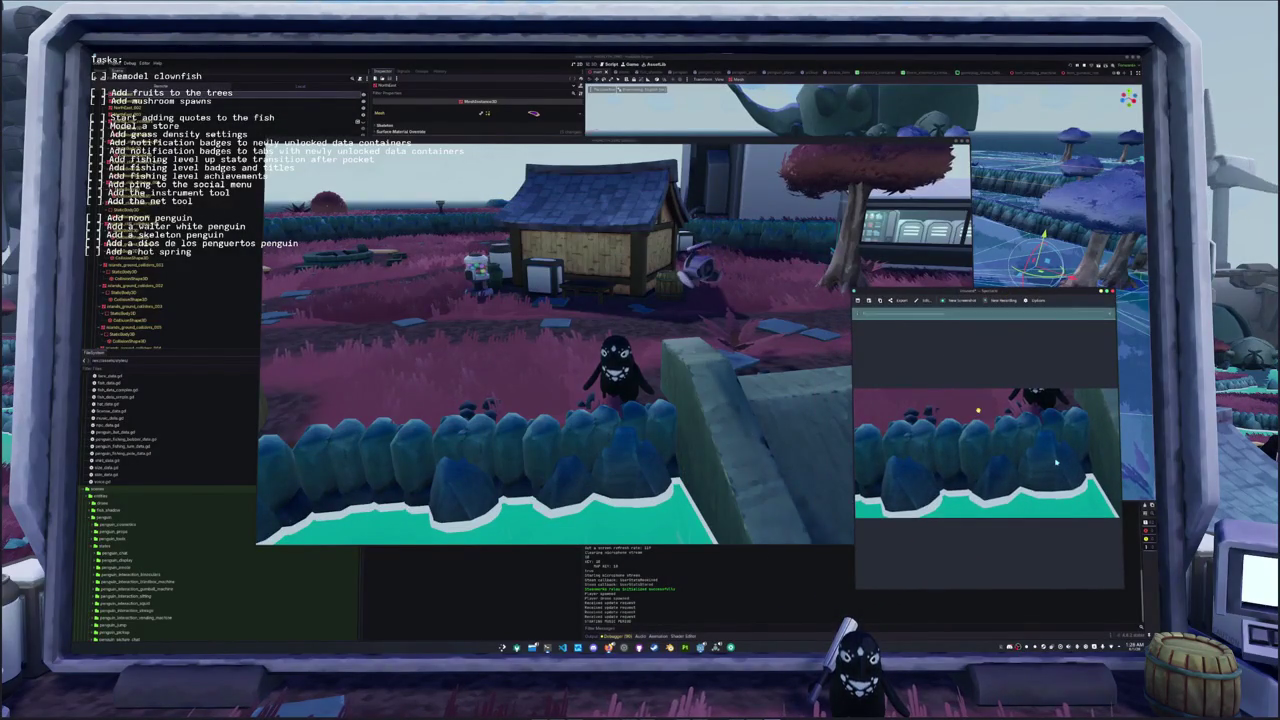
{"action": "key", "text": "ctrl+s"}
{"action": "left_click", "coordinate": [1081, 326]}
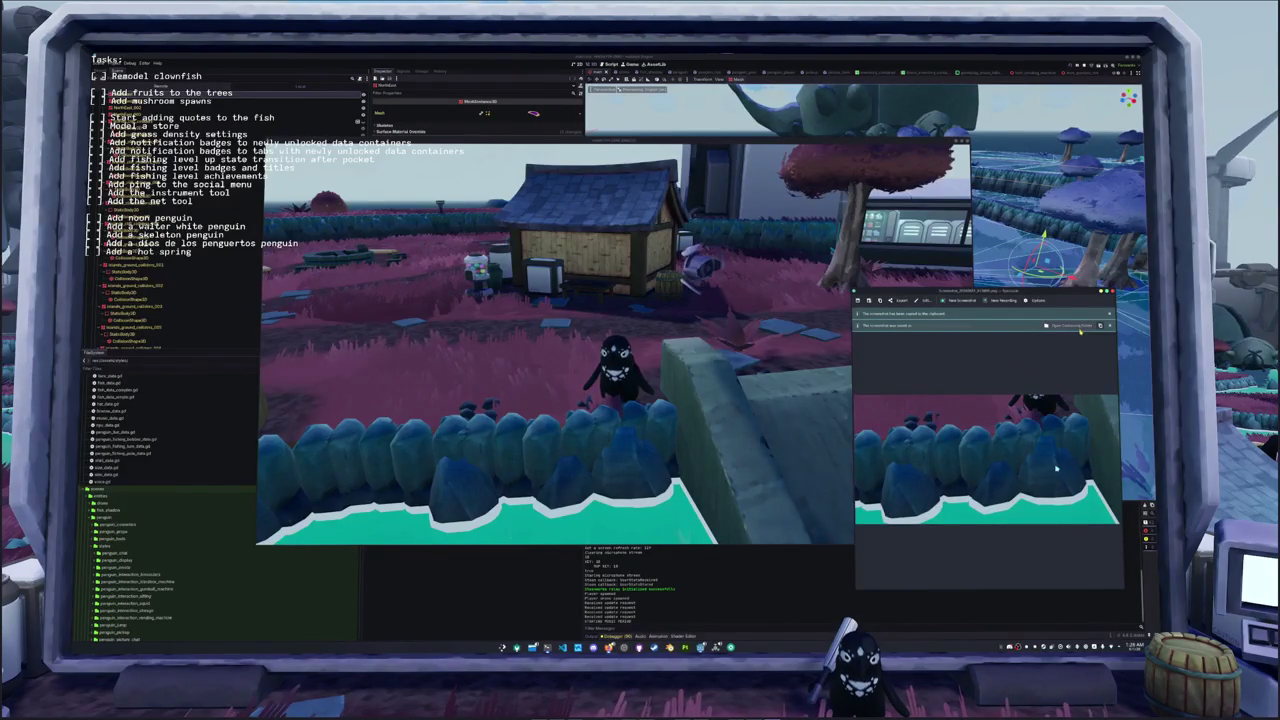
{"action": "double_click", "coordinate": [503, 224]}
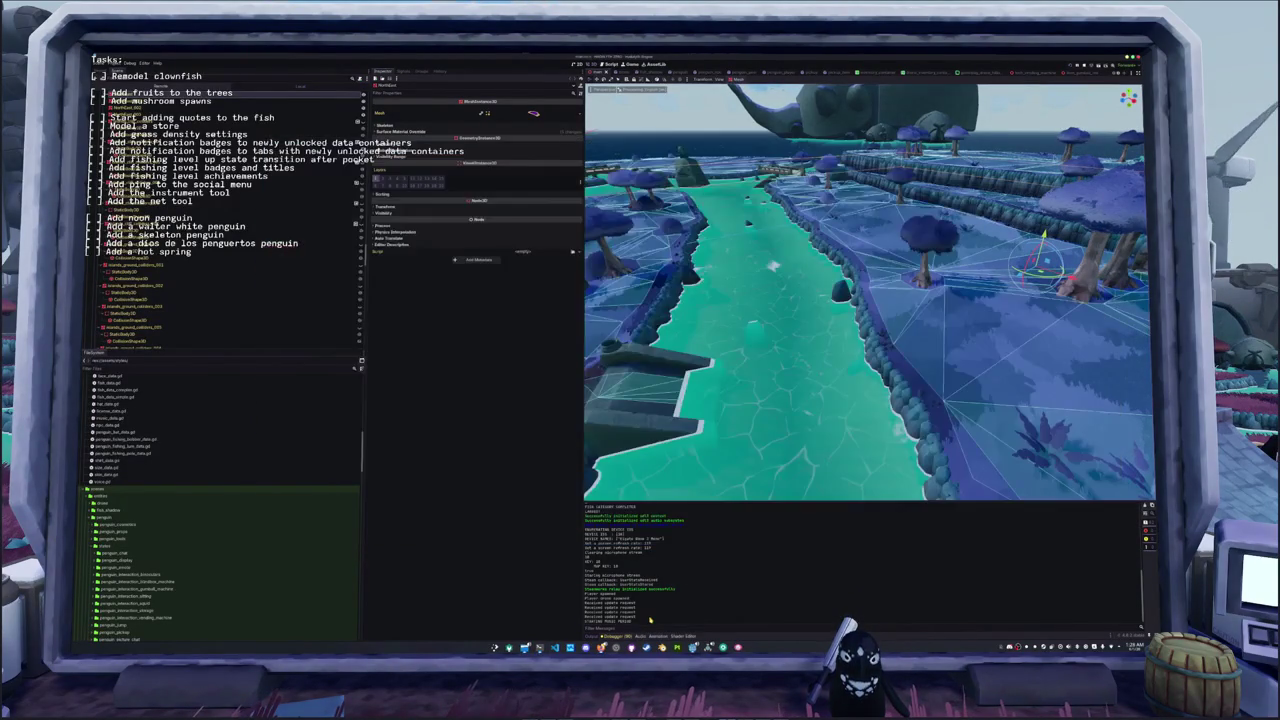
- Return to Blender, box-select the terraced island pieces, then clear the selection from the outliner
{"action": "key", "text": "alt+Tab"}
{"action": "left_click_drag", "start_coordinate": [851, 418], "coordinate": [626, 247]}
{"action": "middle_click_drag", "start_coordinate": [700, 260], "coordinate": [760, 270]}
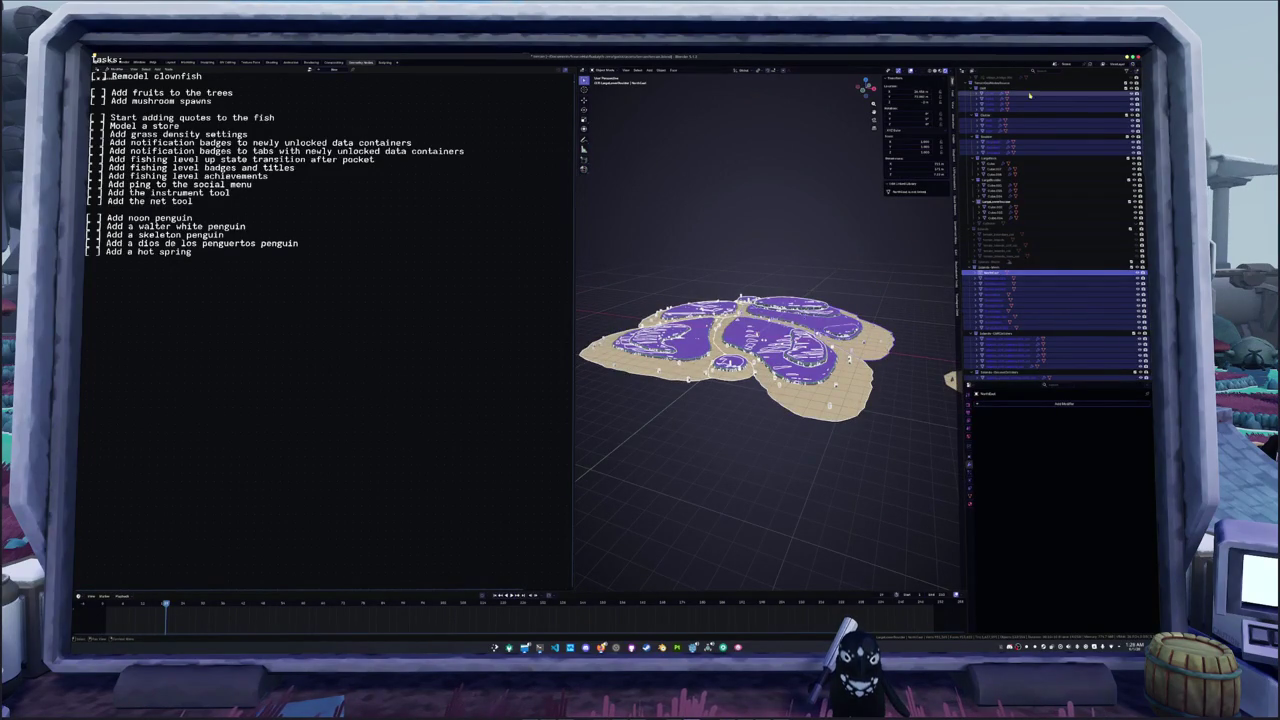
{"action": "left_click", "coordinate": [1000, 84]}
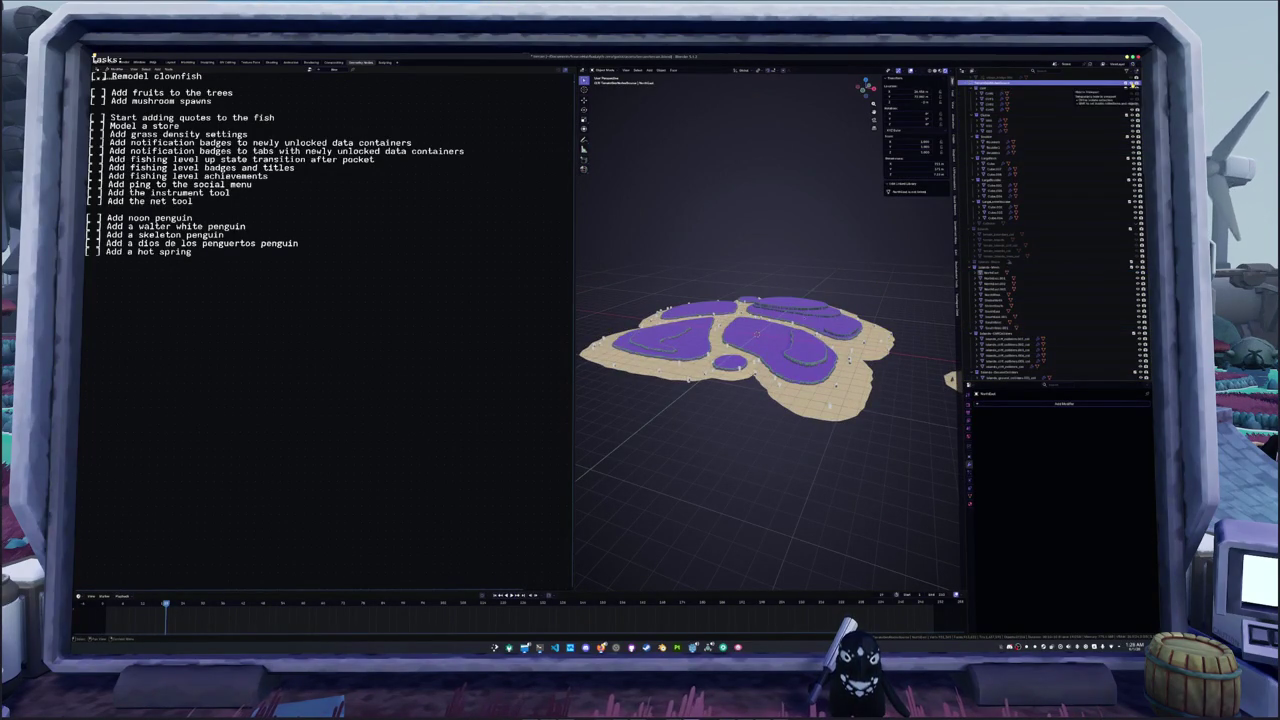